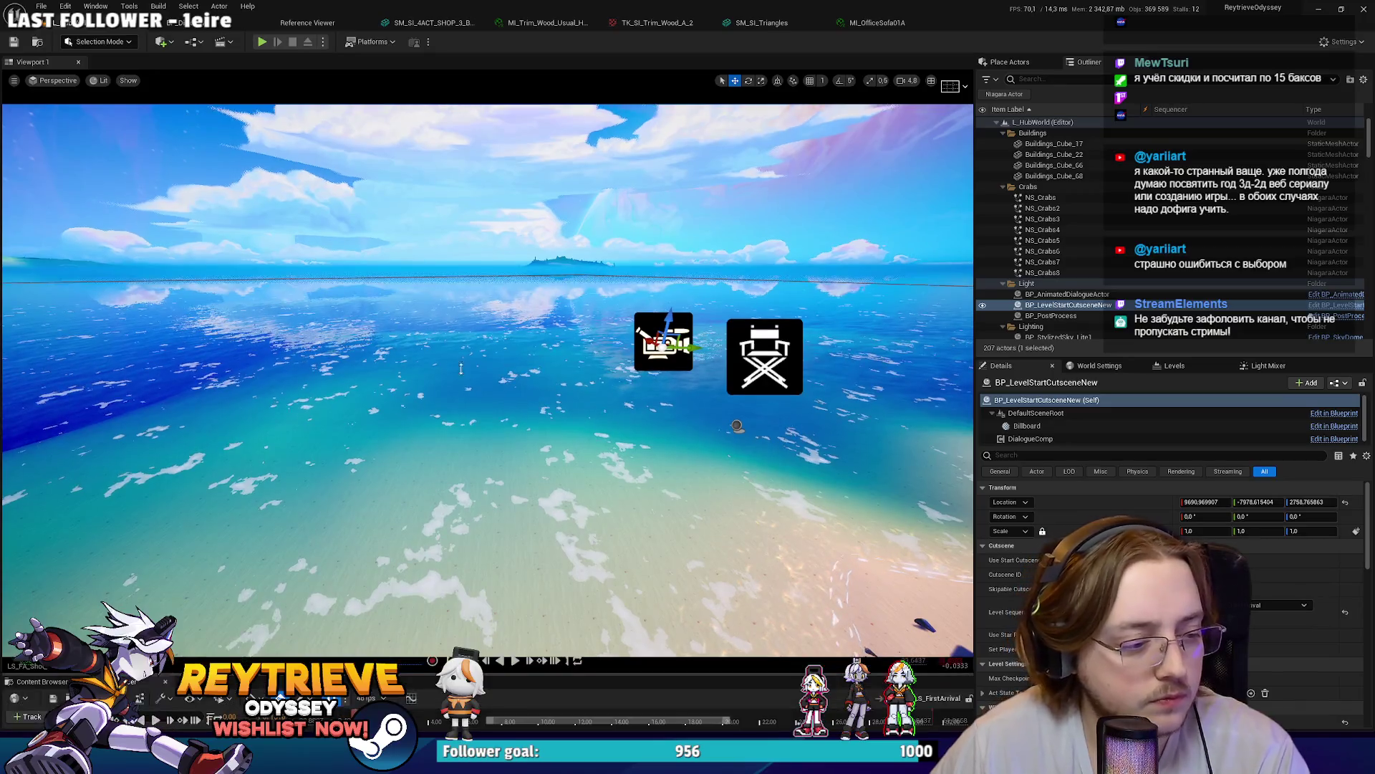
# Step: Play the cutscene with the viewport enlarged, pausing and resuming along the way
pyautogui.press('space')
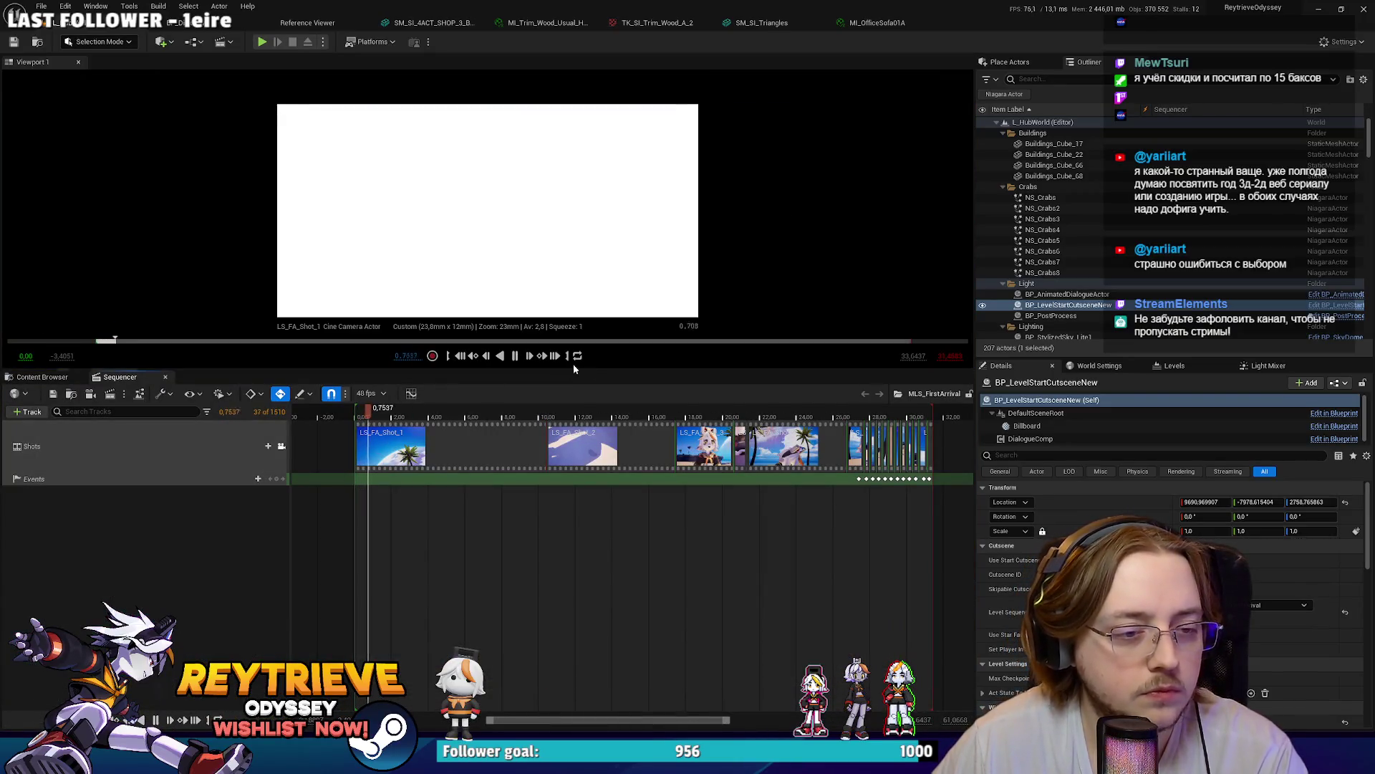
pyautogui.moveTo(594, 394); pyautogui.dragTo(600, 586)
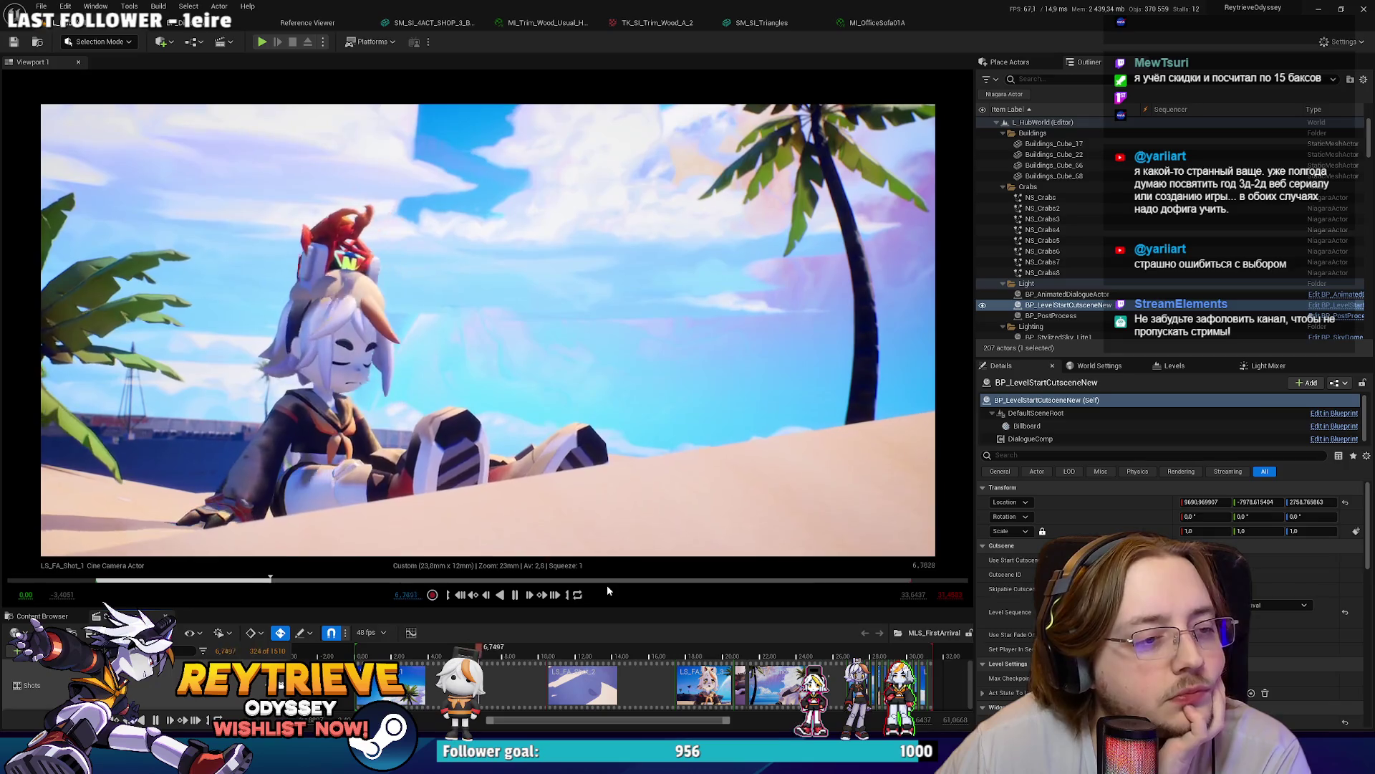
pyautogui.press('space')
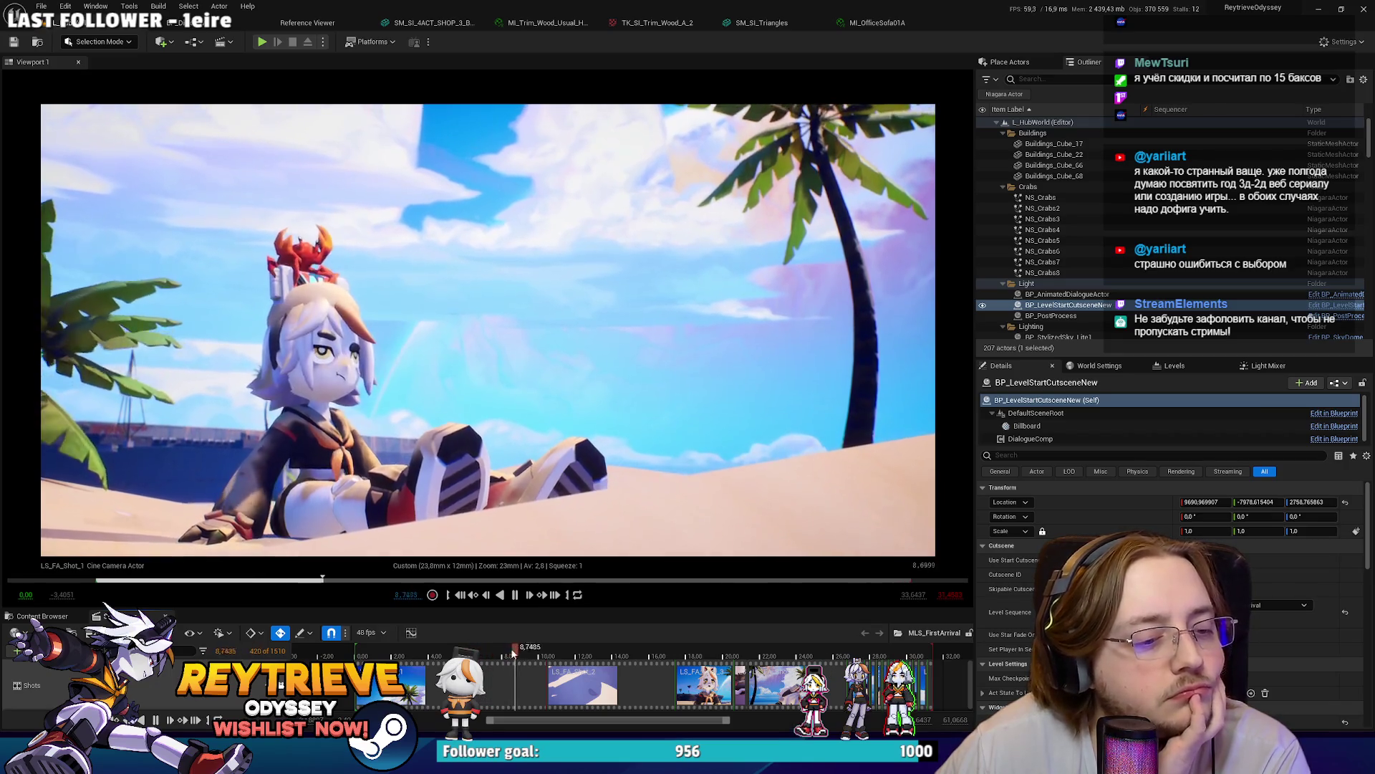
pyautogui.press('space')
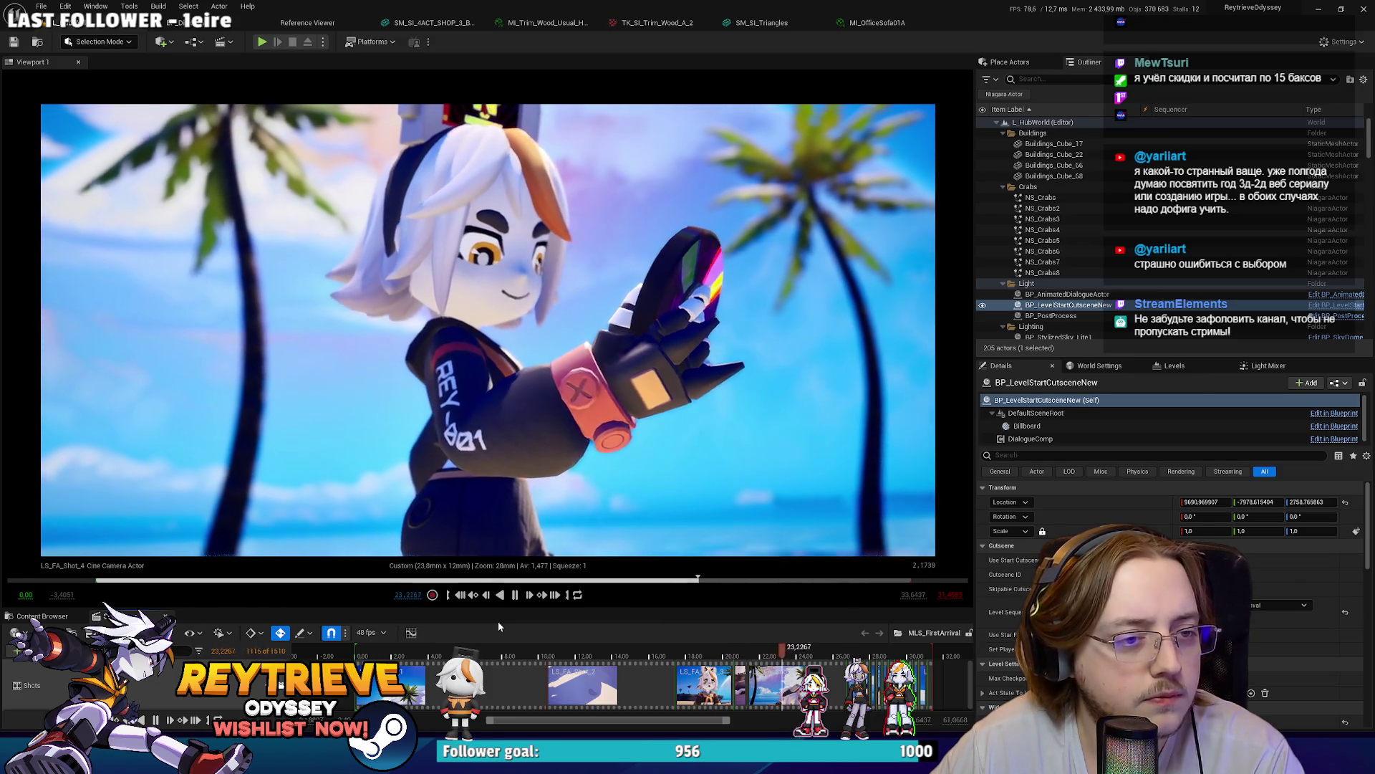
pyautogui.press('space')
# Step: Preview the LS_FA_Dilogue_1 shot's sequence, then play the master until the white-dress girl shot
pyautogui.click(601, 692)
pyautogui.moveTo(793, 648); pyautogui.dragTo(851, 654)
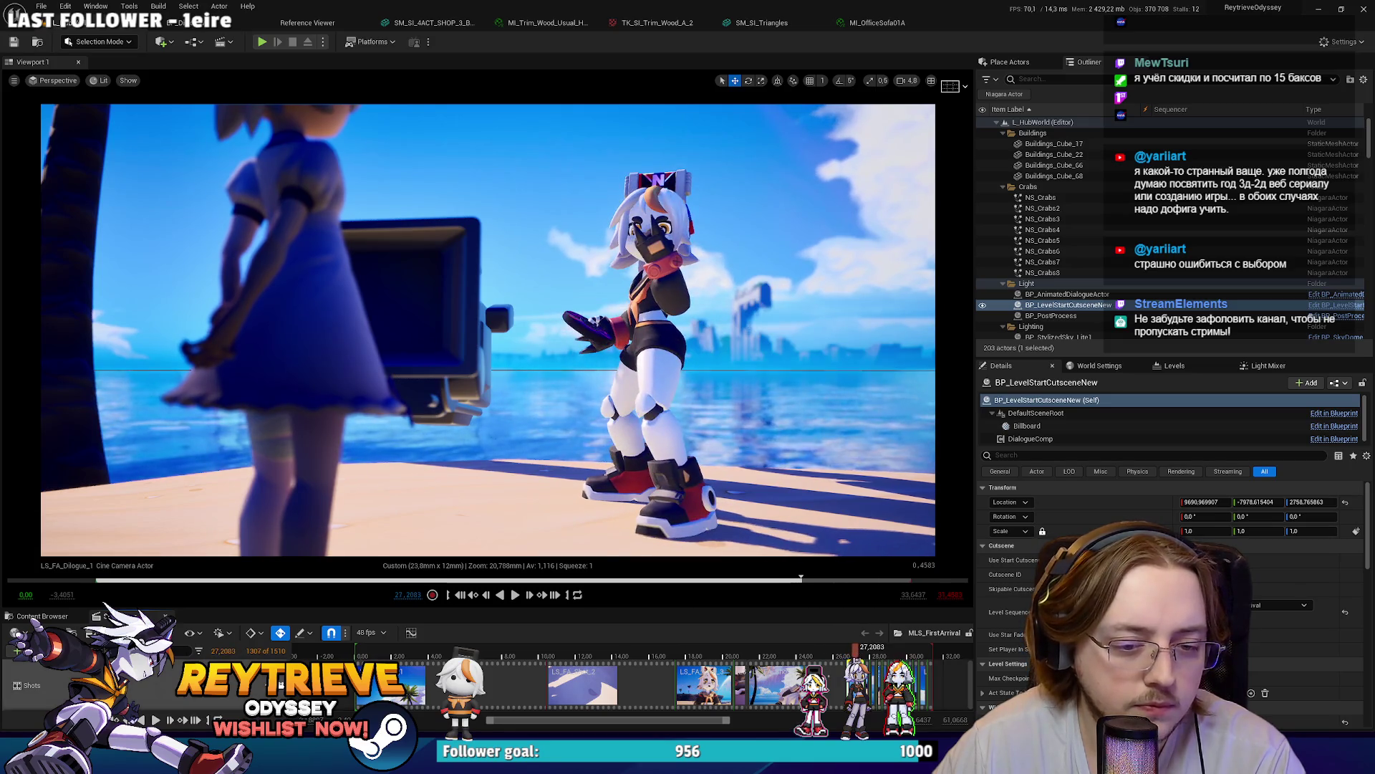
pyautogui.doubleClick(791, 680)
pyautogui.moveTo(398, 650); pyautogui.dragTo(440, 650)
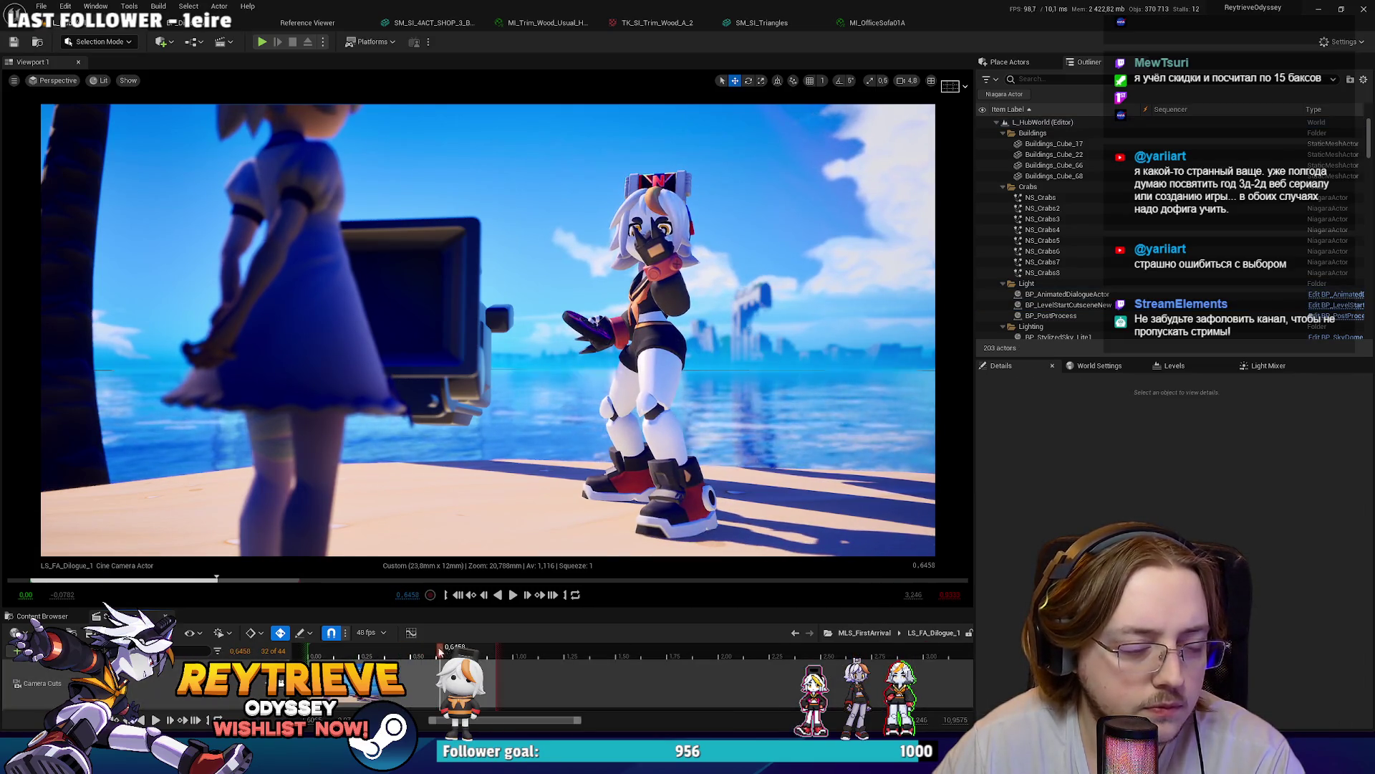
pyautogui.click(865, 632)
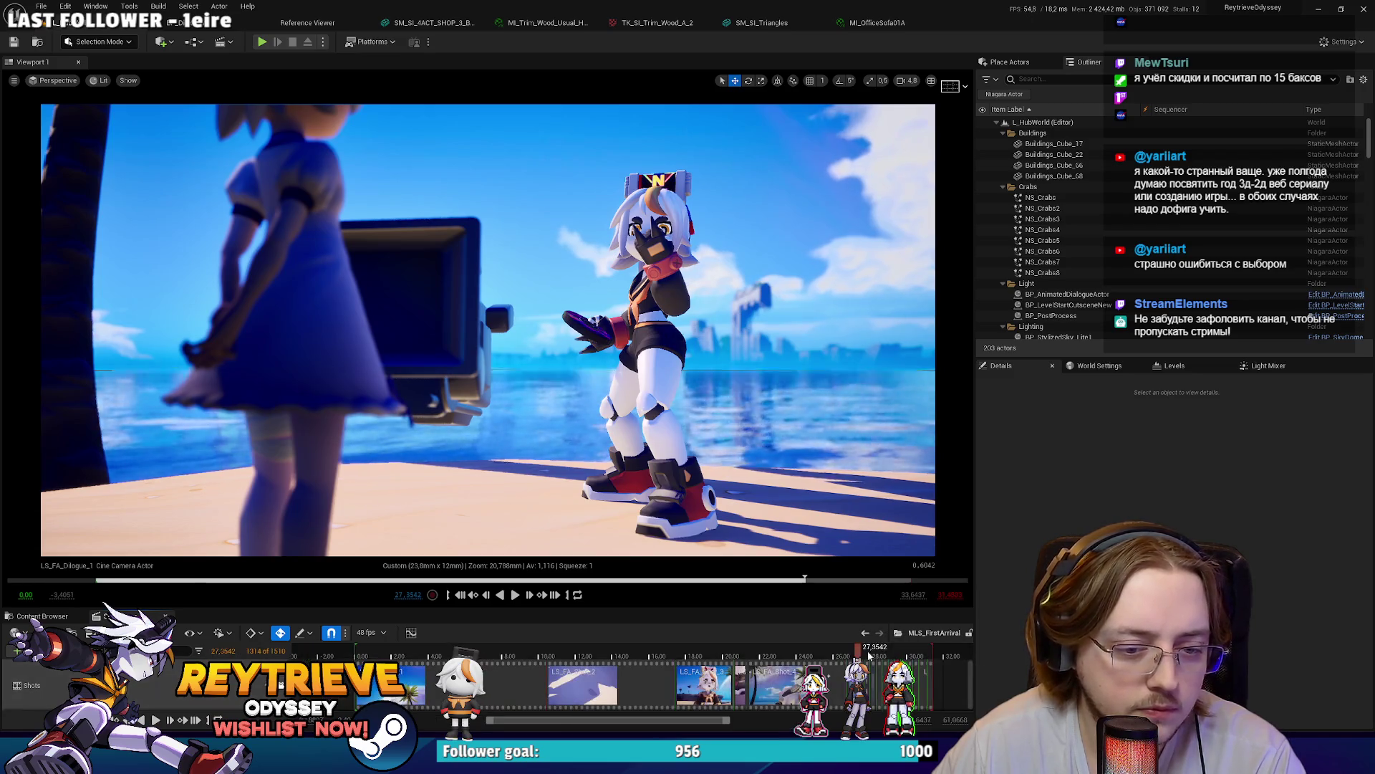
pyautogui.press('space')
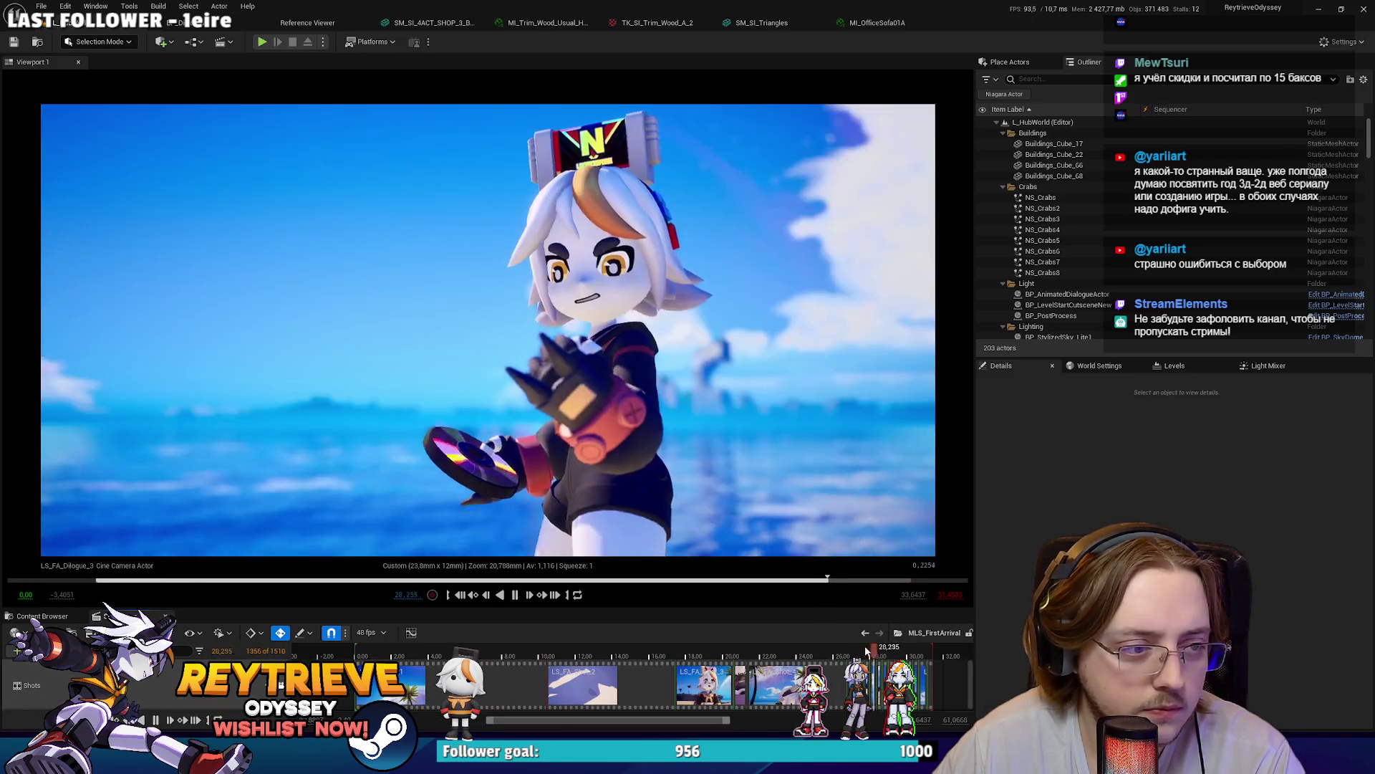
pyautogui.moveTo(866, 650); pyautogui.dragTo(881, 657)
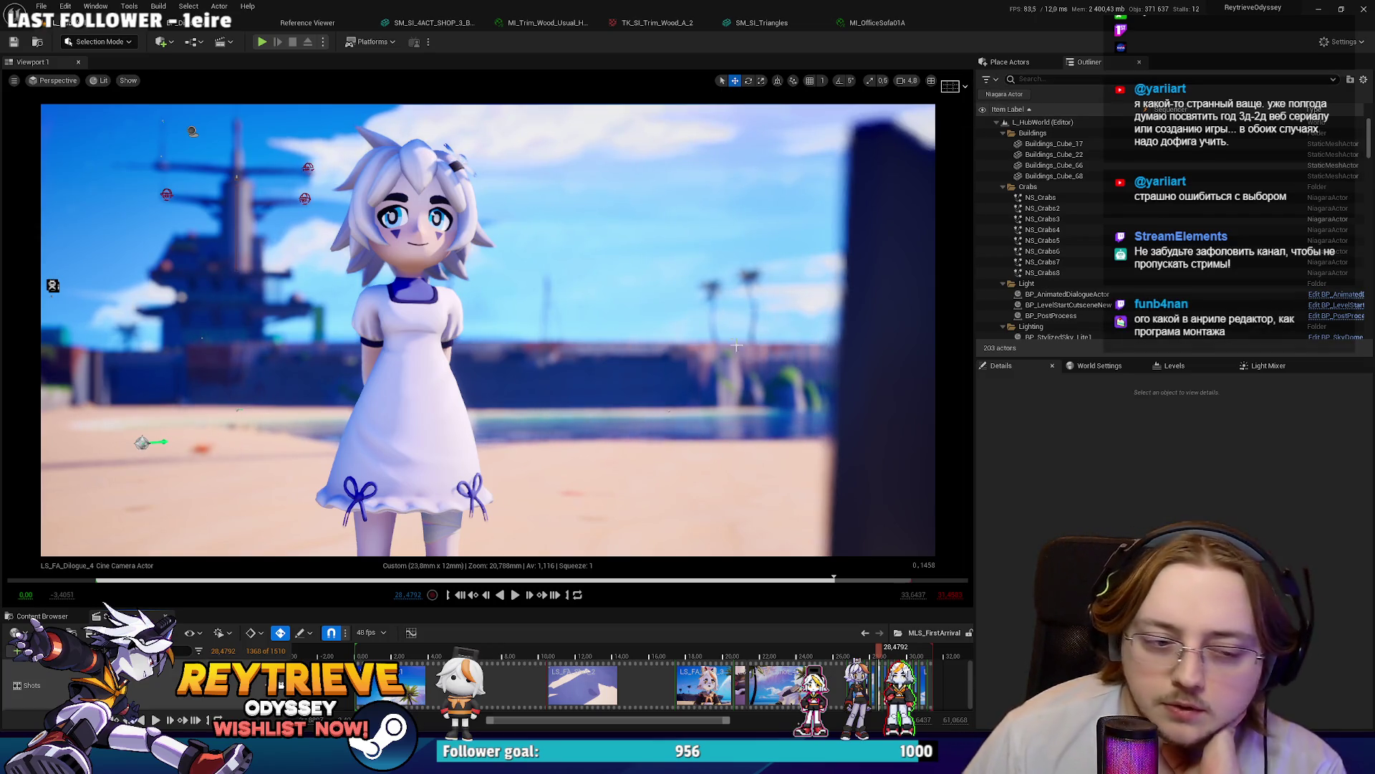
# Step: Give the Sequencer timeline more room and zoom it
pyautogui.moveTo(789, 606); pyautogui.dragTo(828, 513)
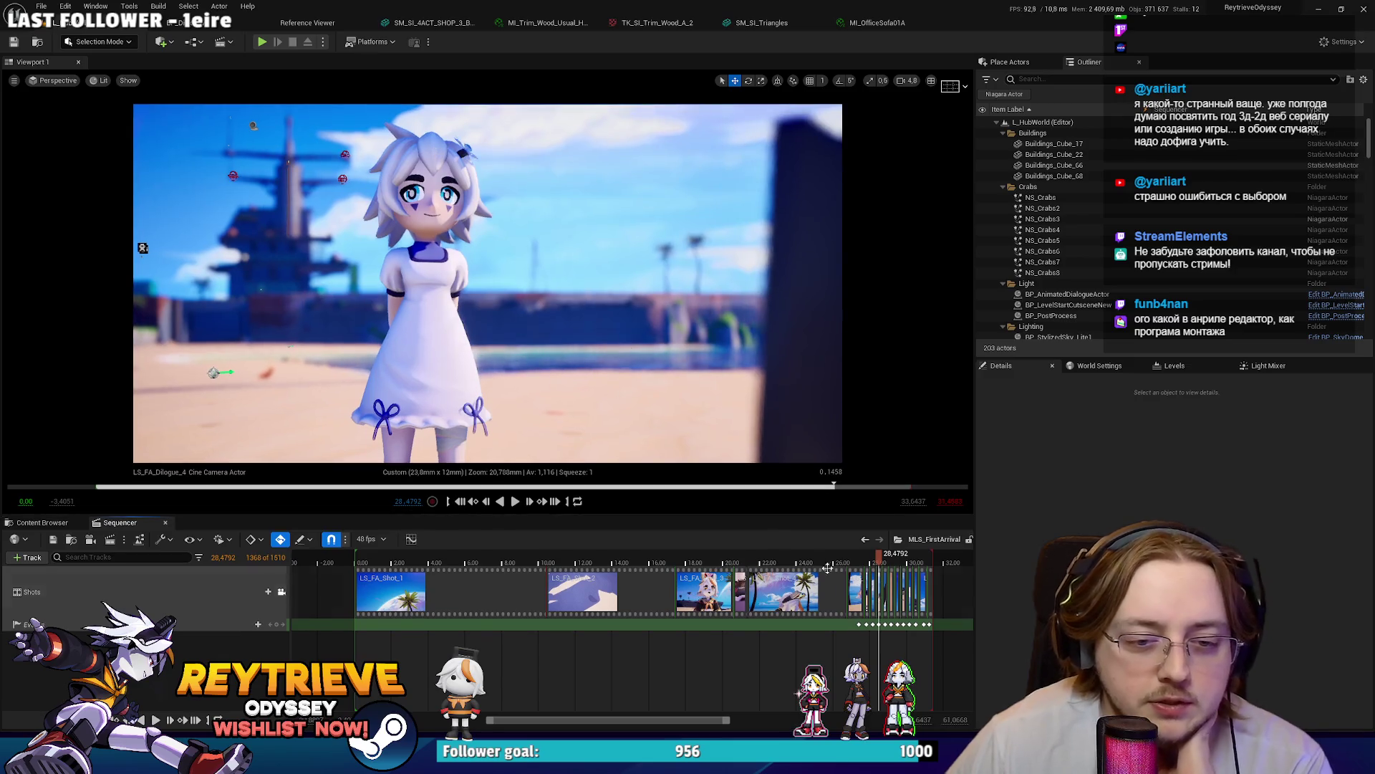
pyautogui.scroll(6, 830, 630)
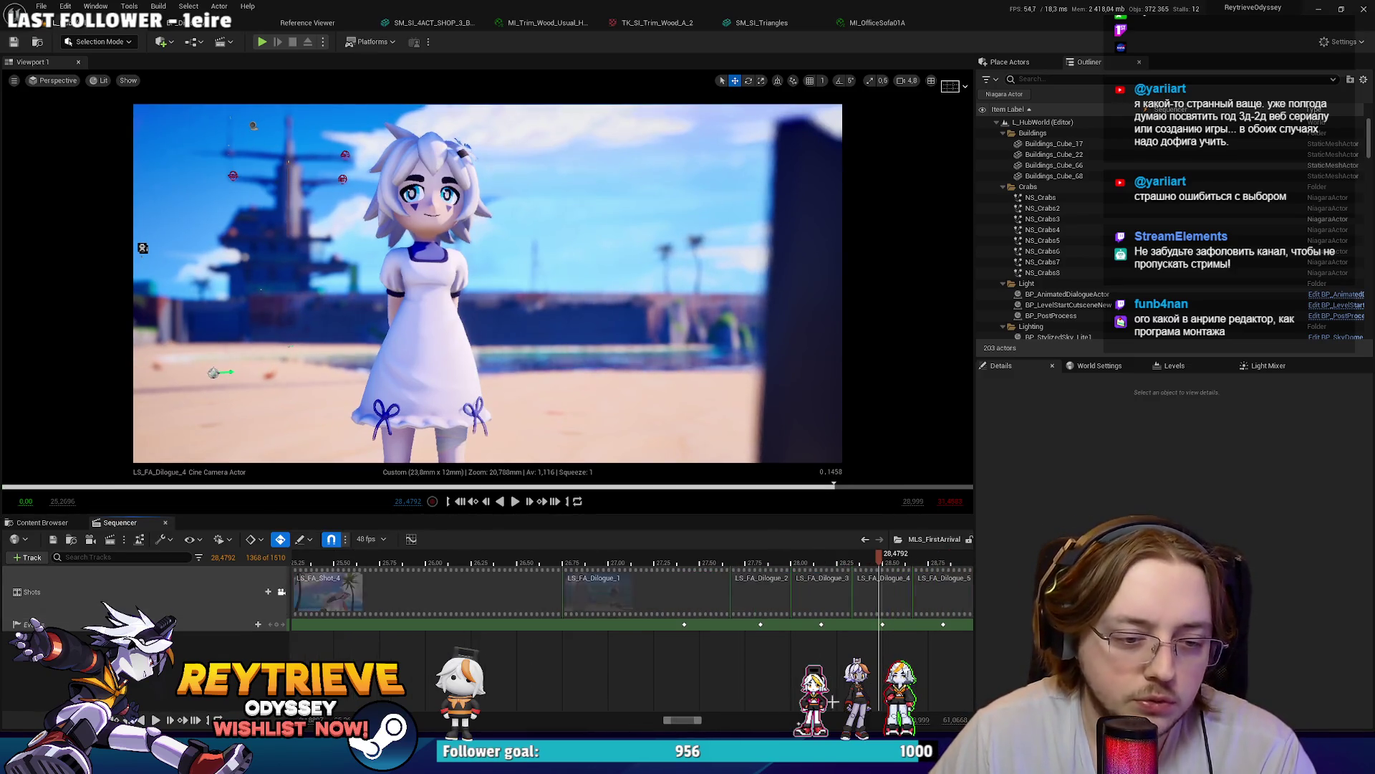
pyautogui.scroll(-4, 716, 644)
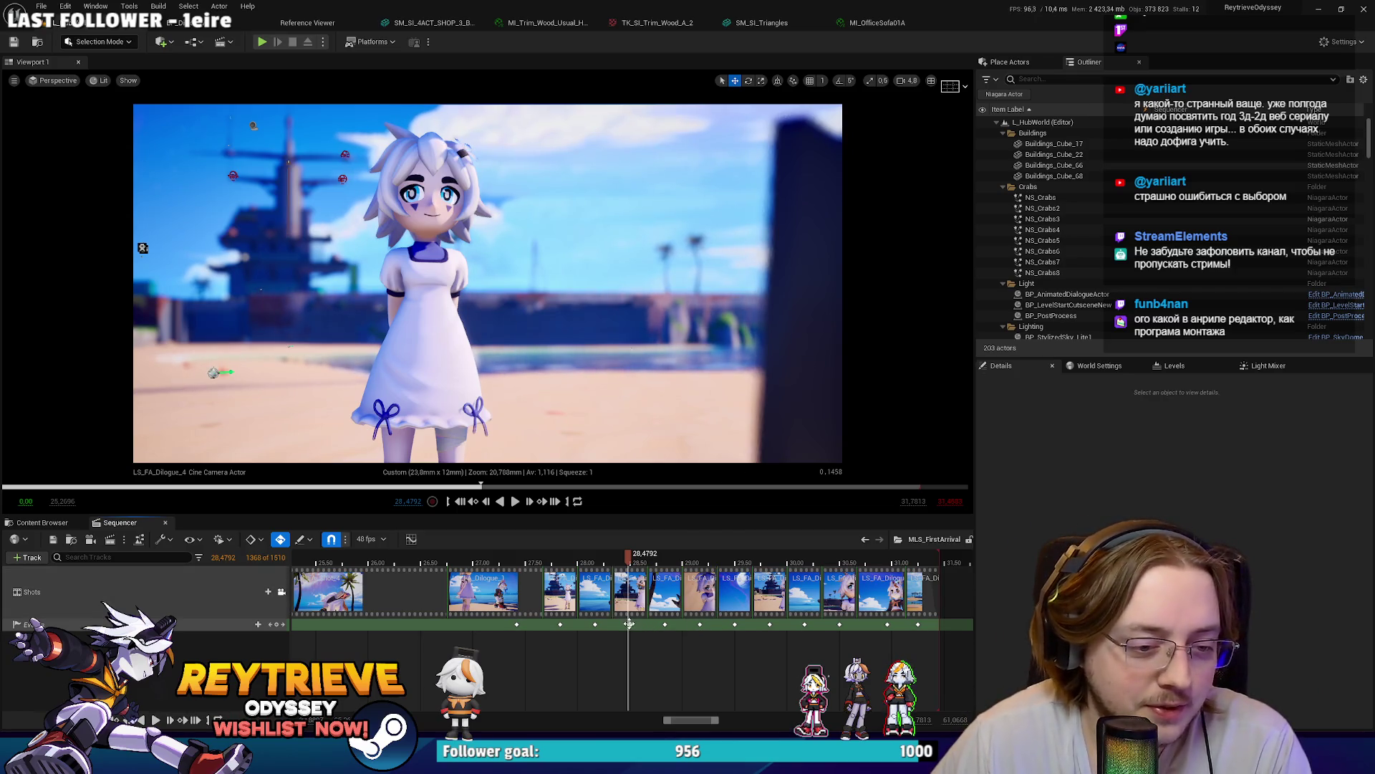
# Step: Turn on the letterbox mask with a 16:9 ratio, then bring up the Miro board
pyautogui.click(964, 98)
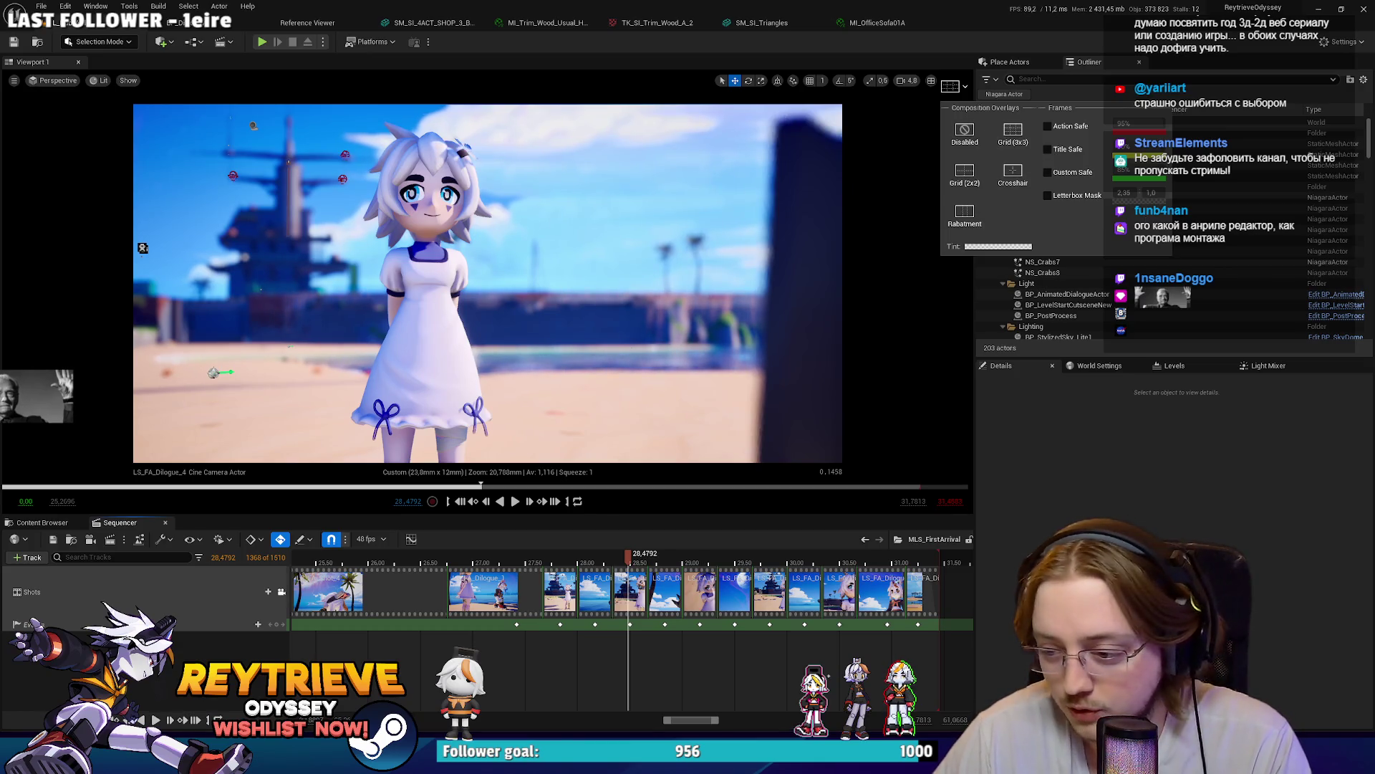
pyautogui.click(745, 358)
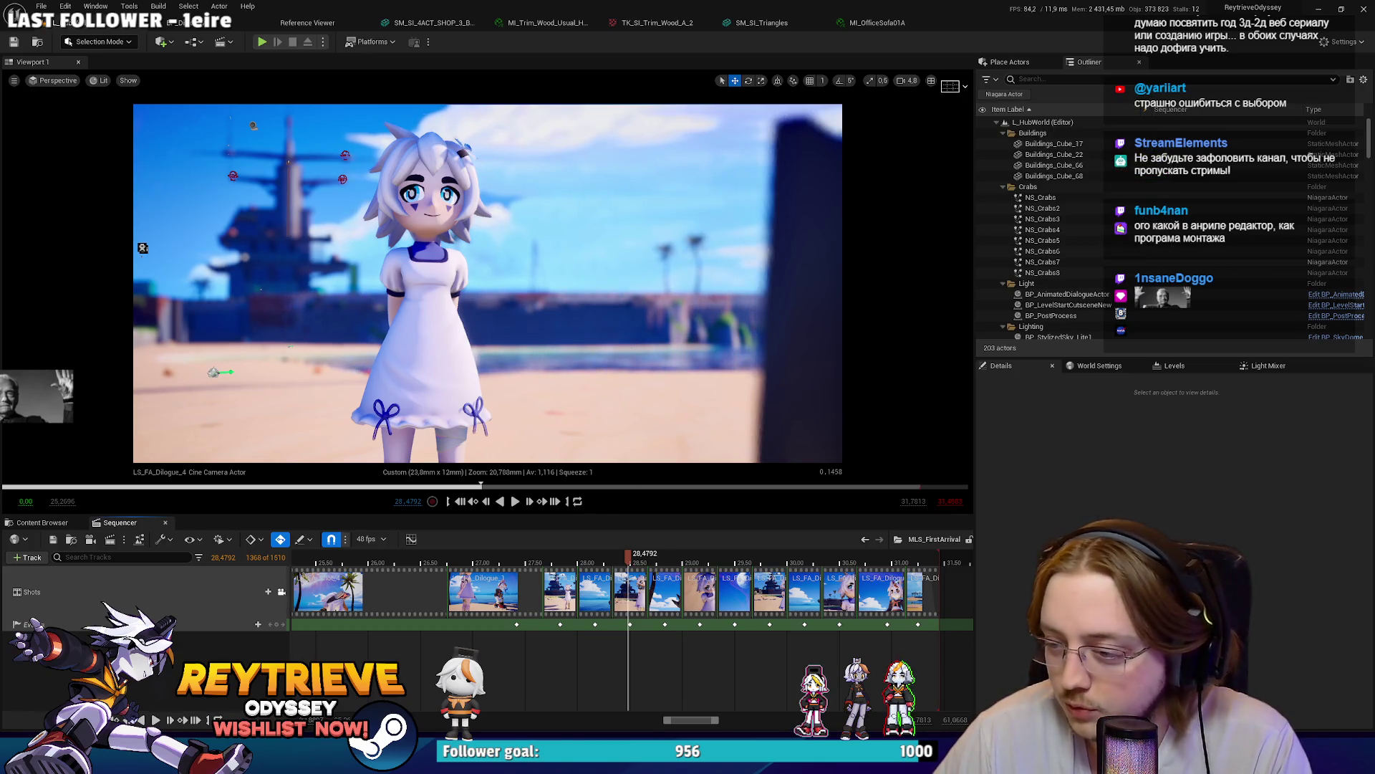
pyautogui.click(953, 86)
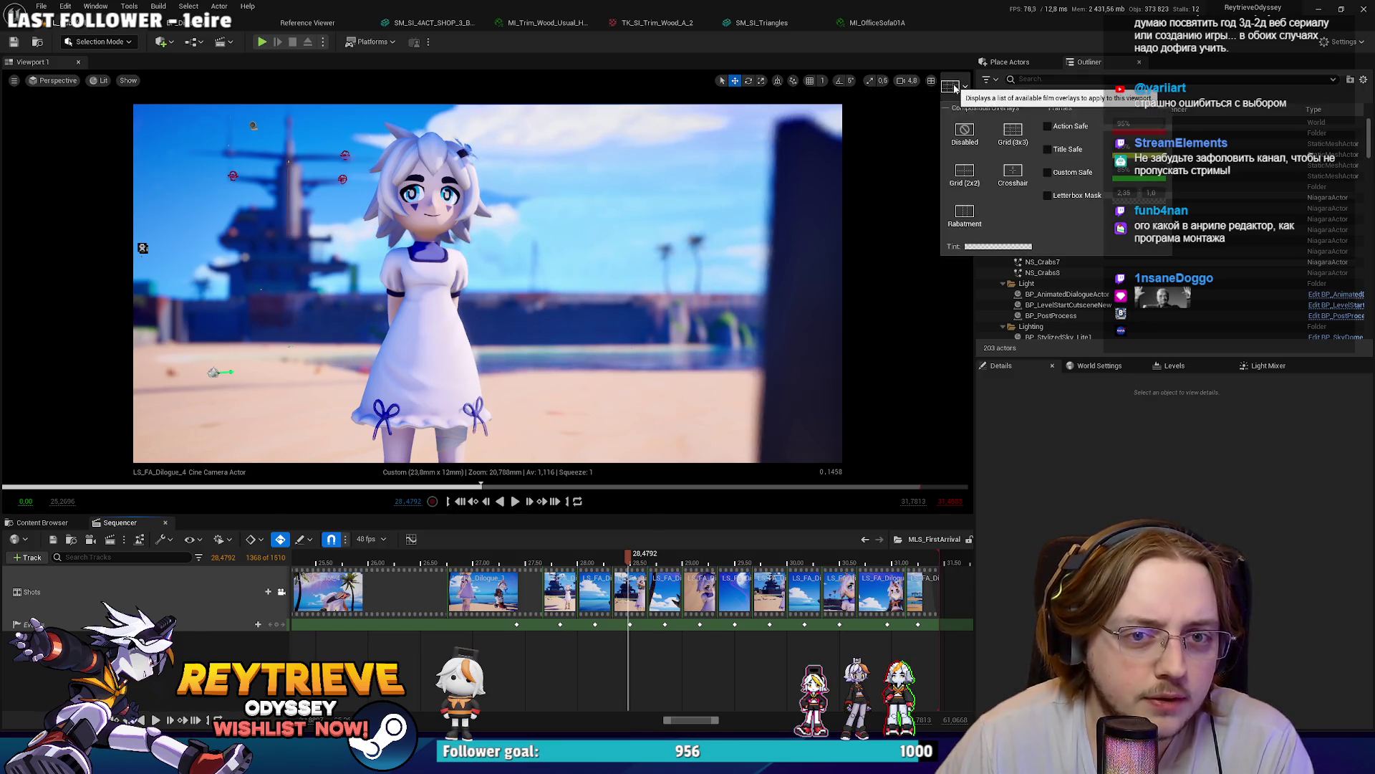
pyautogui.click(1080, 199)
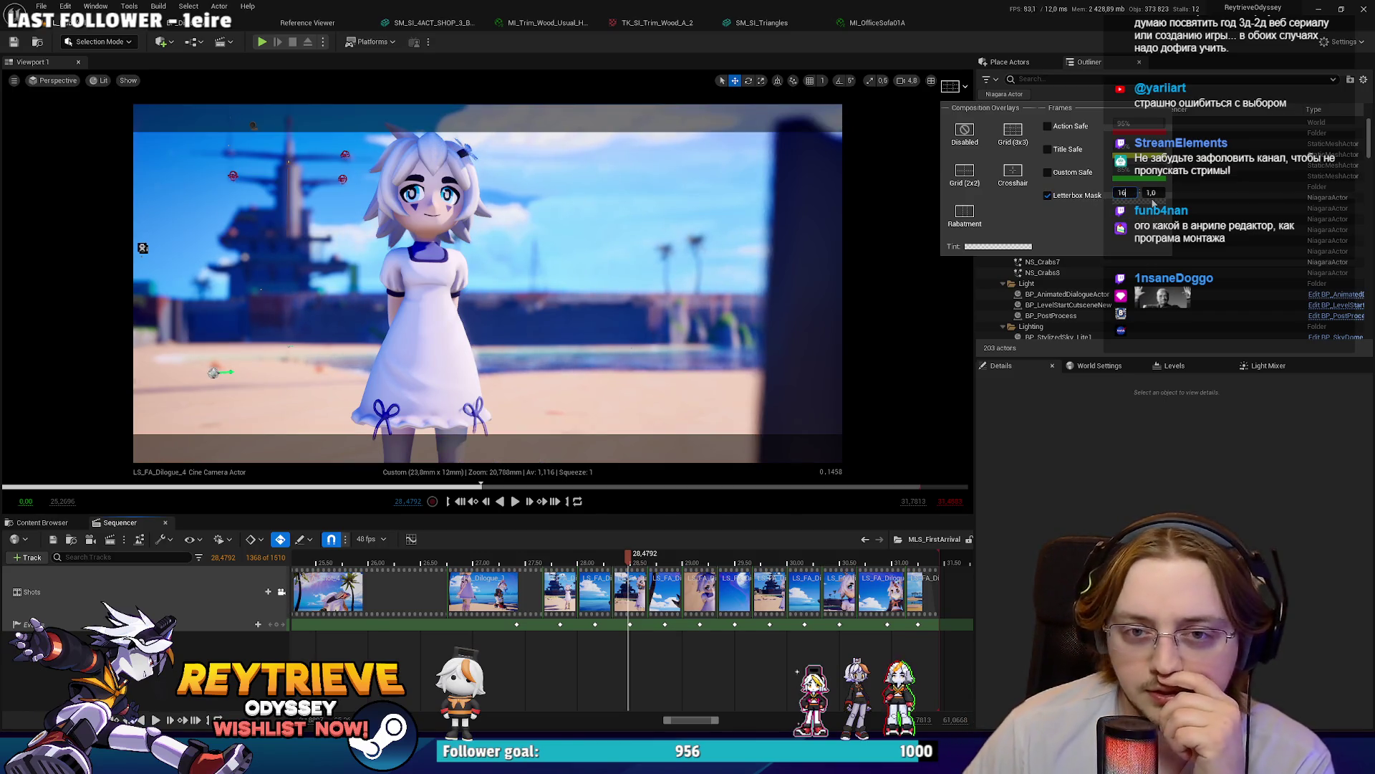
pyautogui.press('Return')
pyautogui.write('9')
pyautogui.press('Return')
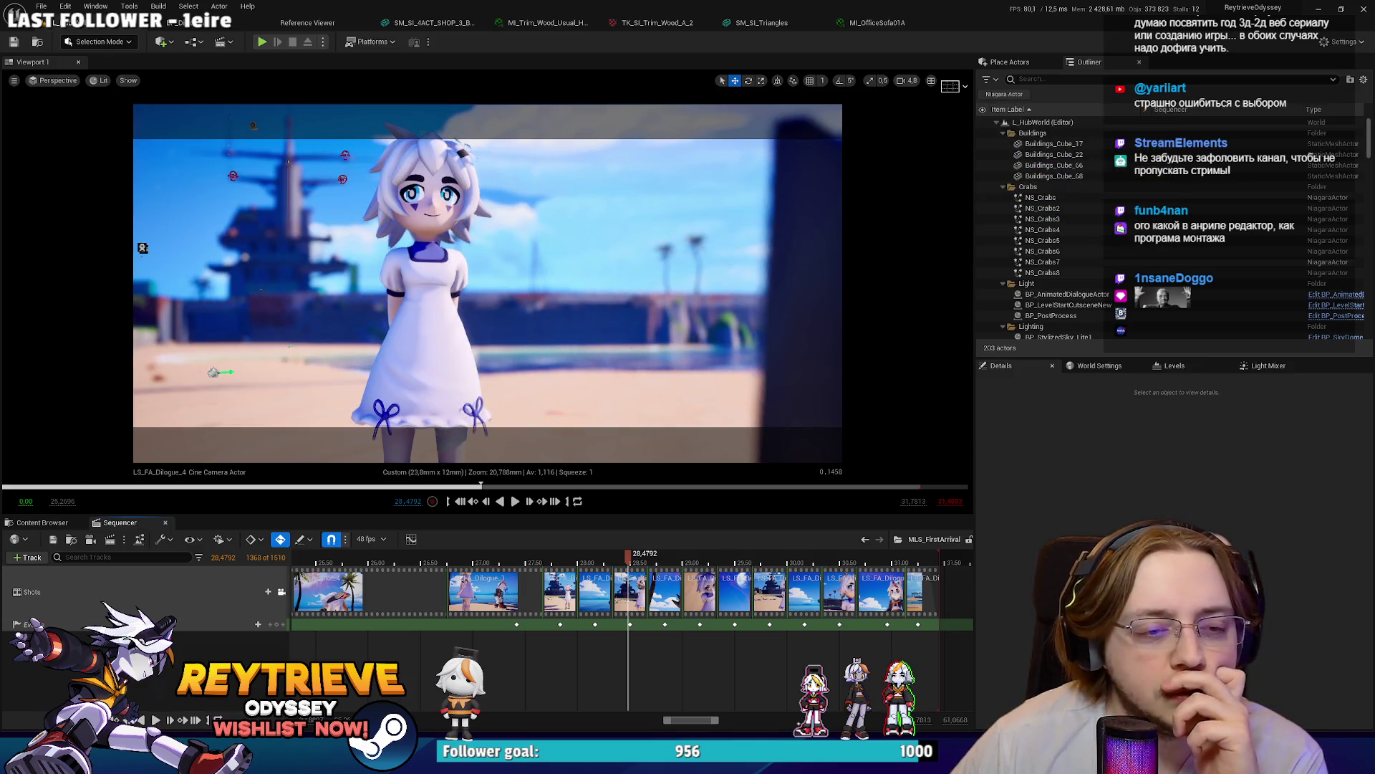
pyautogui.hotkey('alt', 'Tab')
pyautogui.scroll(-10, 545, 493)
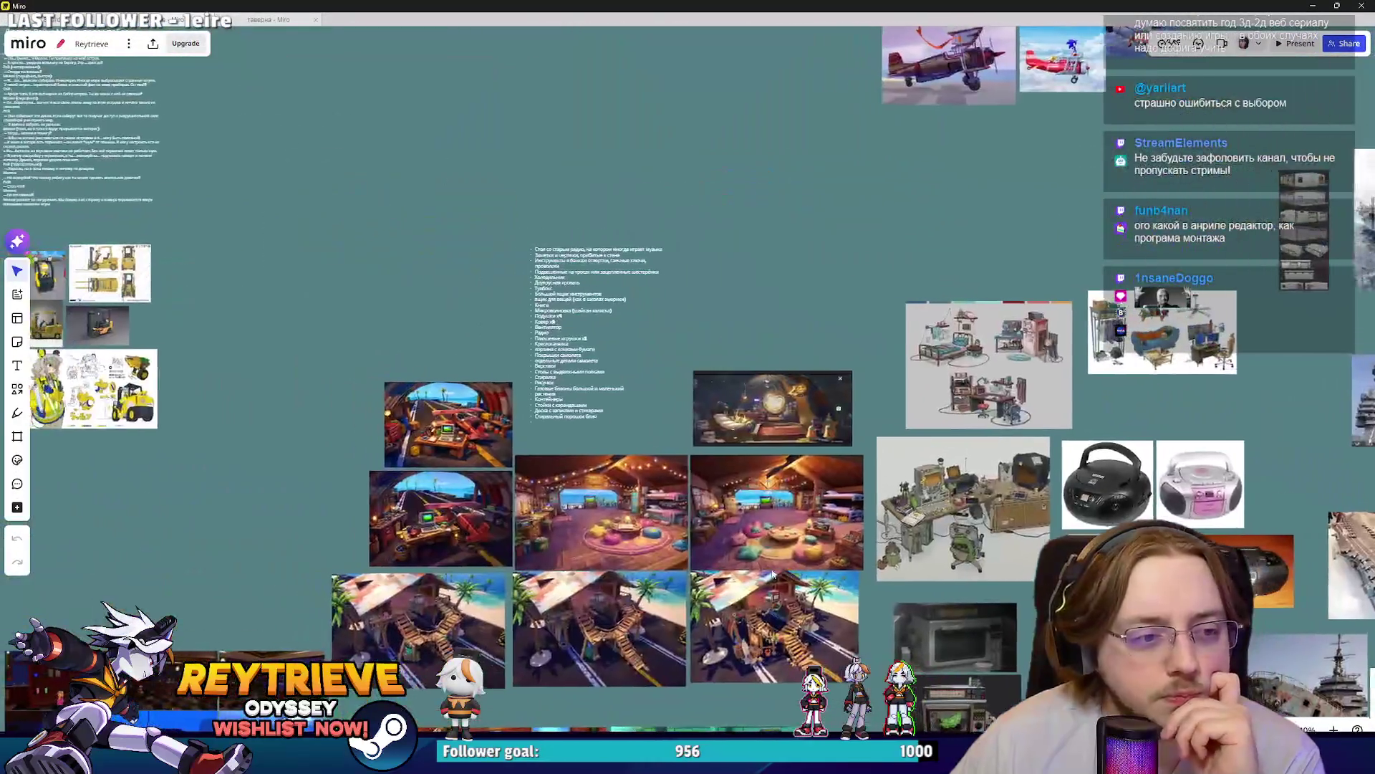
# Step: Zoom and pan the Miro board to the CINEMATICS notes in the Technical Notes frame
pyautogui.hscroll(10, 707, 482)
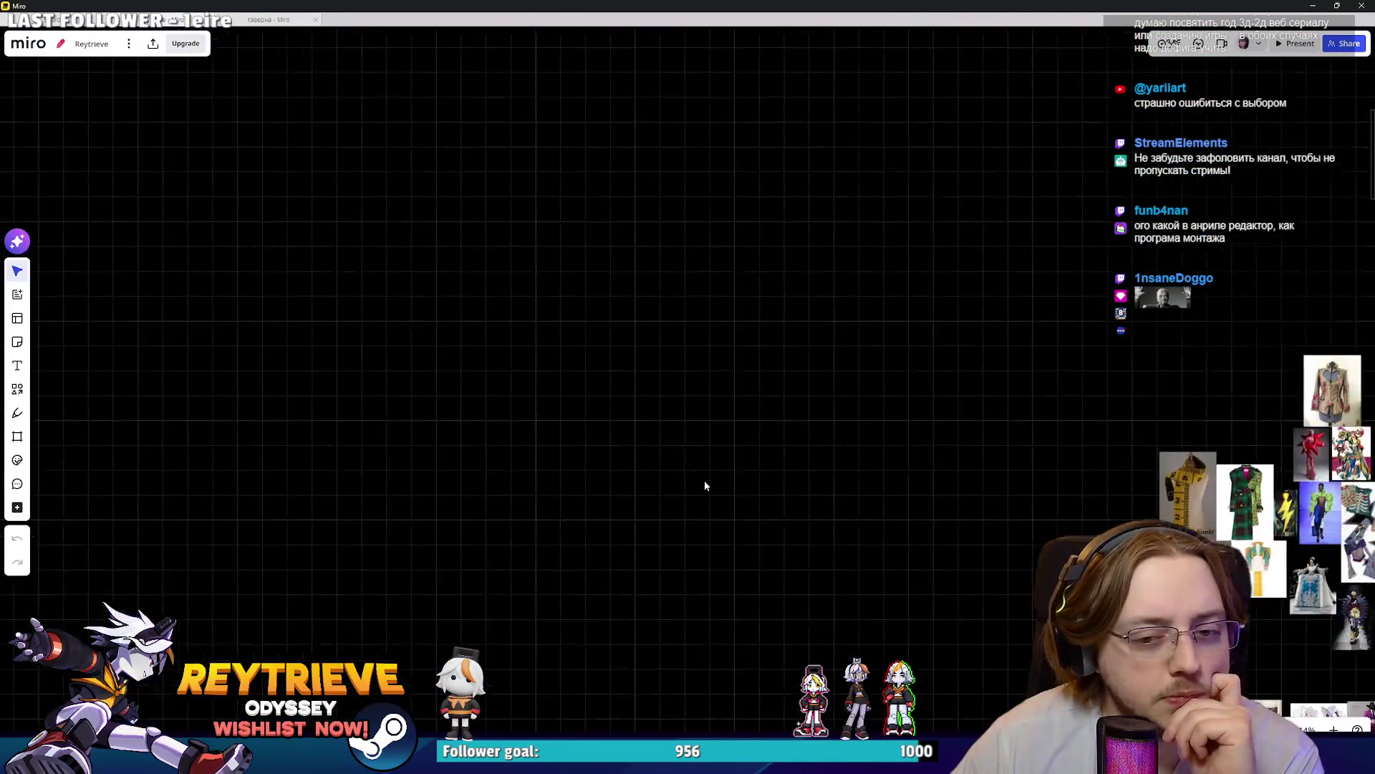
pyautogui.scroll(6, 645, 501)
pyautogui.scroll(-5, 498, 518)
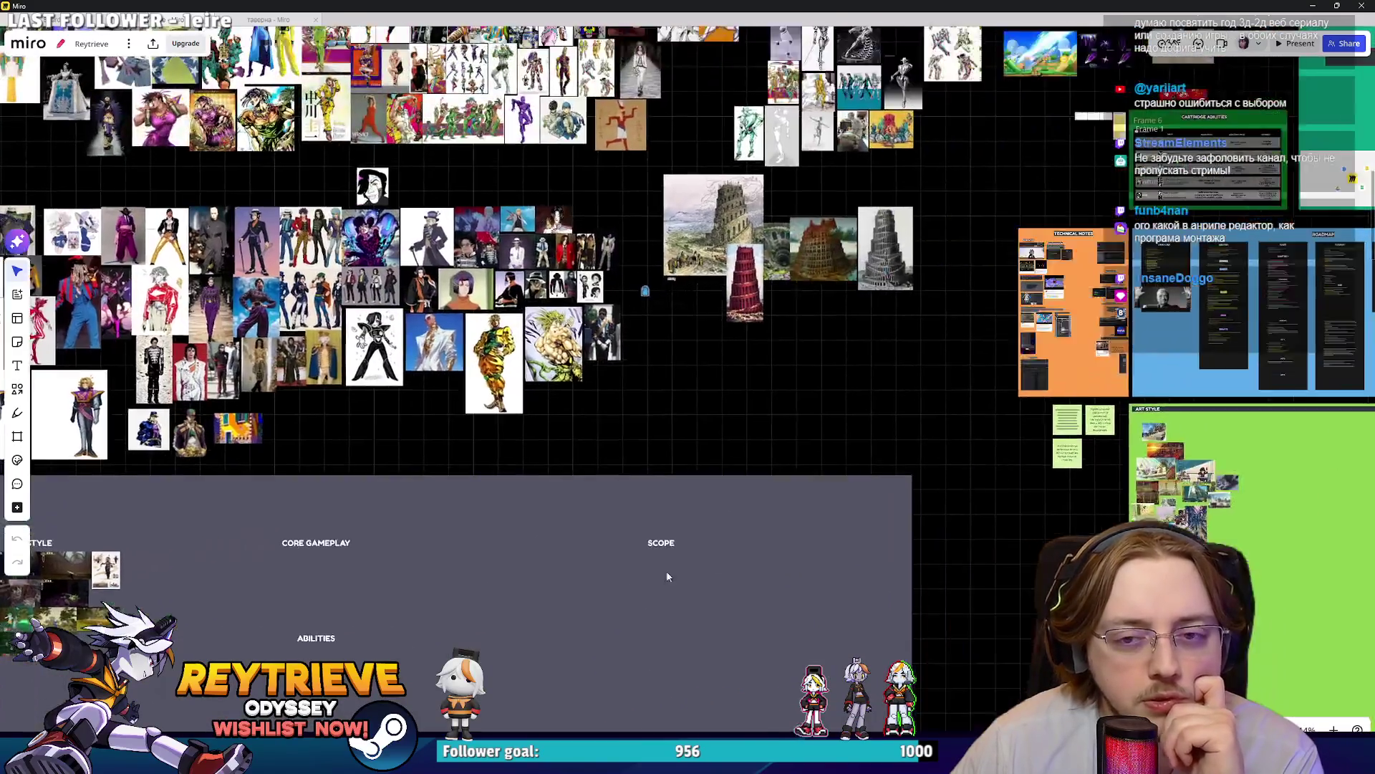
pyautogui.scroll(5, 605, 419)
pyautogui.scroll(5, 605, 420)
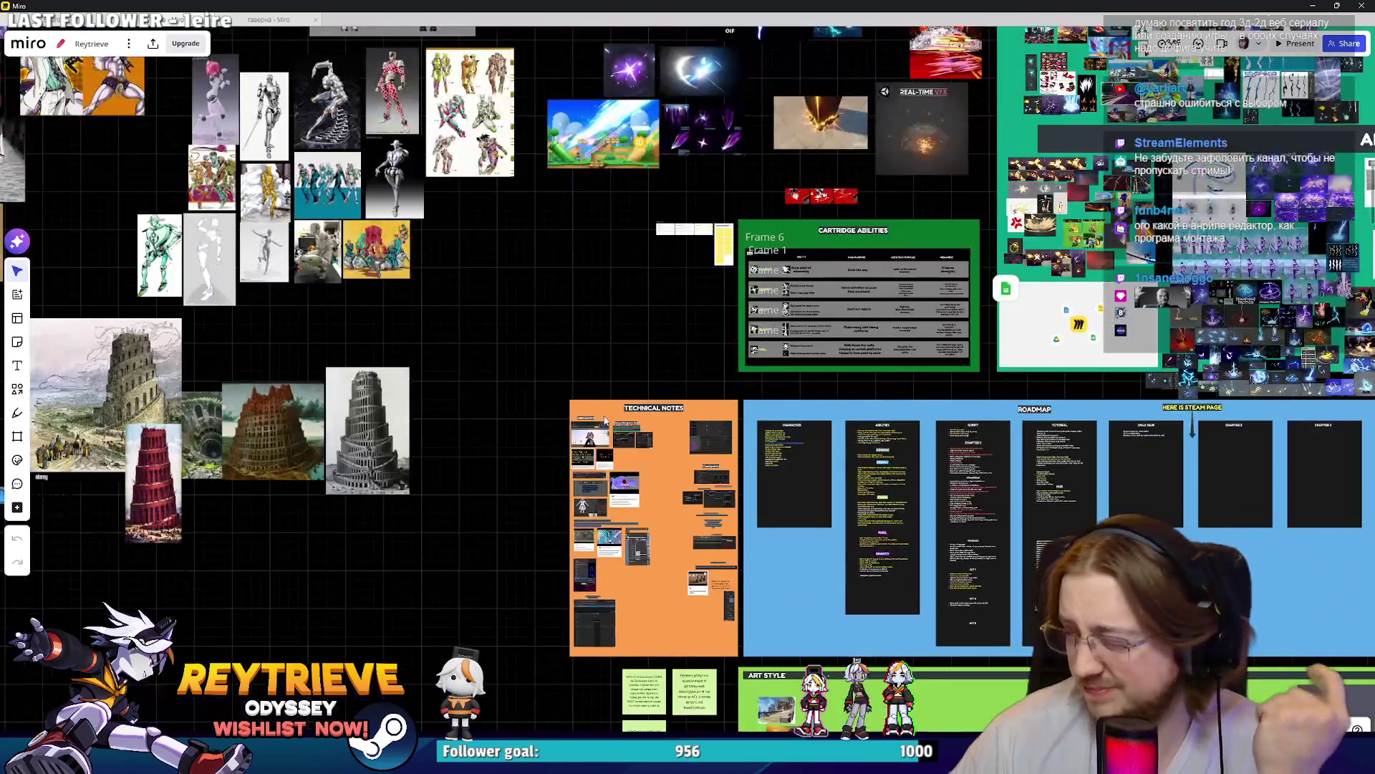
pyautogui.scroll(10, 813, 566)
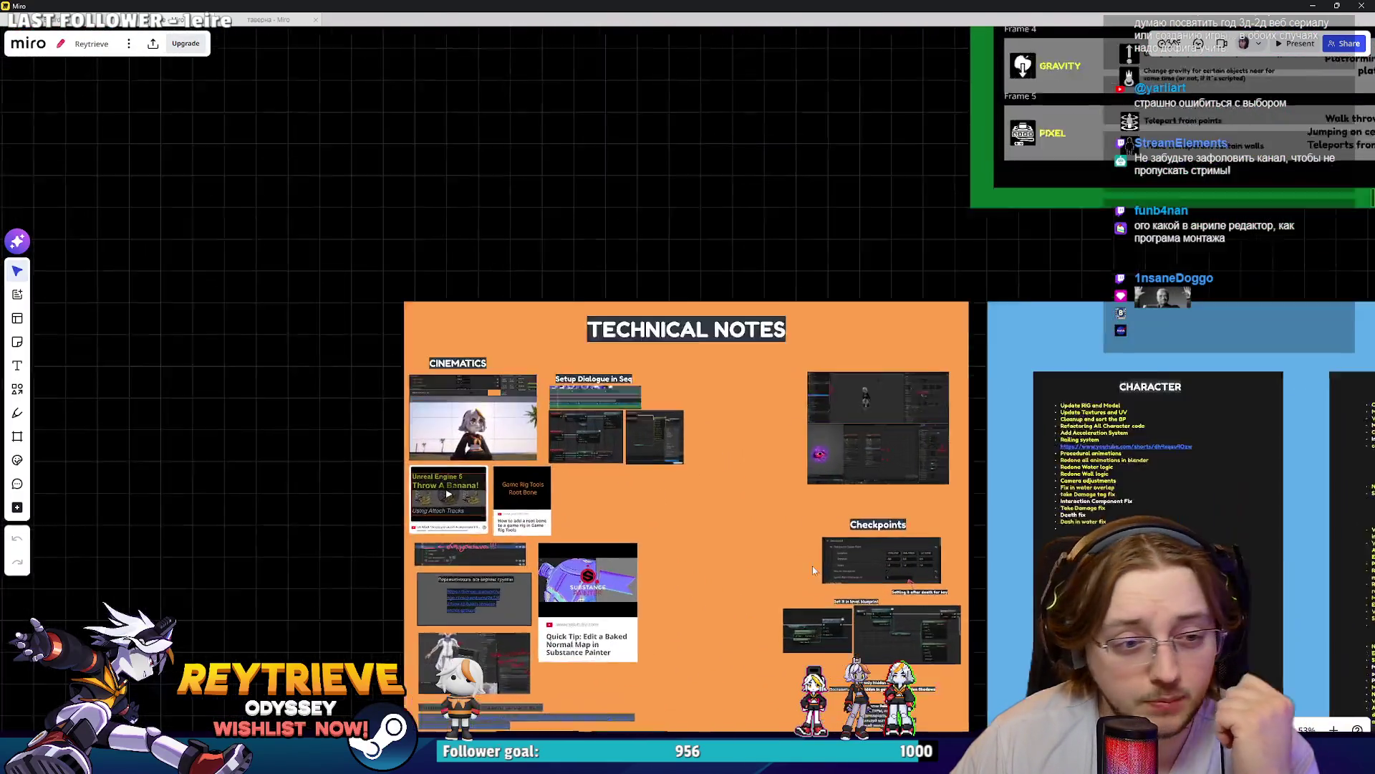
pyautogui.scroll(-3, 832, 278)
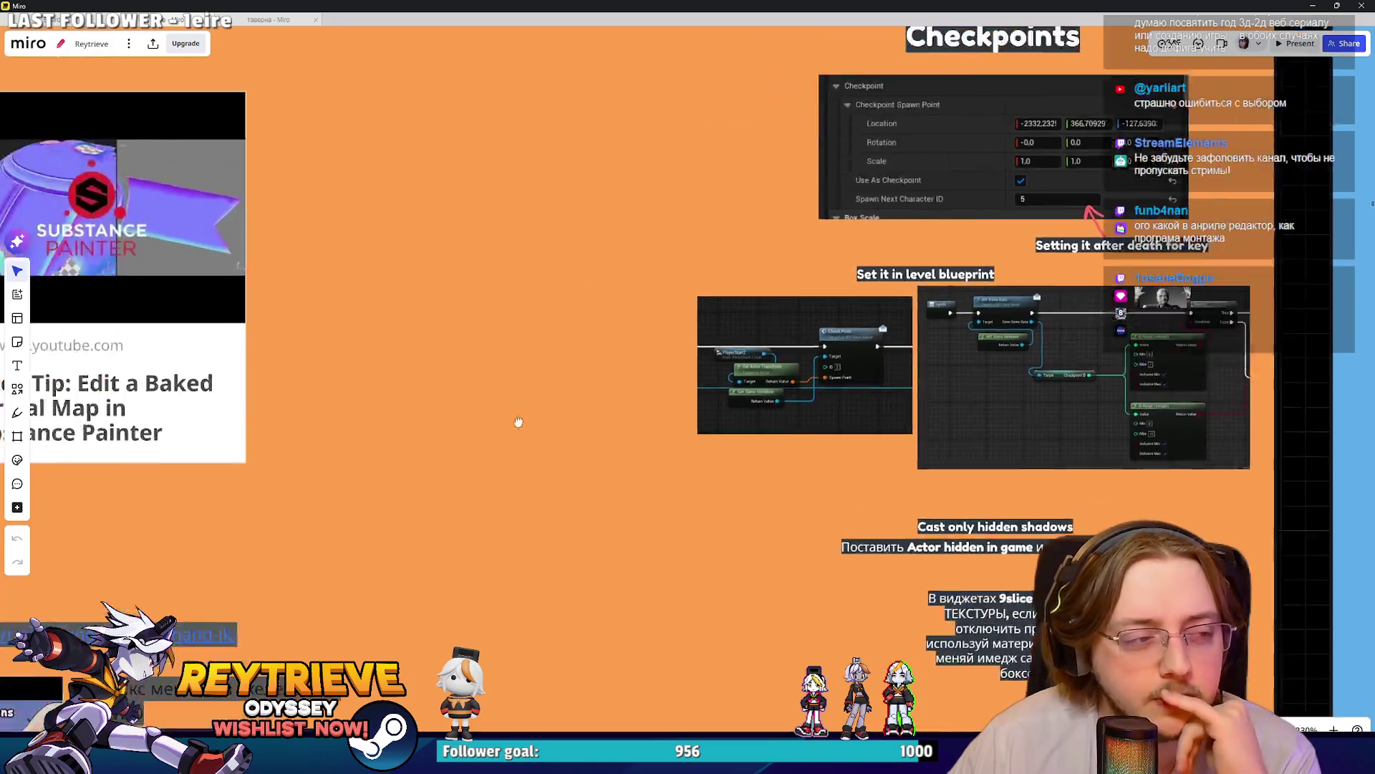
pyautogui.scroll(5, 880, 537)
pyautogui.scroll(-4, 880, 538)
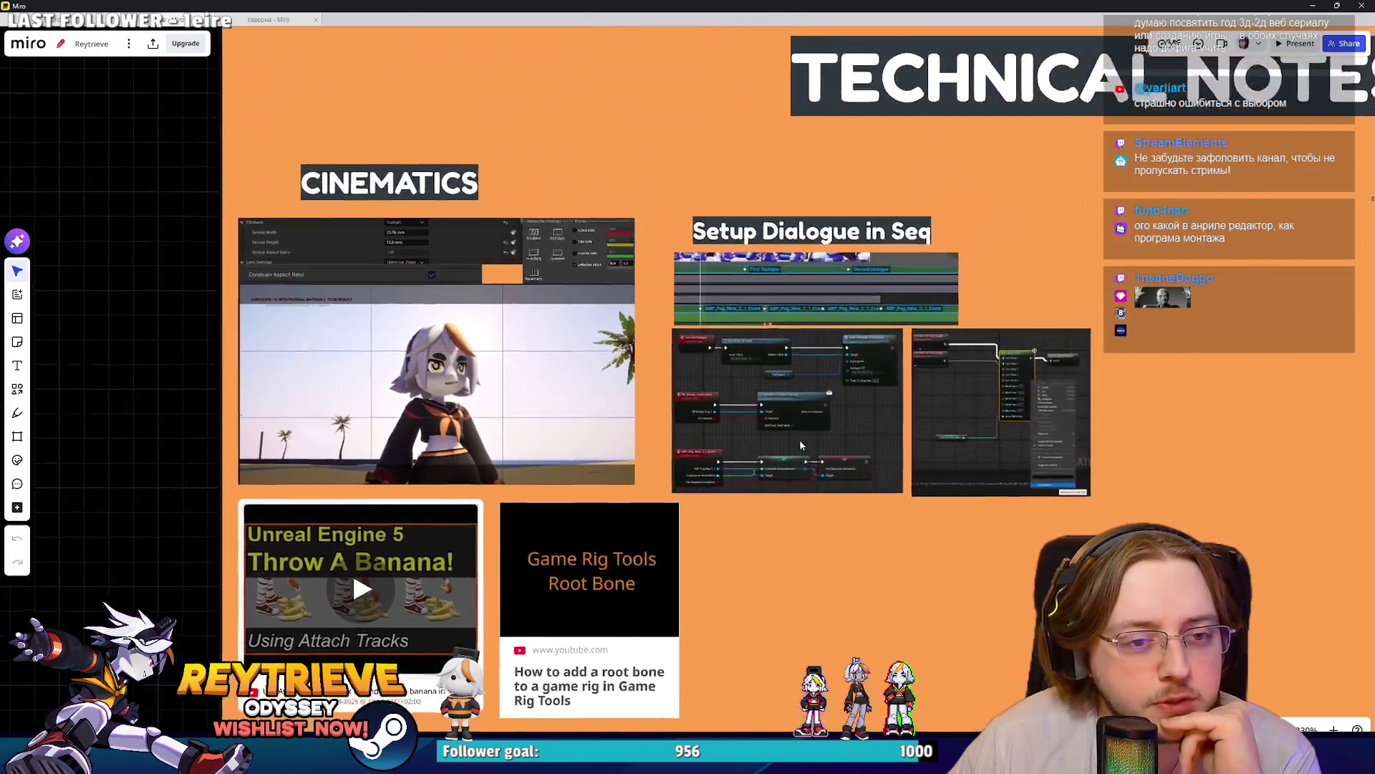
pyautogui.scroll(-2, 865, 532)
pyautogui.scroll(8, 697, 371)
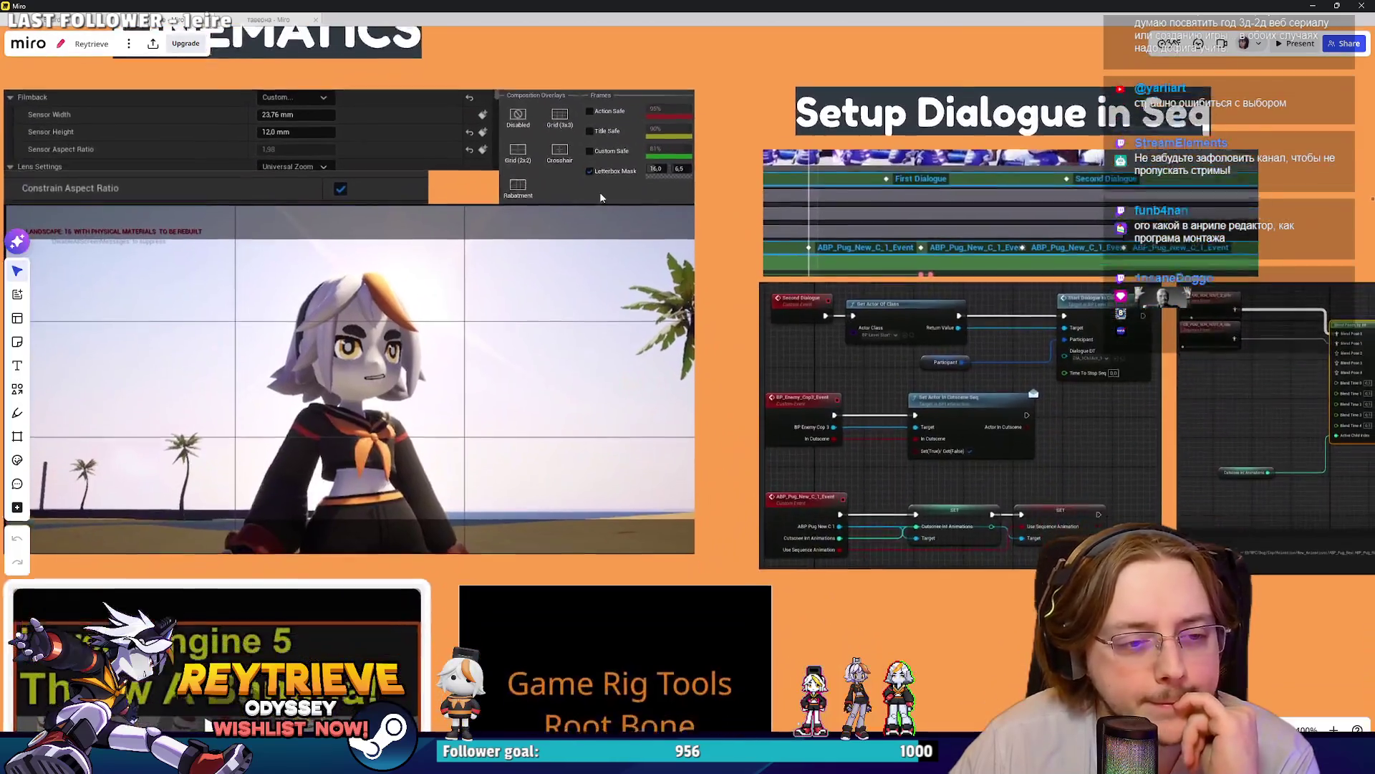
pyautogui.moveTo(600, 198); pyautogui.dragTo(700, 298)
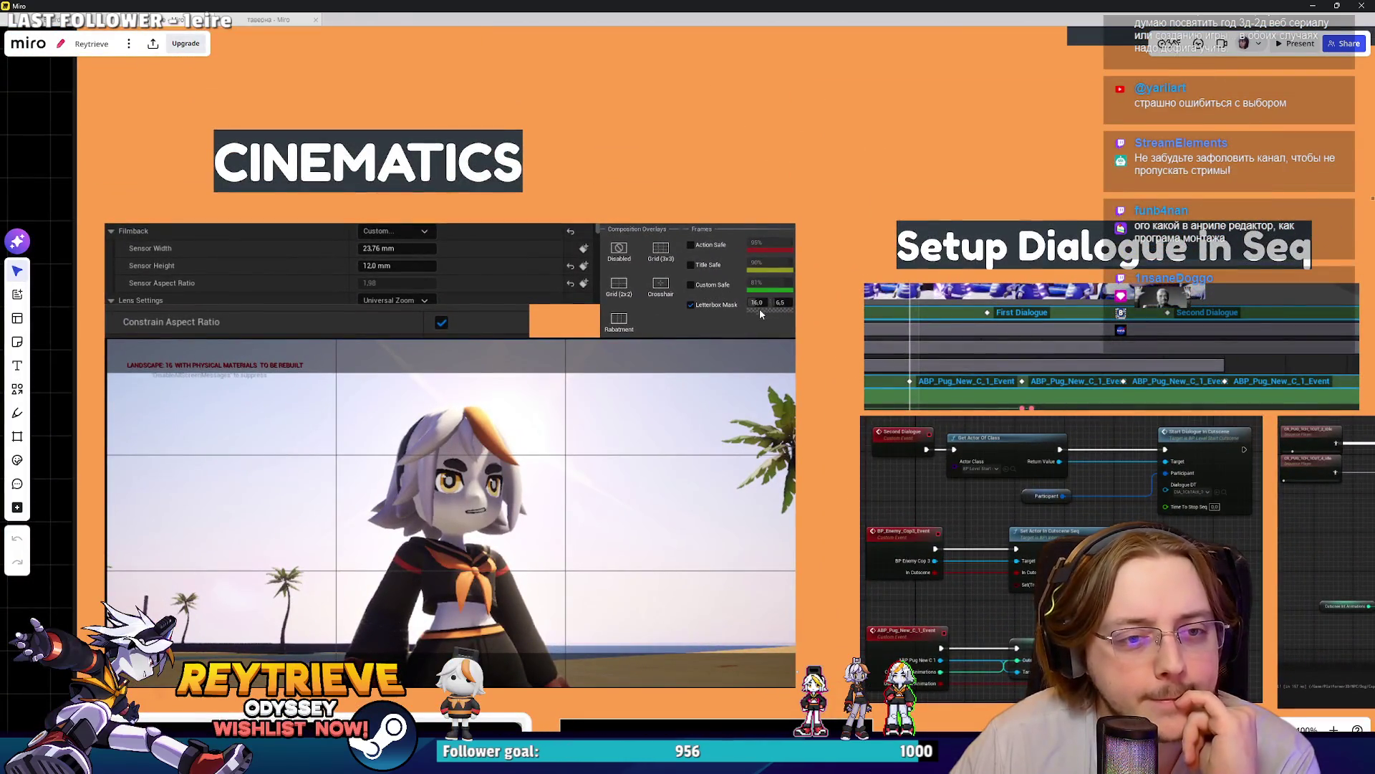
pyautogui.scroll(-2, 729, 318)
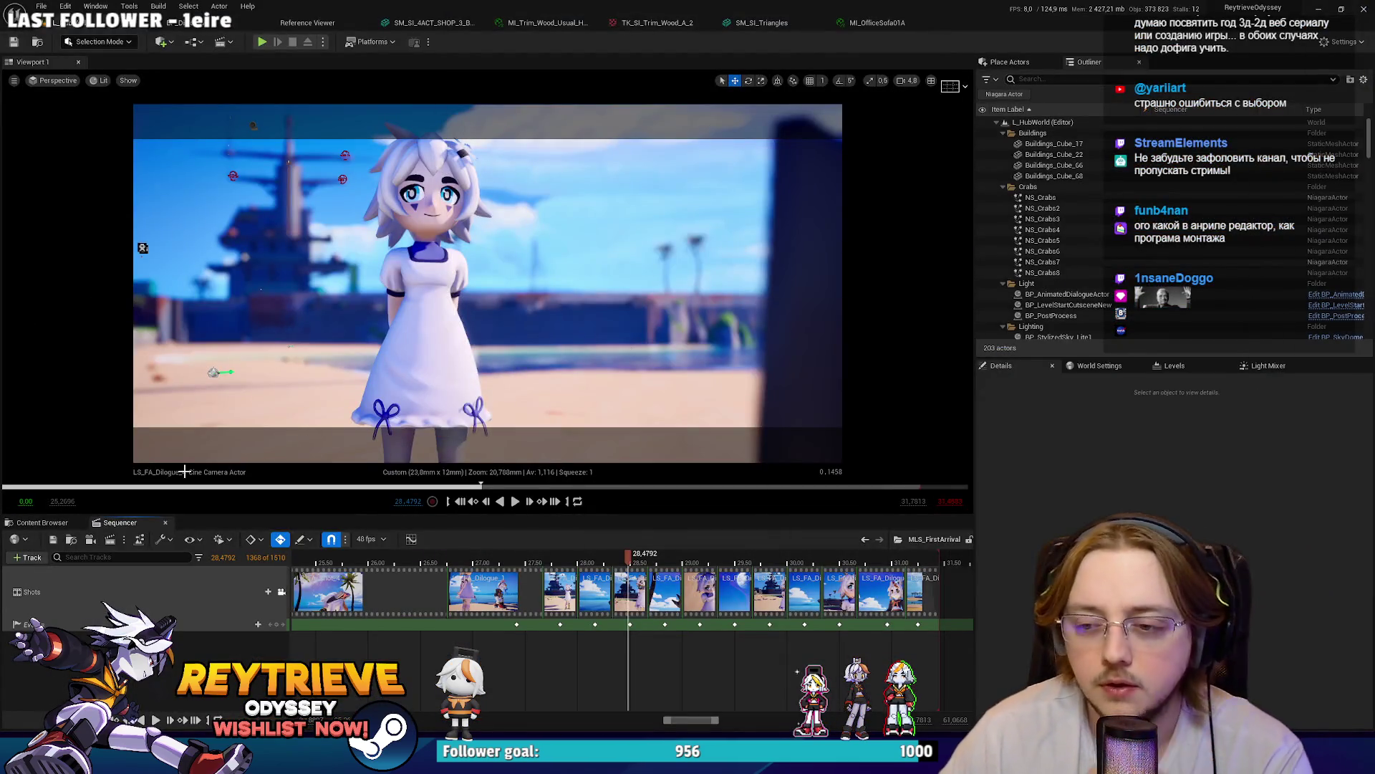
# Step: Make the letterbox bars more opaque and disable the composition grid after trying 3x3 and 2x2
pyautogui.click(953, 86)
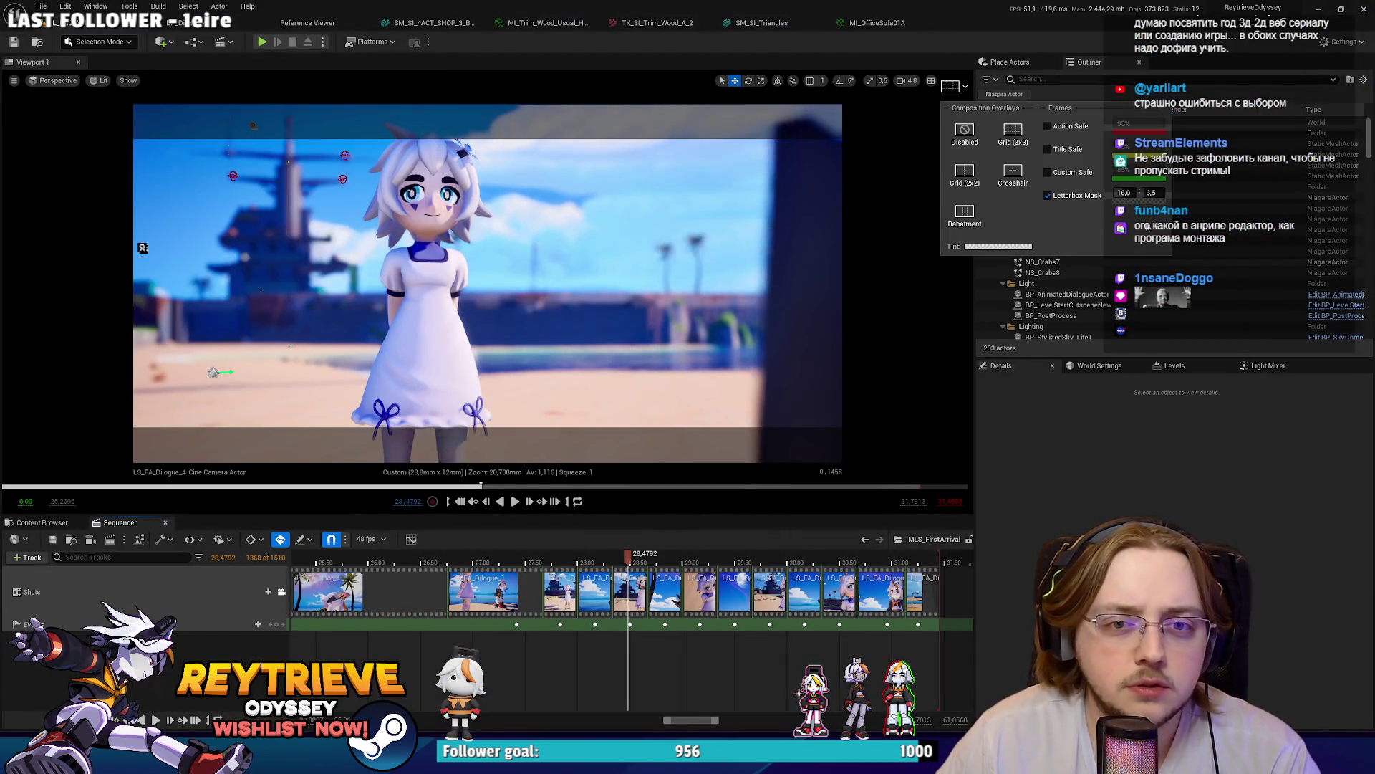
pyautogui.click(1127, 204)
pyautogui.moveTo(1268, 259); pyautogui.dragTo(1271, 219)
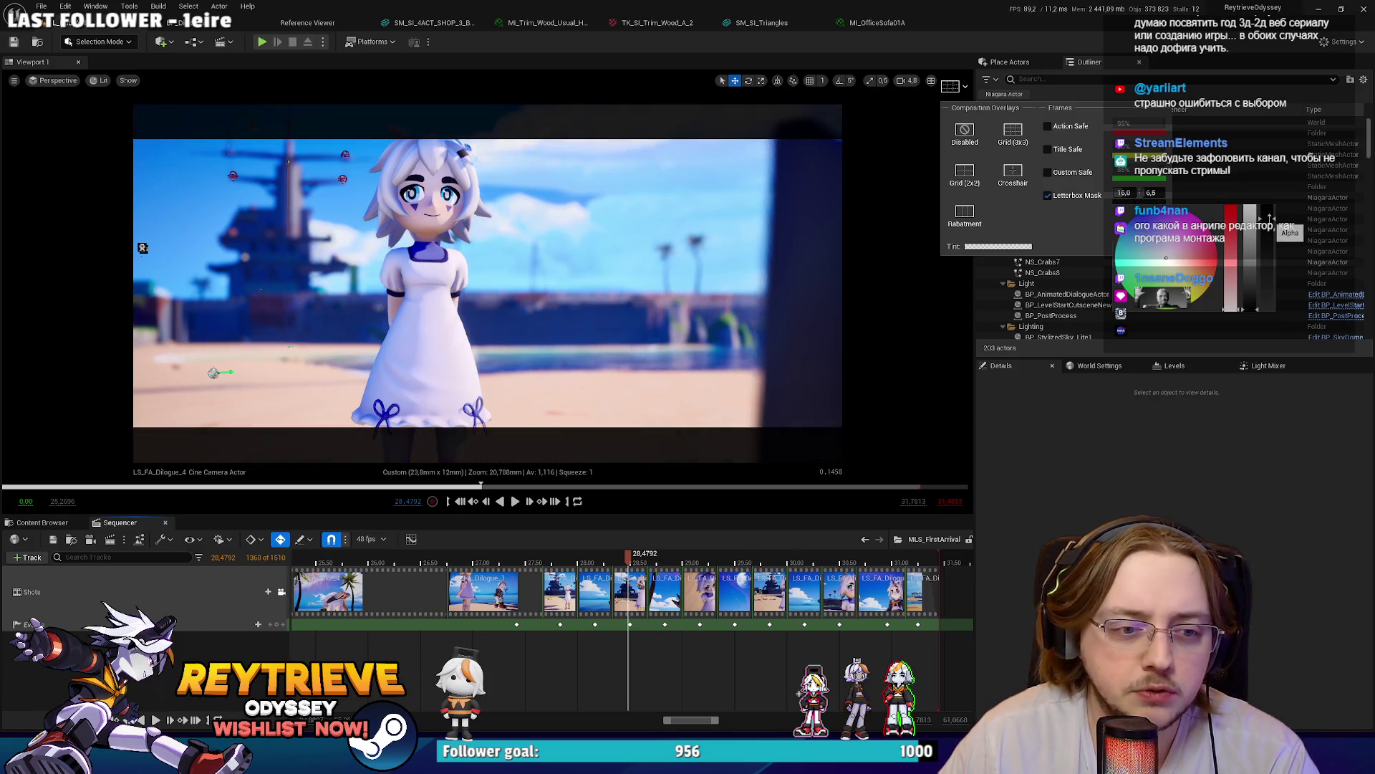
pyautogui.click(1016, 136)
pyautogui.click(967, 182)
pyautogui.click(1013, 132)
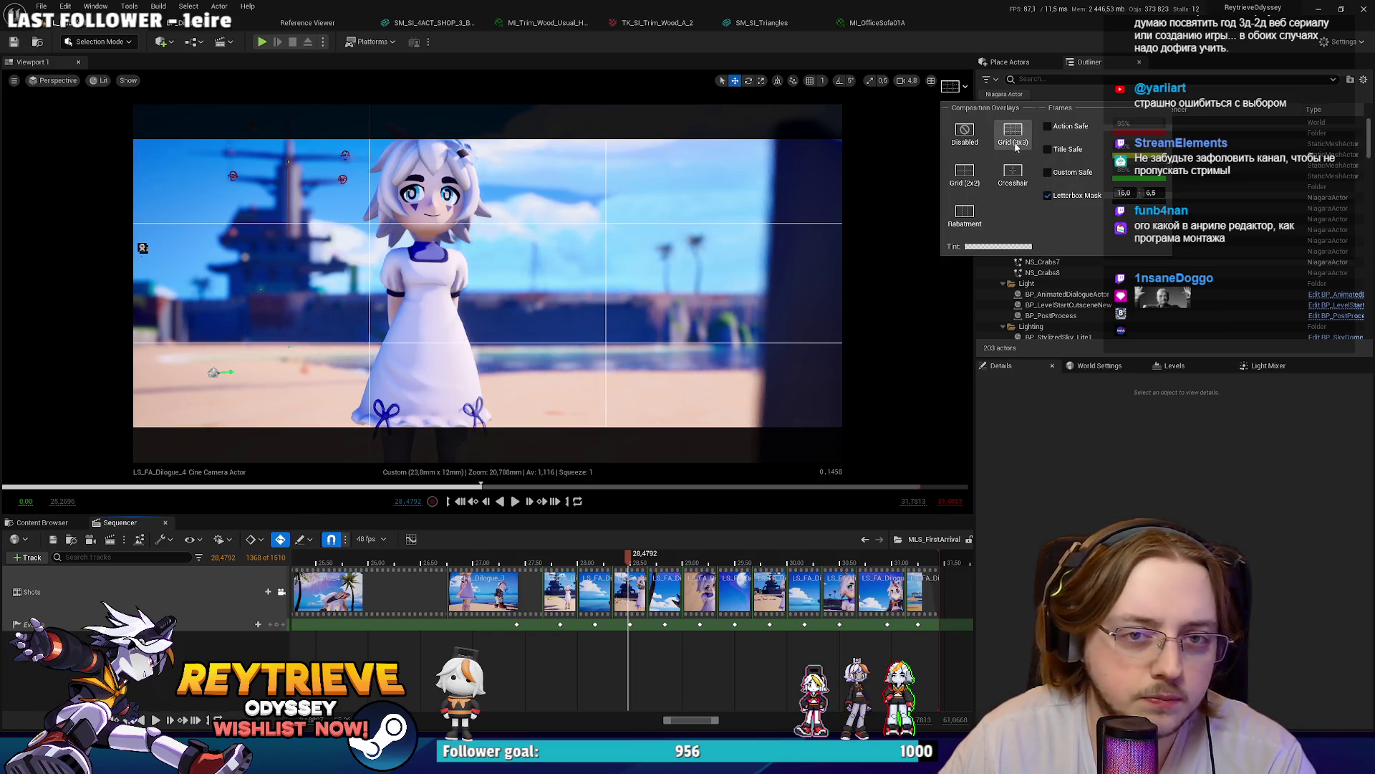
pyautogui.click(975, 131)
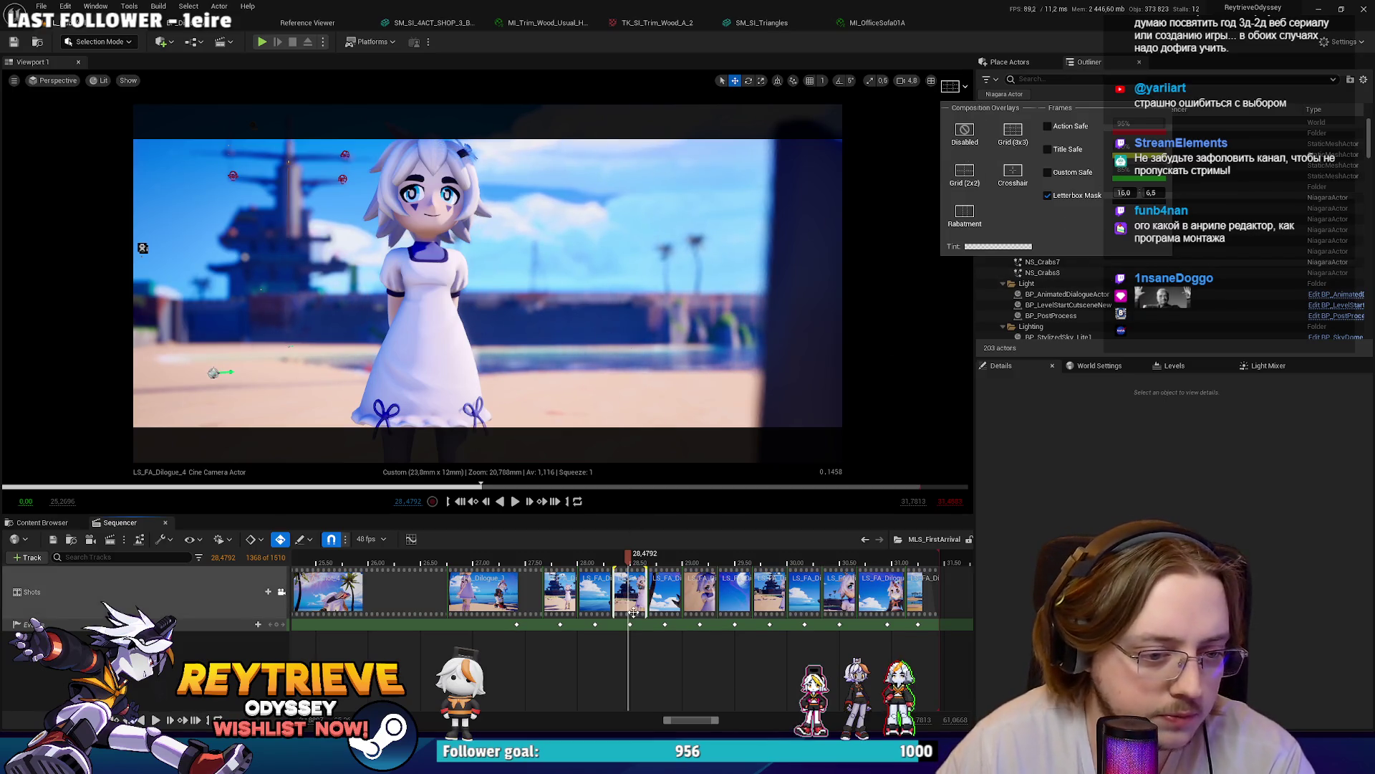
# Step: Open the LS_FA_Dilogue_4 shot and pilot its cine camera
pyautogui.doubleClick(614, 591)
pyautogui.scroll(-3, 279, 599)
pyautogui.click(281, 587)
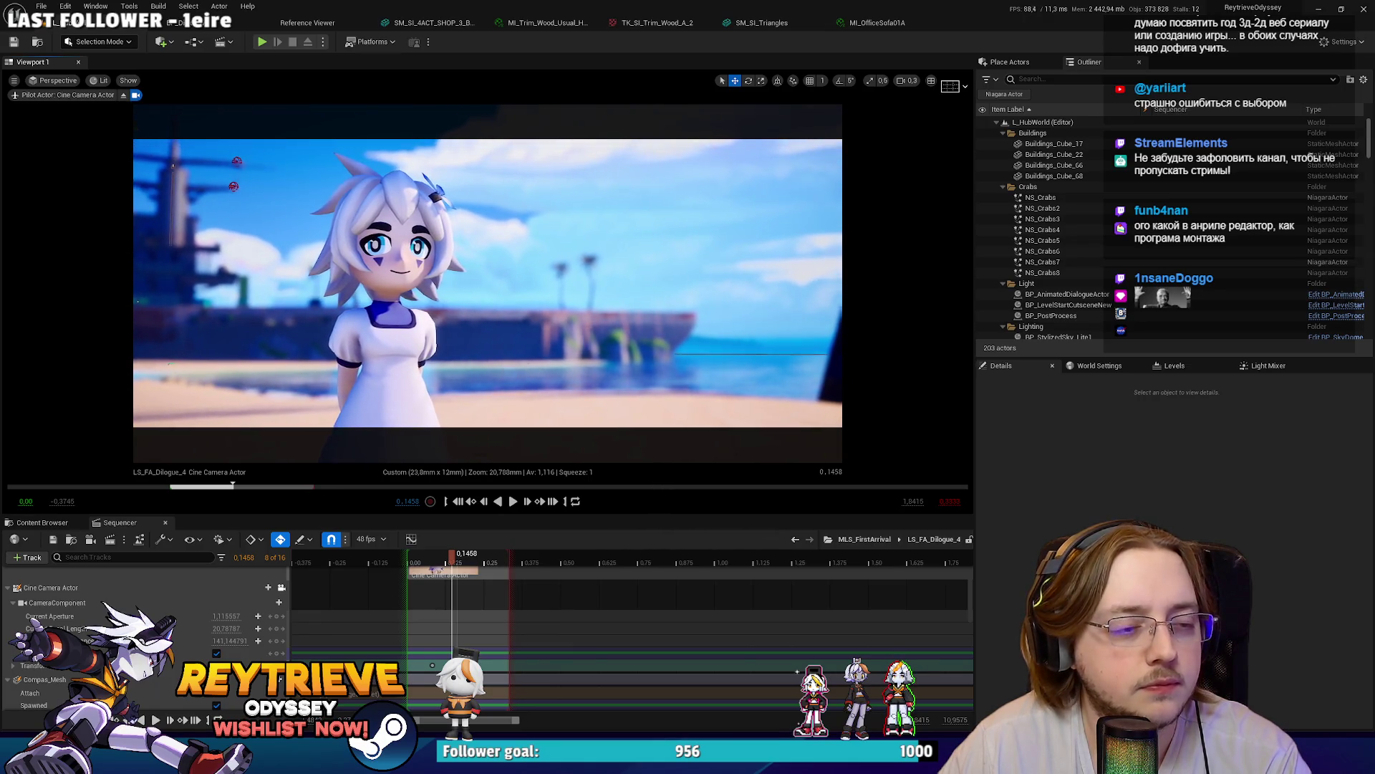
# Step: Preview the LS_FA_Dilogue_4 camera shot at a few different frames
pyautogui.click(431, 665)
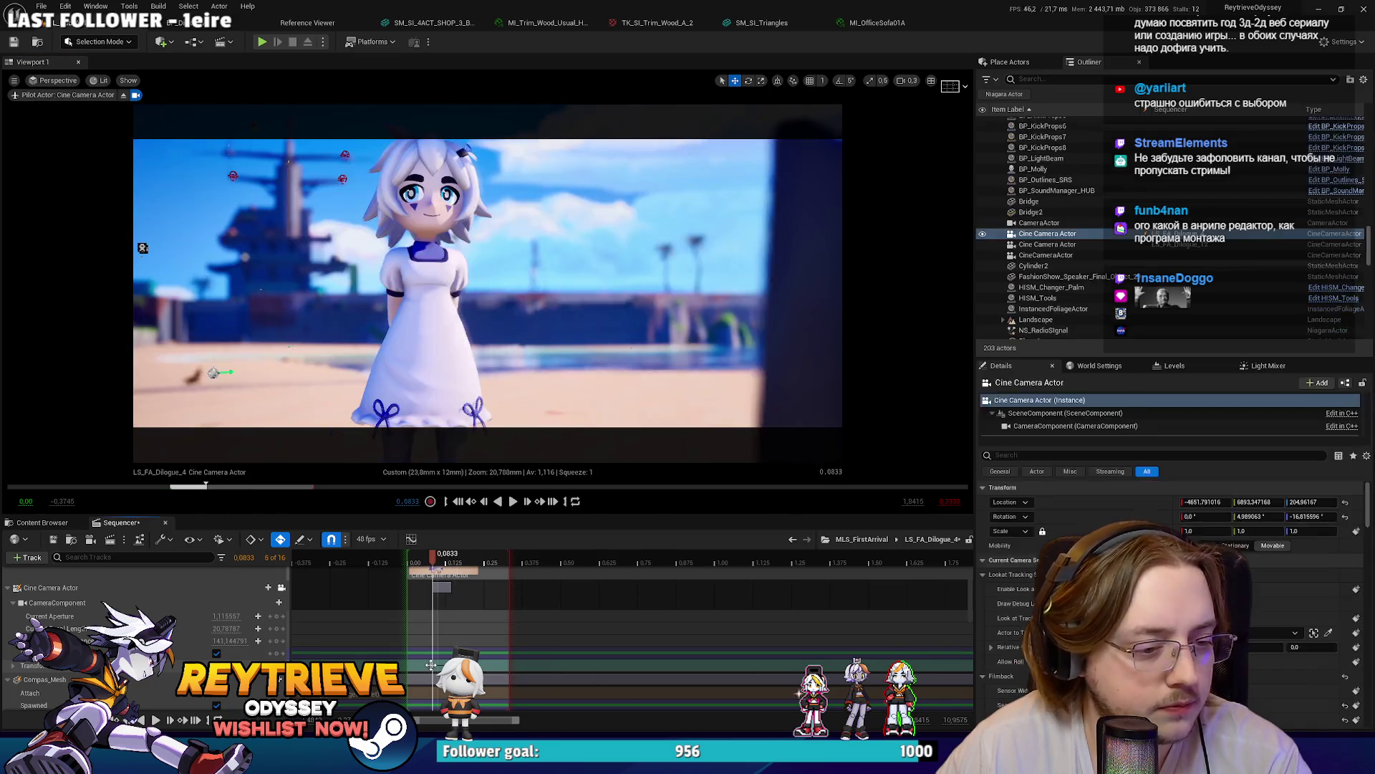
pyautogui.click(484, 644)
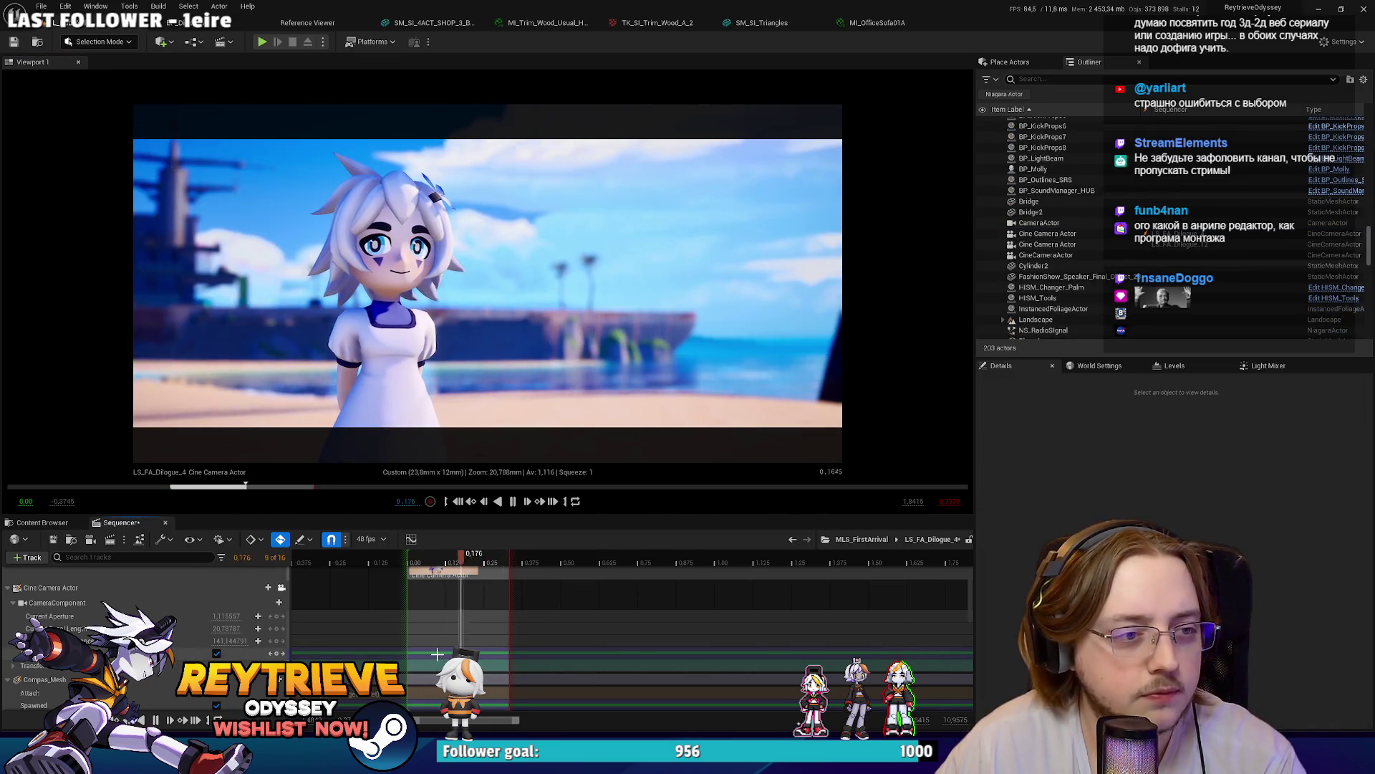
pyautogui.click(435, 557)
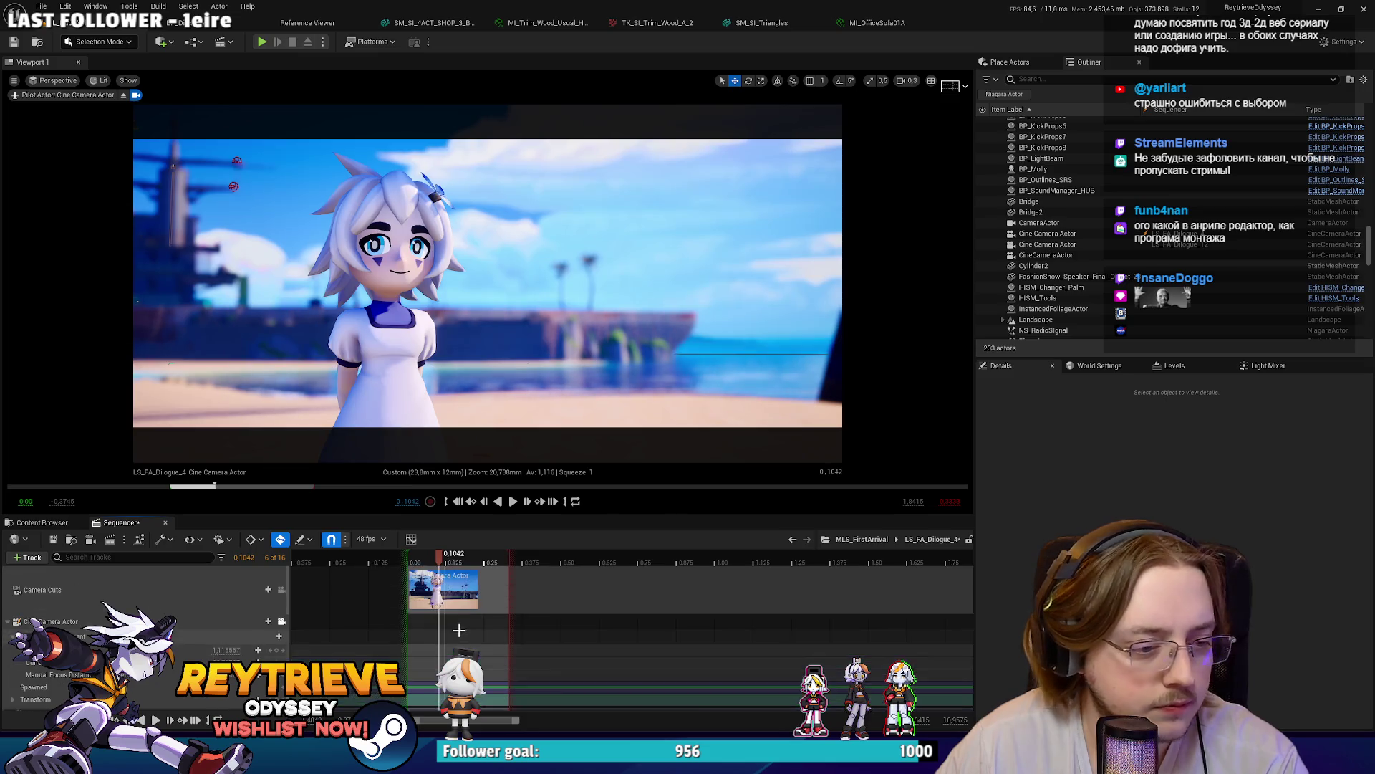
# Step: Return to the MLS_FirstArrival master sequence, scrub back, and select the current Cine Camera Actor
pyautogui.click(861, 538)
pyautogui.moveTo(616, 556)
pyautogui.mouseDown()
pyautogui.moveTo(547, 556)
pyautogui.moveTo(924, 553)
pyautogui.mouseUp()
pyautogui.click(559, 315)
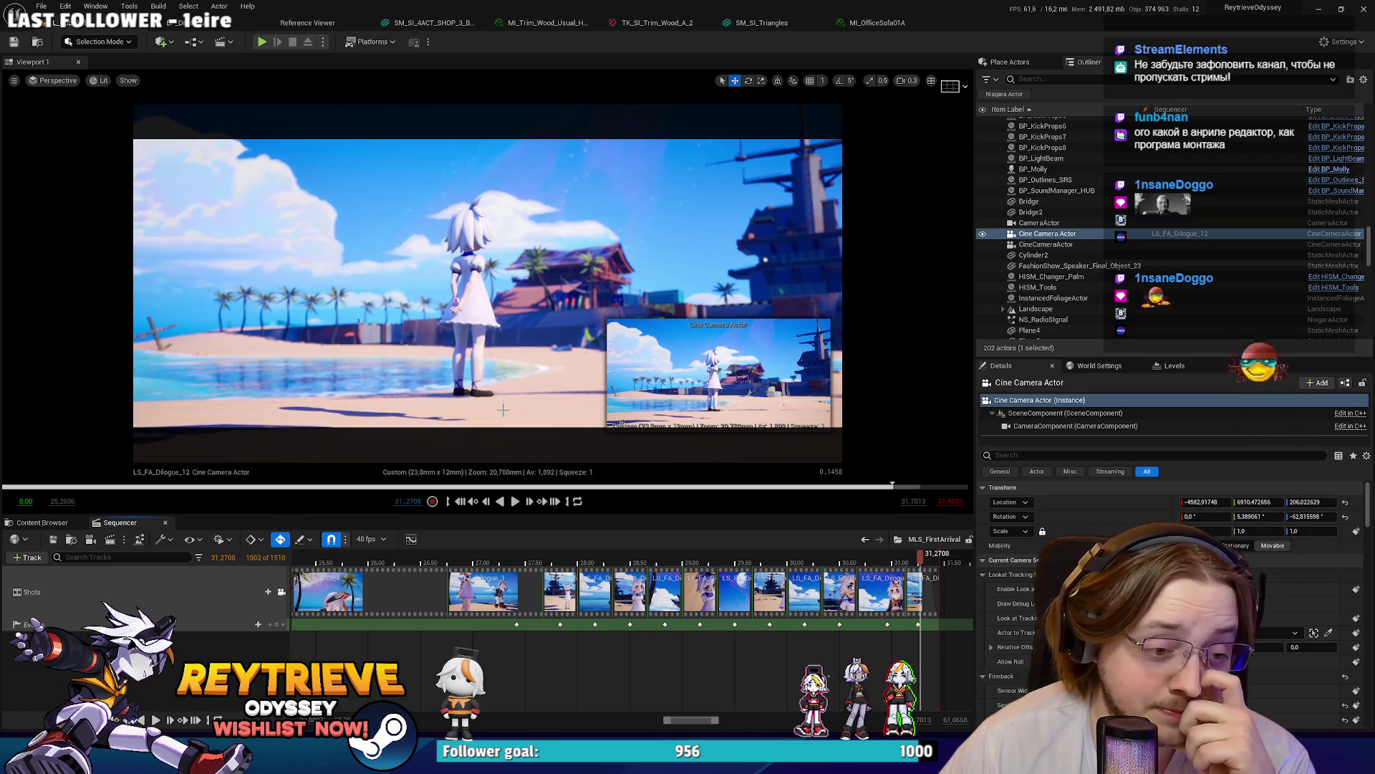
# Step: Review the LS_FA_Dilogue_2 and _1 shots, select SM_Rey, then switch to the Miro board
pyautogui.click(560, 563)
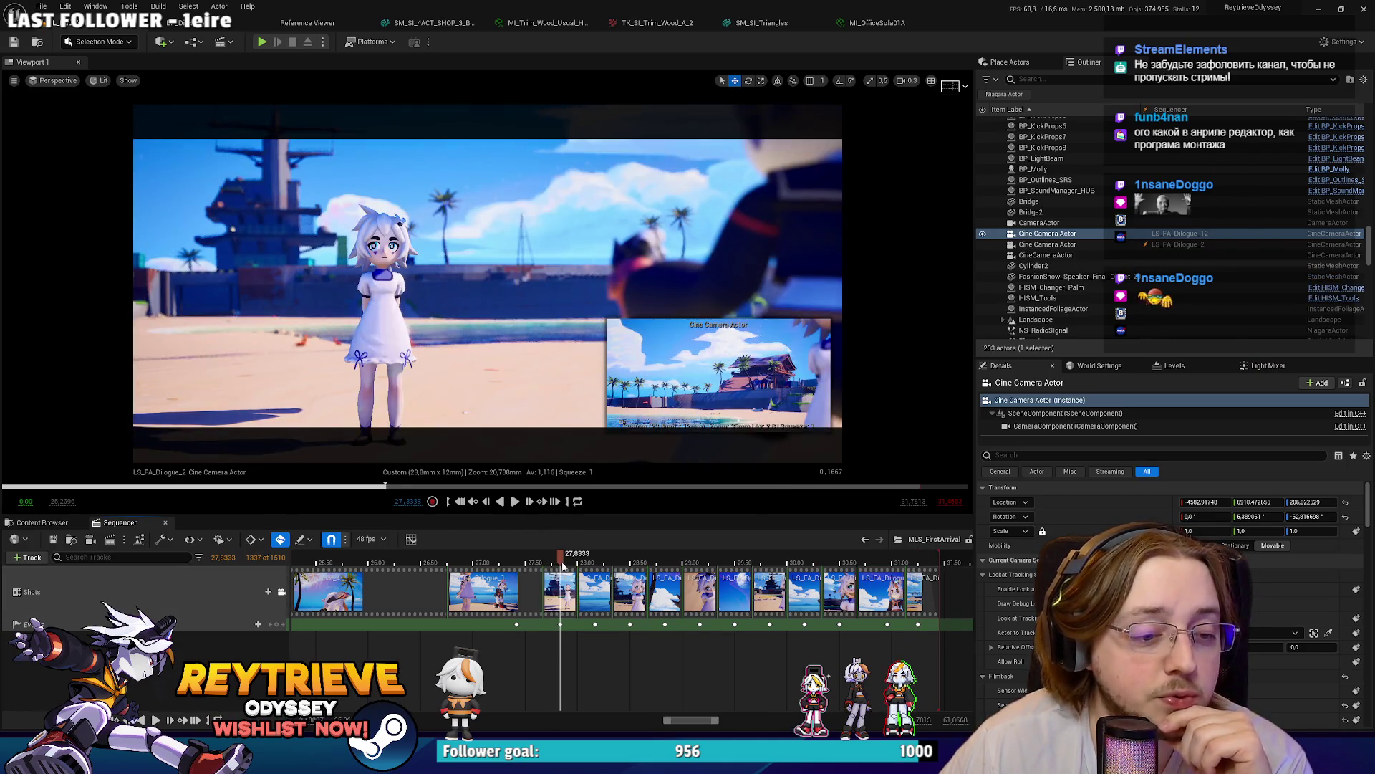
pyautogui.moveTo(560, 566)
pyautogui.mouseDown()
pyautogui.moveTo(510, 565)
pyautogui.moveTo(537, 565)
pyautogui.mouseUp()
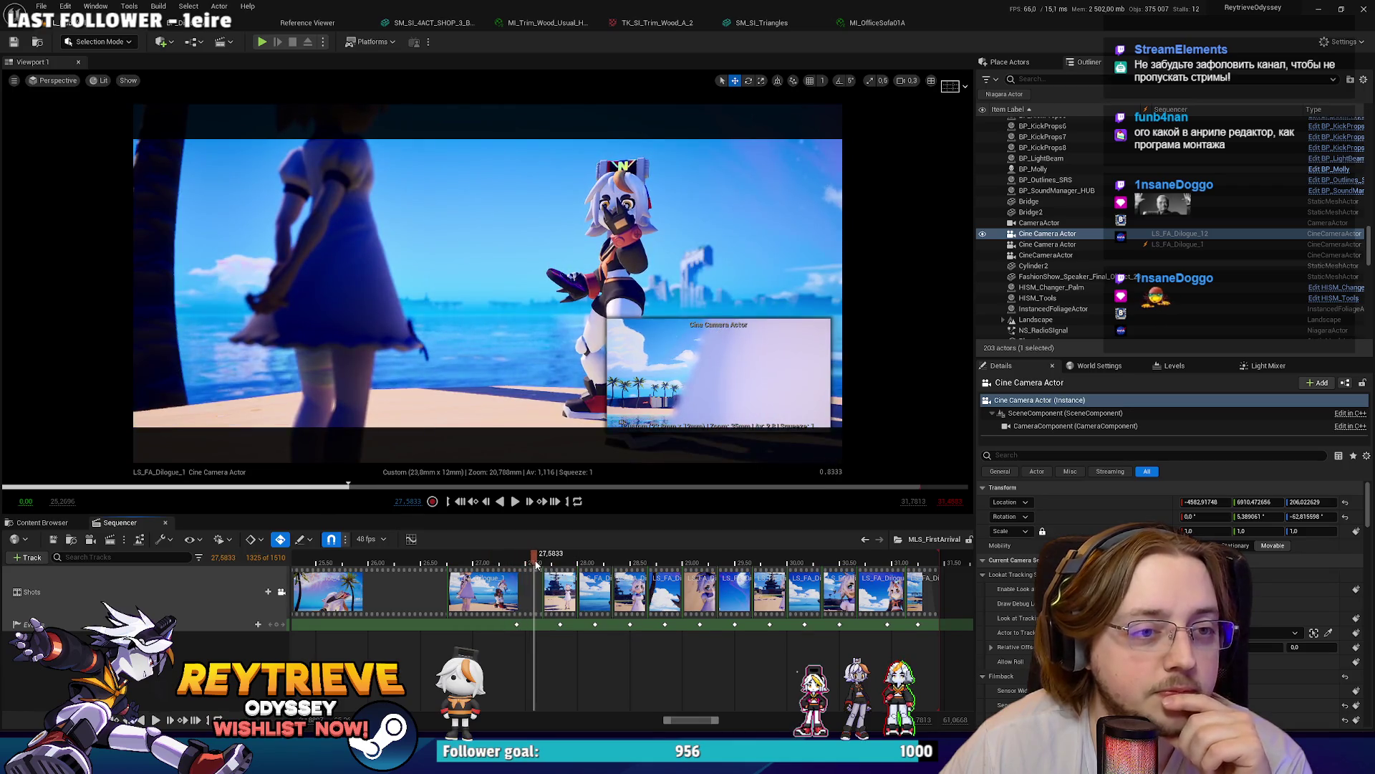
pyautogui.click(622, 401)
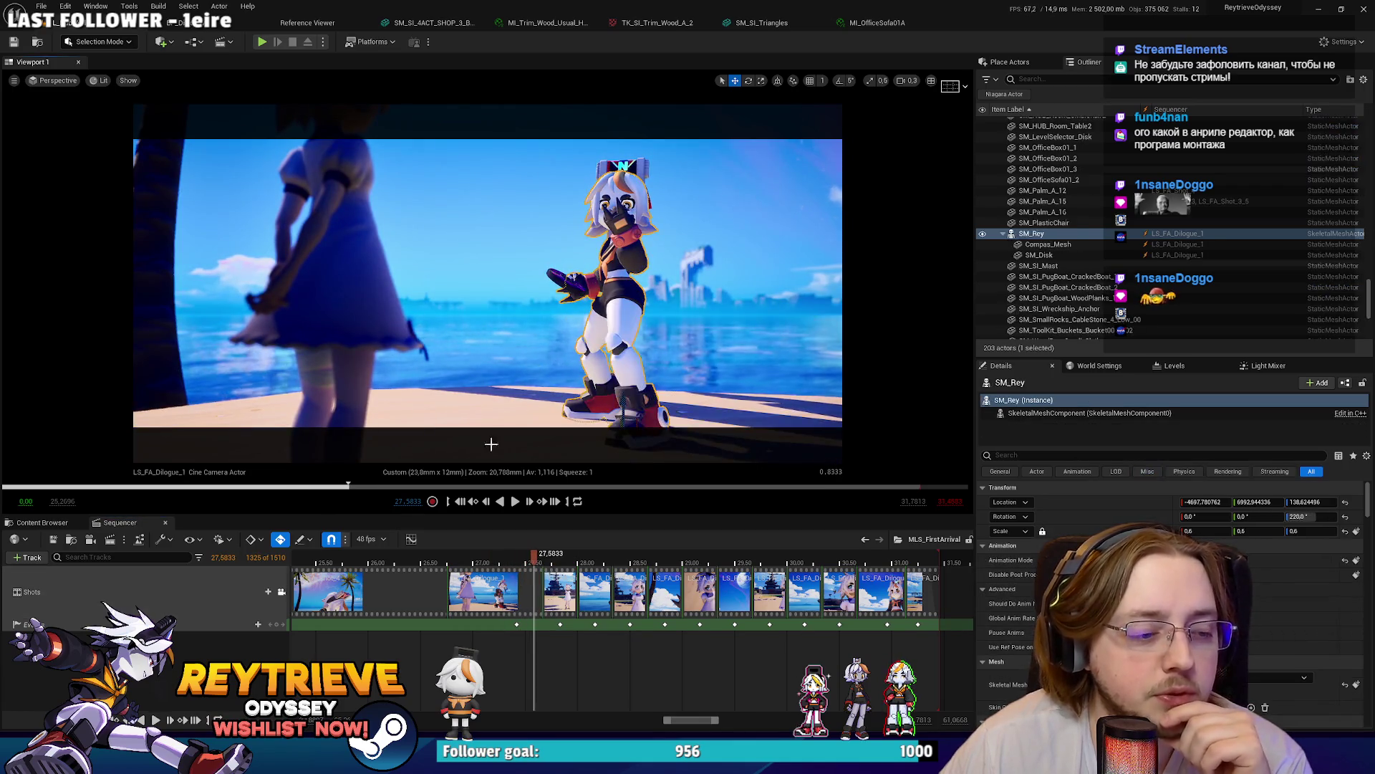
pyautogui.scroll(-3, 596, 301)
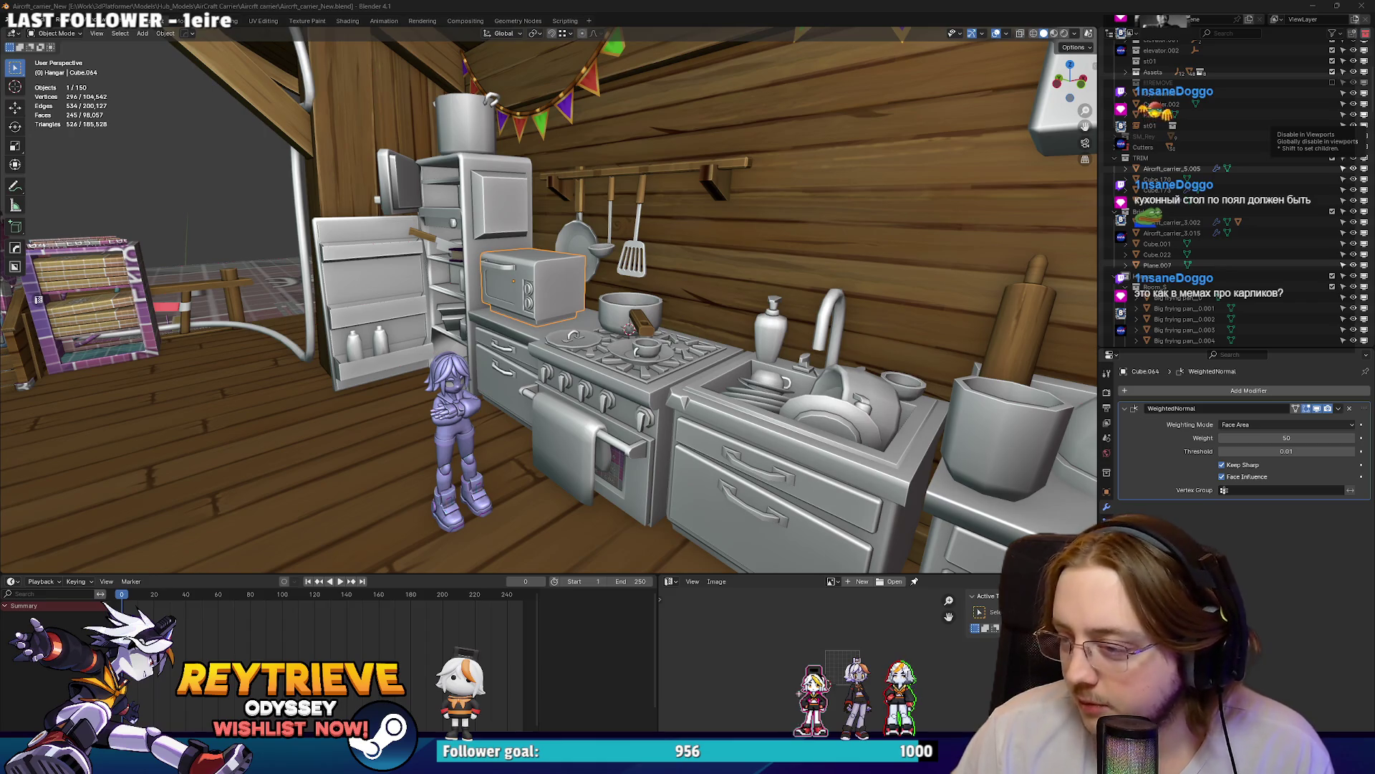
pyautogui.hotkey('alt', 'Tab')
pyautogui.scroll(-10, 938, 342)
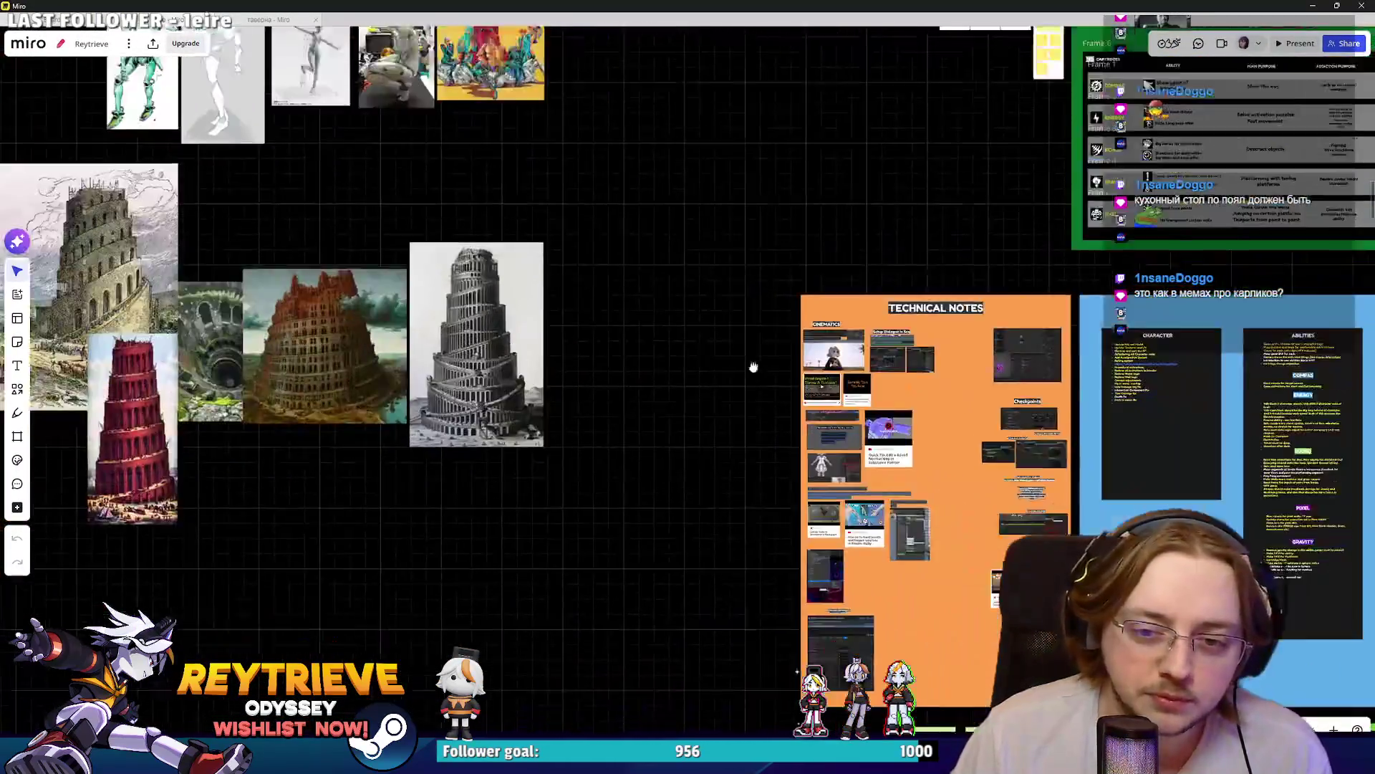
# Step: Scroll the Miro board past the chapter frames to the room concept images and props list
pyautogui.hscroll(10, 752, 368)
pyautogui.scroll(5, 746, 435)
pyautogui.hscroll(10, 745, 435)
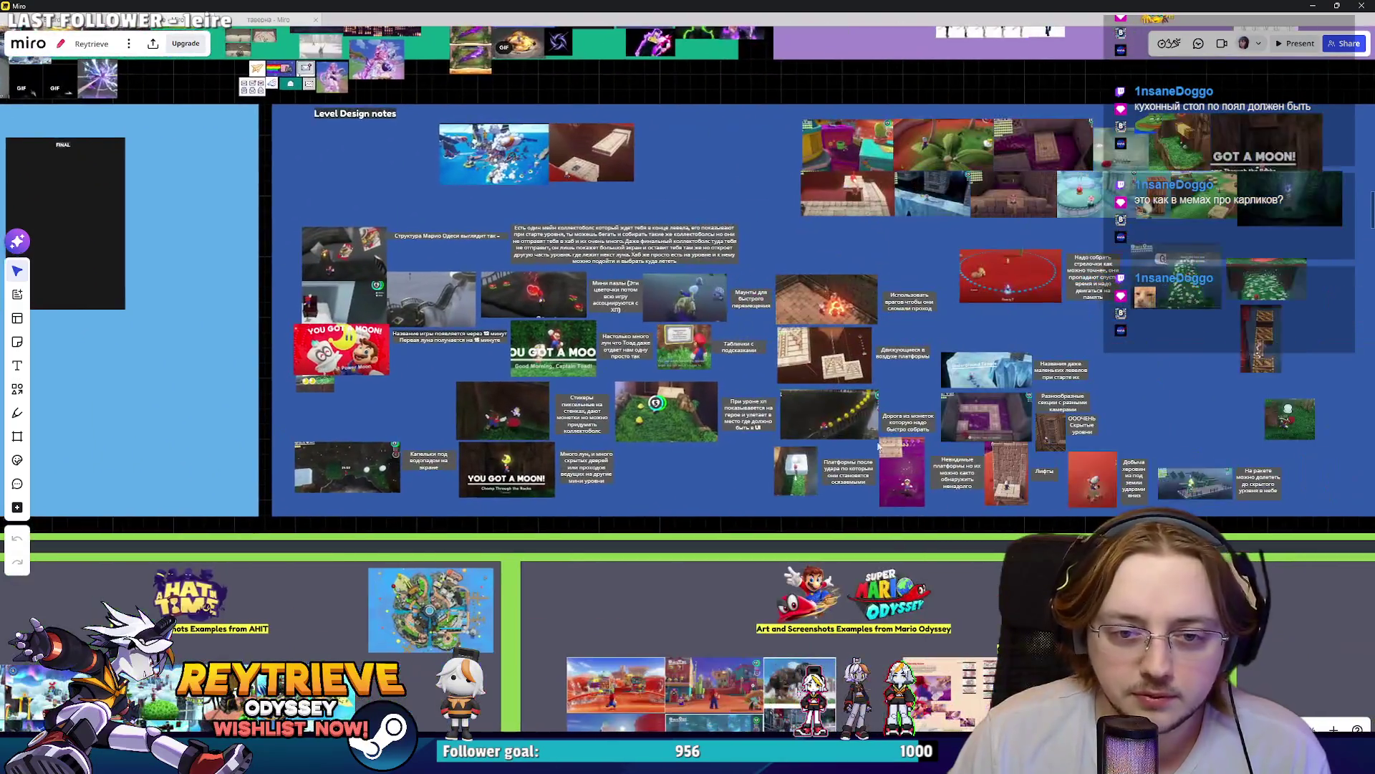
pyautogui.scroll(-6, 810, 434)
pyautogui.hscroll(8, 811, 433)
pyautogui.scroll(-3, 810, 428)
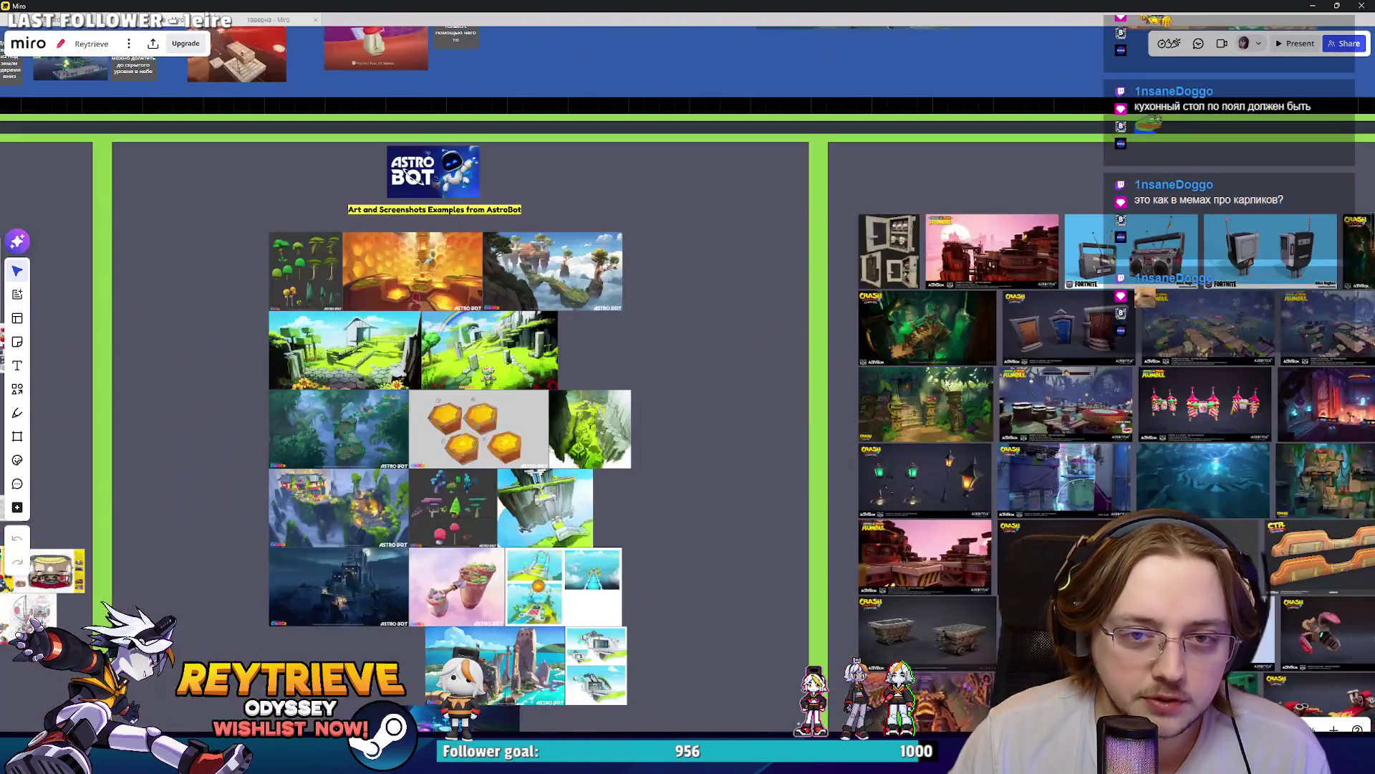
pyautogui.hscroll(5, 886, 346)
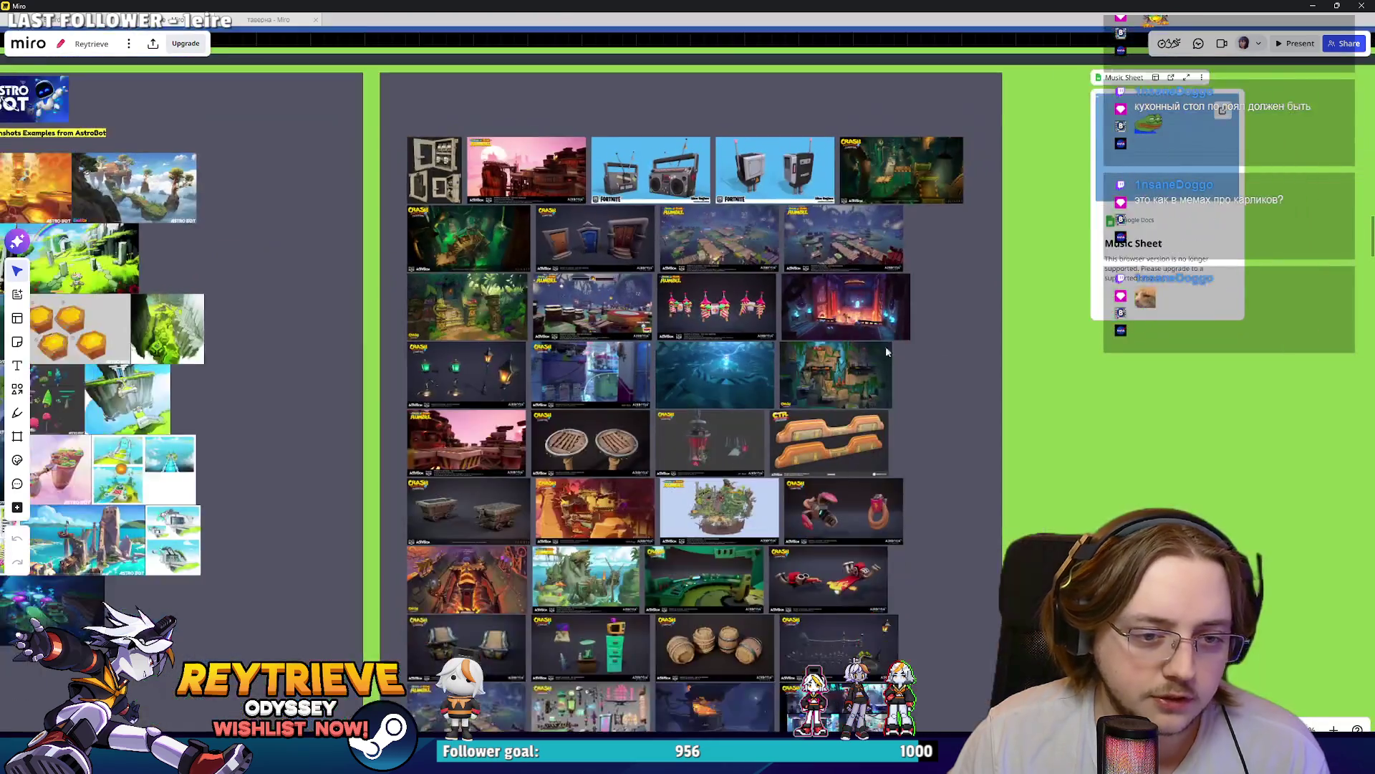
pyautogui.scroll(-5, 886, 346)
pyautogui.hscroll(10, 949, 332)
pyautogui.scroll(-5, 996, 339)
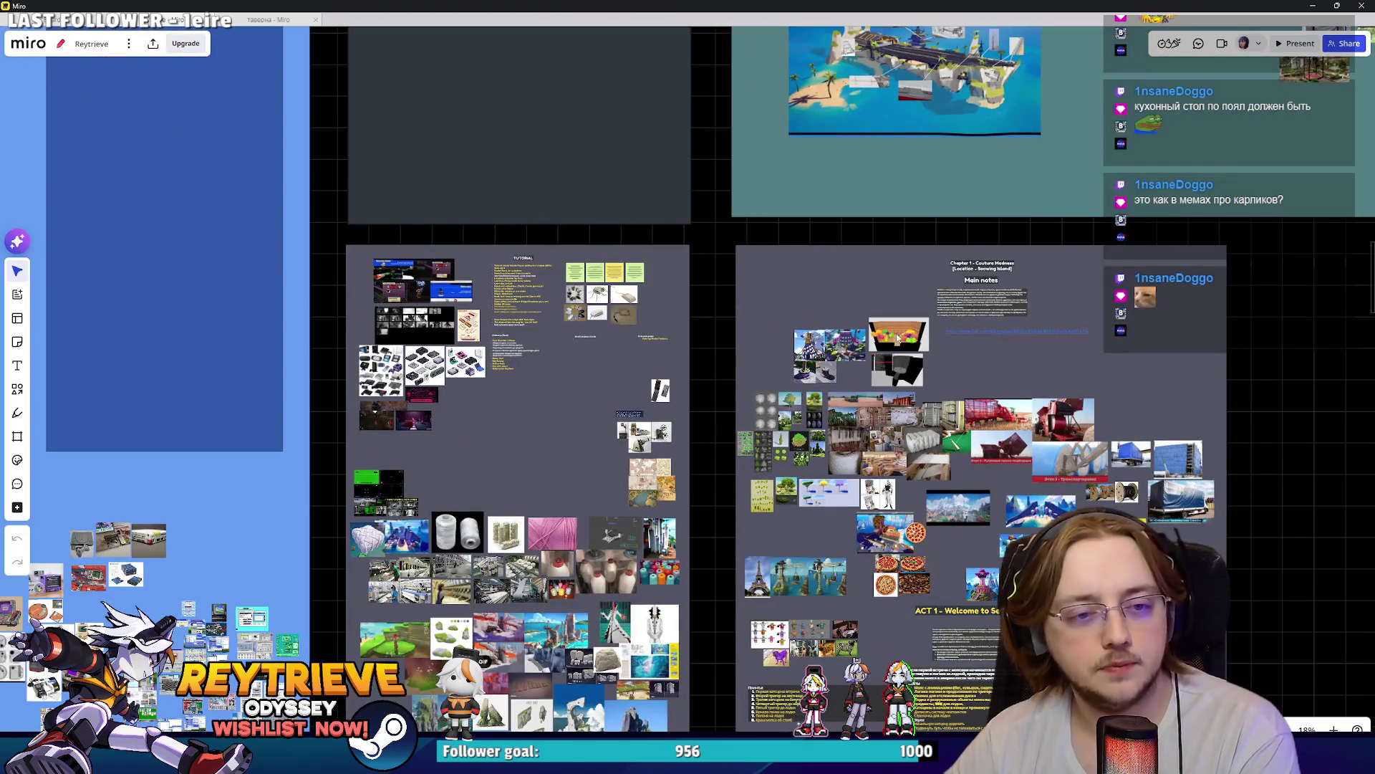
pyautogui.hscroll(2, 898, 337)
pyautogui.scroll(-3, 781, 428)
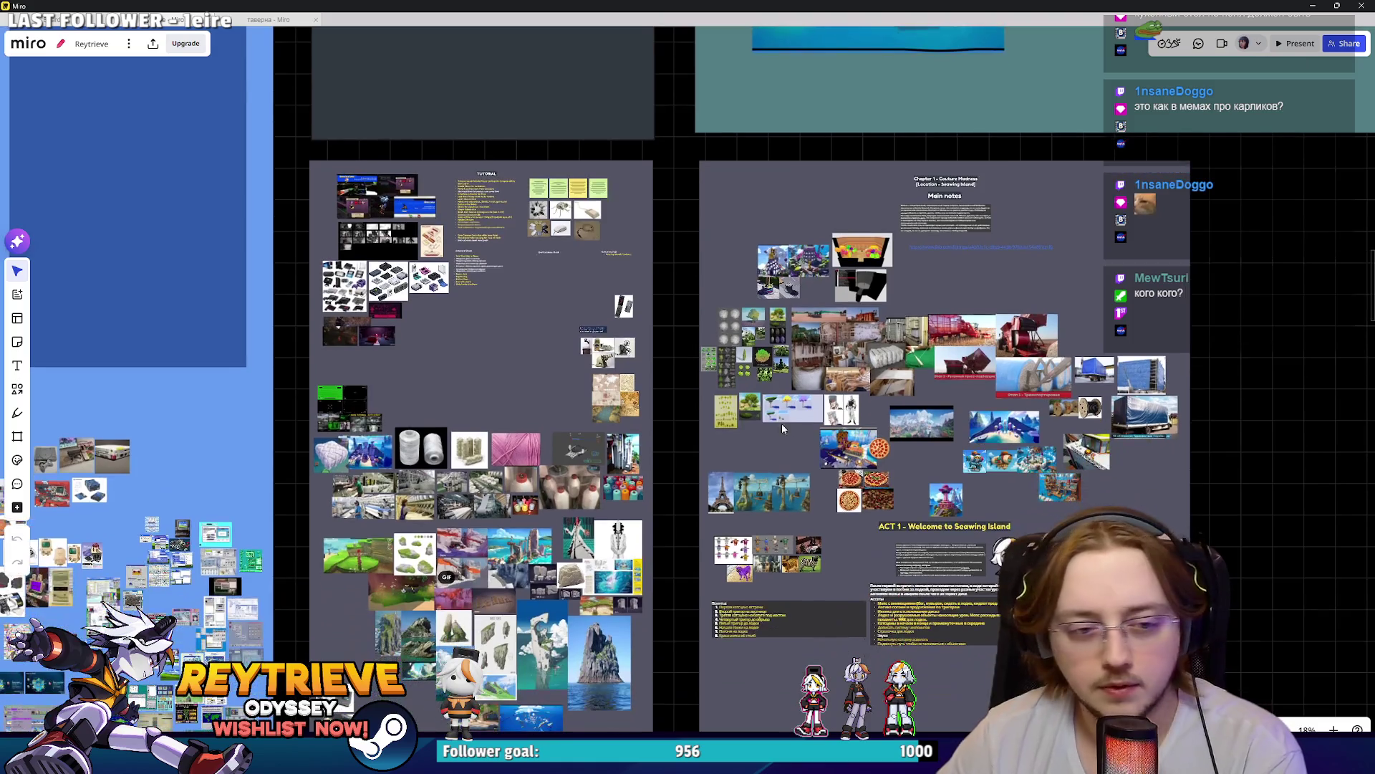
pyautogui.scroll(5, 781, 428)
pyautogui.scroll(-3, 824, 358)
pyautogui.scroll(-3, 877, 217)
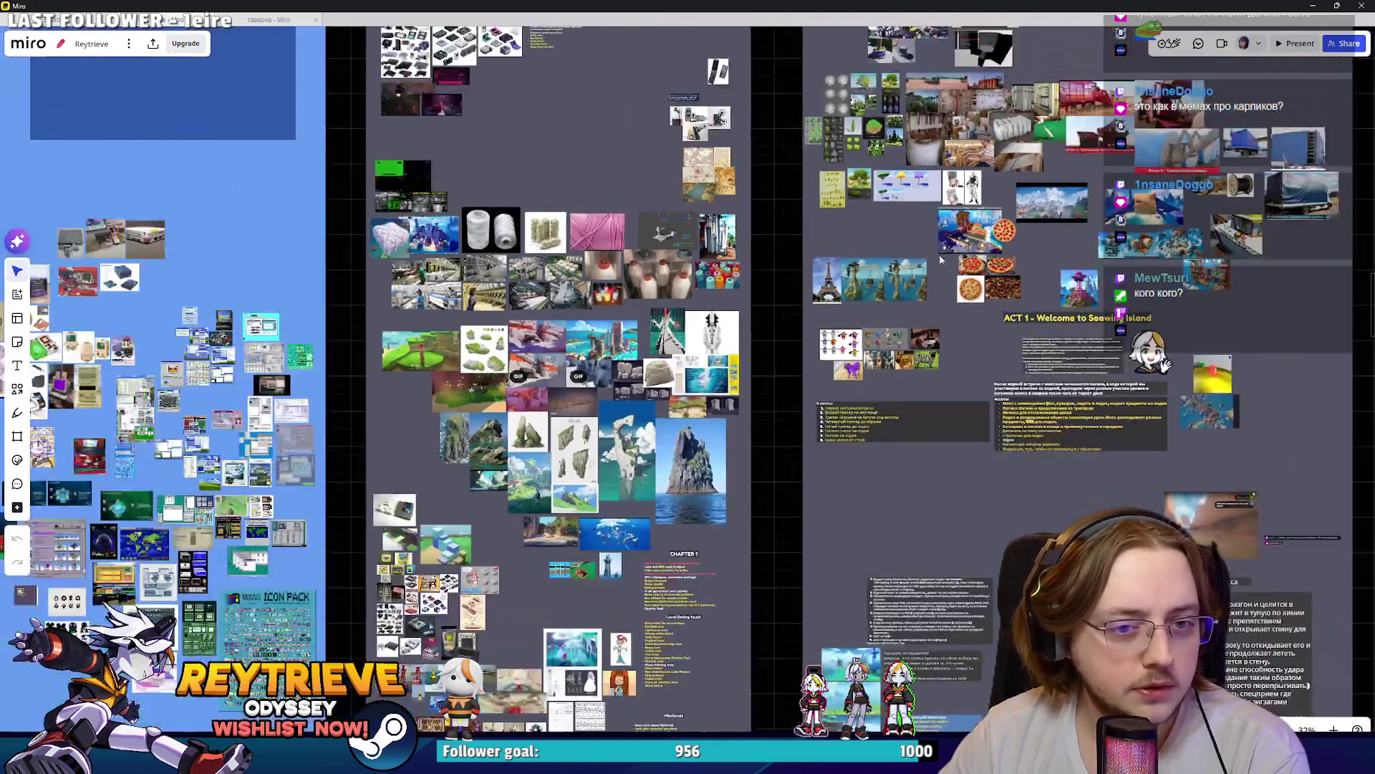
pyautogui.scroll(-4, 941, 259)
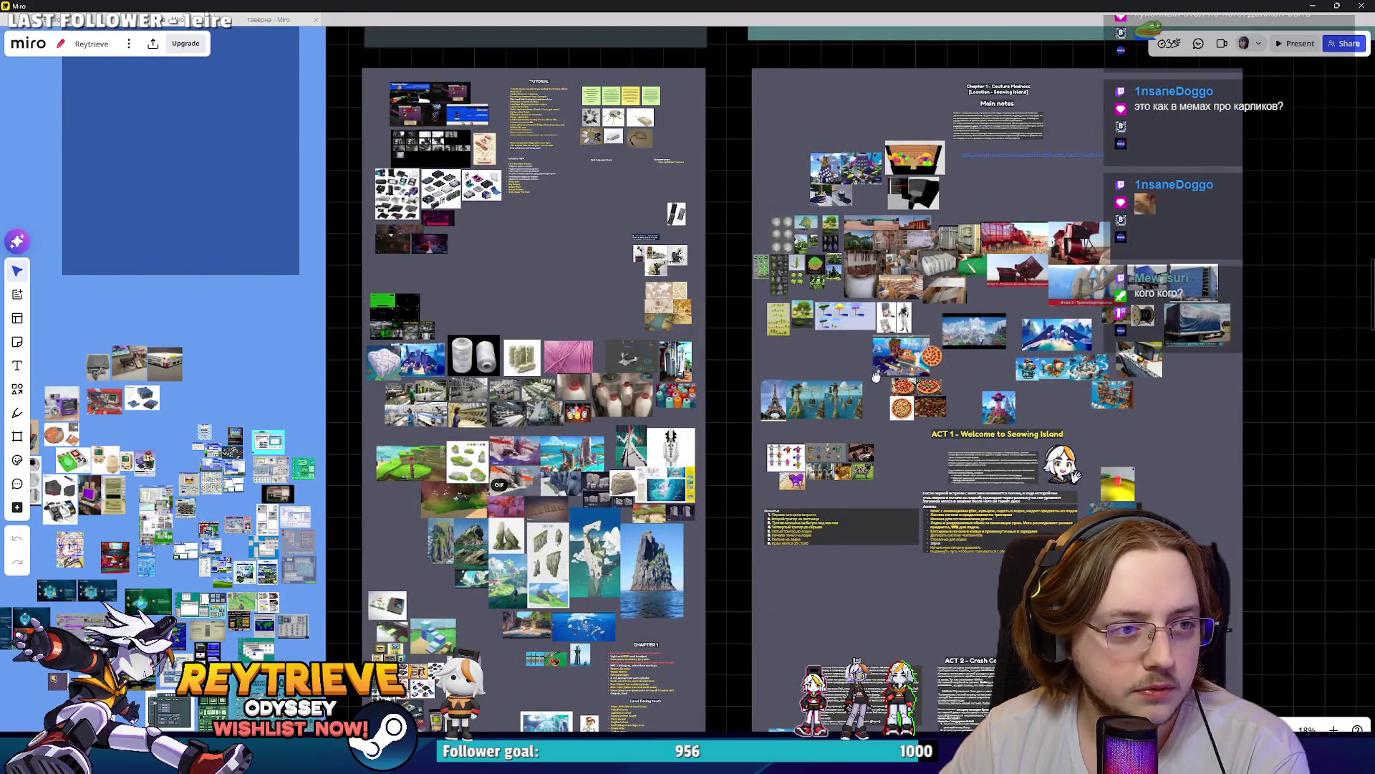
pyautogui.scroll(-10, 875, 376)
pyautogui.scroll(-8, 824, 229)
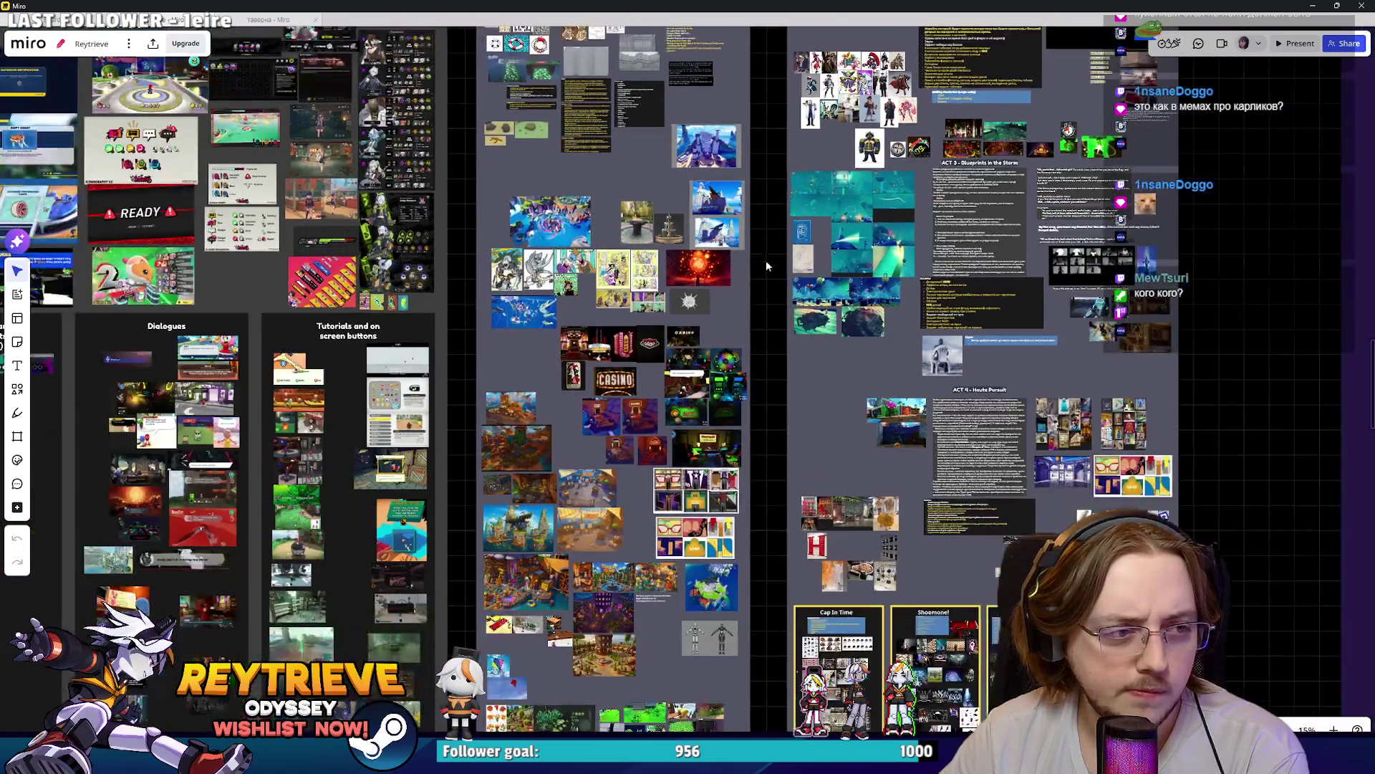
pyautogui.scroll(10, 767, 266)
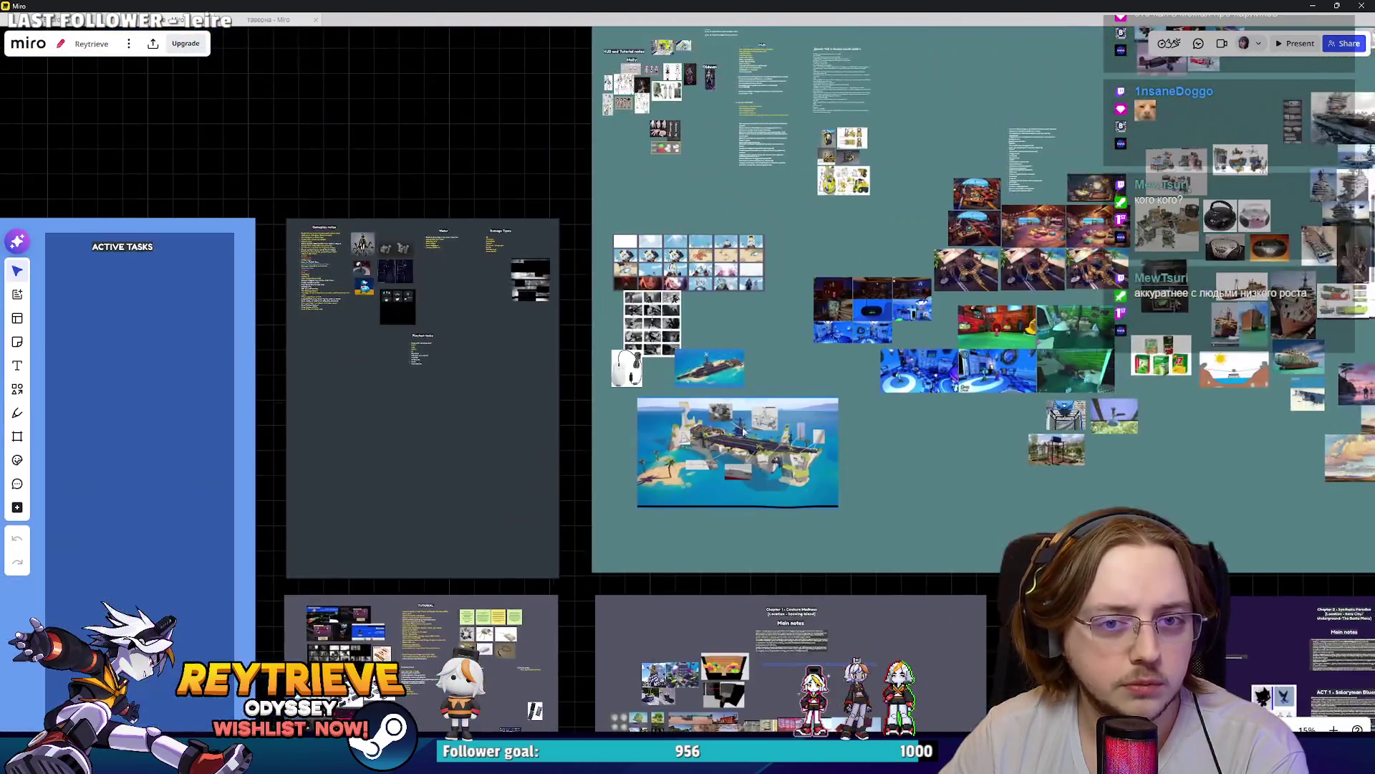
pyautogui.scroll(10, 743, 430)
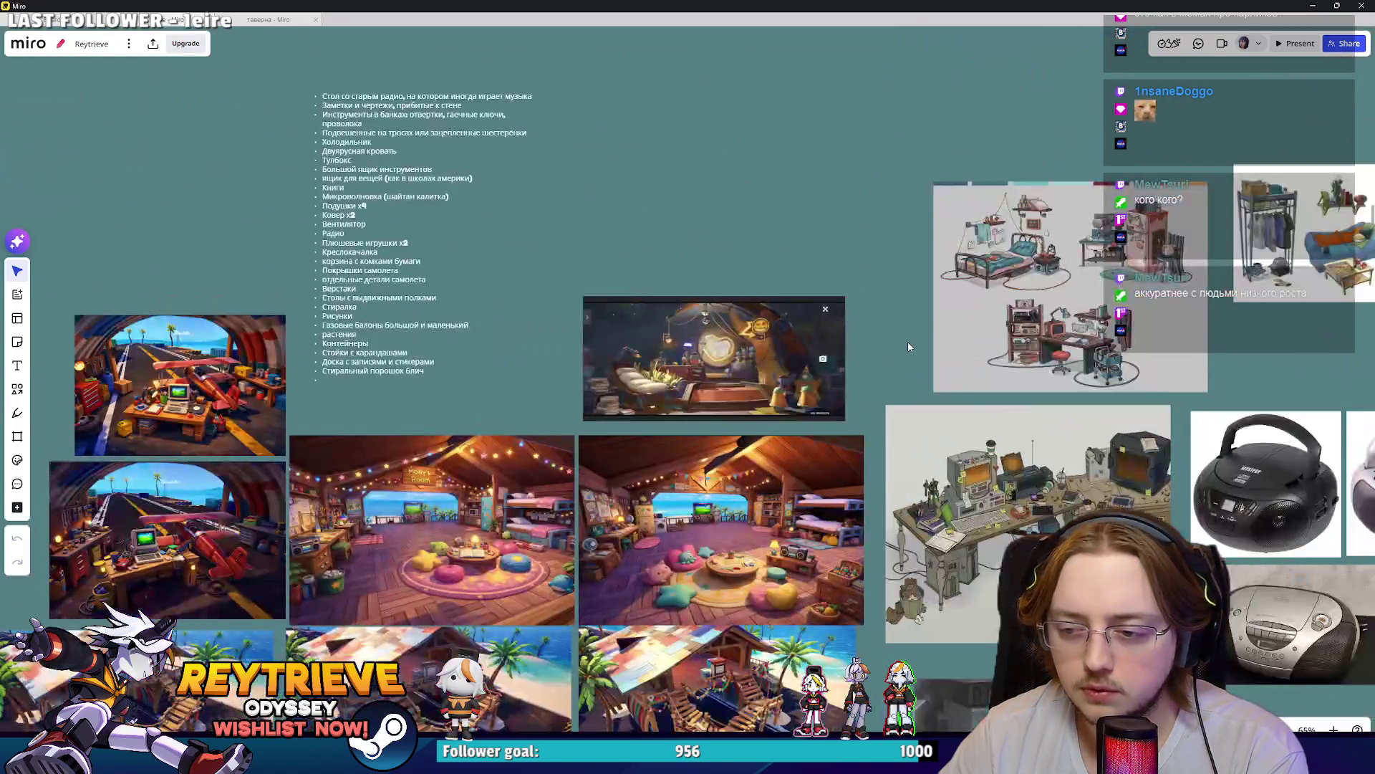
# Step: Center and zoom into the blue kitchen reference images on the Miro board
pyautogui.scroll(-3, 908, 346)
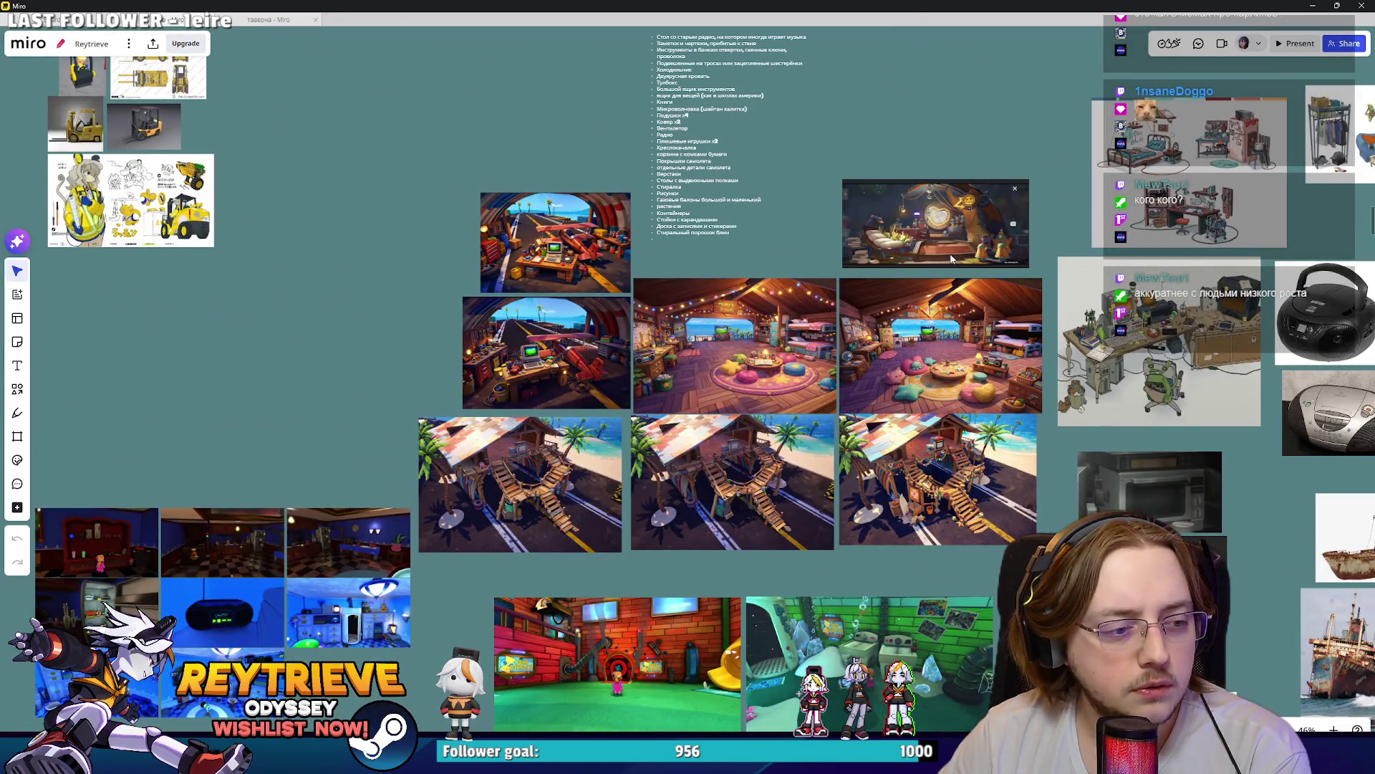
pyautogui.moveTo(14, 538); pyautogui.dragTo(569, 406)
pyautogui.scroll(15, 569, 405)
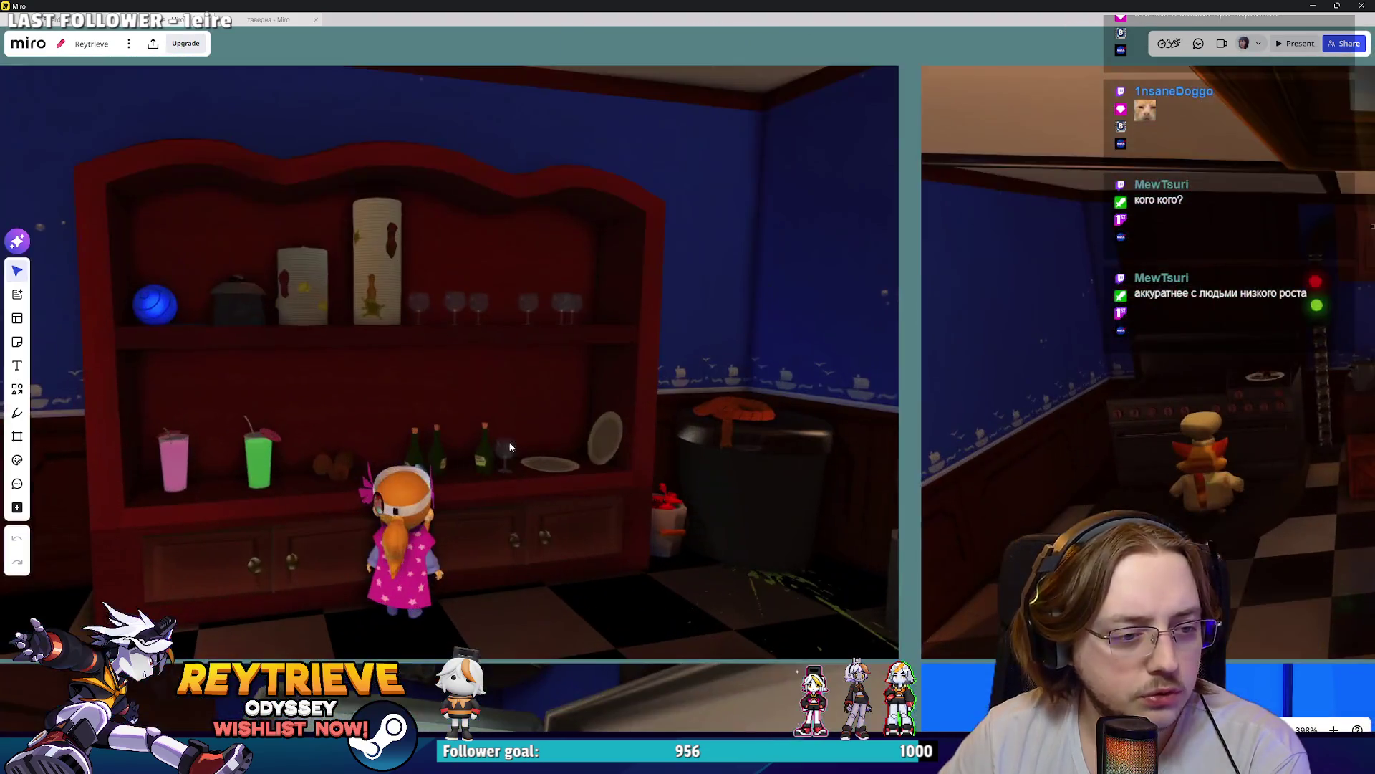
pyautogui.hscroll(10, 322, 376)
pyautogui.scroll(10, 810, 119)
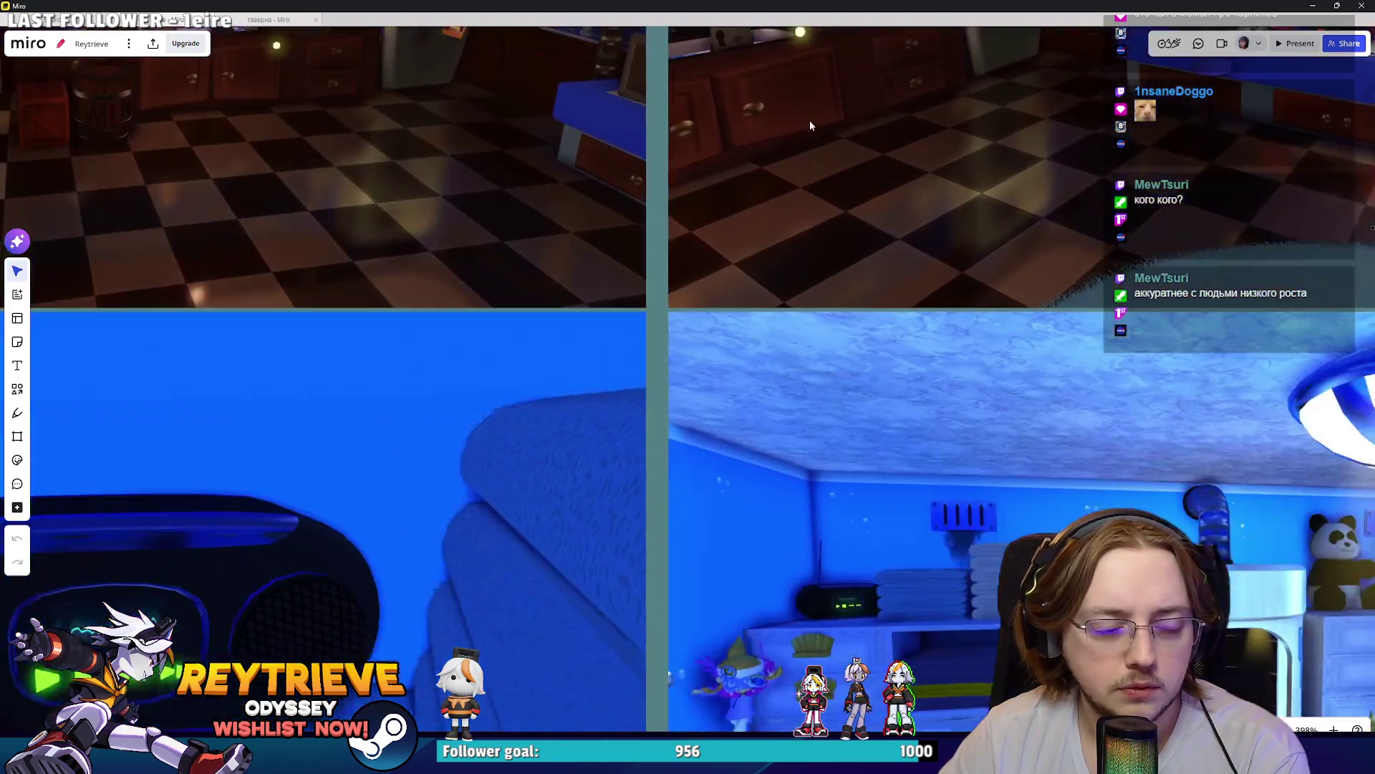
pyautogui.scroll(-5, 861, 219)
pyautogui.scroll(8, 635, 408)
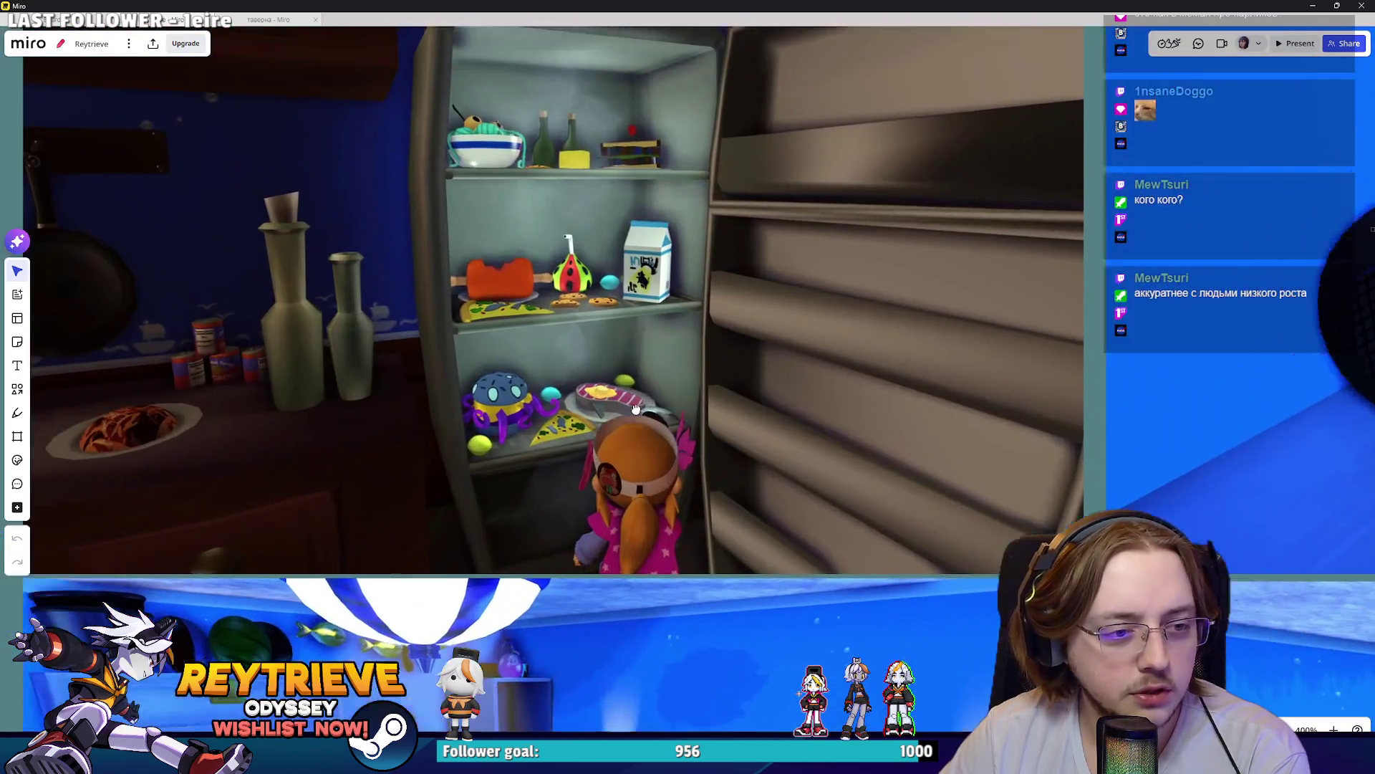
# Step: Inspect the fridge and bedroom reference images up close, then return to Unreal Engine
pyautogui.moveTo(636, 408); pyautogui.dragTo(710, 445)
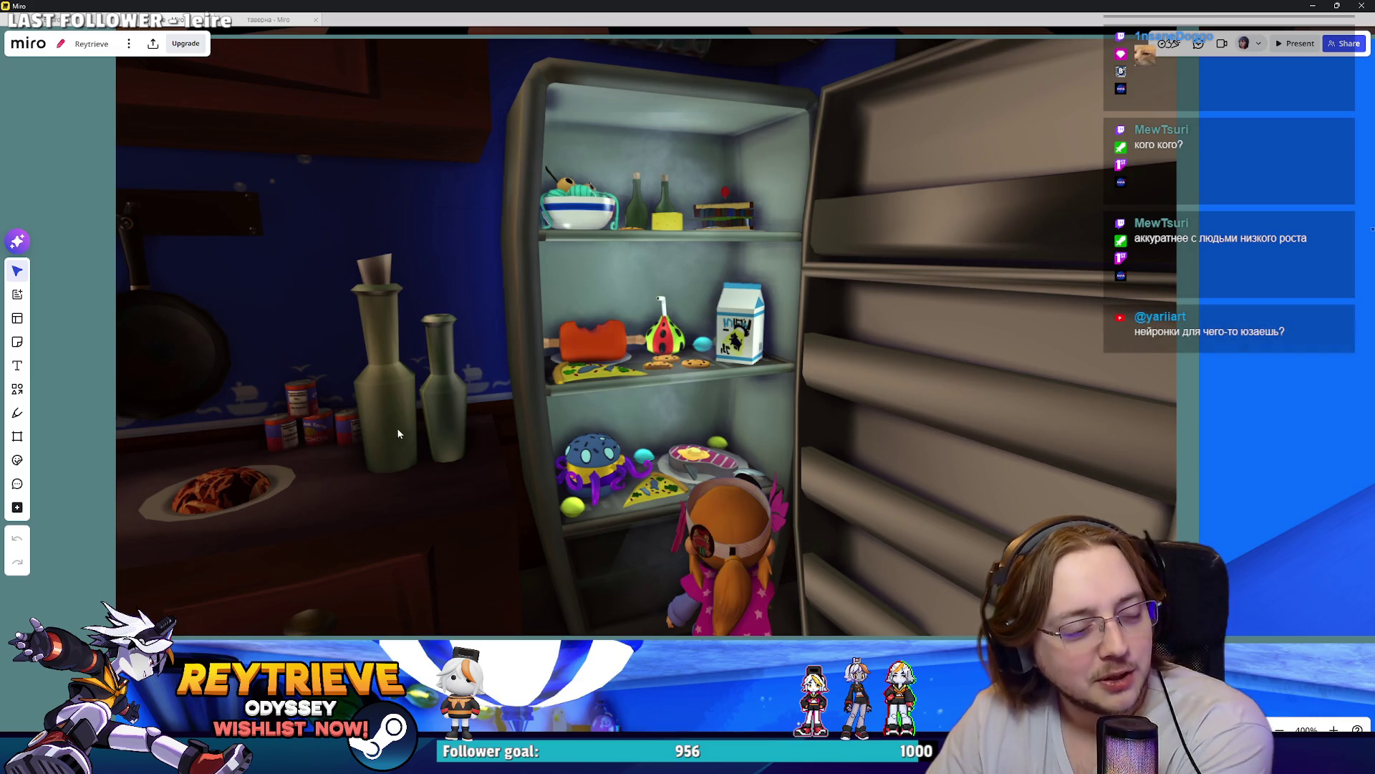
pyautogui.scroll(-6, 1000, 524)
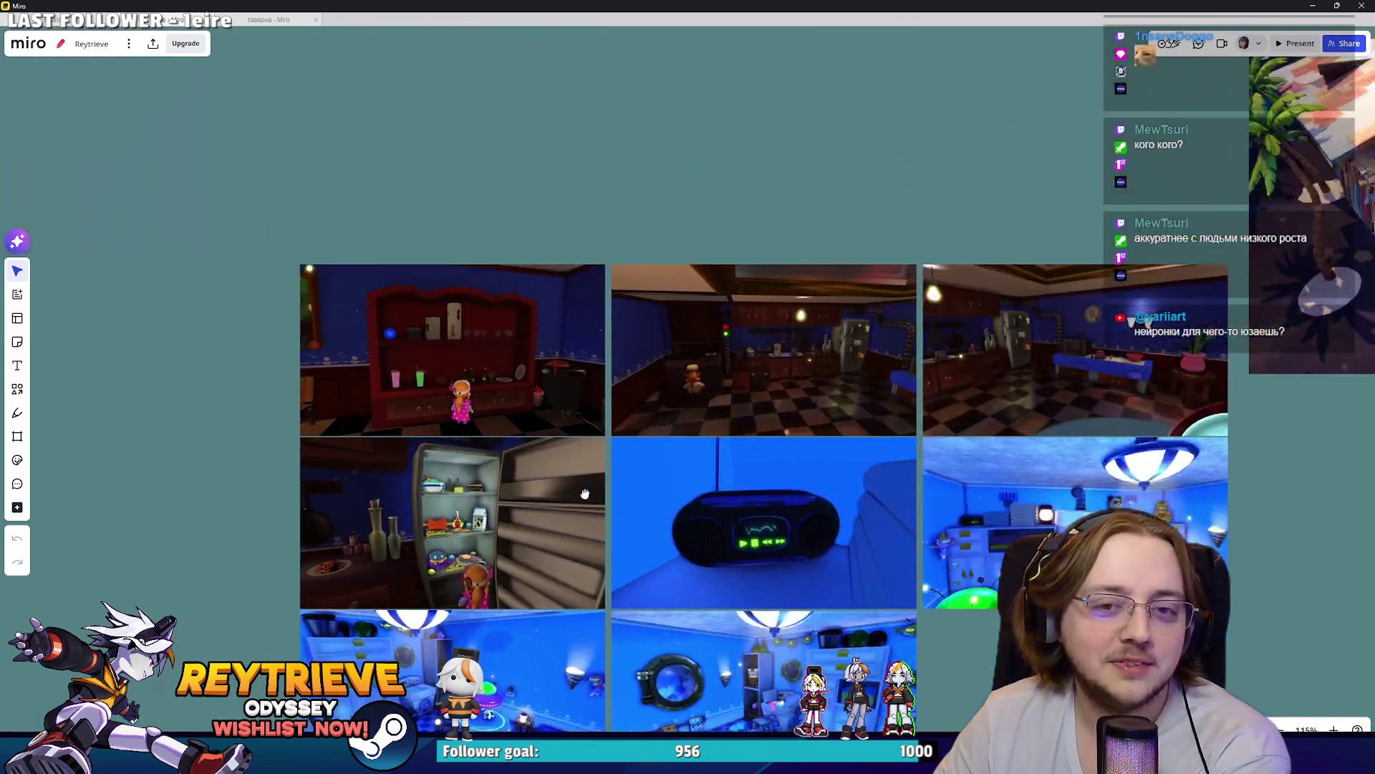
pyautogui.scroll(3, 761, 288)
pyautogui.scroll(2, 824, 295)
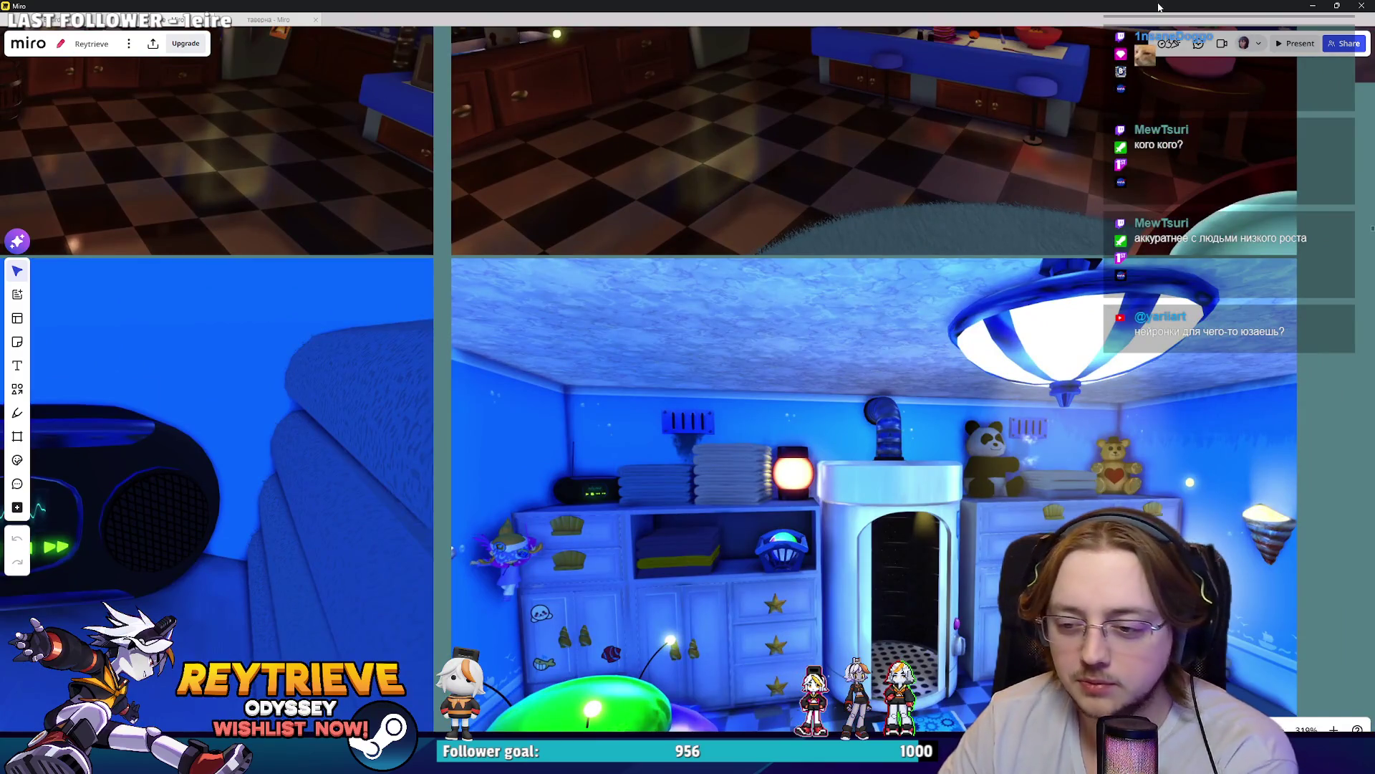
pyautogui.scroll(-6, 1013, 239)
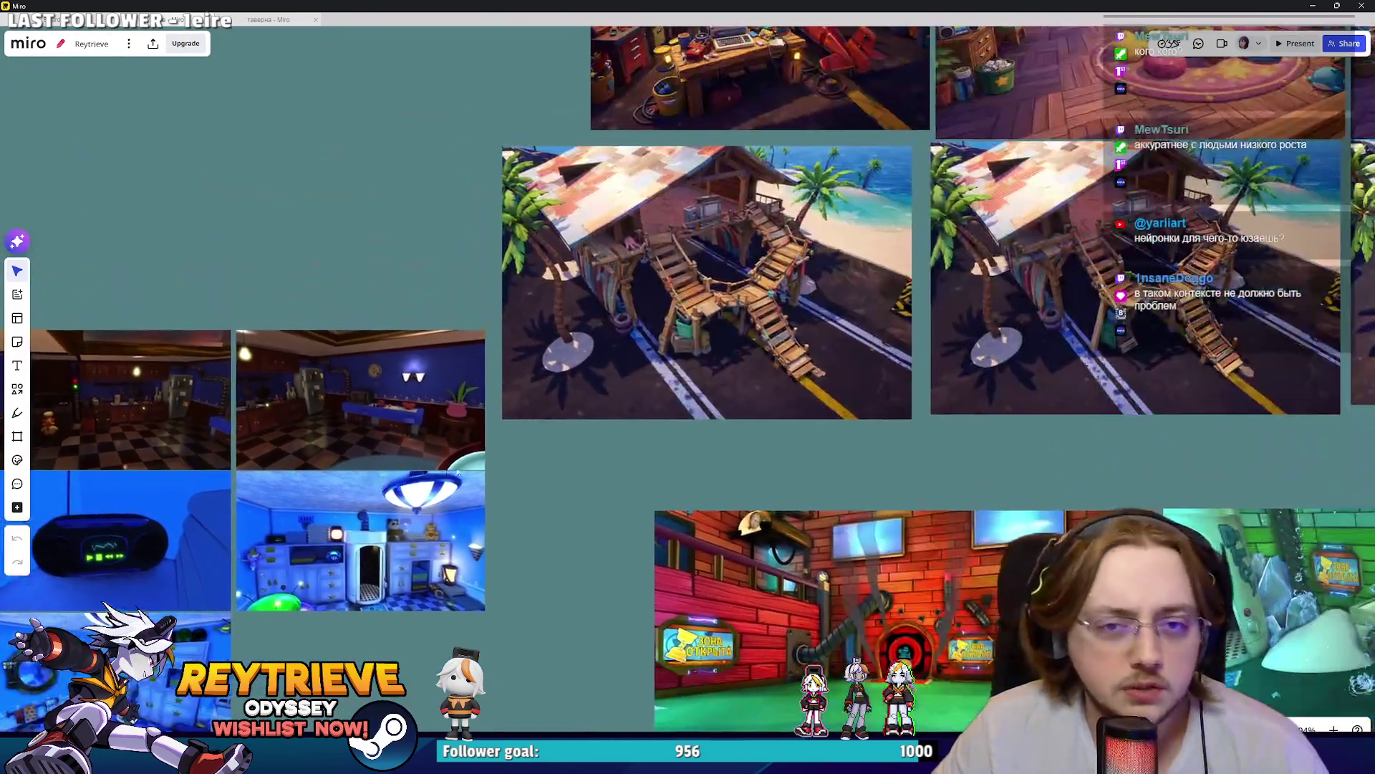
pyautogui.scroll(3, 803, 426)
pyautogui.scroll(4, 802, 426)
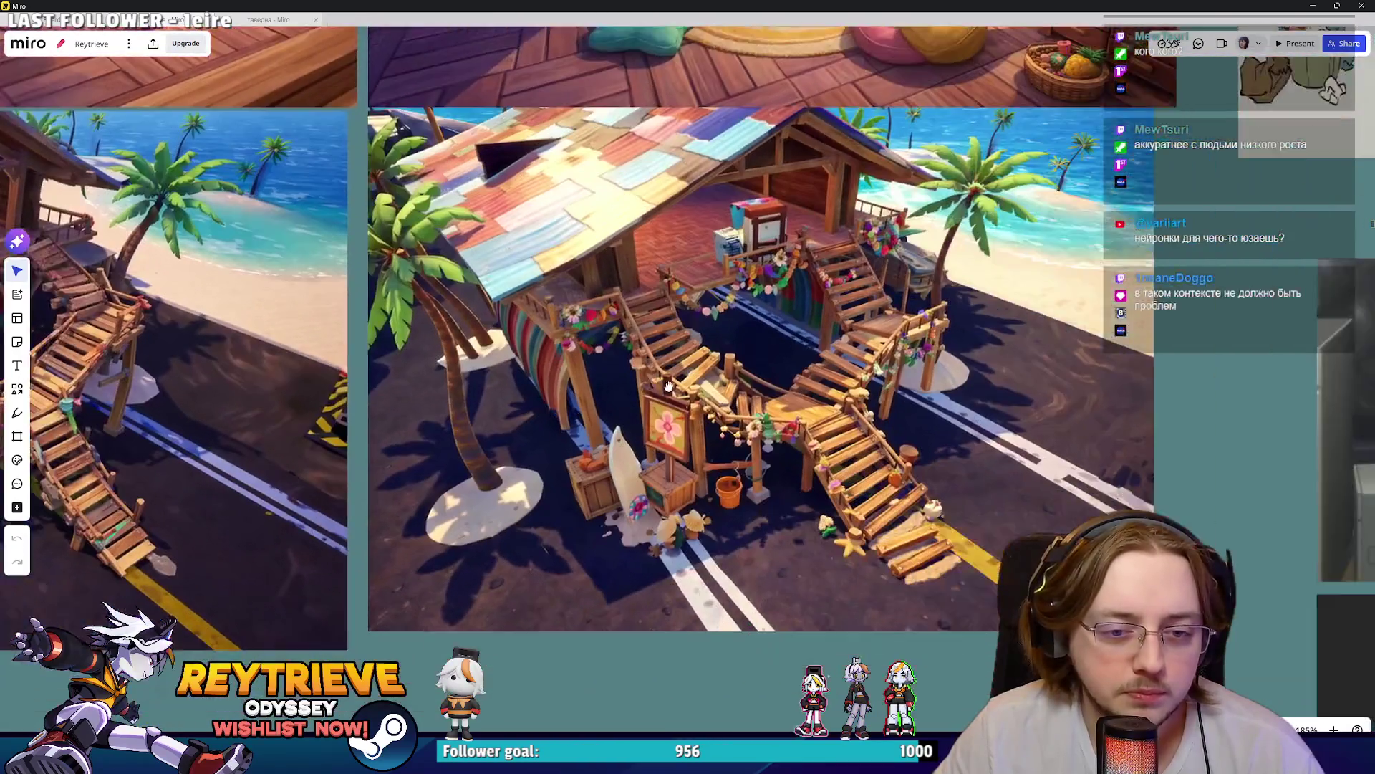
pyautogui.scroll(-2, 984, 272)
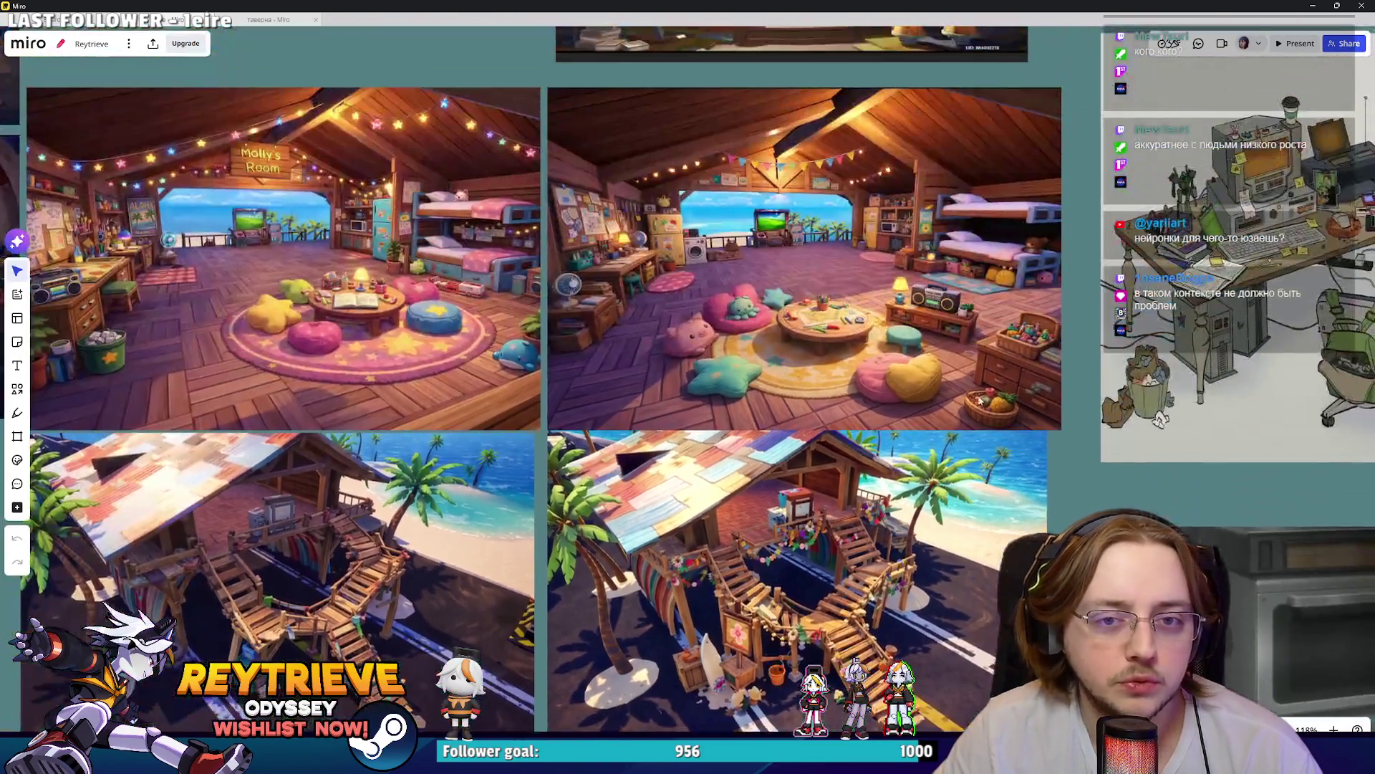
pyautogui.scroll(2, 660, 208)
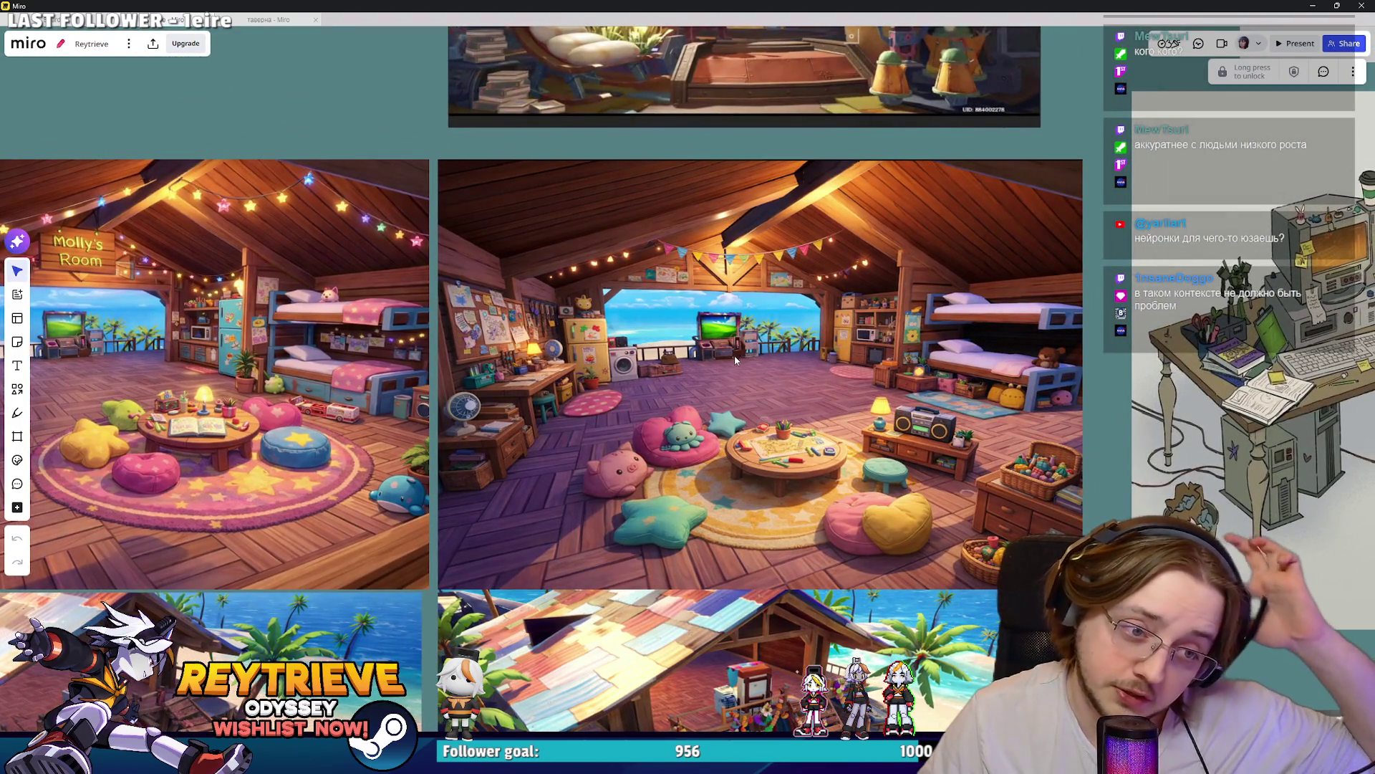
pyautogui.scroll(3, 546, 419)
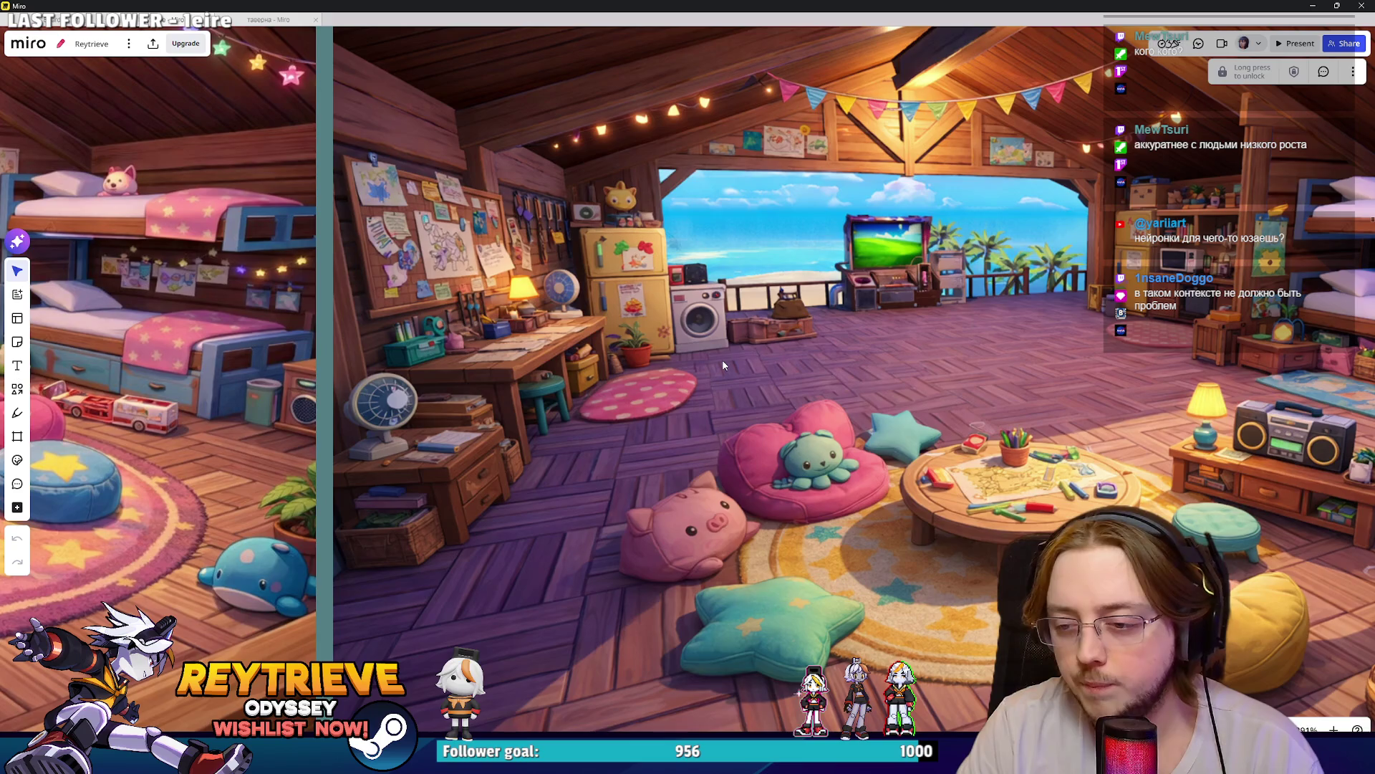
pyautogui.hotkey('alt', 'Tab')
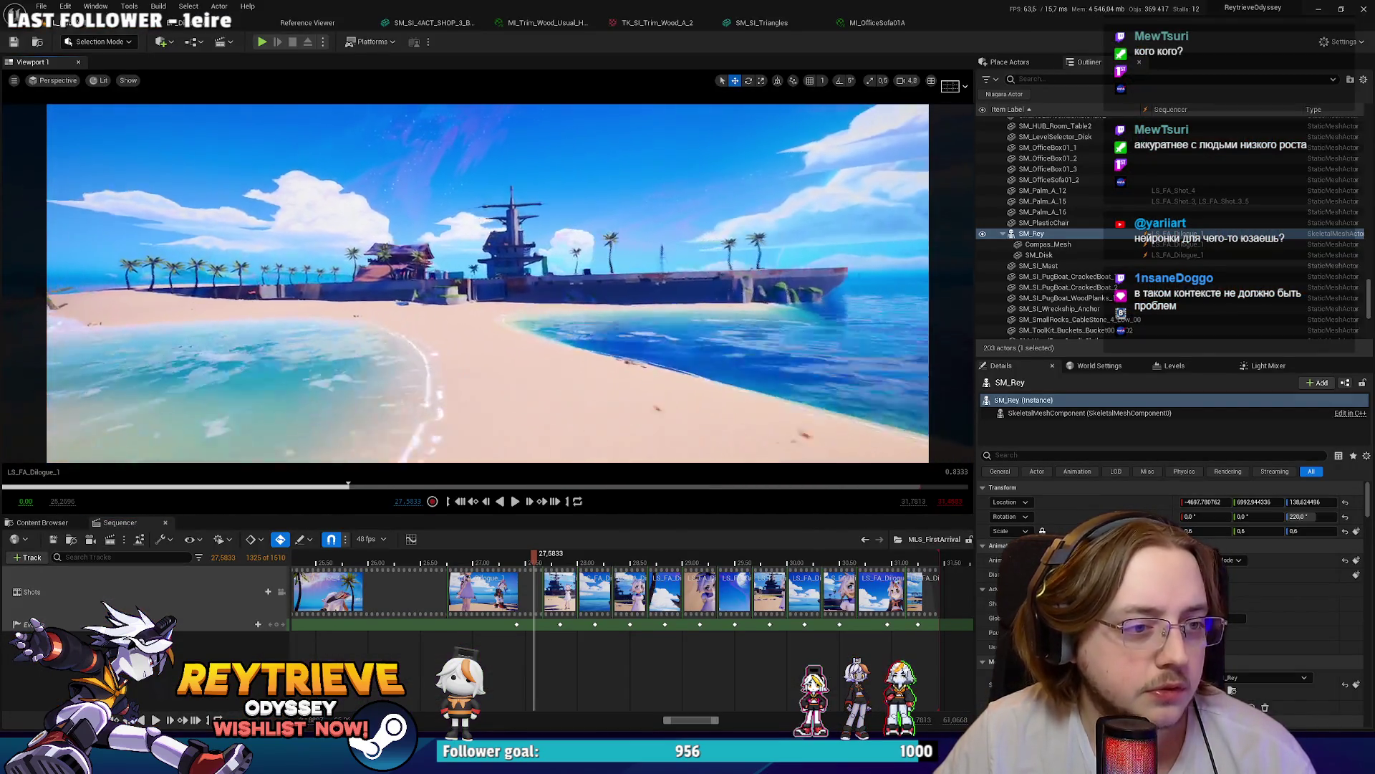
# Step: Play-test full screen, walking to the kitchen counter and stove, then stop and switch to Blender
pyautogui.scroll(-4, 487, 283)
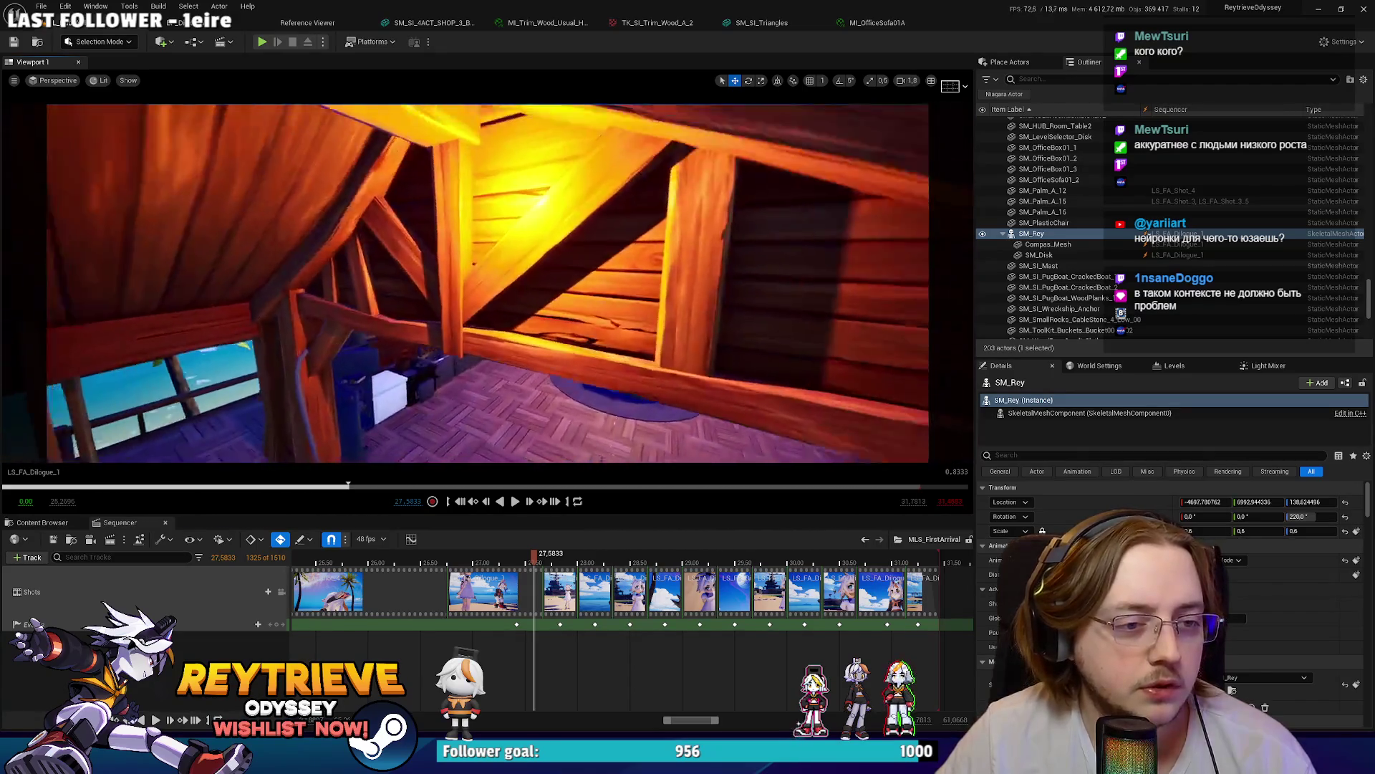
pyautogui.press('a')
pyautogui.hotkey('alt', 'p')
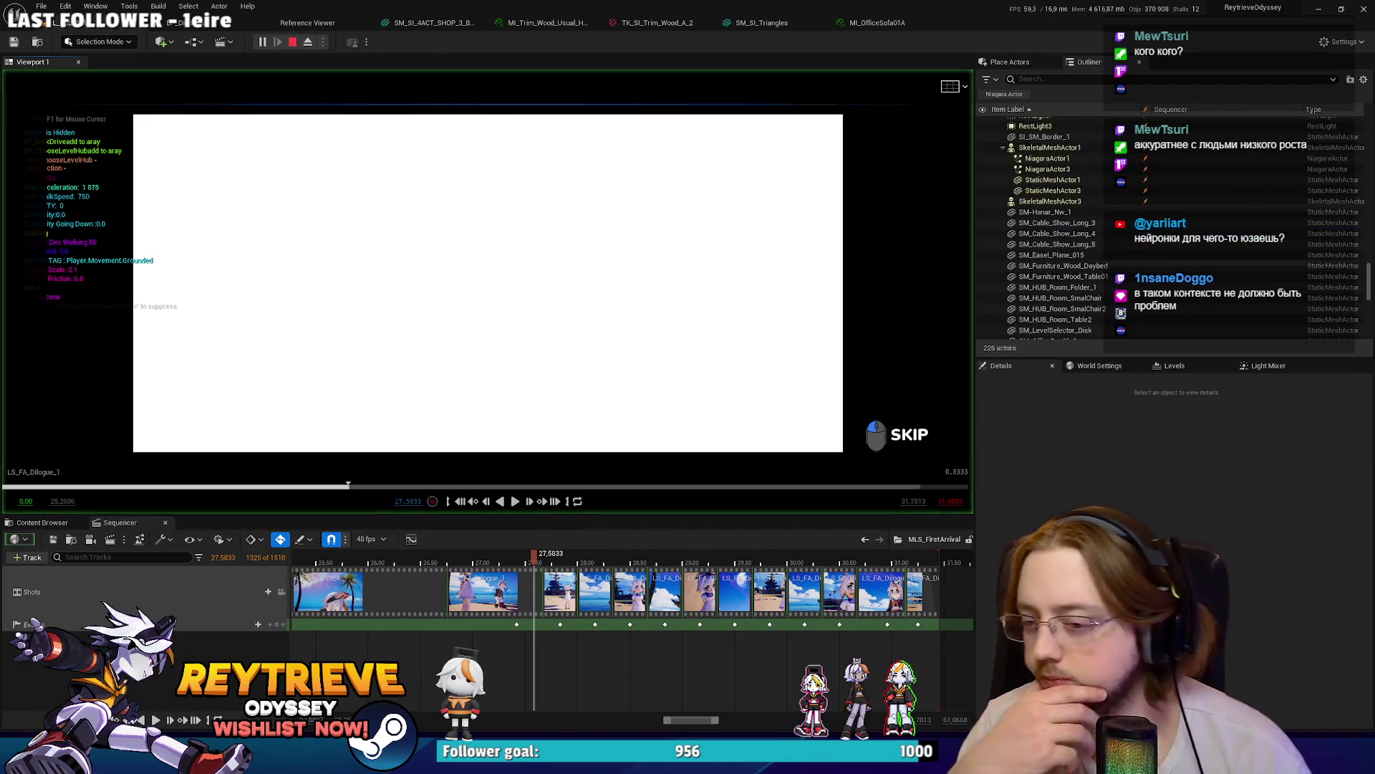
pyautogui.press('F11')
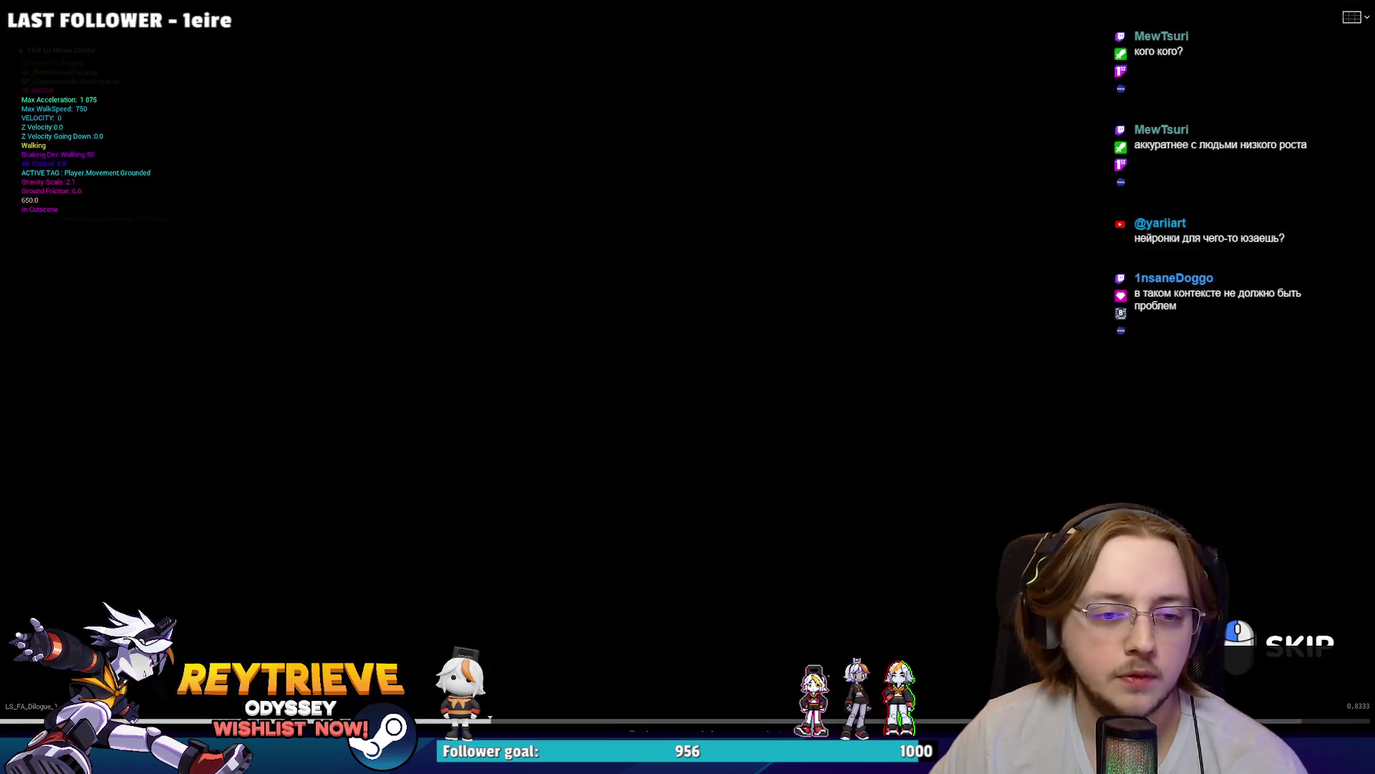
pyautogui.press('w')
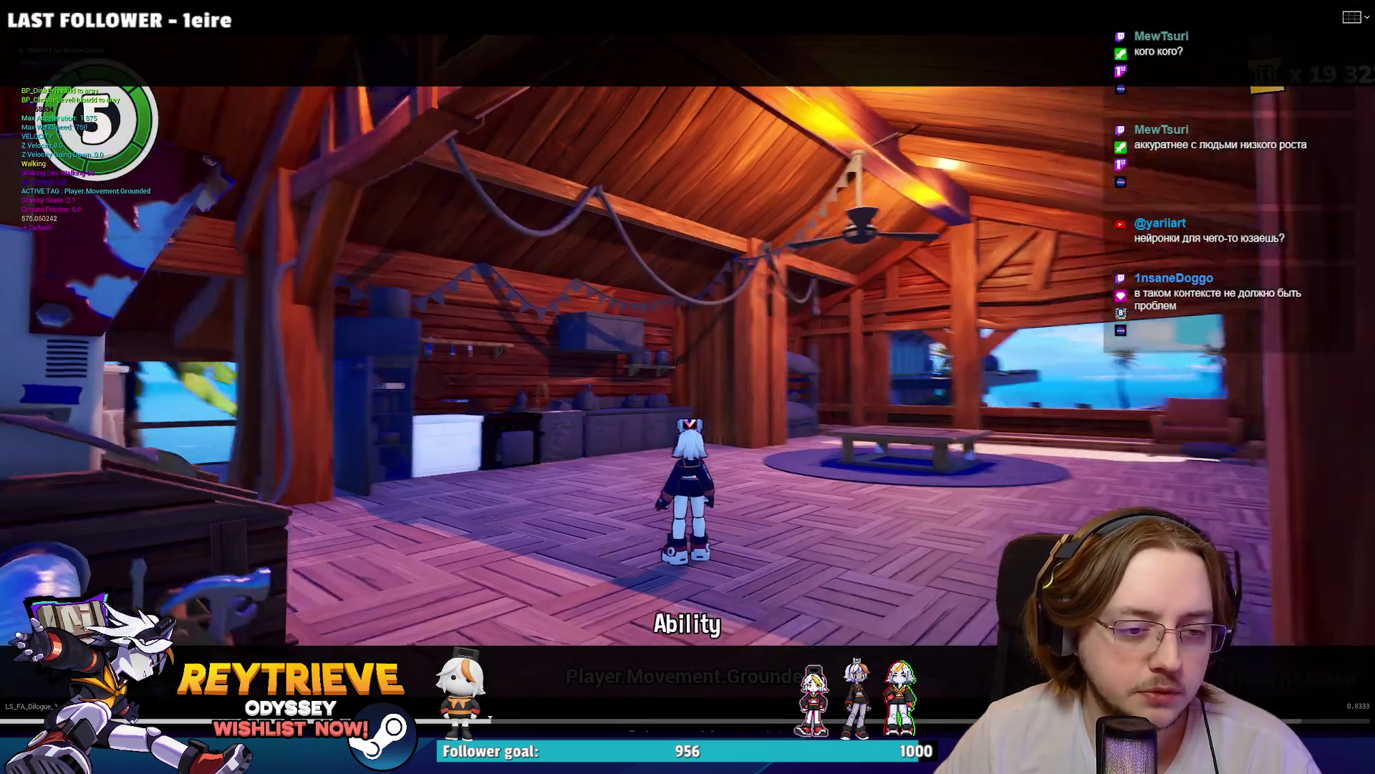
pyautogui.press('w')
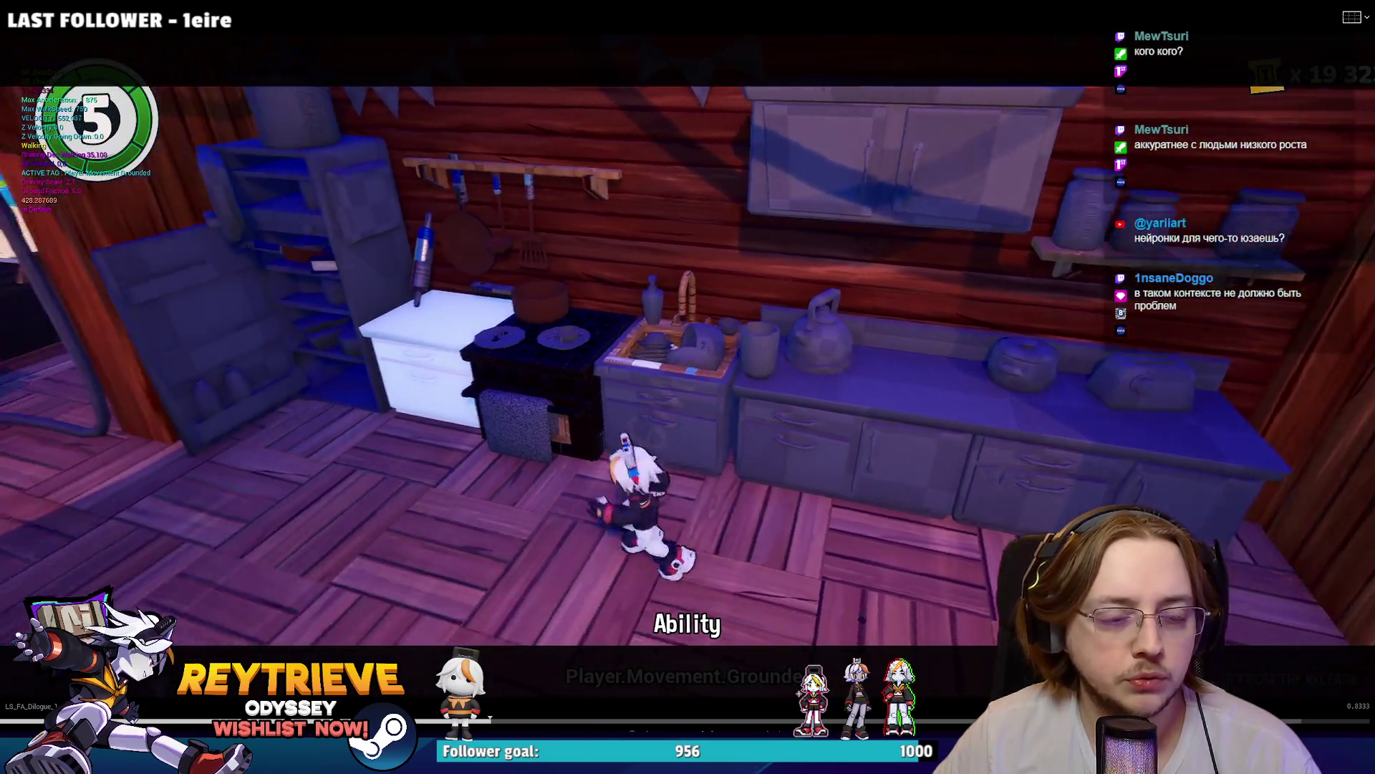
pyautogui.press('w')
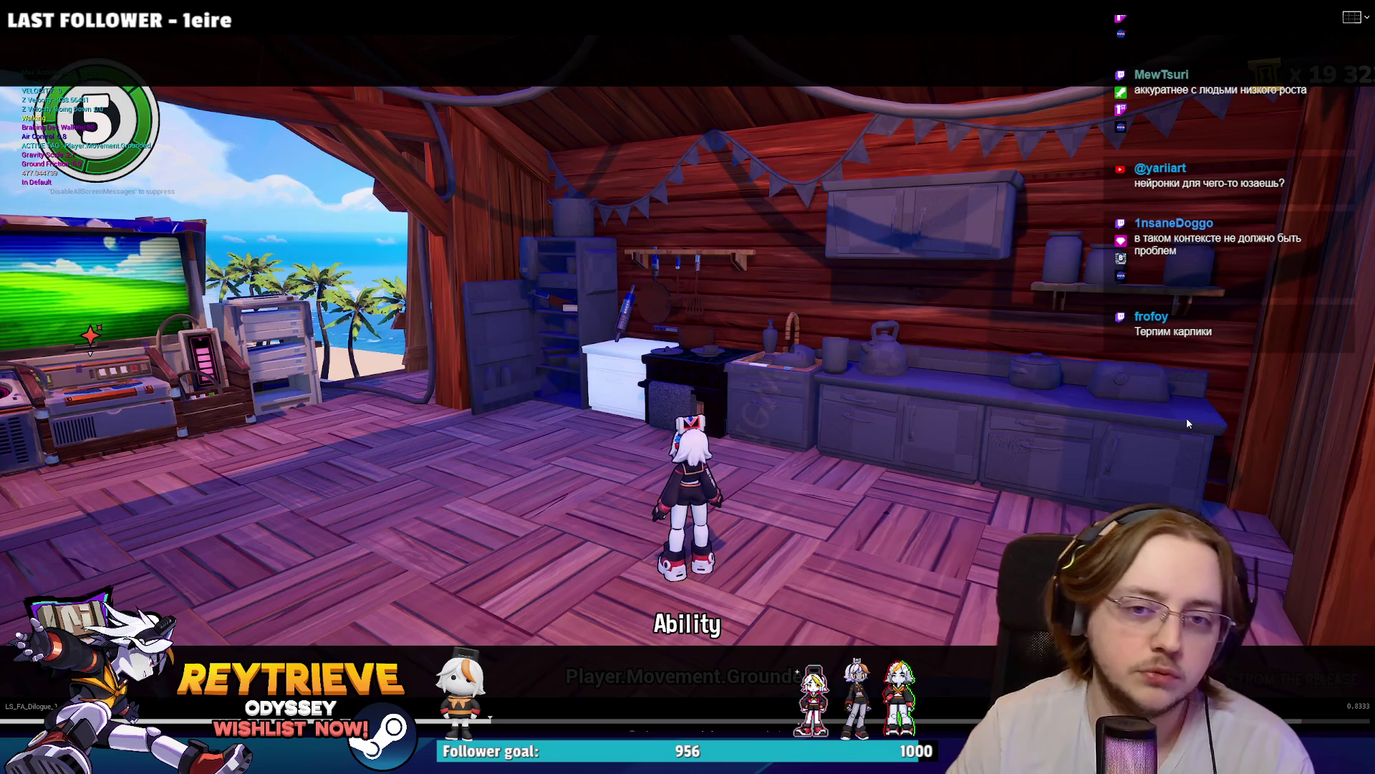
pyautogui.press('Escape')
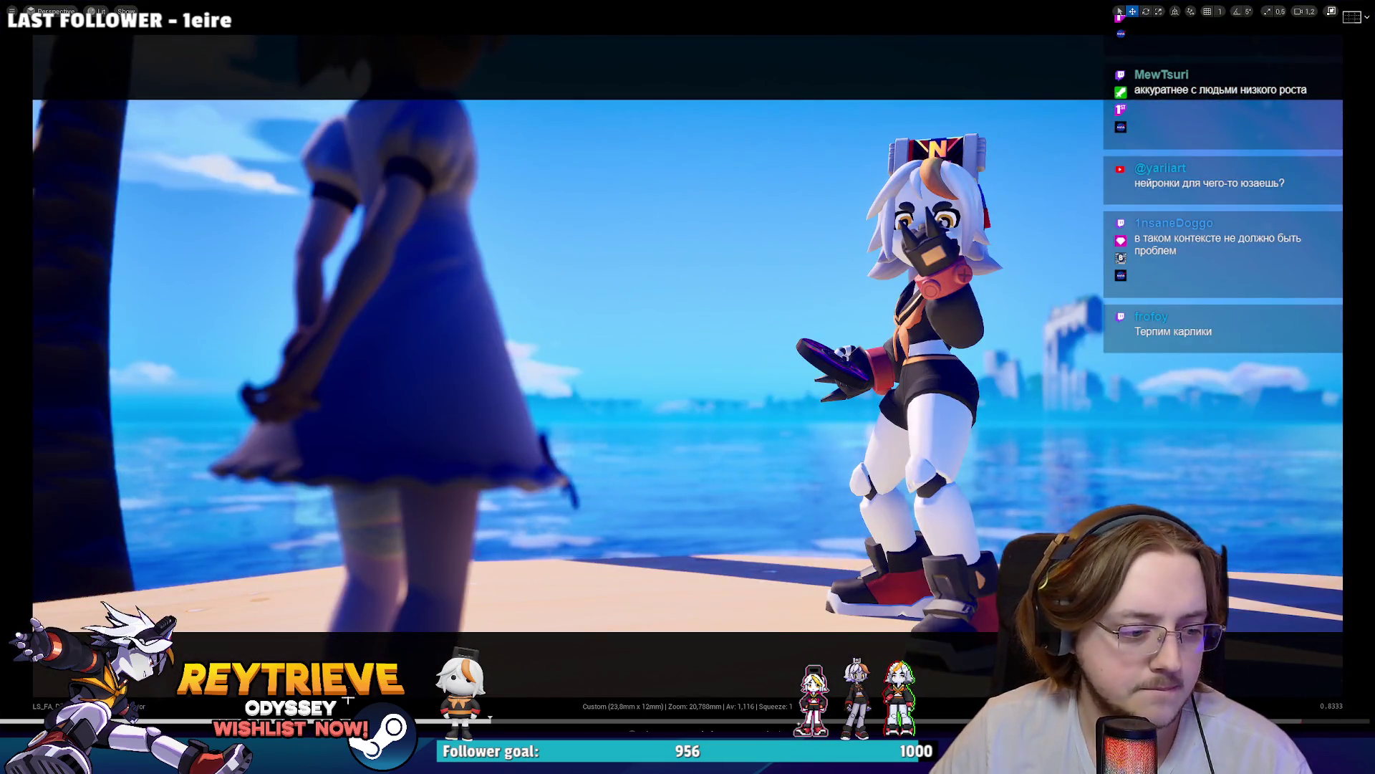
pyautogui.hotkey('alt', 'Tab')
# Step: Fly the view from the kitchen to the attic desk and select it
pyautogui.hotkey('shift', '`')
pyautogui.press('s')
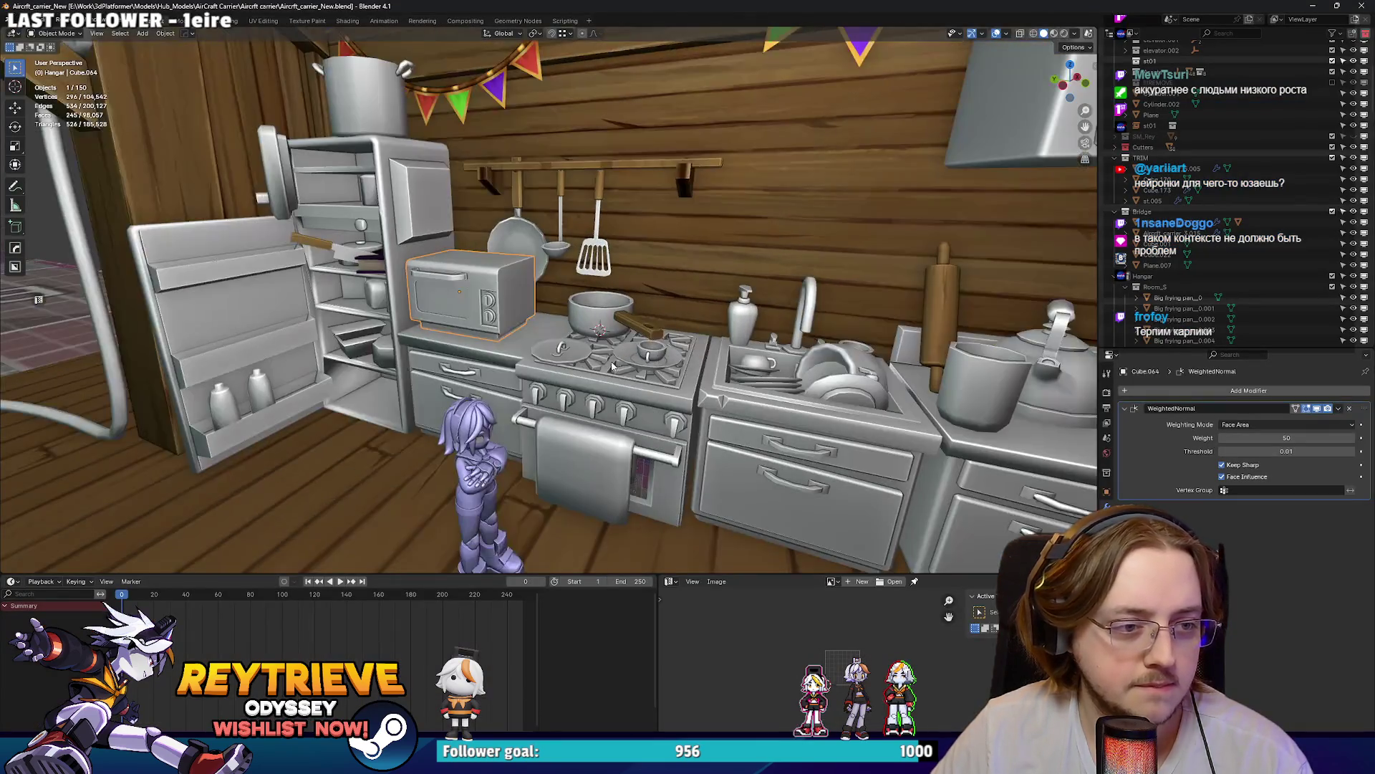
pyautogui.press('w')
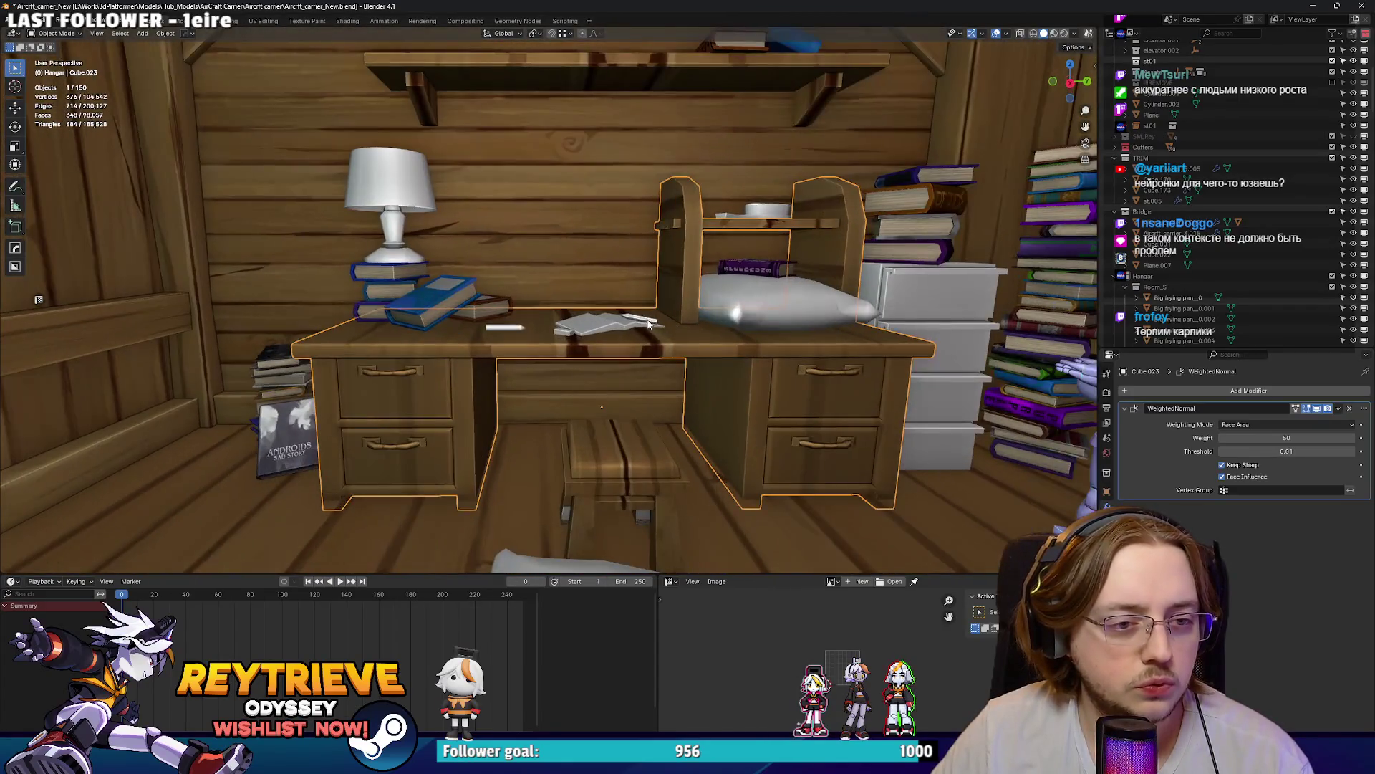
pyautogui.click(803, 327)
# Step: In Edit Mode, box-select the desk top and upper shelf and move them down along Z
pyautogui.press('Tab')
pyautogui.hotkey('alt', 'z')
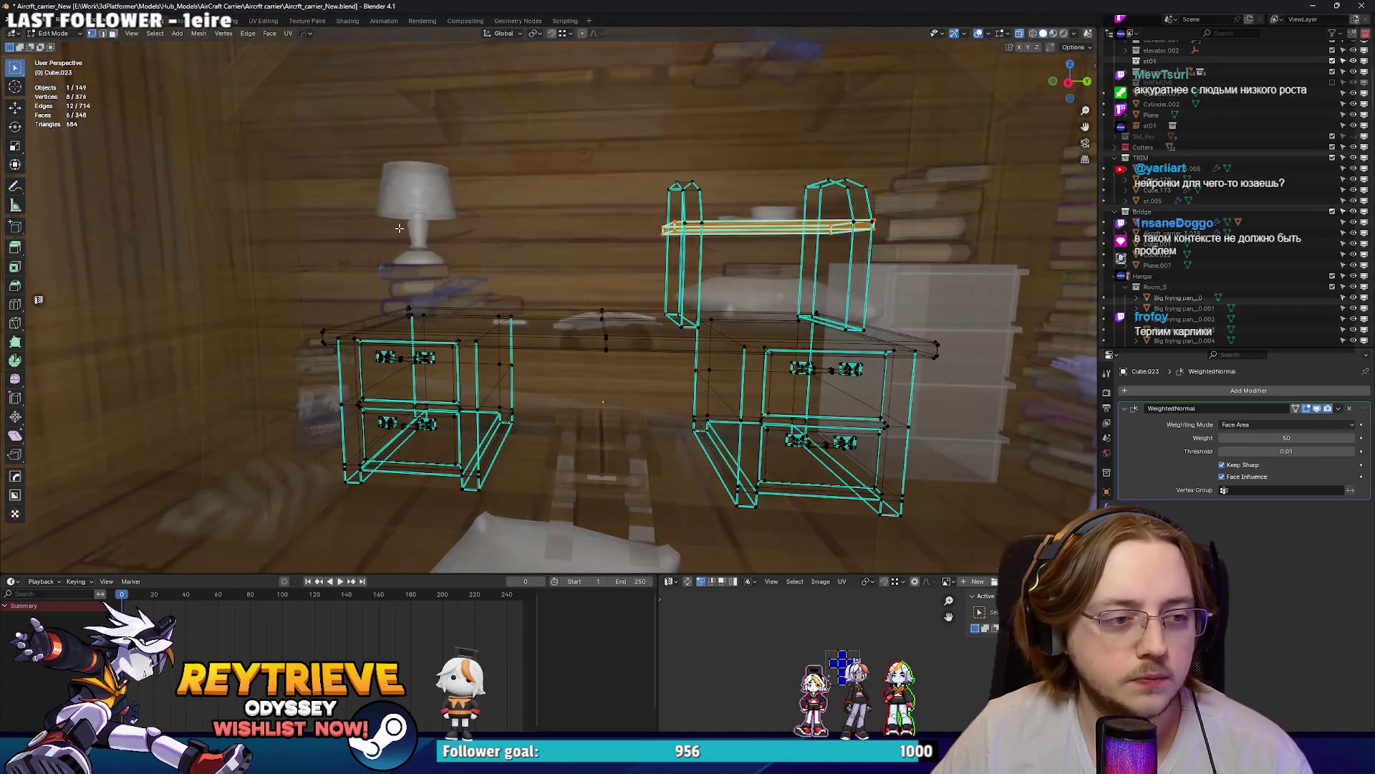
pyautogui.moveTo(186, 113)
pyautogui.mouseDown()
pyautogui.moveTo(978, 333)
pyautogui.moveTo(1027, 371)
pyautogui.mouseUp()
pyautogui.hotkey('alt', 'z')
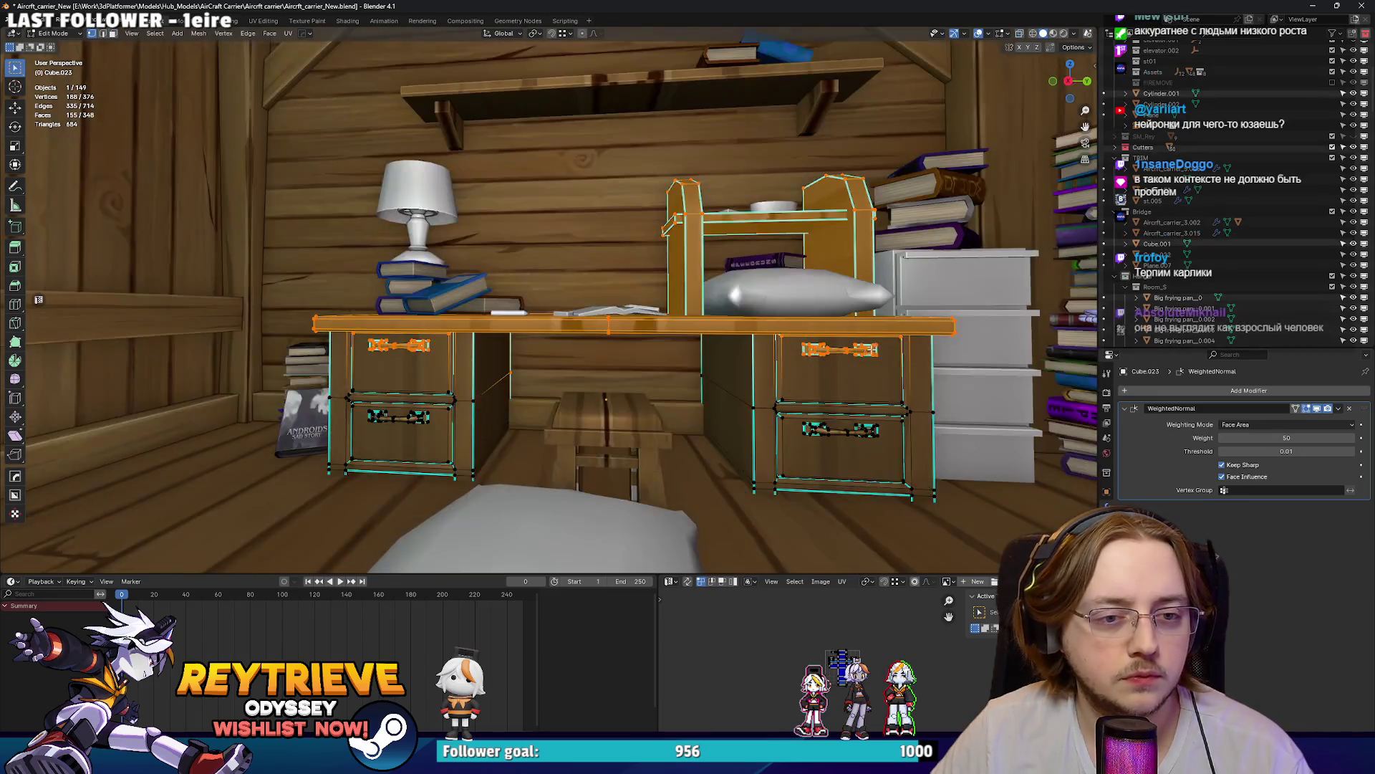
pyautogui.scroll(5, 931, 351)
pyautogui.scroll(-1, 884, 335)
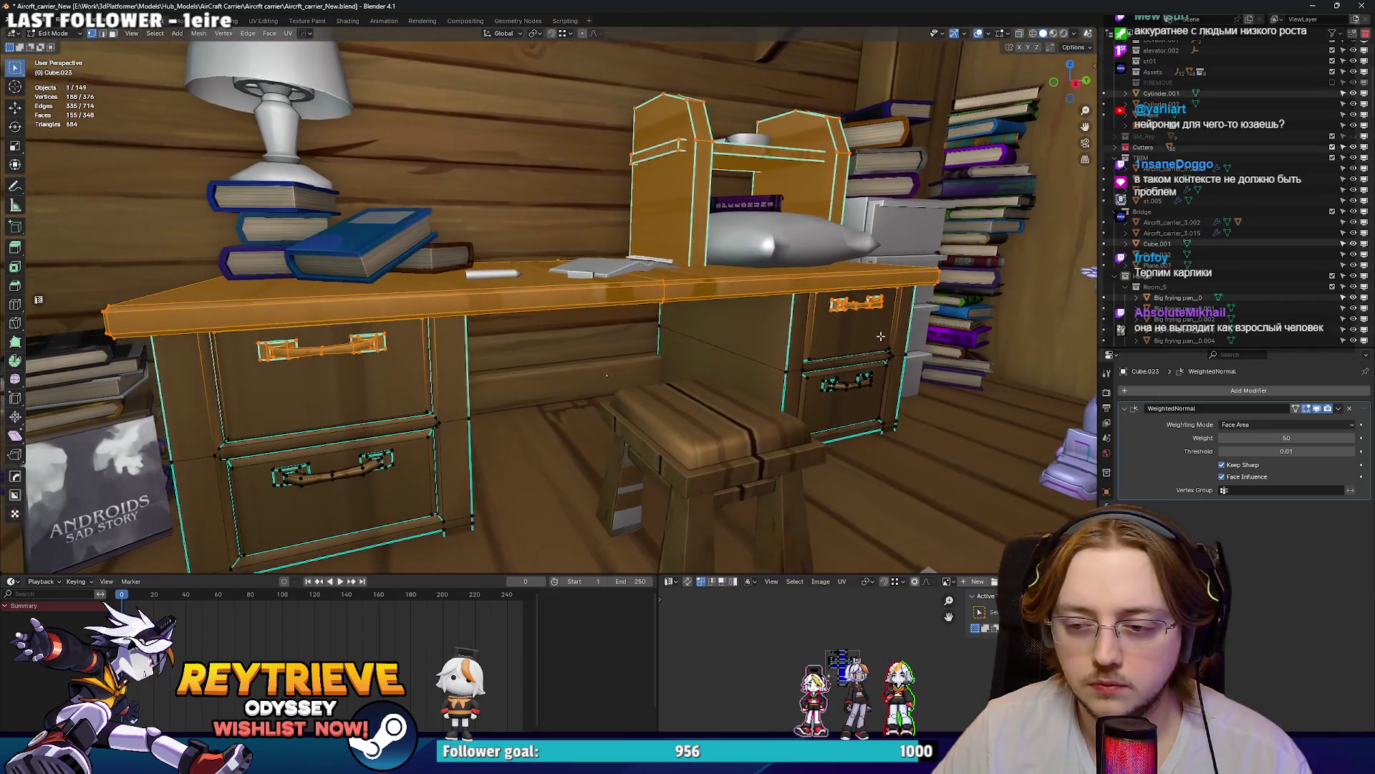
pyautogui.press('g')
pyautogui.press('z')
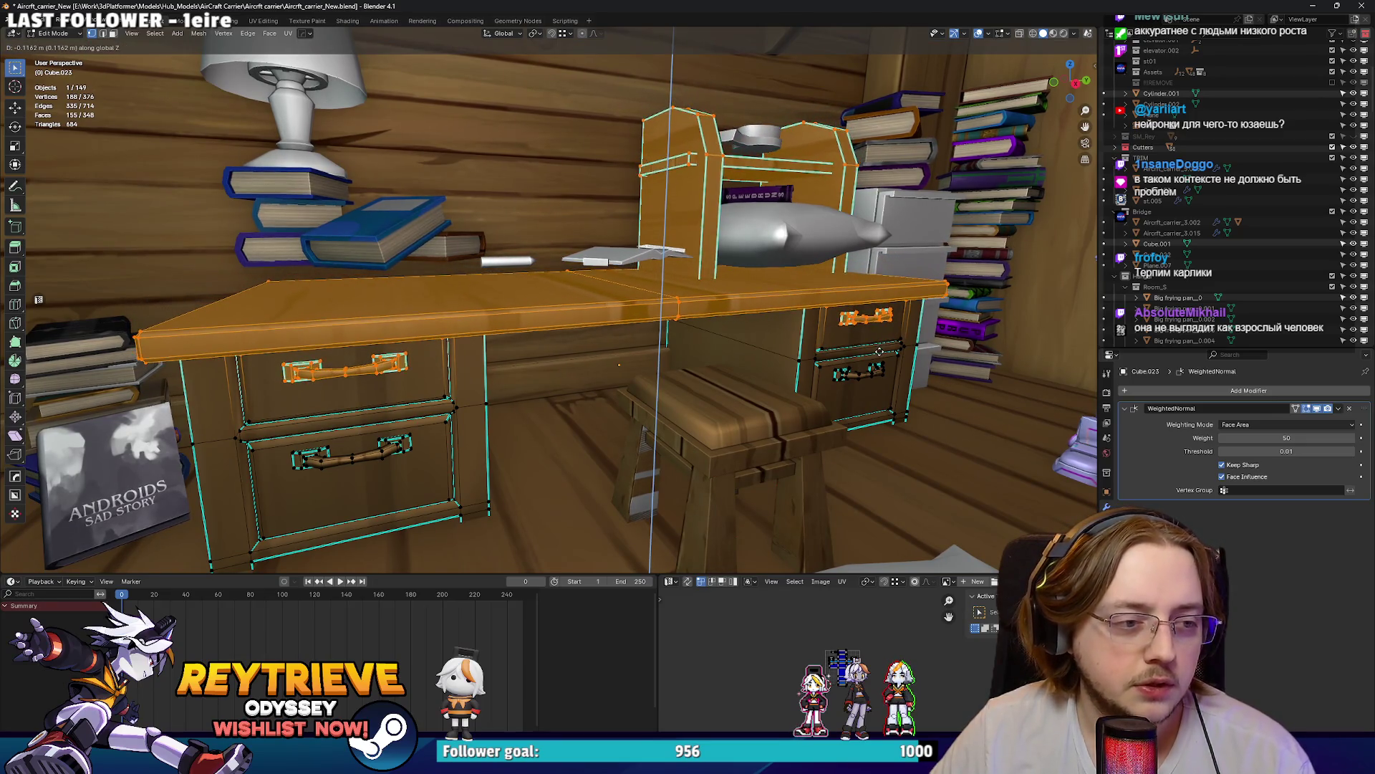
# Step: Finish lowering the desk top, then lower the pillow and book onto it along Z
pyautogui.click(882, 348)
pyautogui.press('Tab')
pyautogui.click(765, 214)
pyautogui.keyDown('shift'); pyautogui.click(766, 195); pyautogui.keyUp('shift')
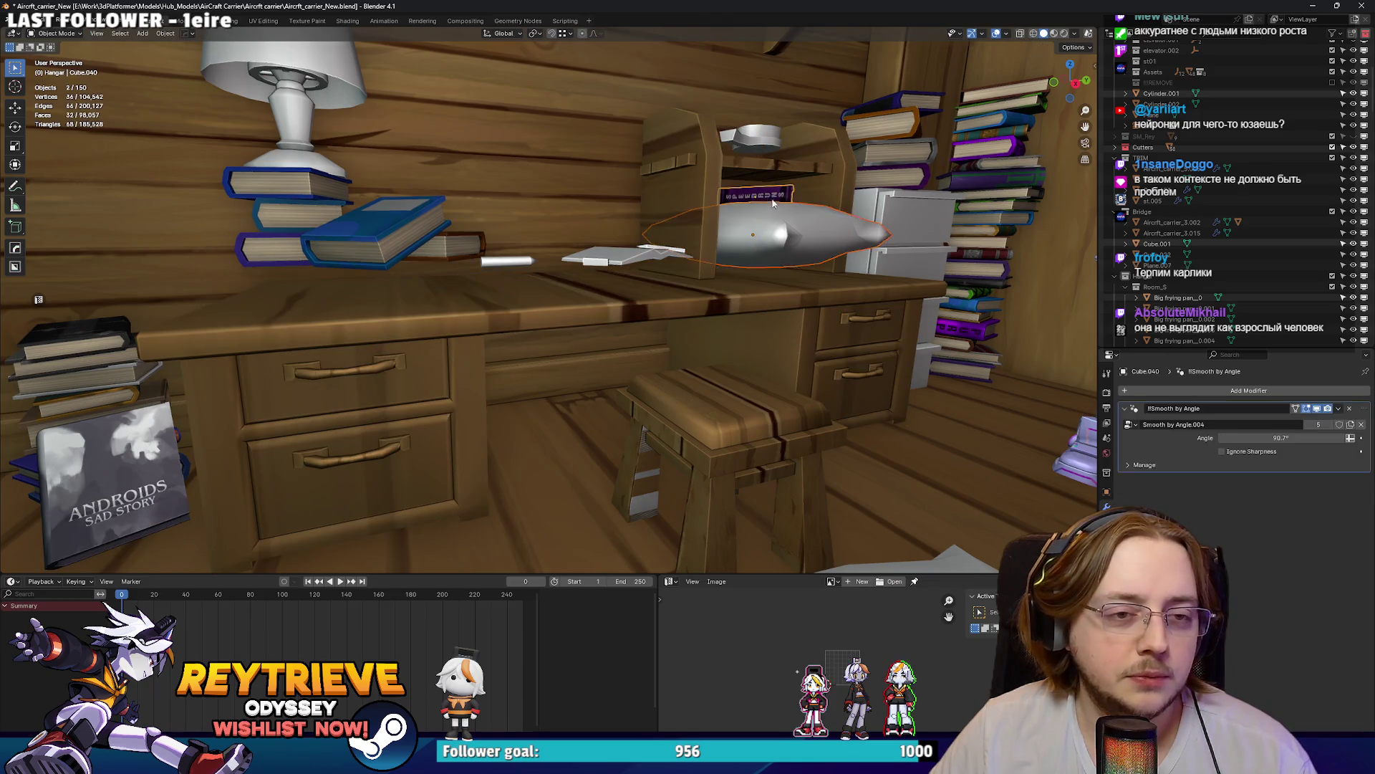
pyautogui.scroll(-2, 767, 200)
pyautogui.press('g')
pyautogui.press('z')
pyautogui.click(734, 258)
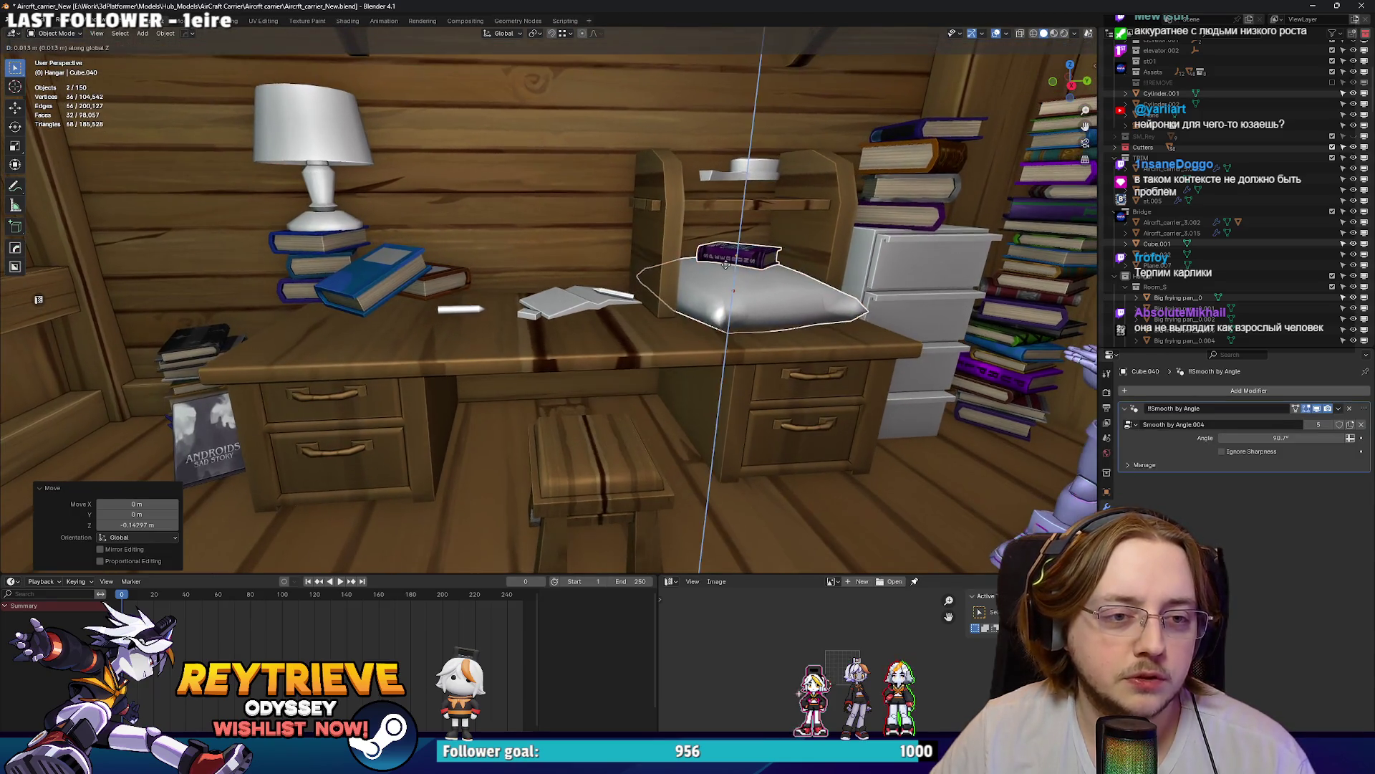
# Step: Lower the small white dish on the shelf along Z
pyautogui.click(742, 158)
pyautogui.scroll(2, 754, 172)
pyautogui.press('g')
pyautogui.press('z')
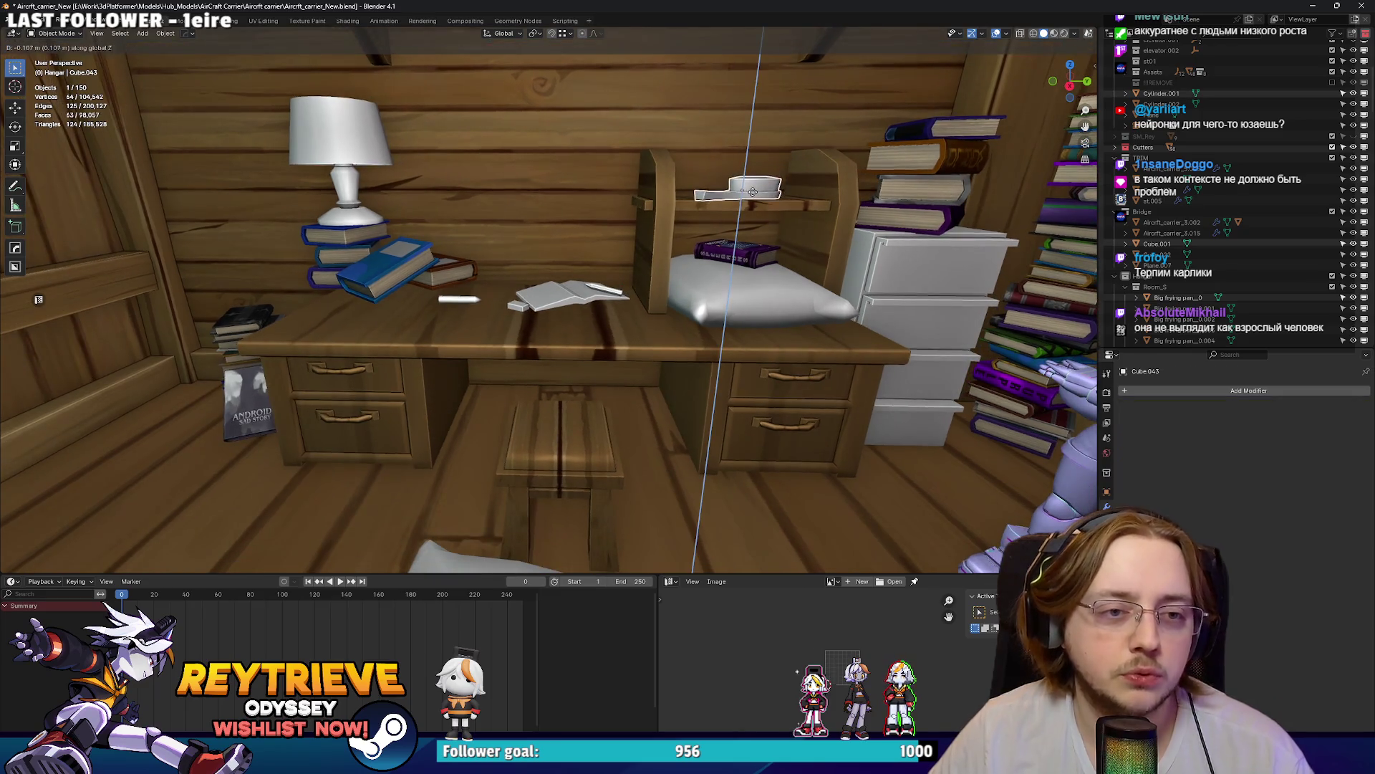
pyautogui.click(752, 196)
# Step: Lower the paper, blue book, book stack and lamp together onto the desk along Z
pyautogui.click(600, 301)
pyautogui.scroll(2, 601, 302)
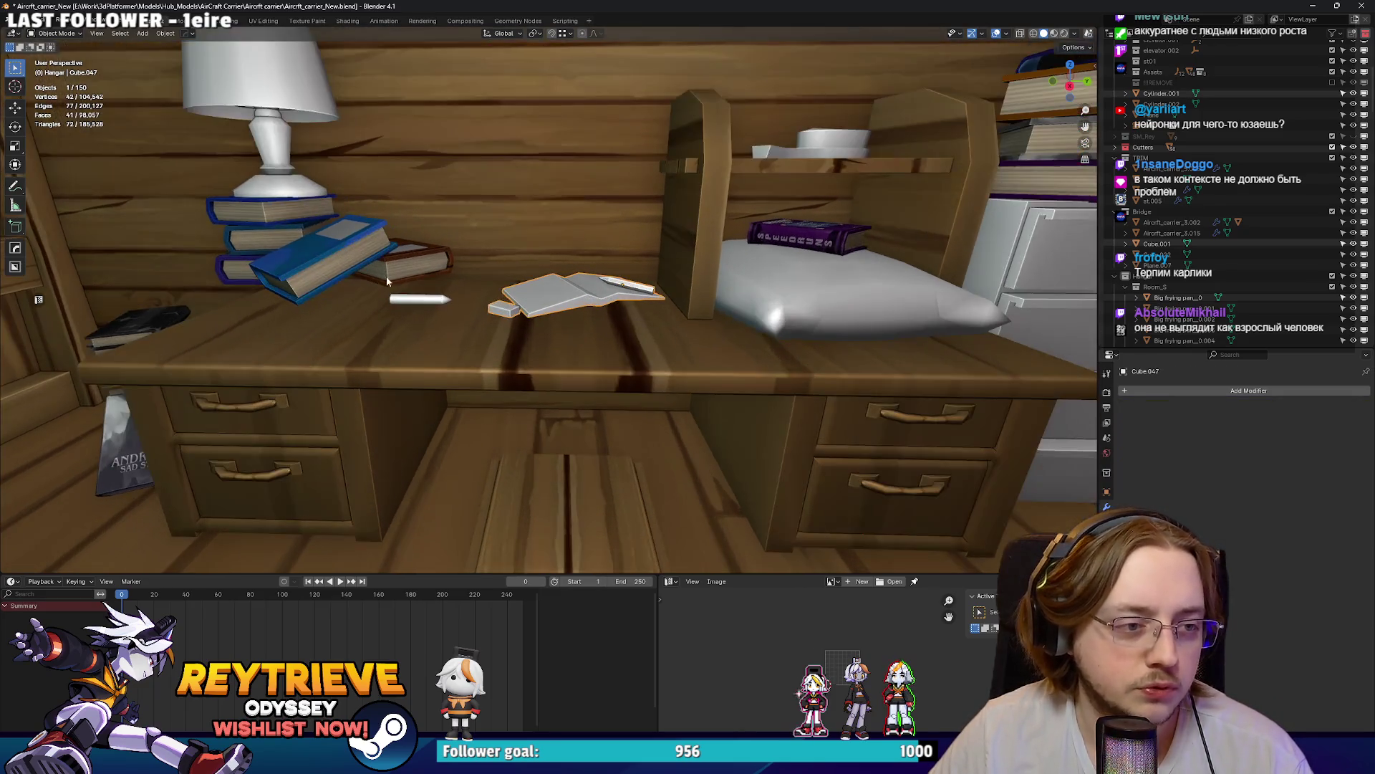
pyautogui.keyDown('shift'); pyautogui.click(392, 261); pyautogui.keyUp('shift')
pyautogui.keyDown('shift'); pyautogui.click(294, 229); pyautogui.keyUp('shift')
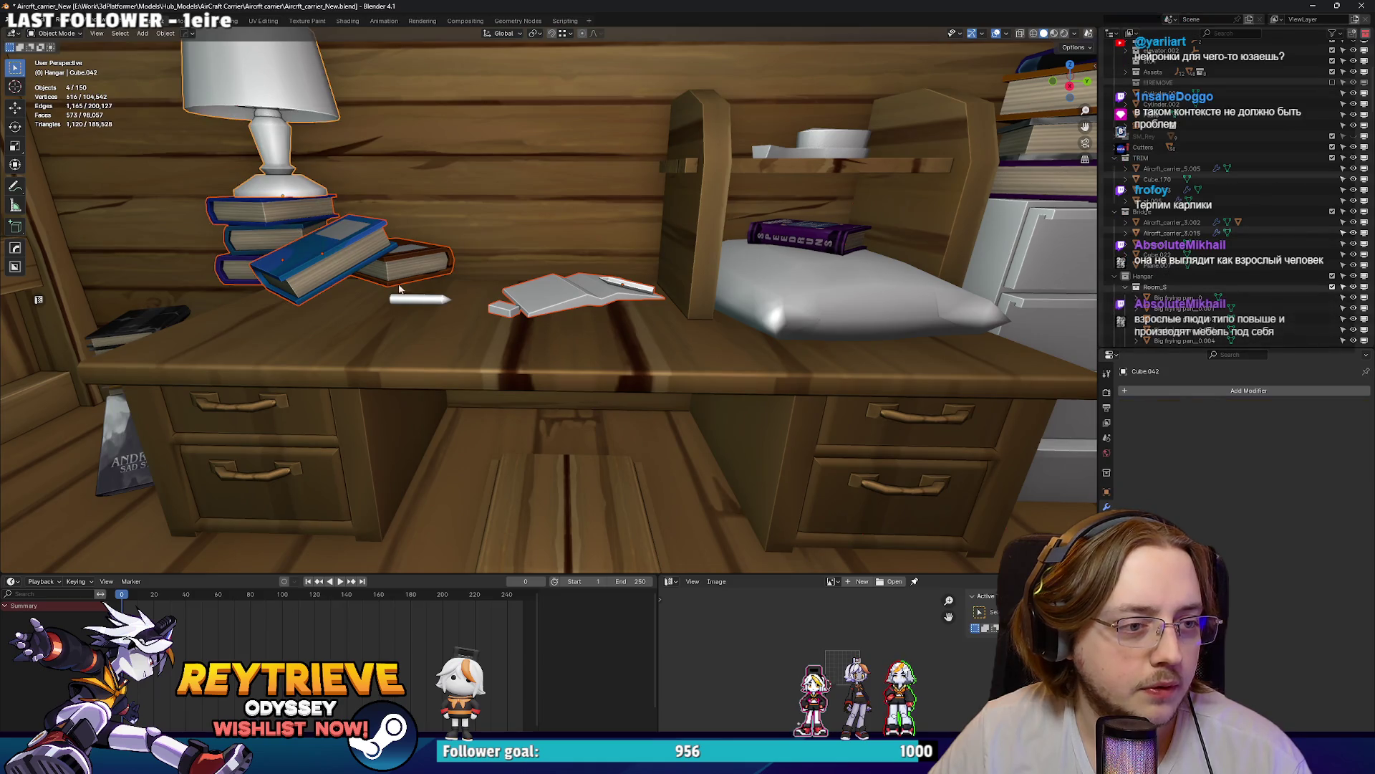
pyautogui.press('g')
pyautogui.press('z')
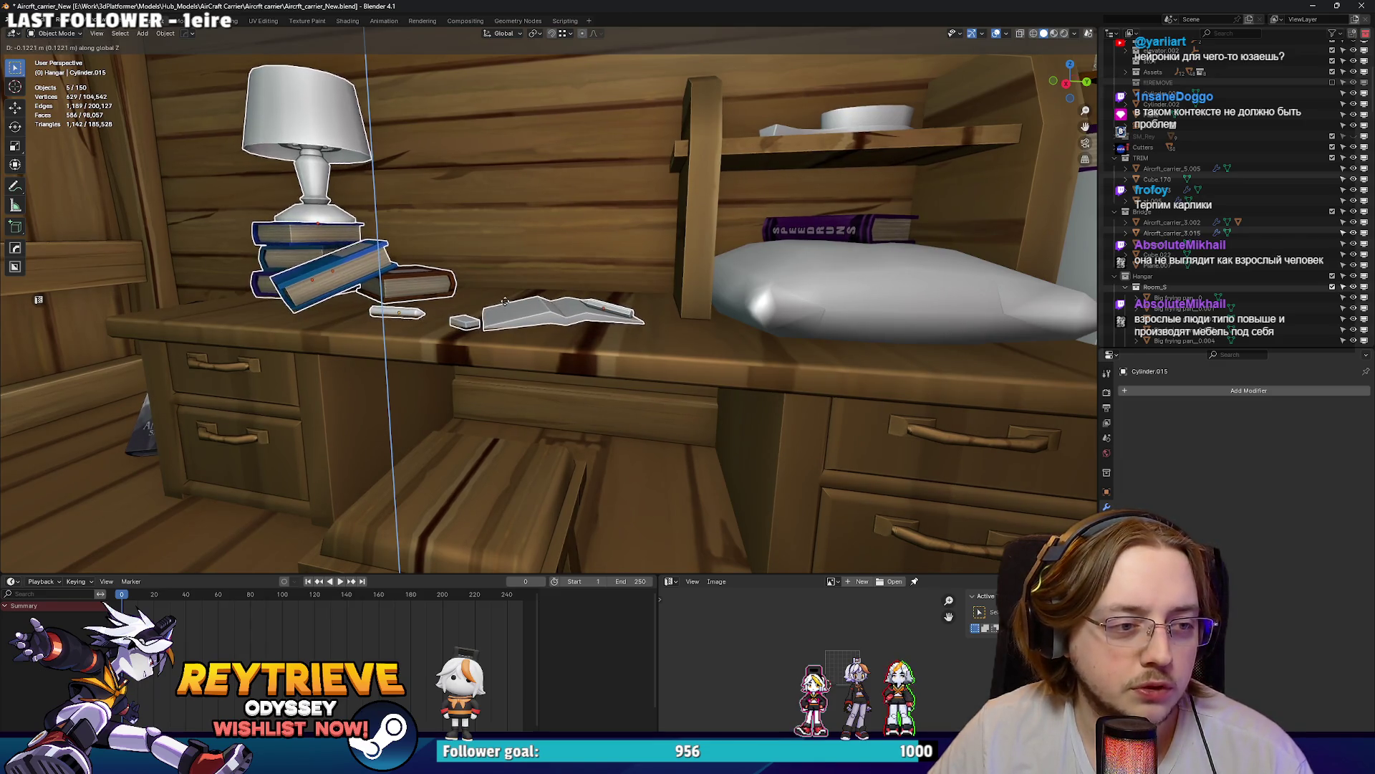
pyautogui.click(505, 301)
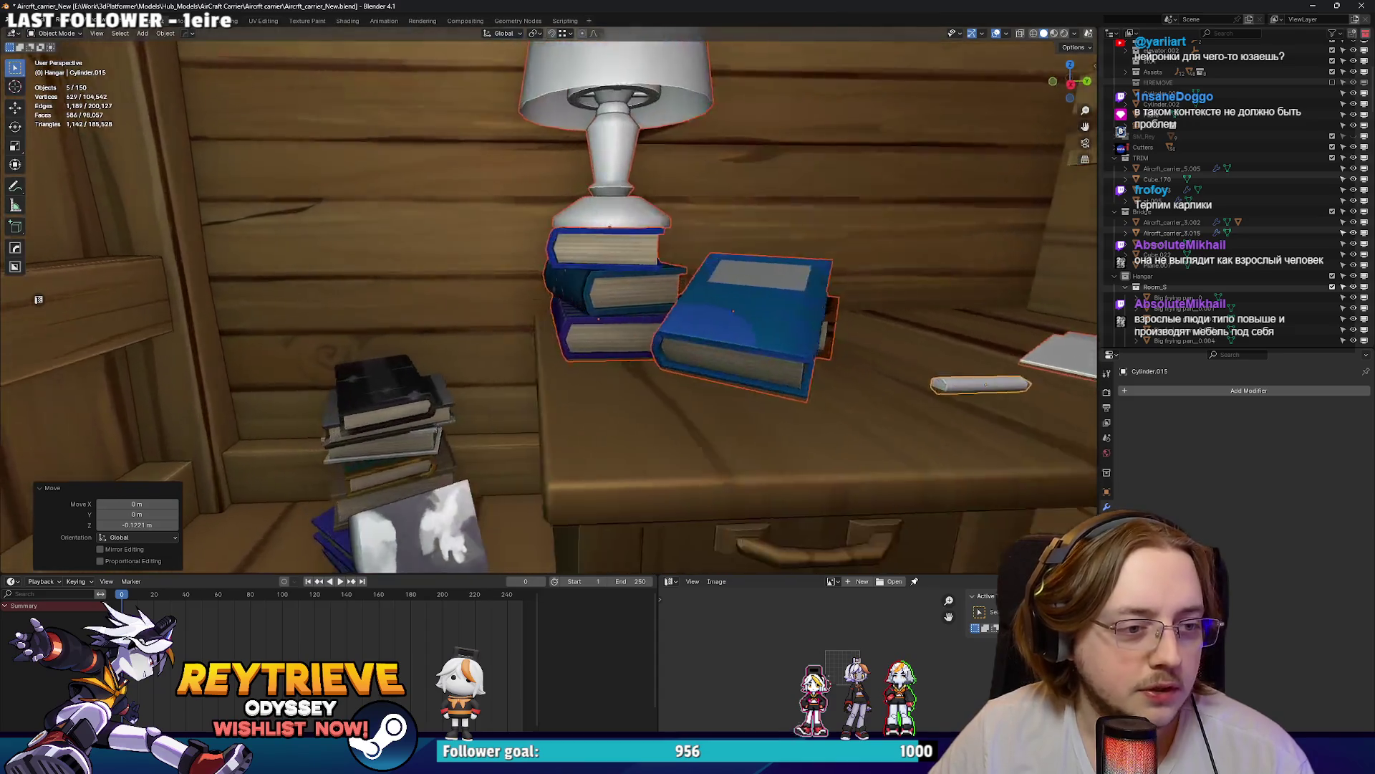
# Step: Bring the kitchen into view and select the stove-and-counter unit and drawer cabinet
pyautogui.press('s')
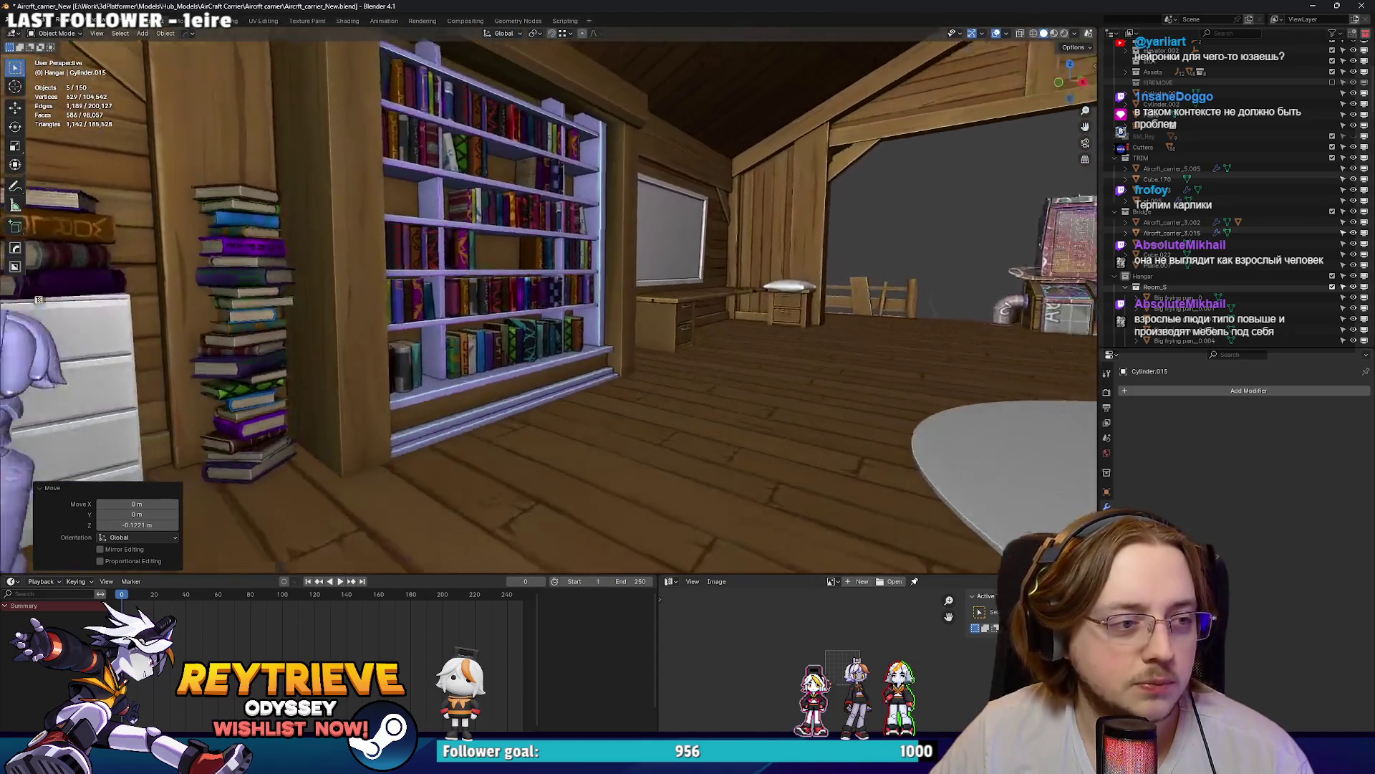
pyautogui.press('w')
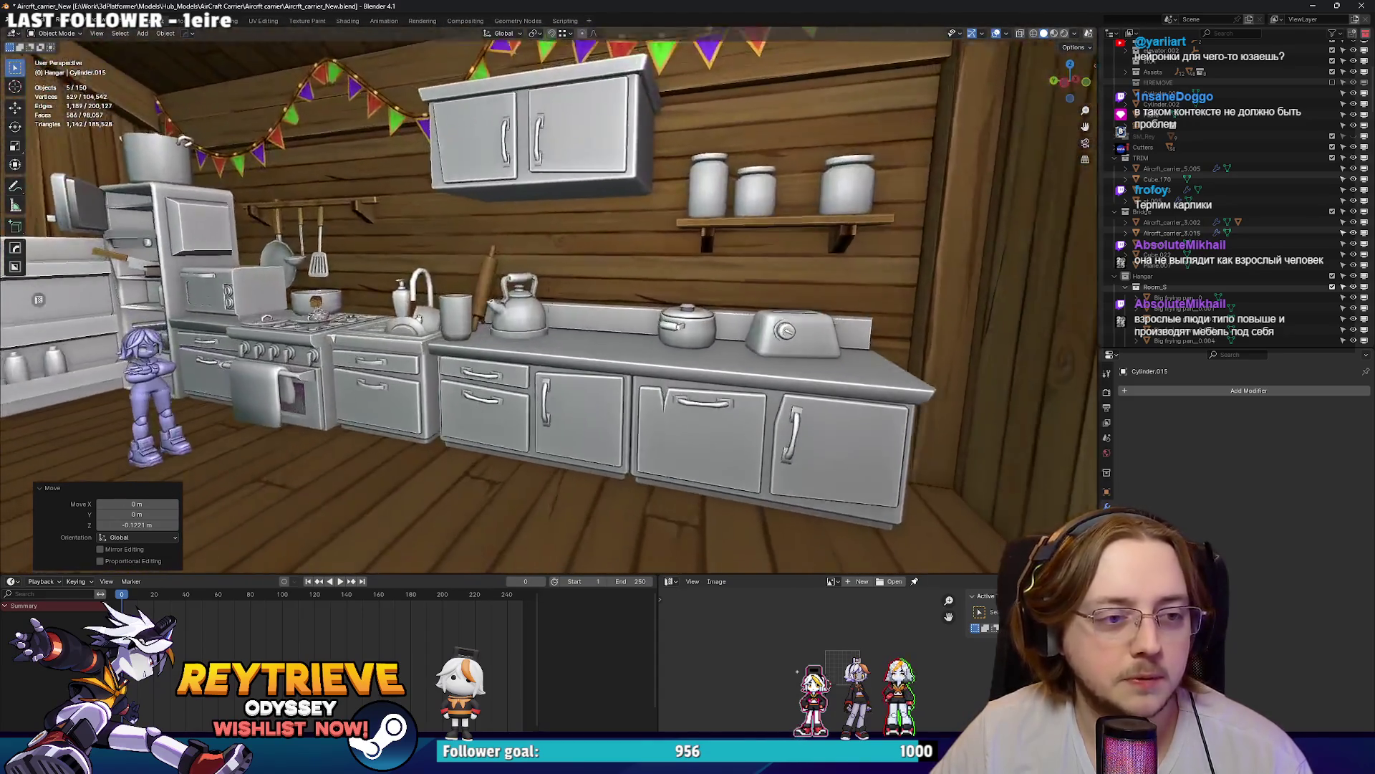
pyautogui.click(471, 334)
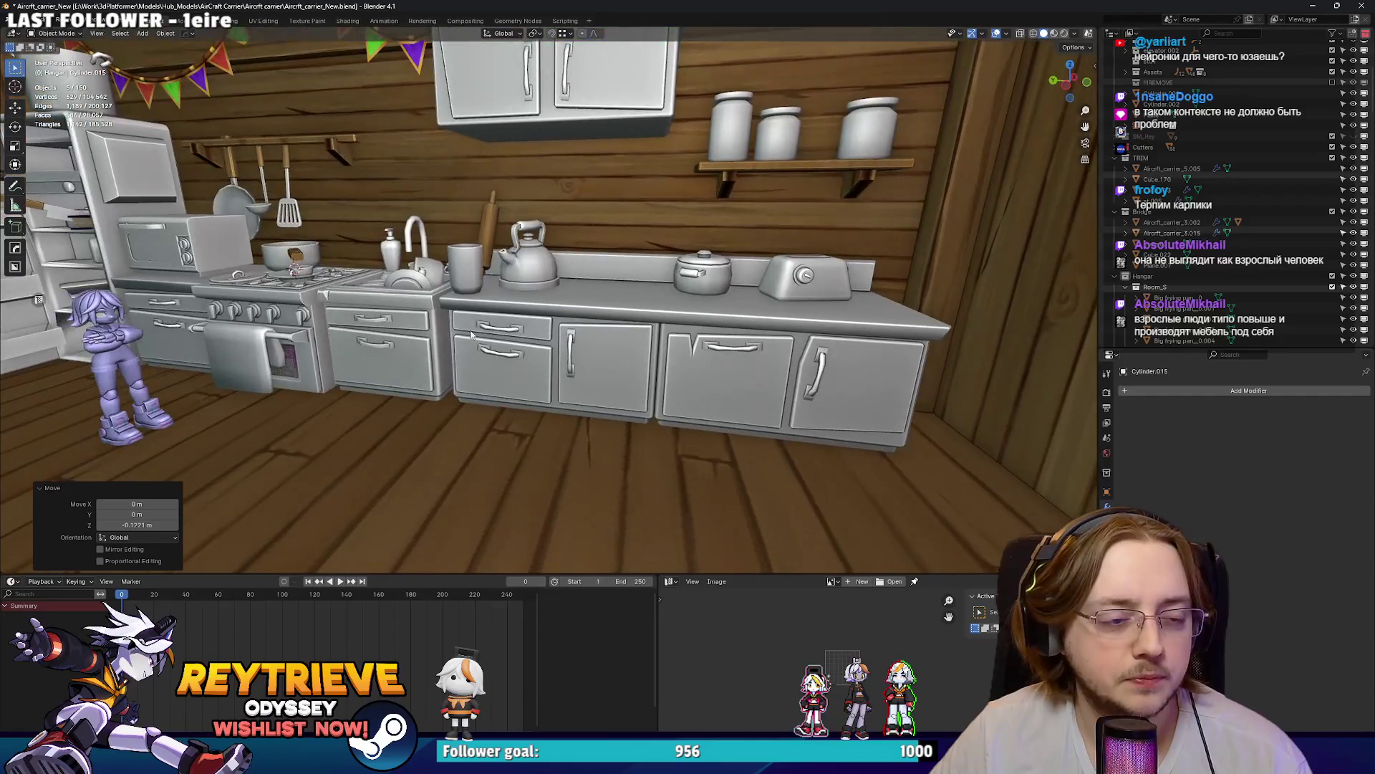
pyautogui.press('s')
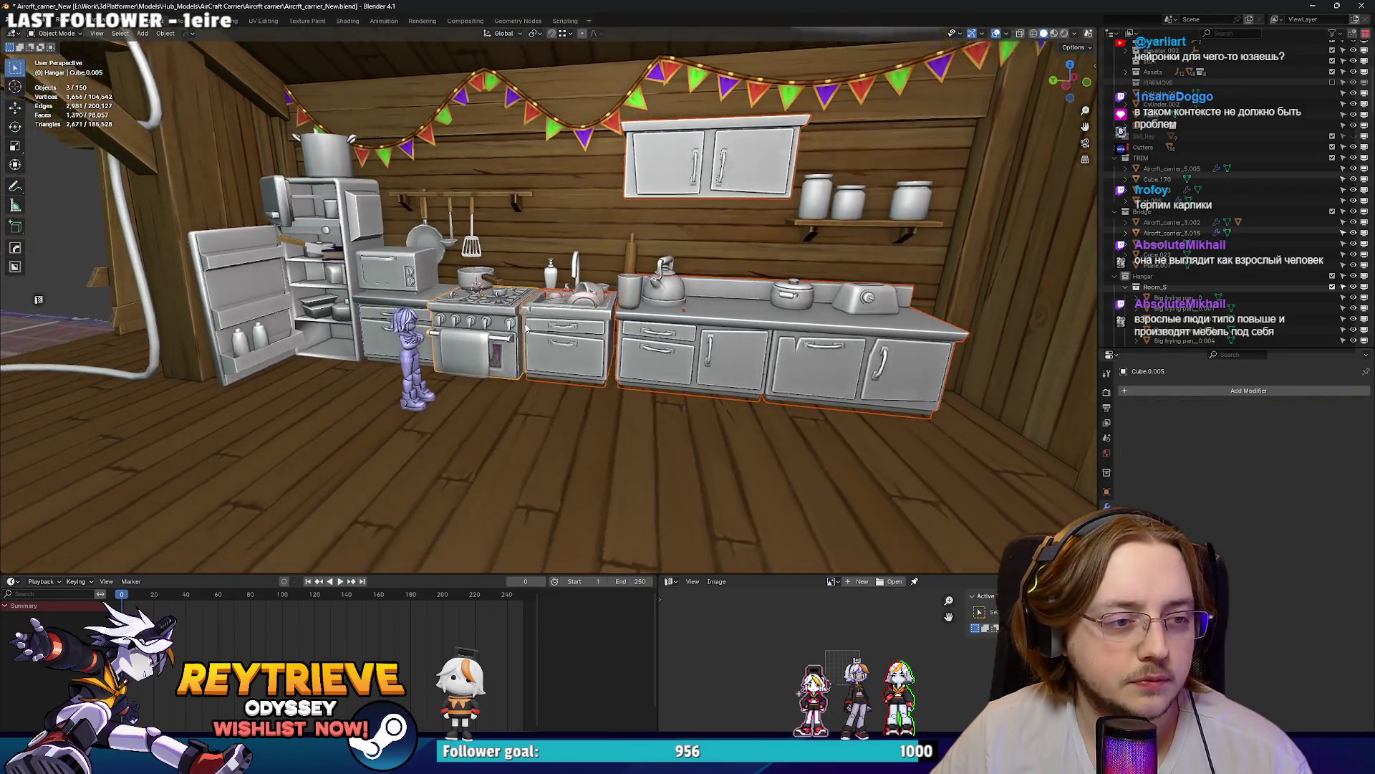
pyautogui.click(525, 327)
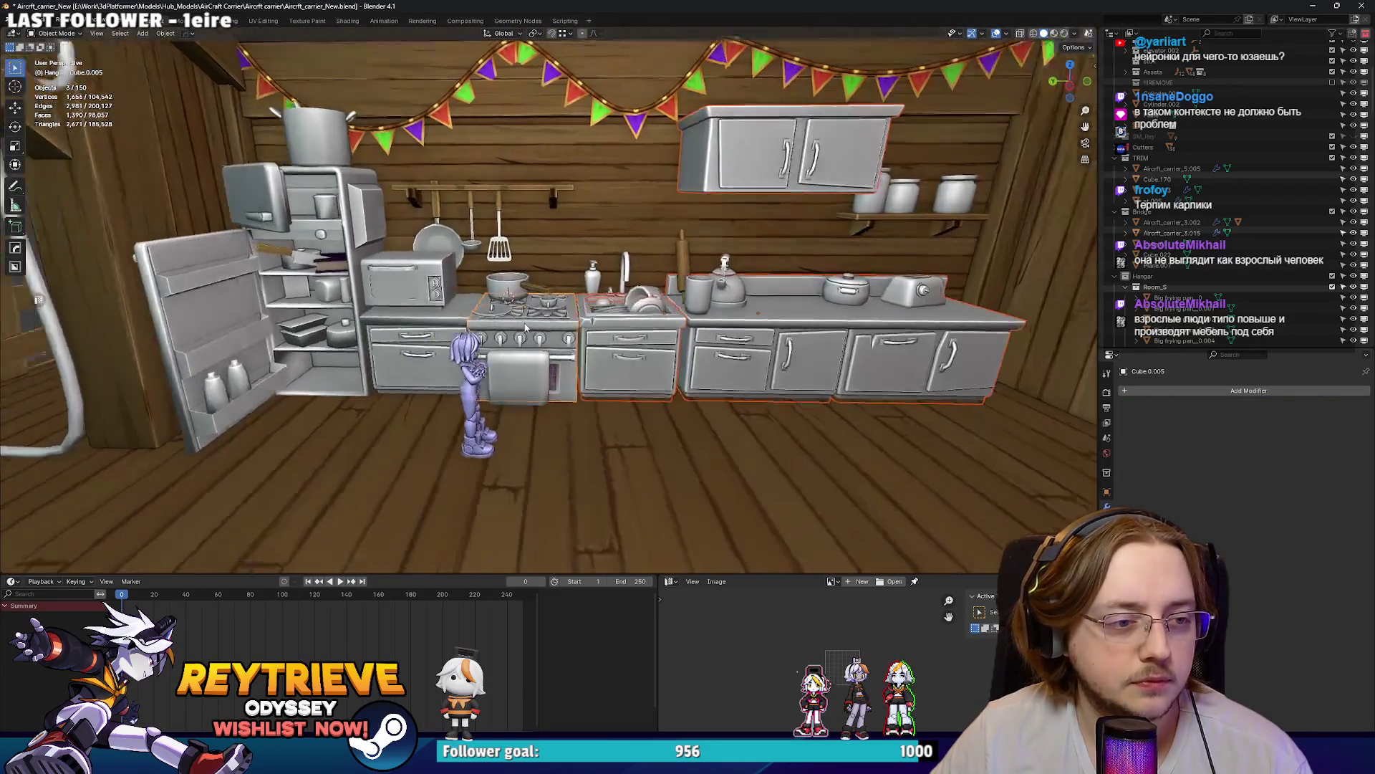
pyautogui.keyDown('shift'); pyautogui.click(525, 328); pyautogui.keyUp('shift')
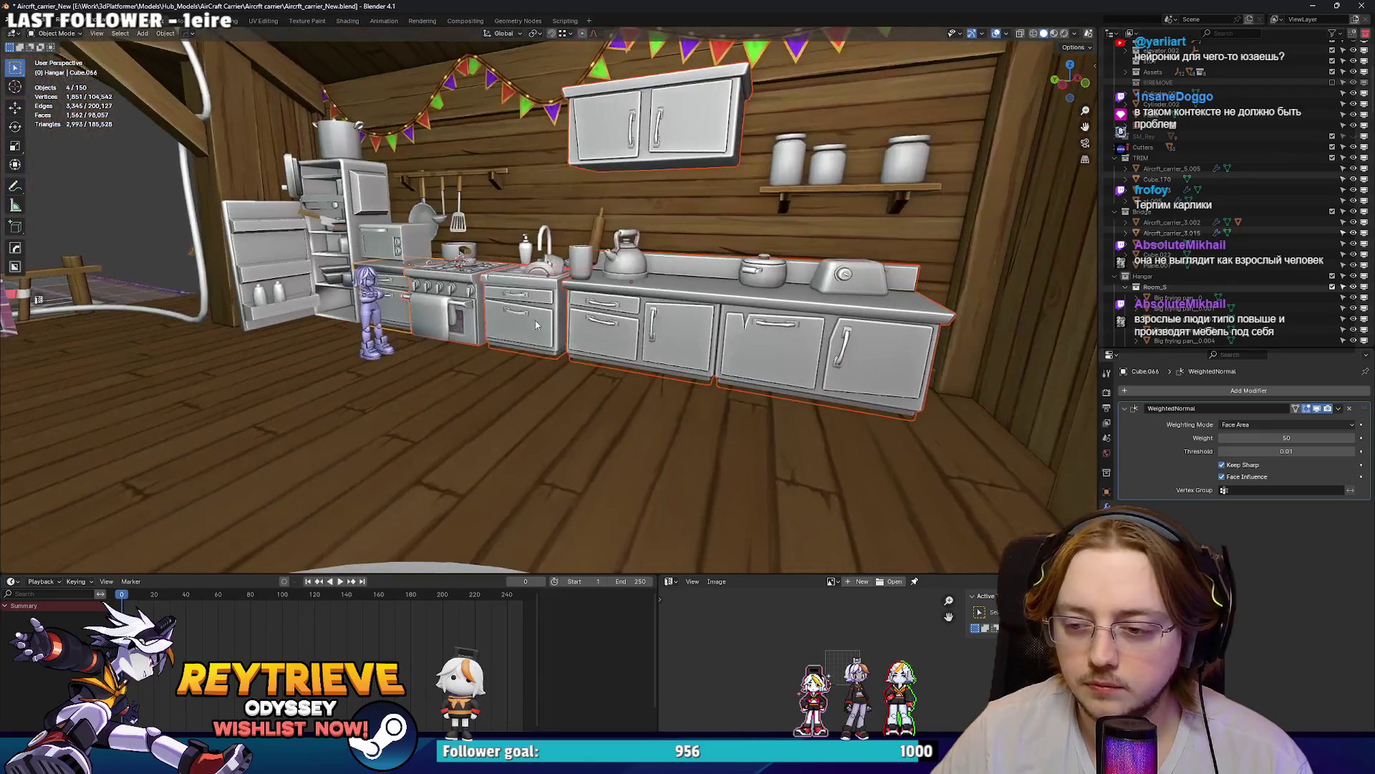
# Step: In Edit Mode, box-select the counter geometry in X-ray and lower it about 0.25 m along Z
pyautogui.press('Tab')
pyautogui.hotkey('alt', 'z')
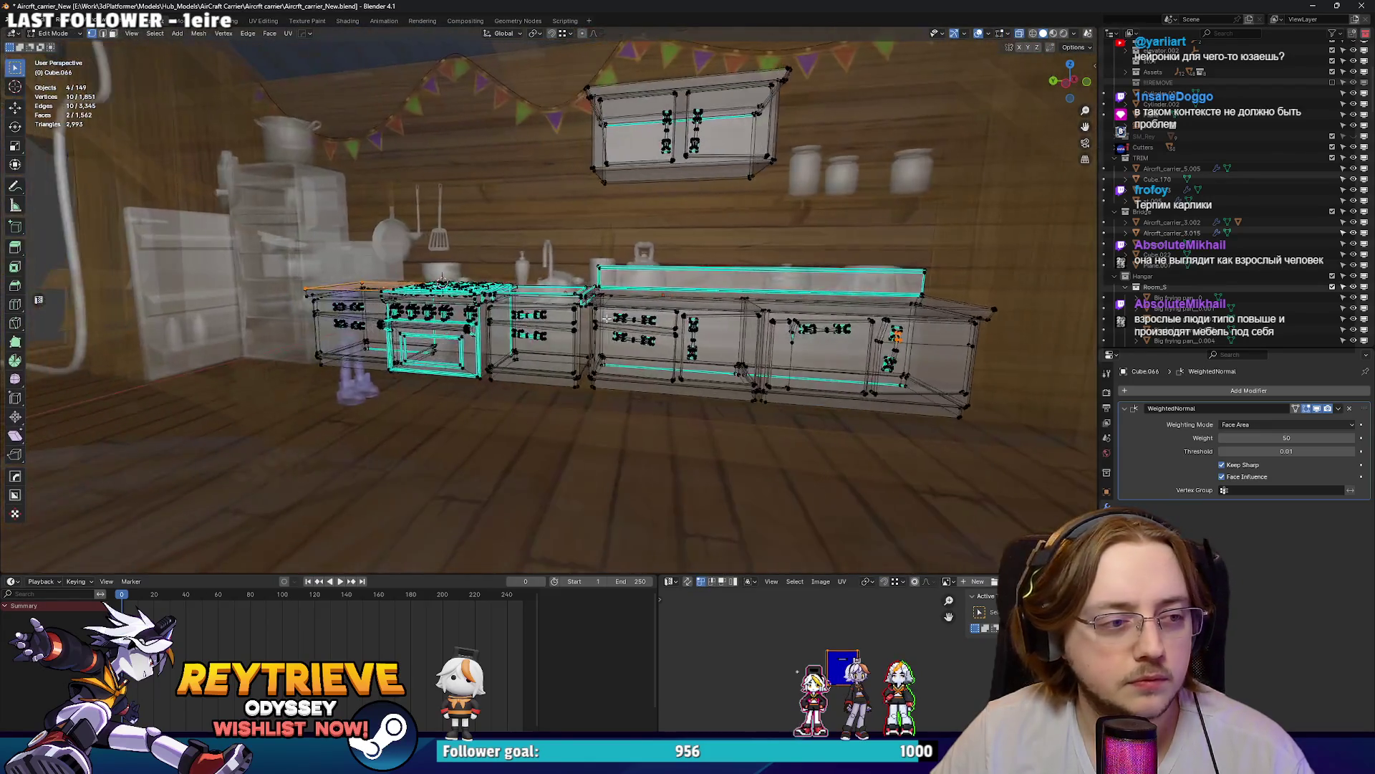
pyautogui.scroll(-2, 606, 319)
pyautogui.moveTo(153, 236); pyautogui.dragTo(954, 352)
pyautogui.hotkey('alt', 'z')
pyautogui.scroll(5, 799, 349)
pyautogui.press('g')
pyautogui.press('z')
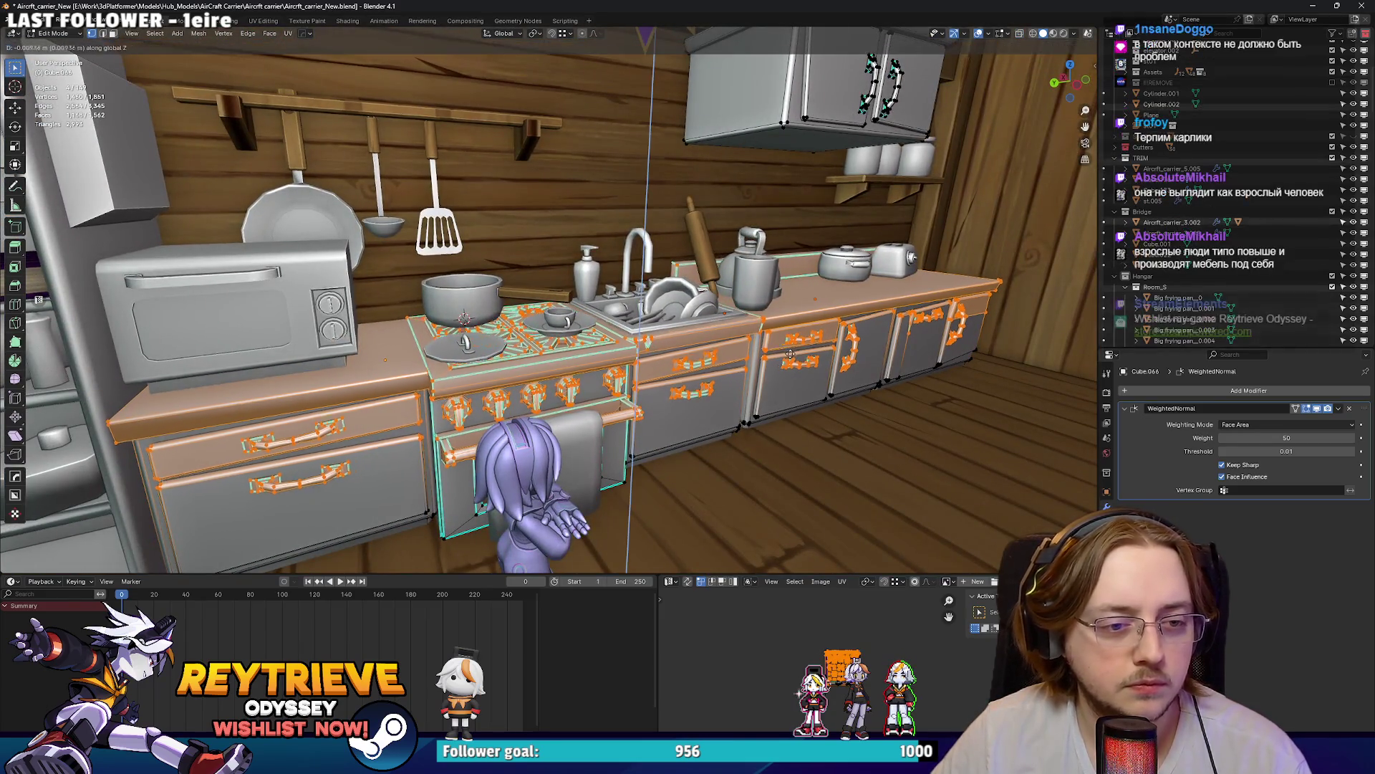
pyautogui.click(539, 403)
pyautogui.press('Tab')
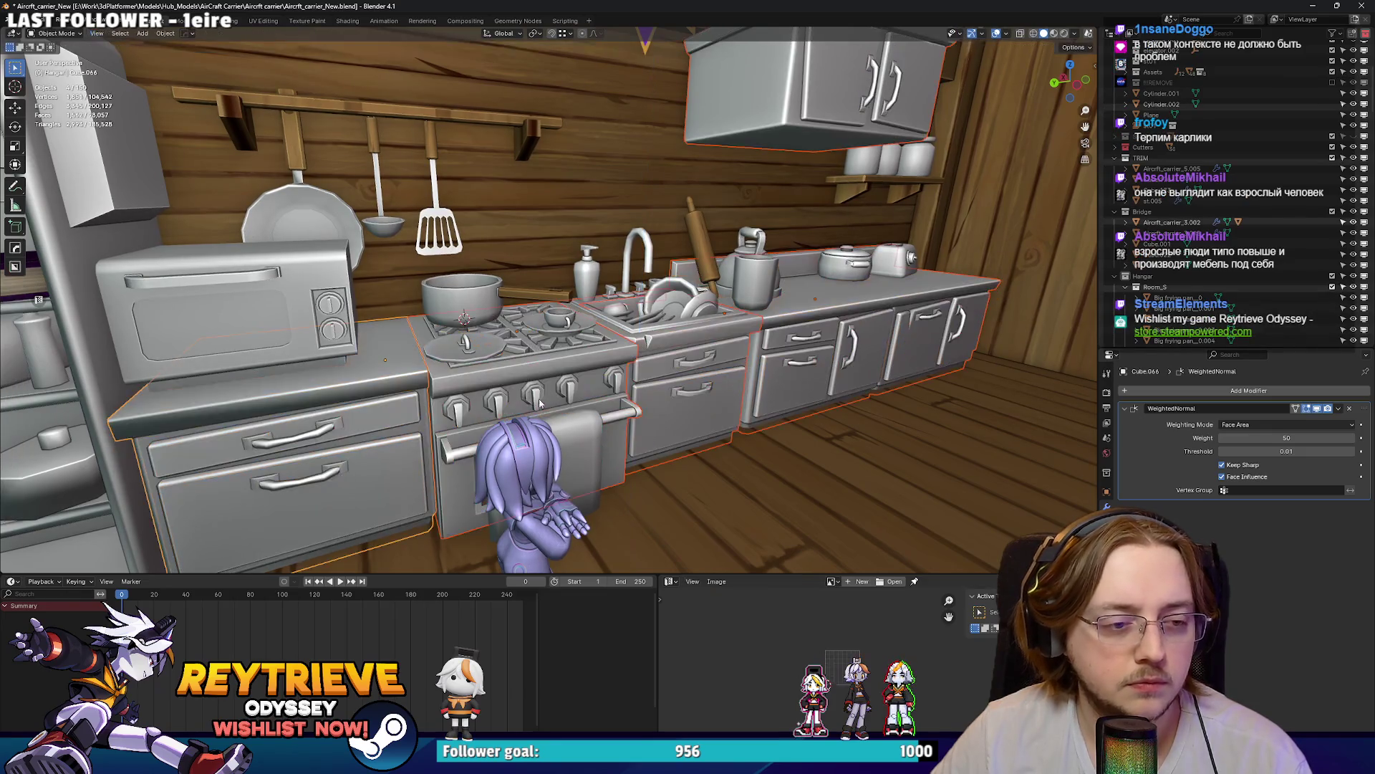
# Step: Move the character figure along Y to stand beside the stove
pyautogui.click(530, 437)
pyautogui.press('g')
pyautogui.press('x')
pyautogui.press('y')
pyautogui.click(505, 335)
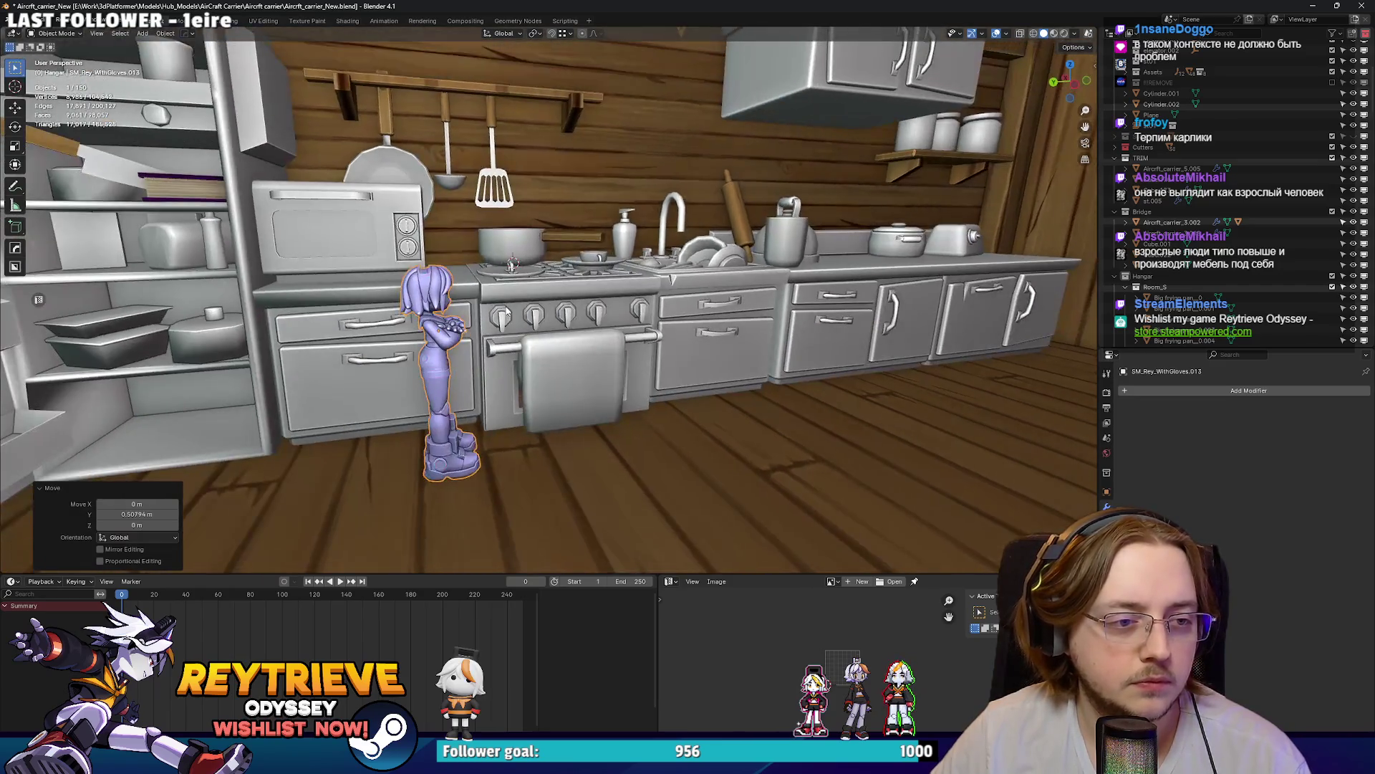
# Step: Select the kitchen cabinets and sink cabinet and enter Edit Mode on them
pyautogui.click(677, 308)
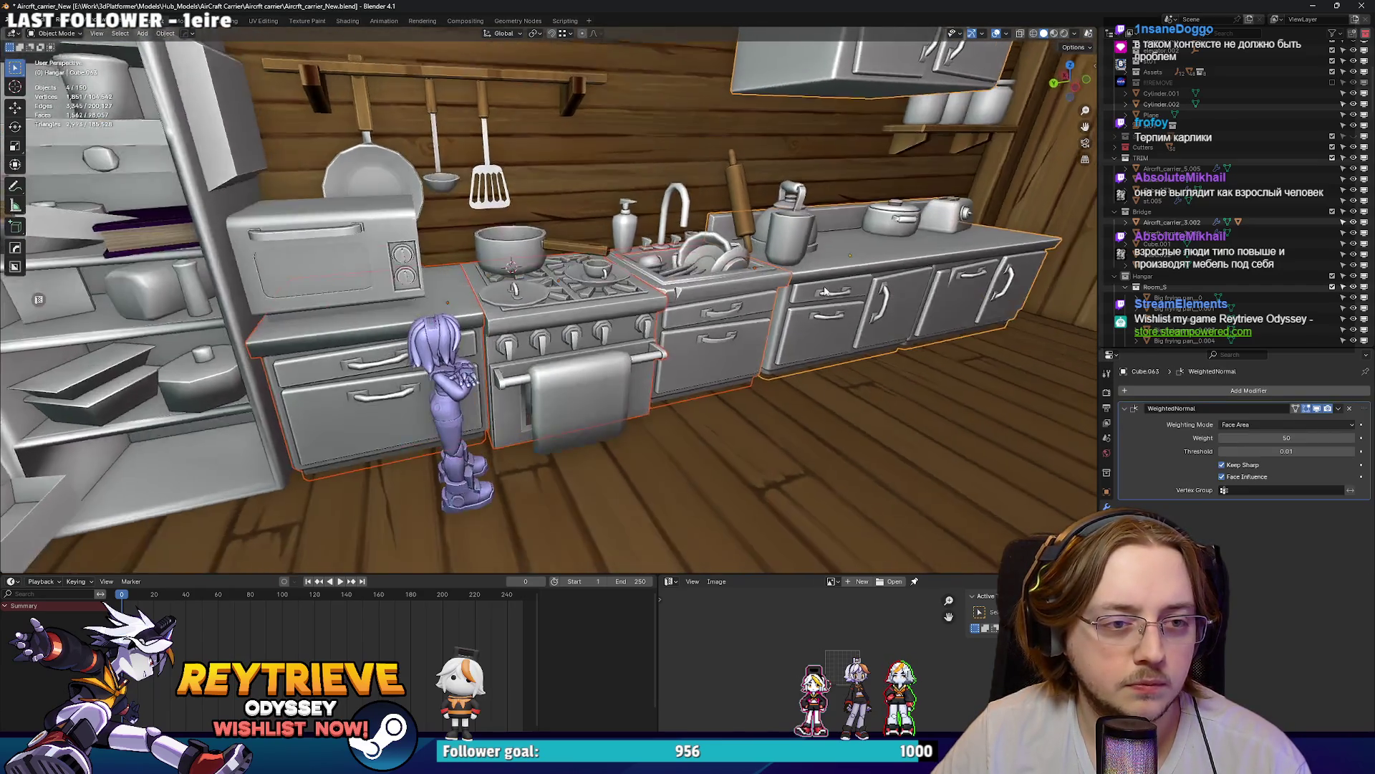
pyautogui.keyDown('shift'); pyautogui.click(662, 284); pyautogui.keyUp('shift')
pyautogui.press('Tab')
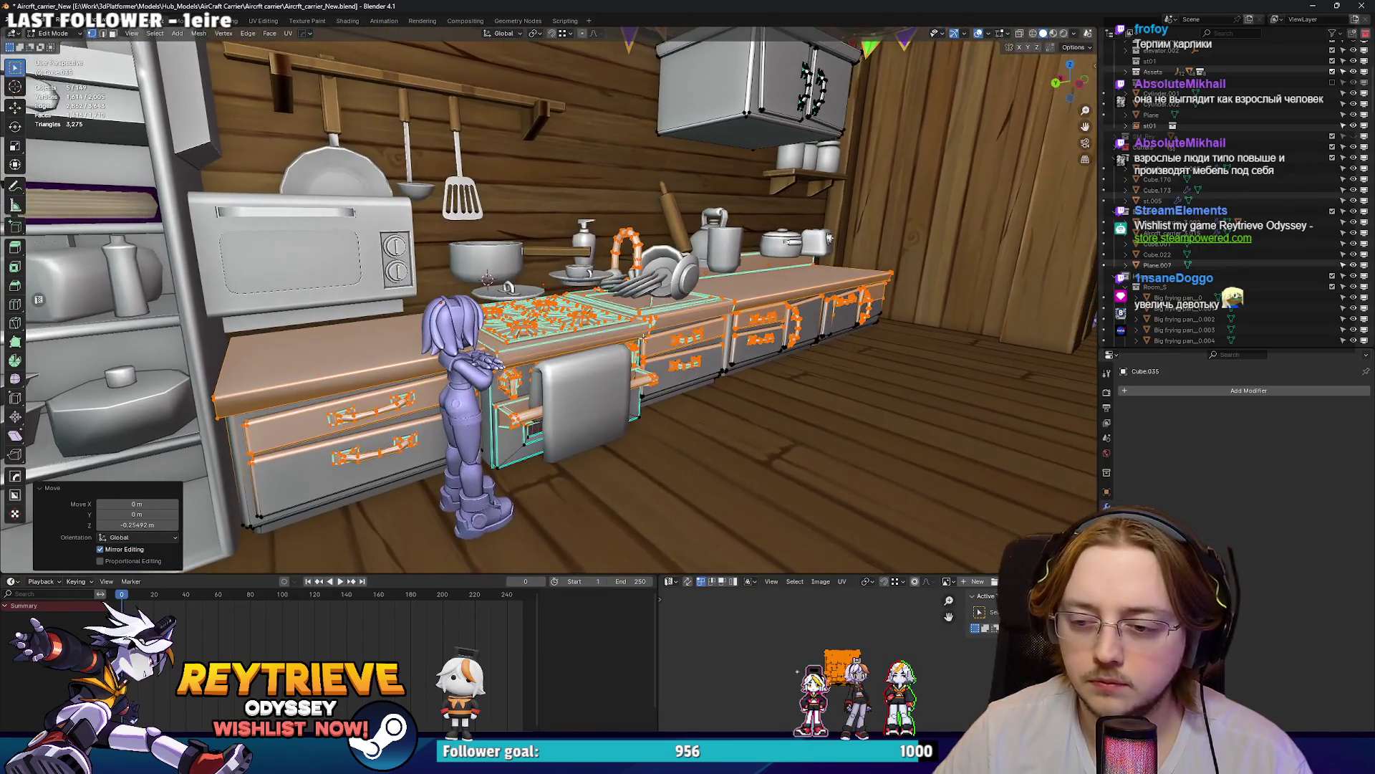
# Step: Face the drawers and box-select the drawer handle's end vertices
pyautogui.scroll(5, 654, 337)
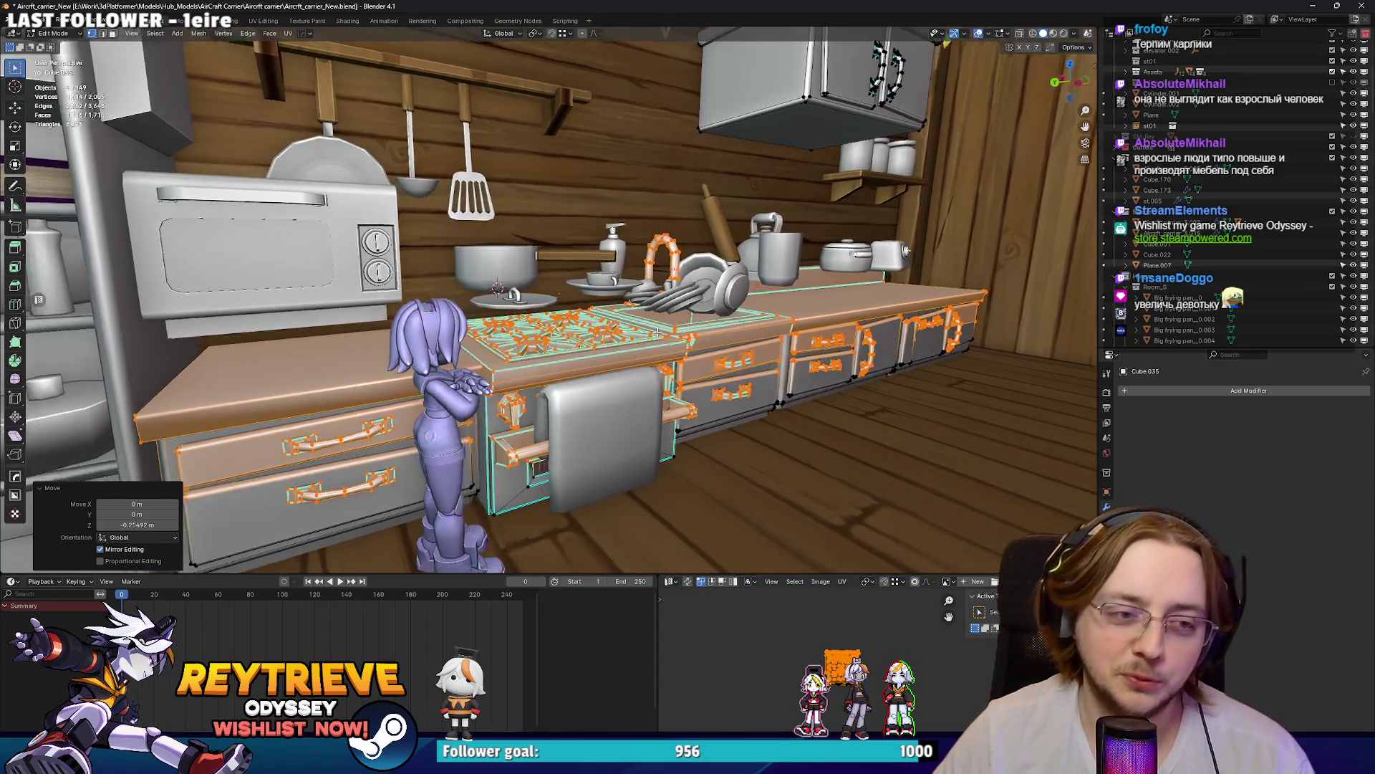
pyautogui.scroll(2, 657, 333)
pyautogui.moveTo(657, 333)
pyautogui.mouseDown()
pyautogui.moveTo(708, 414)
pyautogui.moveTo(653, 414)
pyautogui.mouseUp()
pyautogui.scroll(3, 708, 414)
pyautogui.click(653, 413)
pyautogui.hotkey('alt', 'z')
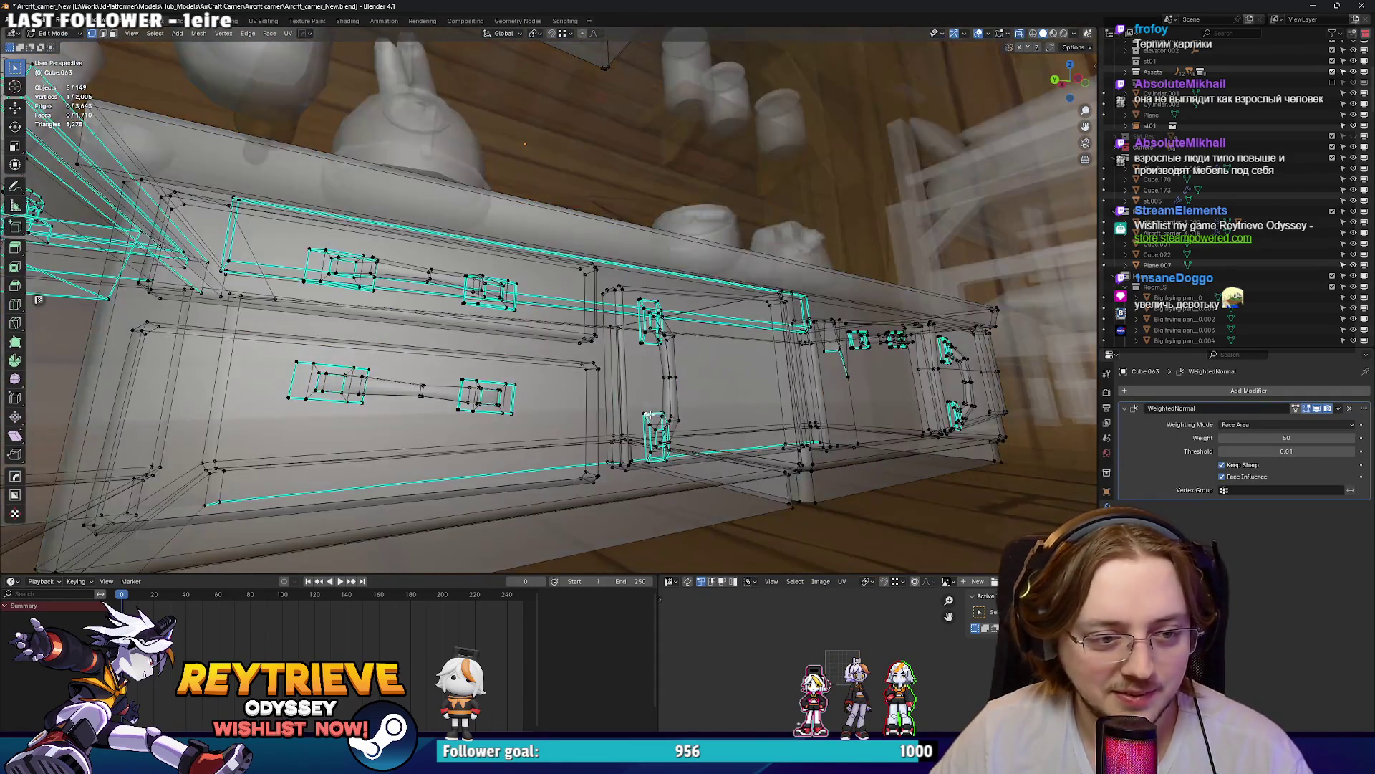
pyautogui.hotkey('alt', 'z')
pyautogui.moveTo(680, 471); pyautogui.dragTo(604, 381)
# Step: Reposition the curved handle's end vertices and its middle edge loop
pyautogui.scroll(2, 603, 379)
pyautogui.hotkey('alt', 'z')
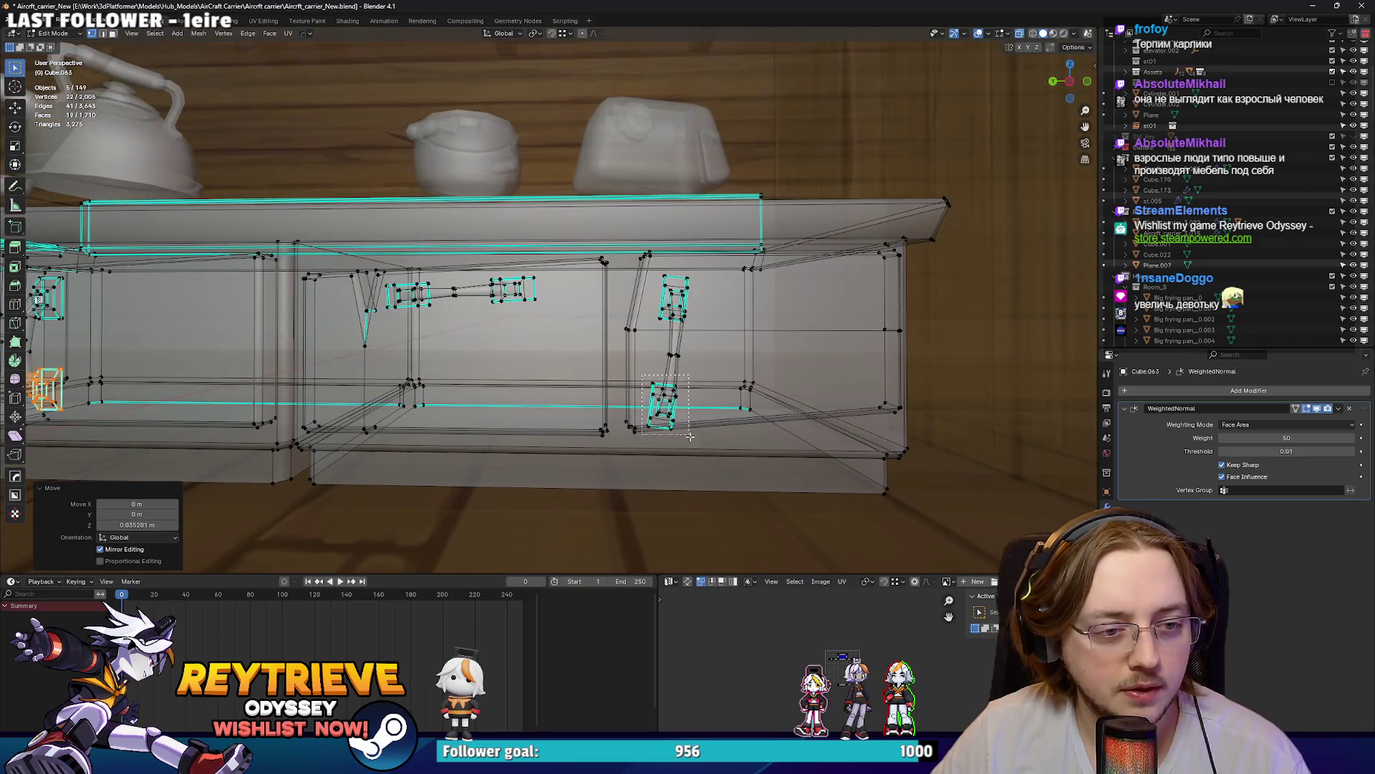
pyautogui.moveTo(689, 436); pyautogui.dragTo(688, 434)
pyautogui.hotkey('alt', 'z')
pyautogui.press('g')
pyautogui.click(750, 393)
pyautogui.keyDown('alt'); pyautogui.click(672, 351); pyautogui.keyUp('alt')
pyautogui.hotkey('alt', 'z')
pyautogui.hotkey('alt', 'z')
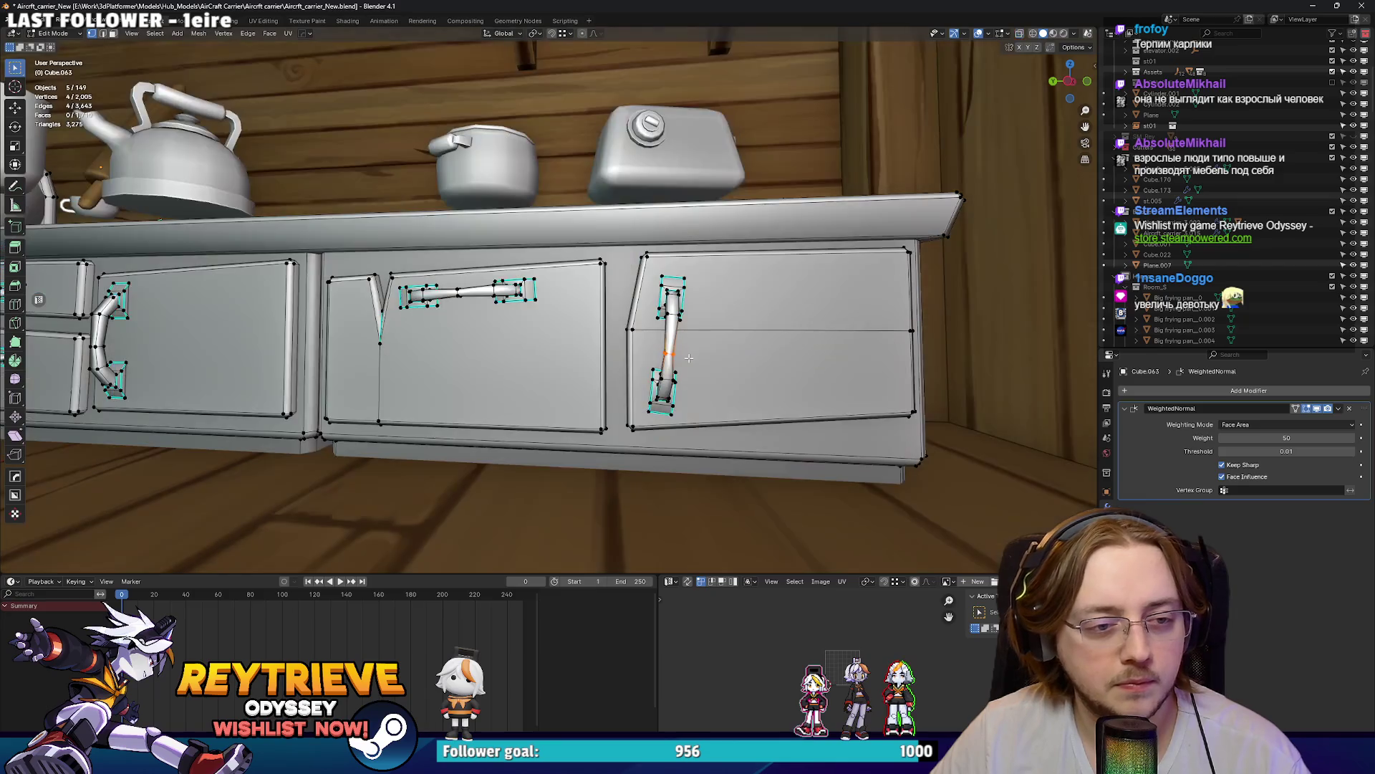
pyautogui.click(689, 350)
# Step: Back in Object Mode, select the oven door panel on the stove
pyautogui.press('Tab')
pyautogui.scroll(-6, 688, 358)
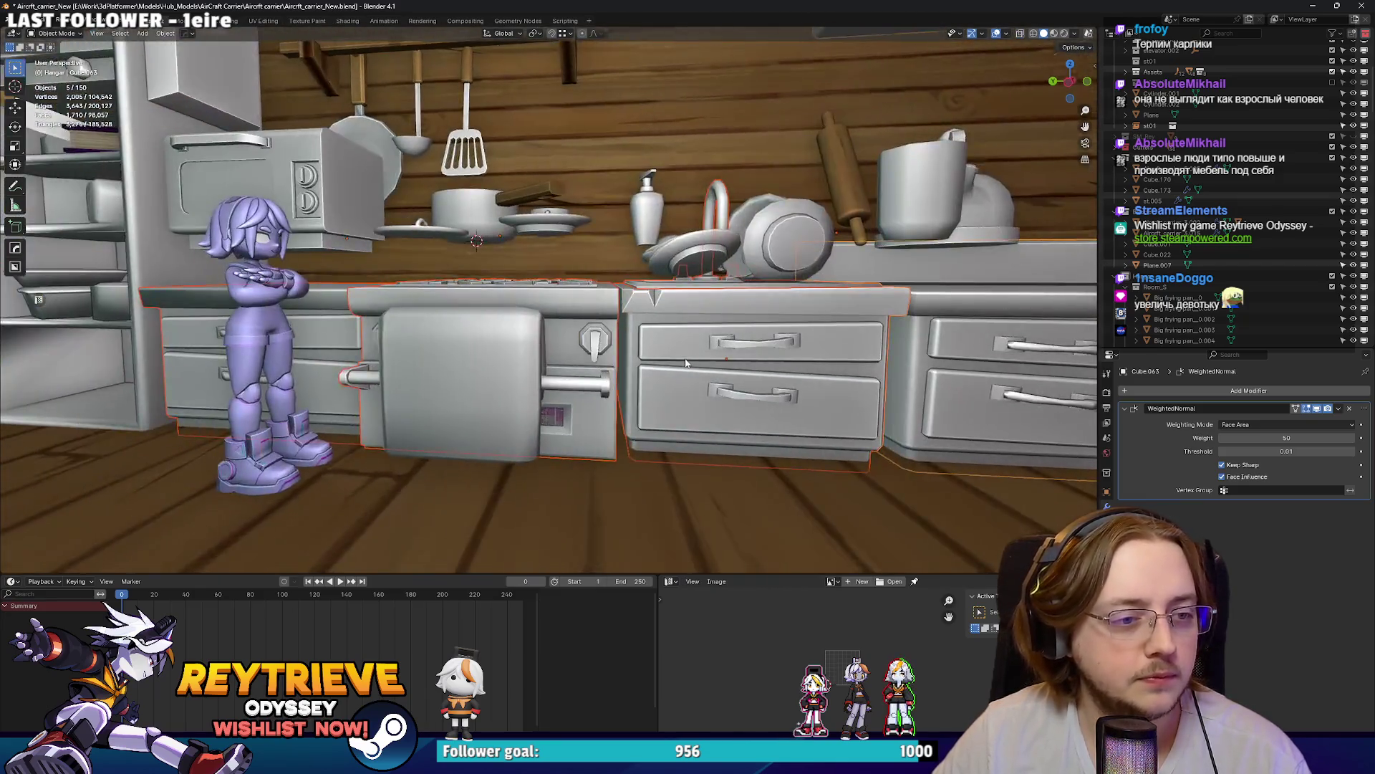
pyautogui.moveTo(686, 364)
pyautogui.mouseDown()
pyautogui.moveTo(713, 358)
pyautogui.moveTo(636, 343)
pyautogui.mouseUp()
pyautogui.click(636, 343)
# Step: Lower the oven door panel about 0.17 m along Z
pyautogui.press('g')
pyautogui.press('z')
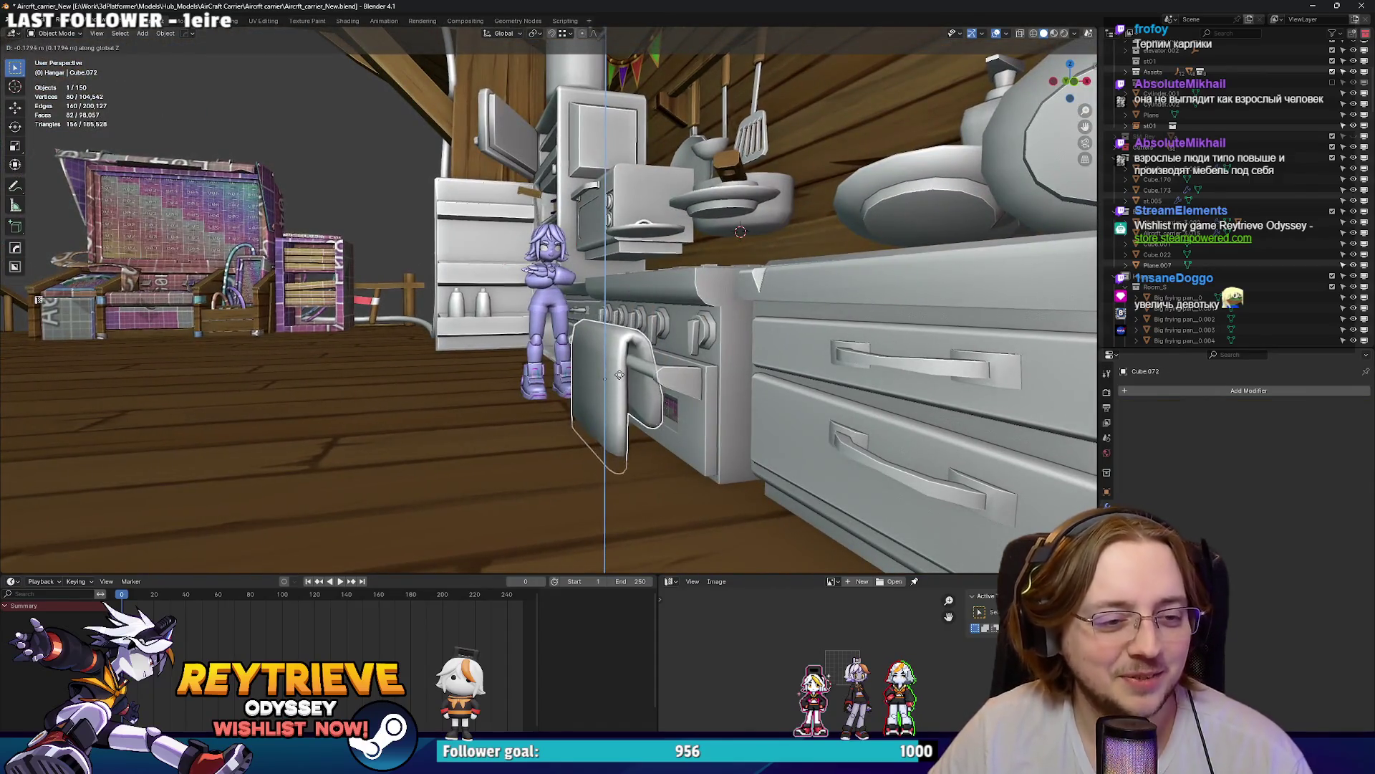
pyautogui.click(619, 375)
pyautogui.scroll(-5, 630, 380)
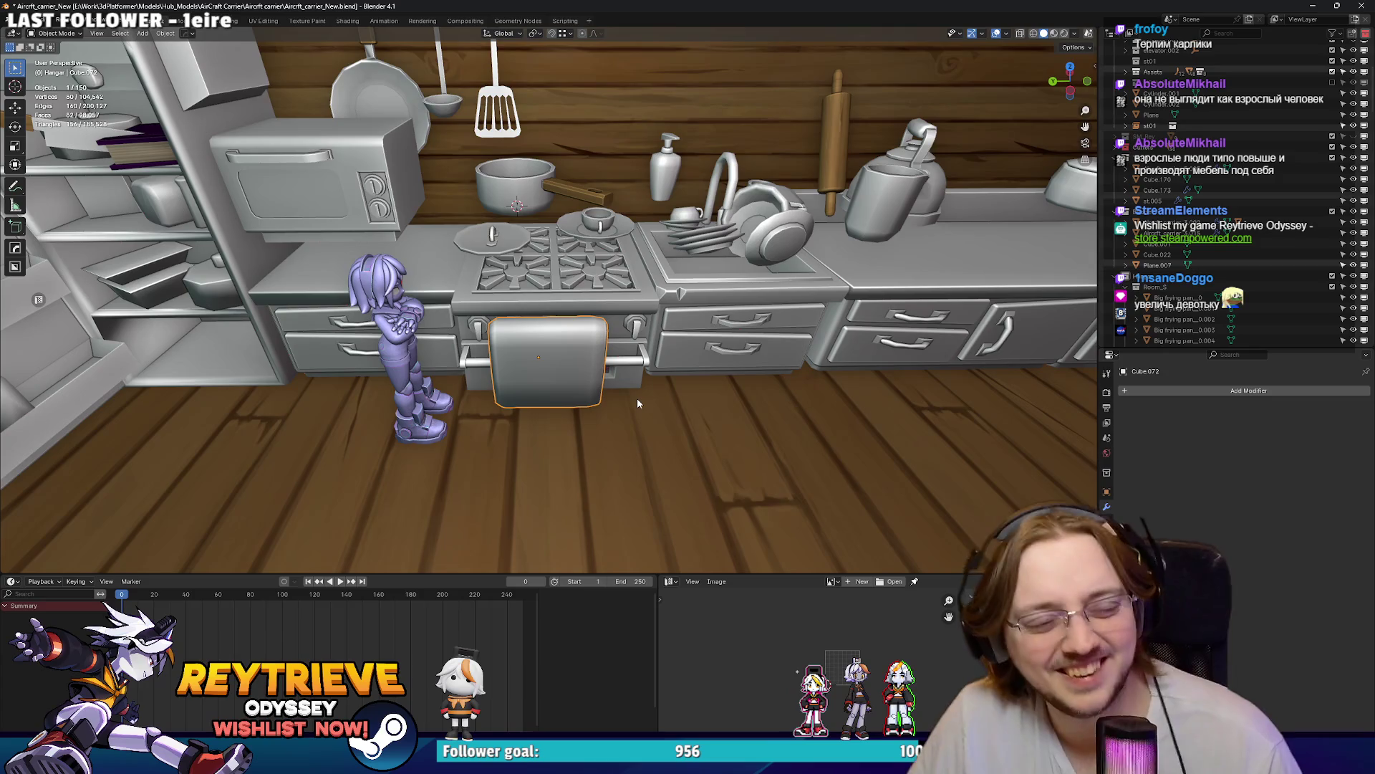
# Step: Slide the oven panel along Y beside the sink cabinet and inspect it from lower angles
pyautogui.press('g')
pyautogui.press('y')
pyautogui.click(860, 391)
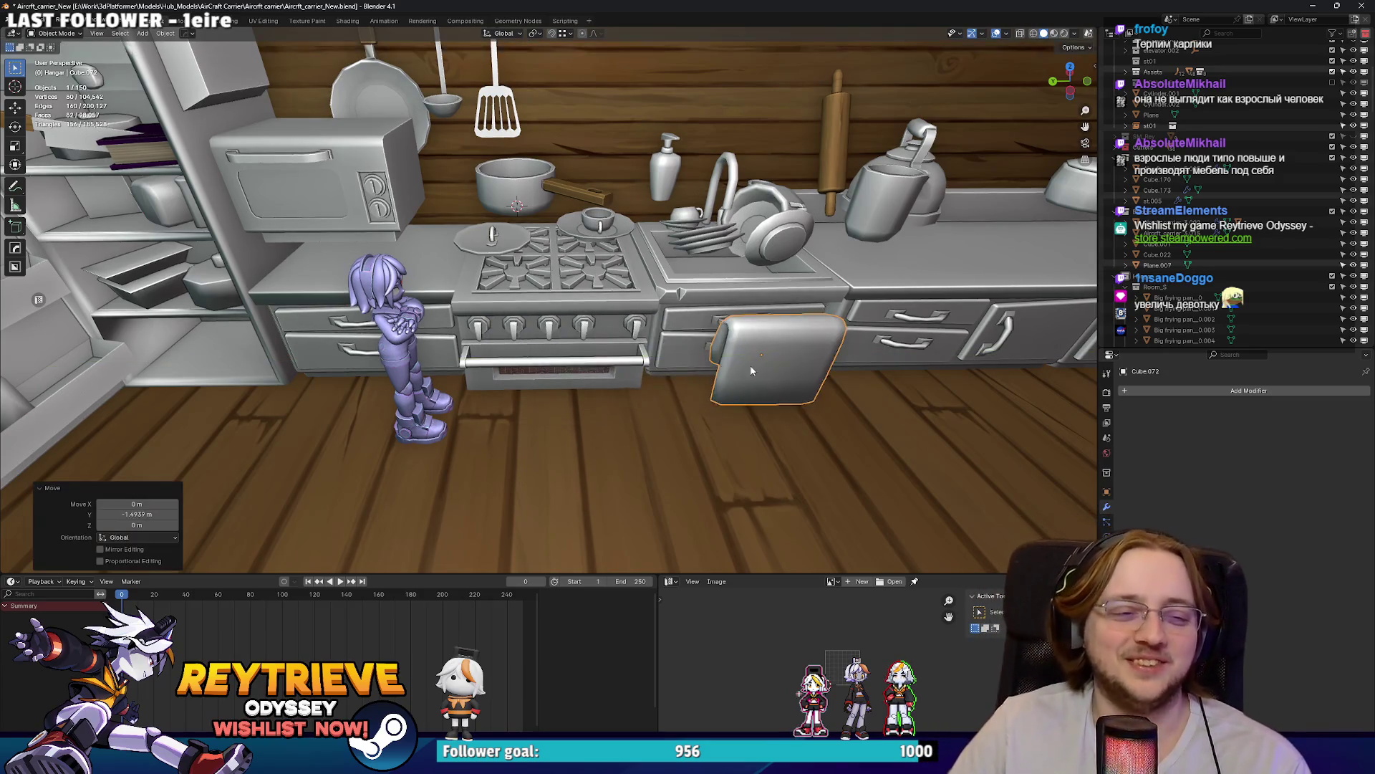
pyautogui.scroll(3, 602, 333)
pyautogui.moveTo(602, 332); pyautogui.dragTo(591, 309)
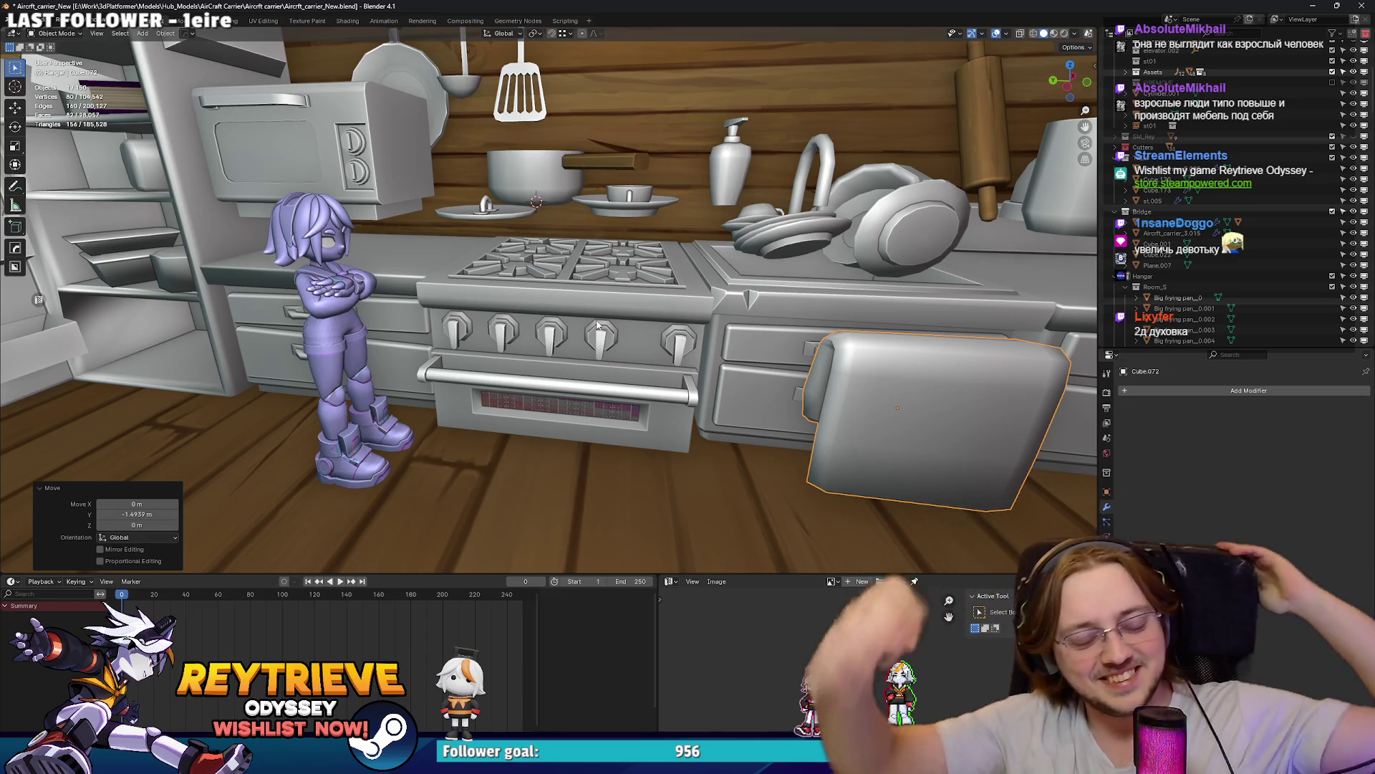
pyautogui.moveTo(599, 325)
pyautogui.mouseDown()
pyautogui.moveTo(577, 389)
pyautogui.moveTo(551, 384)
pyautogui.moveTo(627, 387)
pyautogui.moveTo(582, 398)
pyautogui.moveTo(596, 418)
pyautogui.moveTo(461, 432)
pyautogui.moveTo(457, 394)
pyautogui.moveTo(624, 309)
pyautogui.mouseUp()
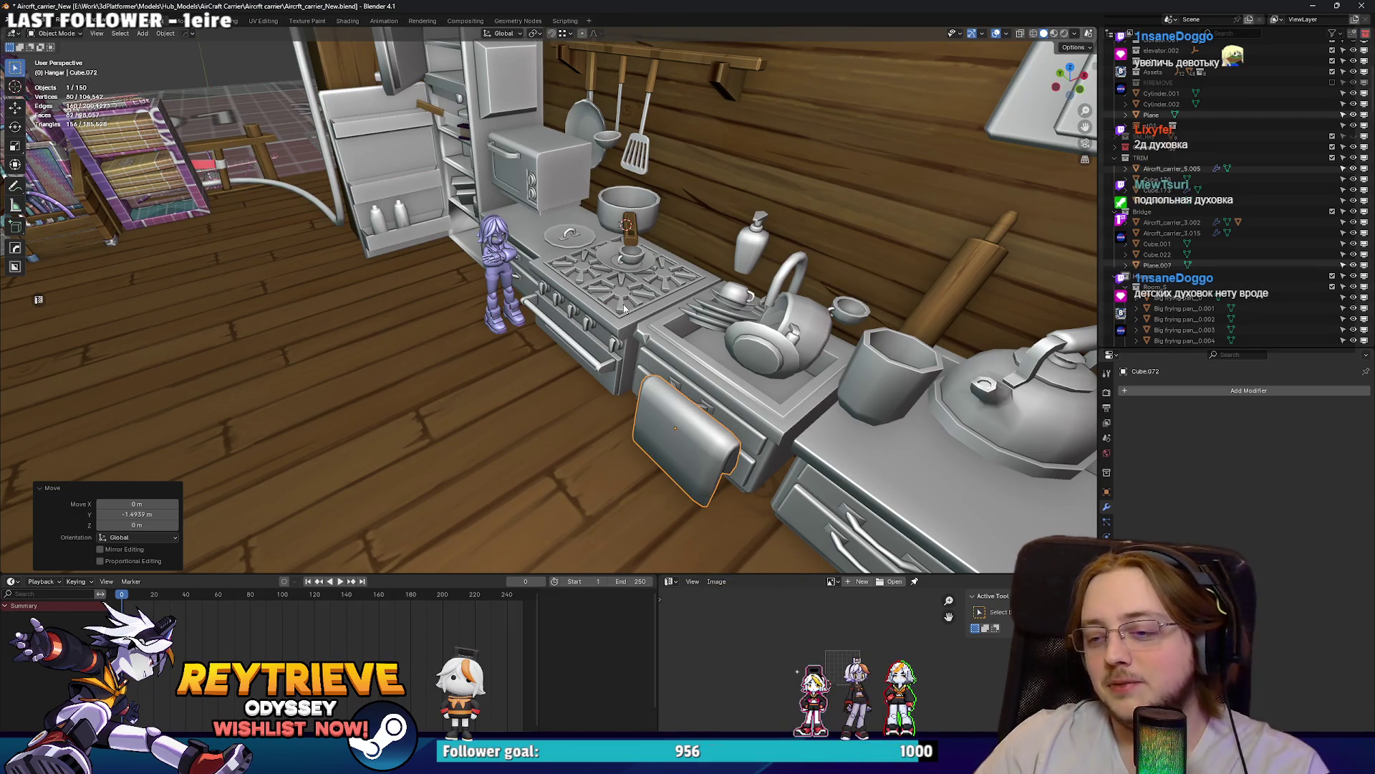
pyautogui.scroll(3, 581, 280)
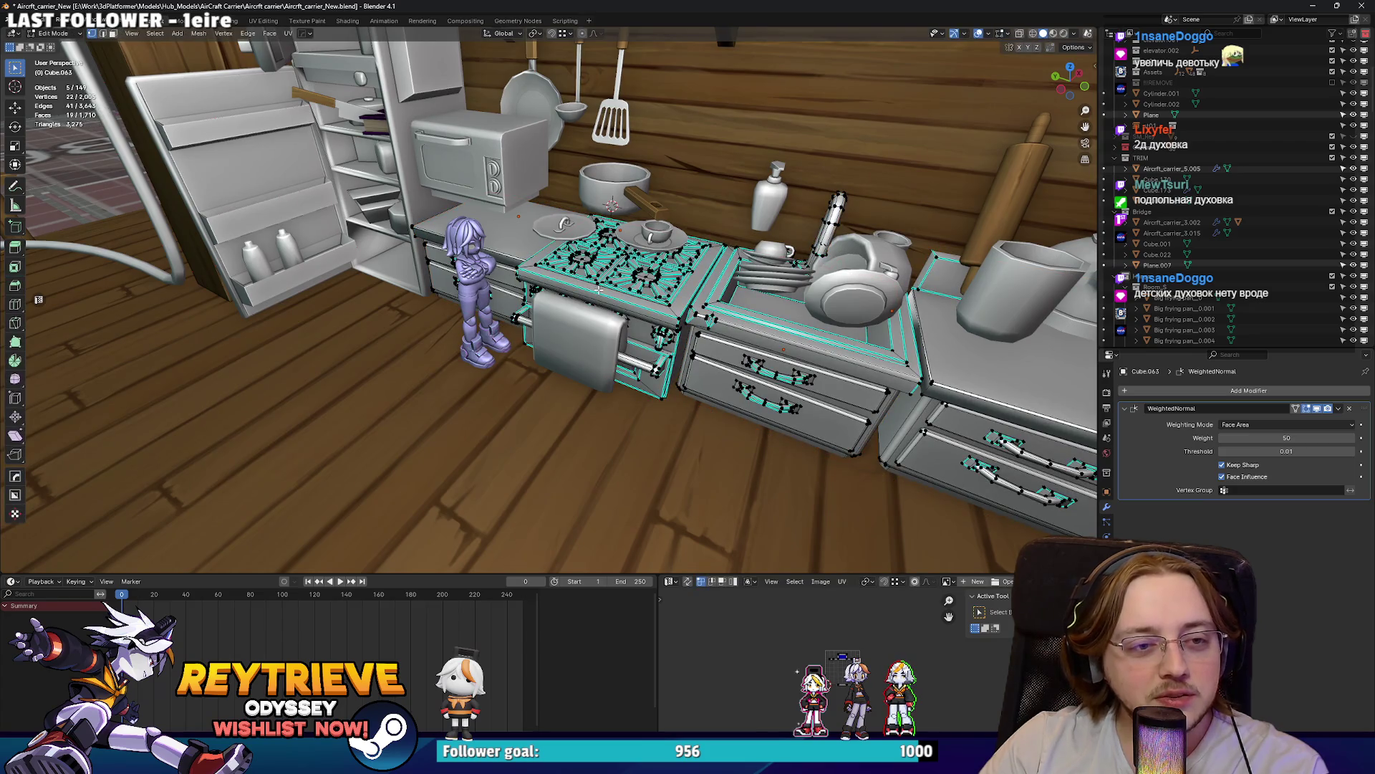
# Step: Select the linked handle vertices, exit Edit Mode, and frame the whole kitchen counter front
pyautogui.scroll(2, 599, 289)
pyautogui.moveTo(598, 289); pyautogui.dragTo(644, 283)
pyautogui.press('l')
pyautogui.scroll(1, 711, 277)
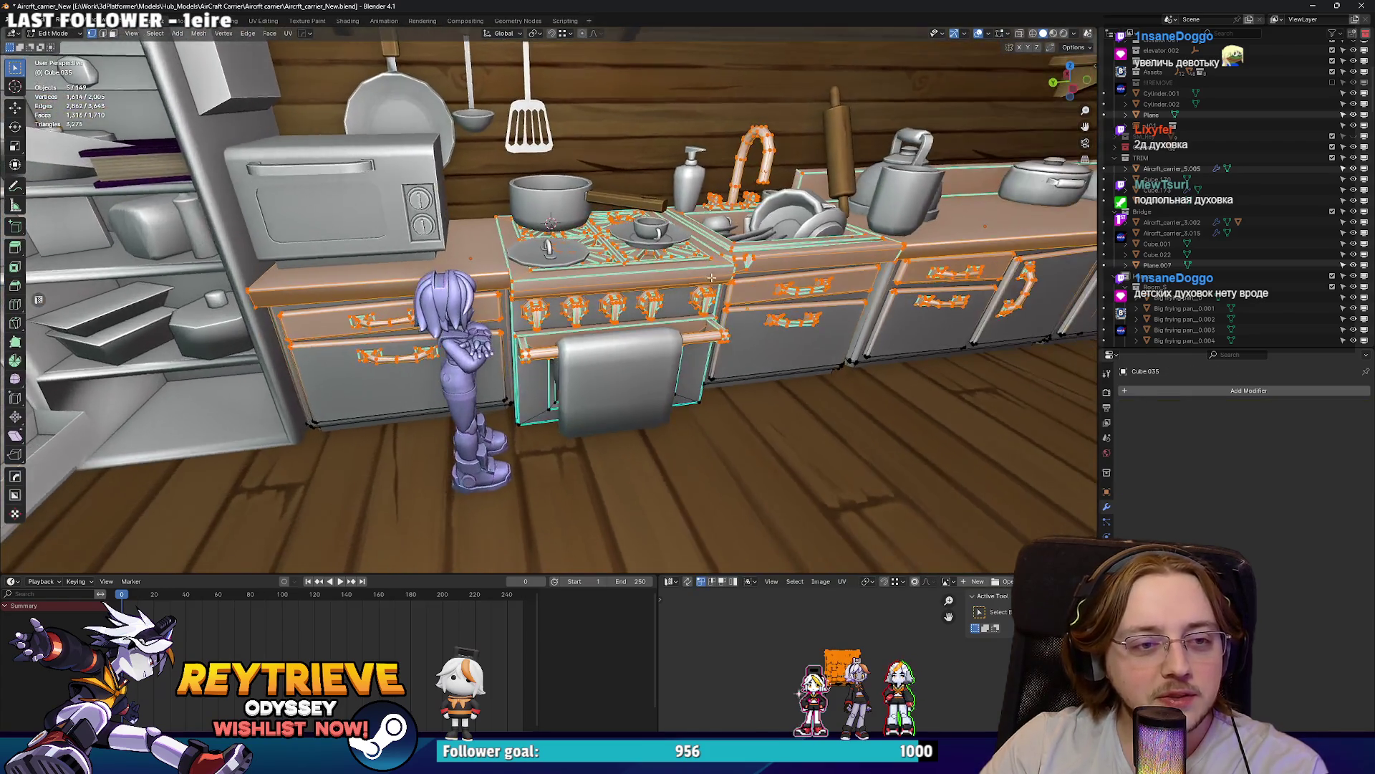
pyautogui.press('Tab')
pyautogui.scroll(-10, 711, 277)
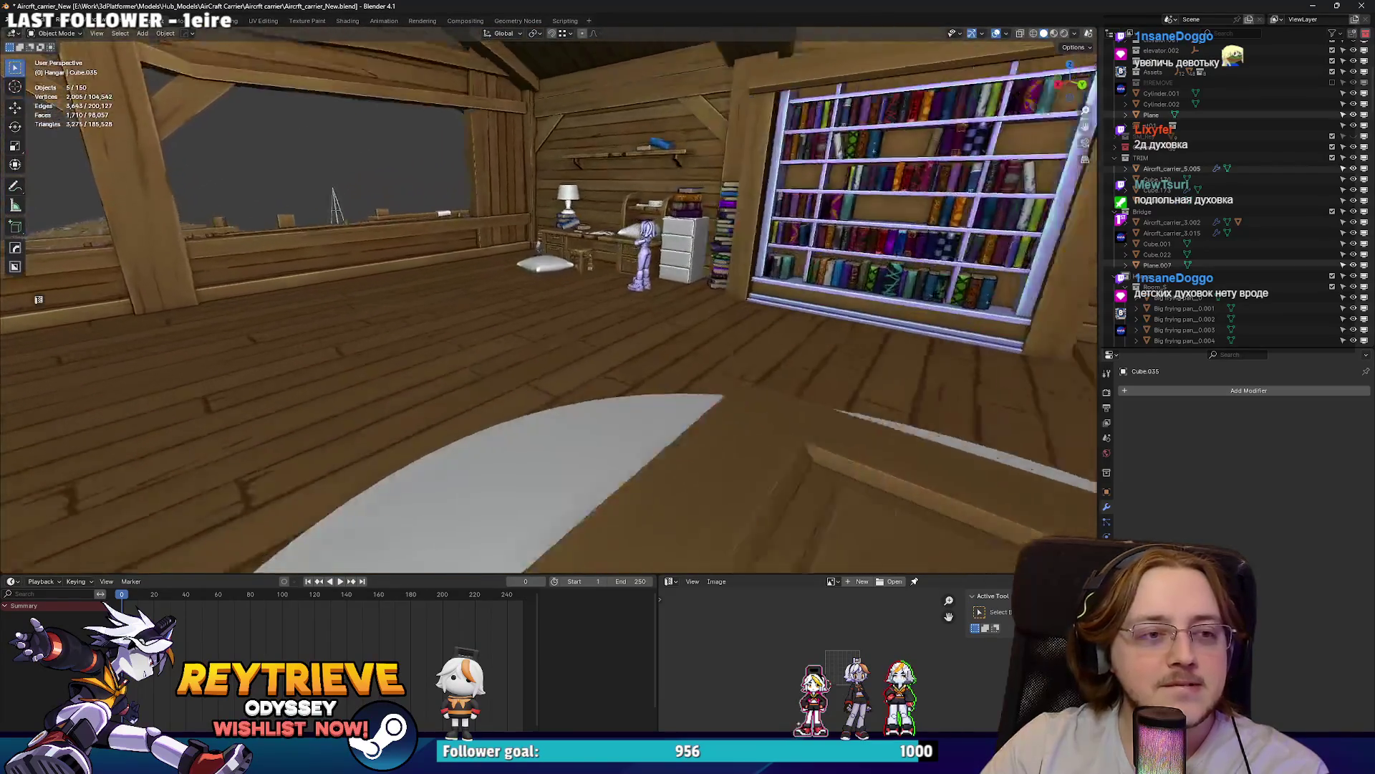
pyautogui.moveTo(549, 301)
pyautogui.mouseDown()
pyautogui.moveTo(835, 301)
pyautogui.moveTo(578, 301)
pyautogui.moveTo(663, 300)
pyautogui.mouseUp()
pyautogui.moveTo(573, 268); pyautogui.dragTo(574, 268)
pyautogui.moveTo(799, 195); pyautogui.dragTo(700, 231)
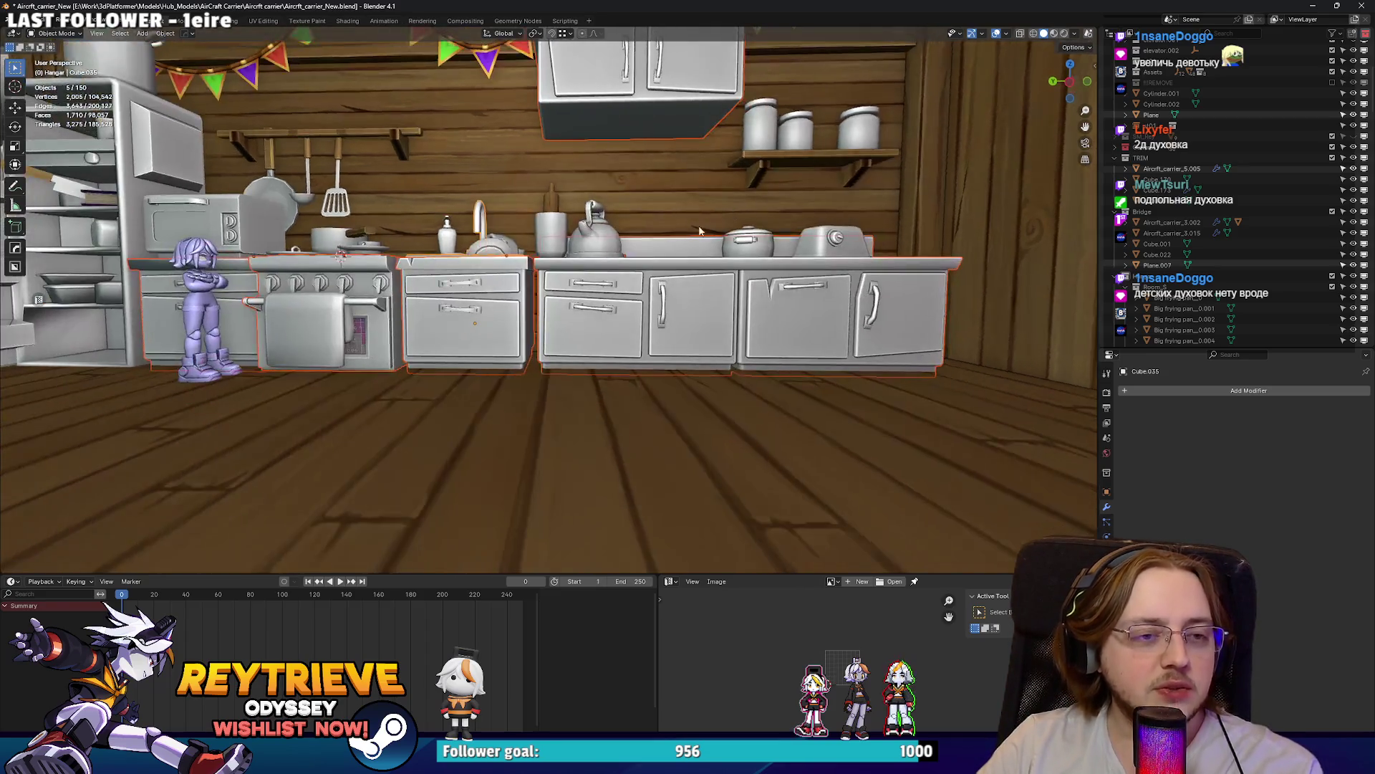
# Step: Box-select all kitchen objects: counters, stove, sink and wall cabinets
pyautogui.scroll(-5, 700, 231)
pyautogui.scroll(3, 680, 284)
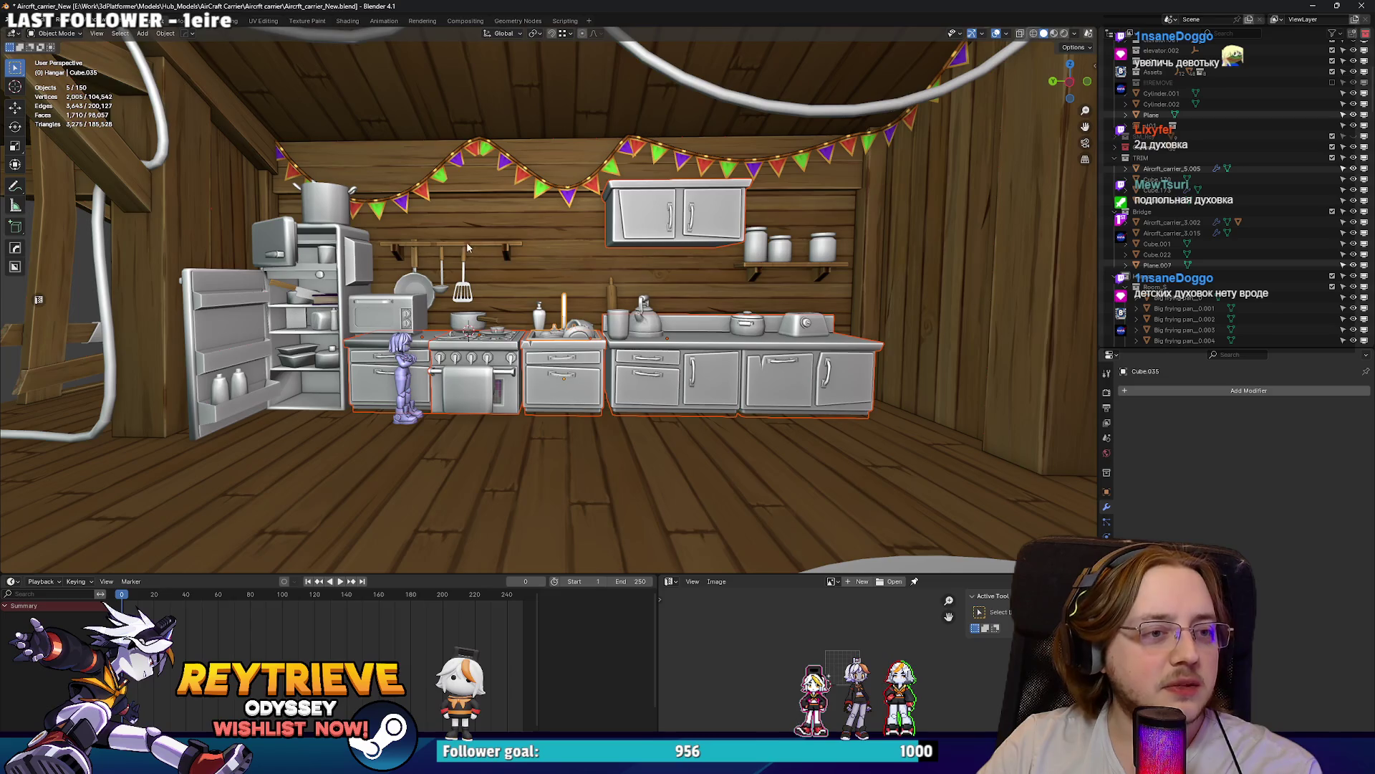
pyautogui.moveTo(467, 243); pyautogui.dragTo(456, 240)
pyautogui.scroll(-3, 419, 298)
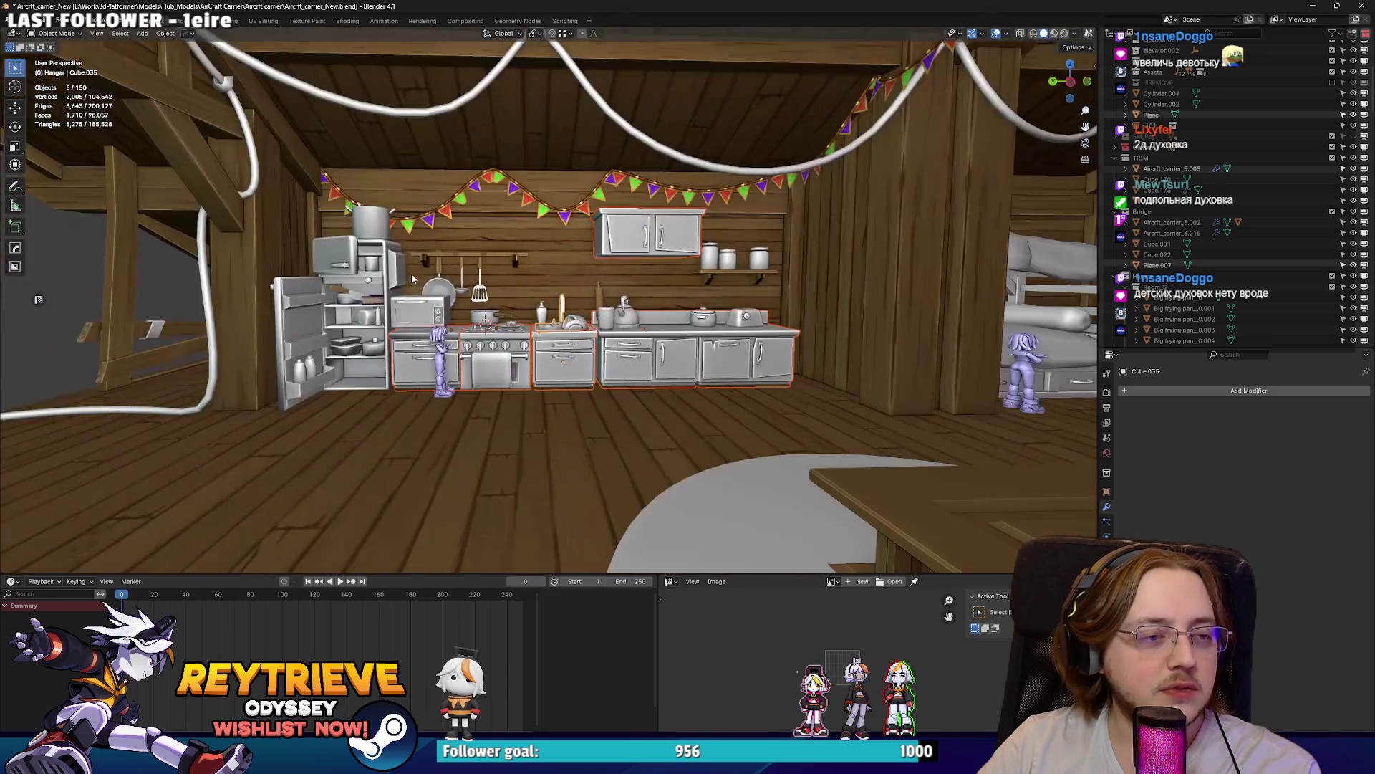
pyautogui.moveTo(797, 371); pyautogui.dragTo(793, 376)
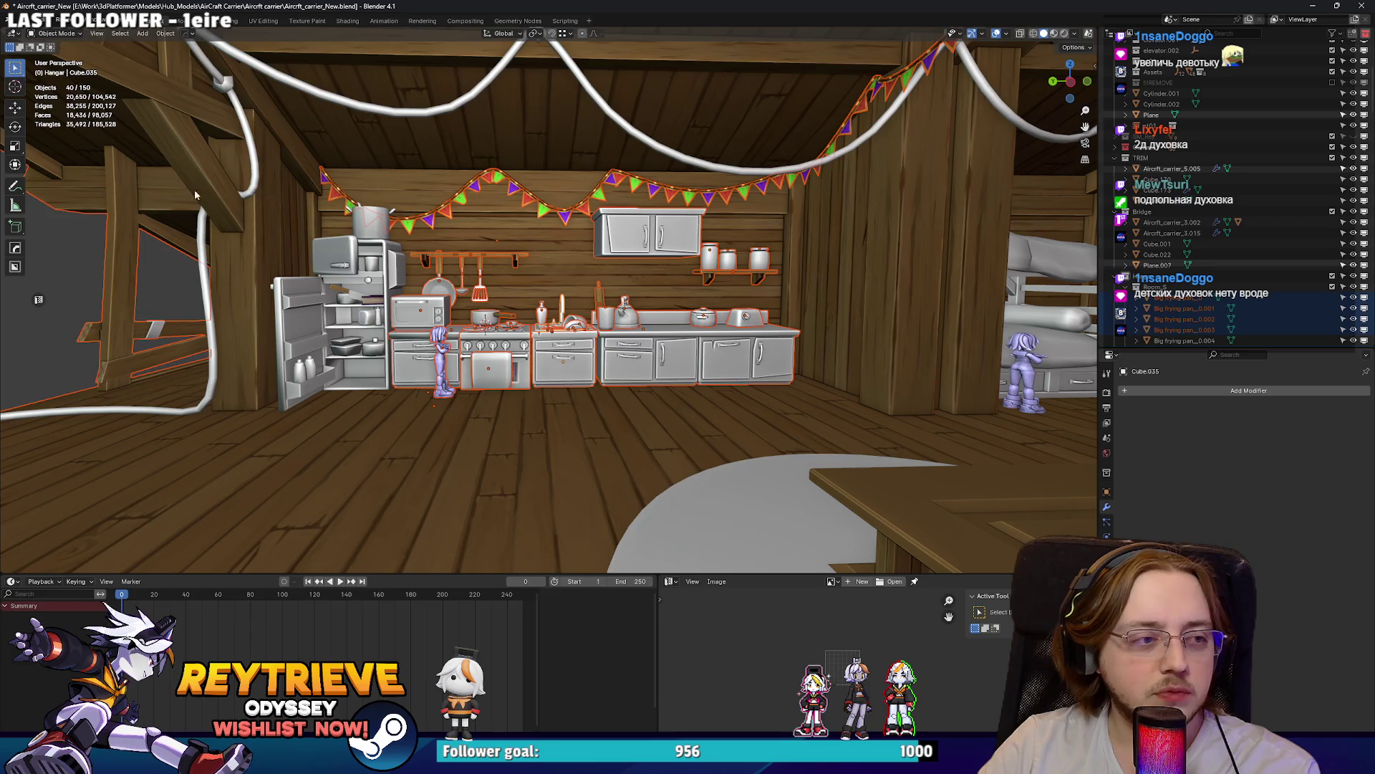
# Step: Frame the selection and move the whole kitchen set about 0.03 m lower
pyautogui.moveTo(515, 211); pyautogui.dragTo(709, 223)
pyautogui.scroll(3, 709, 223)
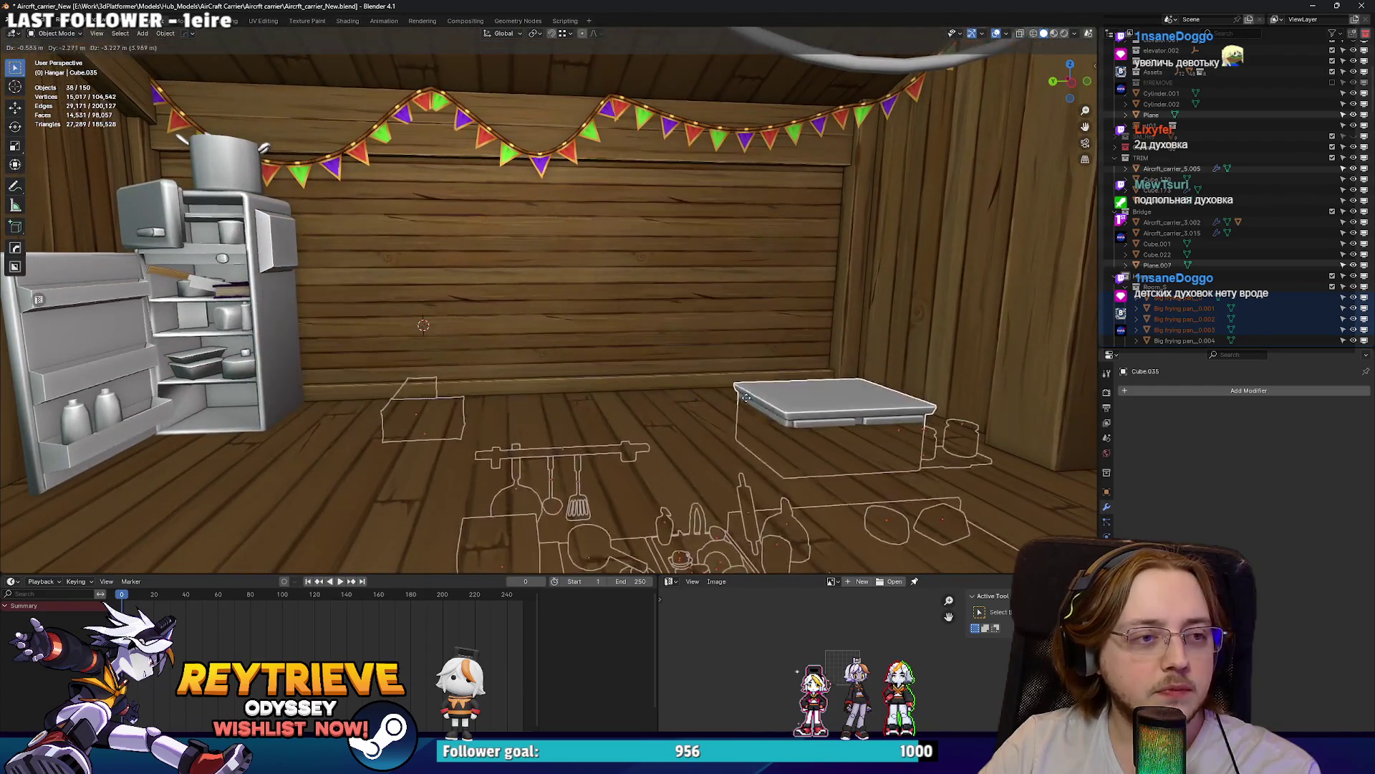
pyautogui.moveTo(582, 300); pyautogui.dragTo(631, 301)
pyautogui.scroll(3, 631, 301)
pyautogui.press('KP_Decimal')
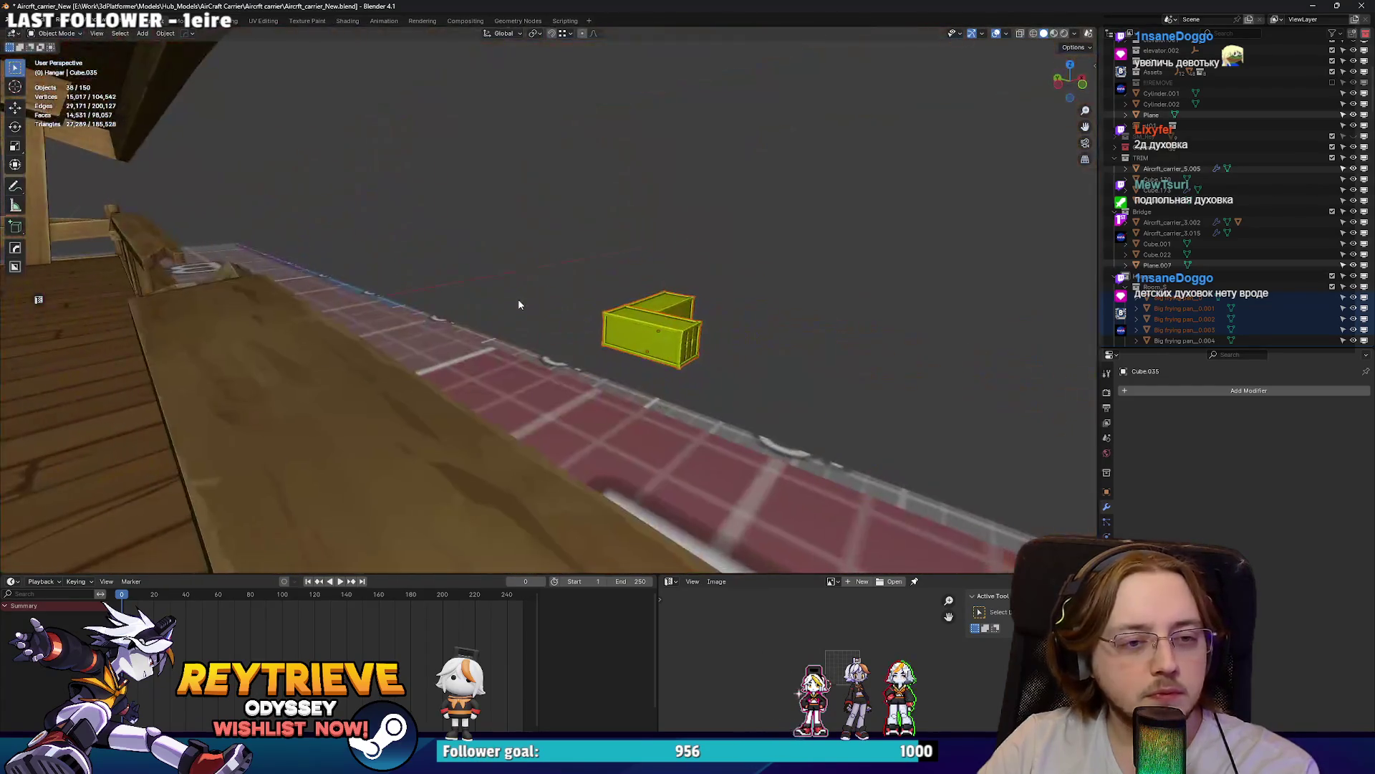
pyautogui.moveTo(694, 353)
pyautogui.mouseDown()
pyautogui.moveTo(559, 326)
pyautogui.moveTo(747, 321)
pyautogui.moveTo(393, 480)
pyautogui.moveTo(842, 289)
pyautogui.mouseUp()
pyautogui.press('g')
pyautogui.click(741, 331)
pyautogui.moveTo(741, 331); pyautogui.dragTo(676, 383)
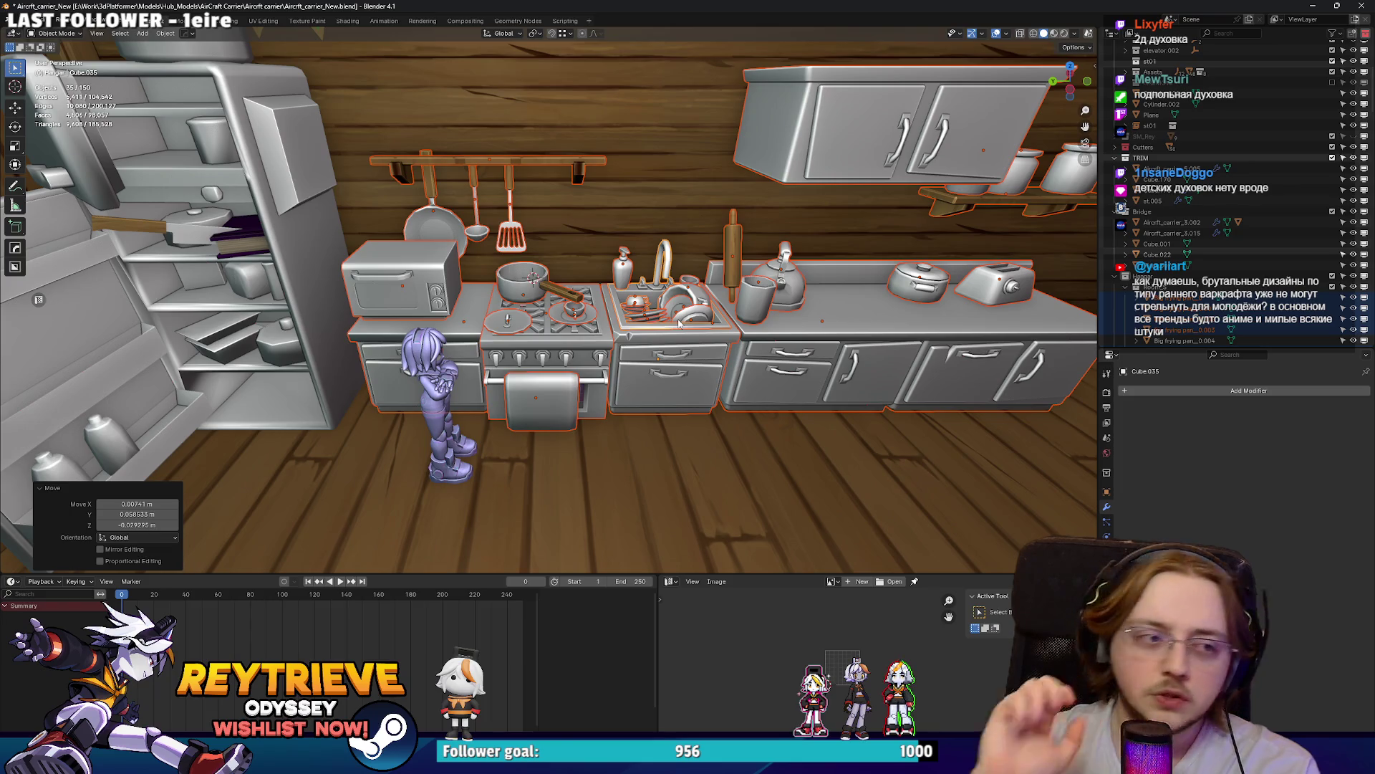
# Step: Shift the kitchen set 0.056865 m along X and 0.24172 m along Y
pyautogui.moveTo(697, 316); pyautogui.dragTo(677, 335)
pyautogui.scroll(3, 670, 341)
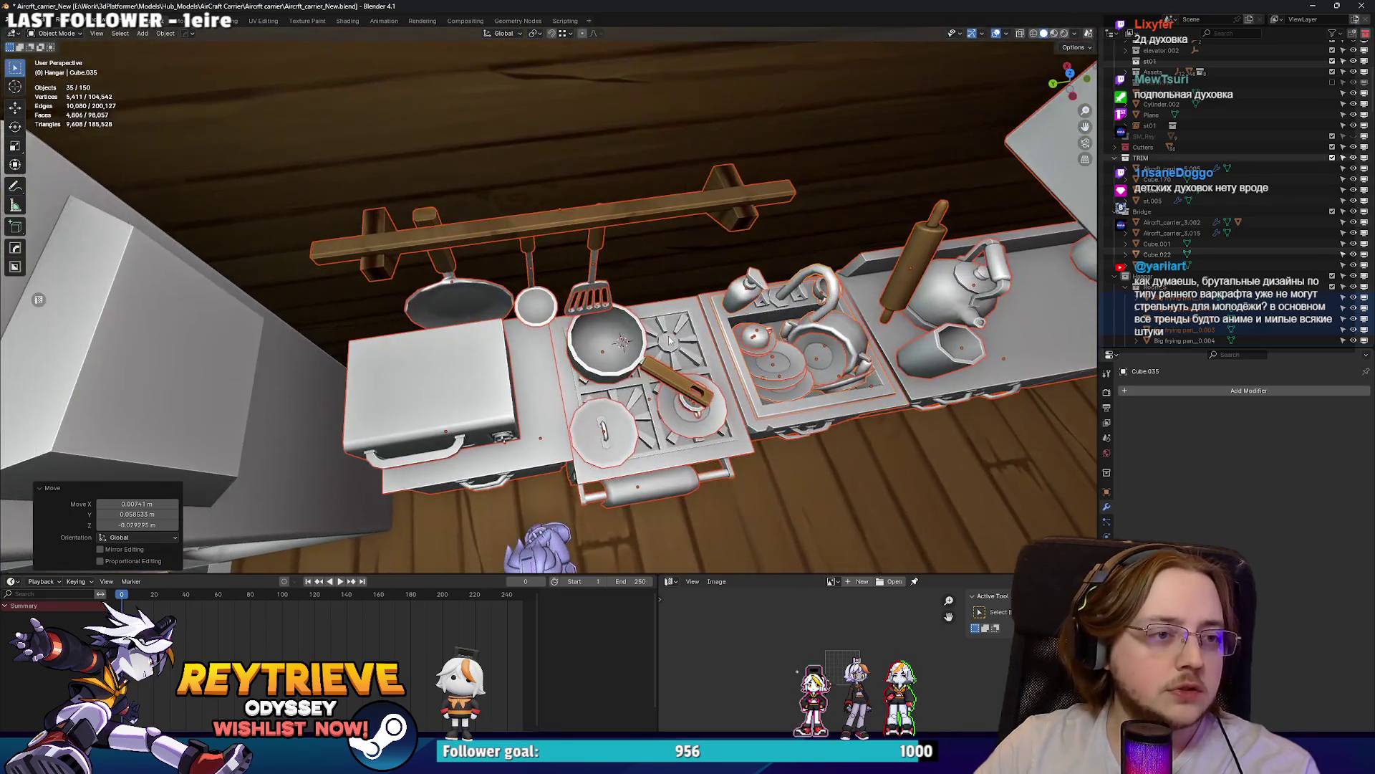
pyautogui.press('x')
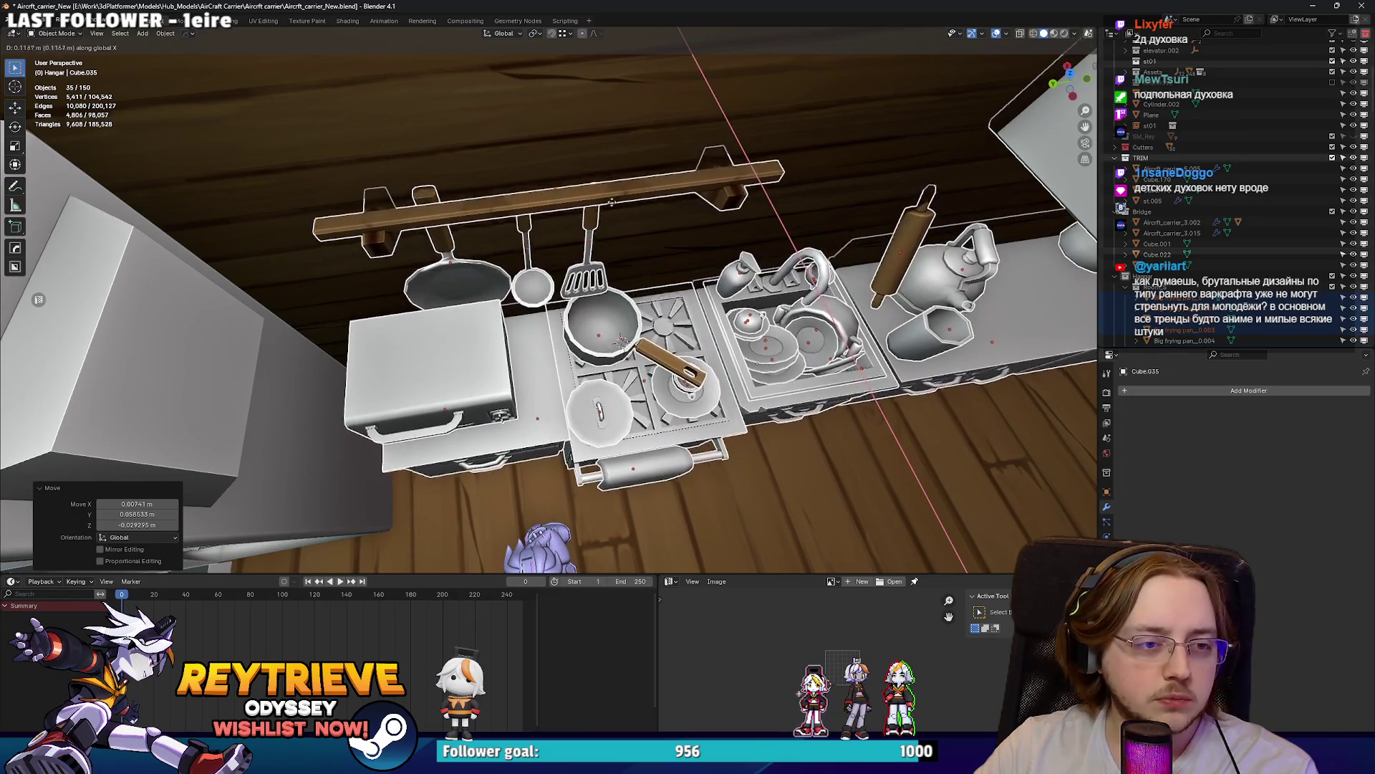
pyautogui.click(625, 275)
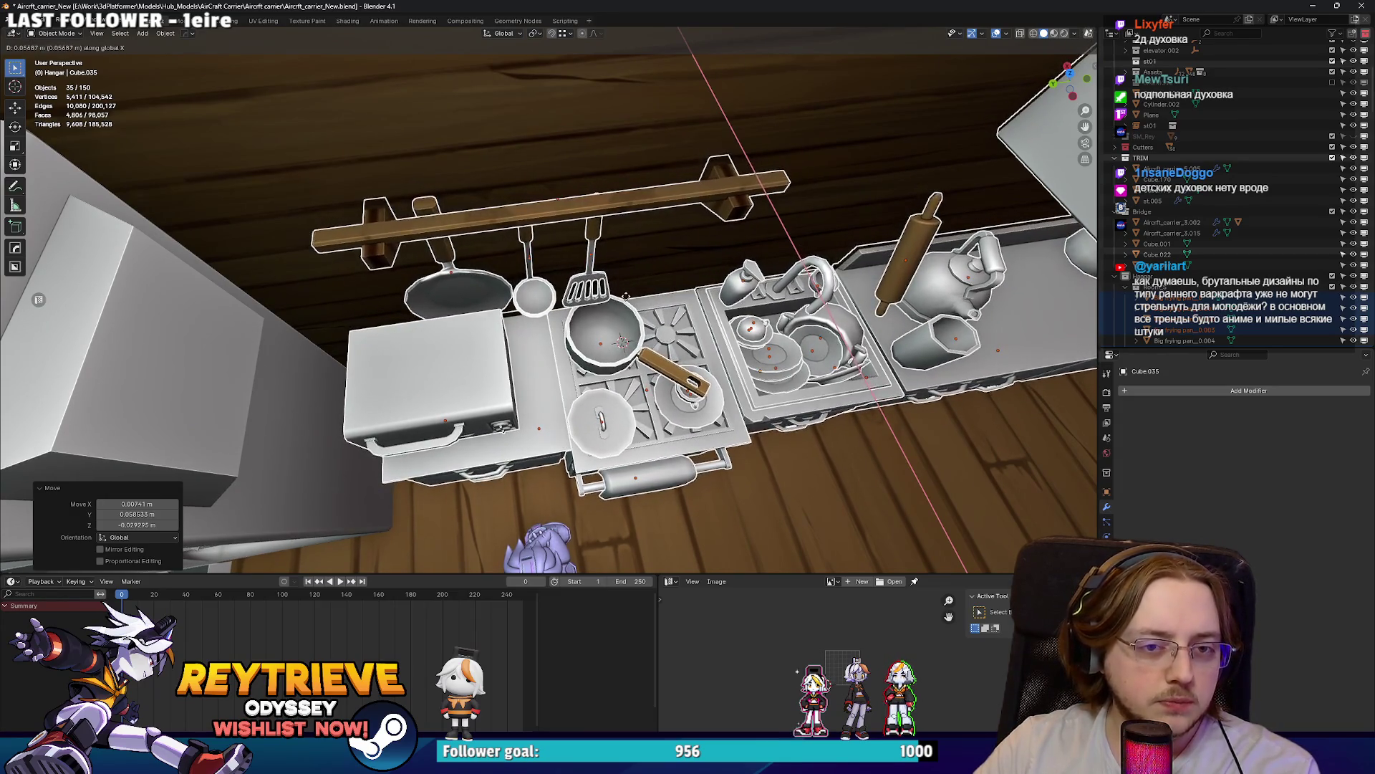
pyautogui.press('g')
pyautogui.press('y')
pyautogui.click(486, 283)
pyautogui.moveTo(486, 283)
pyautogui.mouseDown()
pyautogui.moveTo(539, 269)
pyautogui.moveTo(542, 286)
pyautogui.moveTo(595, 291)
pyautogui.mouseUp()
pyautogui.scroll(-8, 537, 268)
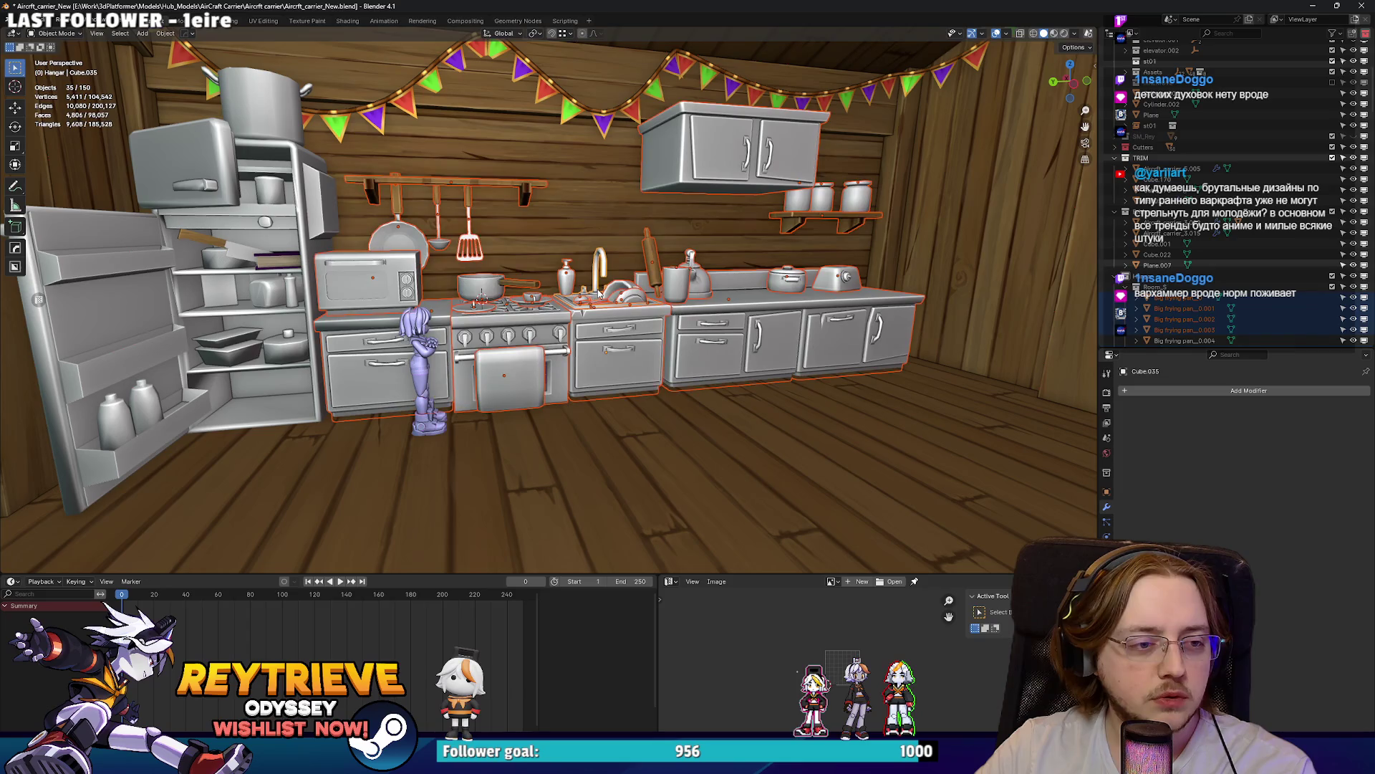
# Step: Inspect the room, then add the fridge's knife and dark book to the kitchen selection
pyautogui.scroll(3, 598, 294)
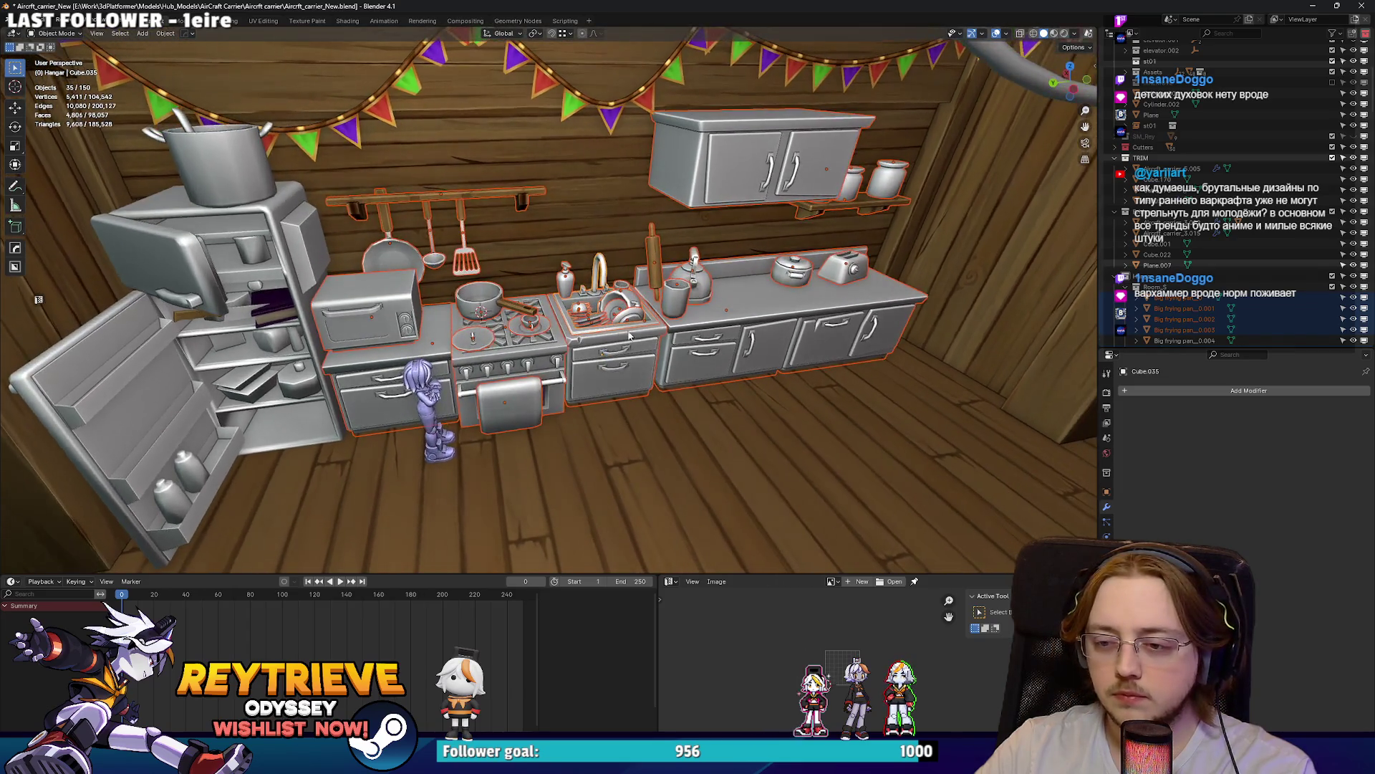
pyautogui.scroll(3, 630, 333)
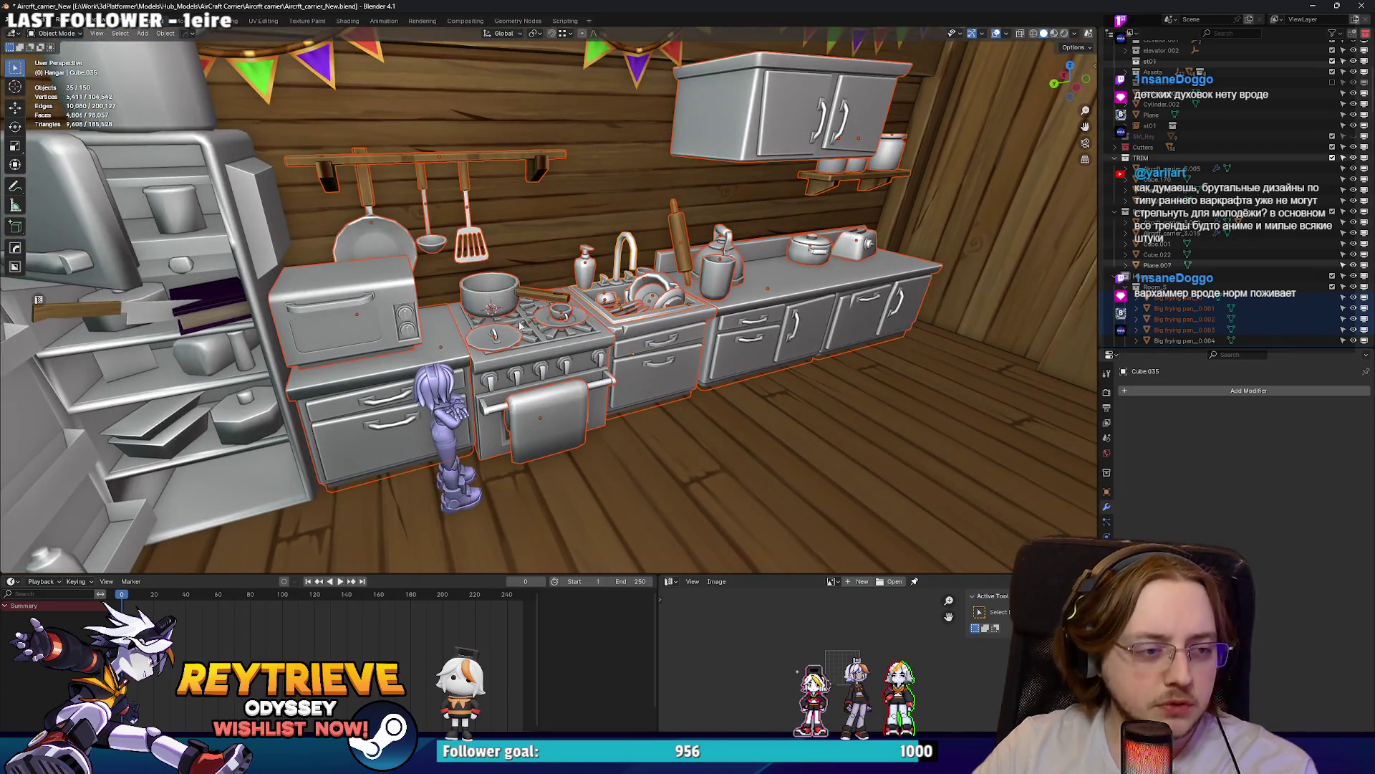
pyautogui.moveTo(521, 325); pyautogui.dragTo(344, 308)
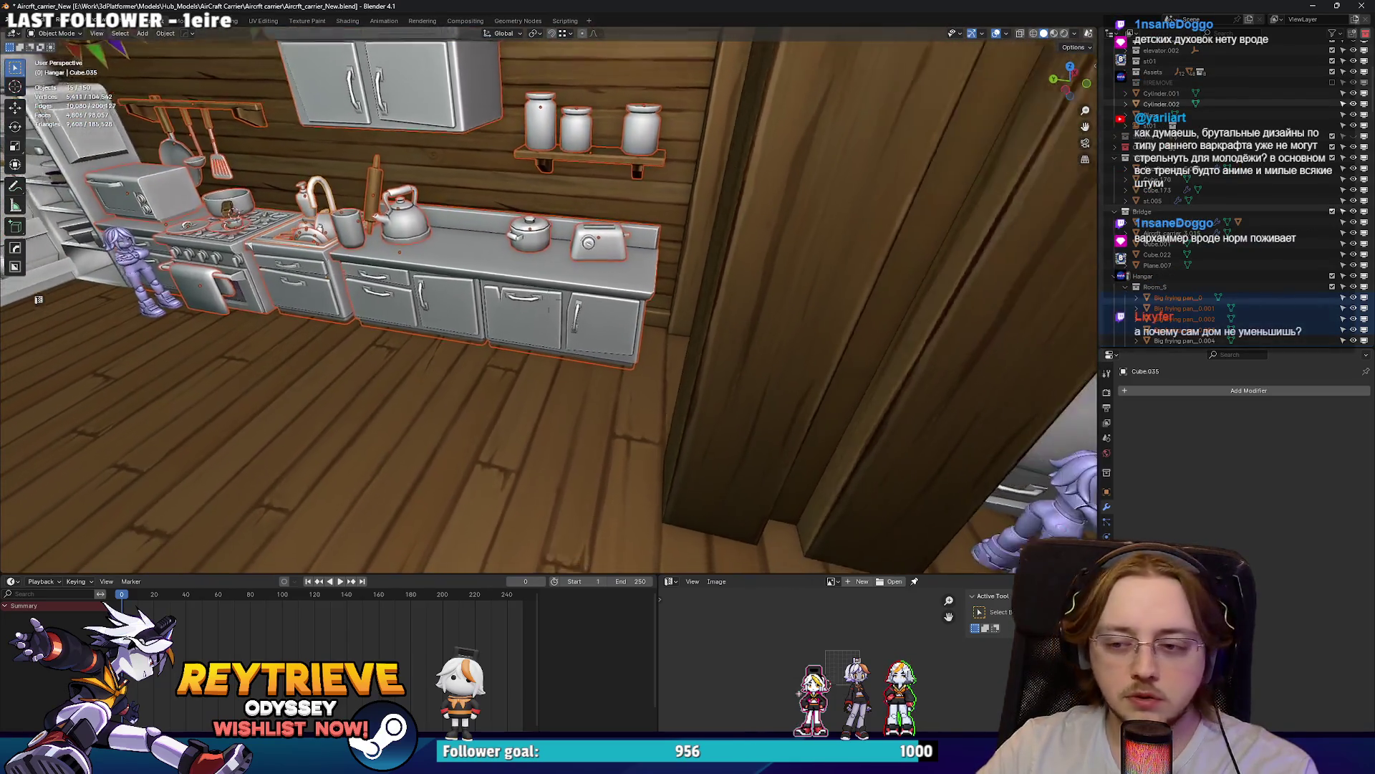
pyautogui.press('s')
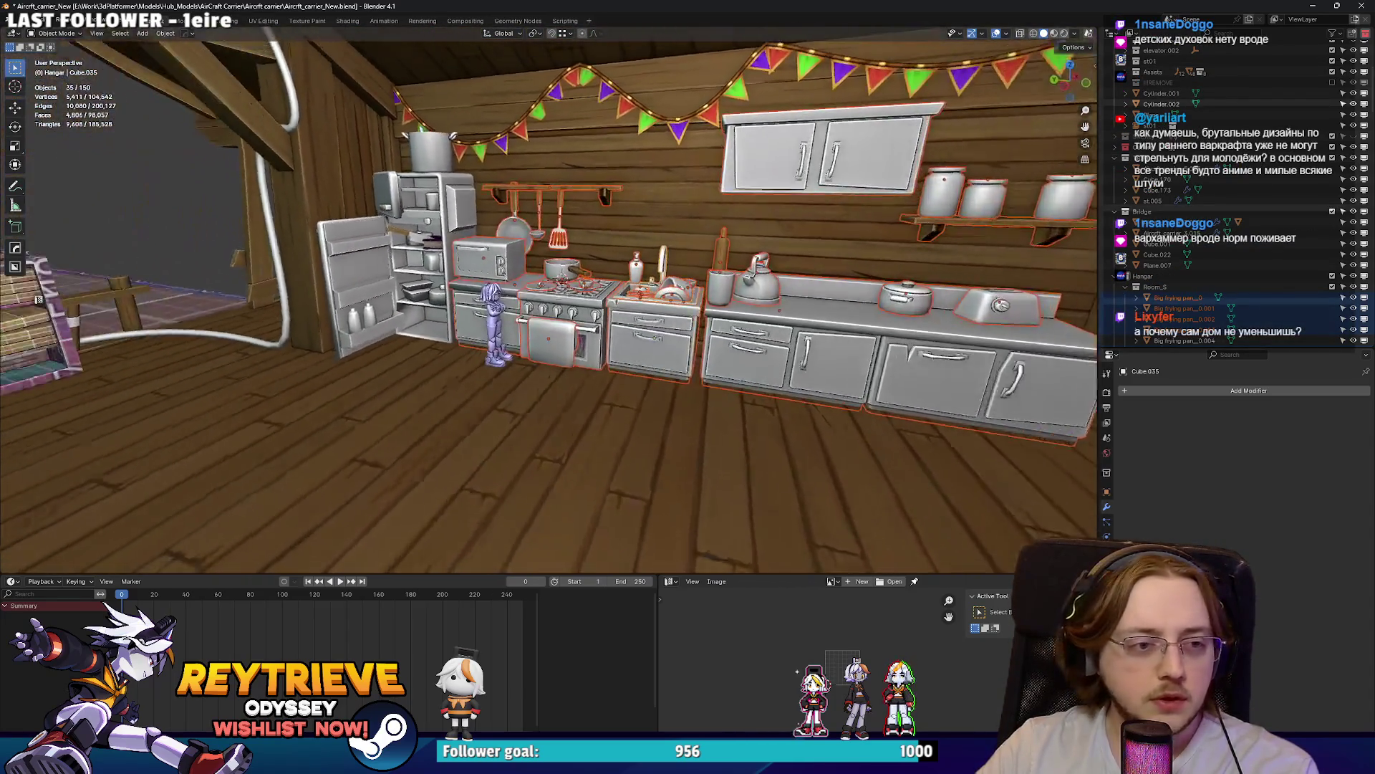
pyautogui.scroll(2, 593, 358)
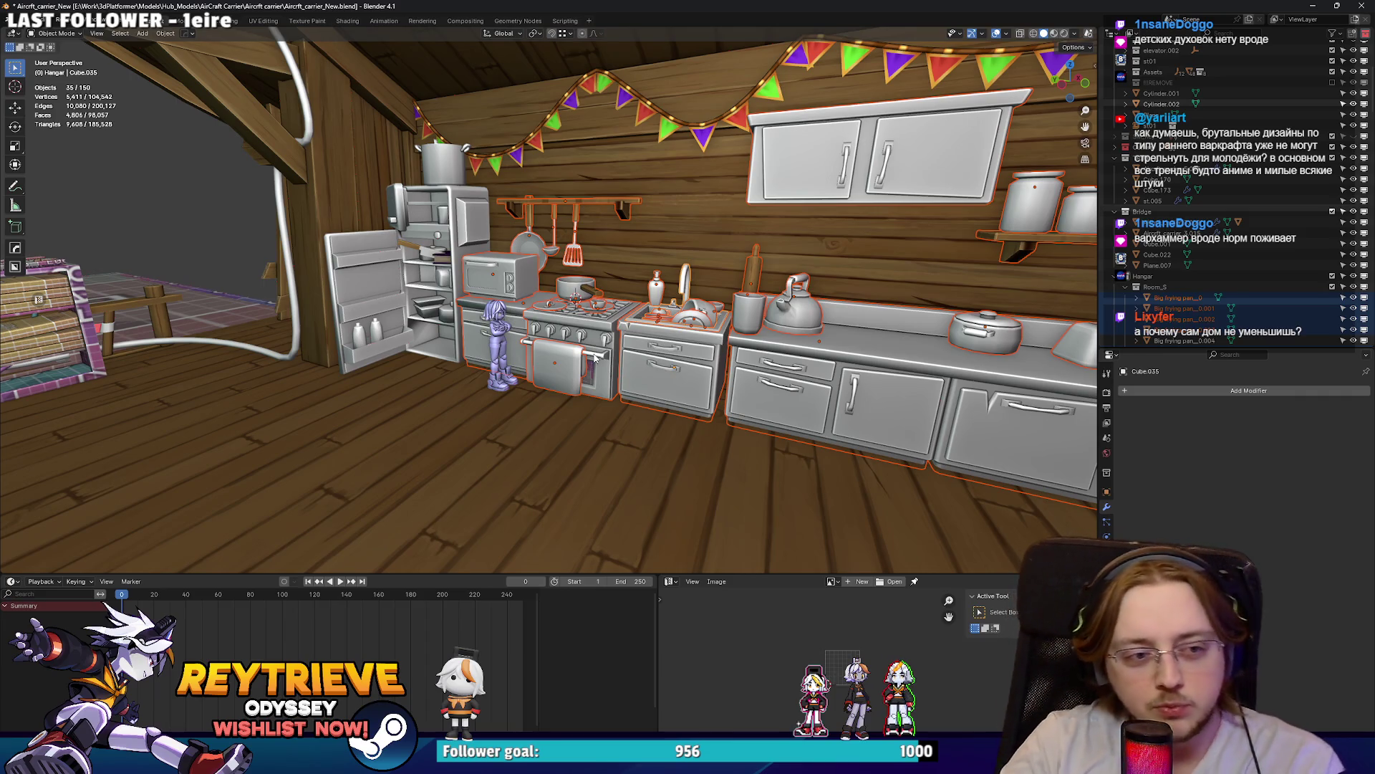
pyautogui.scroll(5, 584, 355)
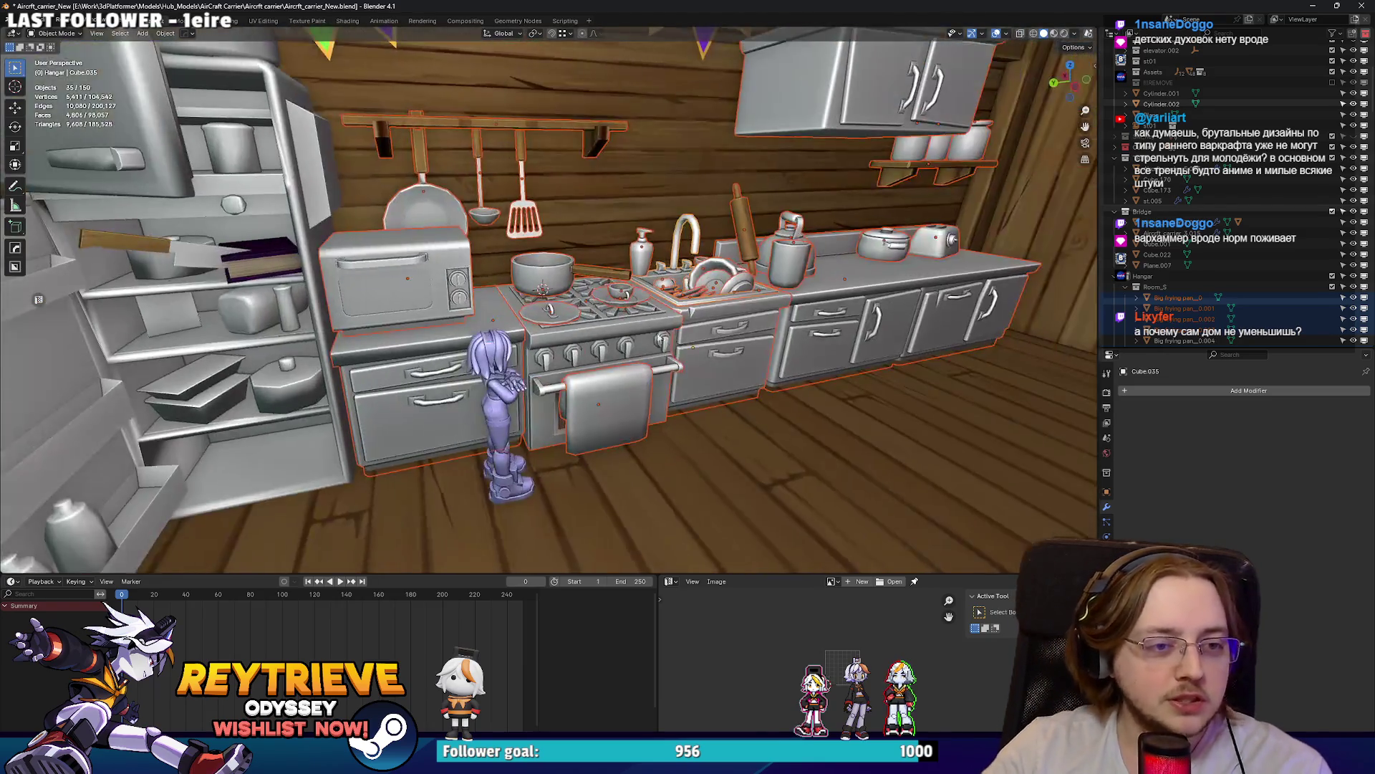
pyautogui.scroll(-8, 551, 301)
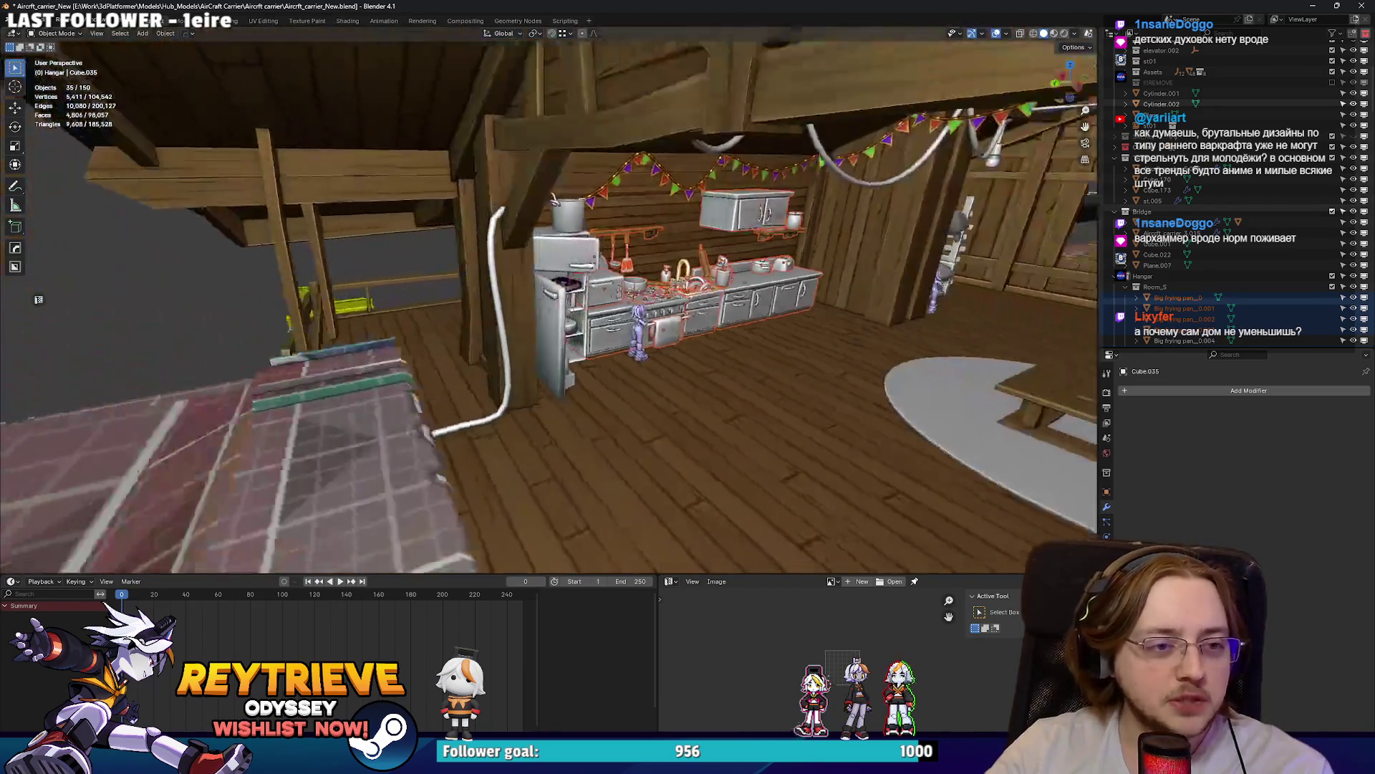
pyautogui.scroll(8, 549, 300)
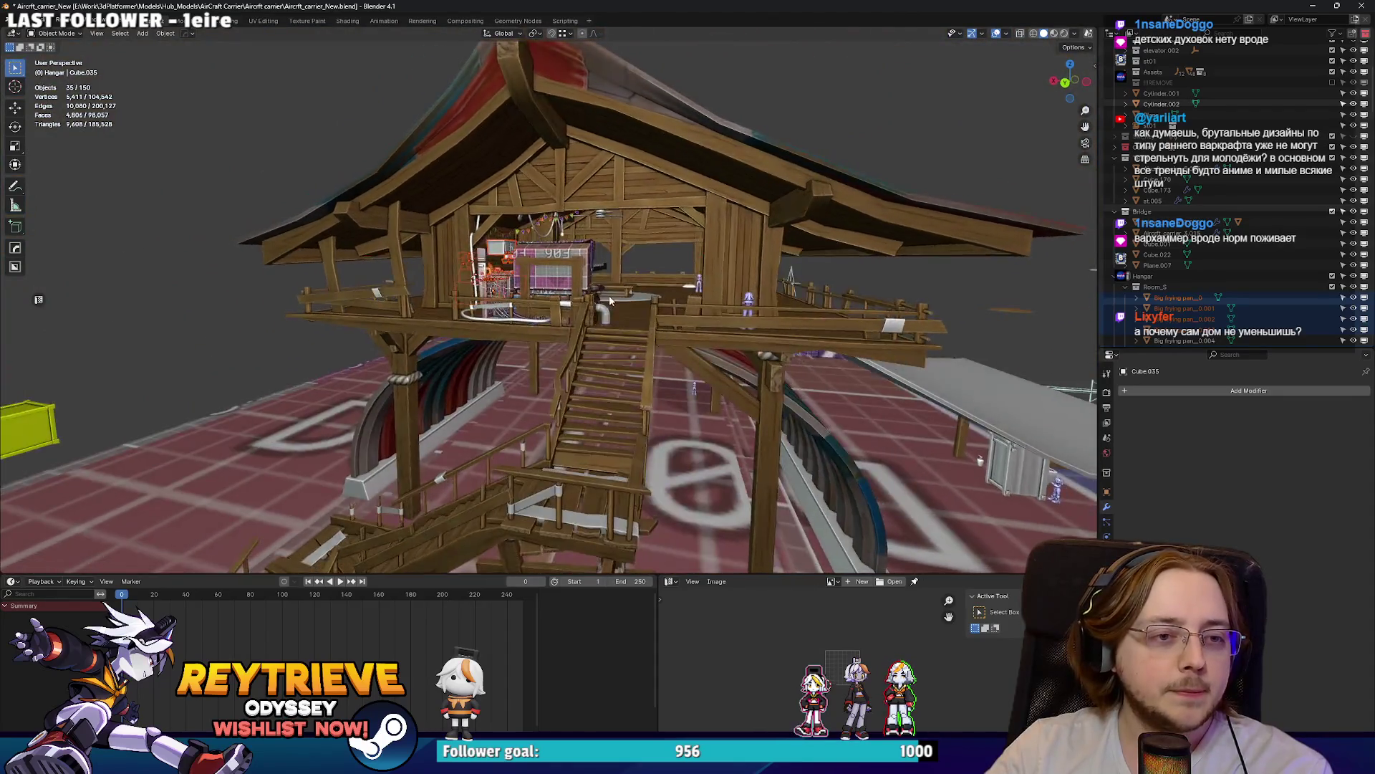
pyautogui.scroll(6, 548, 299)
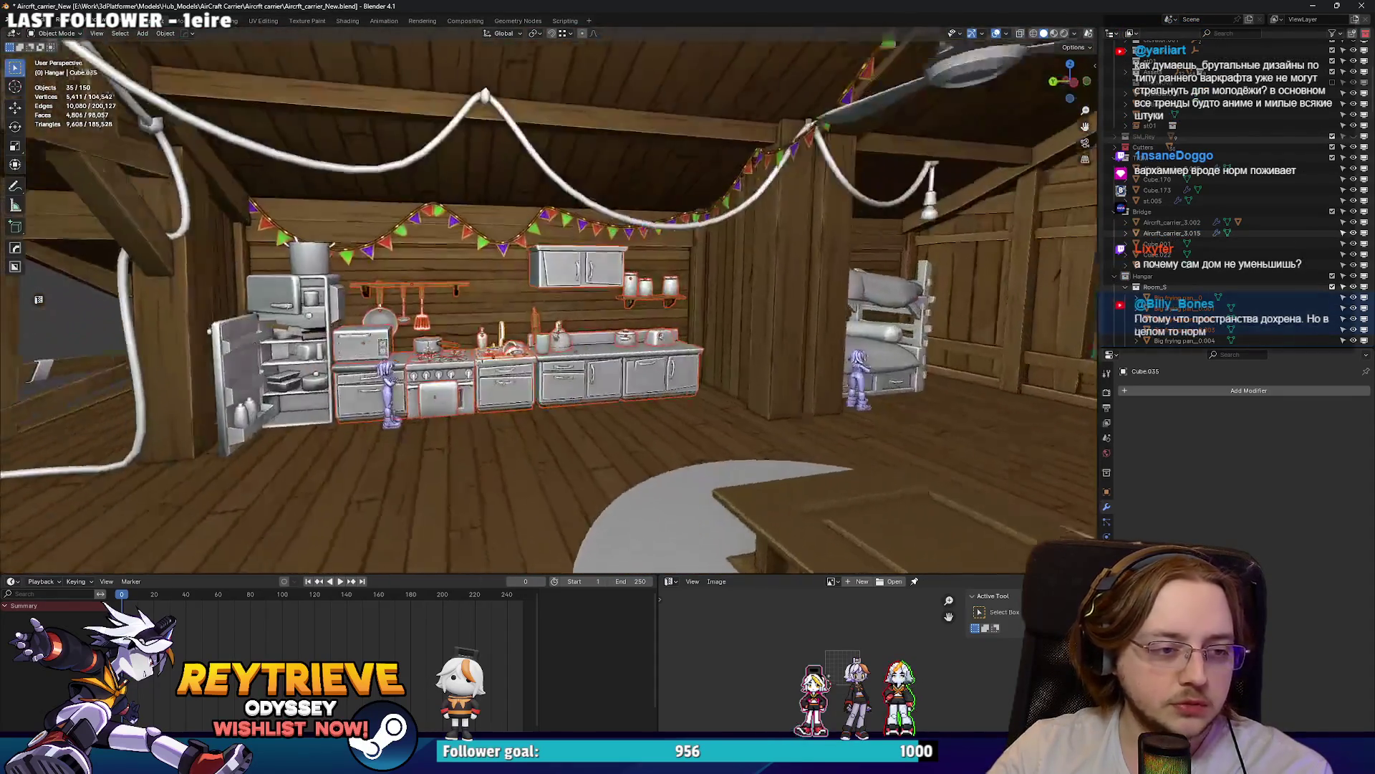
pyautogui.scroll(-4, 548, 300)
pyautogui.scroll(5, 548, 299)
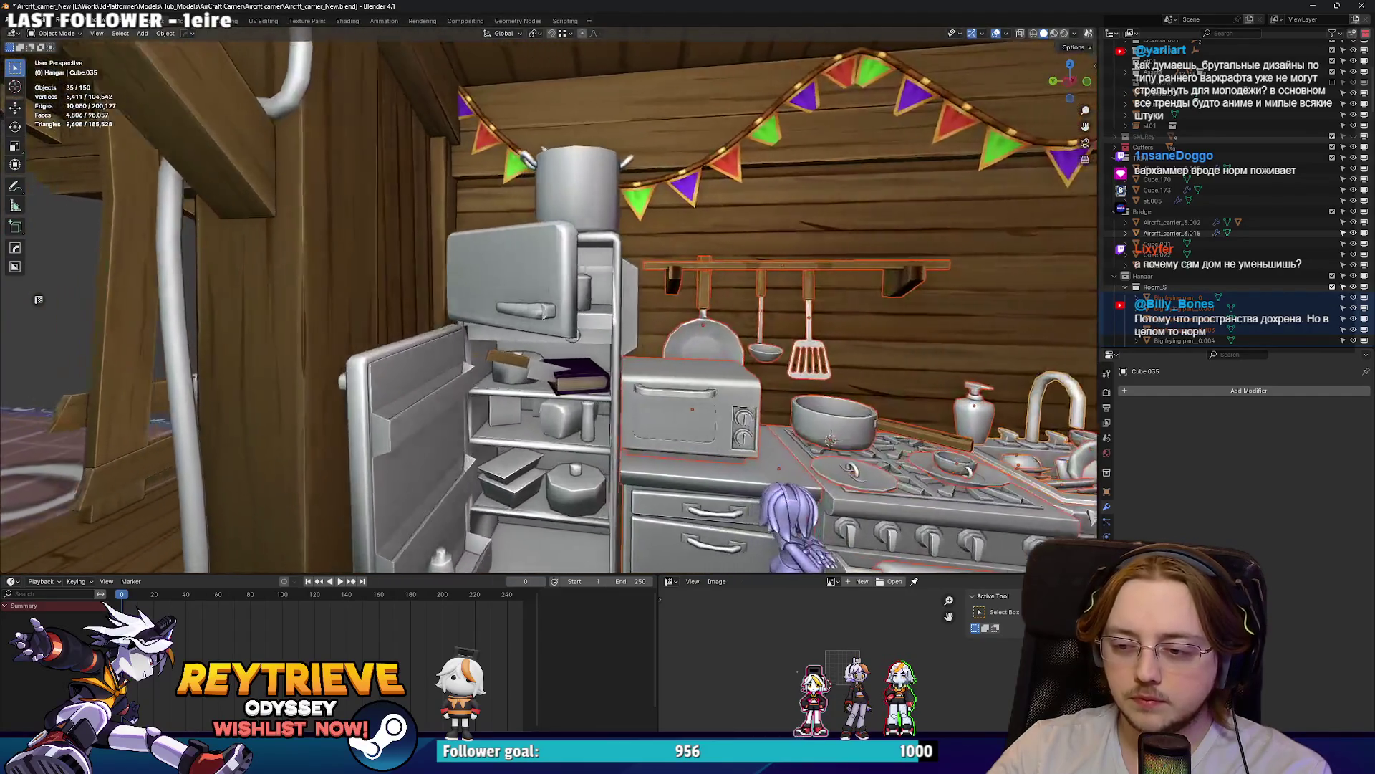
pyautogui.keyDown('shift'); pyautogui.click(514, 356); pyautogui.keyUp('shift')
pyautogui.keyDown('shift'); pyautogui.click(539, 356); pyautogui.keyUp('shift')
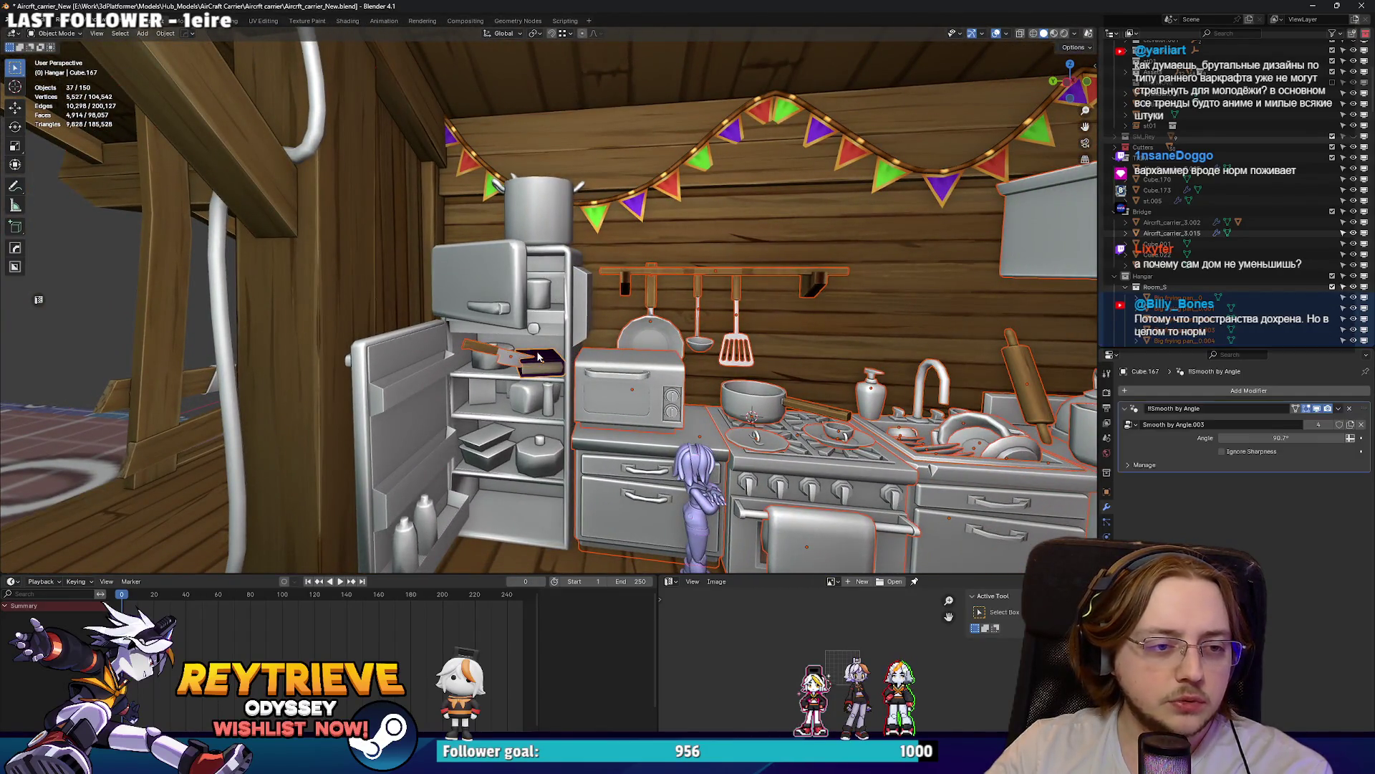
# Step: Select the freezer, fridge body and remaining fridge parts, cancelling the accidental moves and resize
pyautogui.keyDown('shift'); pyautogui.click(543, 303); pyautogui.keyUp('shift')
pyautogui.scroll(2, 542, 303)
pyautogui.keyDown('shift'); pyautogui.click(524, 401); pyautogui.keyUp('shift')
pyautogui.scroll(3, 524, 401)
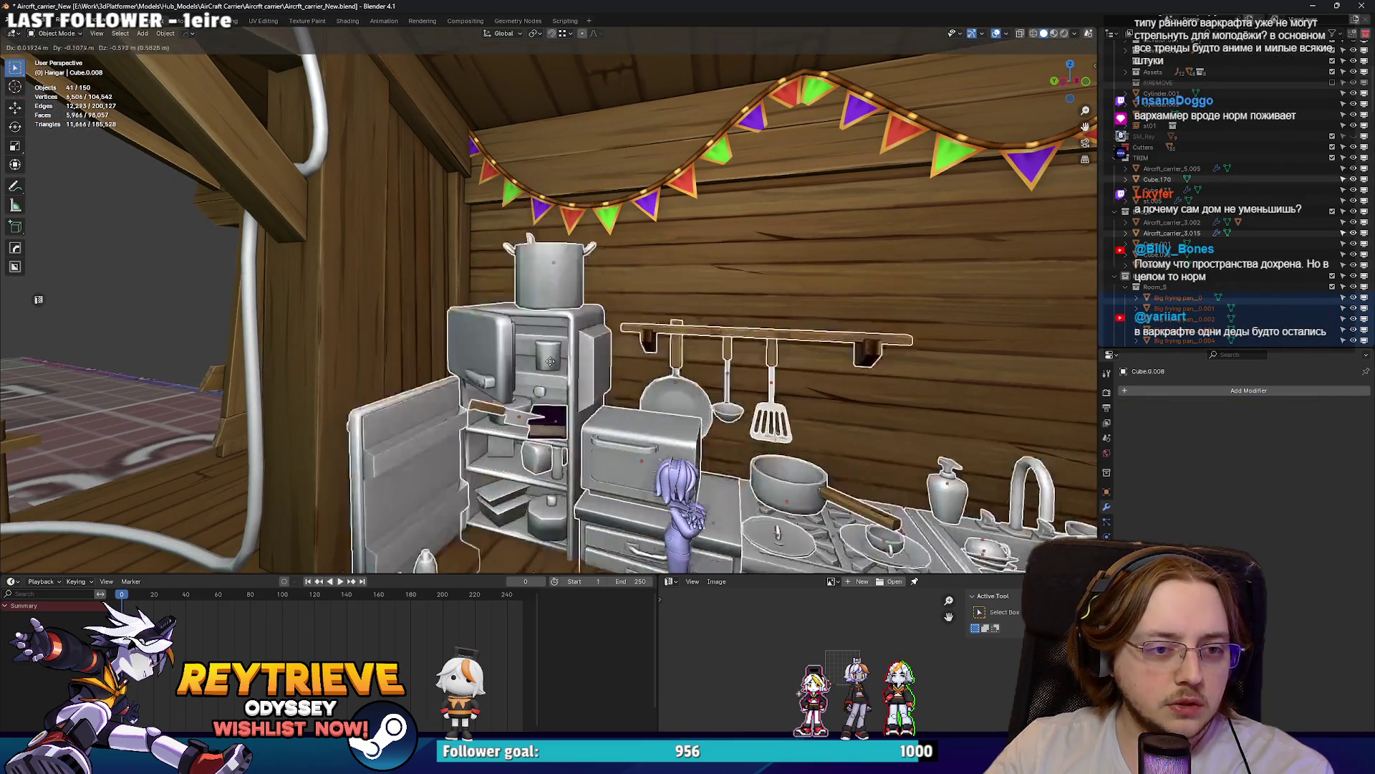
pyautogui.rightClick(551, 360)
pyautogui.scroll(-3, 560, 387)
pyautogui.rightClick(807, 295)
pyautogui.scroll(-3, 807, 295)
pyautogui.scroll(3, 861, 387)
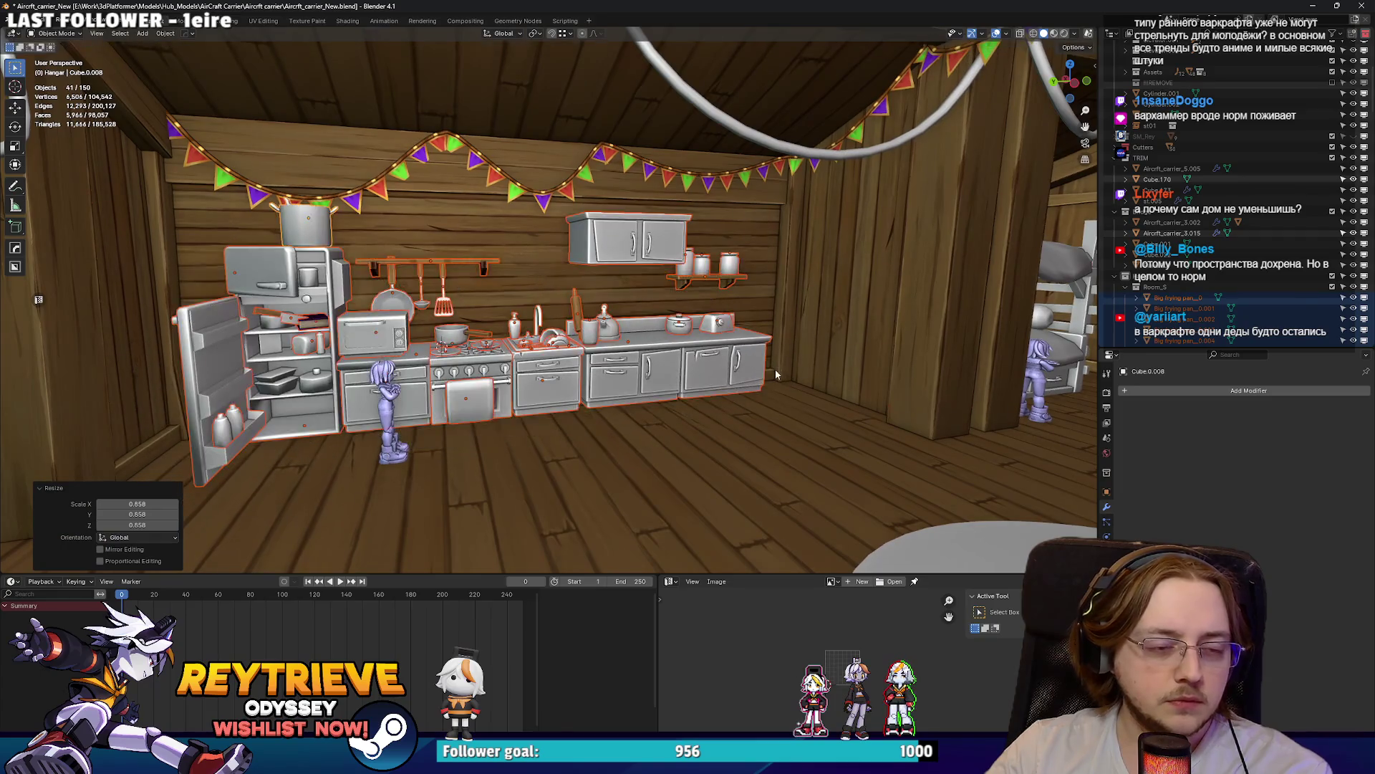
pyautogui.rightClick(776, 373)
# Step: Shrink the kitchen objects and shift them along the X axis
pyautogui.press('s')
pyautogui.click(753, 355)
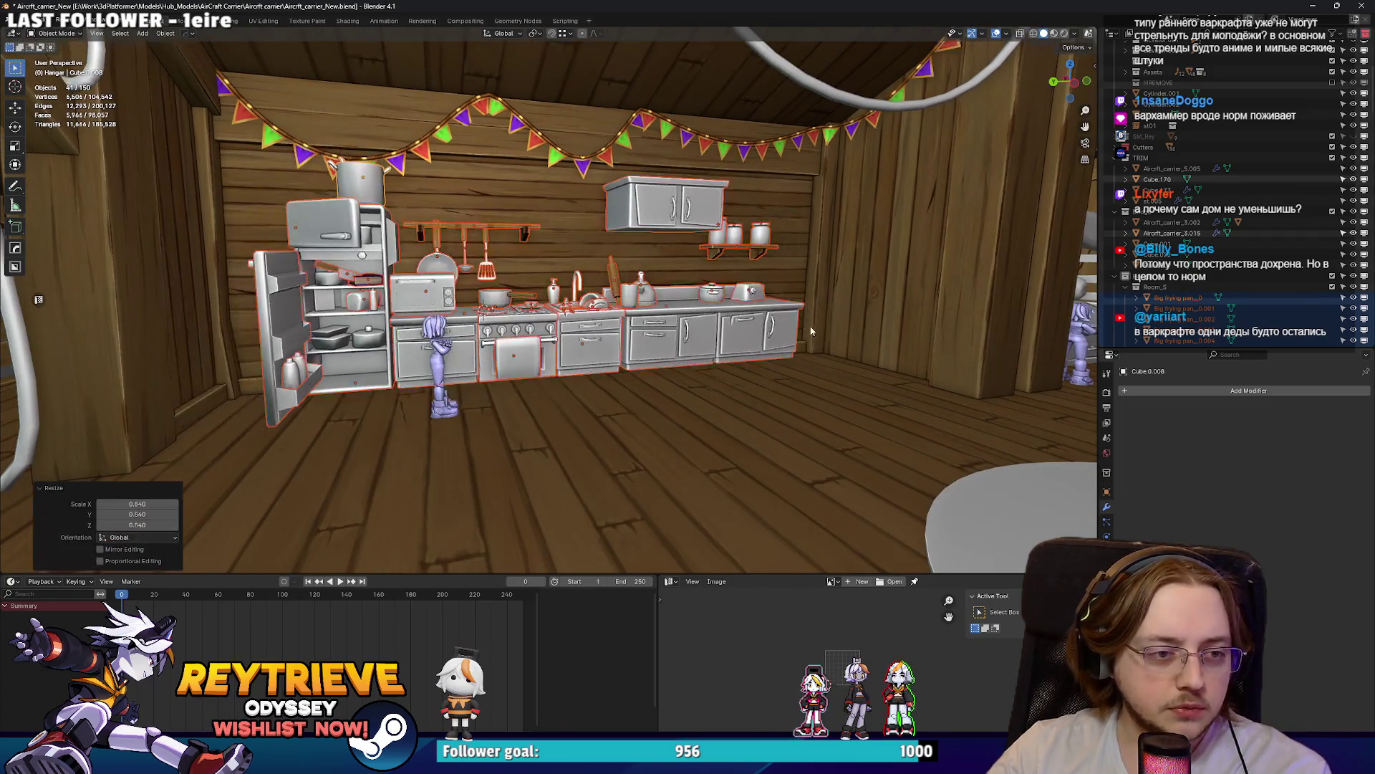
pyautogui.press('g')
pyautogui.press('g')
pyautogui.press('x')
pyautogui.scroll(3, 593, 349)
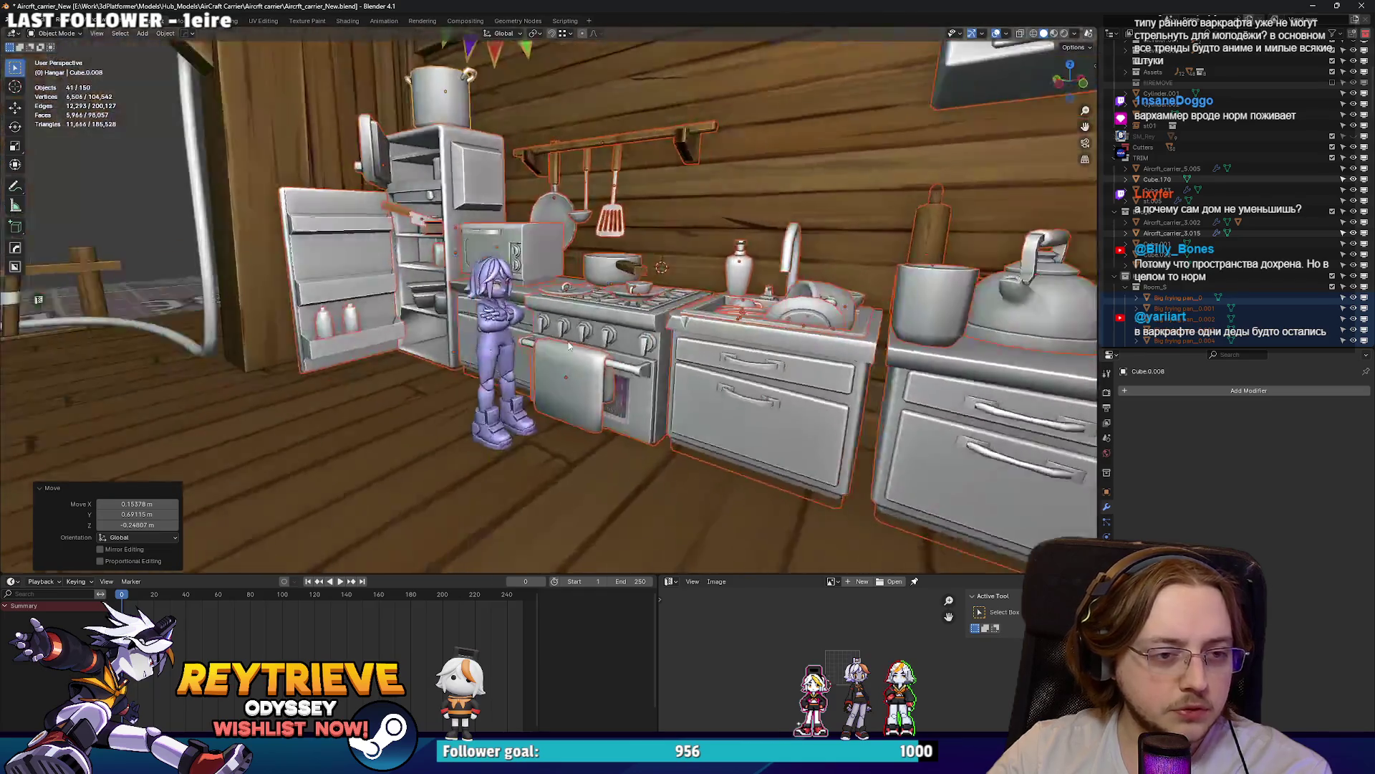
pyautogui.press('Return')
pyautogui.press('g')
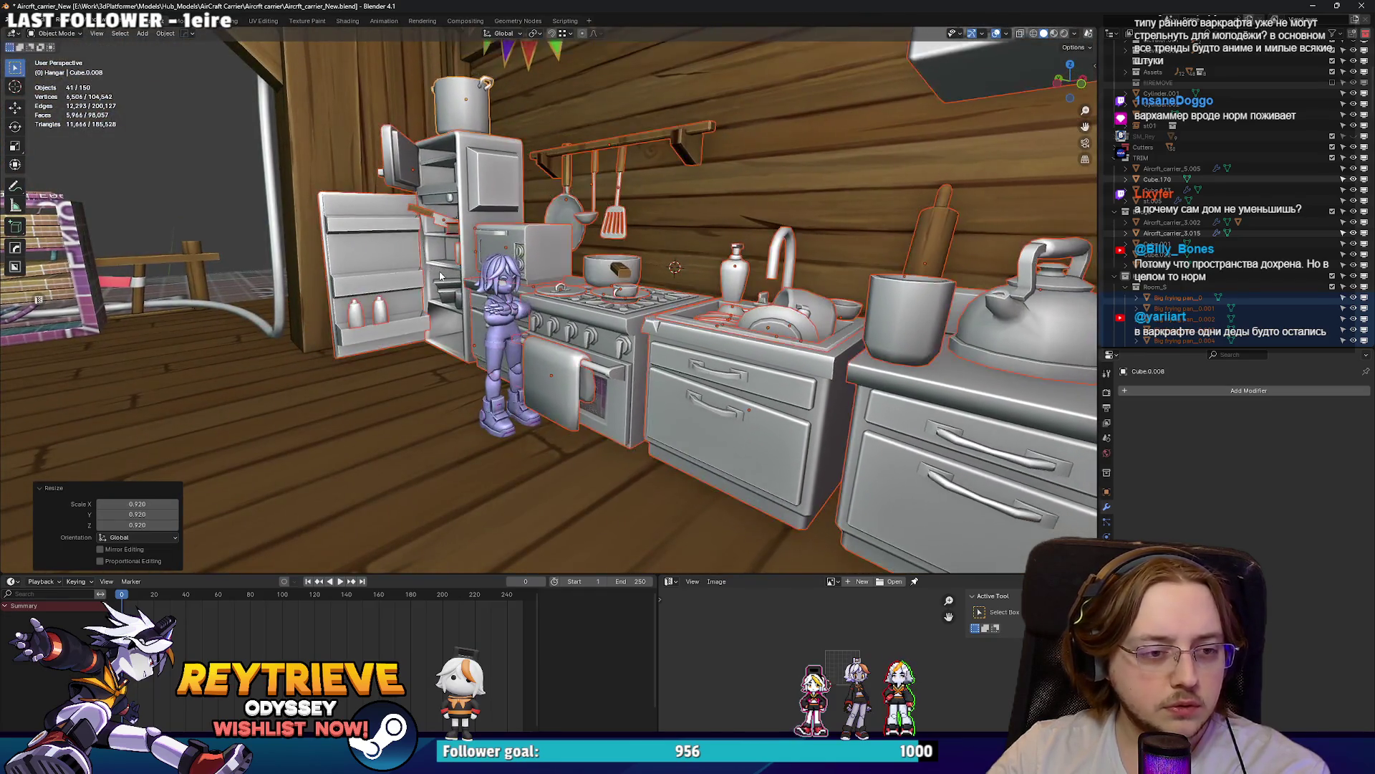
pyautogui.click(561, 314)
# Step: Raise the kitchen slightly along Z and slide it along Y
pyautogui.scroll(-3, 561, 314)
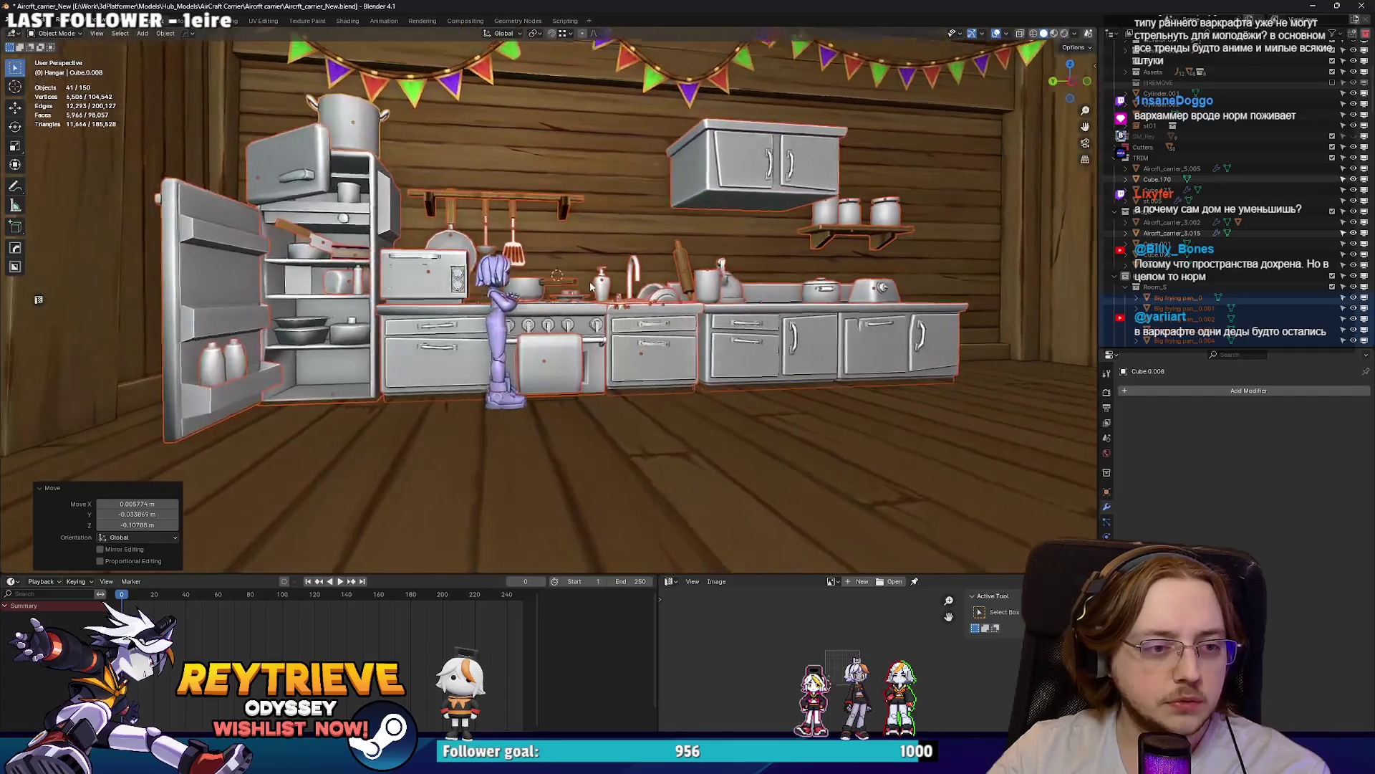
pyautogui.press('g')
pyautogui.press('z')
pyautogui.click(626, 313)
pyautogui.press('g')
pyautogui.press('y')
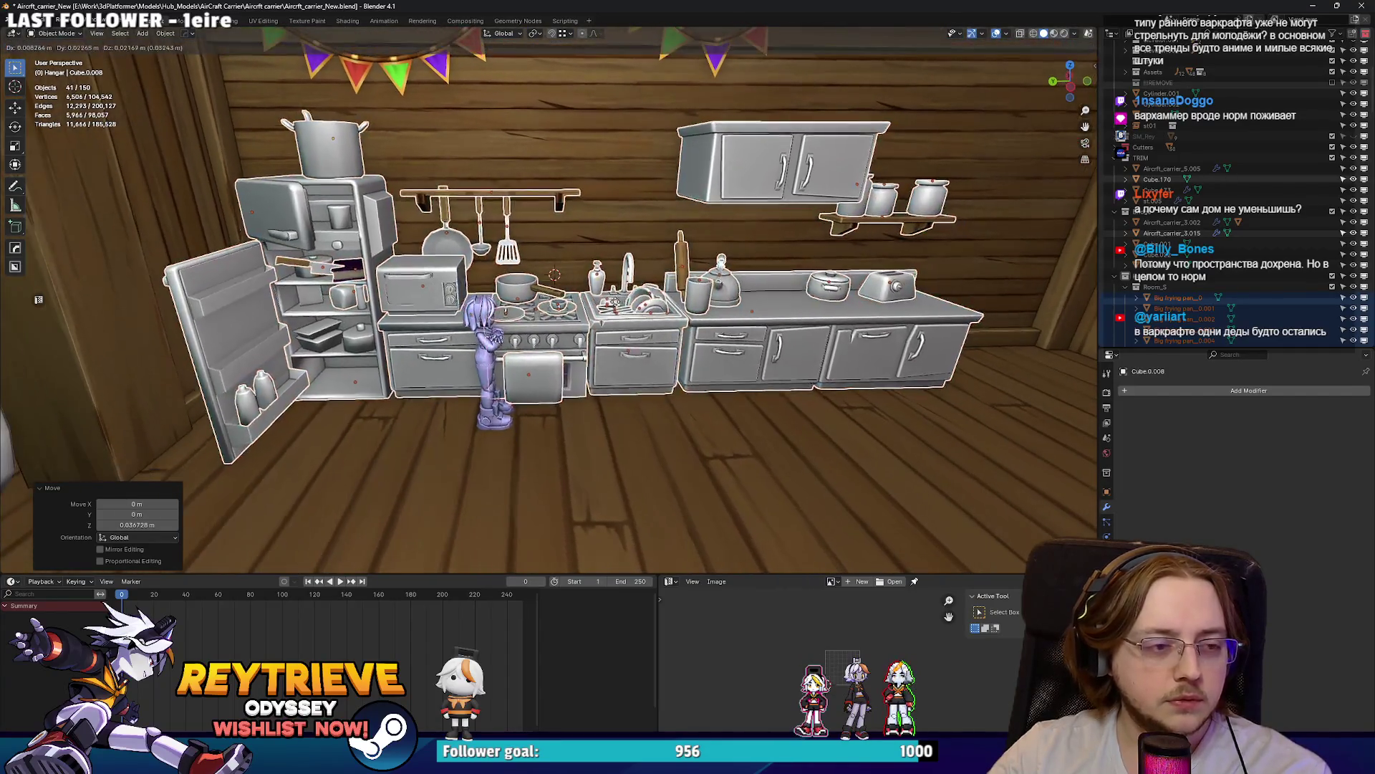
pyautogui.click(631, 314)
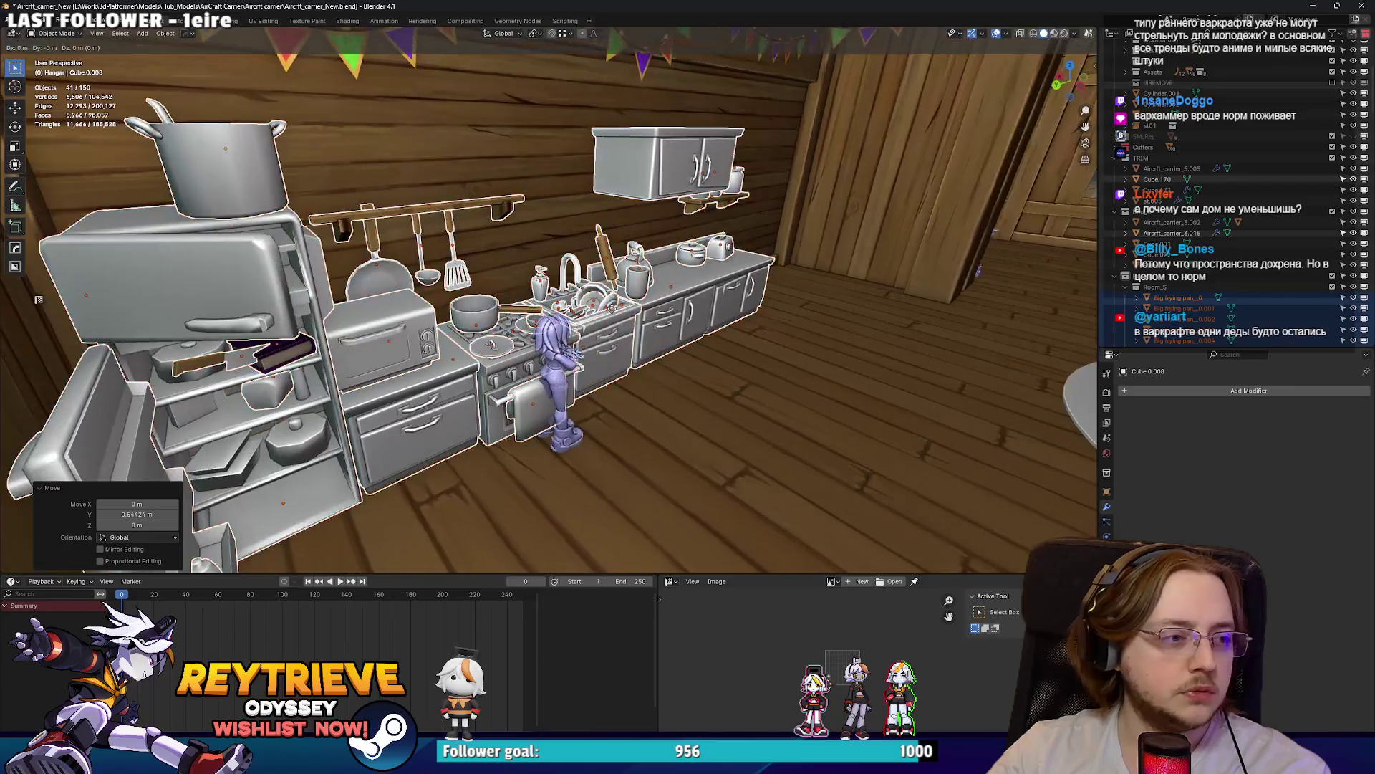
# Step: Make a small Y adjustment and shift the kitchen about 0.396 m along X
pyautogui.press('g')
pyautogui.press('y')
pyautogui.click(634, 316)
pyautogui.scroll(3, 645, 340)
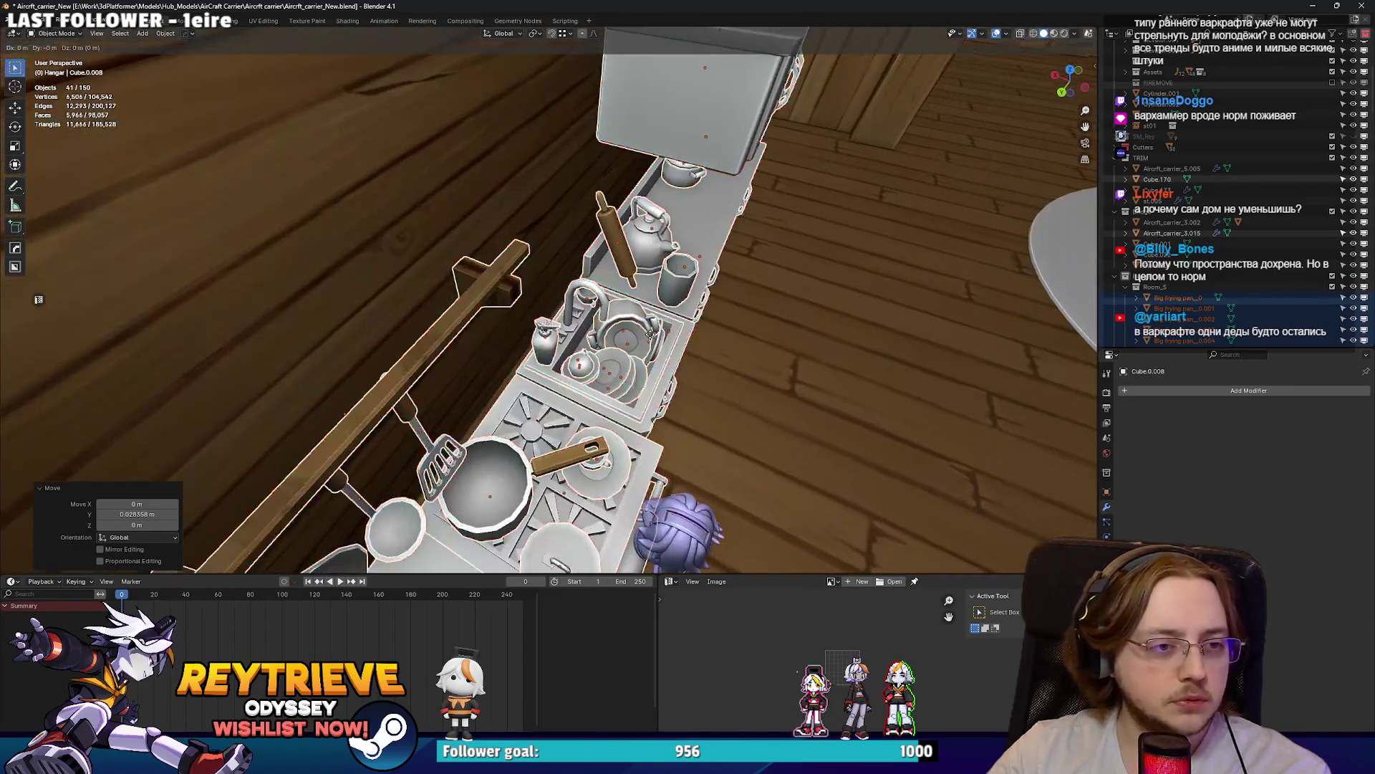
pyautogui.press('g')
pyautogui.press('x')
pyautogui.click(611, 315)
pyautogui.scroll(-8, 610, 316)
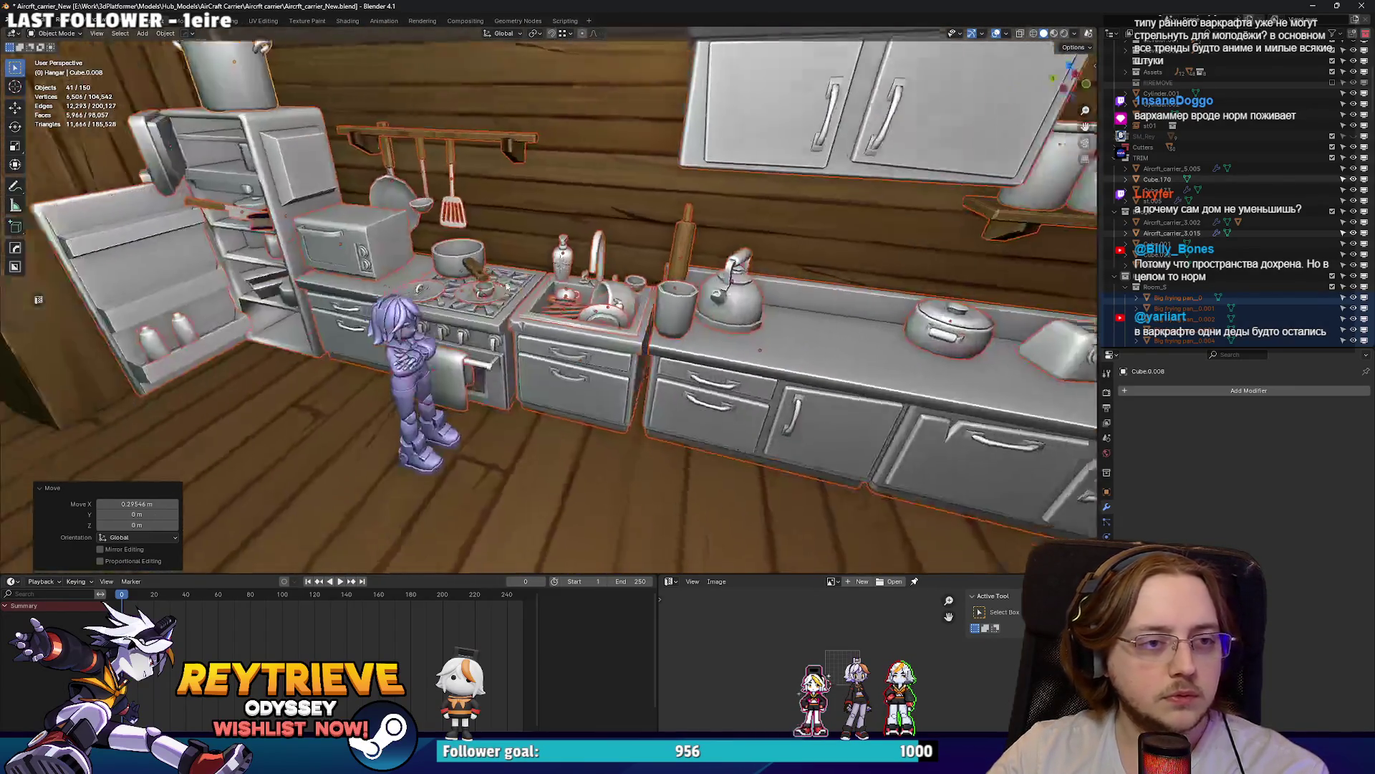
pyautogui.scroll(-5, 560, 271)
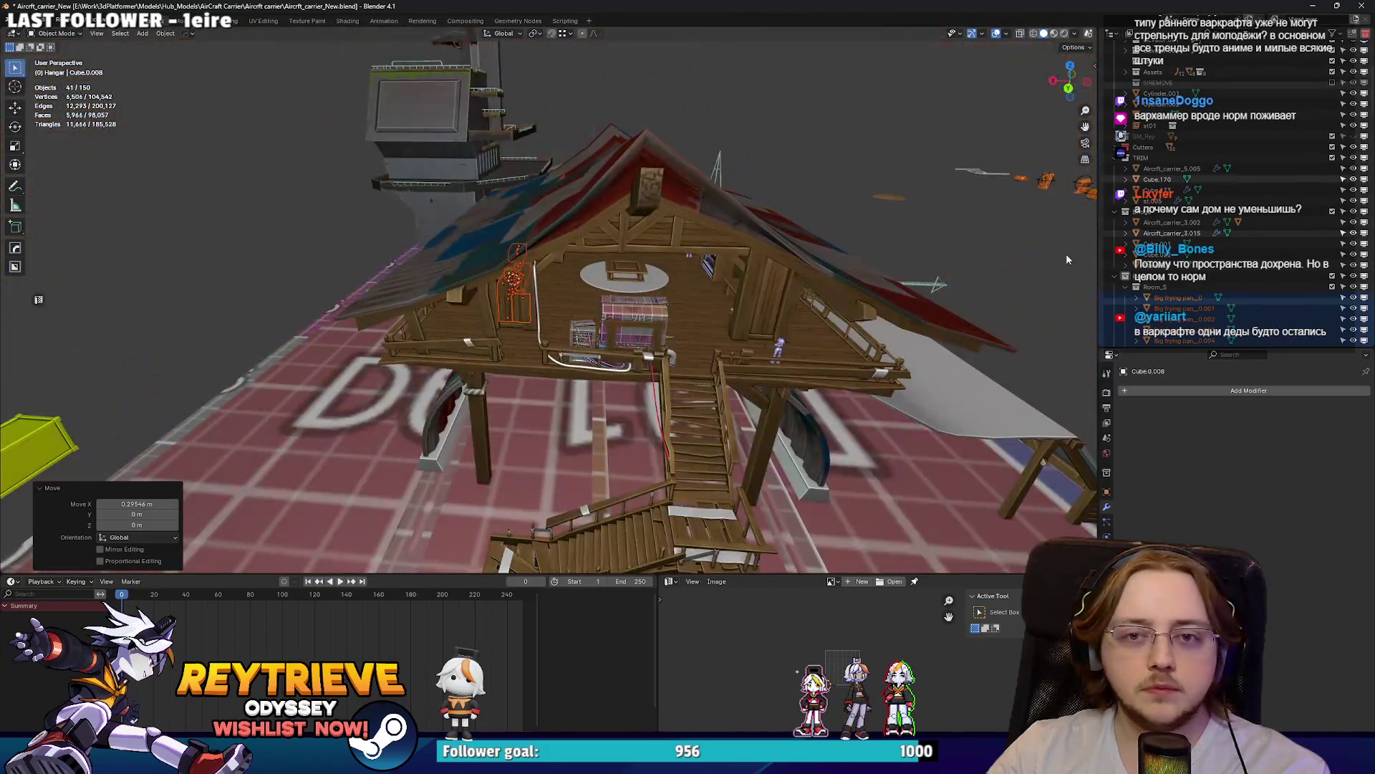
# Step: Select the whole house collection and export it as FBX into the Hangar folder
pyautogui.doubleClick(1148, 278)
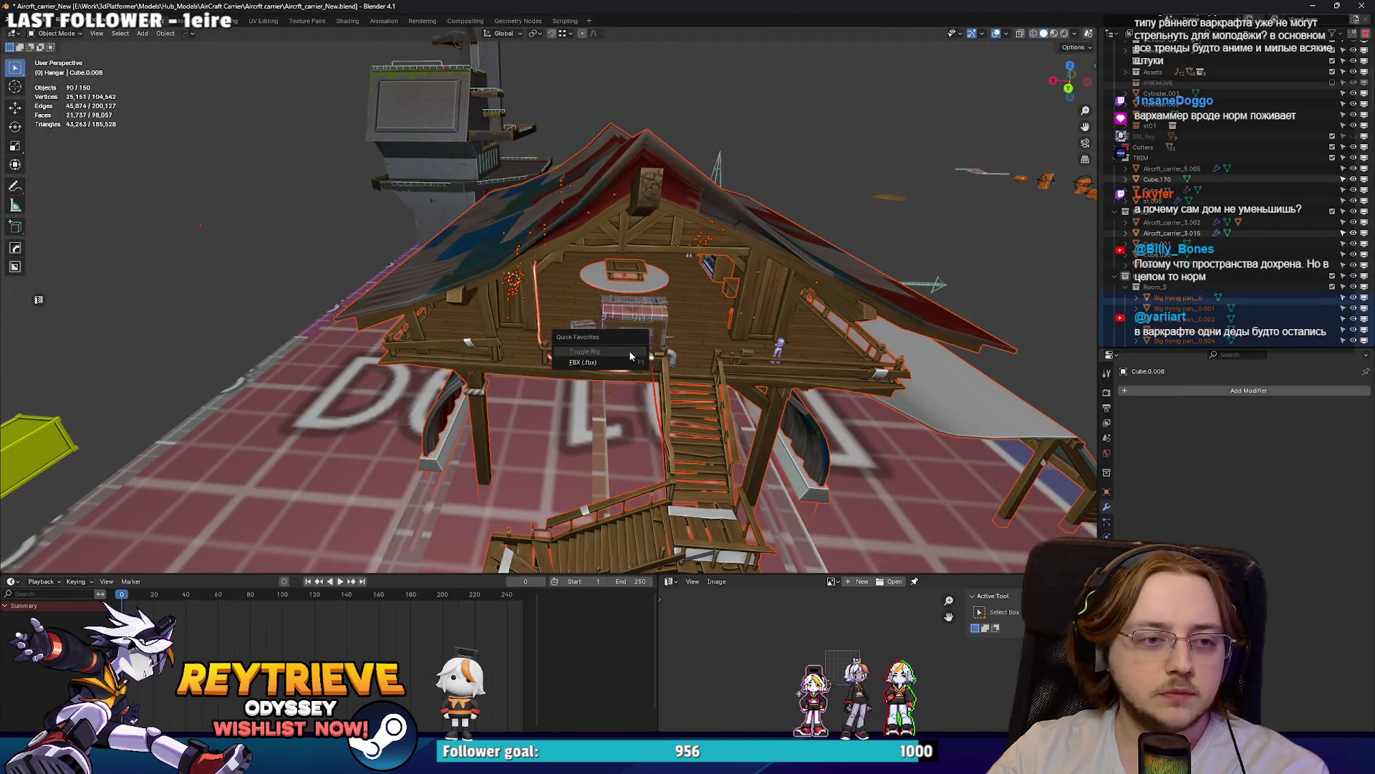
pyautogui.click(627, 362)
pyautogui.click(919, 636)
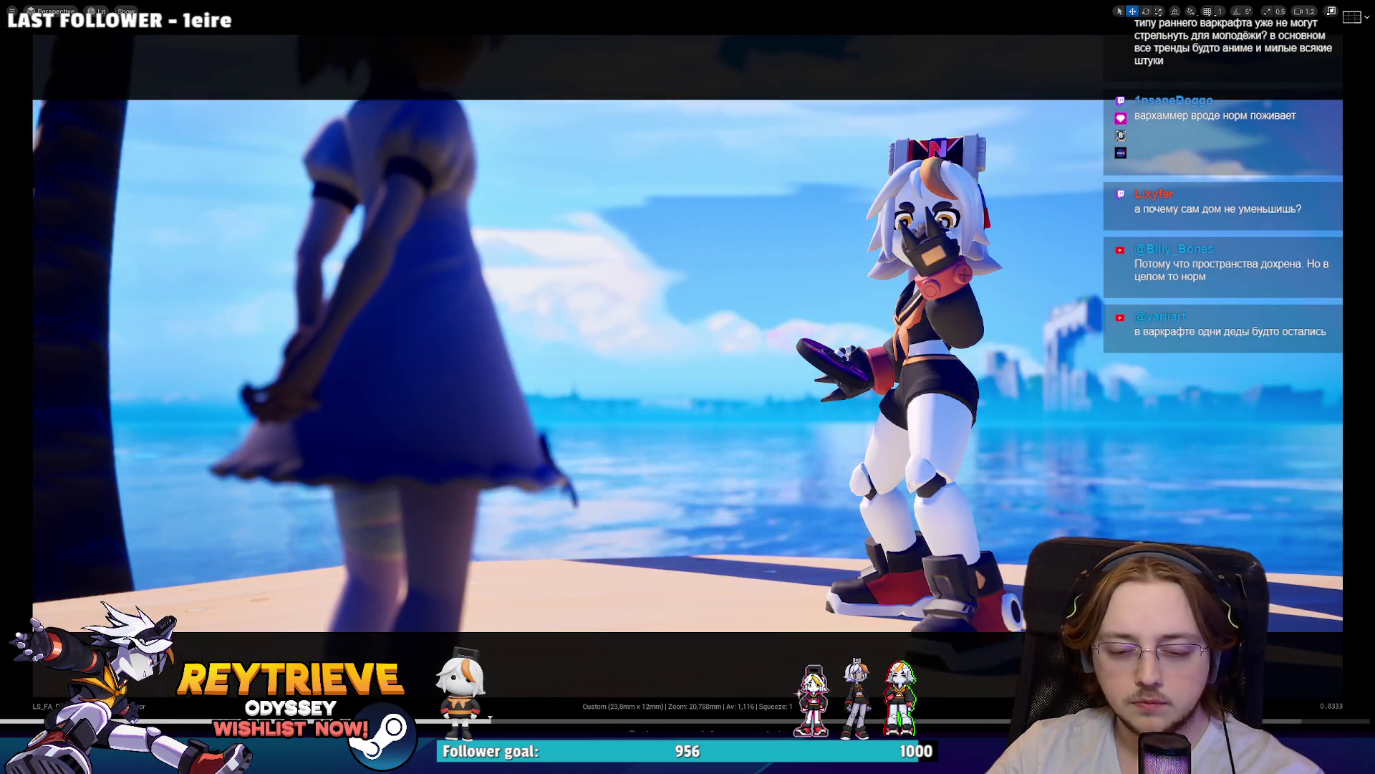
pyautogui.press('F11')
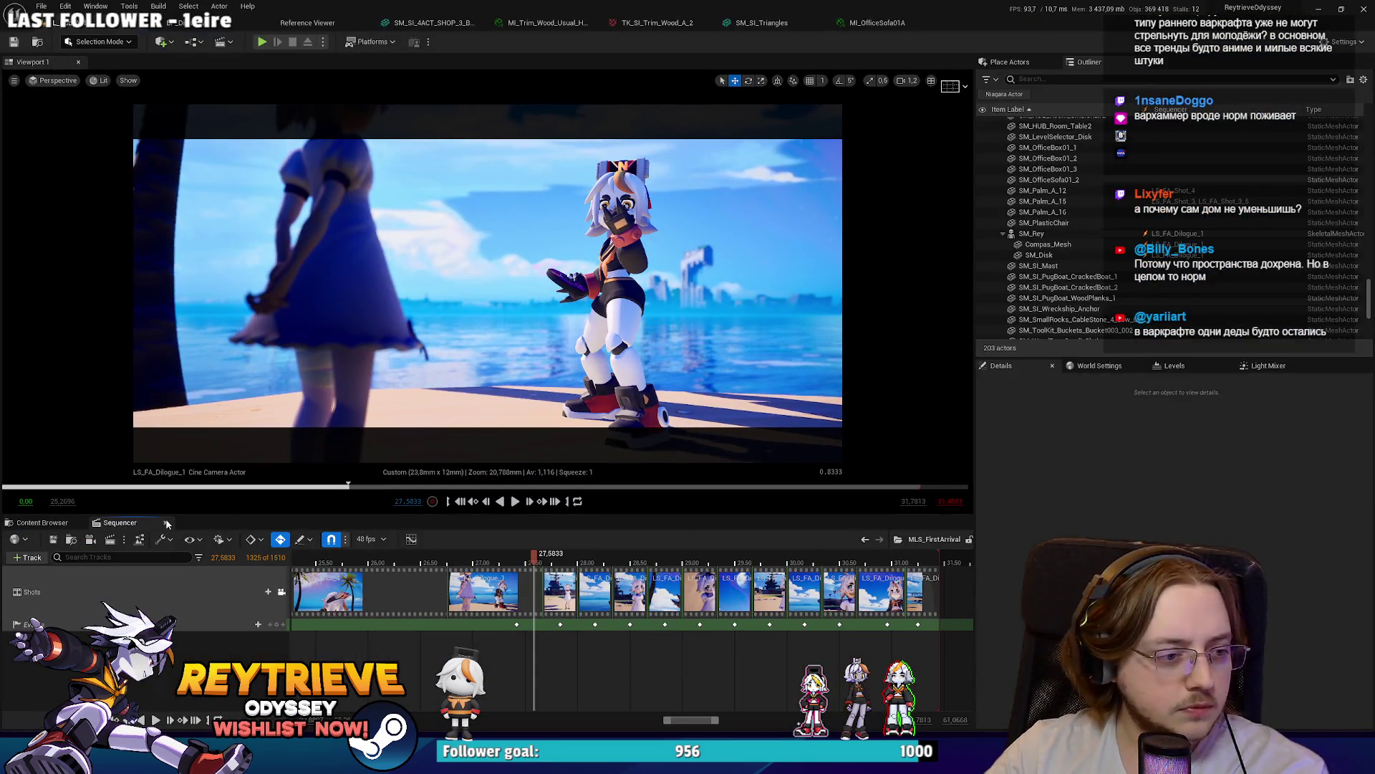
# Step: Browse to the house's asset and reimport it from the updated FBX
pyautogui.scroll(3, 487, 296)
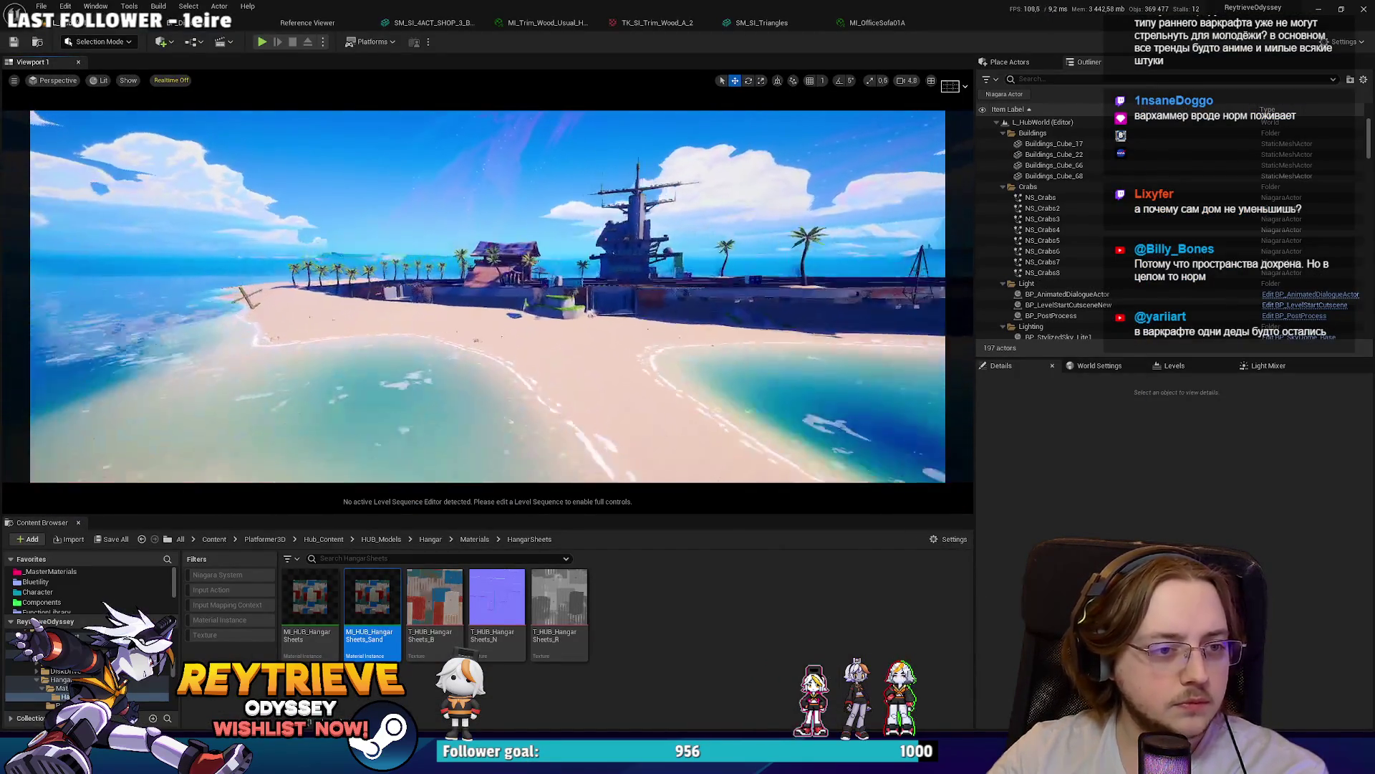
pyautogui.rightClick(537, 247)
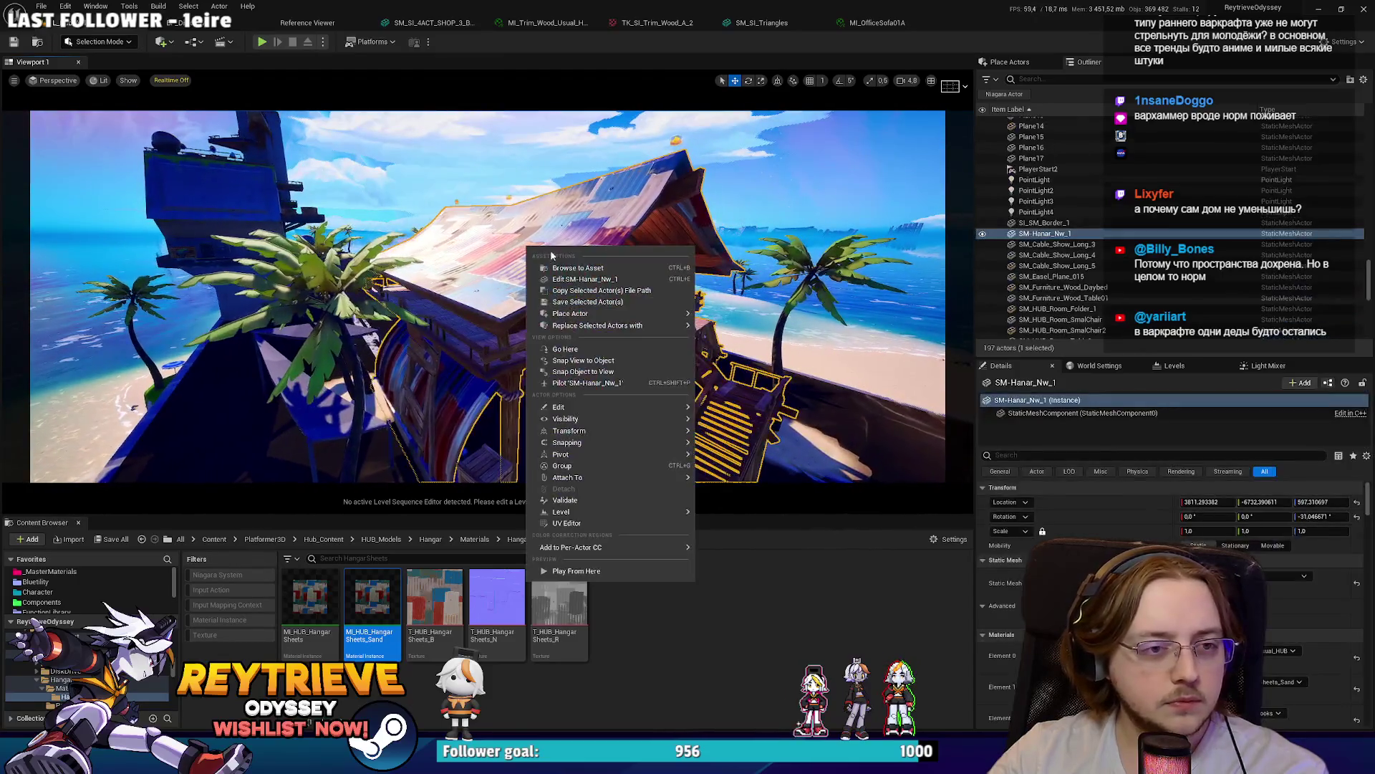
pyautogui.click(573, 265)
pyautogui.rightClick(430, 587)
pyautogui.click(490, 291)
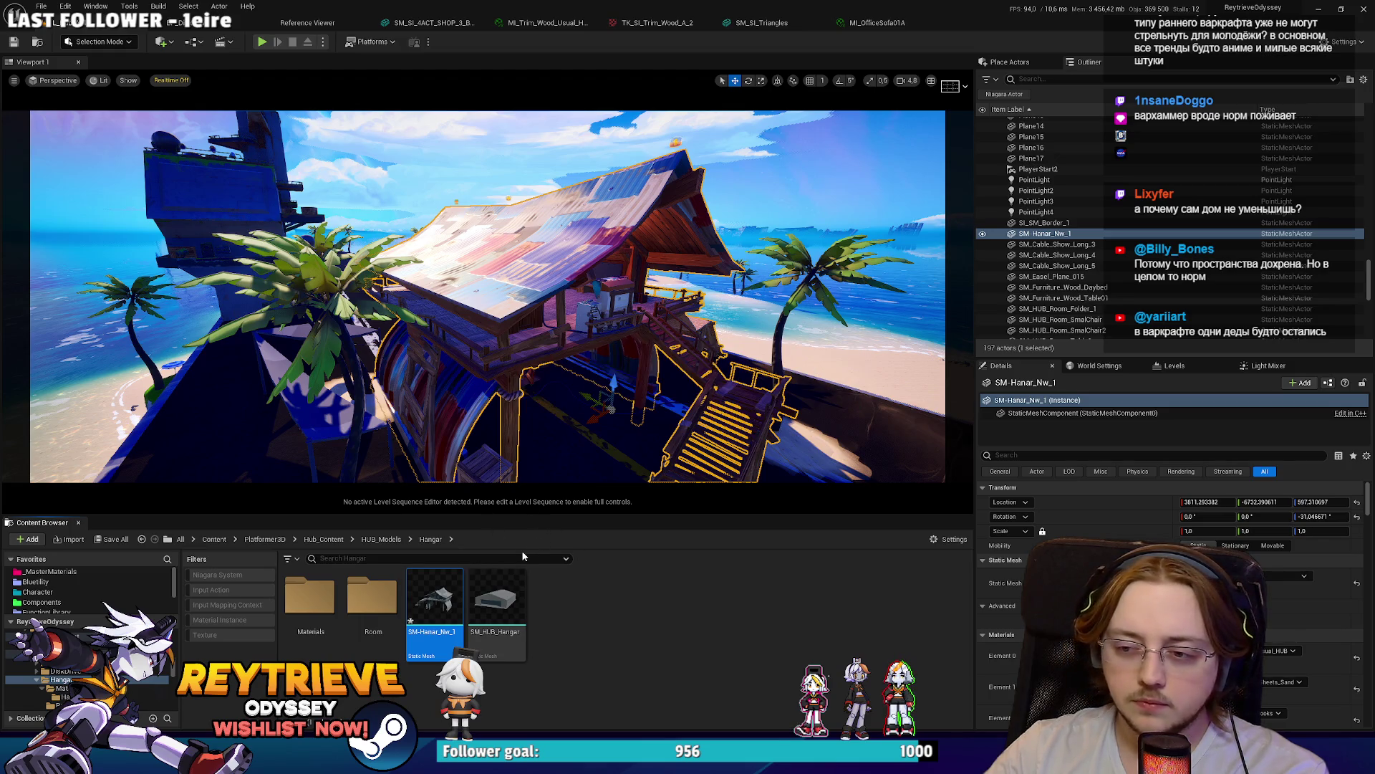
# Step: Drop SM_HUB_Hangar into the level, delete it again, and start a play session
pyautogui.rightClick(454, 204)
pyautogui.click(636, 424)
pyautogui.rightClick(561, 331)
pyautogui.click(594, 354)
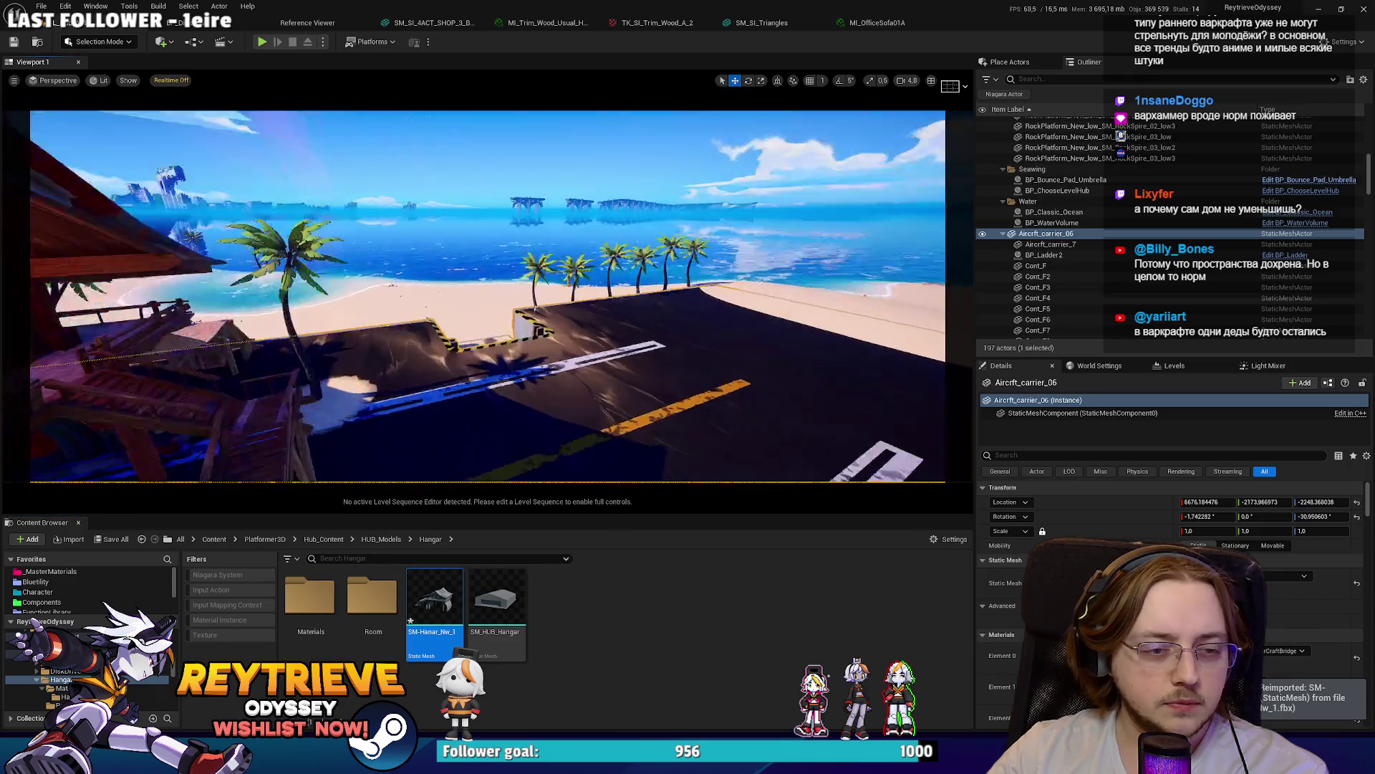
pyautogui.moveTo(683, 372); pyautogui.dragTo(595, 351)
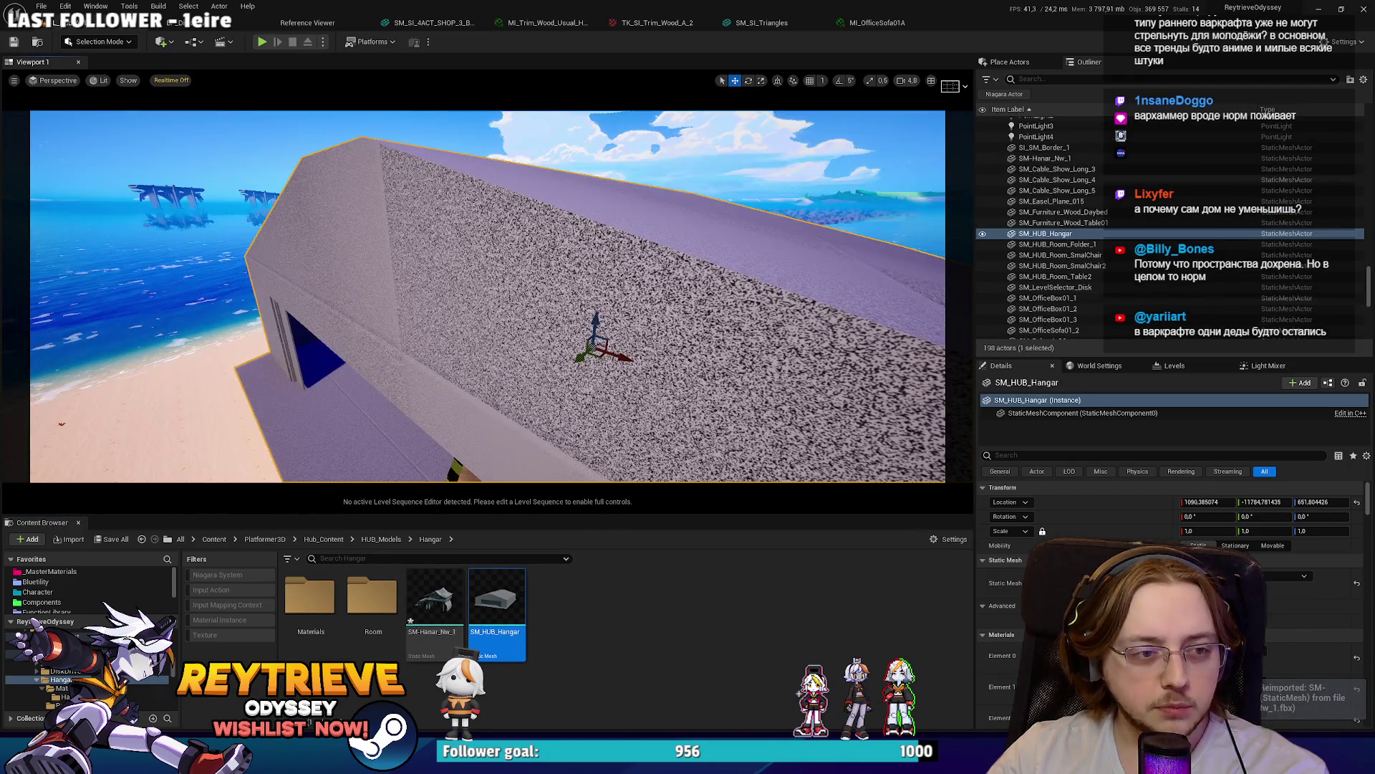
pyautogui.scroll(-3, 488, 296)
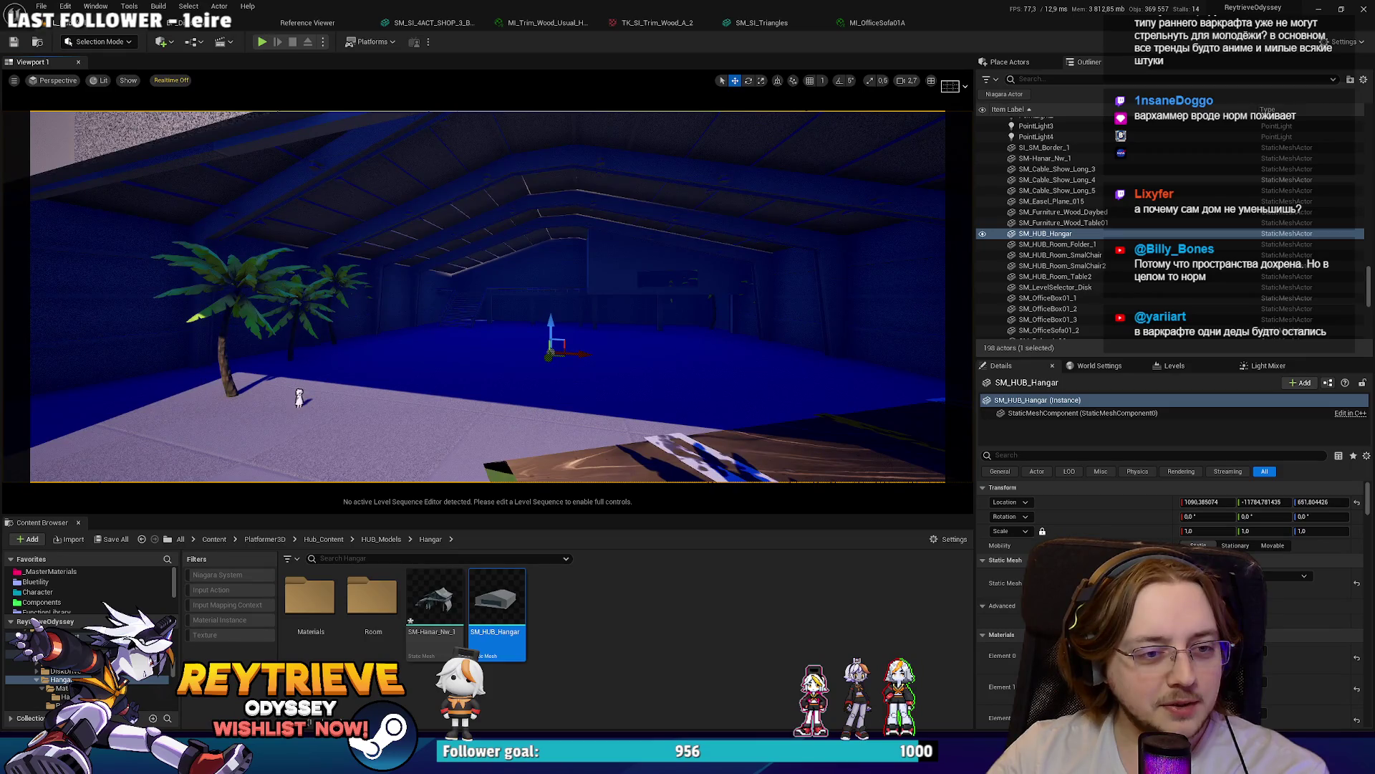
pyautogui.scroll(5, 299, 398)
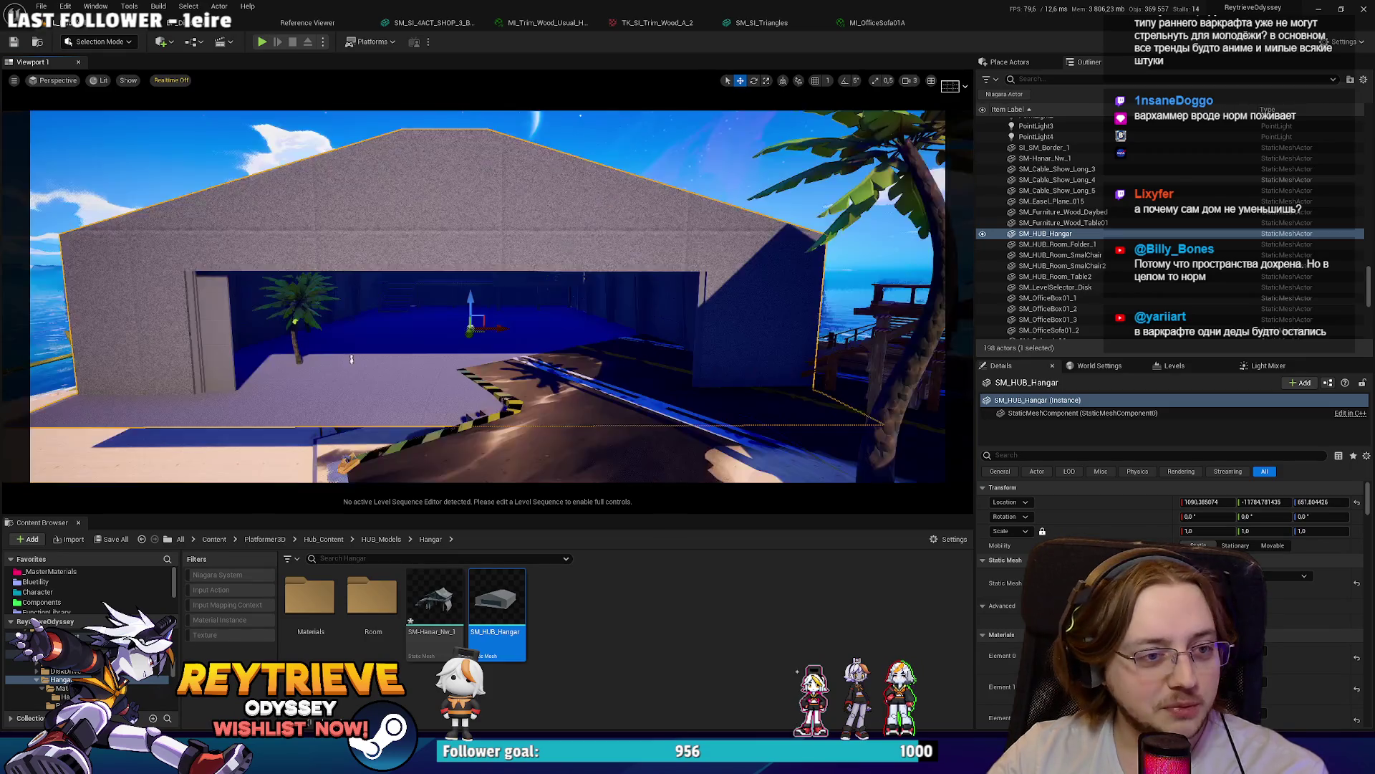
pyautogui.press('Delete')
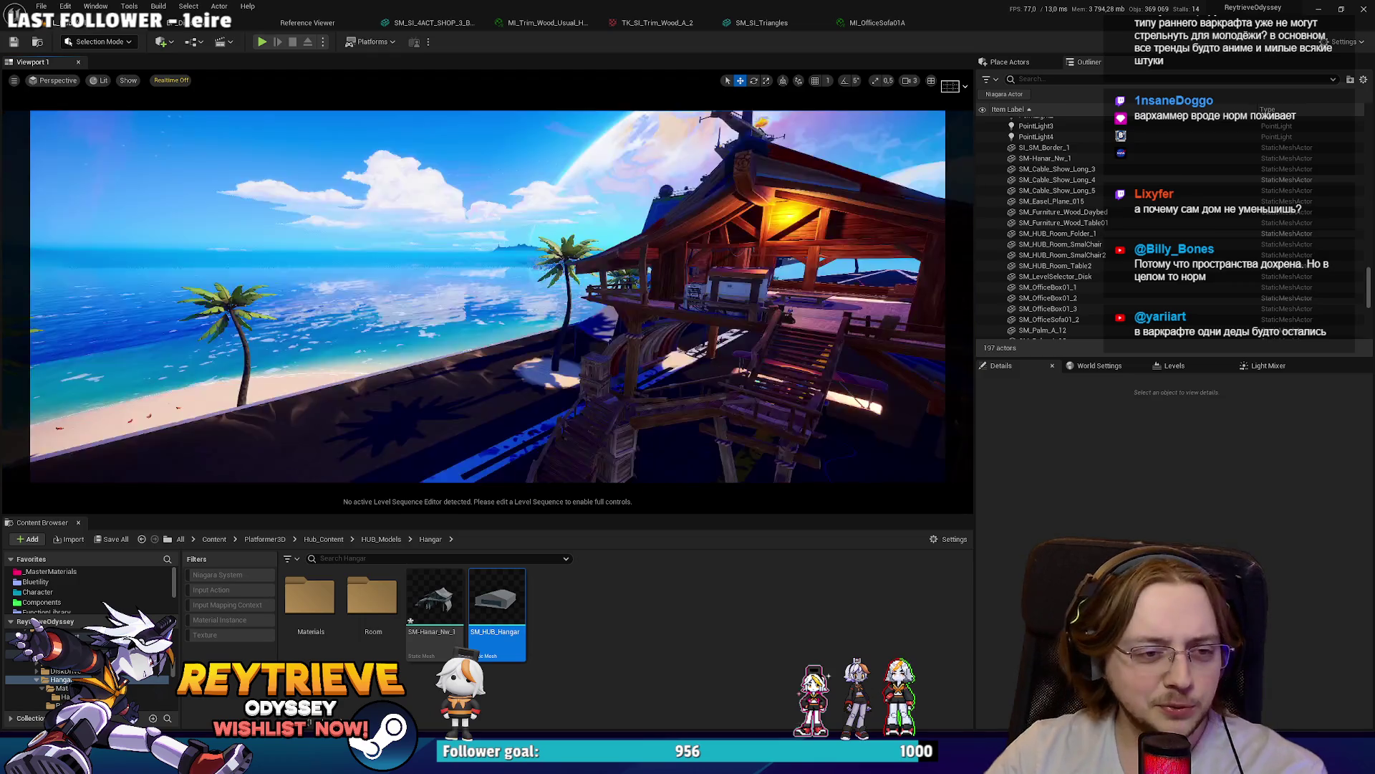
pyautogui.scroll(-2, 487, 295)
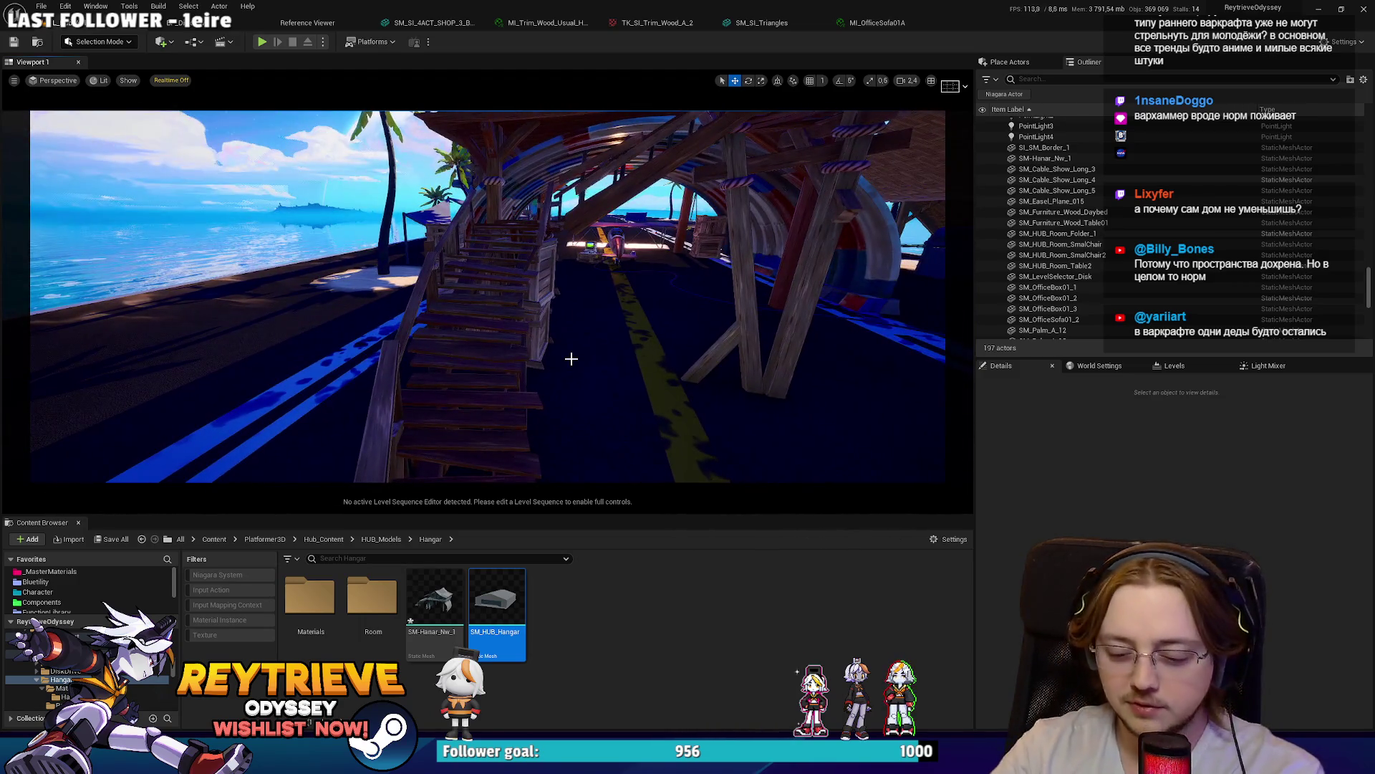
pyautogui.hotkey('alt', 'p')
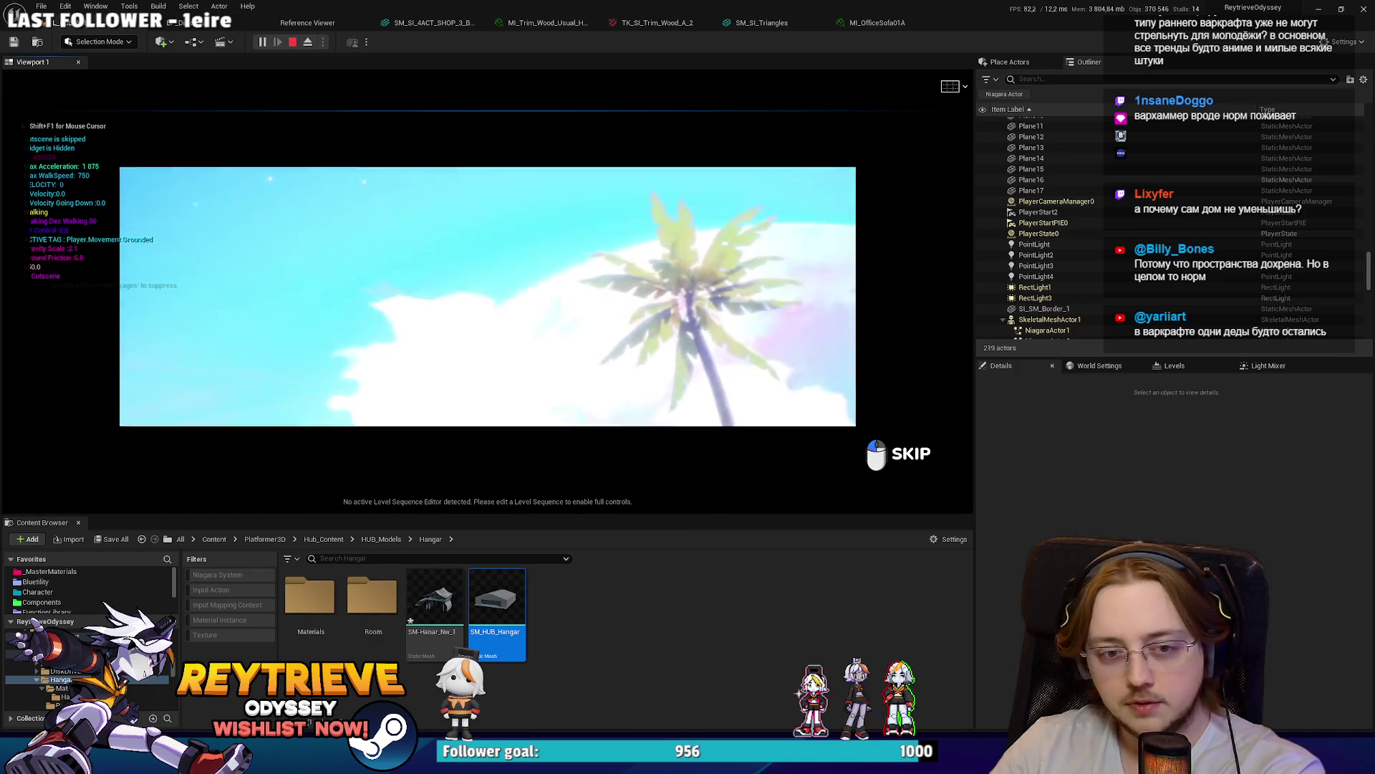
# Step: Skip the cutscene and walk the character up the stairs into the hut's kitchen
pyautogui.press('F11')
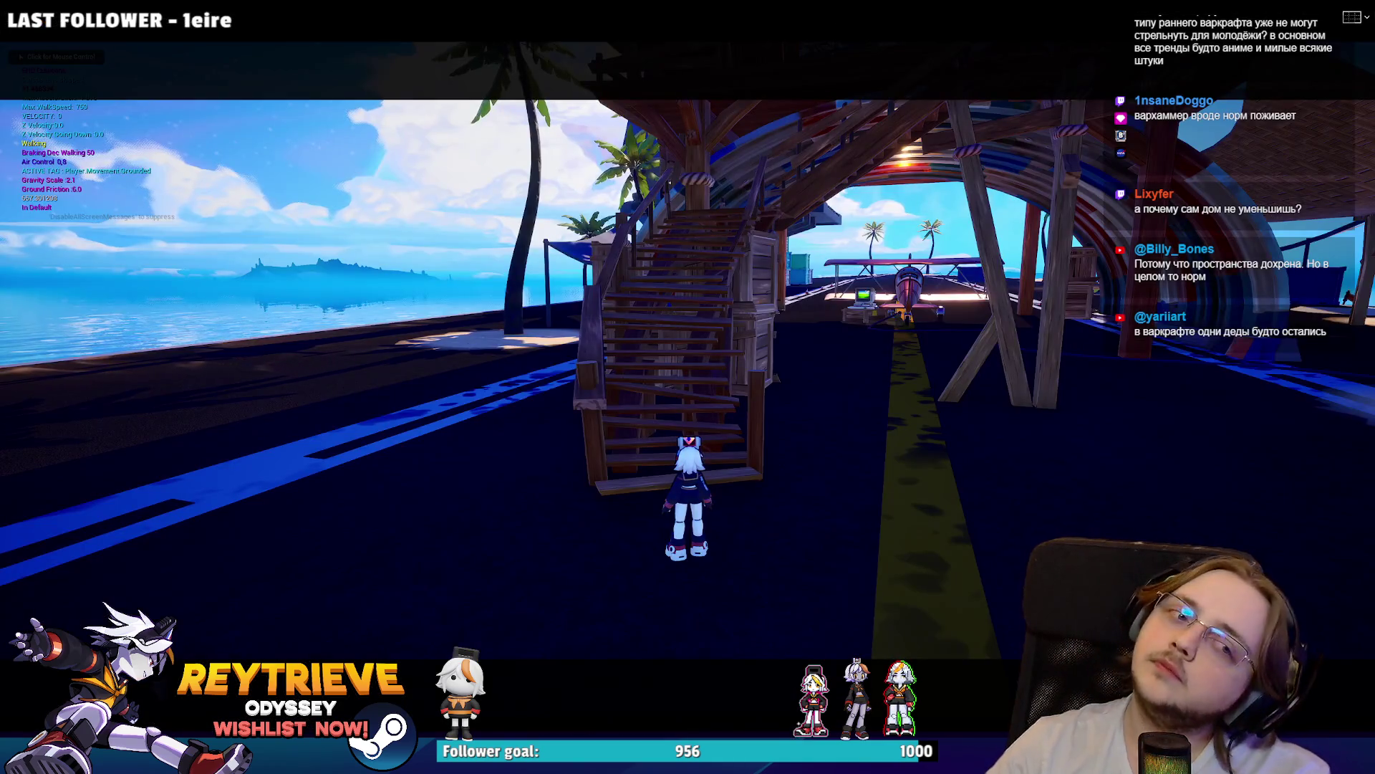
pyautogui.press('w')
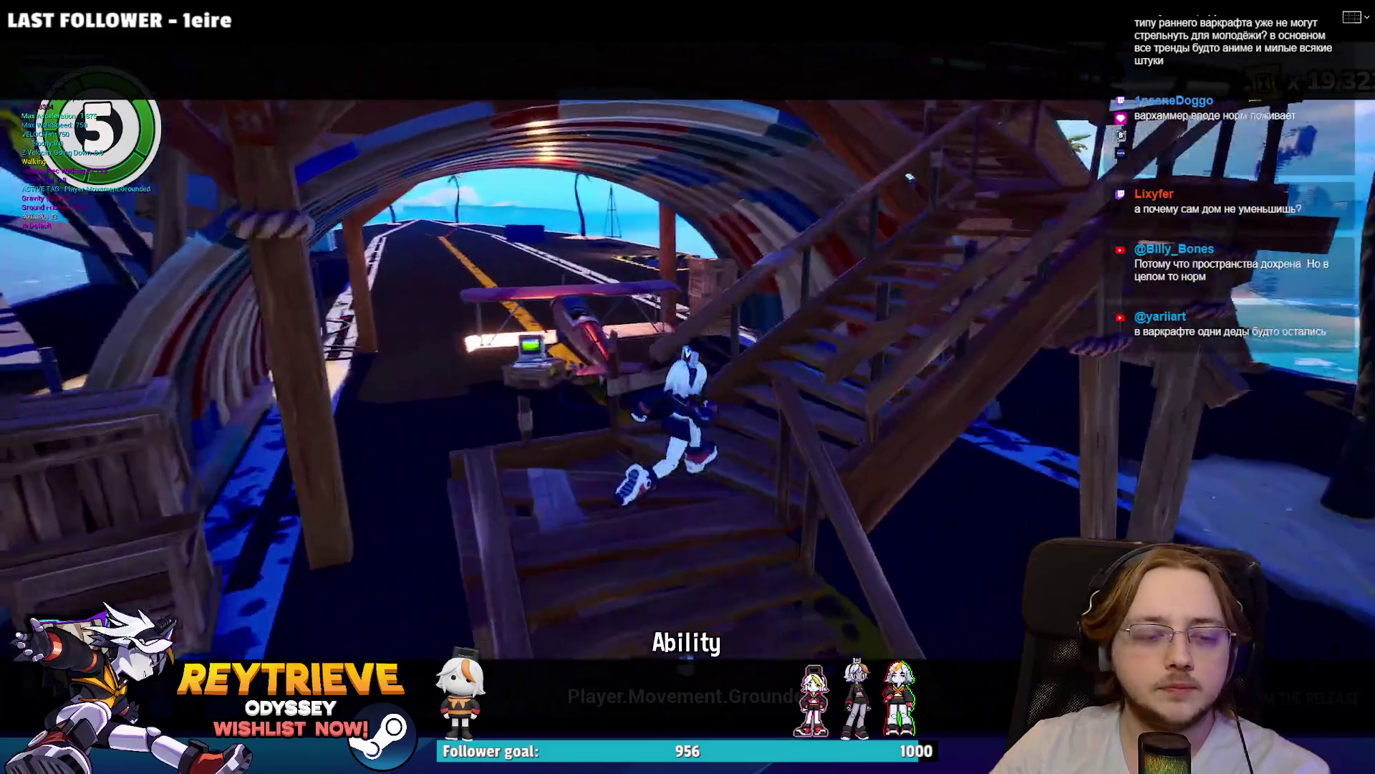
pyautogui.press('w')
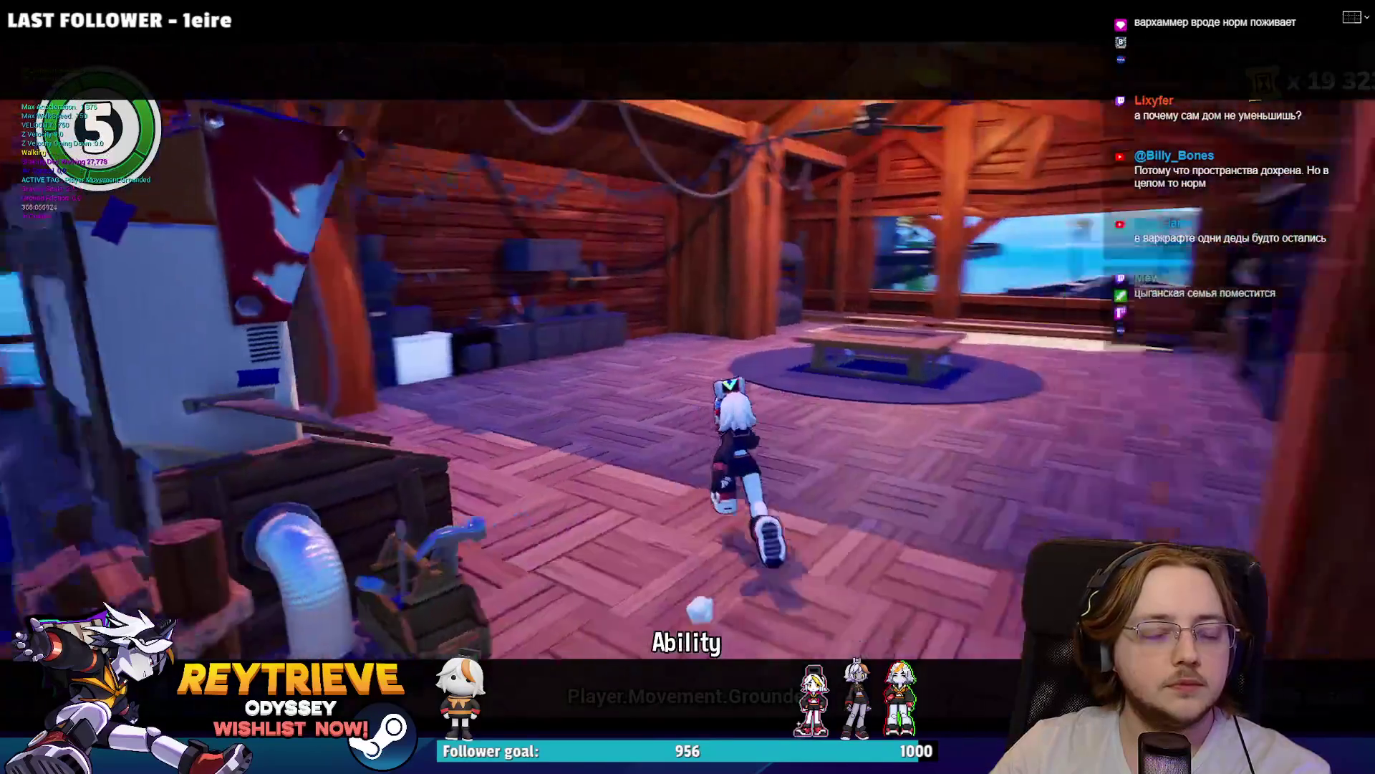
pyautogui.press('w')
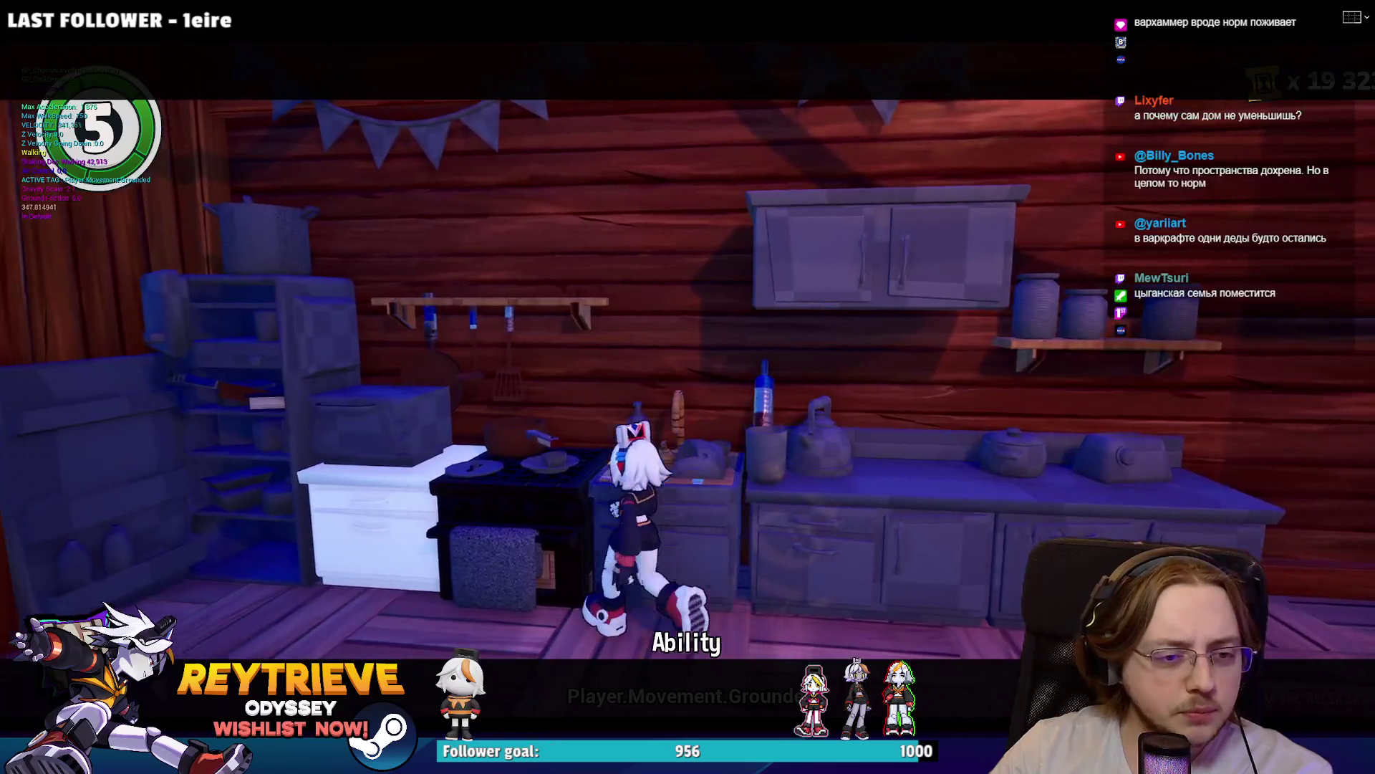
pyautogui.press('w')
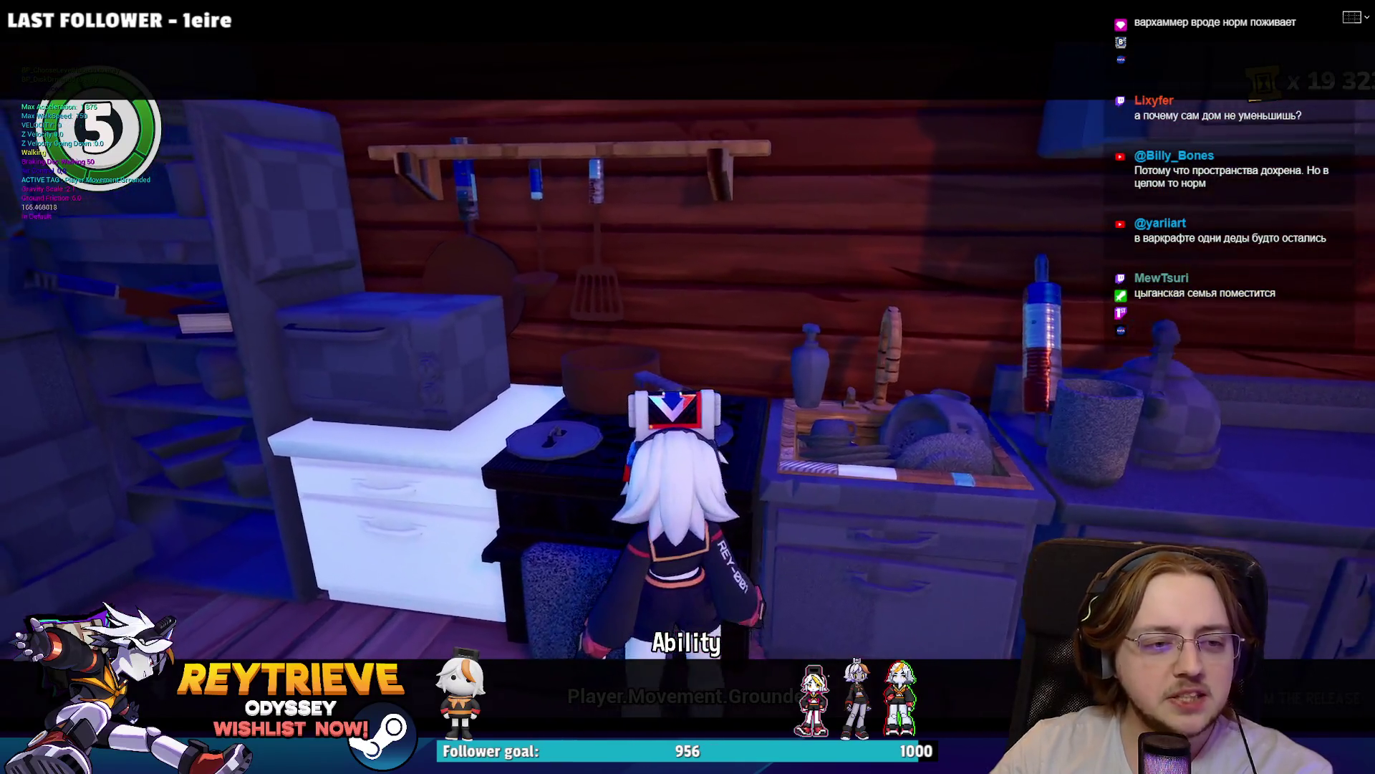
pyautogui.press('a')
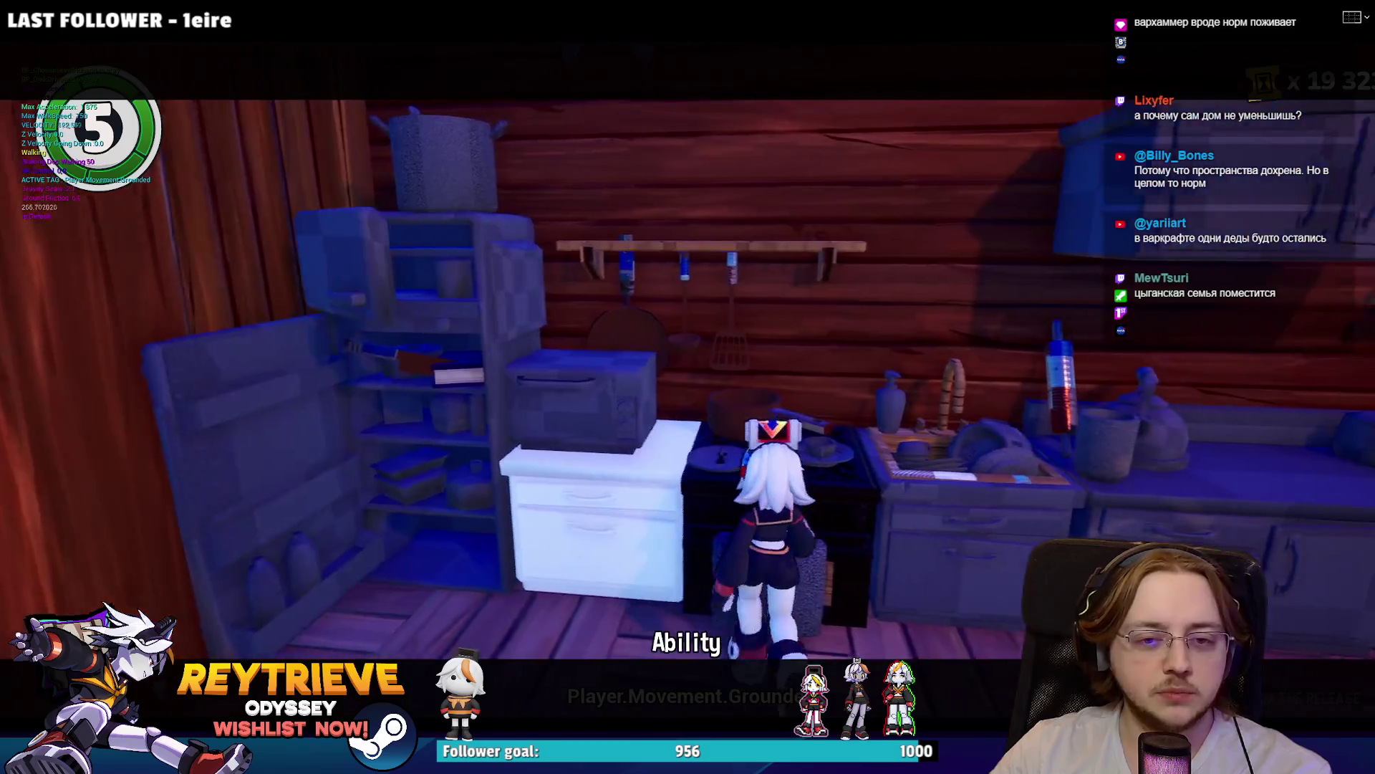
pyautogui.press('d')
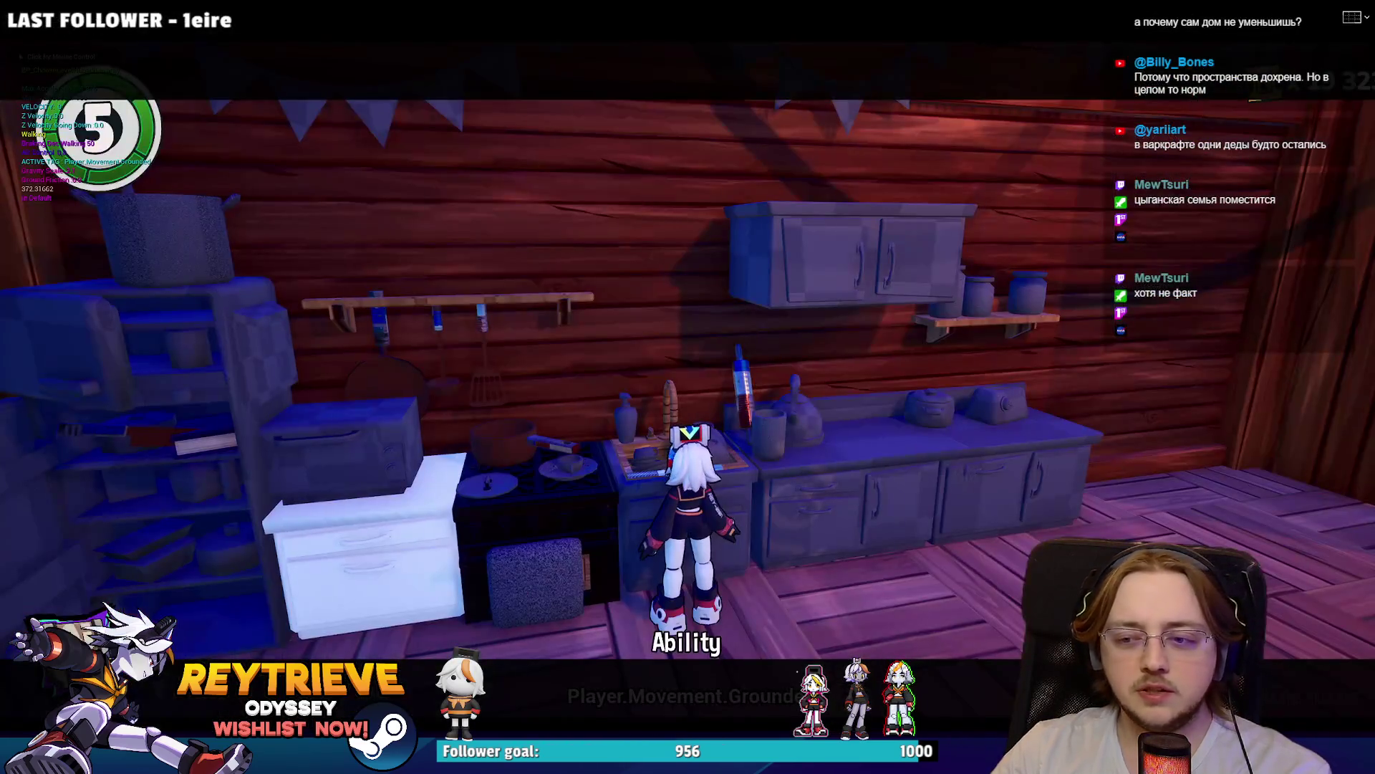
pyautogui.press('a')
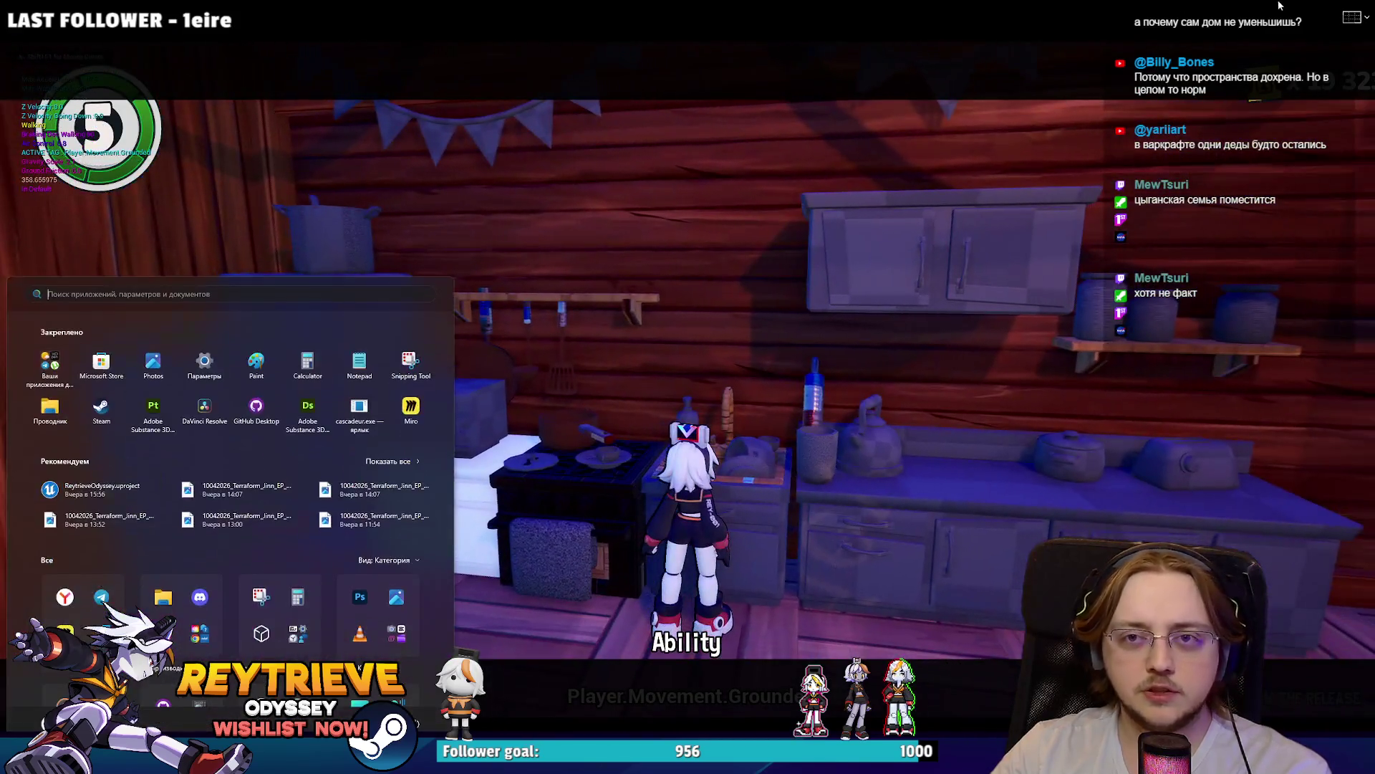
# Step: Walk along the kitchen counters between the stove, fridge and sink
pyautogui.click(1350, 17)
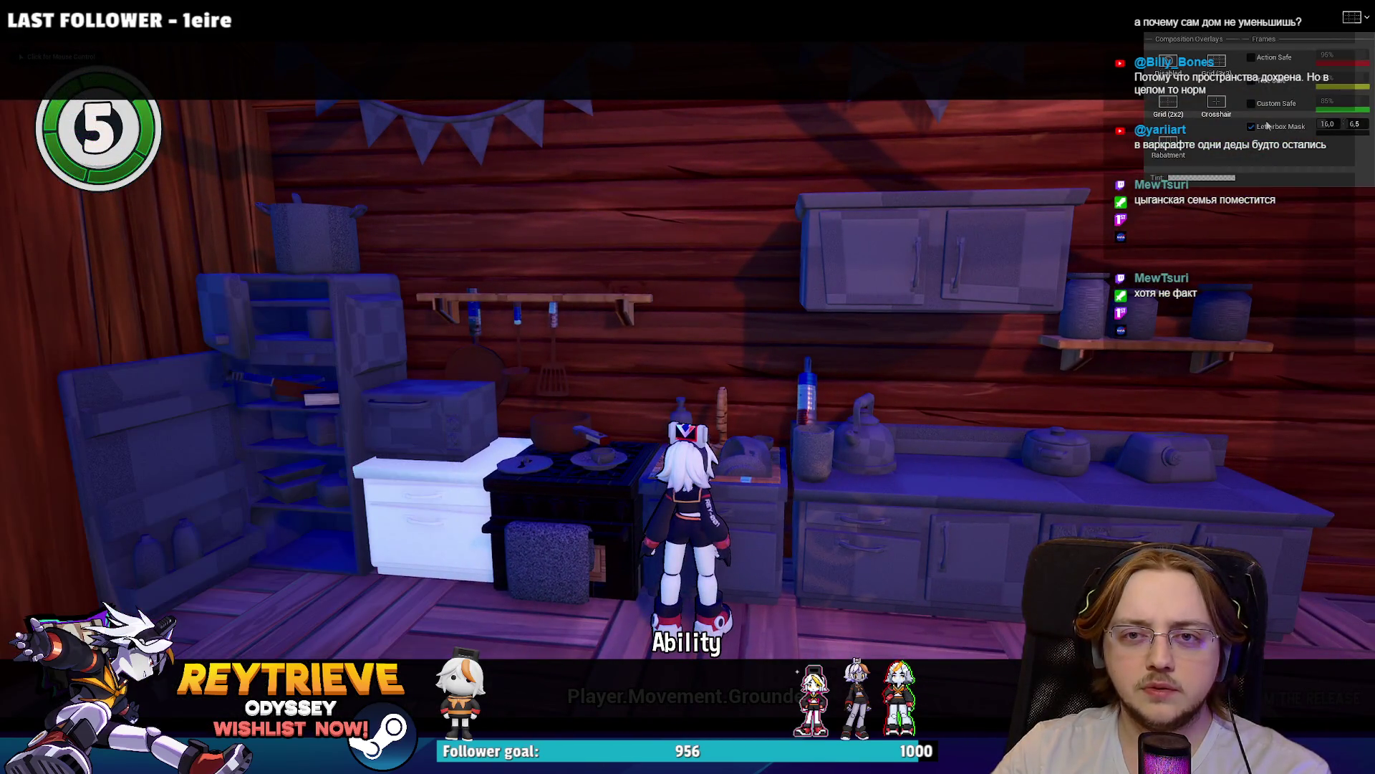
pyautogui.click(688, 387)
pyautogui.press('s')
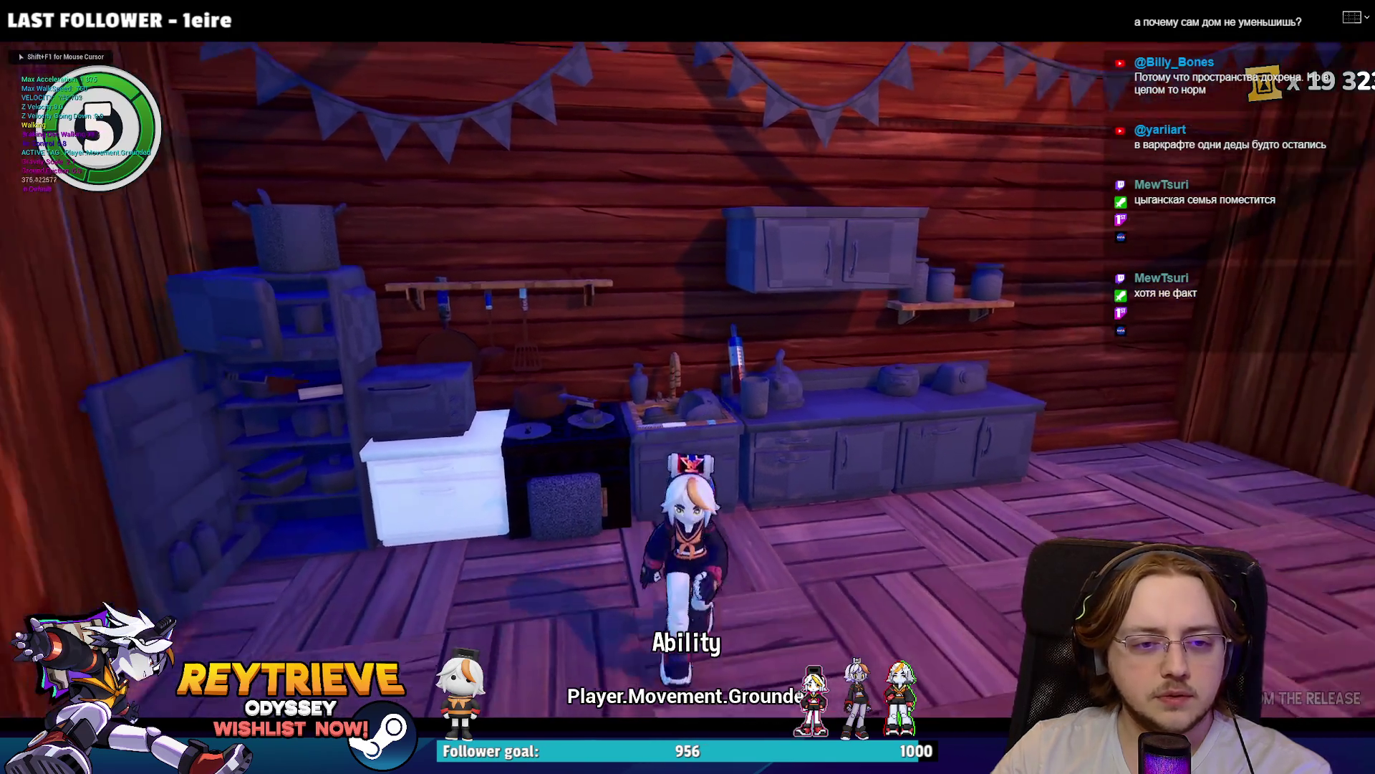
pyautogui.press('w')
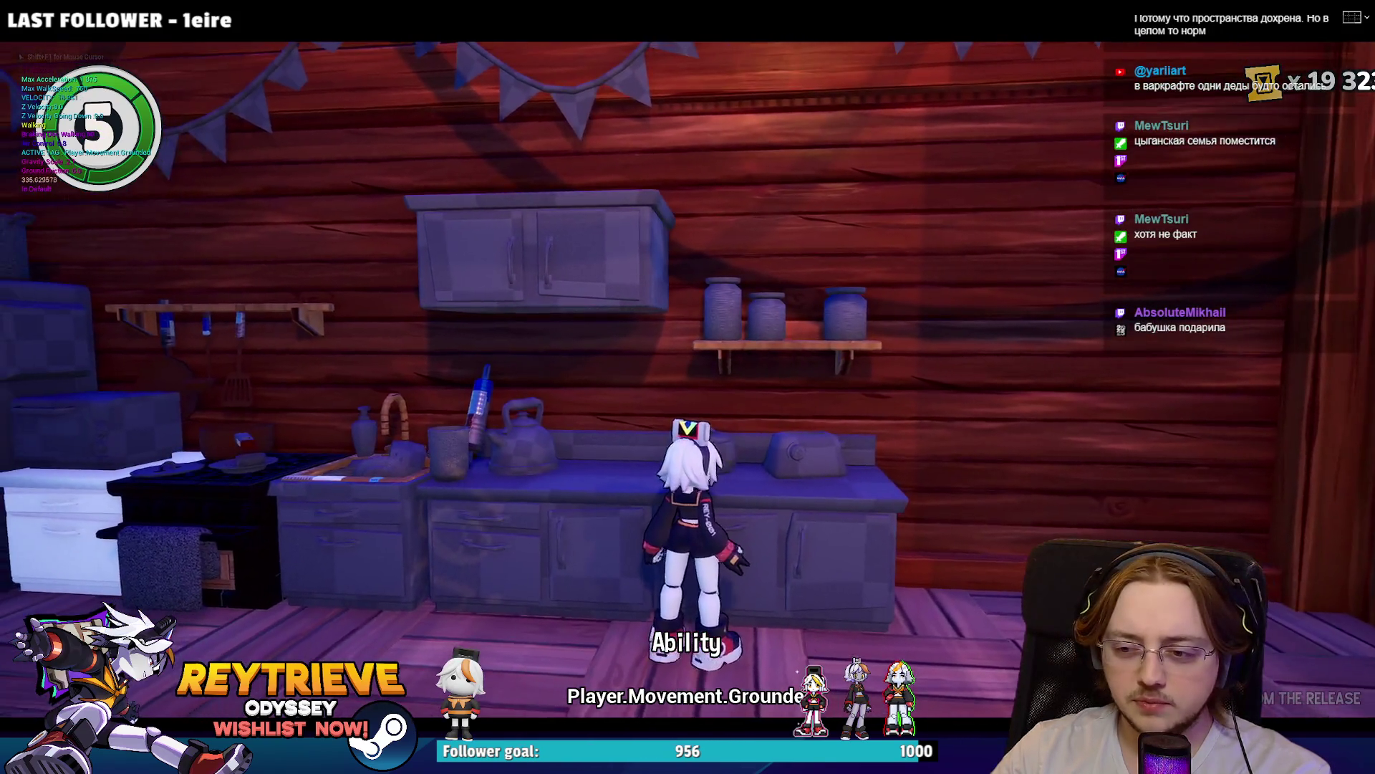
pyautogui.press('a')
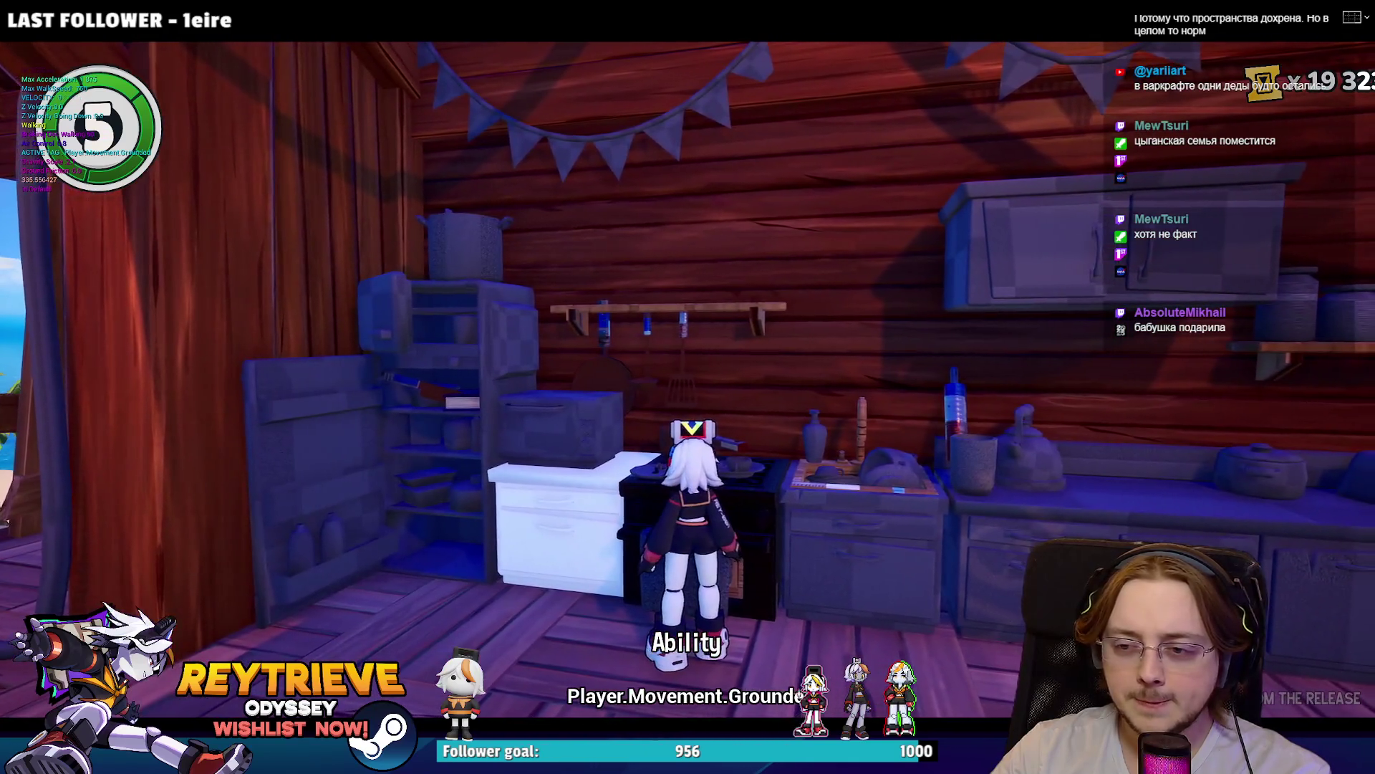
pyautogui.press('a')
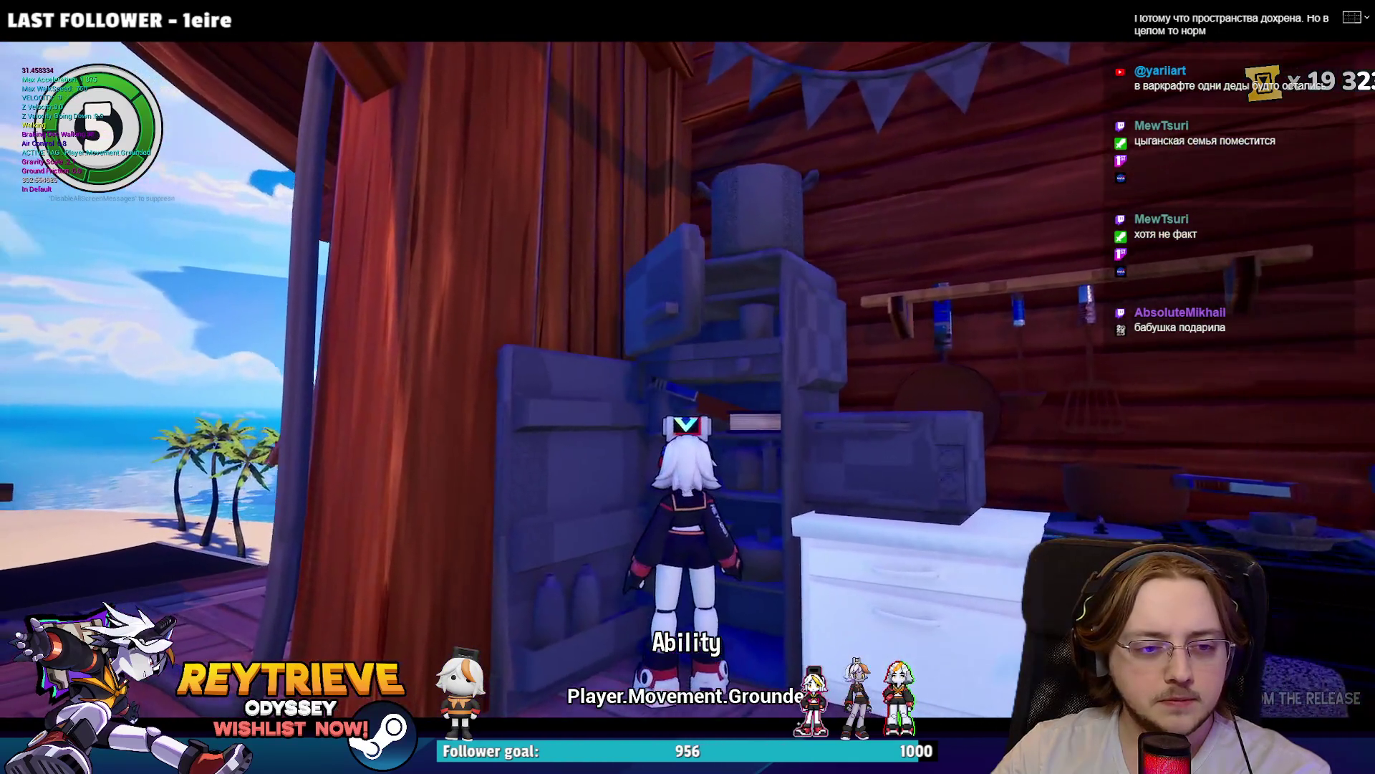
pyautogui.press('d')
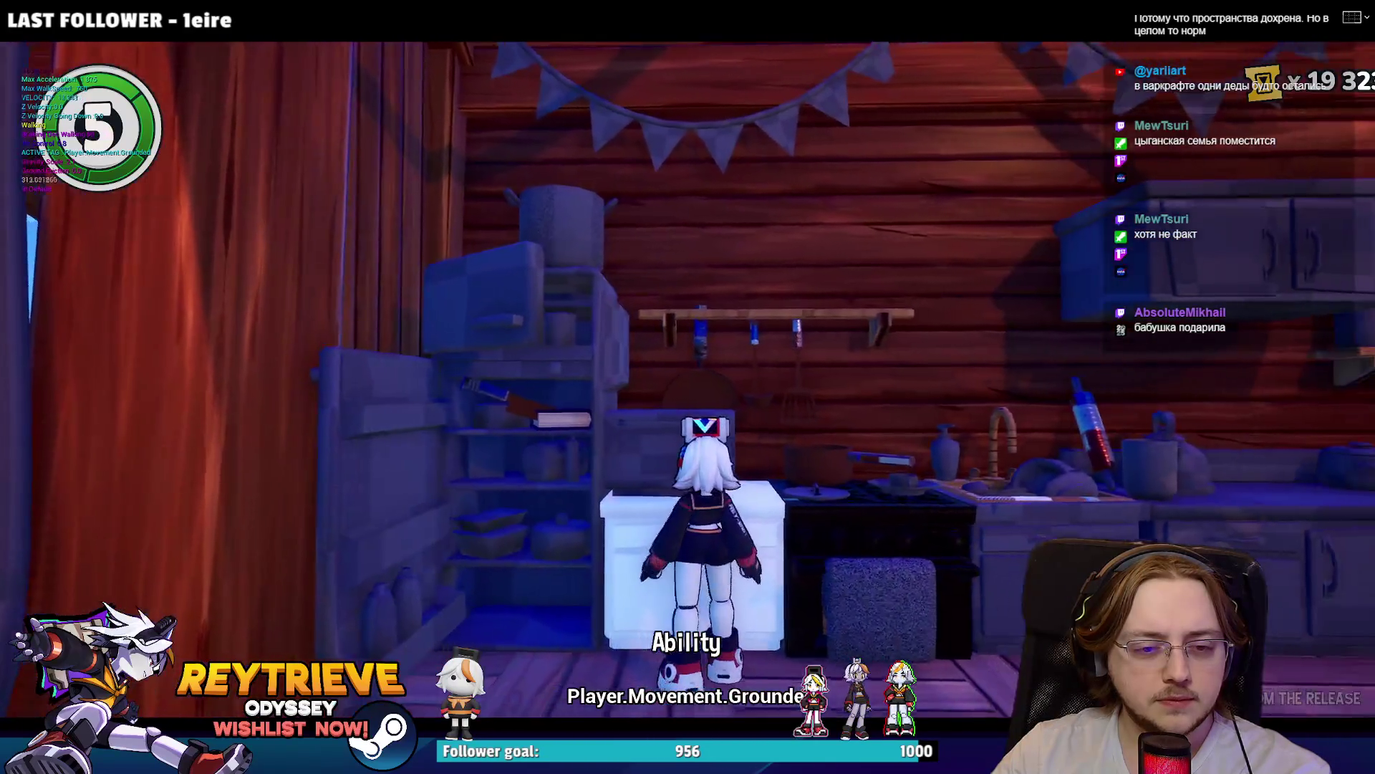
pyautogui.press('d')
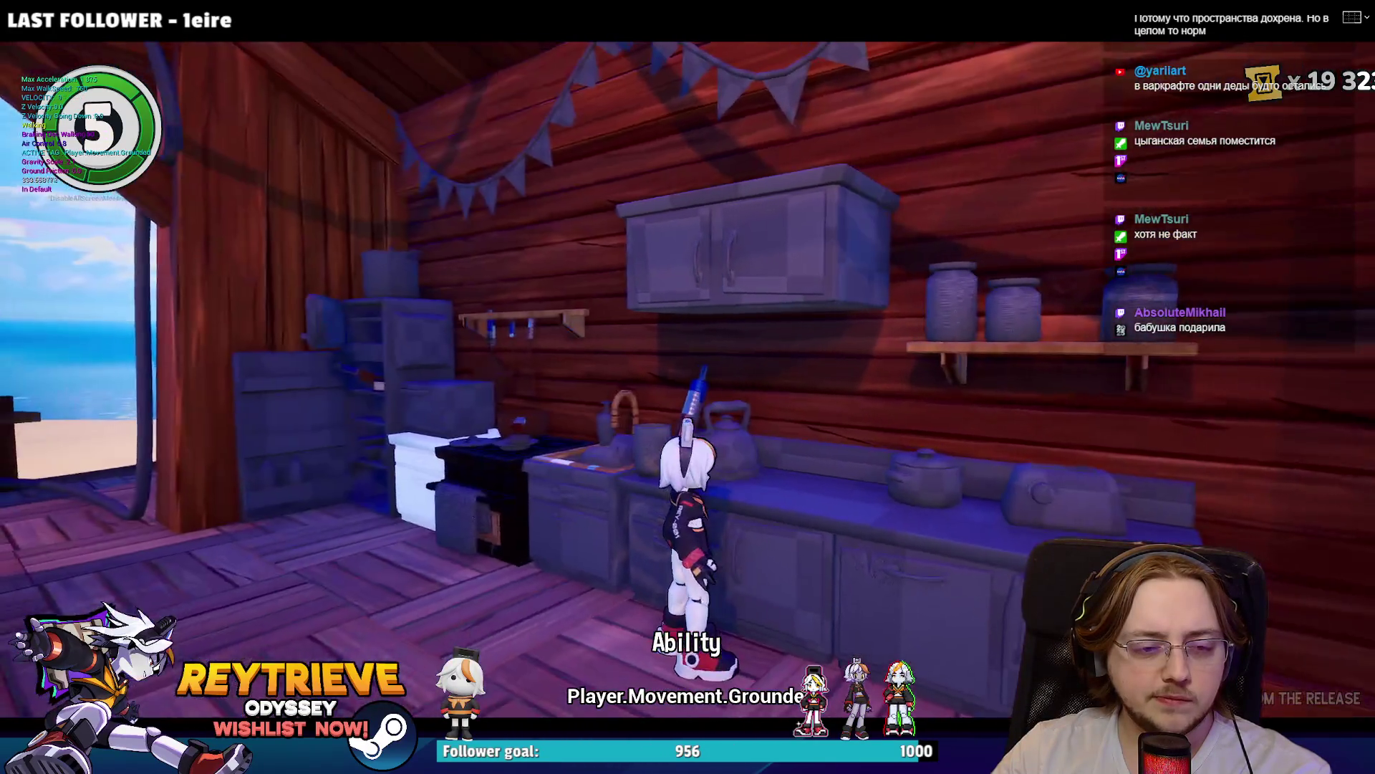
# Step: Run into the attic past the desk and bookshelf, then back to the kitchen counters
pyautogui.press('w')
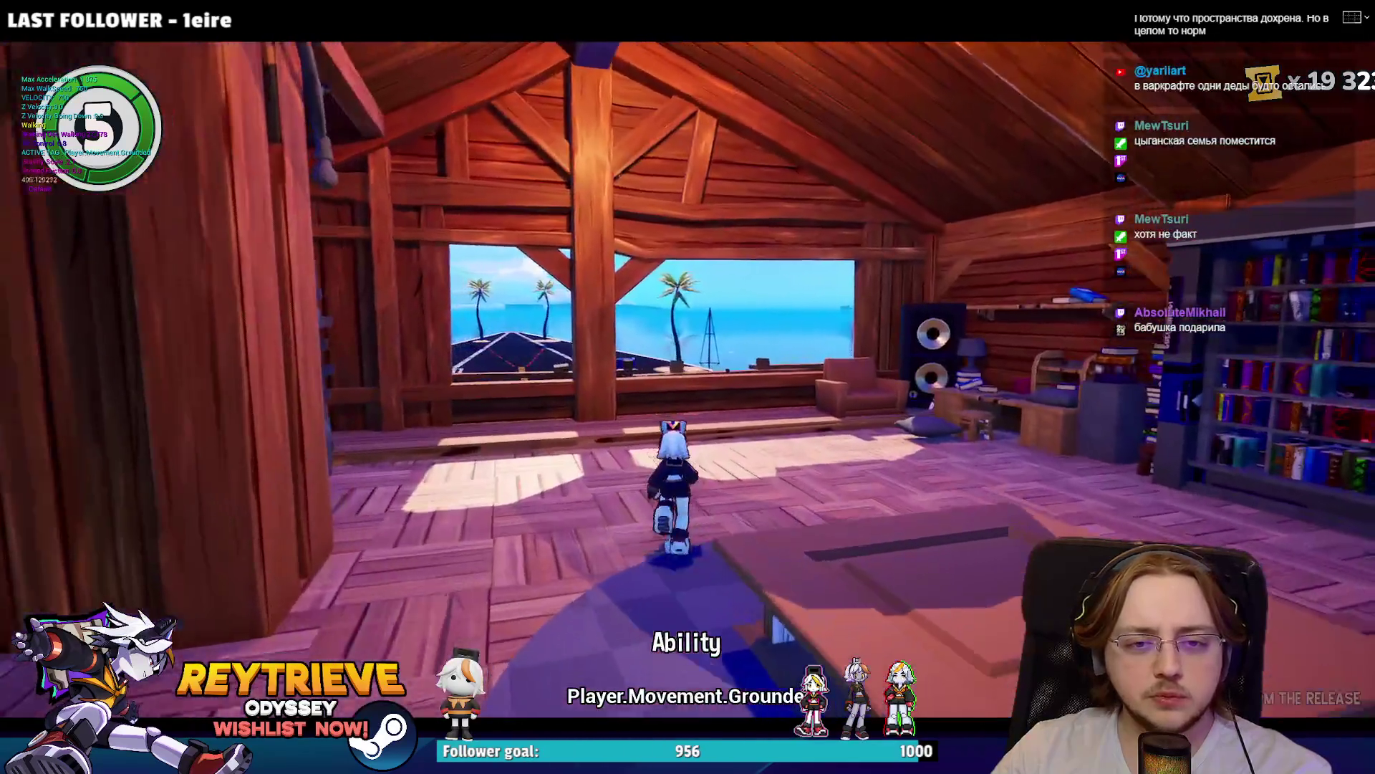
pyautogui.press('d')
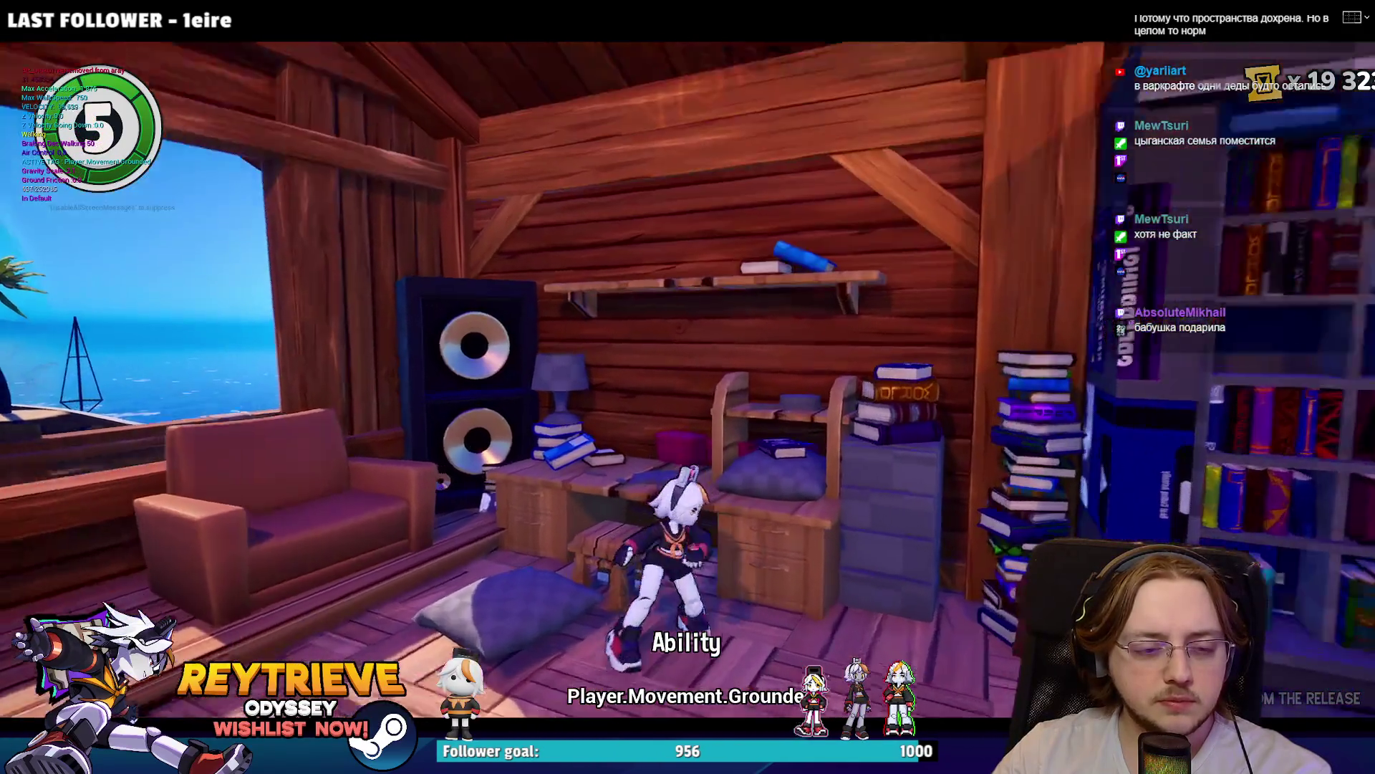
pyautogui.press('d')
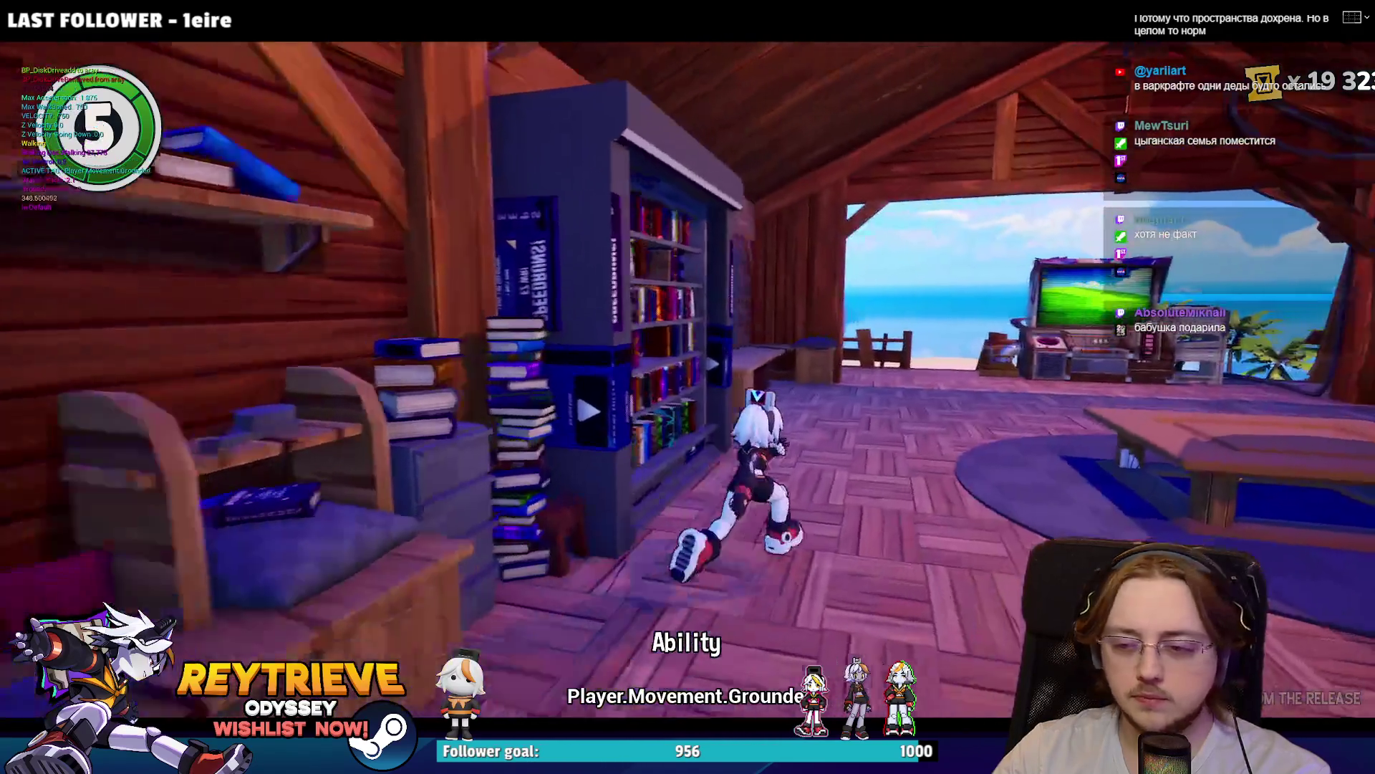
pyautogui.press('w')
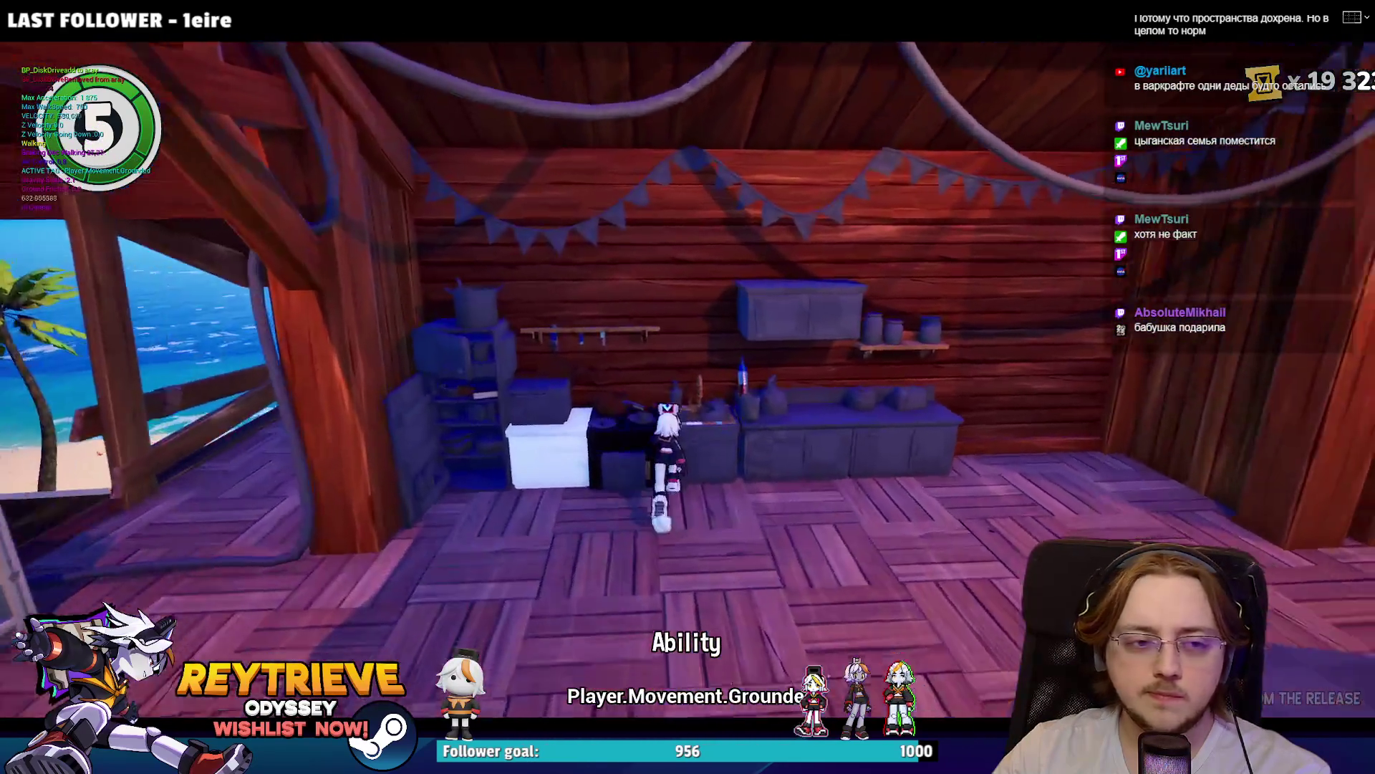
pyautogui.press('w')
pyautogui.press('a')
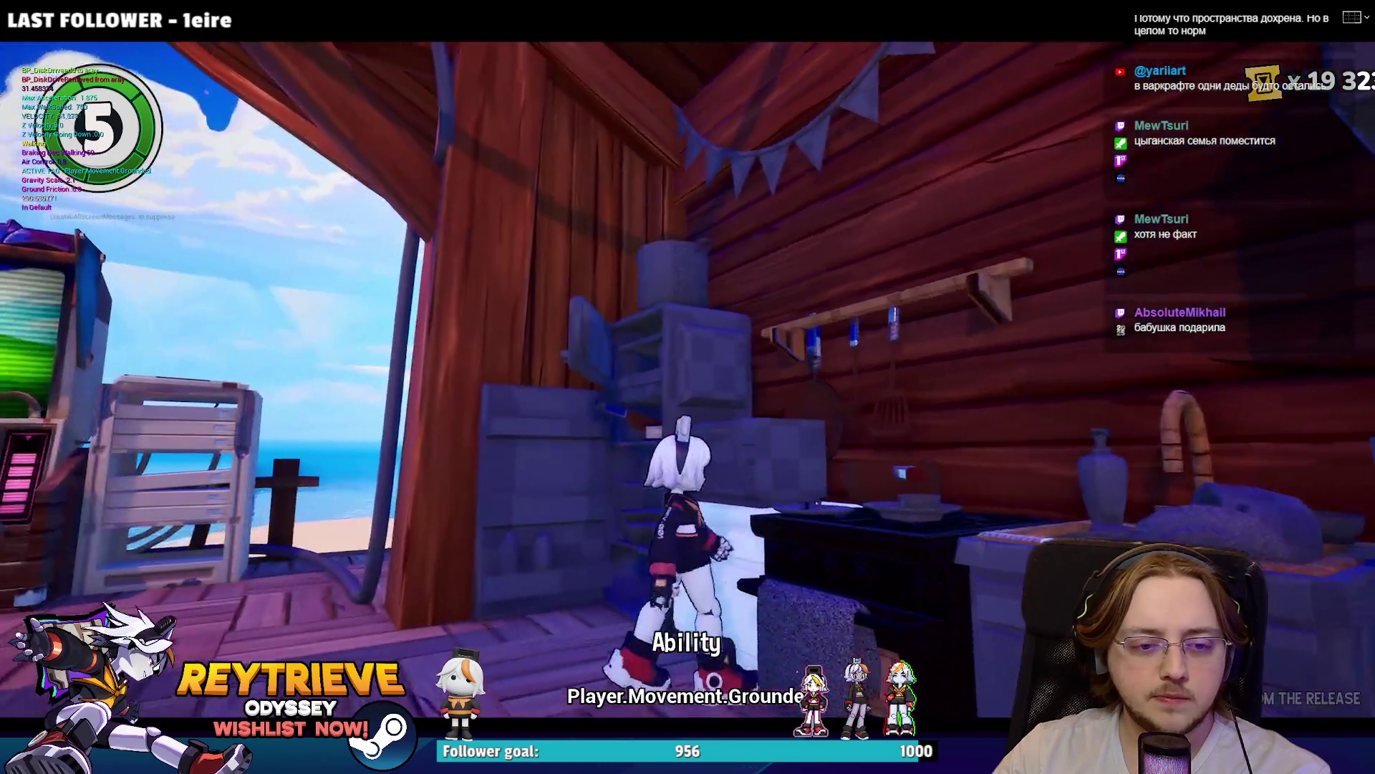
pyautogui.press('a')
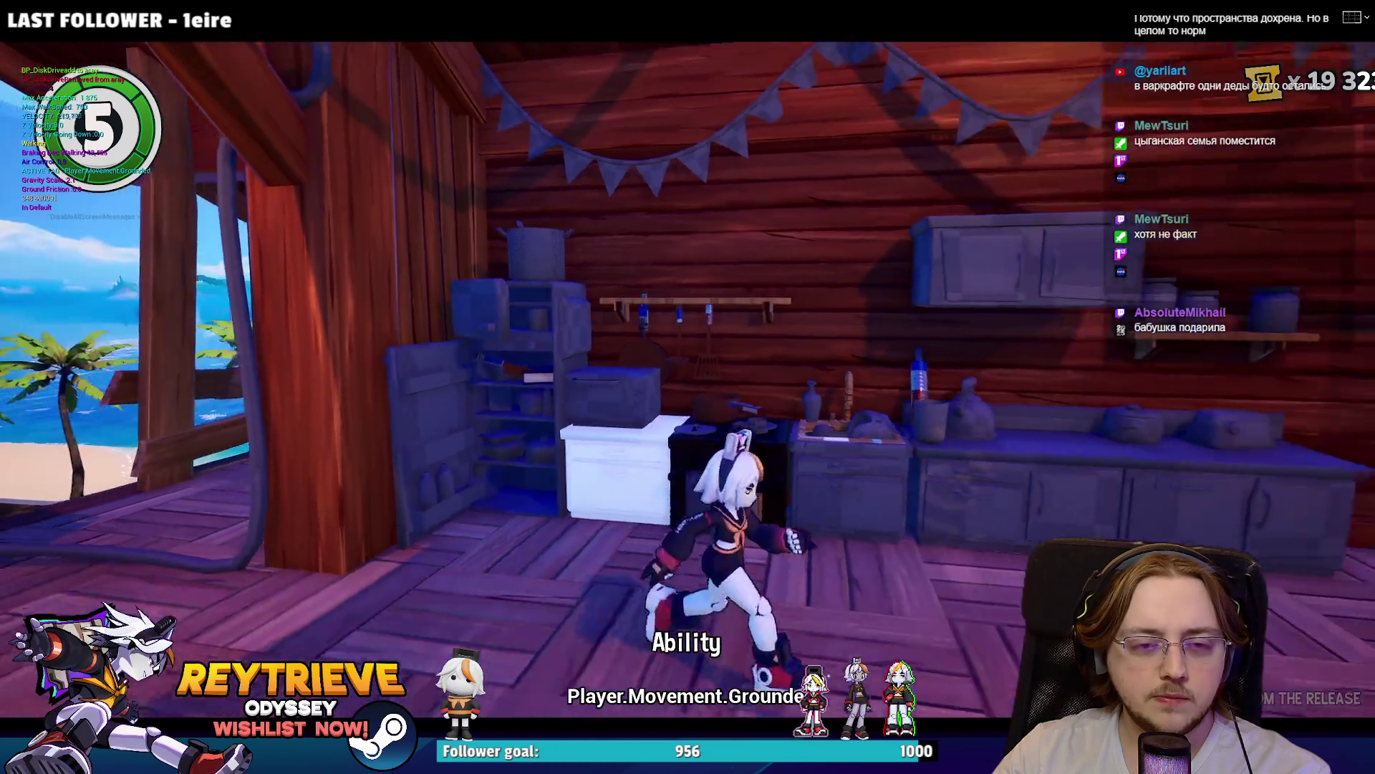
pyautogui.press('d')
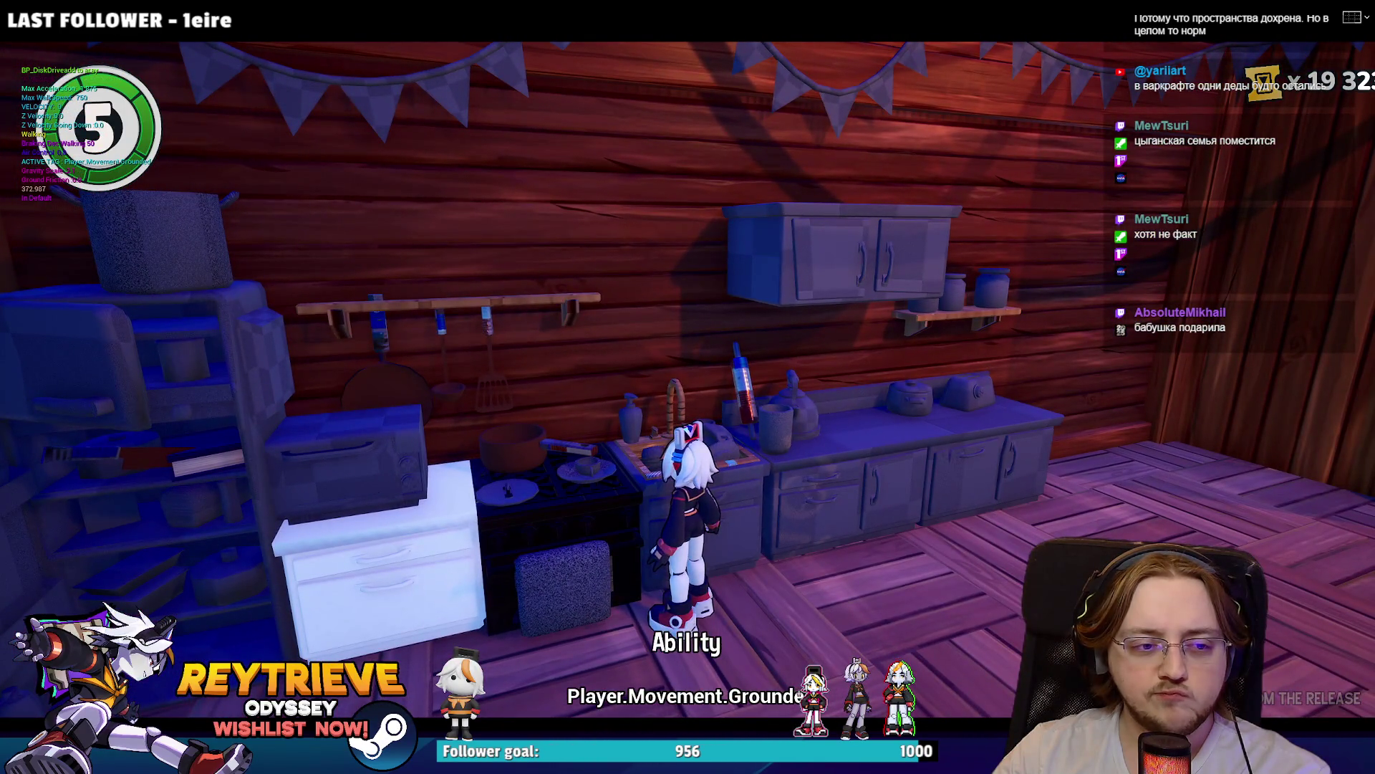
pyautogui.press('s')
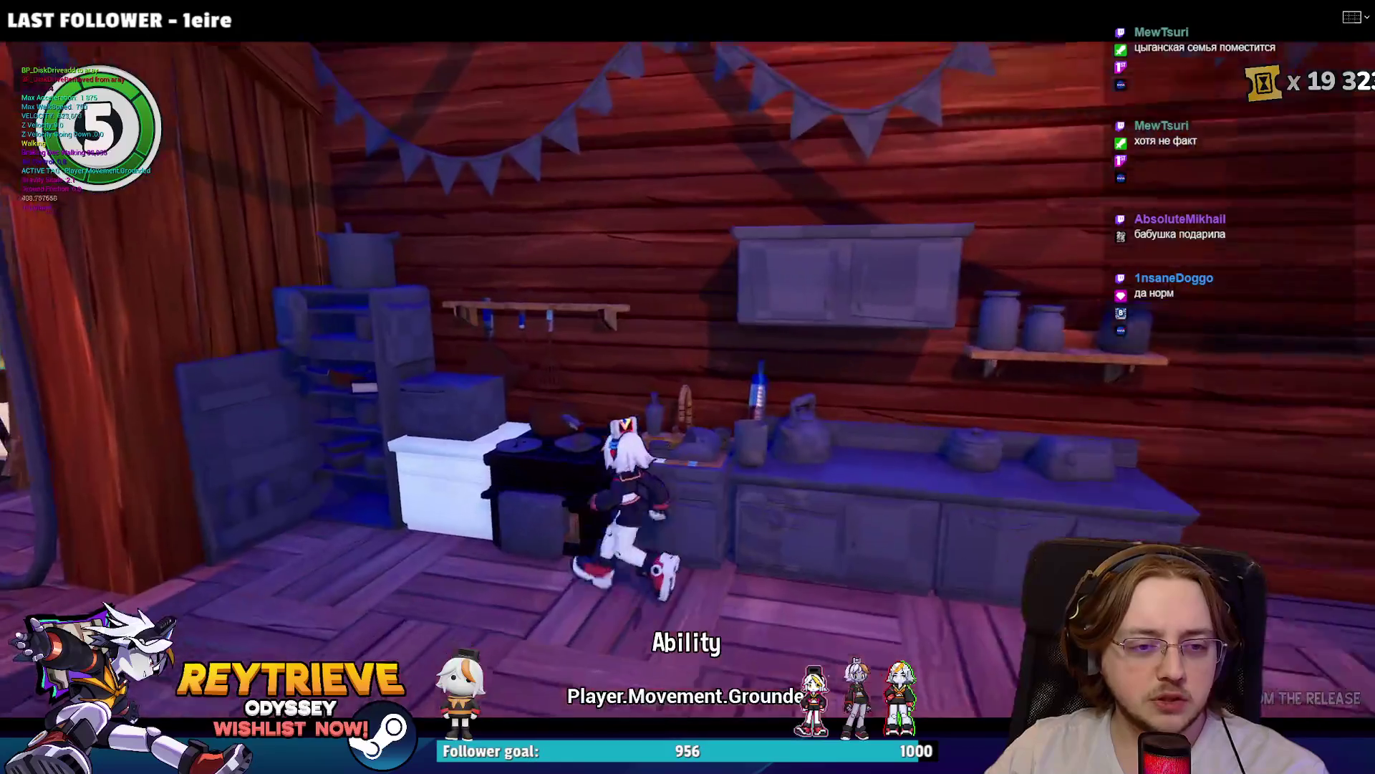
# Step: Jump onto the kitchen counter, walk along it, hop down and end the playtest
pyautogui.press('s')
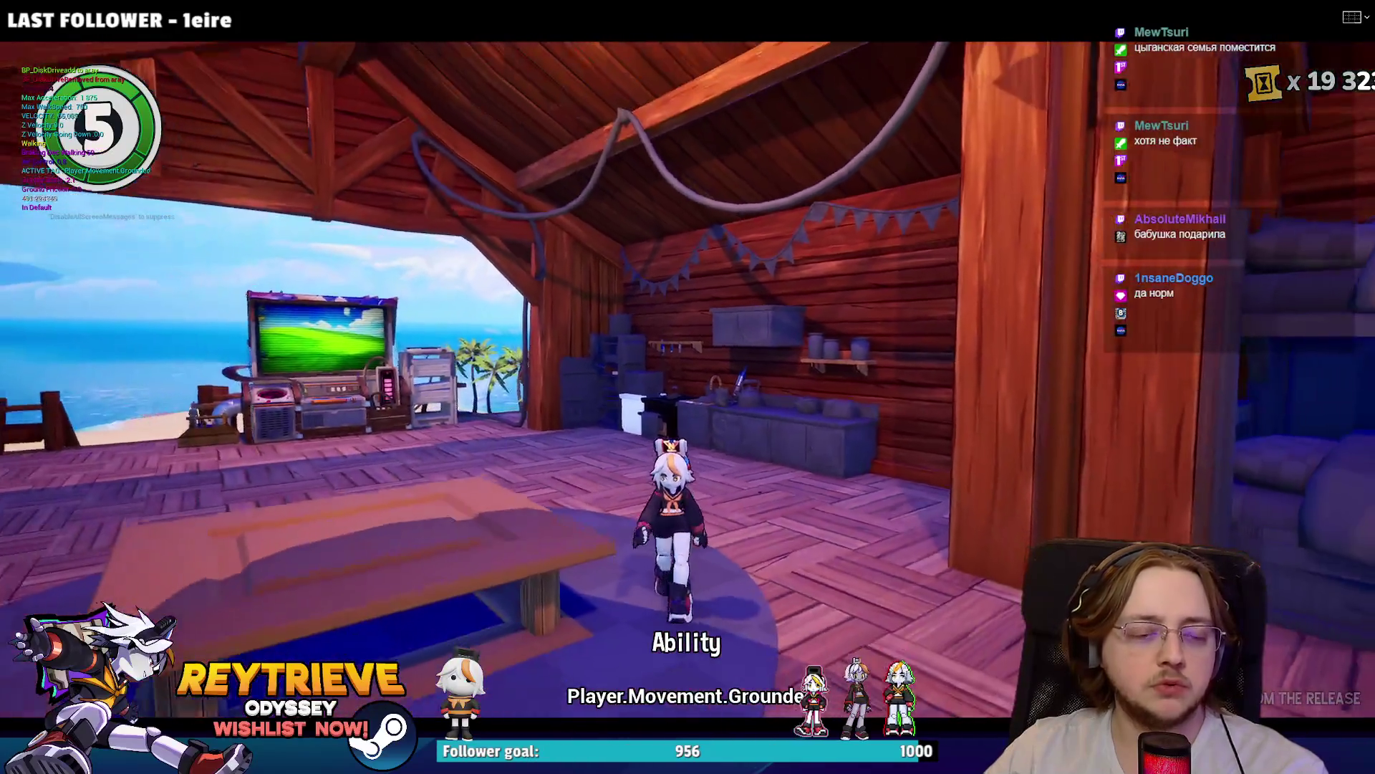
pyautogui.press('w')
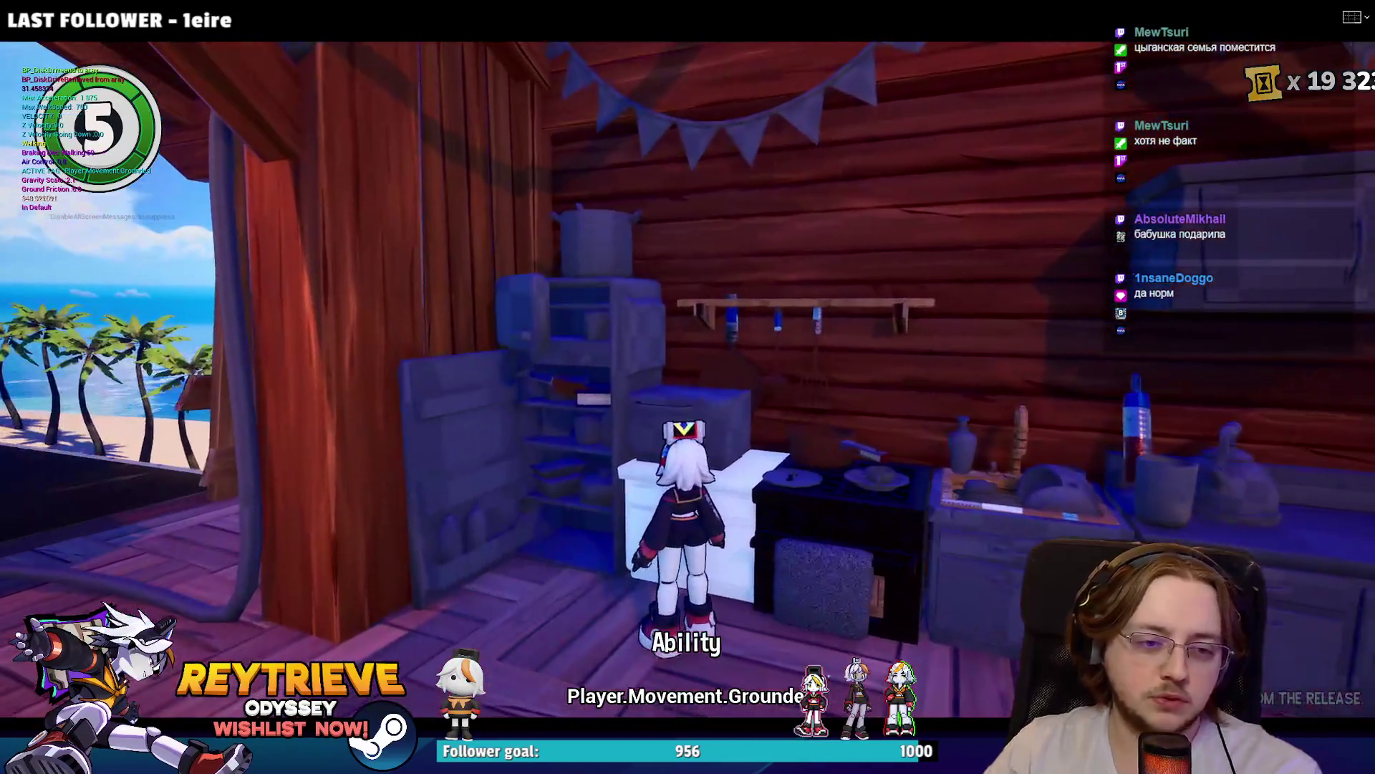
pyautogui.press('space')
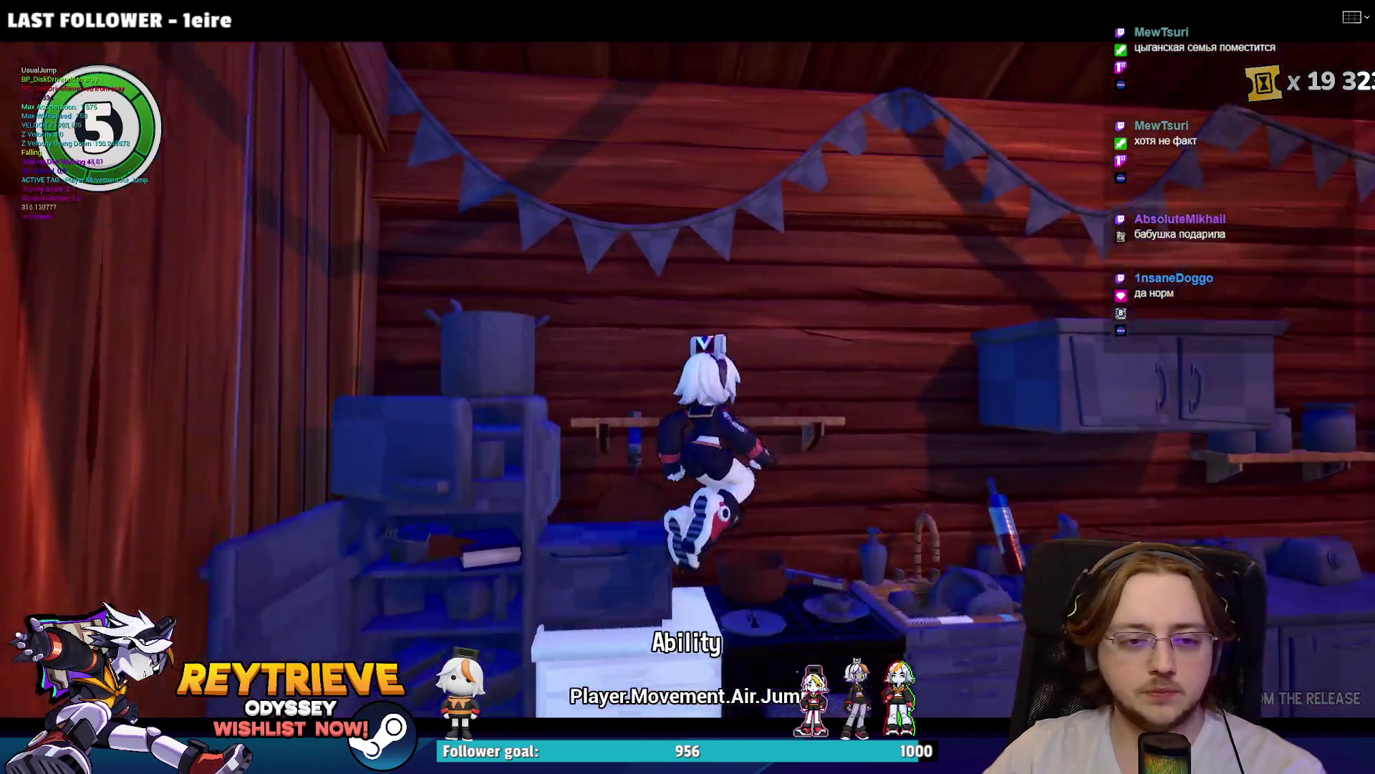
pyautogui.press('s')
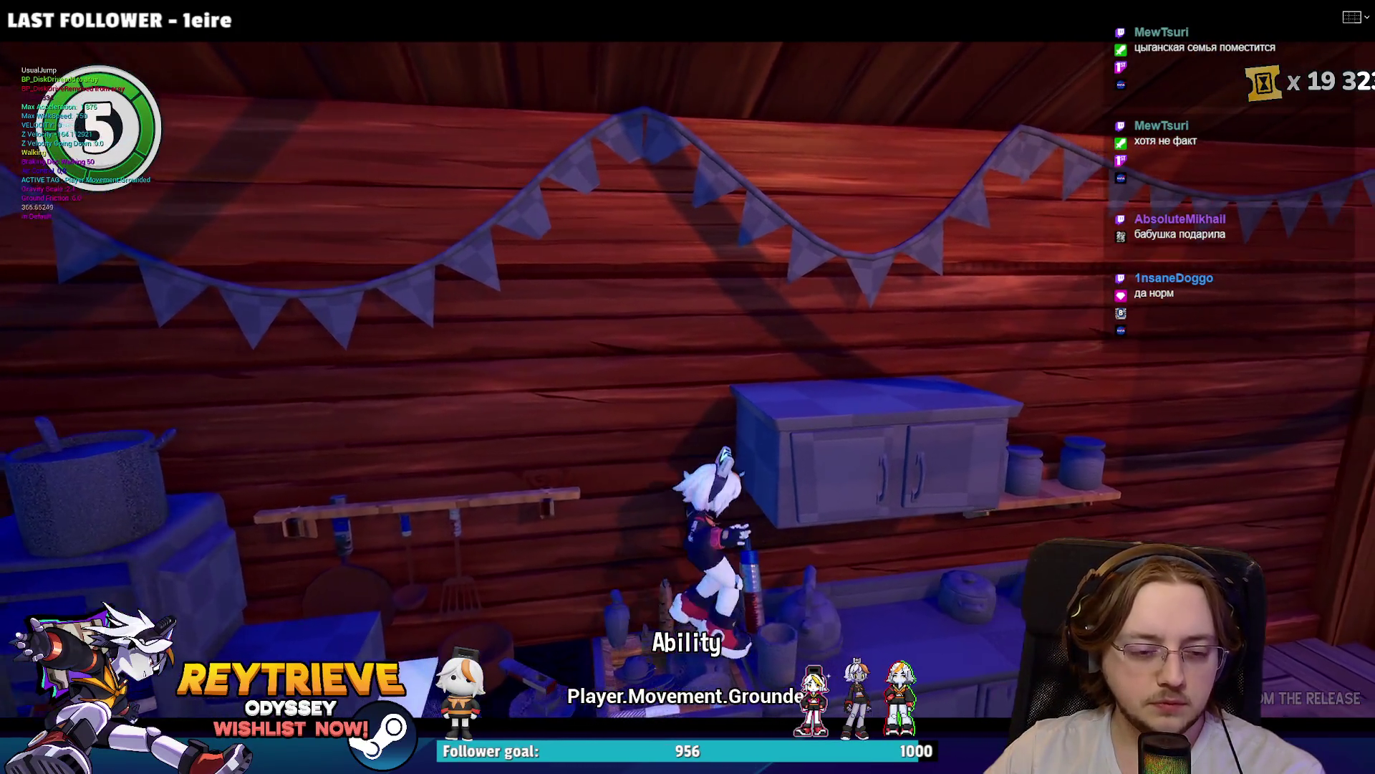
pyautogui.press('a')
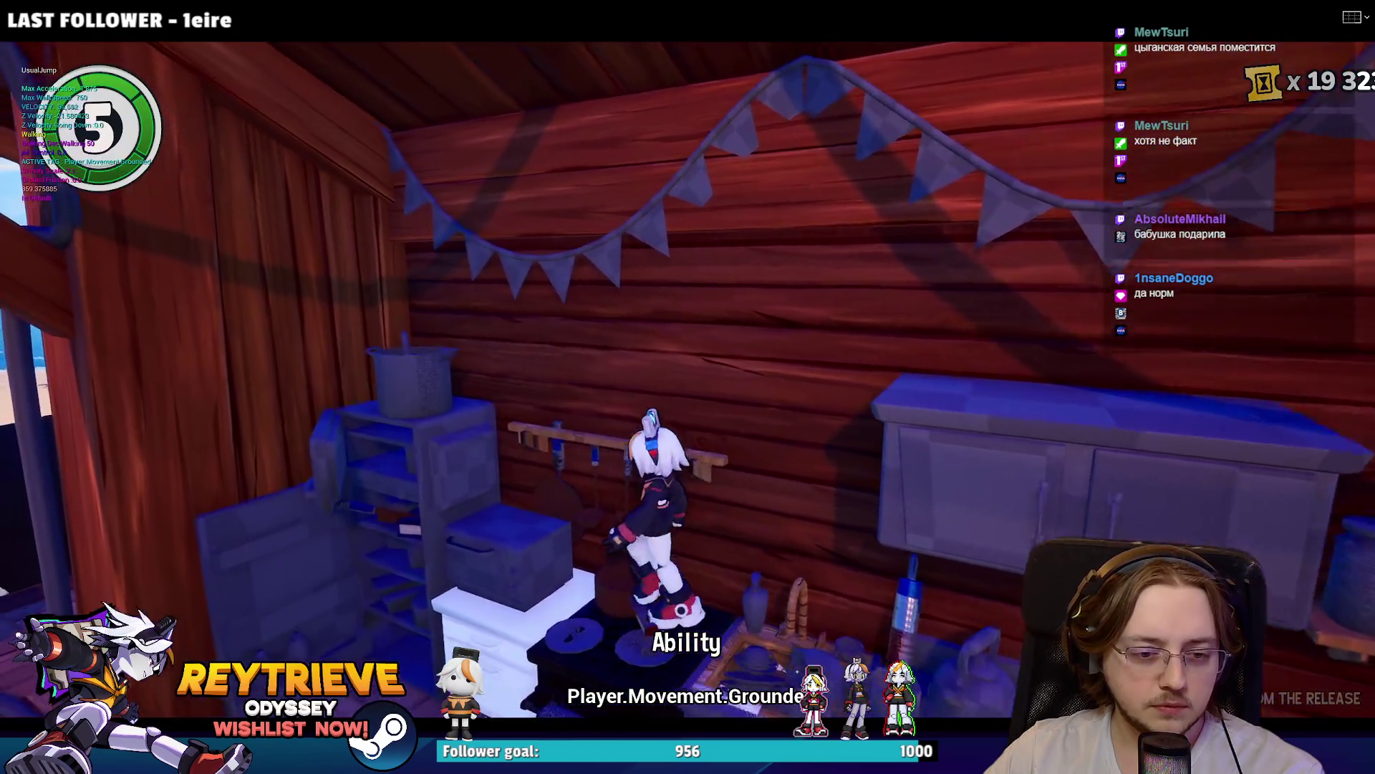
pyautogui.press('s')
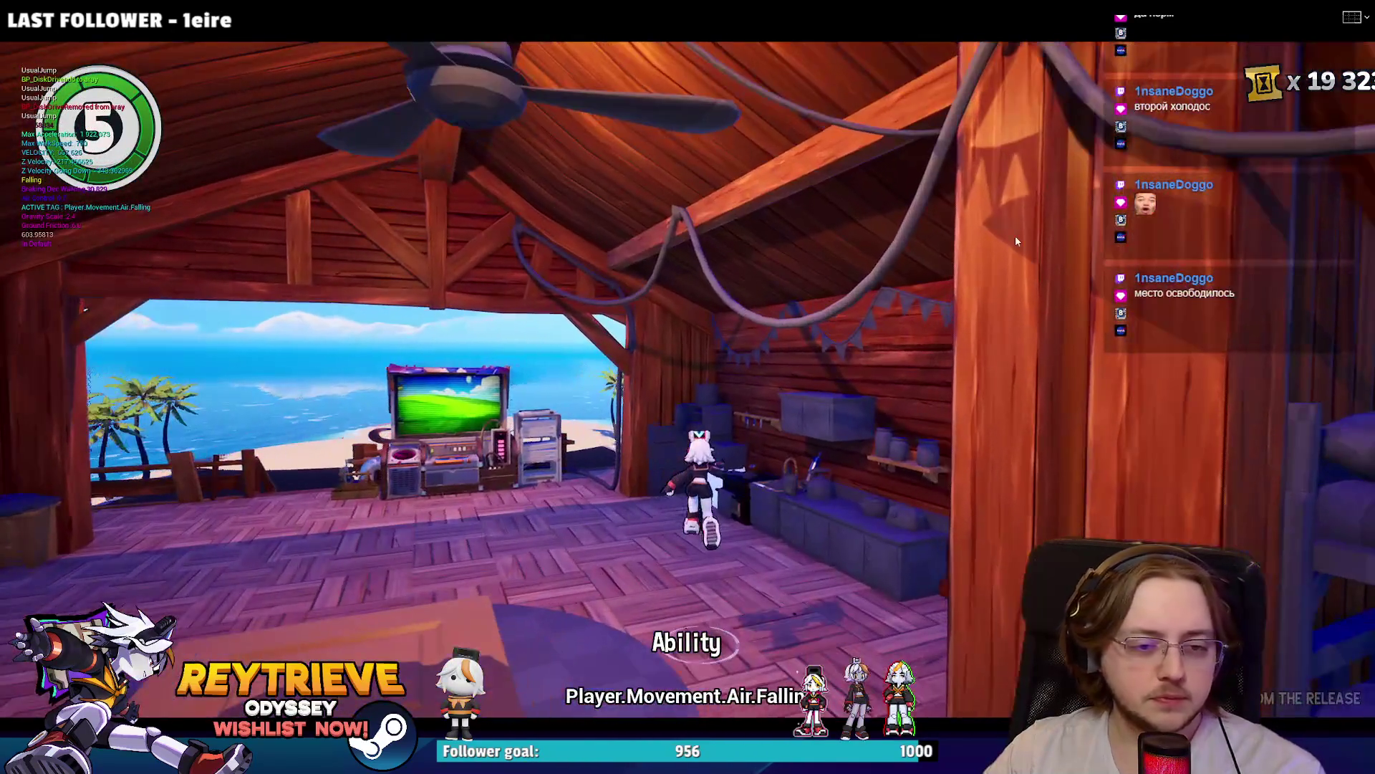
pyautogui.press('F11')
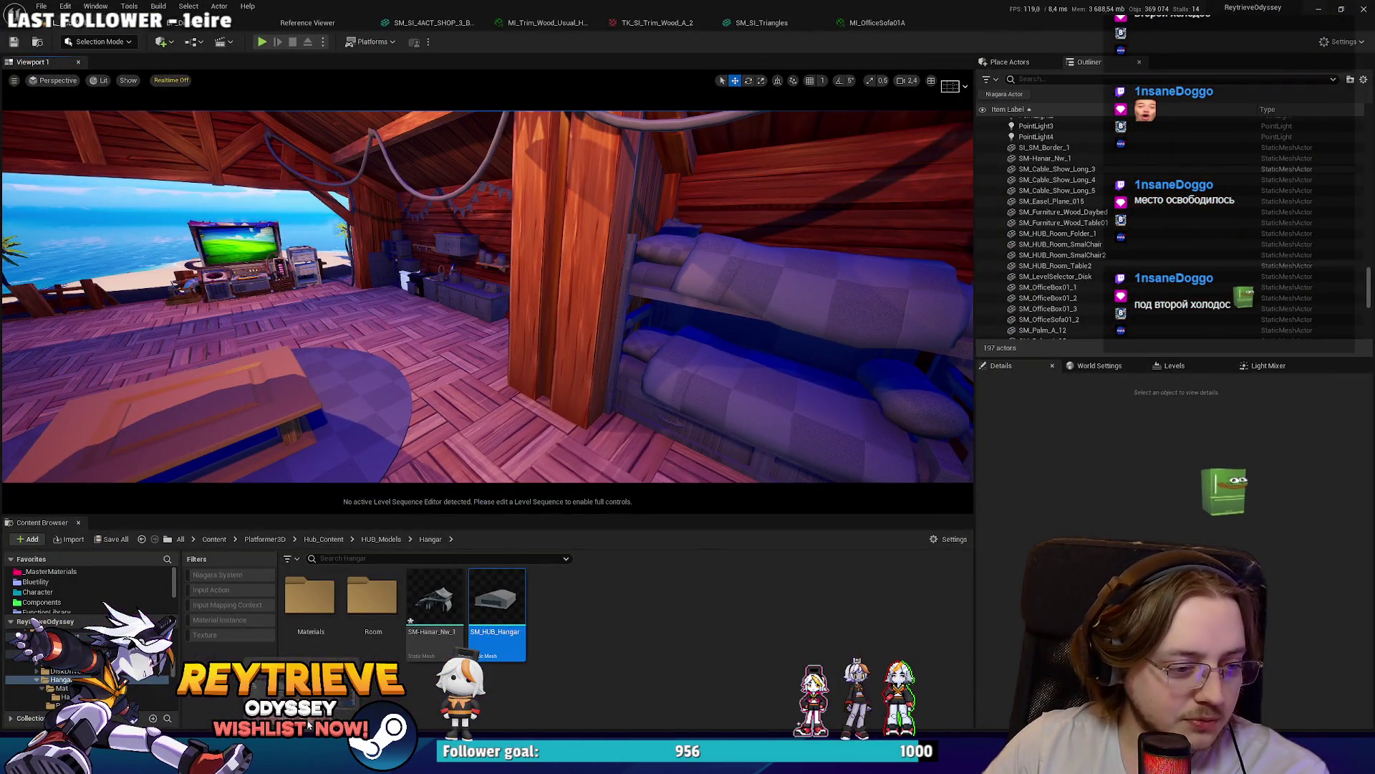
# Step: Back in Blender, fly the view toward the kitchen counter and confirm a small adjustment of the kitchen pieces
pyautogui.hotkey('alt', 'Tab')
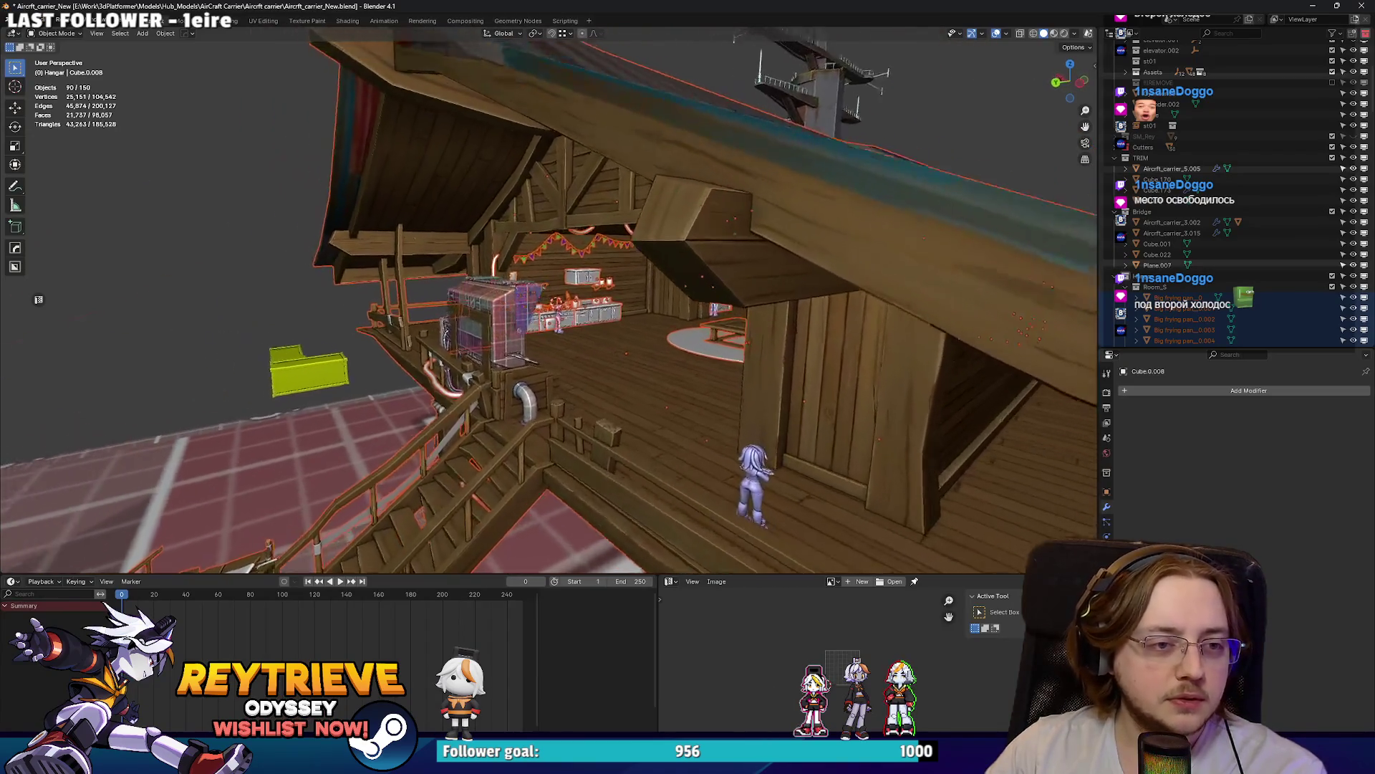
pyautogui.press('w')
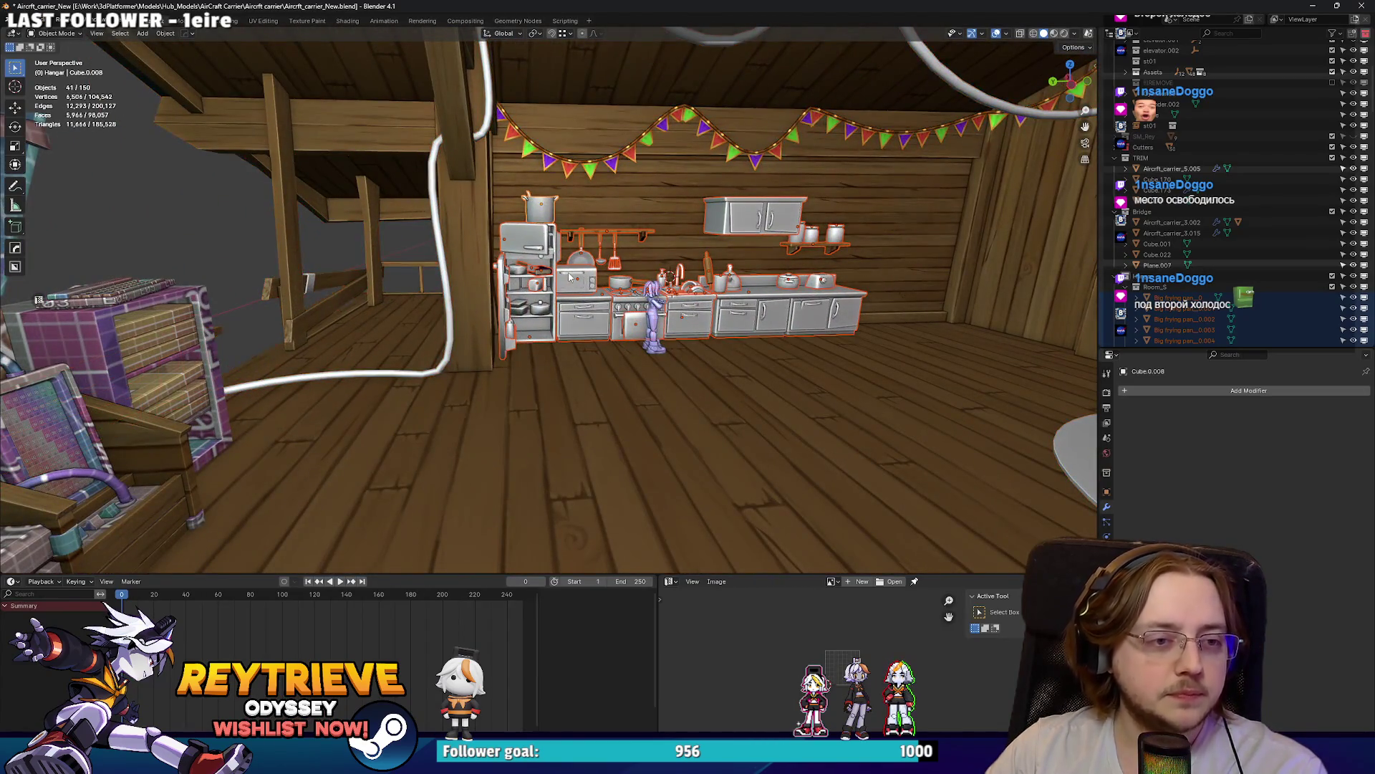
pyautogui.press('w')
pyautogui.press('s')
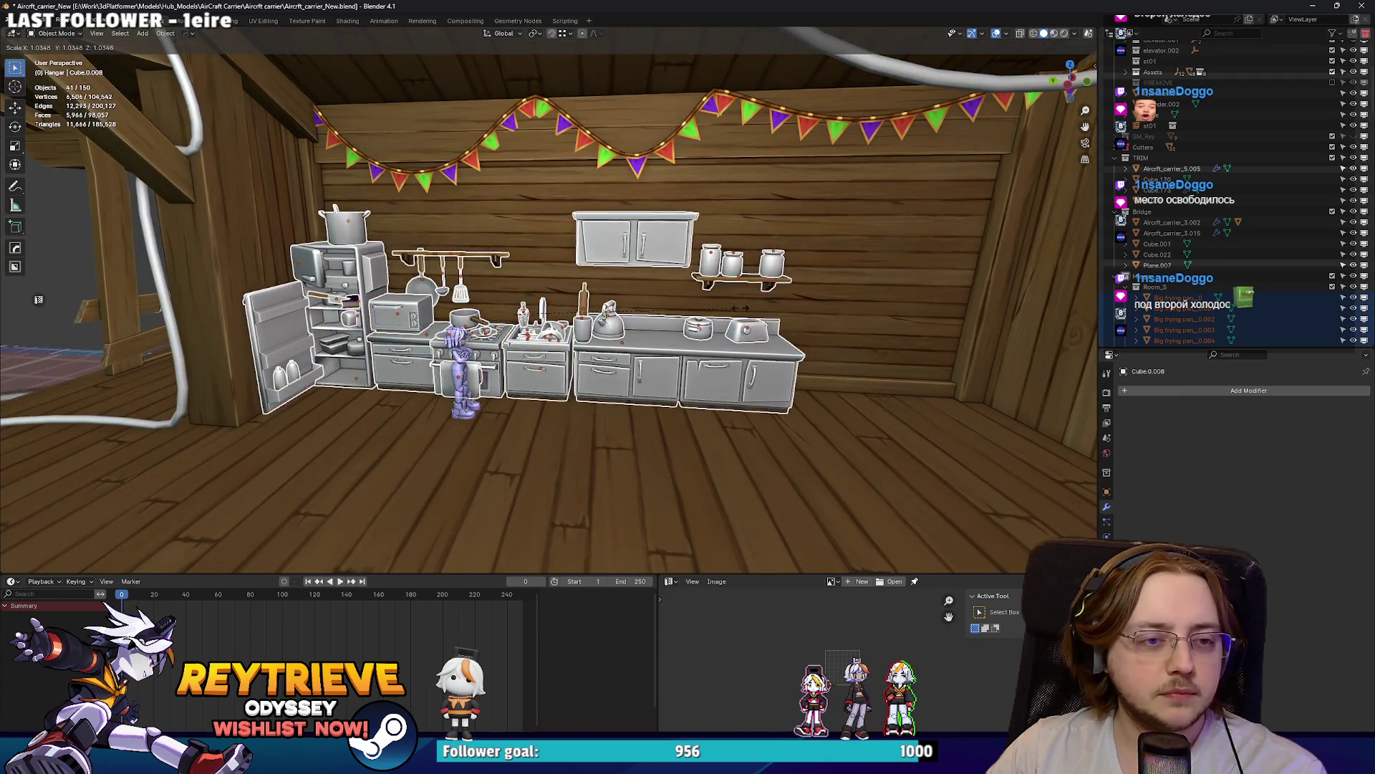
pyautogui.press('Return')
# Step: Slide the selected pieces along the X axis while flying the view around the stove
pyautogui.press('w')
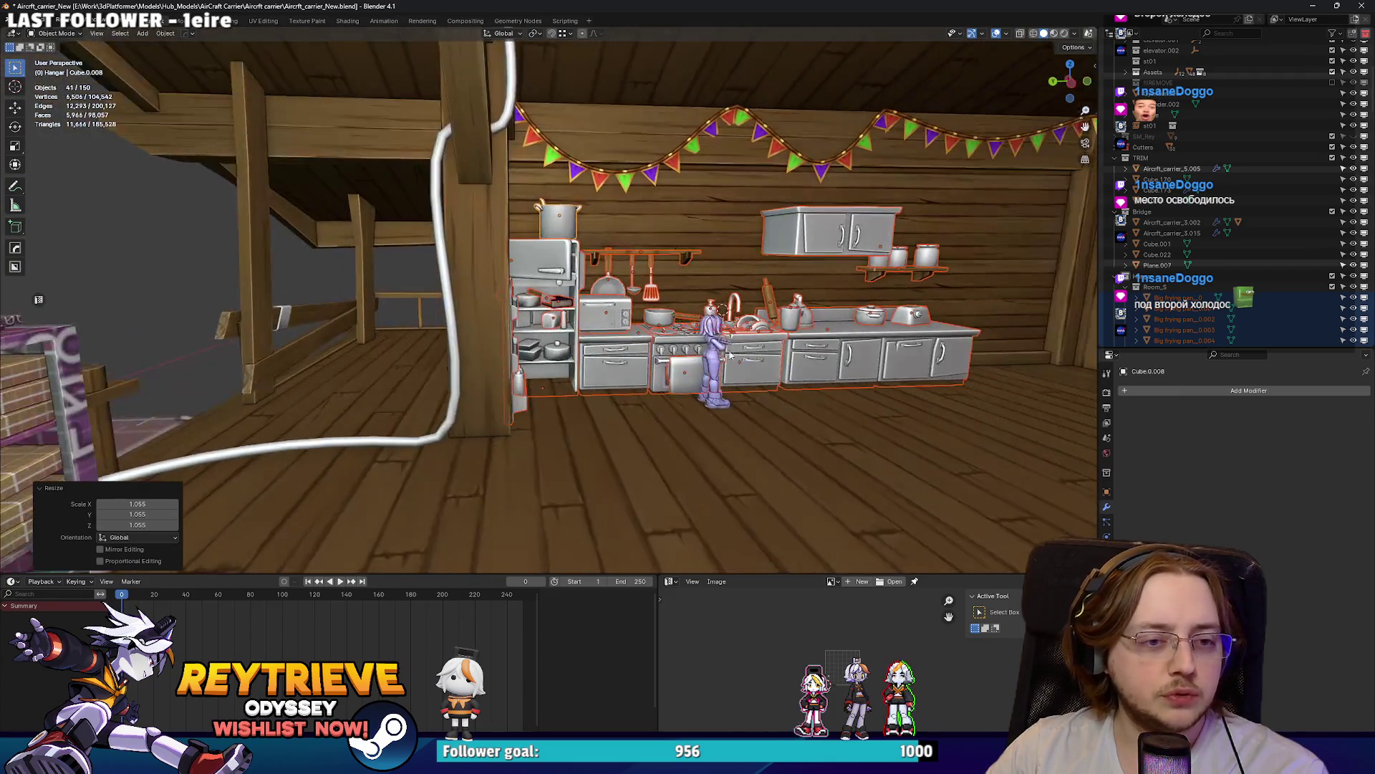
pyautogui.press('w')
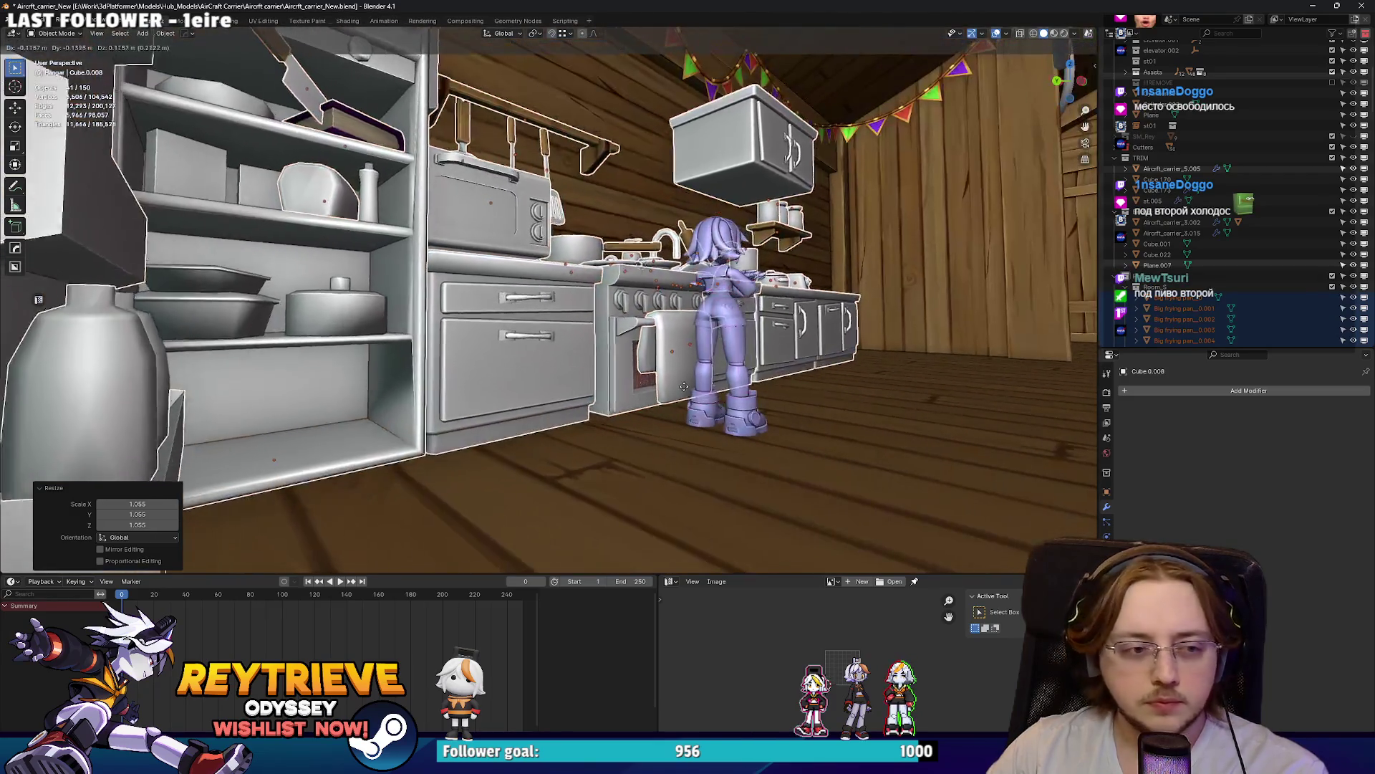
pyautogui.press('g')
pyautogui.press('w')
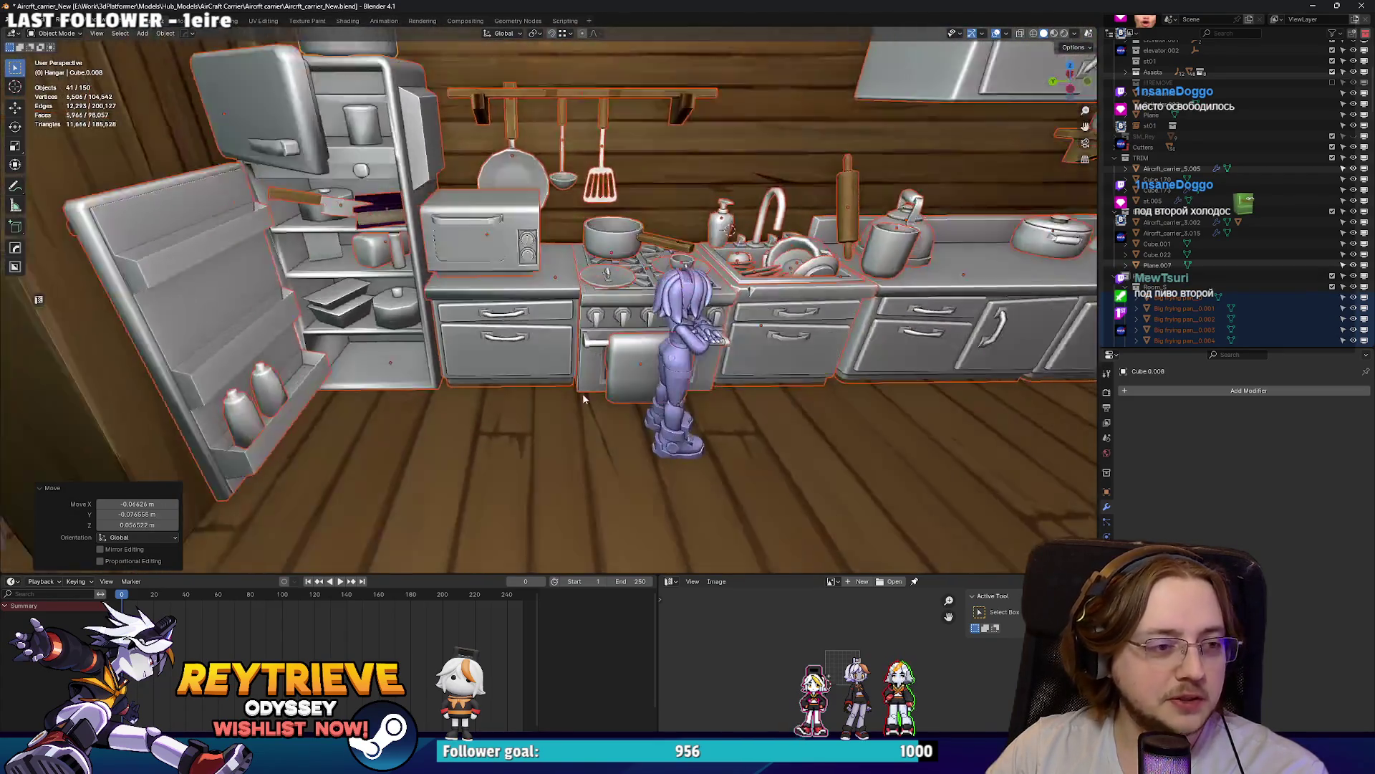
pyautogui.press('w')
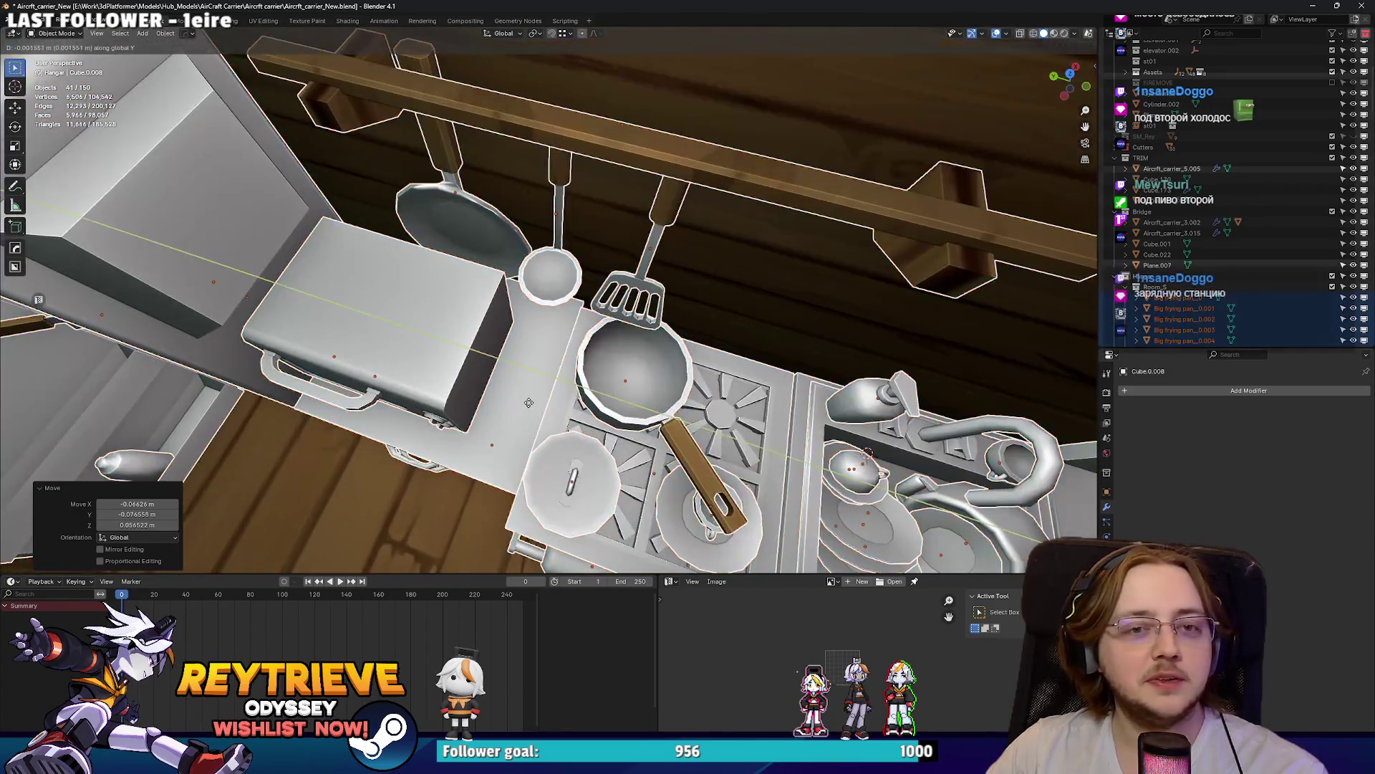
pyautogui.press('g')
pyautogui.press('x')
pyautogui.press('s')
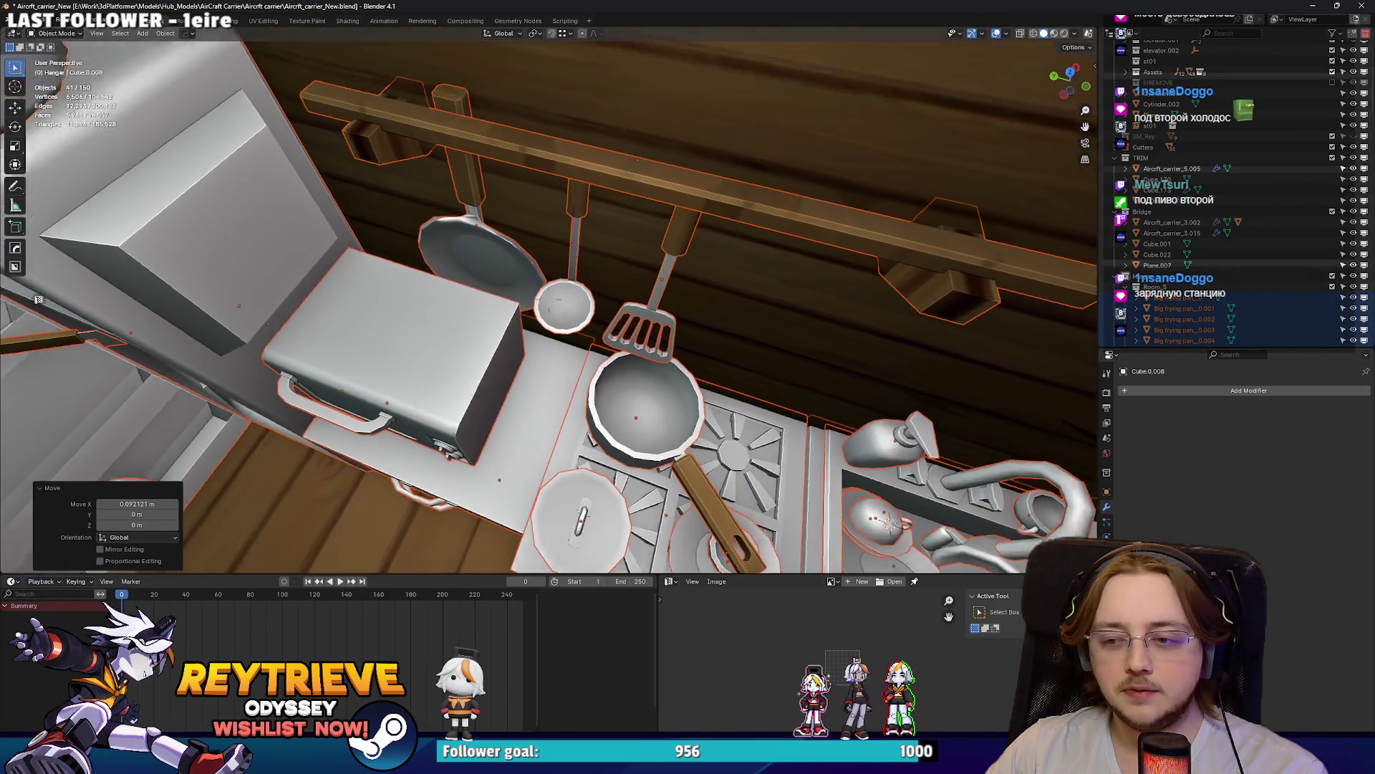
pyautogui.press('a')
pyautogui.press('s')
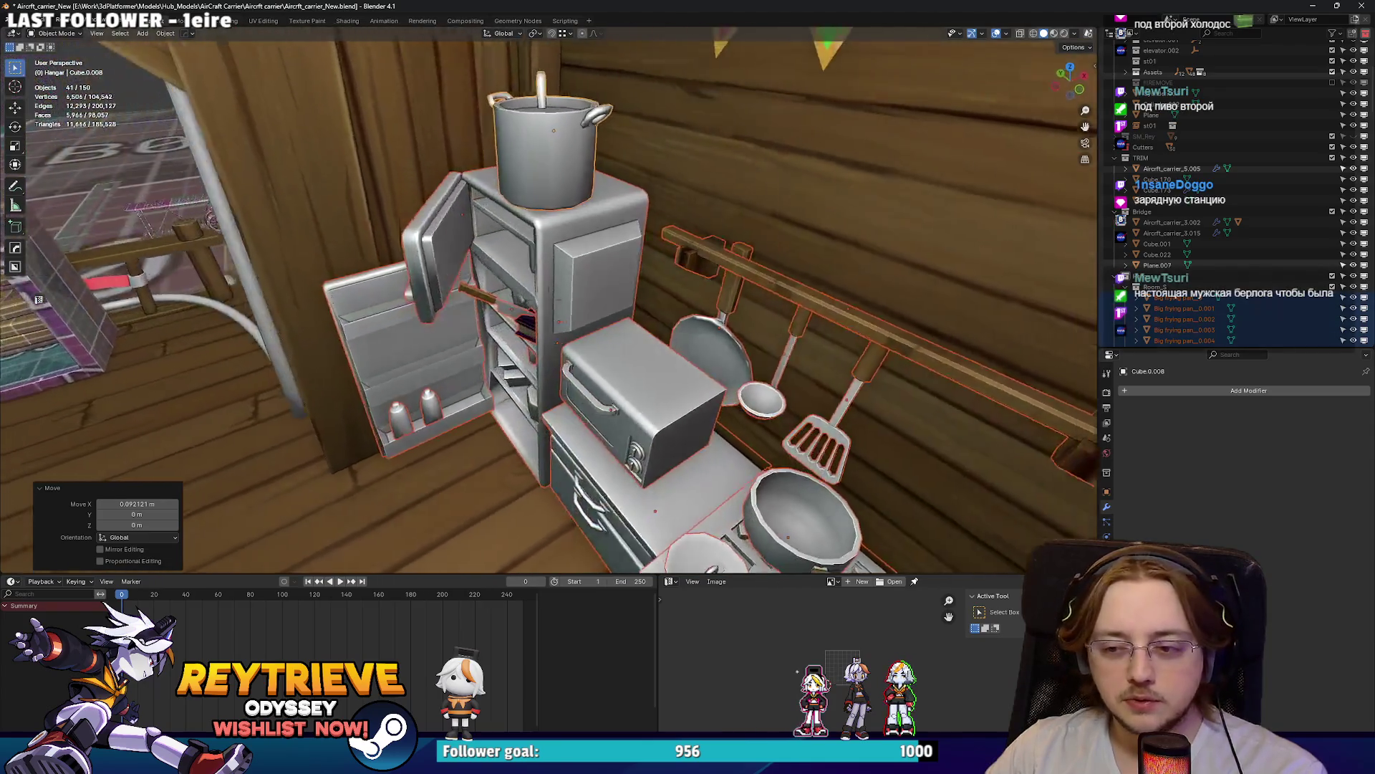
pyautogui.press('w')
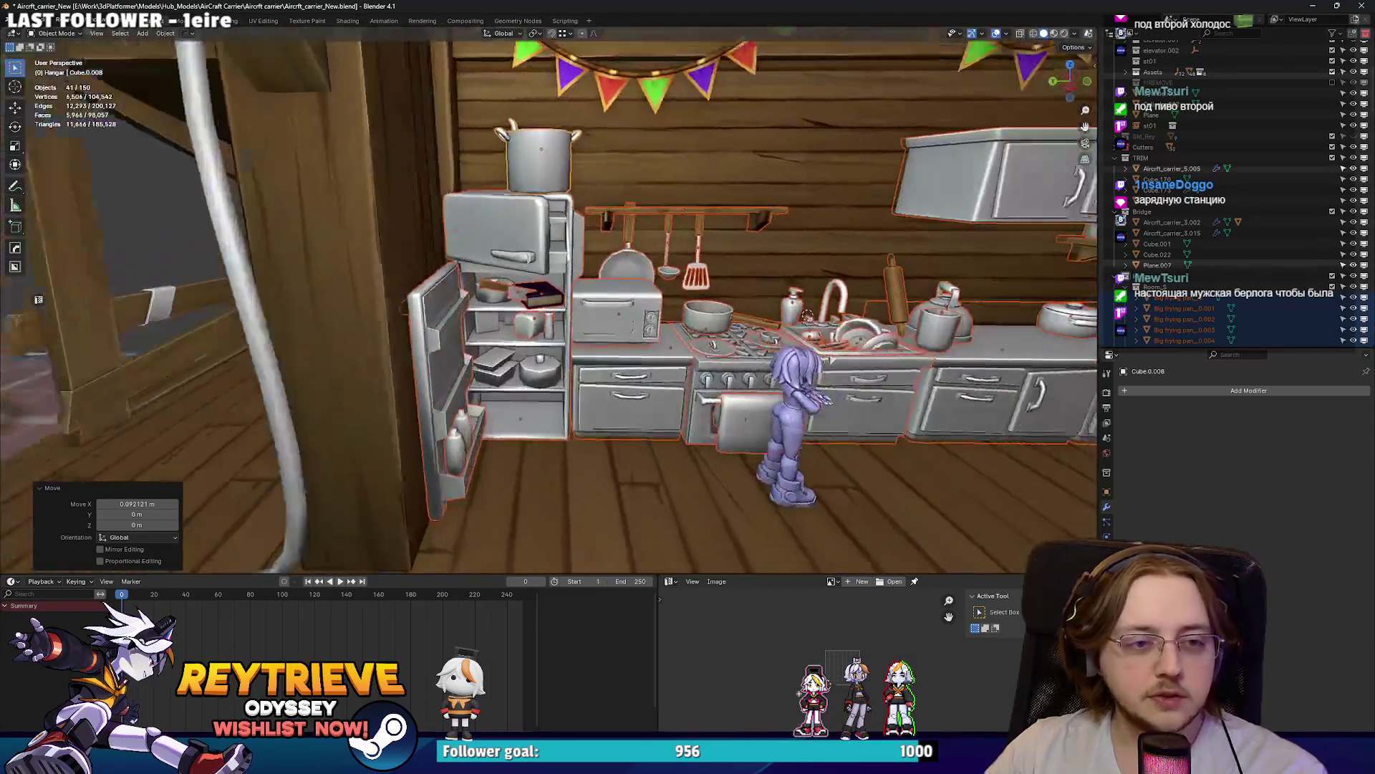
pyautogui.press('w')
pyautogui.press('s')
pyautogui.press('w')
pyautogui.press('w')
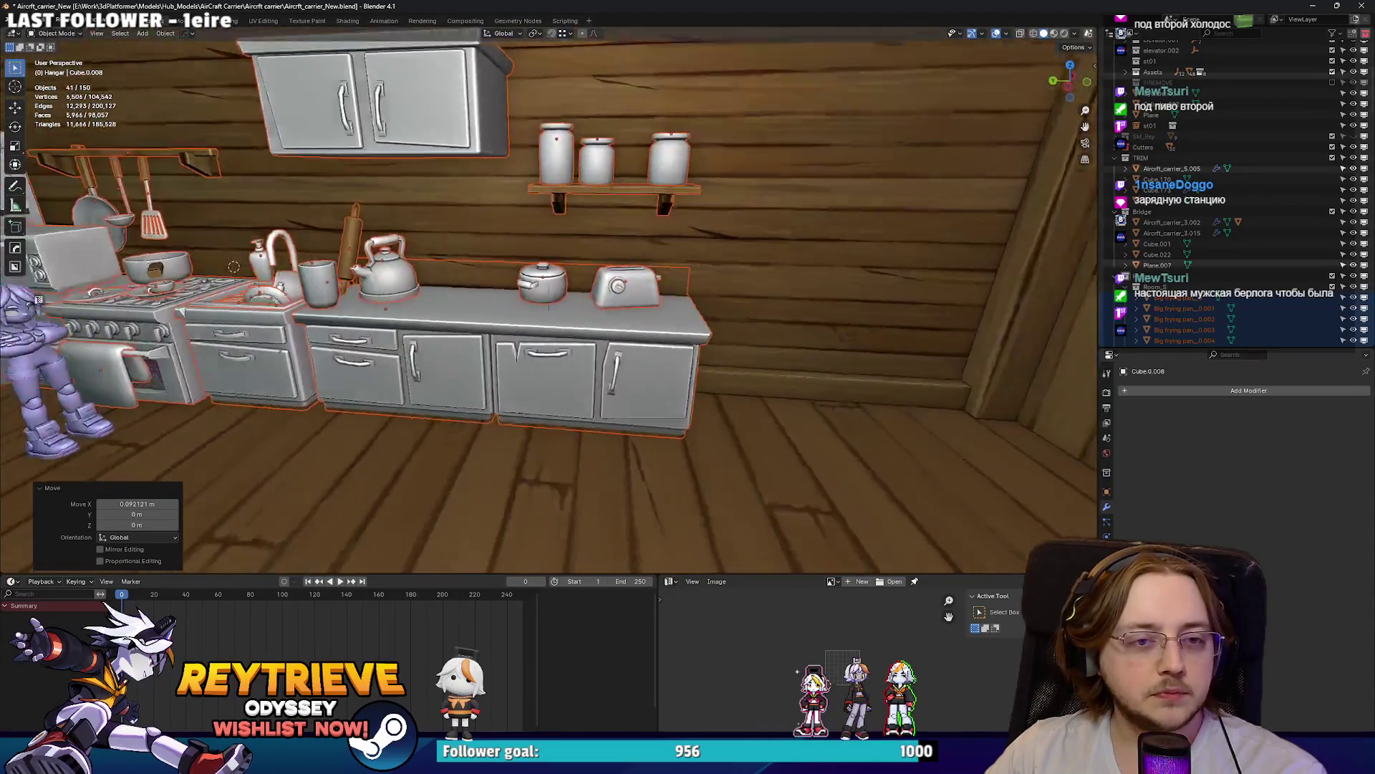
# Step: Move the countertop along X and bring the whole kitchen back into view
pyautogui.press('g')
pyautogui.press('x')
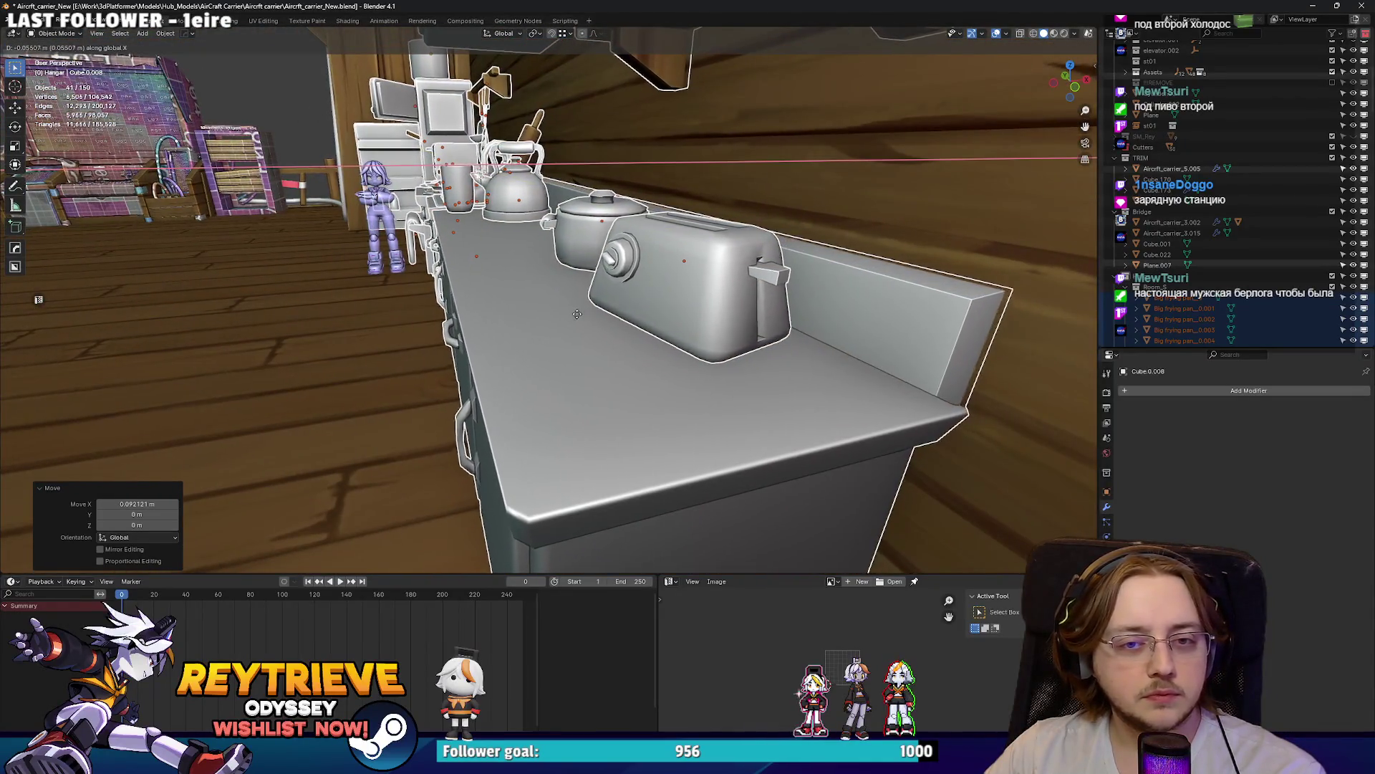
pyautogui.press('s')
pyautogui.press('w')
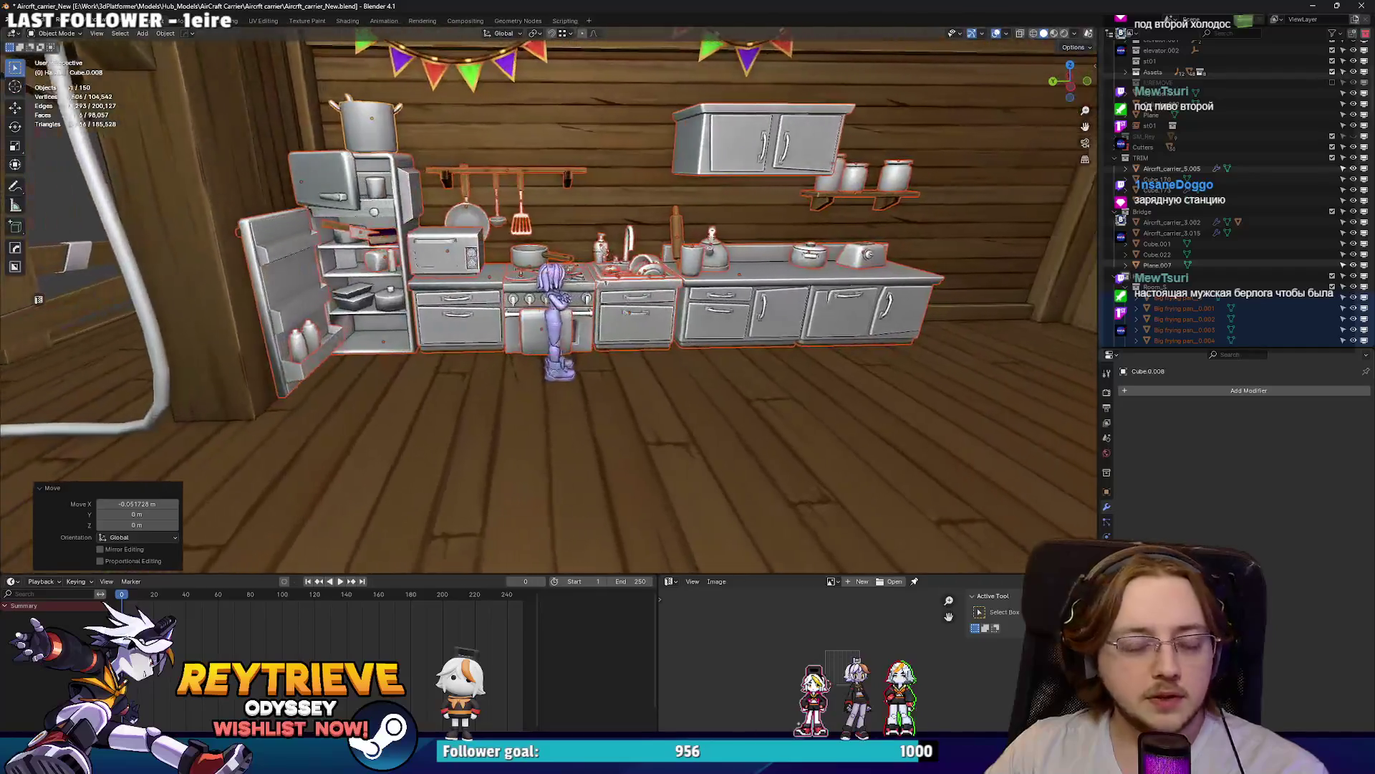
pyautogui.press('w')
pyautogui.press('s')
pyautogui.press('w')
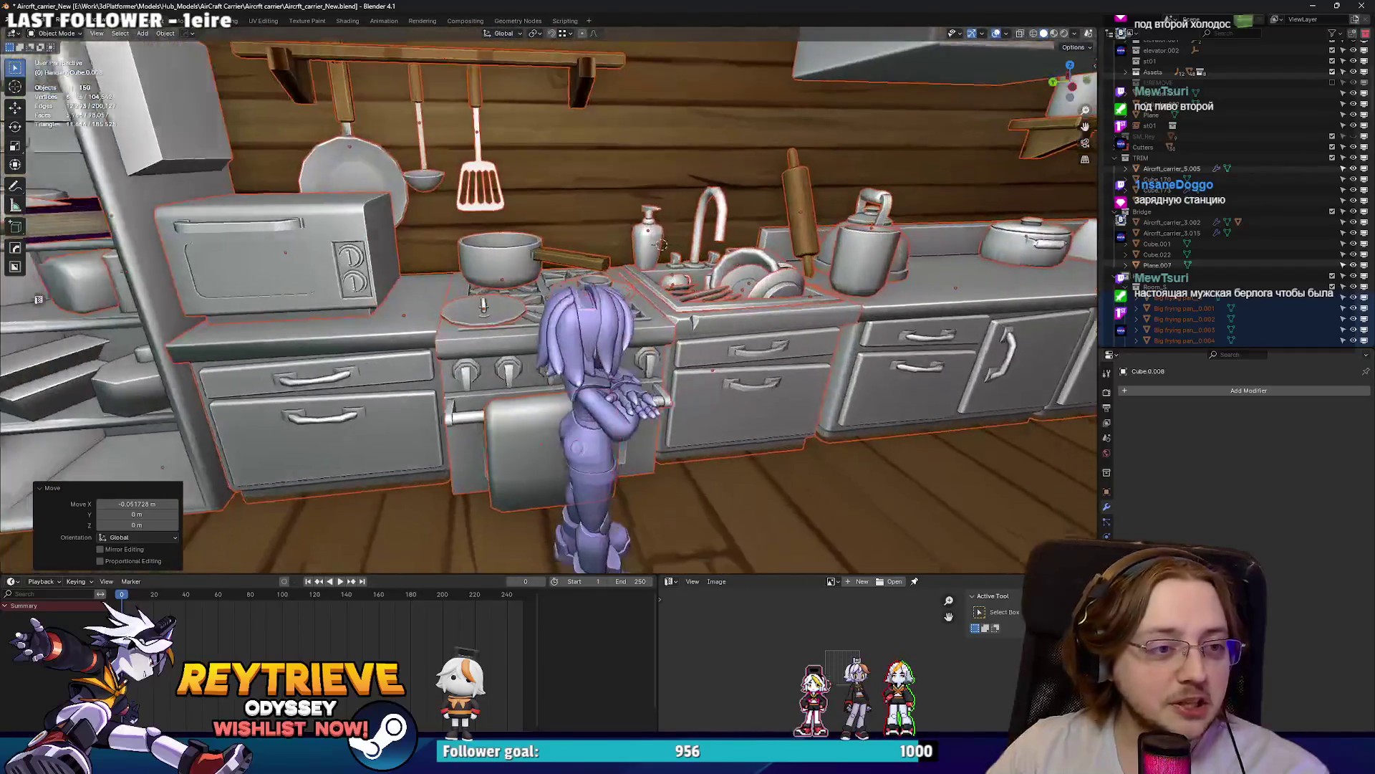
pyautogui.press('s')
pyautogui.press('w')
pyautogui.press('s')
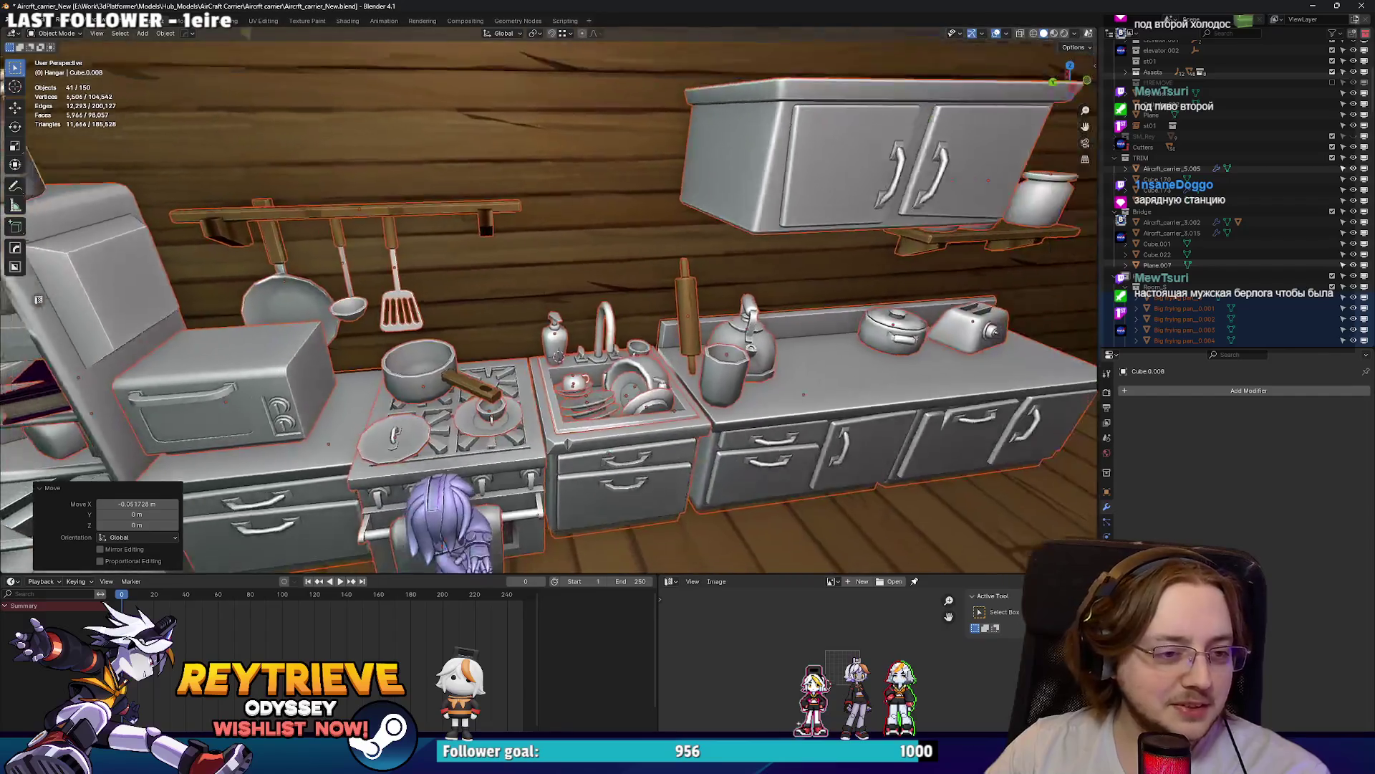
pyautogui.press('w')
pyautogui.press('s')
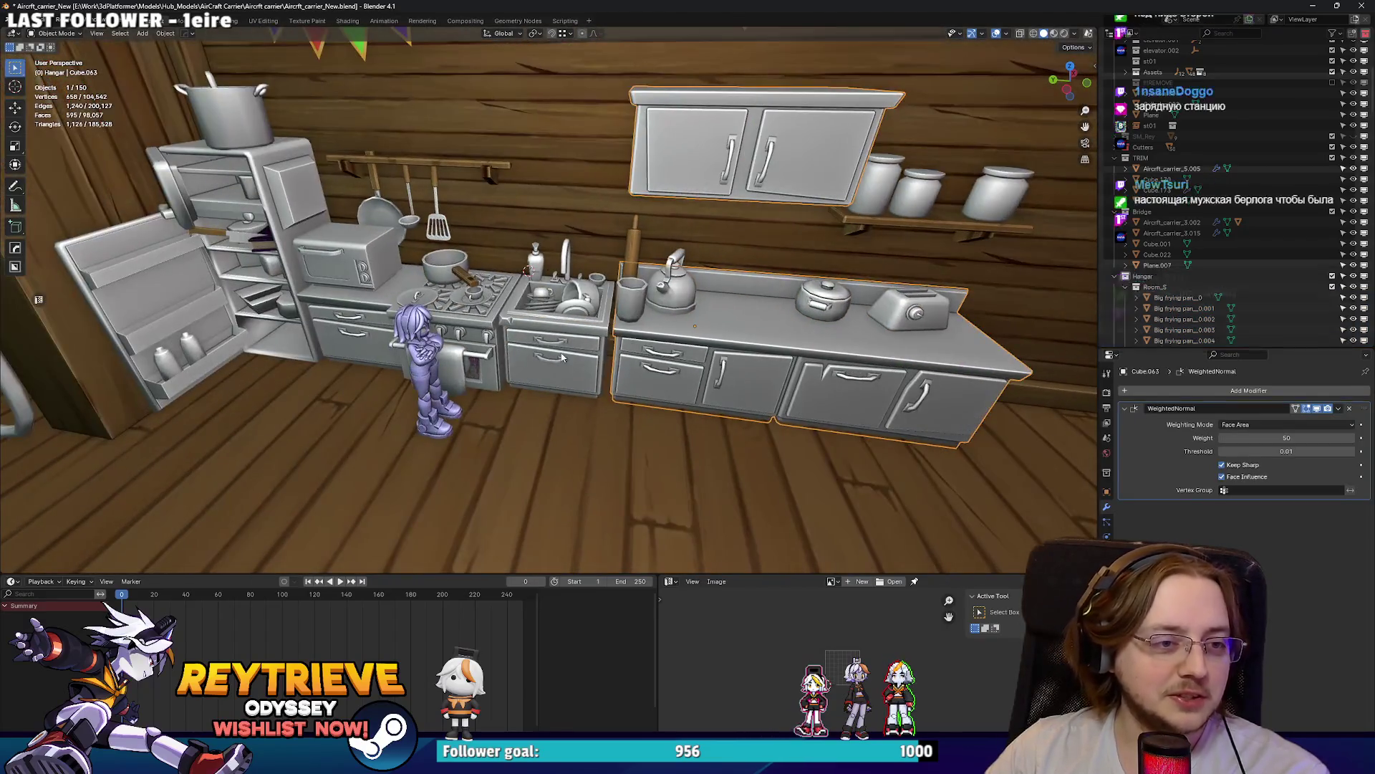
# Step: Select the four drawer and door handles of the long counter and microwave cabinets
pyautogui.click(588, 351)
pyautogui.keyDown('shift'); pyautogui.click(447, 331); pyautogui.keyUp('shift')
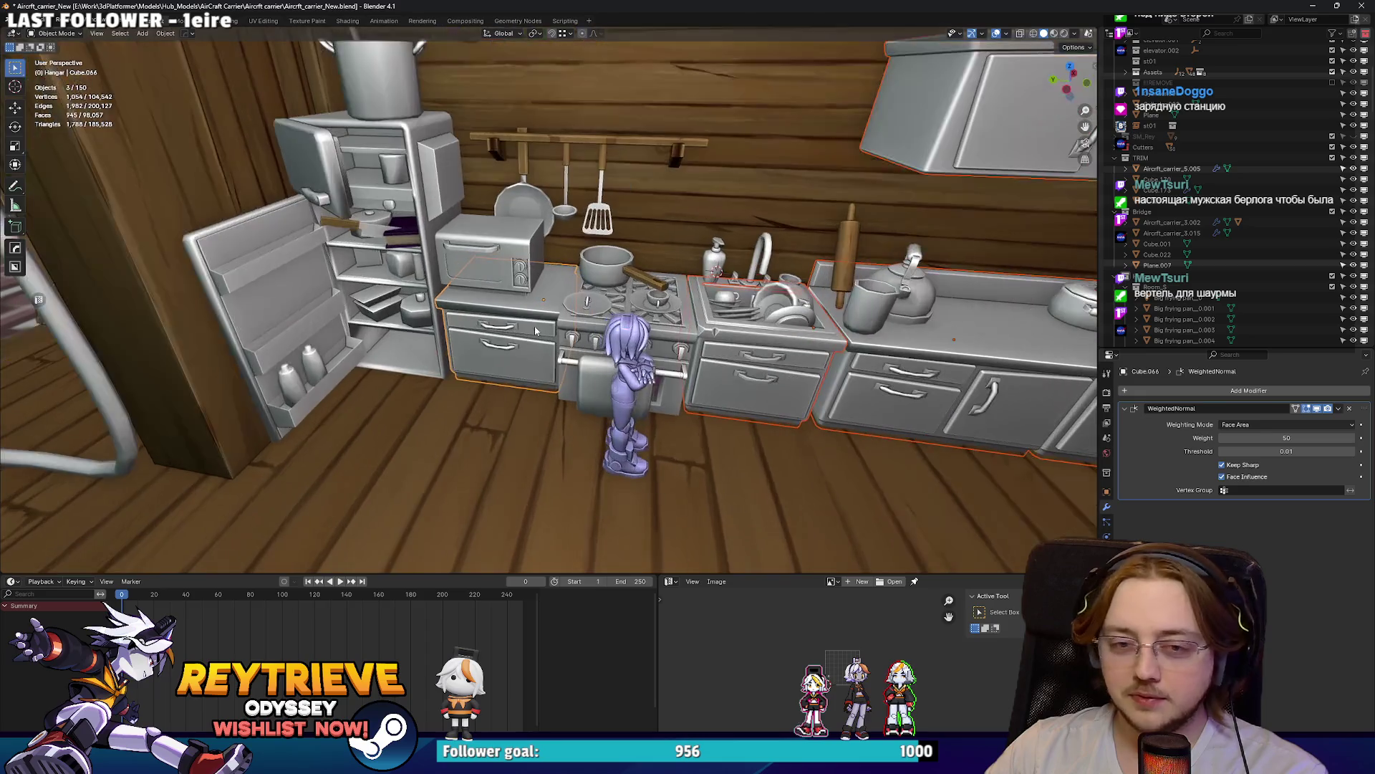
pyautogui.press('Tab')
pyautogui.scroll(4, 541, 328)
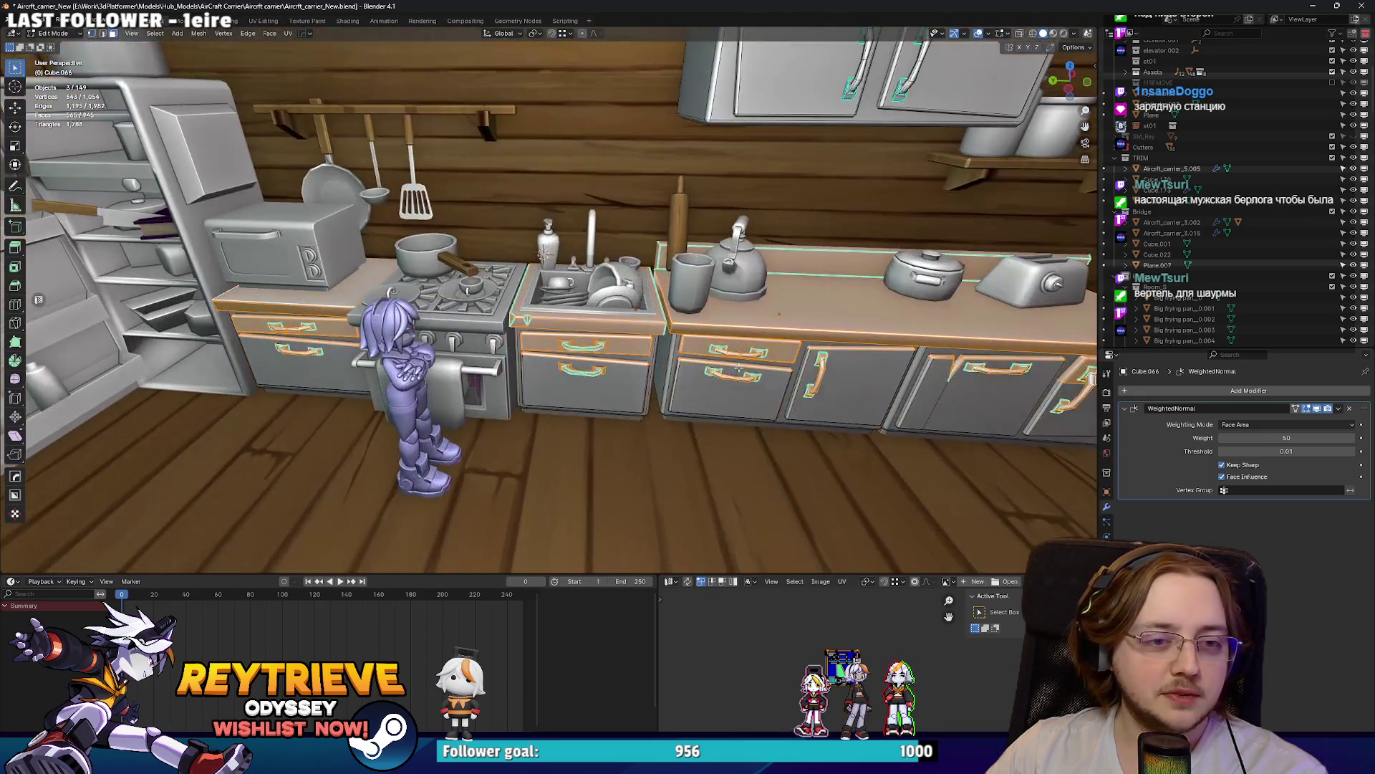
pyautogui.press('l')
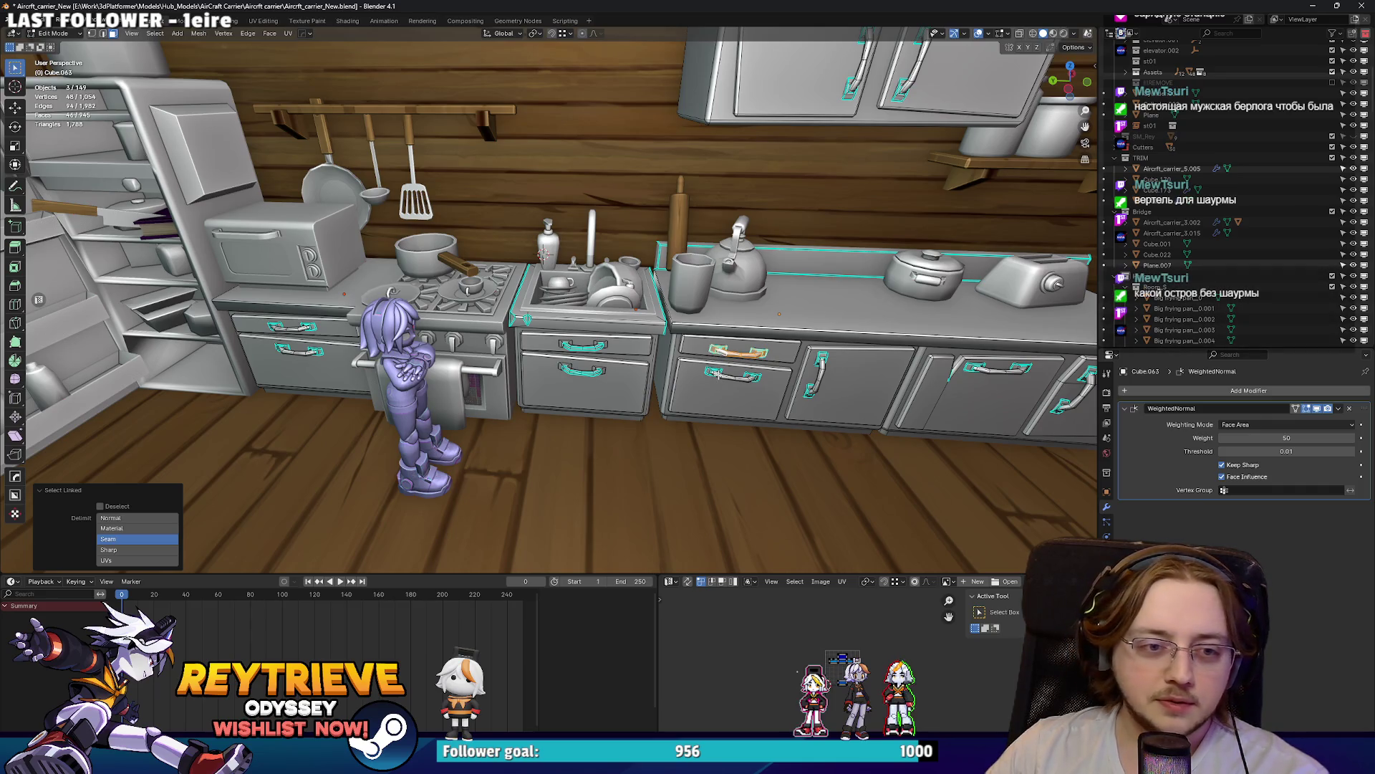
pyautogui.scroll(4, 579, 290)
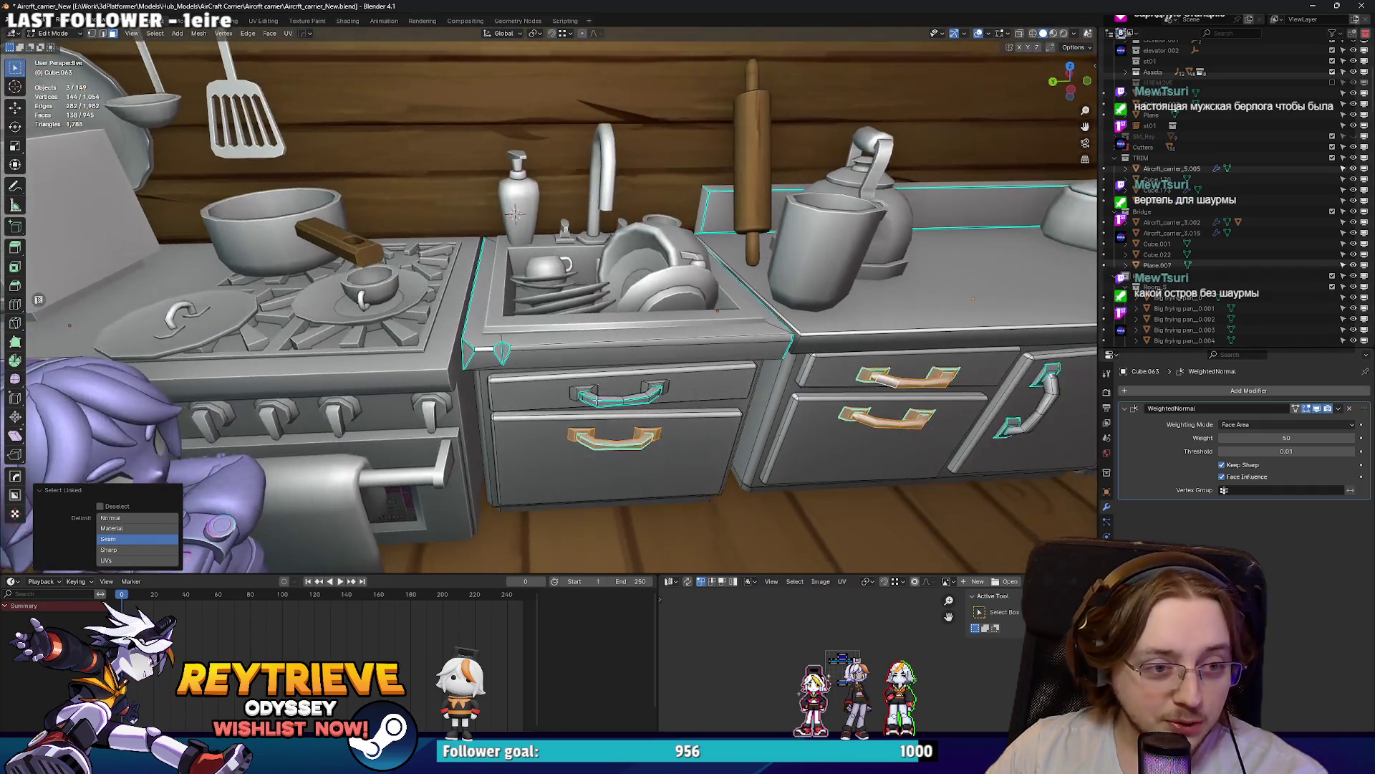
pyautogui.scroll(-3, 263, 398)
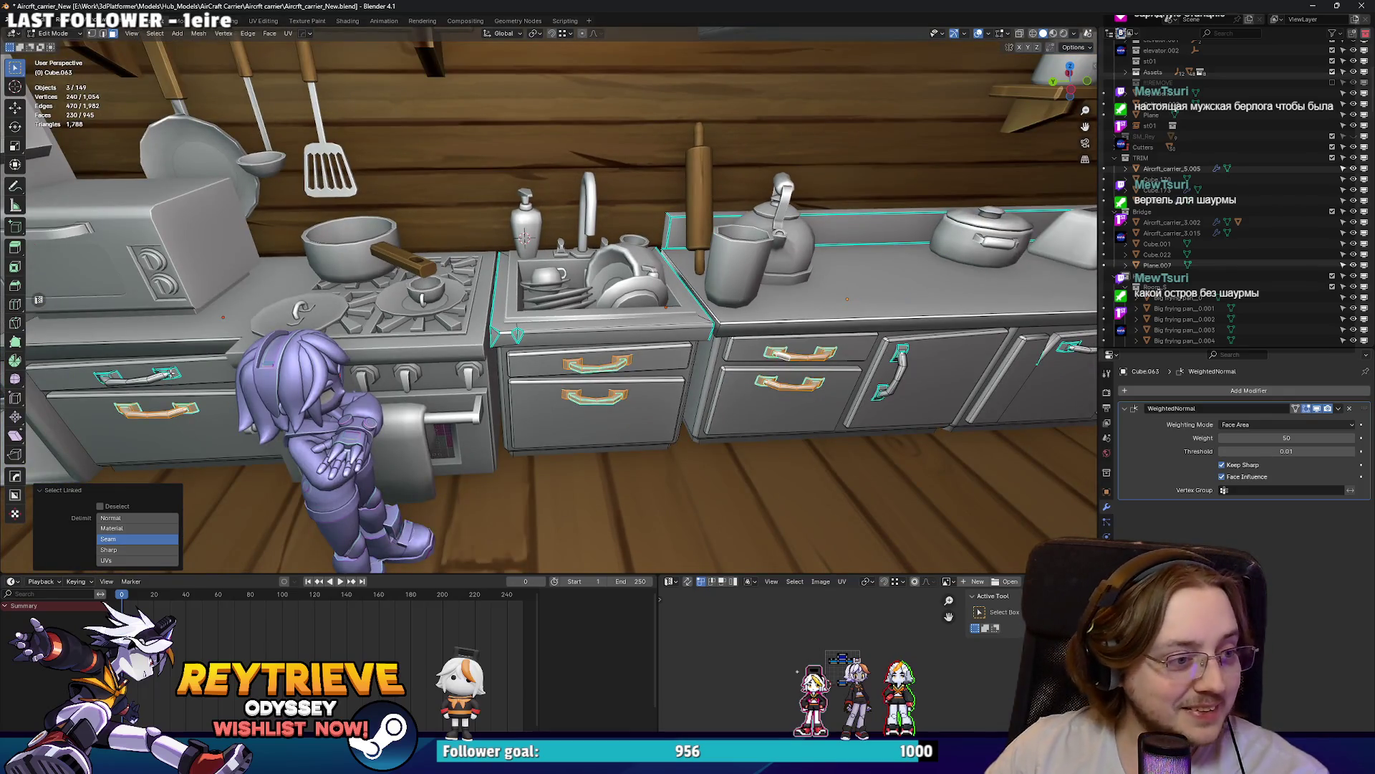
pyautogui.press('l')
pyautogui.scroll(-3, 932, 356)
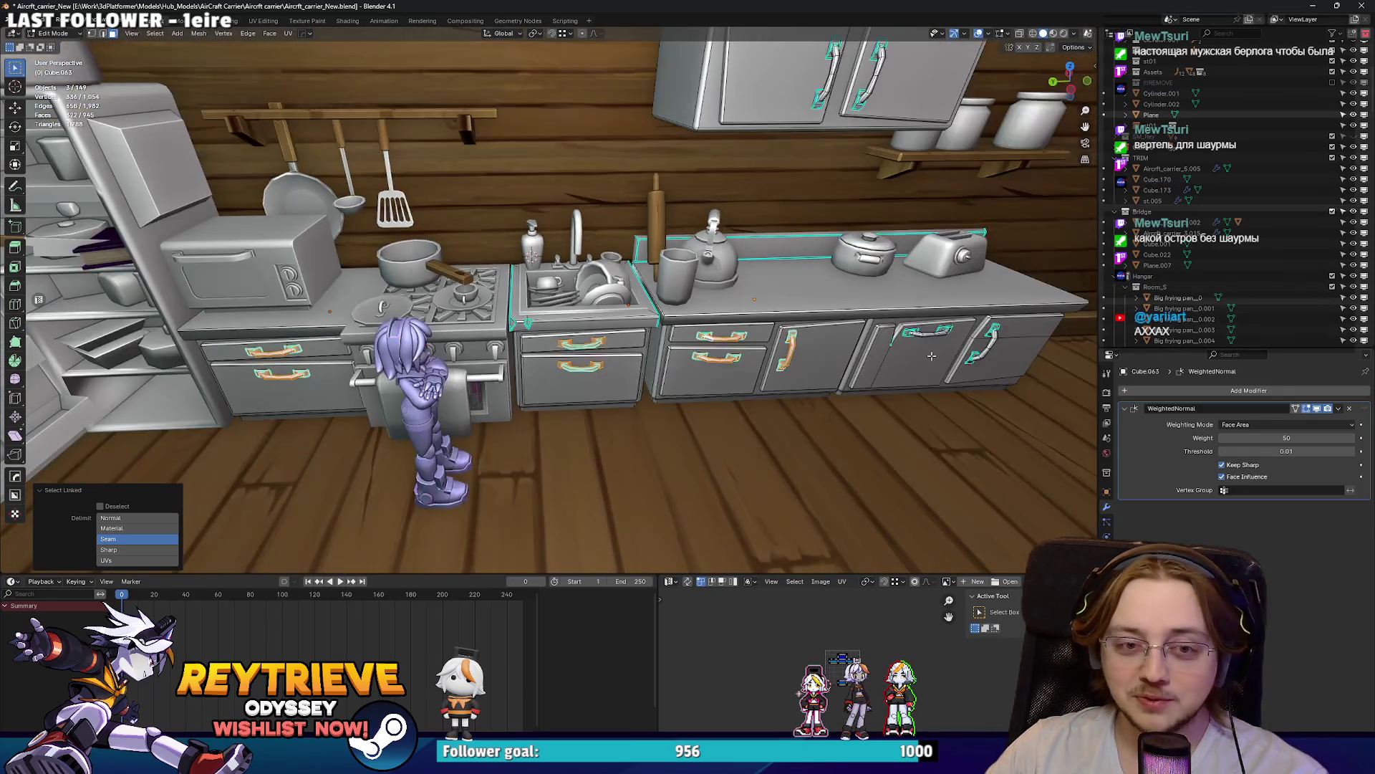
pyautogui.press('l')
pyautogui.press('l')
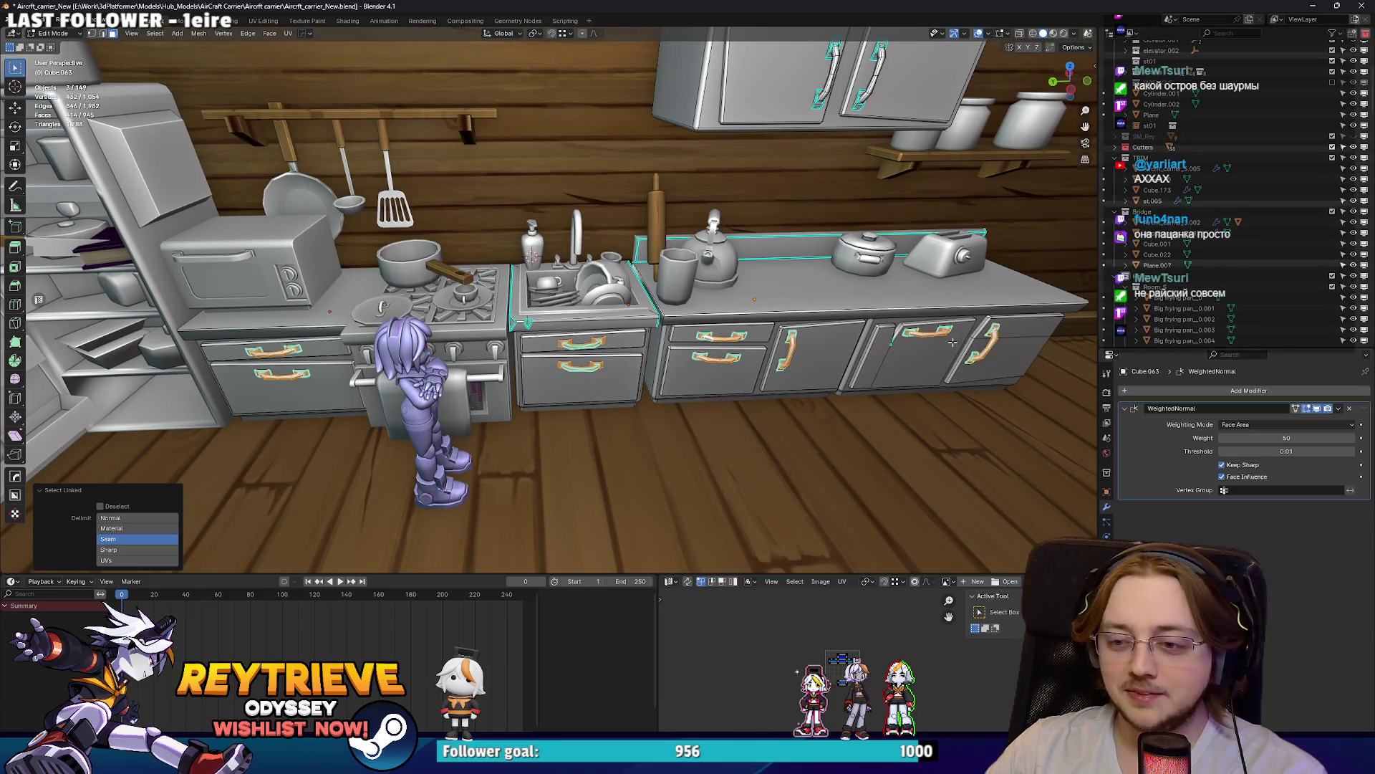
# Step: Enlarge the selected counter handles to a scale of 1.284
pyautogui.moveTo(953, 342); pyautogui.dragTo(811, 362)
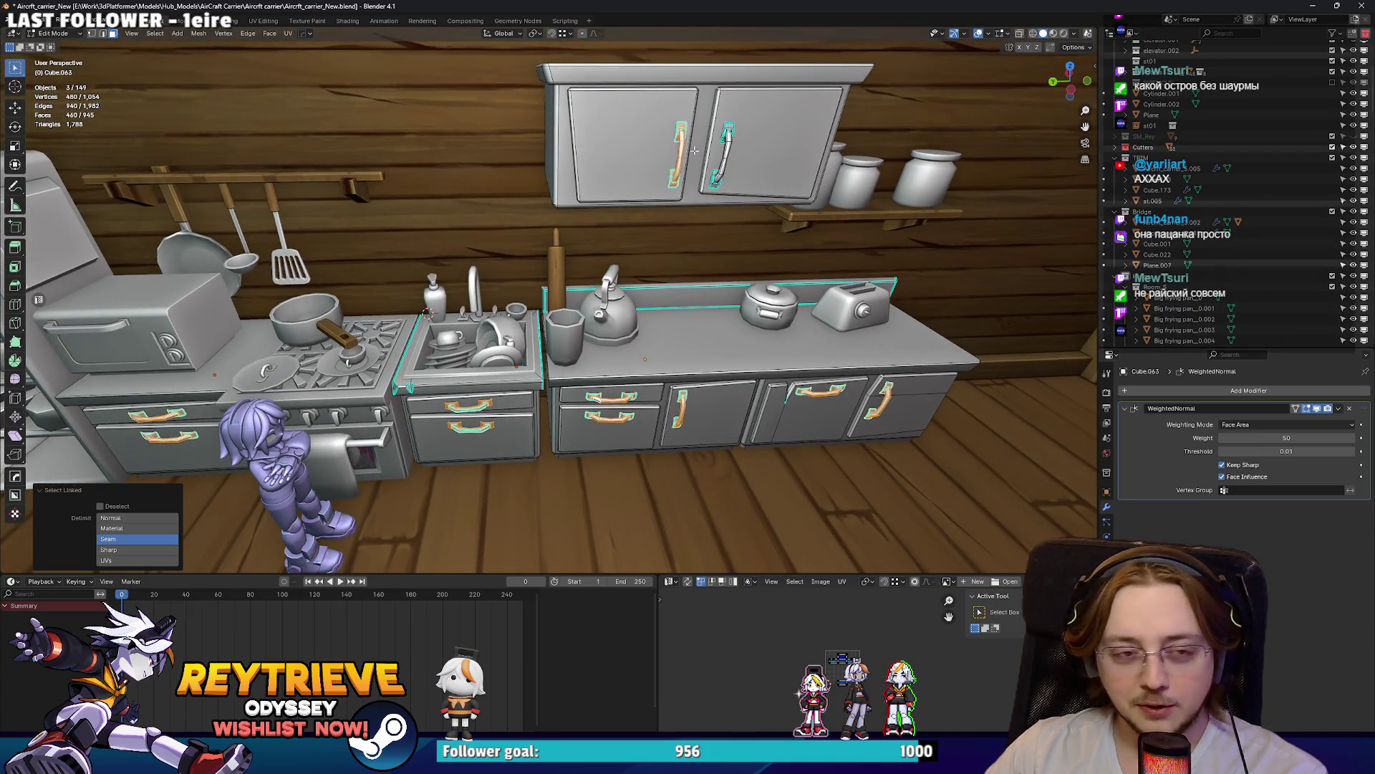
pyautogui.moveTo(727, 140); pyautogui.dragTo(766, 205)
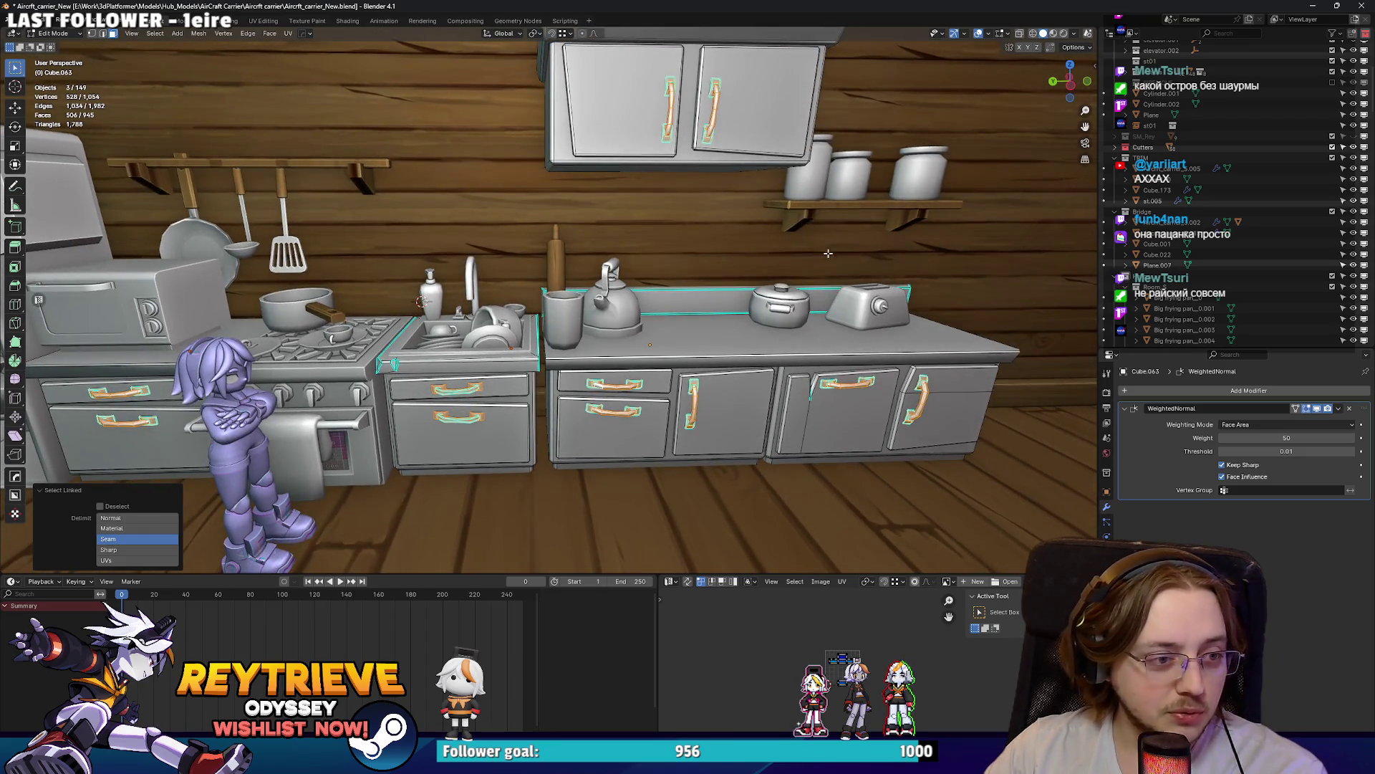
pyautogui.click(541, 36)
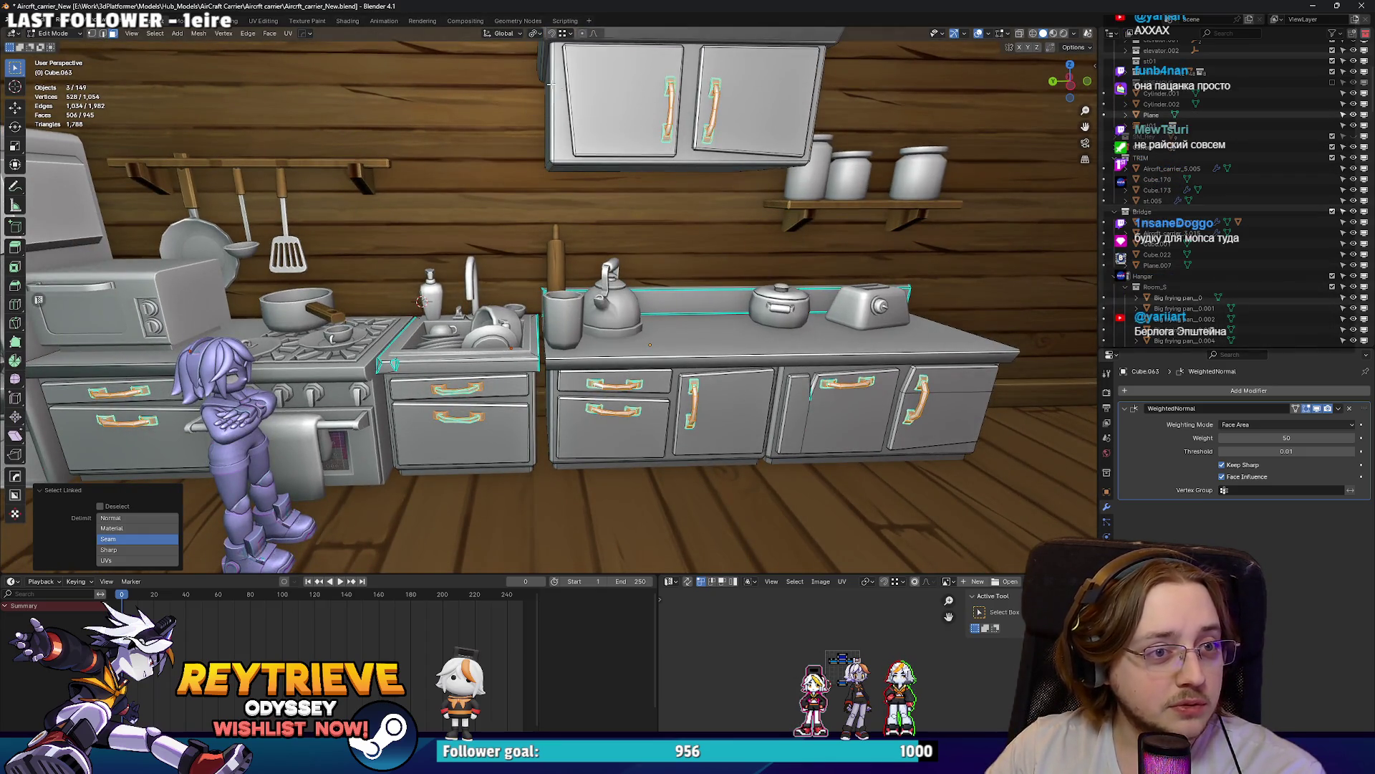
pyautogui.press('s')
pyautogui.click(848, 214)
pyautogui.moveTo(848, 215)
pyautogui.mouseDown()
pyautogui.moveTo(684, 289)
pyautogui.moveTo(752, 299)
pyautogui.moveTo(776, 264)
pyautogui.mouseUp()
pyautogui.press('s')
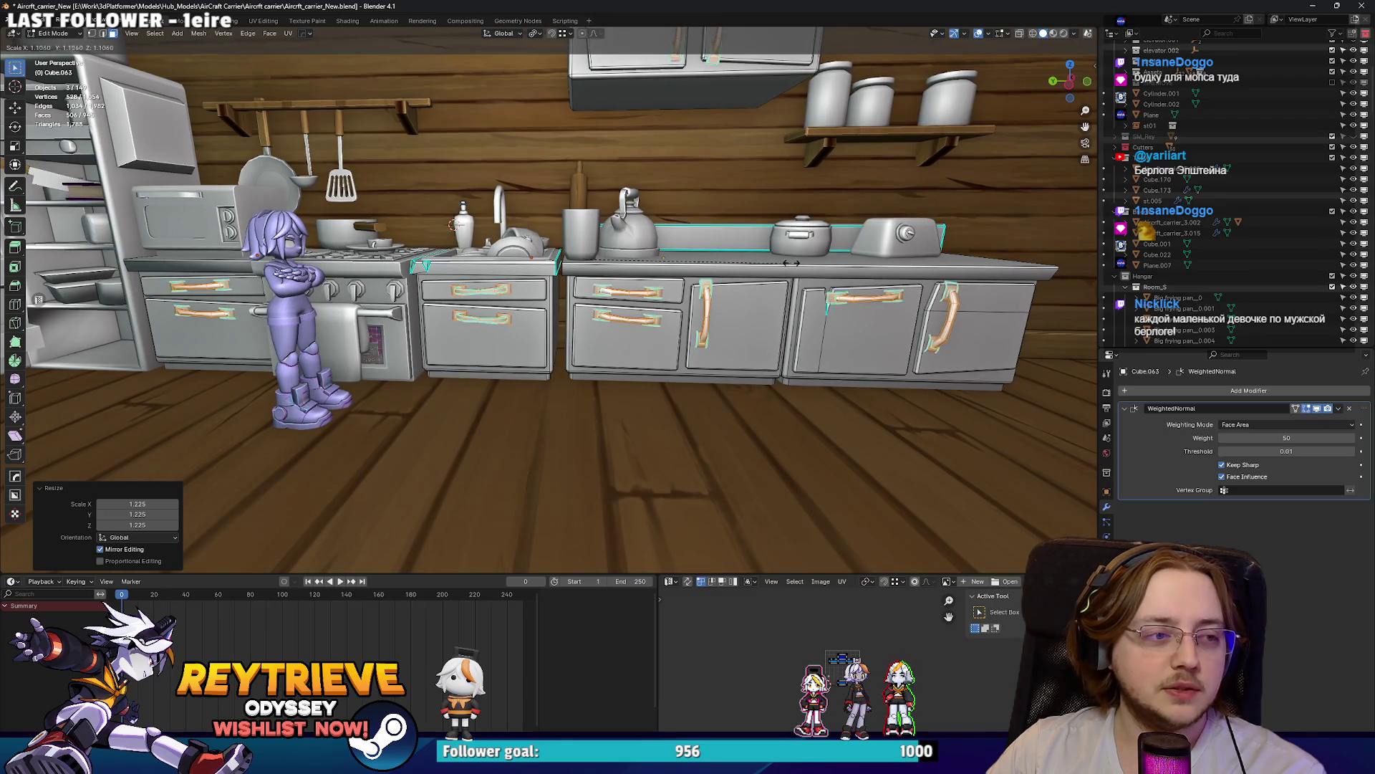
pyautogui.click(824, 263)
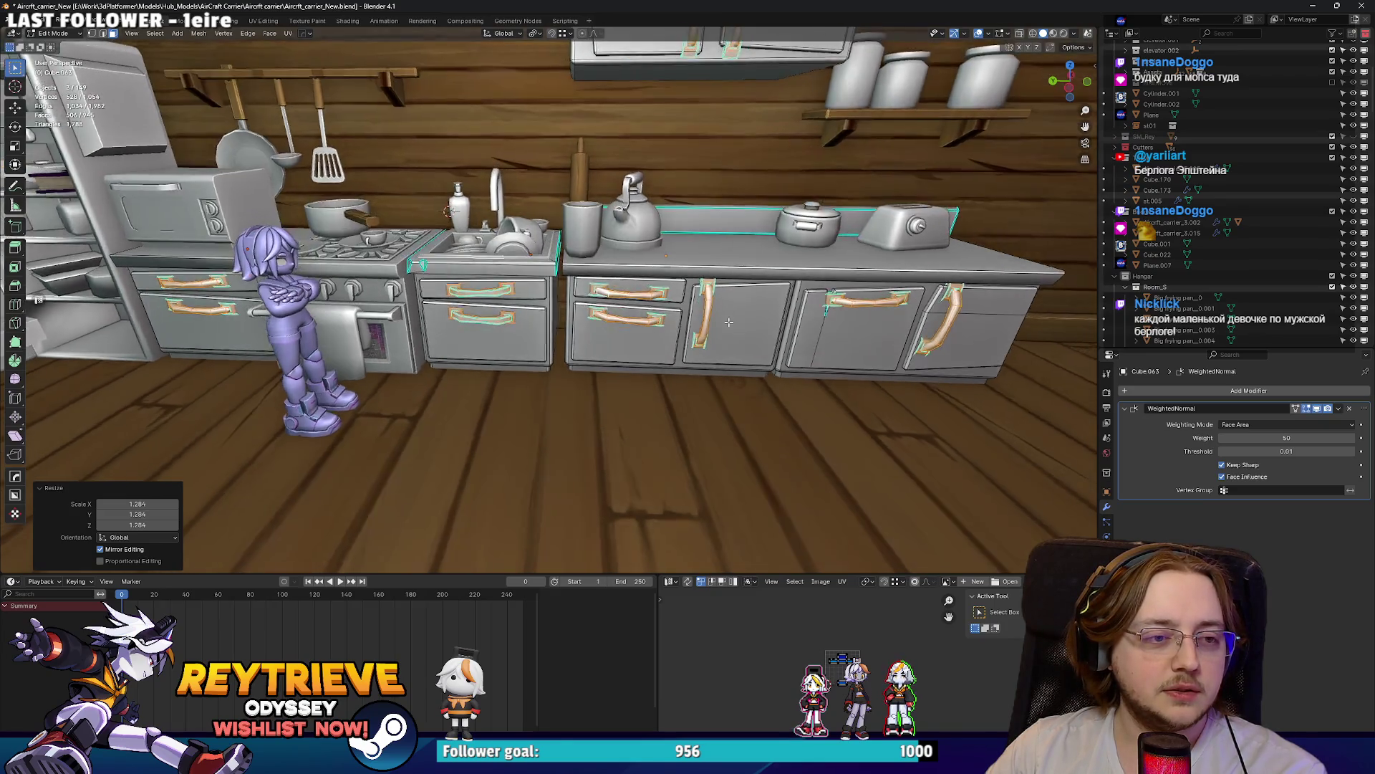
# Step: Reposition the right wall-cabinet handle vertically and sideways along X
pyautogui.scroll(5, 633, 322)
pyautogui.scroll(3, 633, 321)
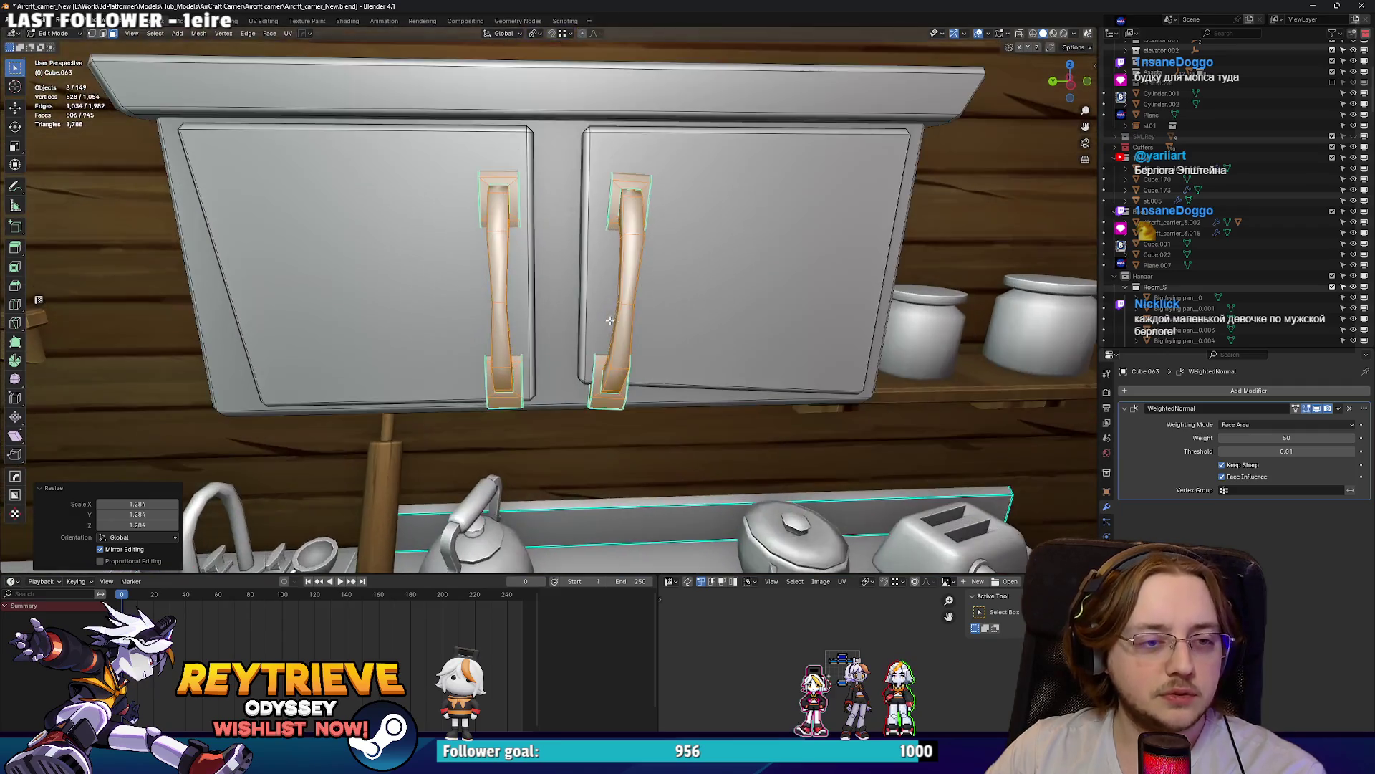
pyautogui.click(621, 306)
pyautogui.press('l')
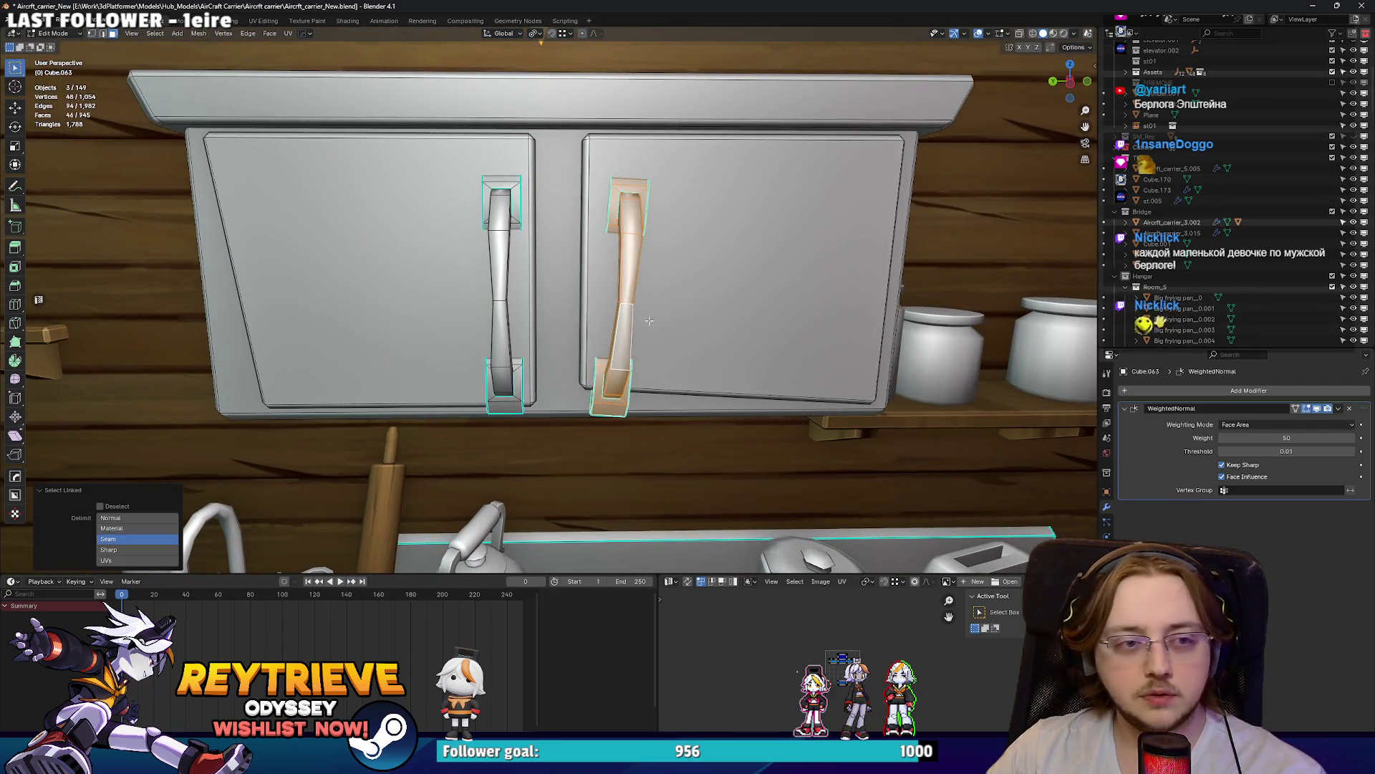
pyautogui.press('g')
pyautogui.press('z')
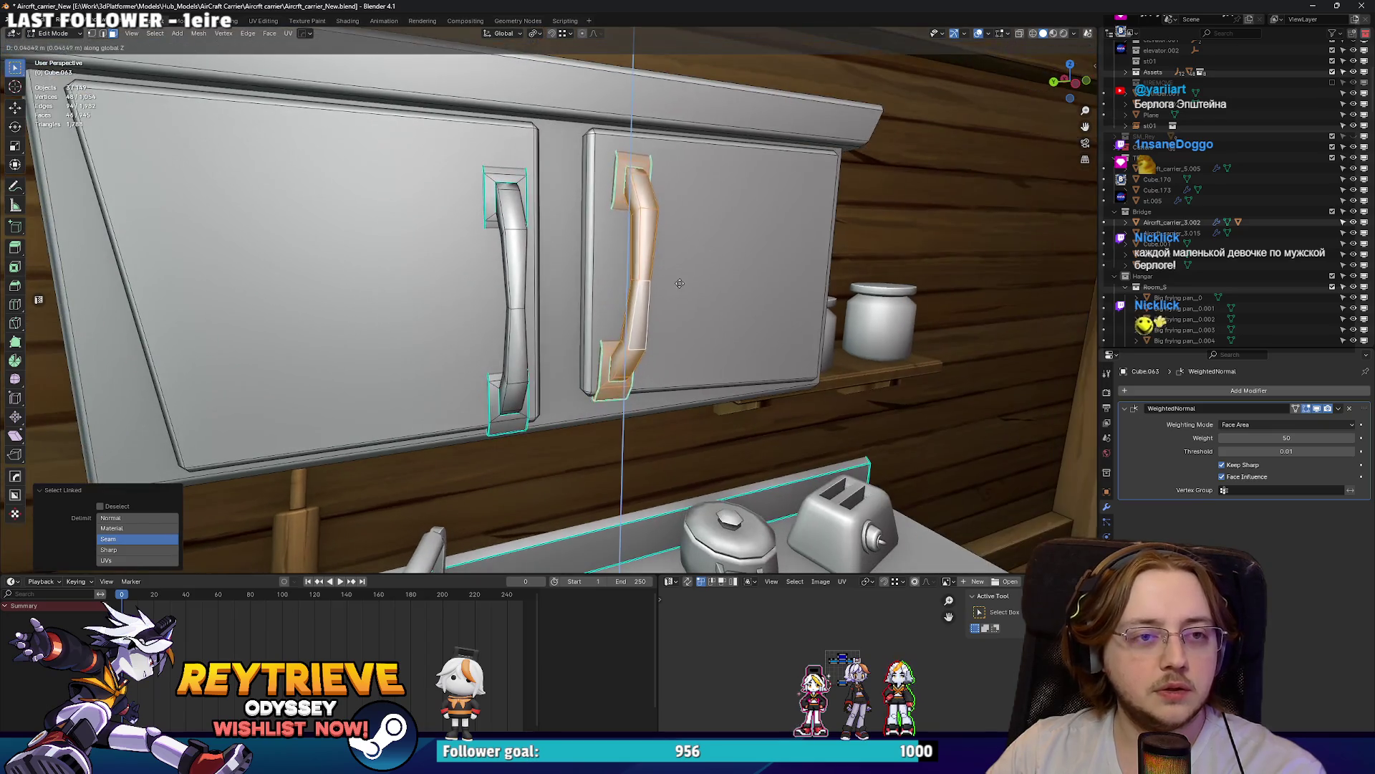
pyautogui.click(677, 312)
pyautogui.press('g')
pyautogui.press('y')
pyautogui.press('x')
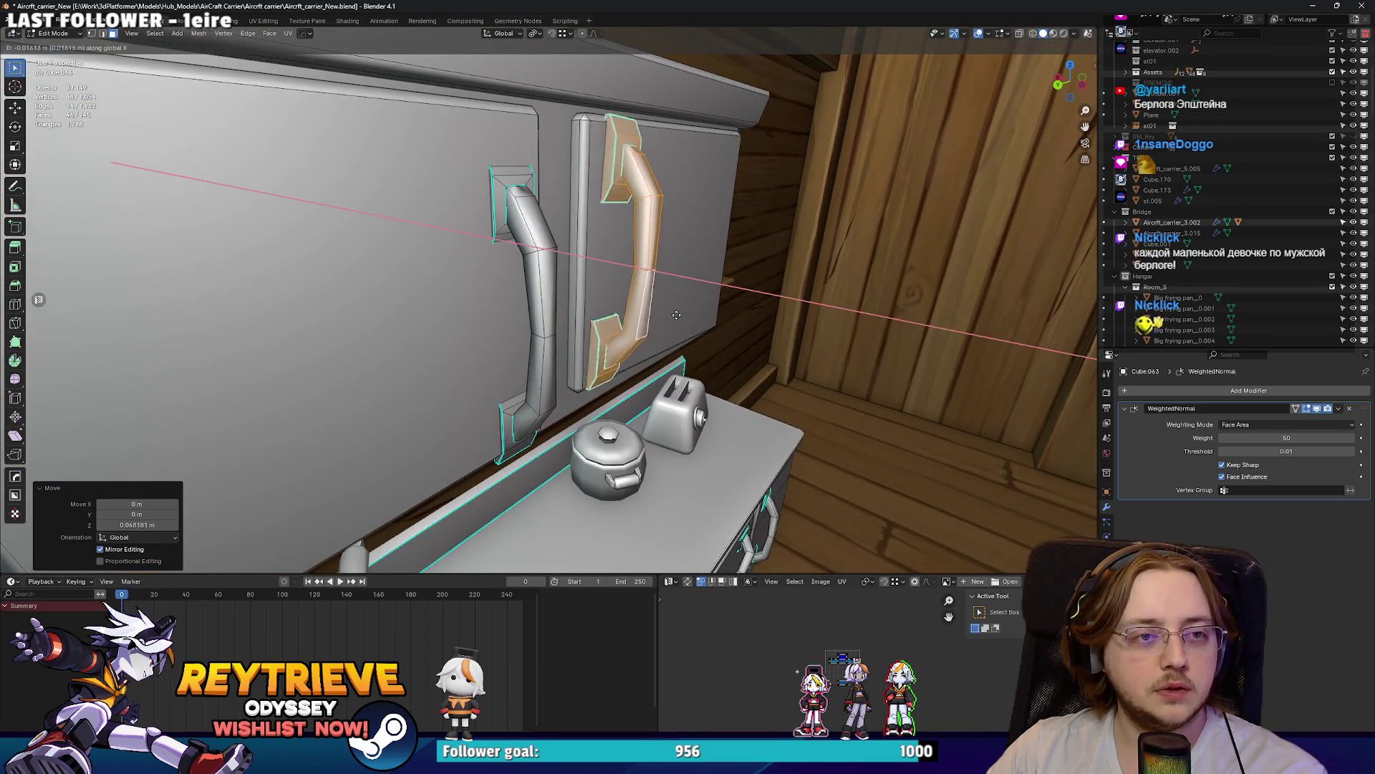
pyautogui.click(688, 314)
# Step: Shorten the right wall-cabinet handle along its Z length
pyautogui.press('s')
pyautogui.press('z')
pyautogui.press('z')
pyautogui.click(742, 306)
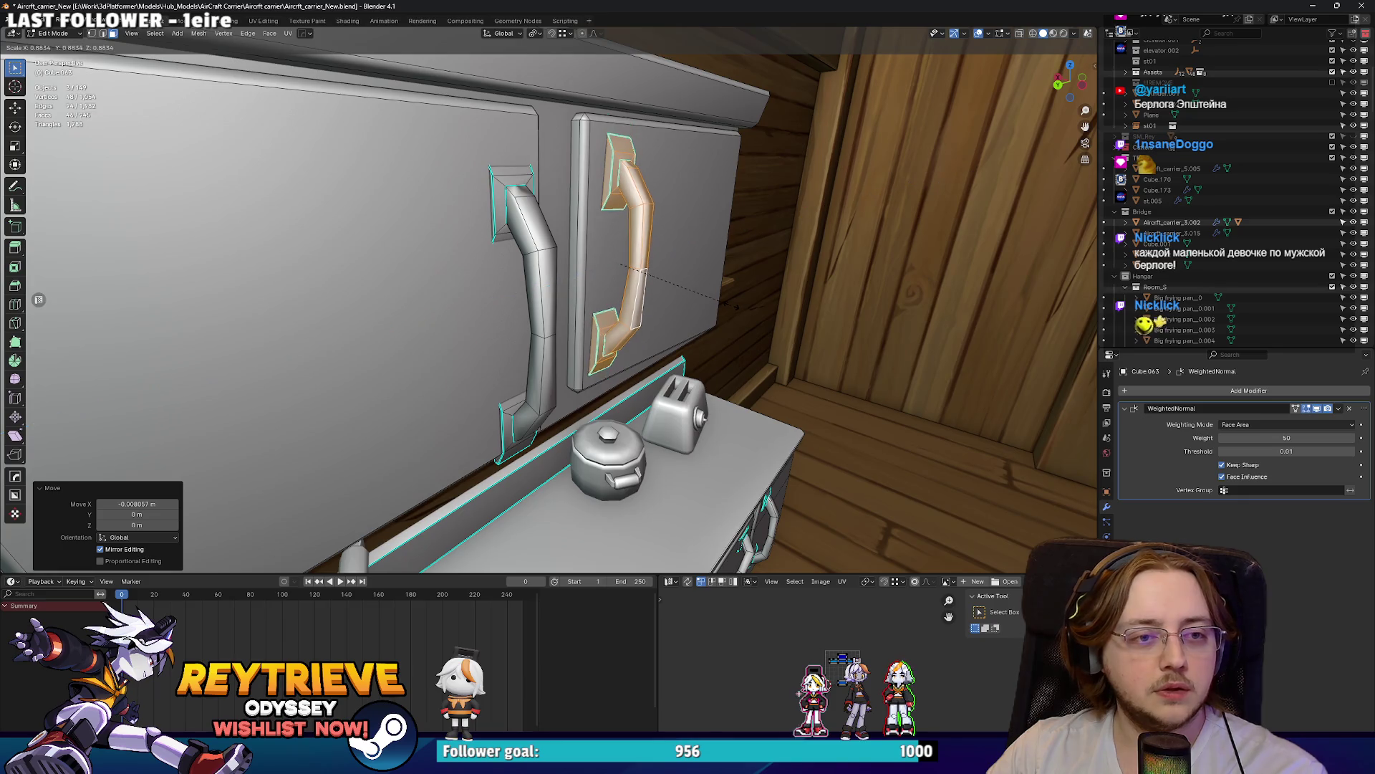
pyautogui.press('s')
pyautogui.press('z')
pyautogui.press('z')
pyautogui.press('Escape')
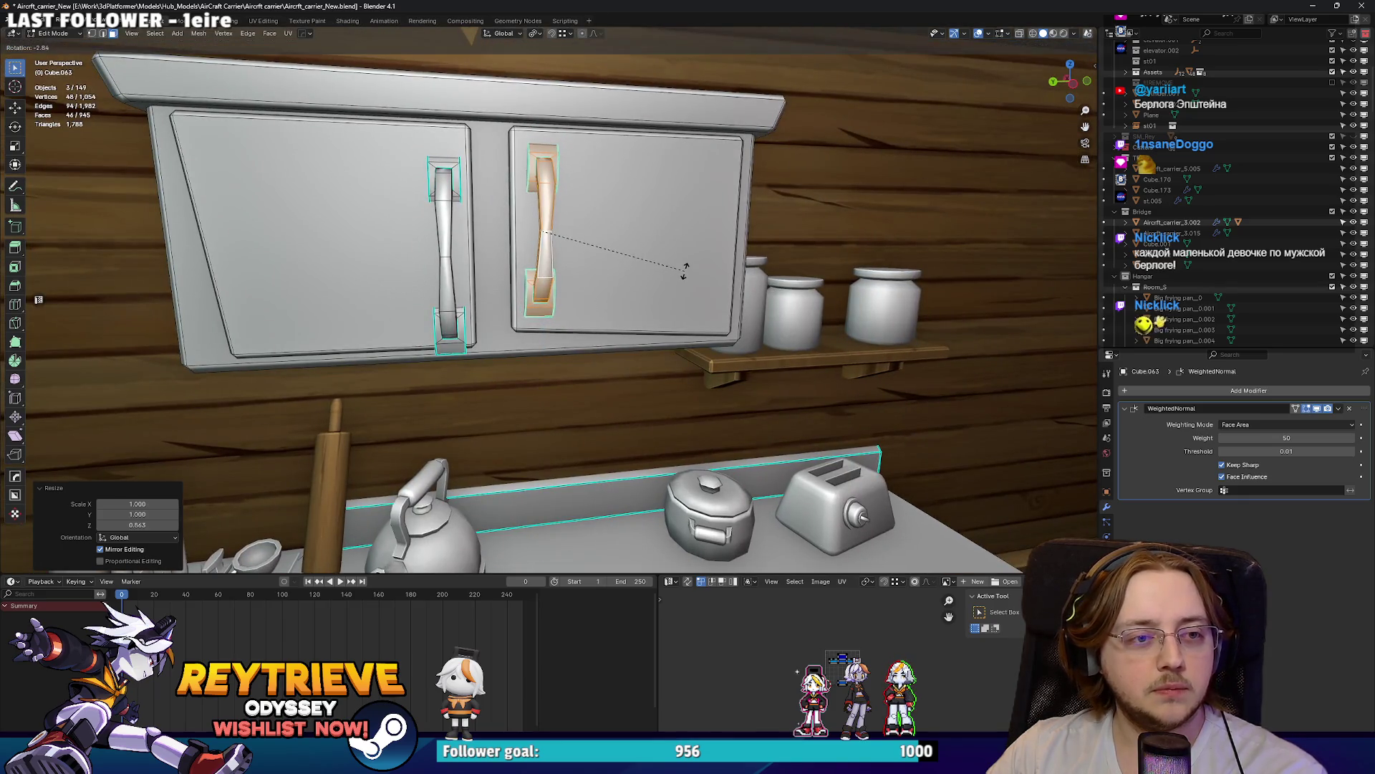
# Step: Shorten the left wall-cabinet handle to 0.923 and shift it about -0.046 m along X
pyautogui.click(537, 263)
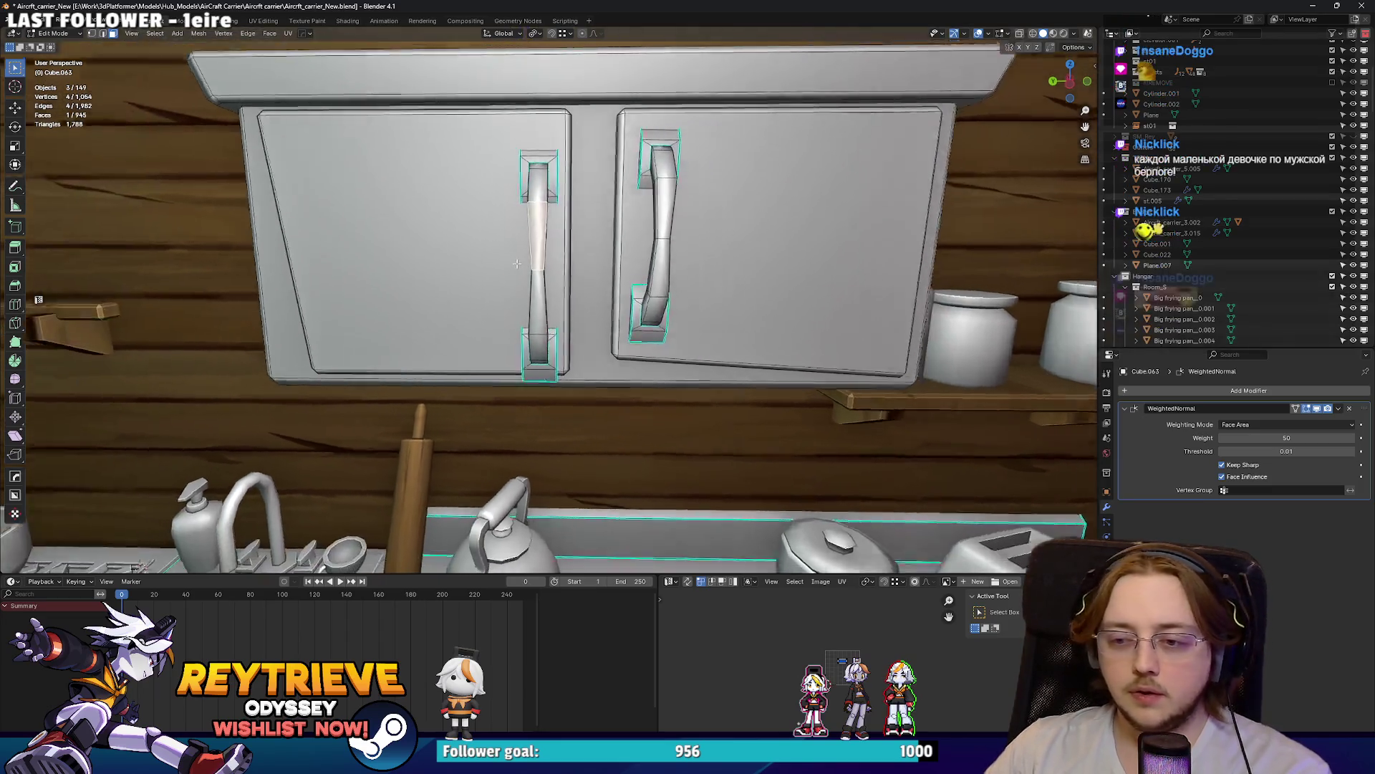
pyautogui.press('l')
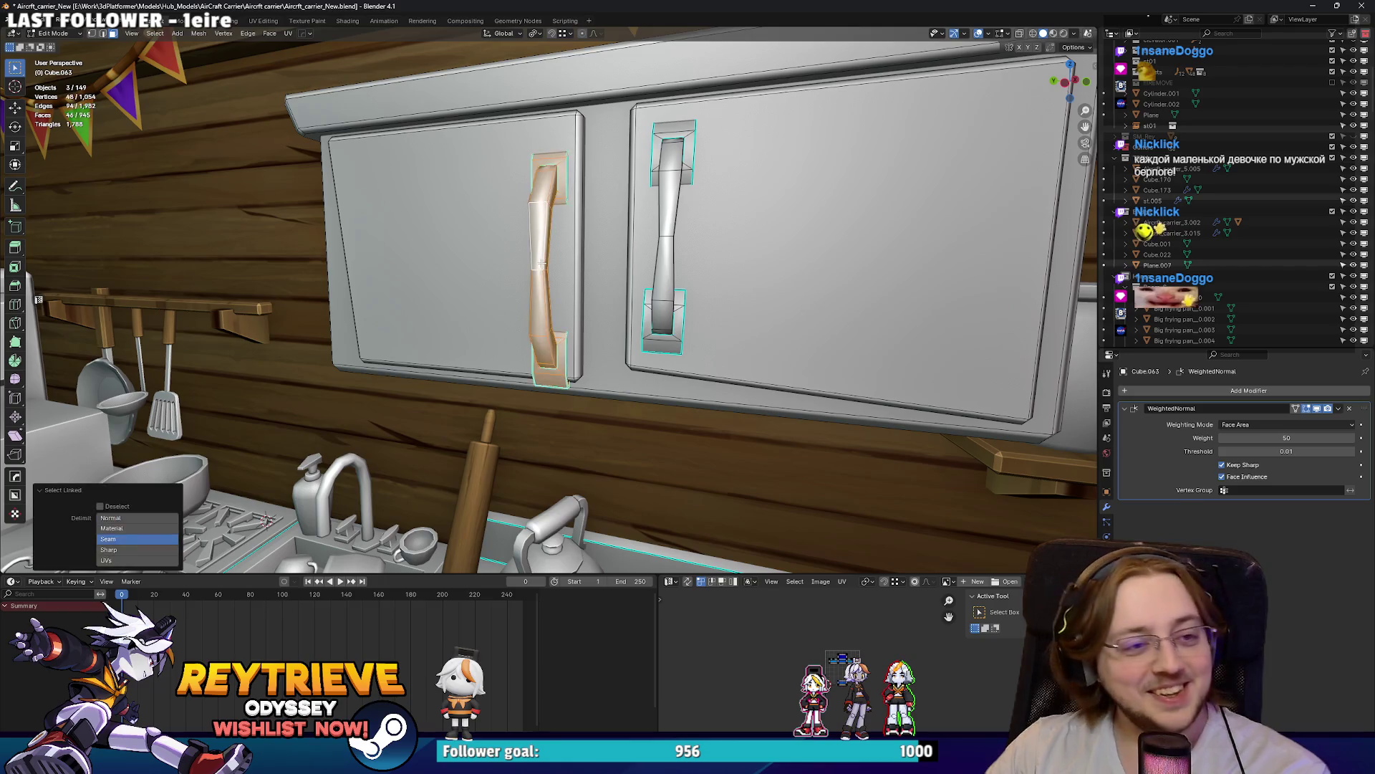
pyautogui.press('s')
pyautogui.press('z')
pyautogui.press('Return')
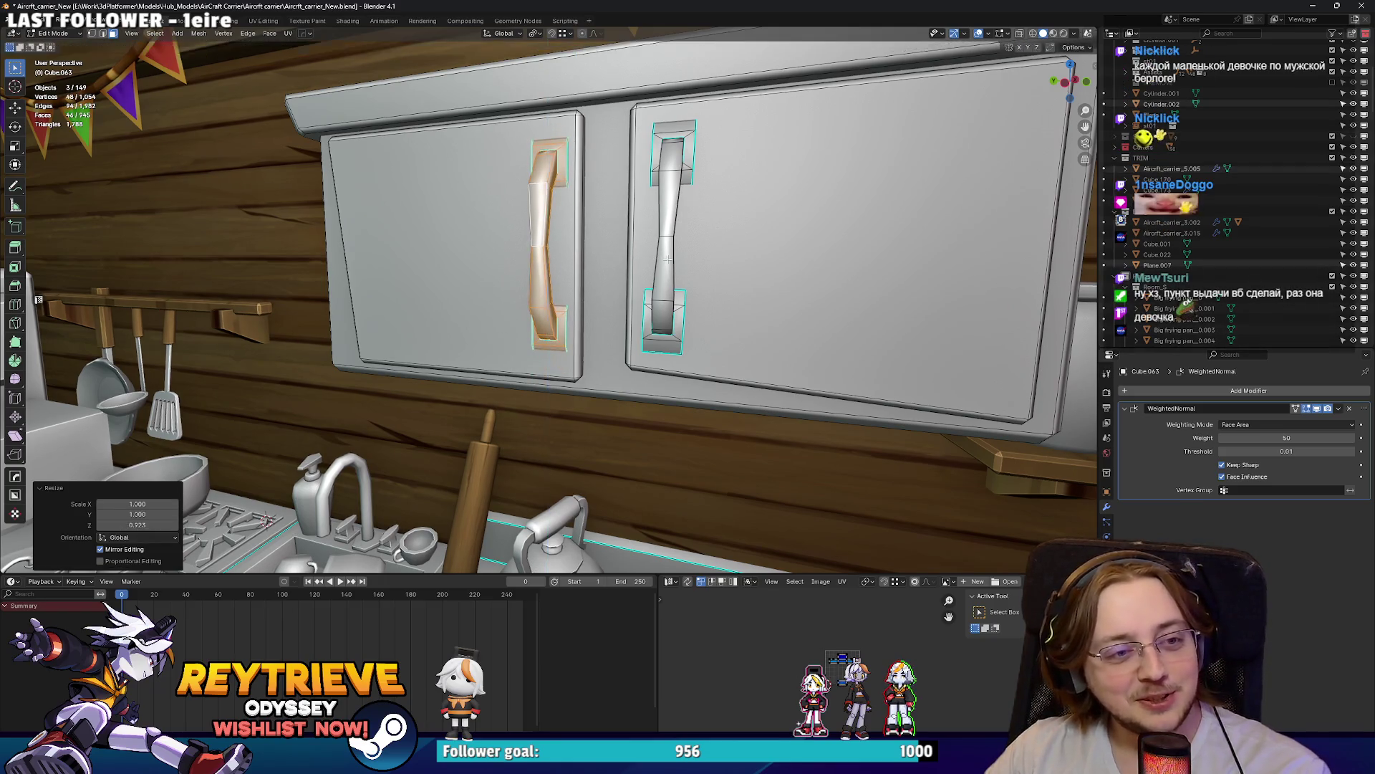
pyautogui.press('g')
pyautogui.press('x')
pyautogui.press('Return')
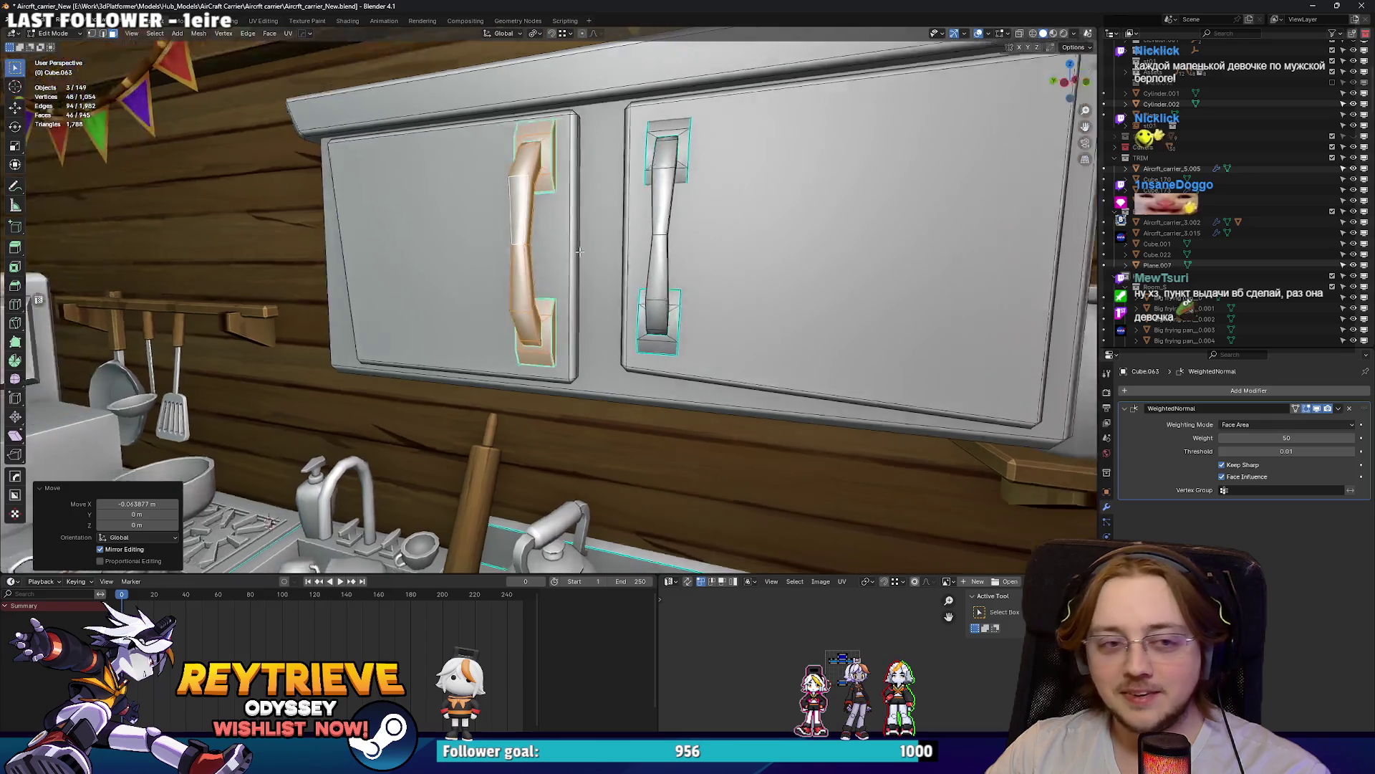
pyautogui.press('g')
pyautogui.press('x')
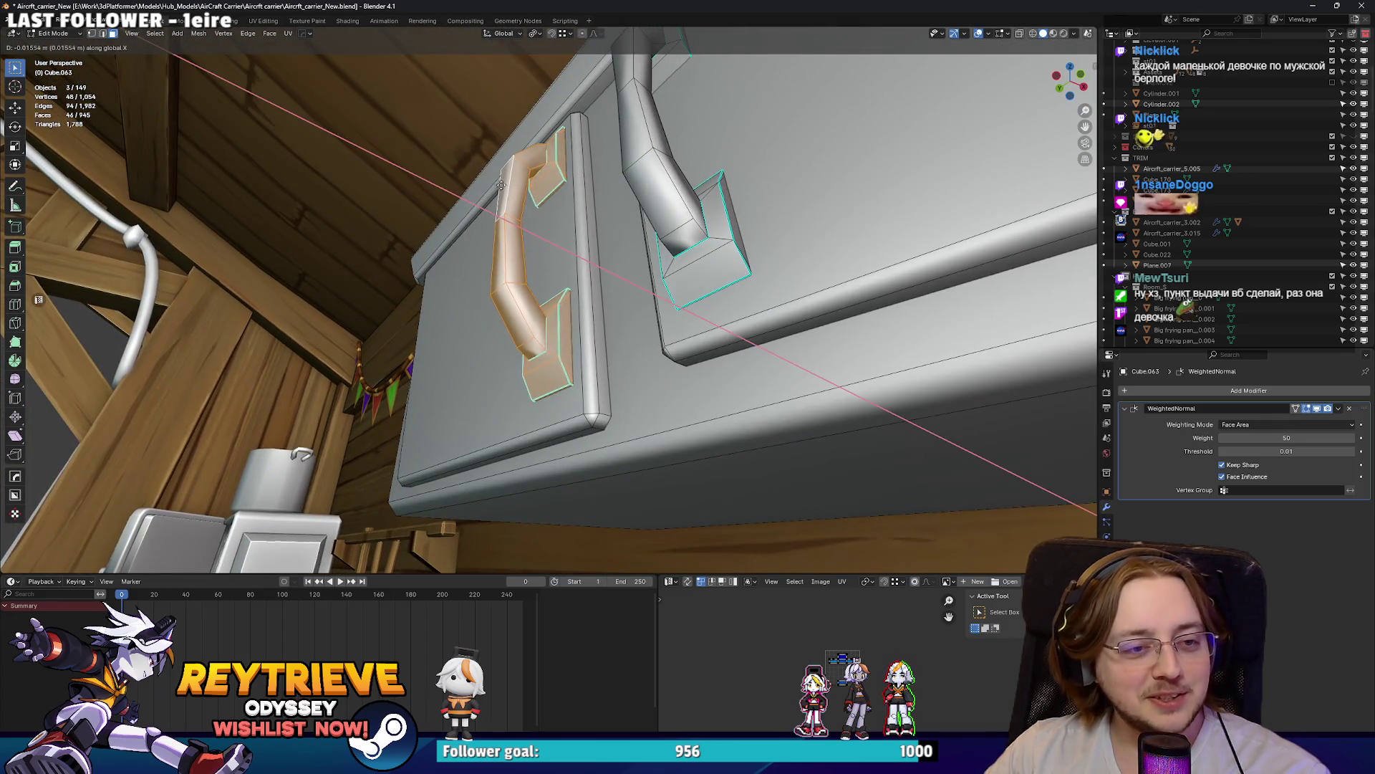
pyautogui.click(500, 185)
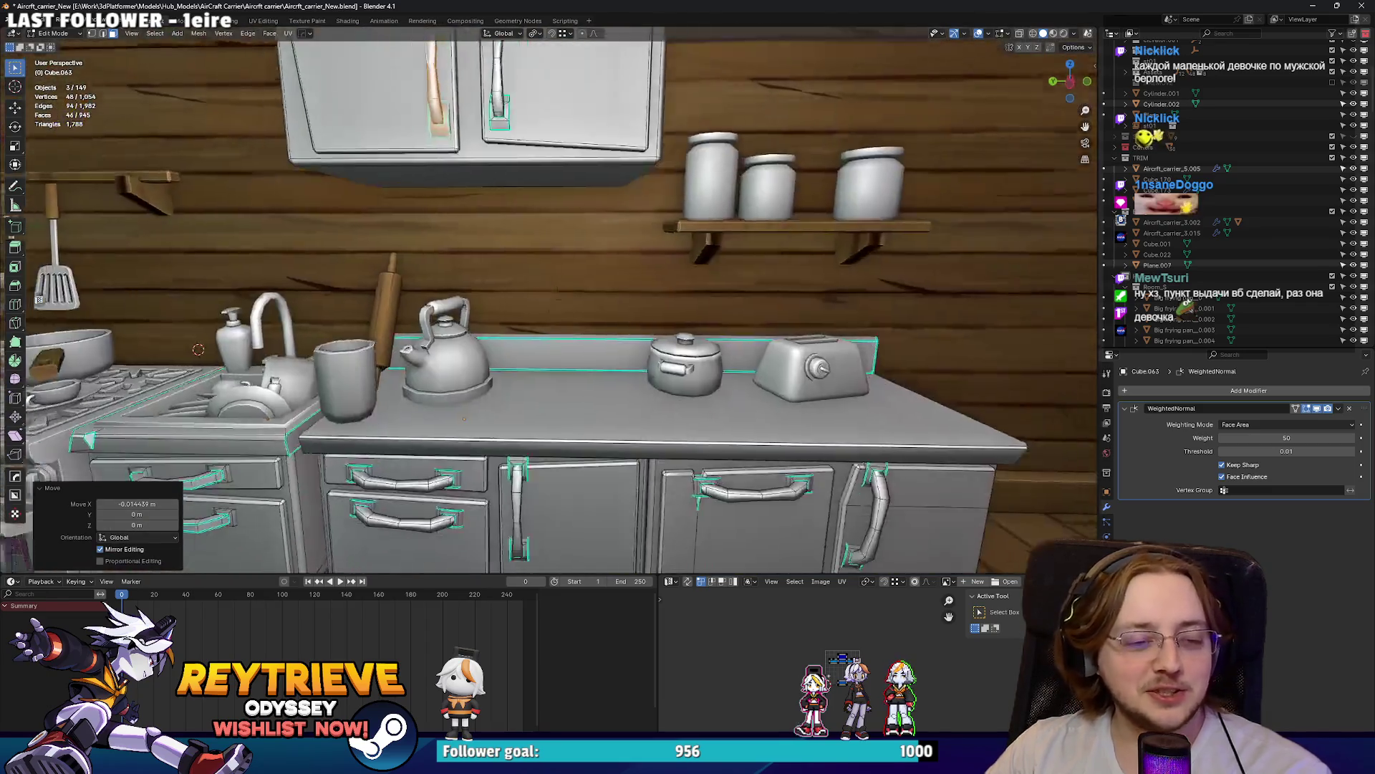
# Step: Nudge a lower drawer handle to a slightly new position
pyautogui.scroll(5, 549, 345)
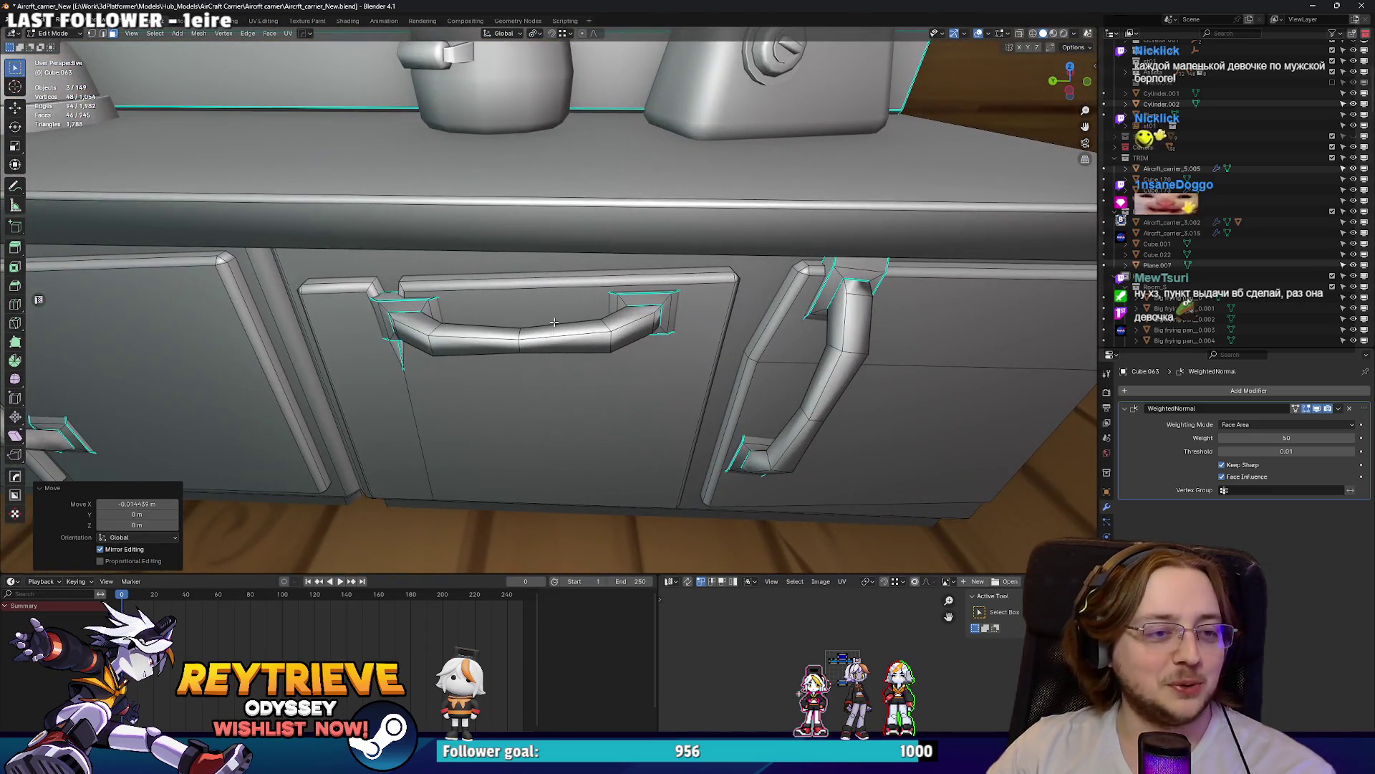
pyautogui.click(549, 346)
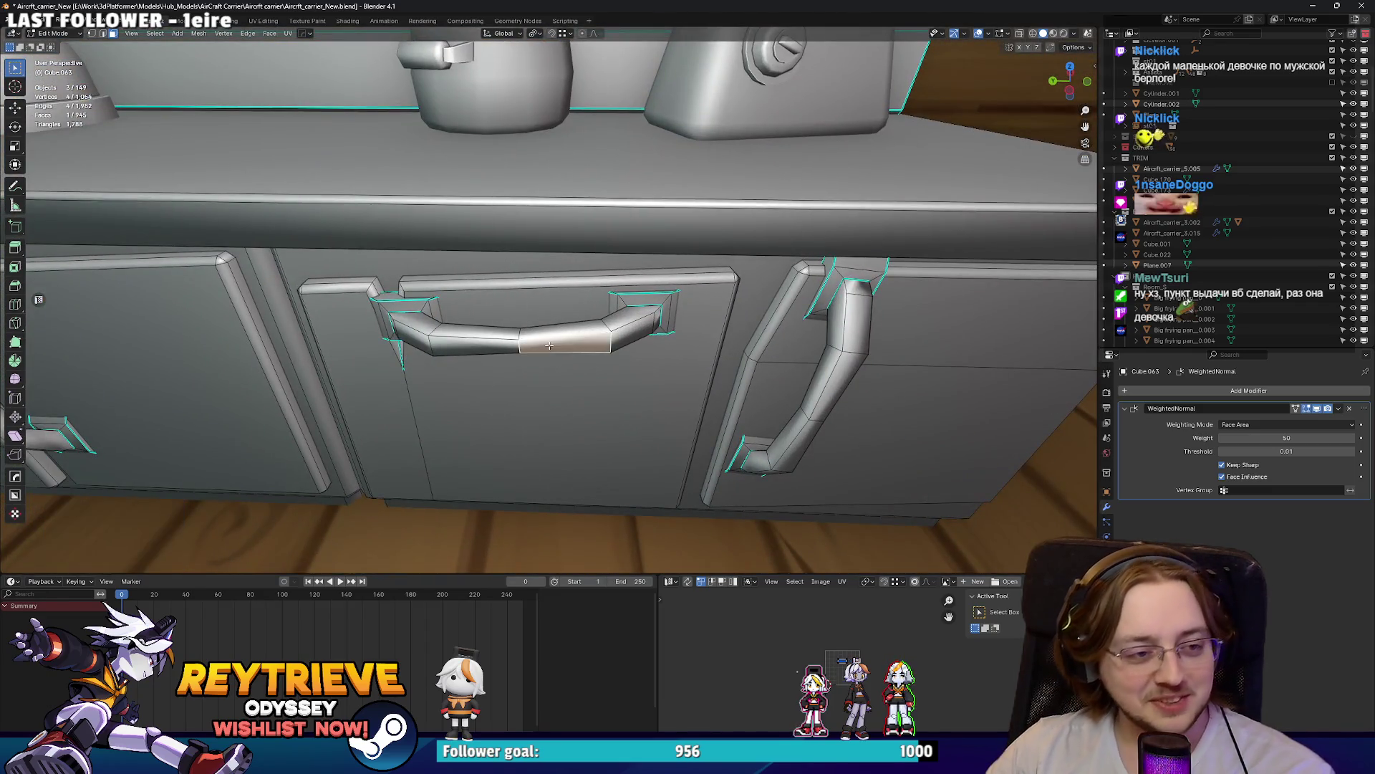
pyautogui.hotkey('ctrl', 'l')
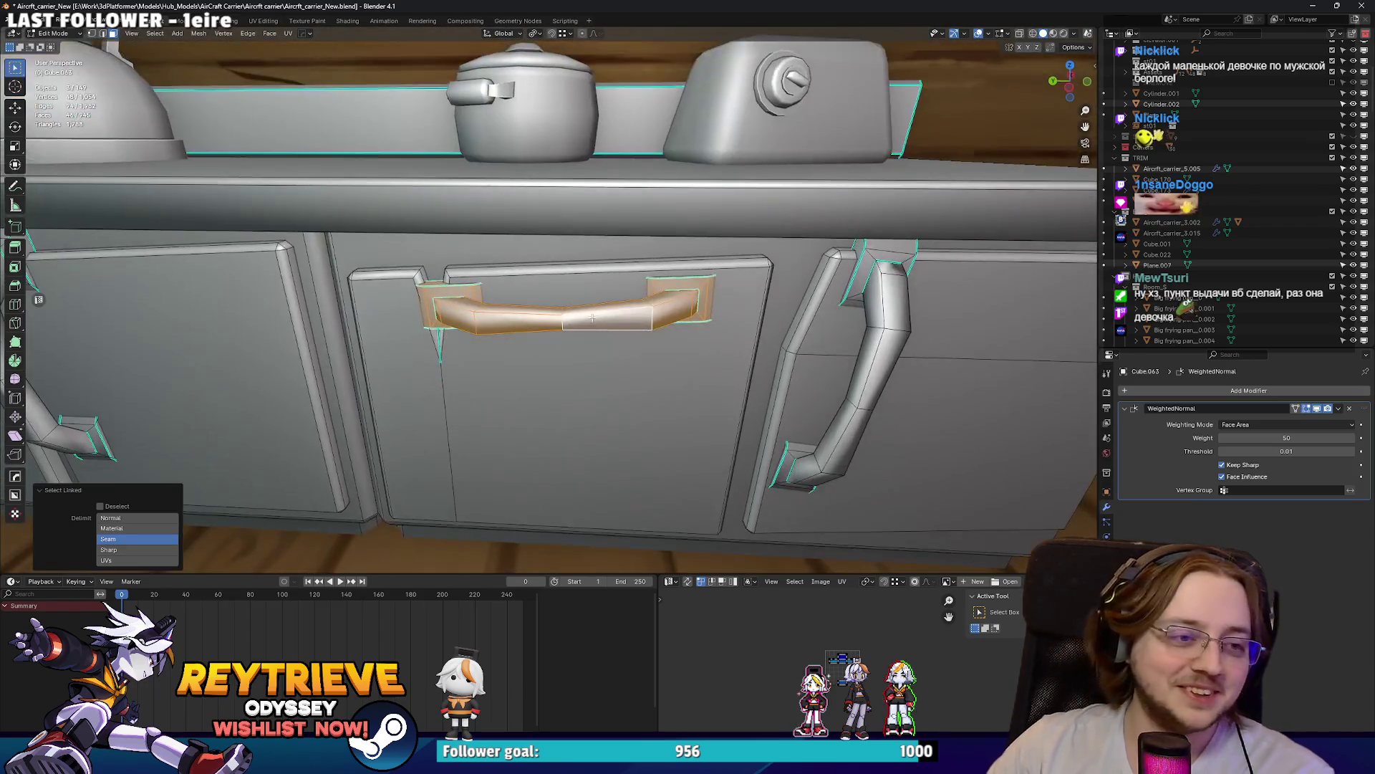
pyautogui.scroll(4, 592, 318)
pyautogui.press('g')
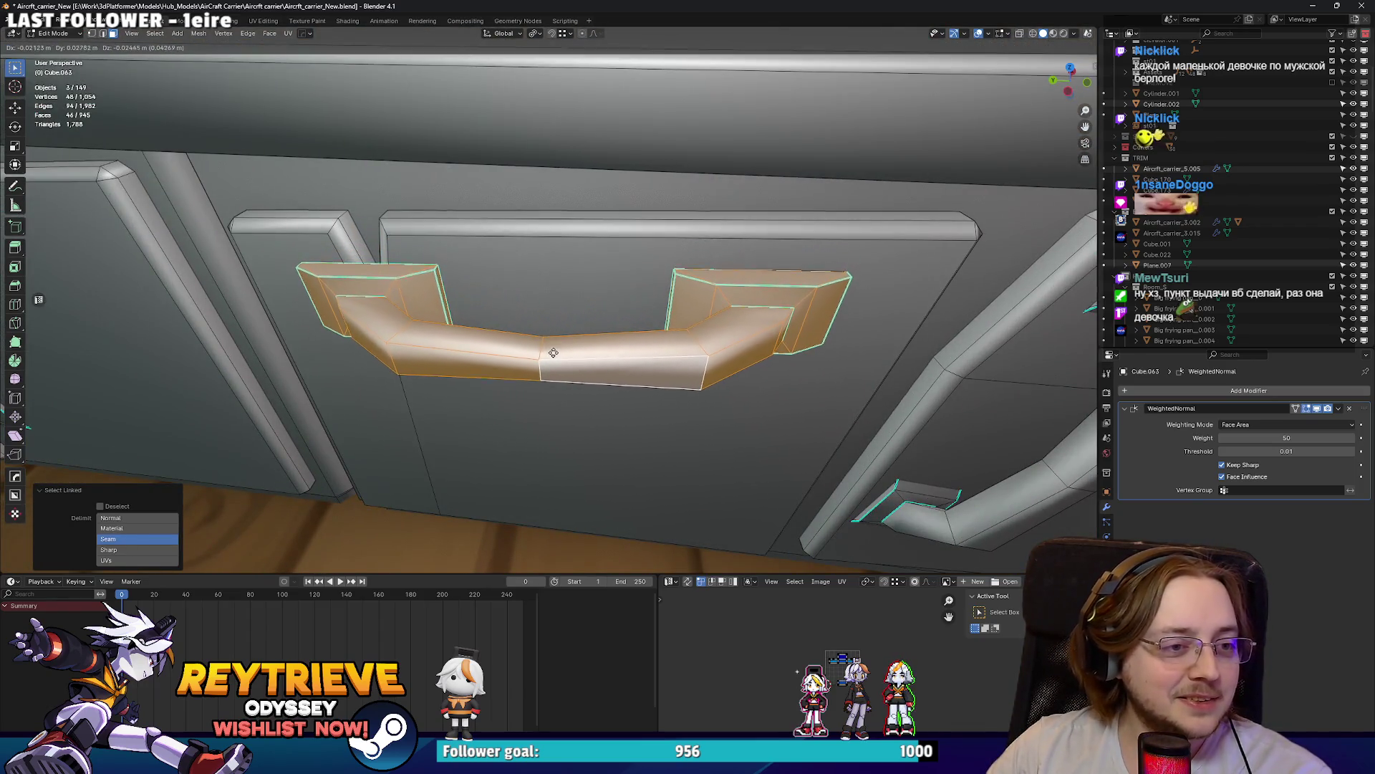
pyautogui.click(553, 353)
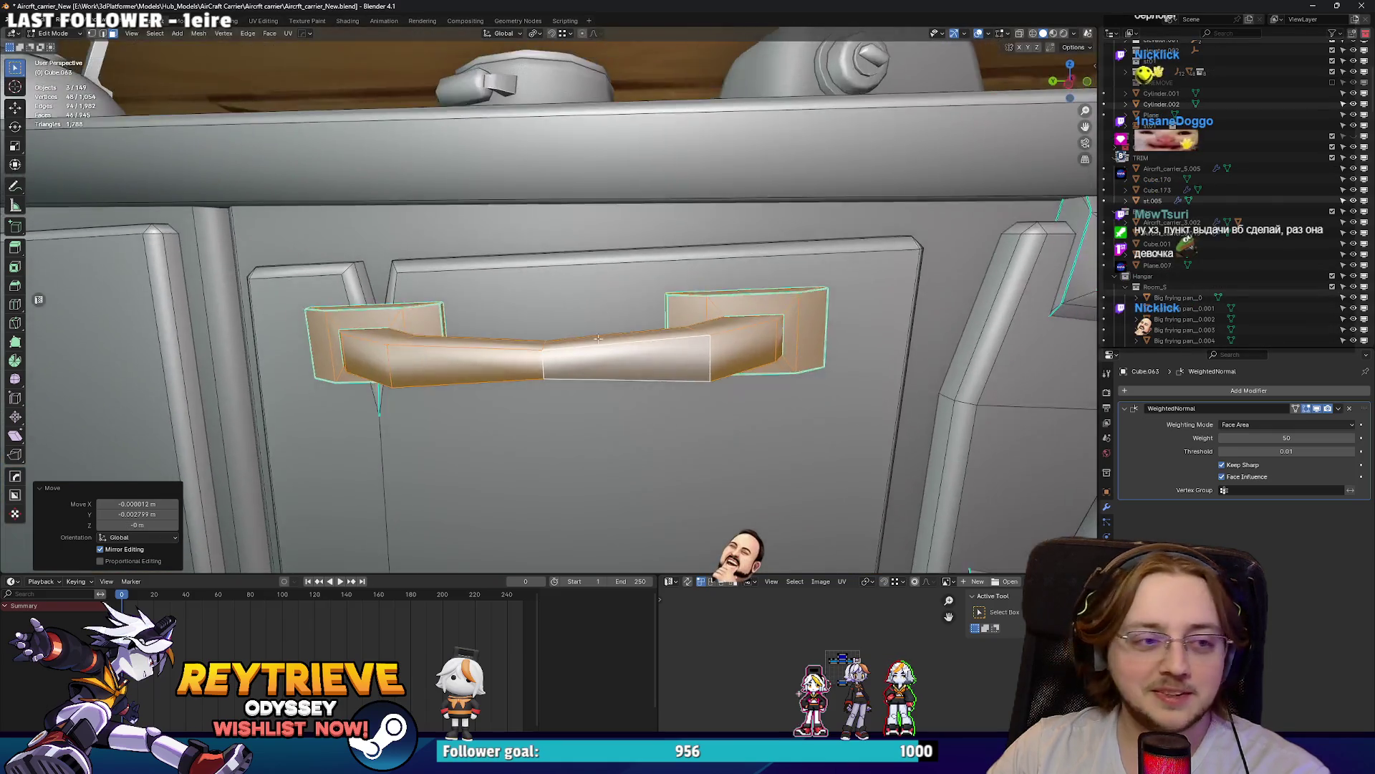
pyautogui.scroll(-4, 598, 339)
# Step: Rotate the left door handle about -94° on X and lower it on the door
pyautogui.press('r')
pyautogui.press('x')
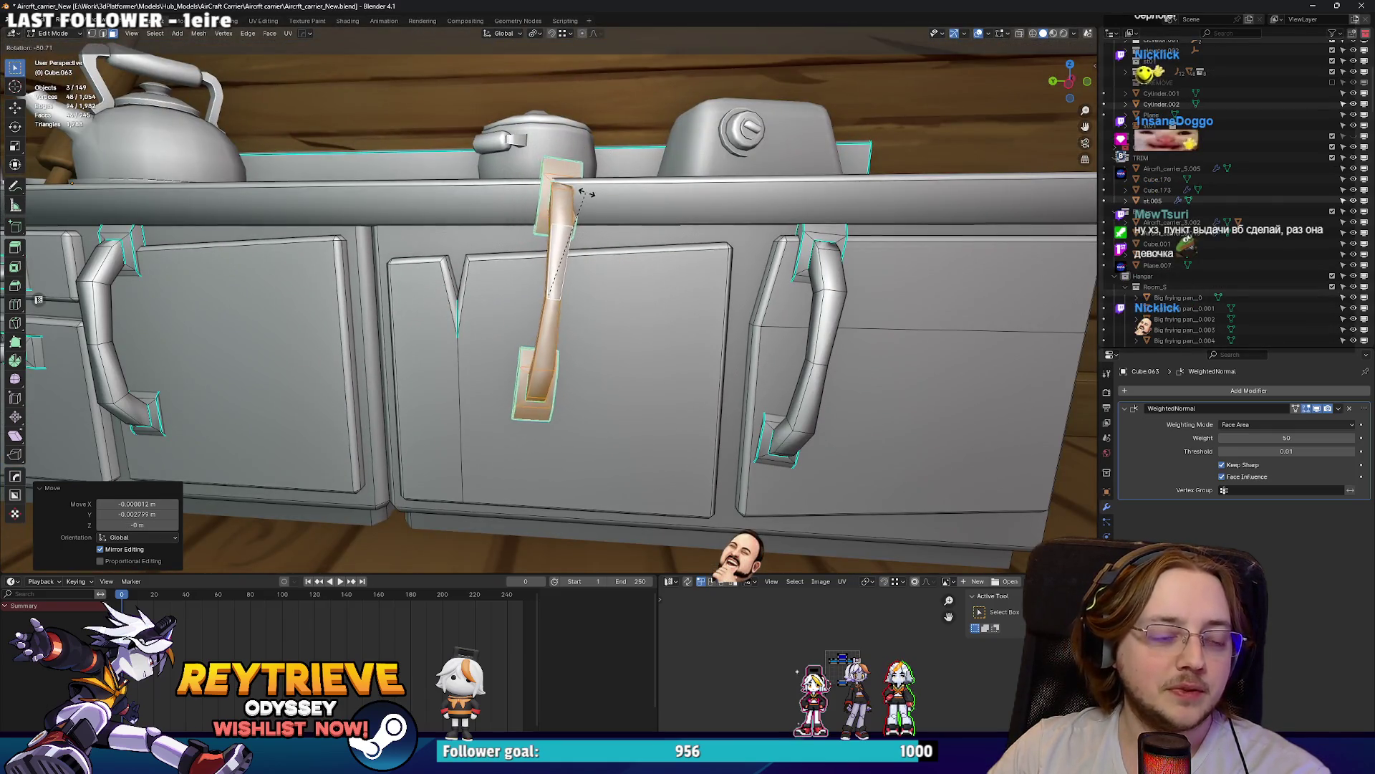
pyautogui.click(582, 188)
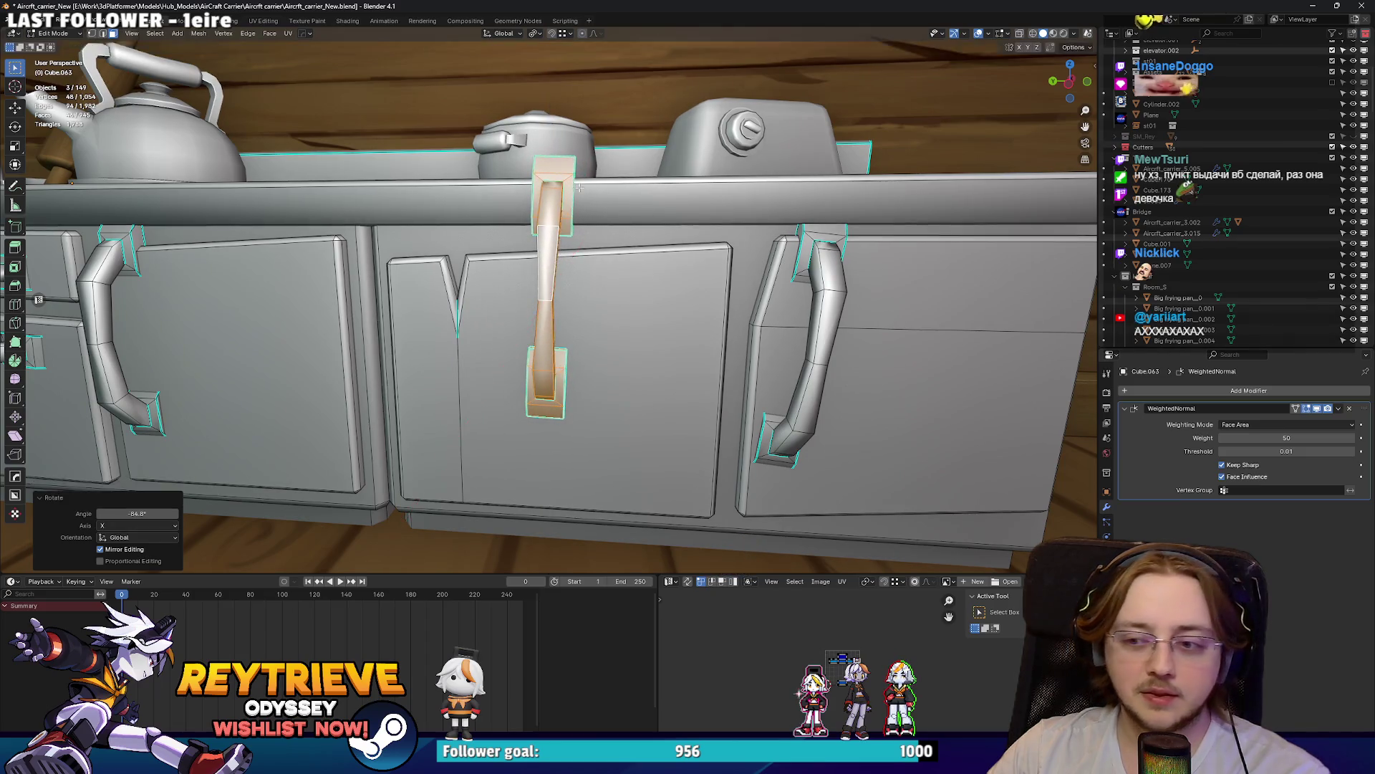
pyautogui.press('g')
pyautogui.press('y')
pyautogui.click(665, 154)
pyautogui.press('g')
pyautogui.press('z')
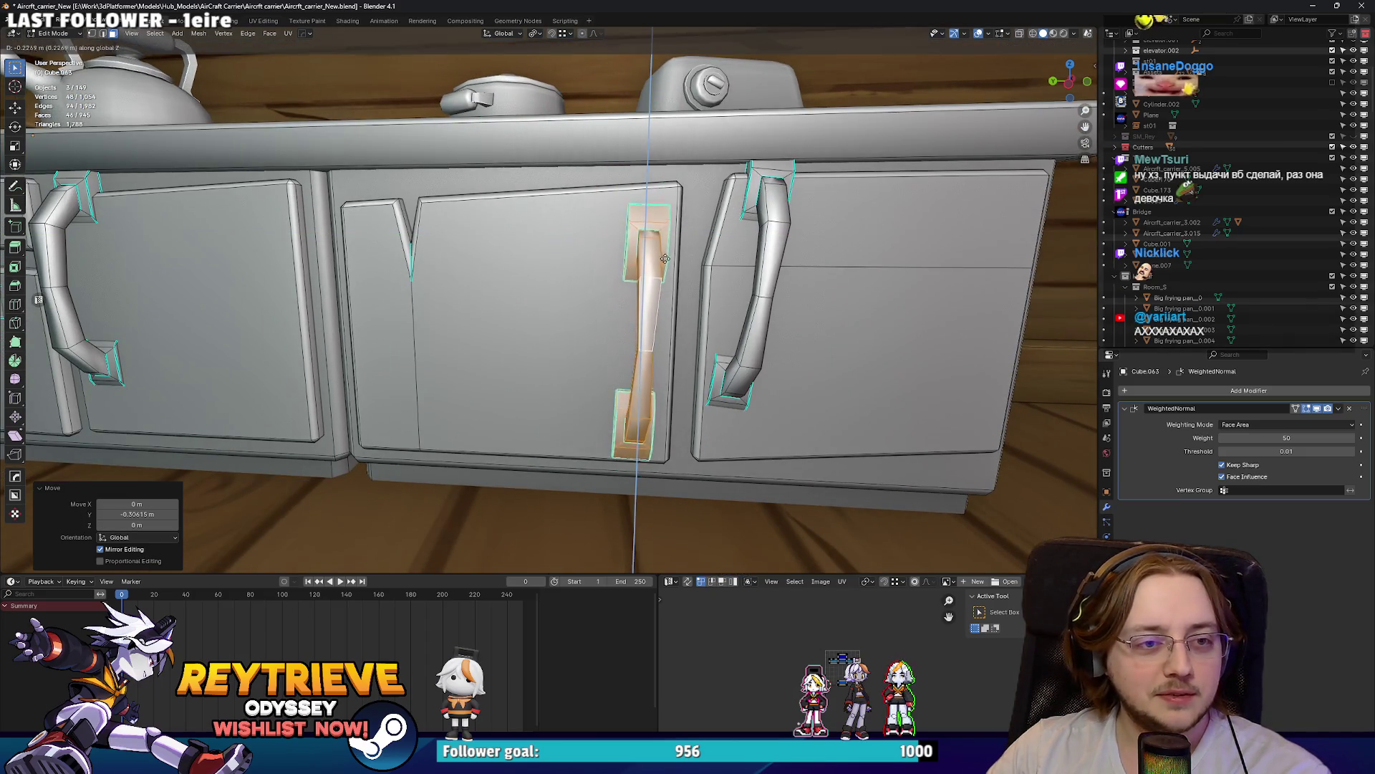
pyautogui.click(666, 272)
# Step: Fine-tune the handle's X and Y position to match the right door's handle
pyautogui.press('g')
pyautogui.press('y')
pyautogui.press('x')
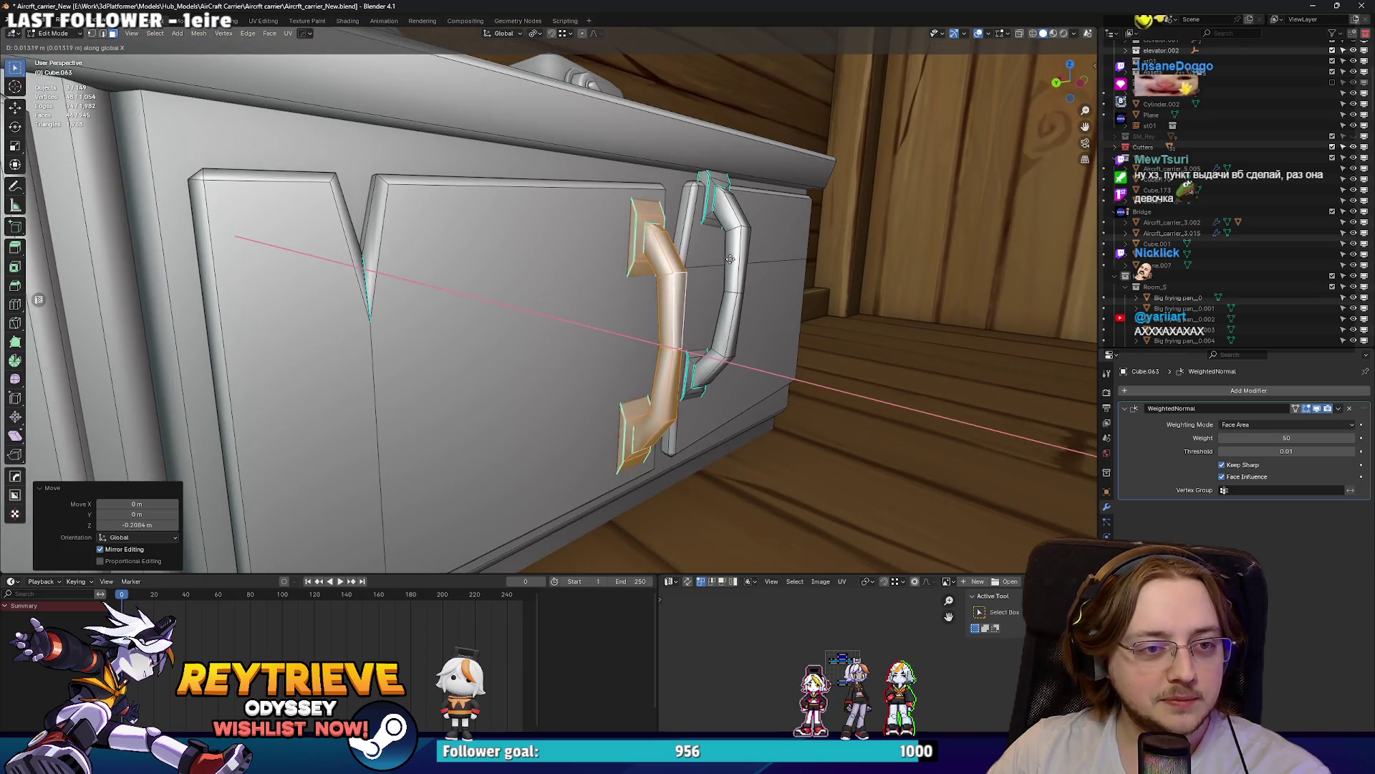
pyautogui.click(754, 273)
pyautogui.press('s')
pyautogui.press('Escape')
pyautogui.press('g')
pyautogui.press('y')
pyautogui.click(632, 281)
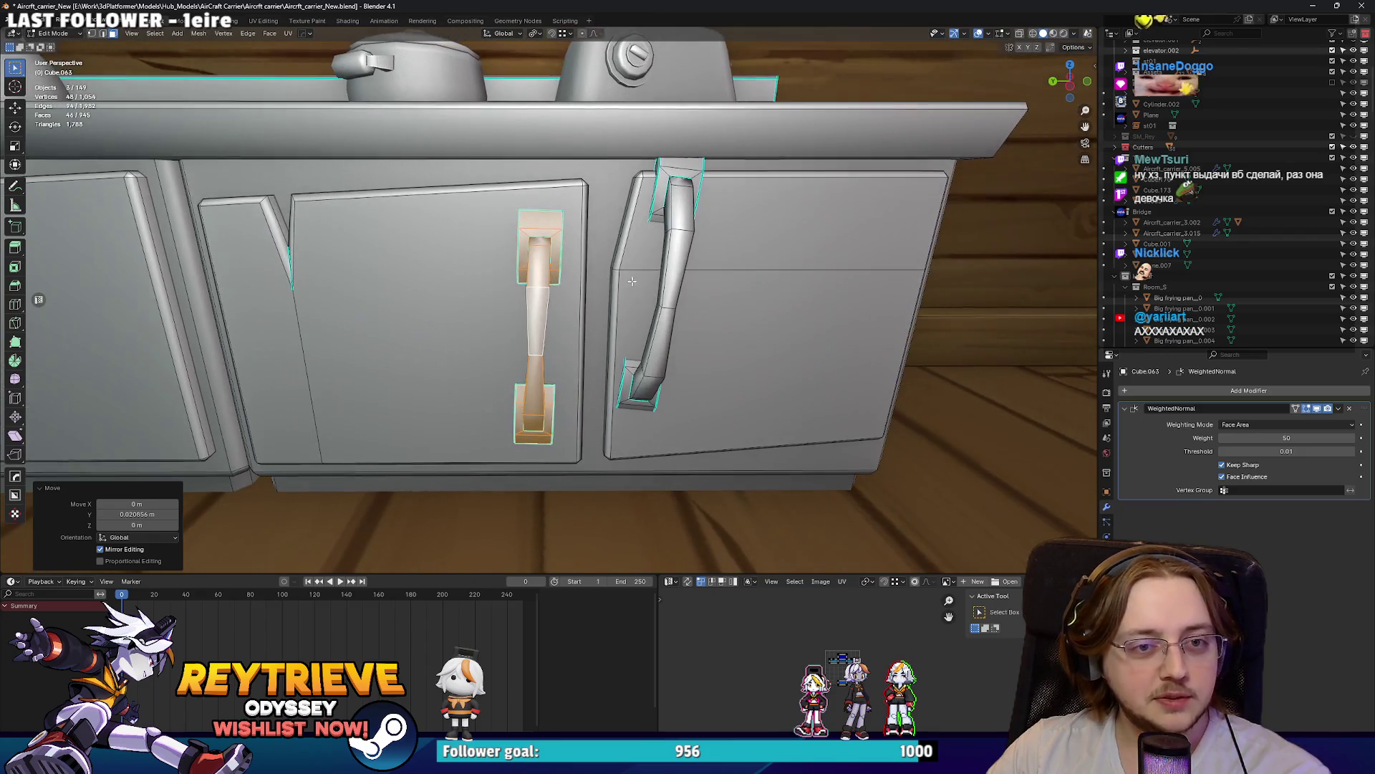
pyautogui.click(673, 243)
pyautogui.hotkey('ctrl', 'l')
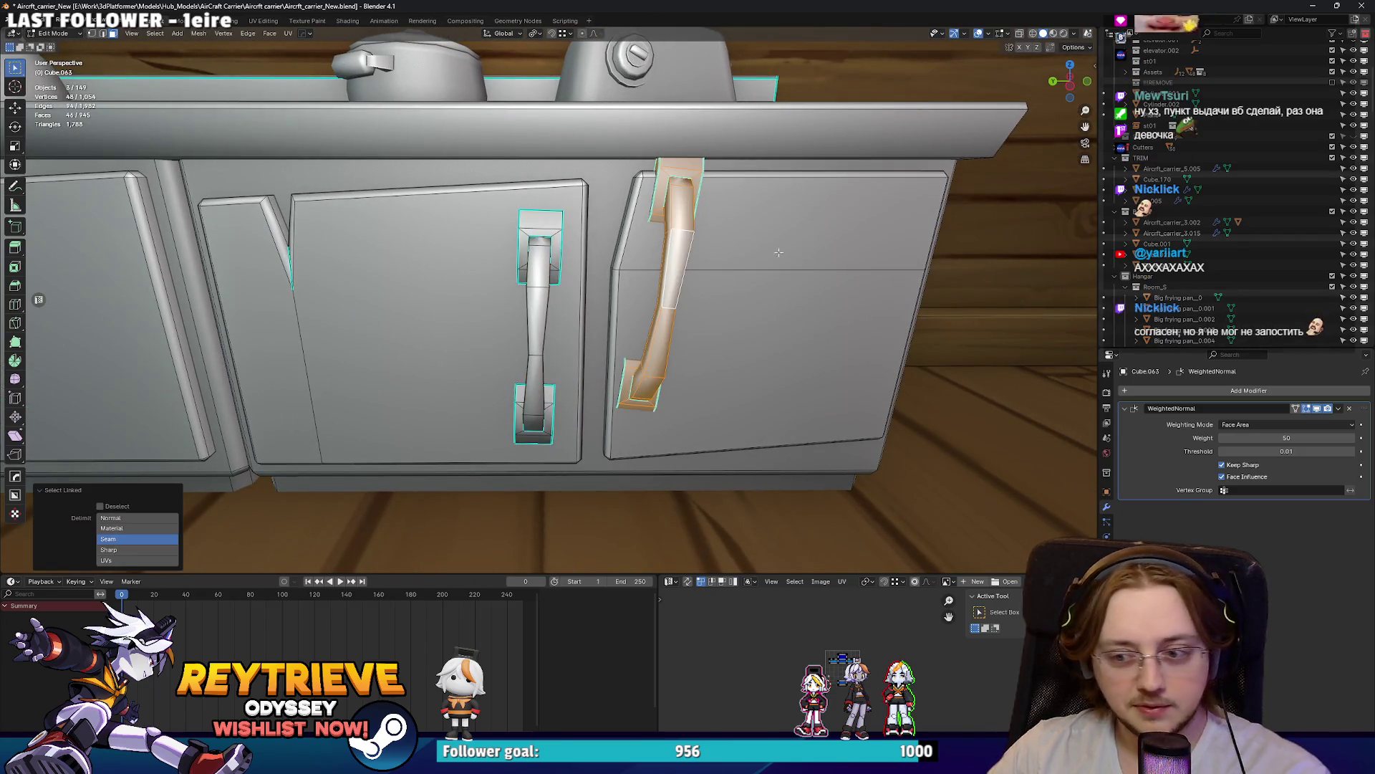
# Step: Shorten the right door handle and lower it along Z
pyautogui.press('s')
pyautogui.press('Escape')
pyautogui.scroll(-2, 753, 224)
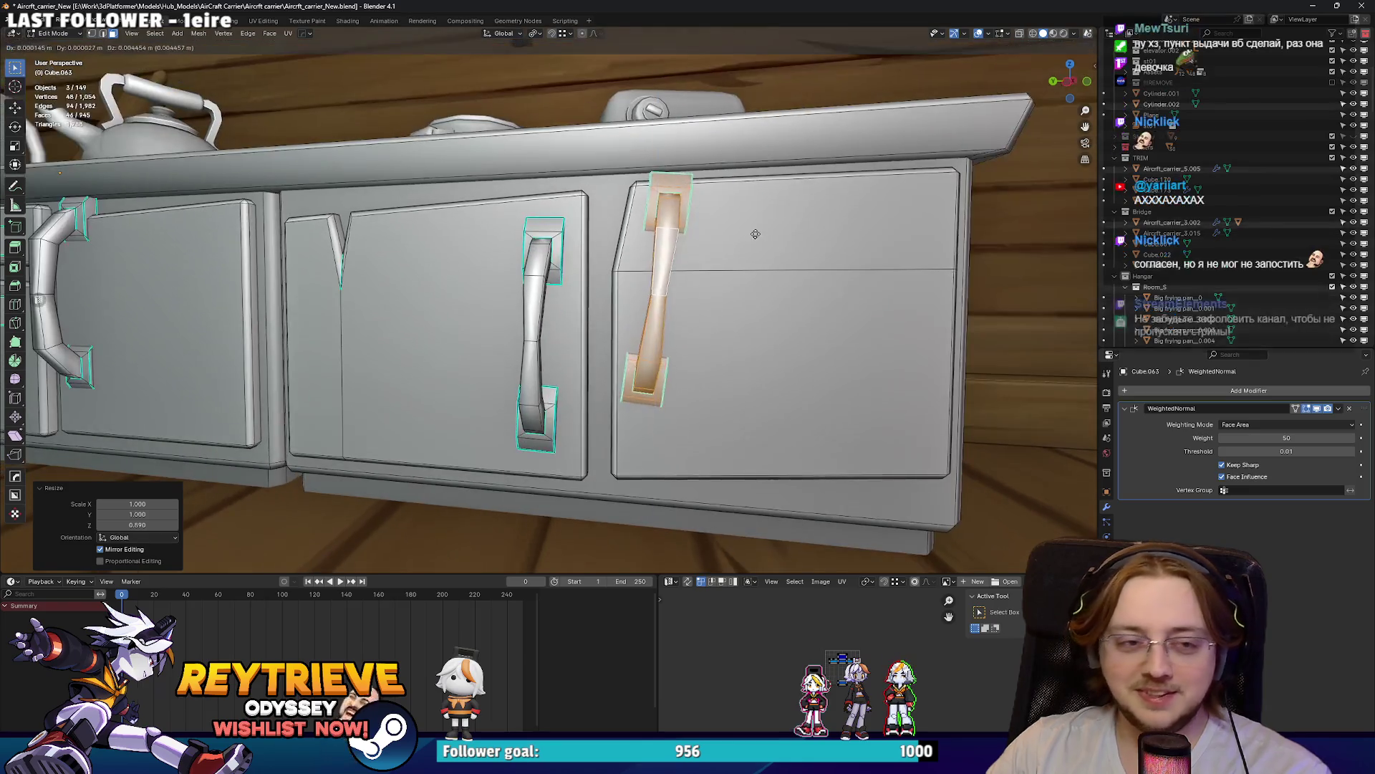
pyautogui.press('g')
pyautogui.press('z')
pyautogui.click(747, 270)
pyautogui.scroll(2, 774, 276)
# Step: Tilt the right door handle slightly around X so it sits flush
pyautogui.moveTo(774, 276); pyautogui.dragTo(631, 251)
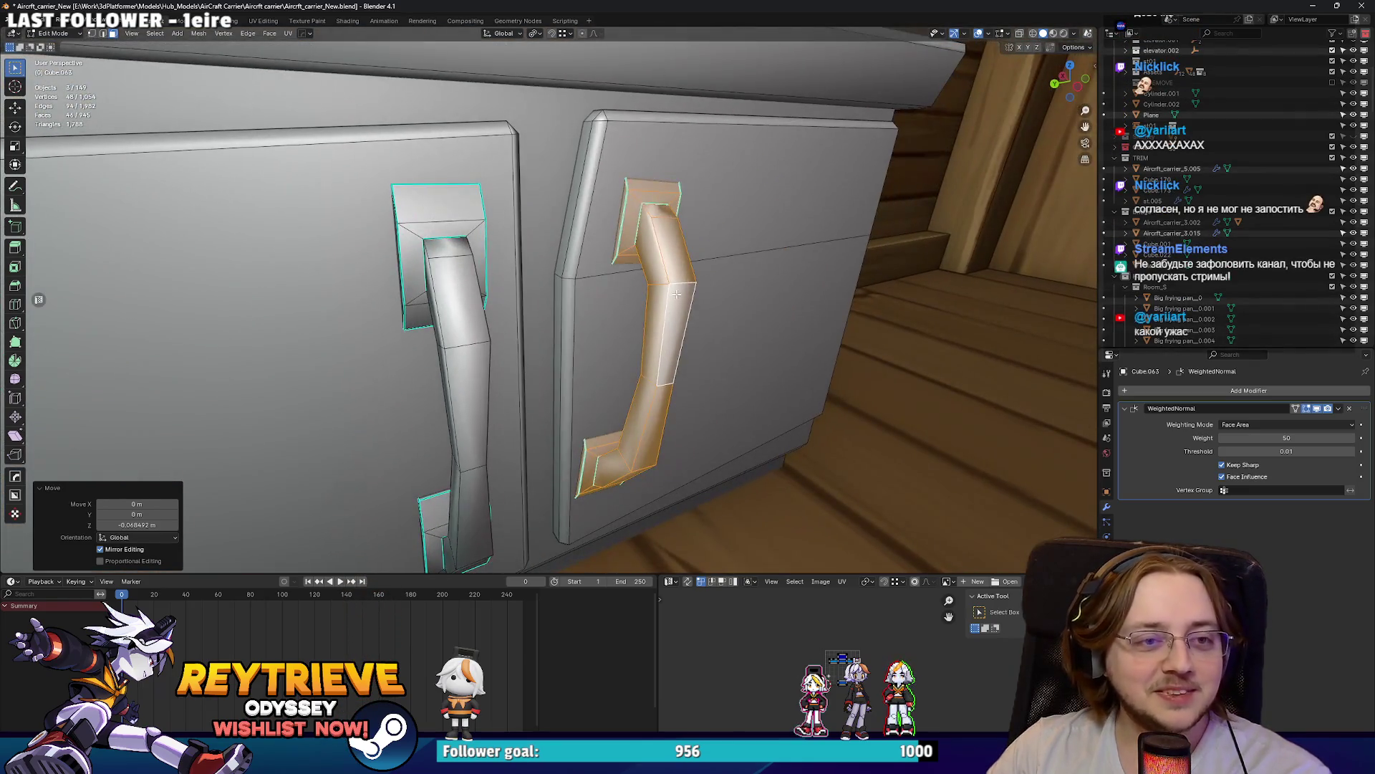
pyautogui.press('g')
pyautogui.press('x')
pyautogui.press('Escape')
pyautogui.press('r')
pyautogui.press('x')
pyautogui.click(719, 236)
pyautogui.scroll(-3, 719, 236)
pyautogui.moveTo(719, 237); pyautogui.dragTo(609, 235)
pyautogui.scroll(2, 568, 233)
pyautogui.scroll(3, 568, 234)
# Step: Select the other door's whole handle and lower it on the door
pyautogui.click(545, 214)
pyautogui.hotkey('ctrl', 'l')
pyautogui.press('KP_Decimal')
pyautogui.press('g')
pyautogui.press('z')
pyautogui.click(534, 236)
pyautogui.moveTo(534, 236); pyautogui.dragTo(609, 265)
pyautogui.scroll(2, 622, 283)
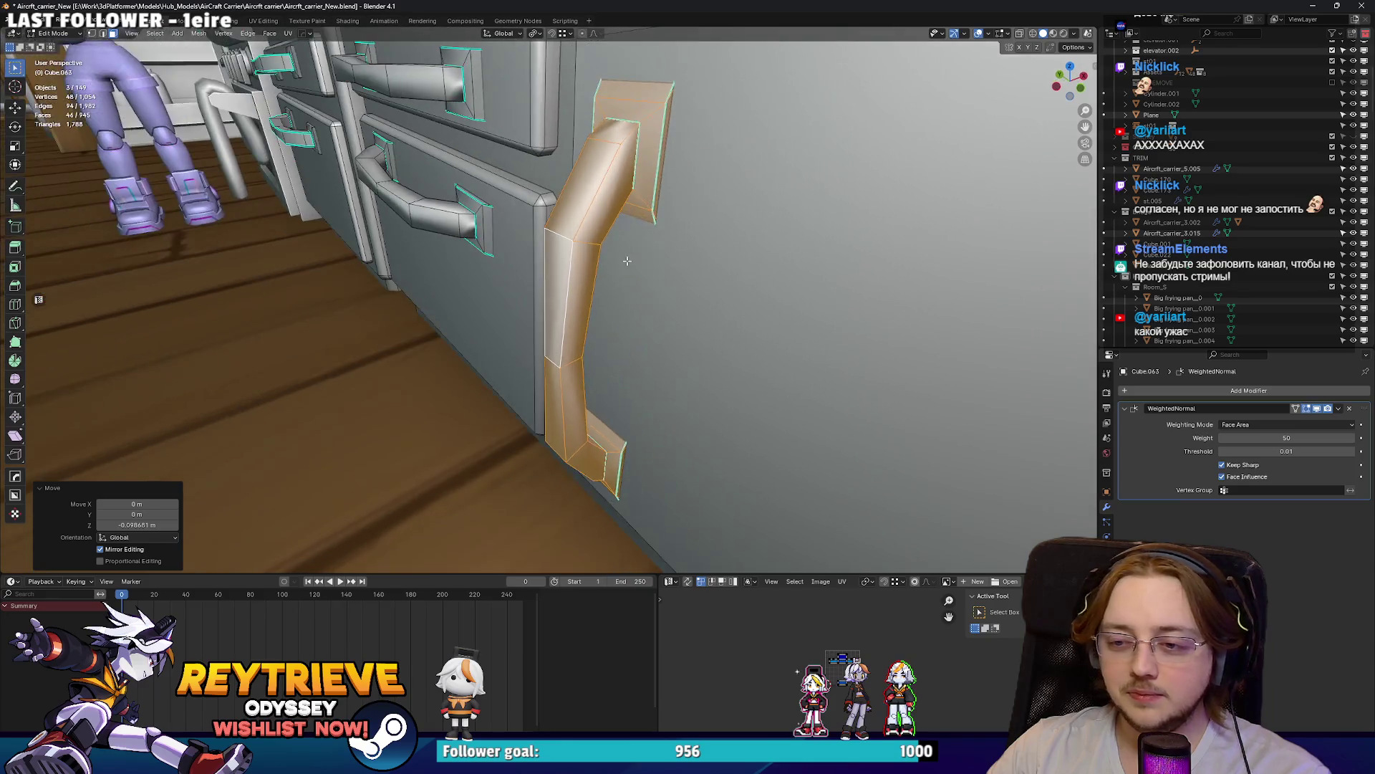
# Step: Nudge that door handle along X and shorten it slightly in height
pyautogui.press('g')
pyautogui.press('x')
pyautogui.click(609, 260)
pyautogui.press('s')
pyautogui.press('z')
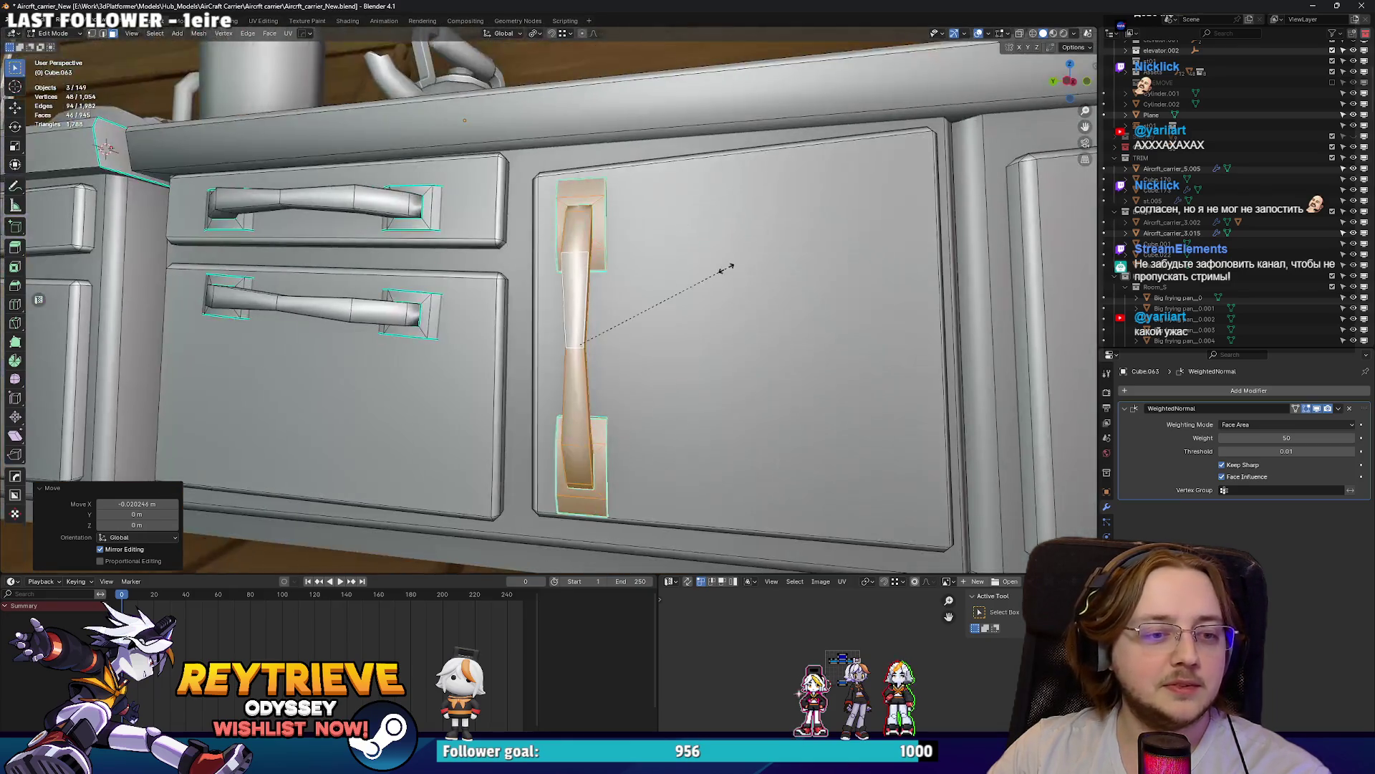
pyautogui.click(715, 270)
pyautogui.press('g')
pyautogui.click(707, 269)
pyautogui.moveTo(708, 269)
pyautogui.mouseDown()
pyautogui.moveTo(573, 320)
pyautogui.moveTo(769, 337)
pyautogui.mouseUp()
# Step: Select the lower drawer handle and lower it slightly along Z
pyautogui.click(574, 320)
pyautogui.press('l')
pyautogui.press('g')
pyautogui.press('z')
pyautogui.click(633, 335)
# Step: Add the upper drawer handle and raise both about 0.019 m into line
pyautogui.press('l')
pyautogui.moveTo(778, 261)
pyautogui.mouseDown()
pyautogui.moveTo(678, 324)
pyautogui.moveTo(666, 245)
pyautogui.moveTo(534, 287)
pyautogui.mouseUp()
pyautogui.press('g')
pyautogui.press('x')
pyautogui.press('z')
pyautogui.click(678, 324)
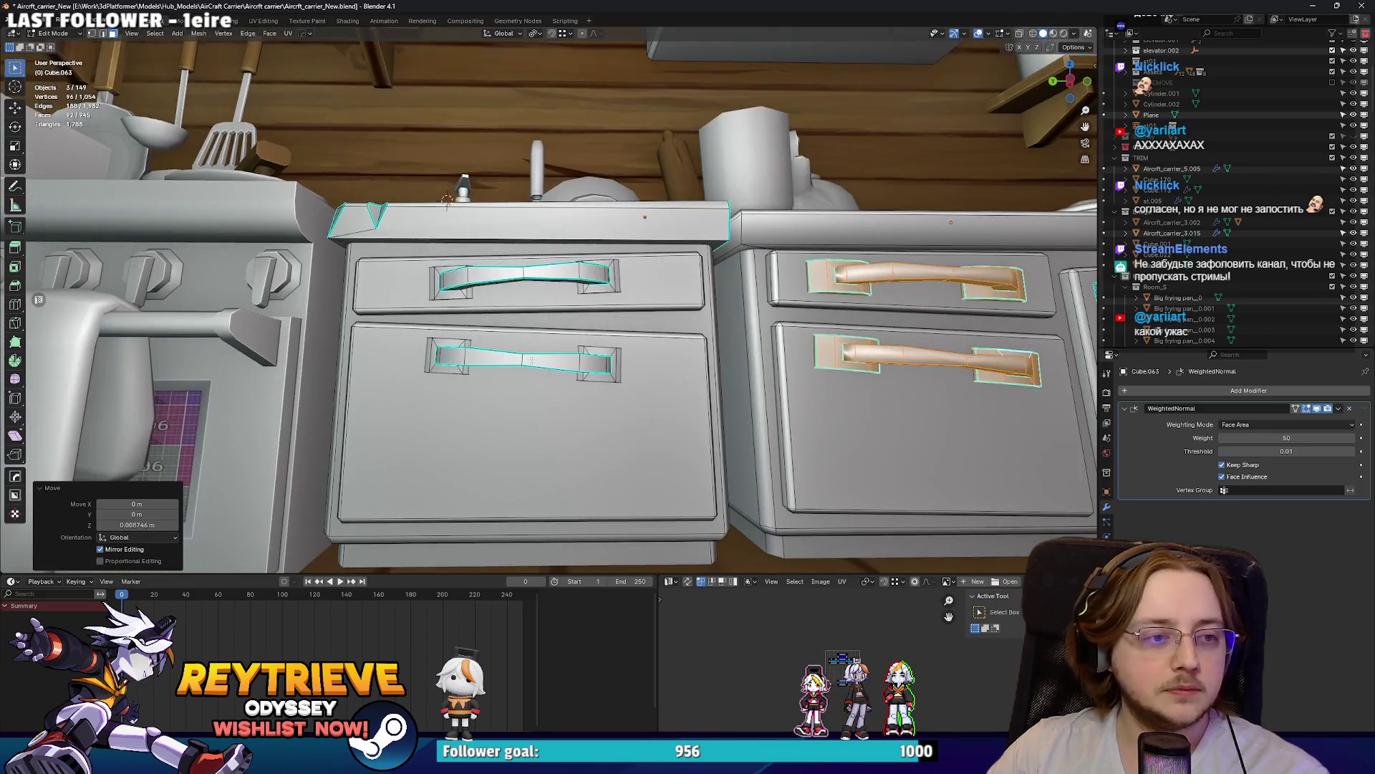
pyautogui.press('l')
pyautogui.press('l')
pyautogui.click(534, 286)
pyautogui.press('l')
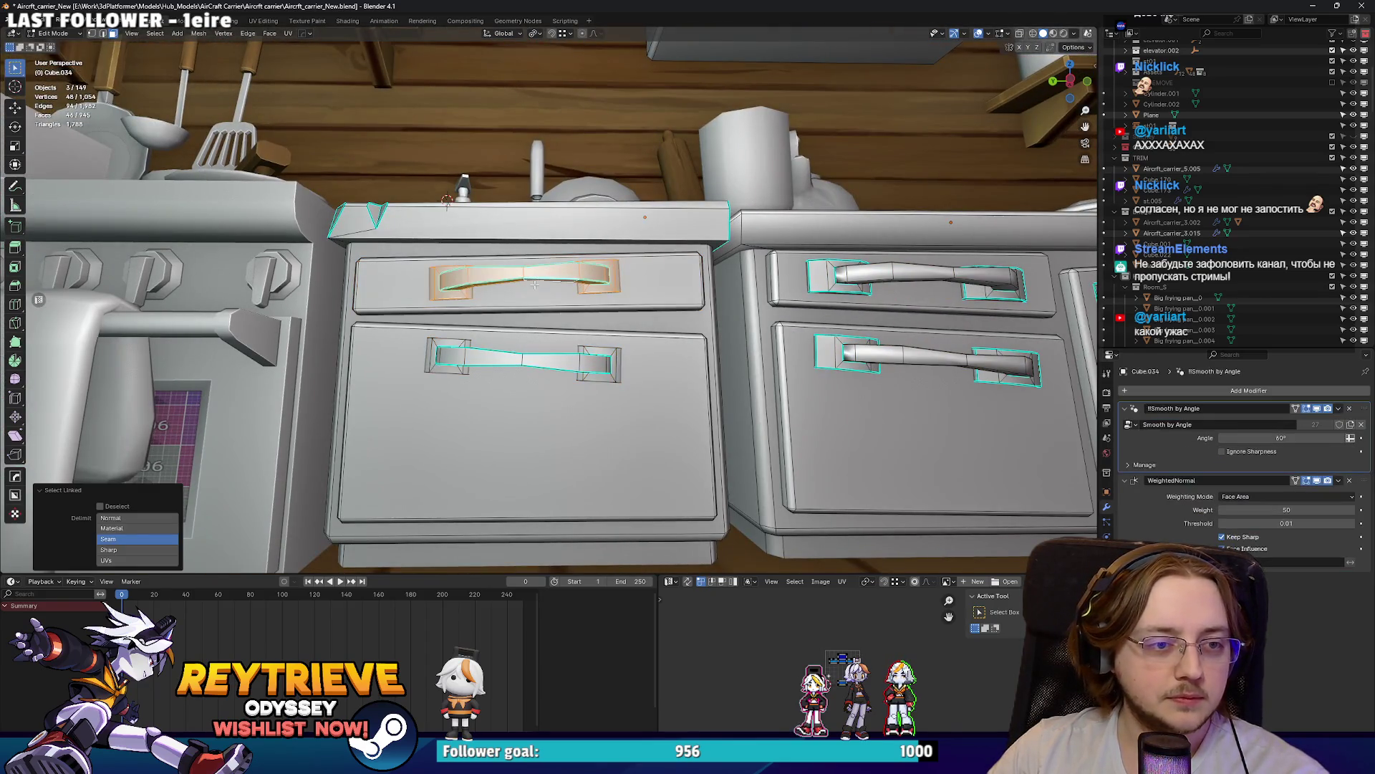
pyautogui.moveTo(535, 357); pyautogui.dragTo(532, 332)
# Step: Shift the drawer handles sideways along X and return to Object Mode
pyautogui.press('g')
pyautogui.press('x')
pyautogui.click(532, 332)
pyautogui.press('Tab')
# Step: Select the microwave and slide it along X on the counter
pyautogui.click(607, 342)
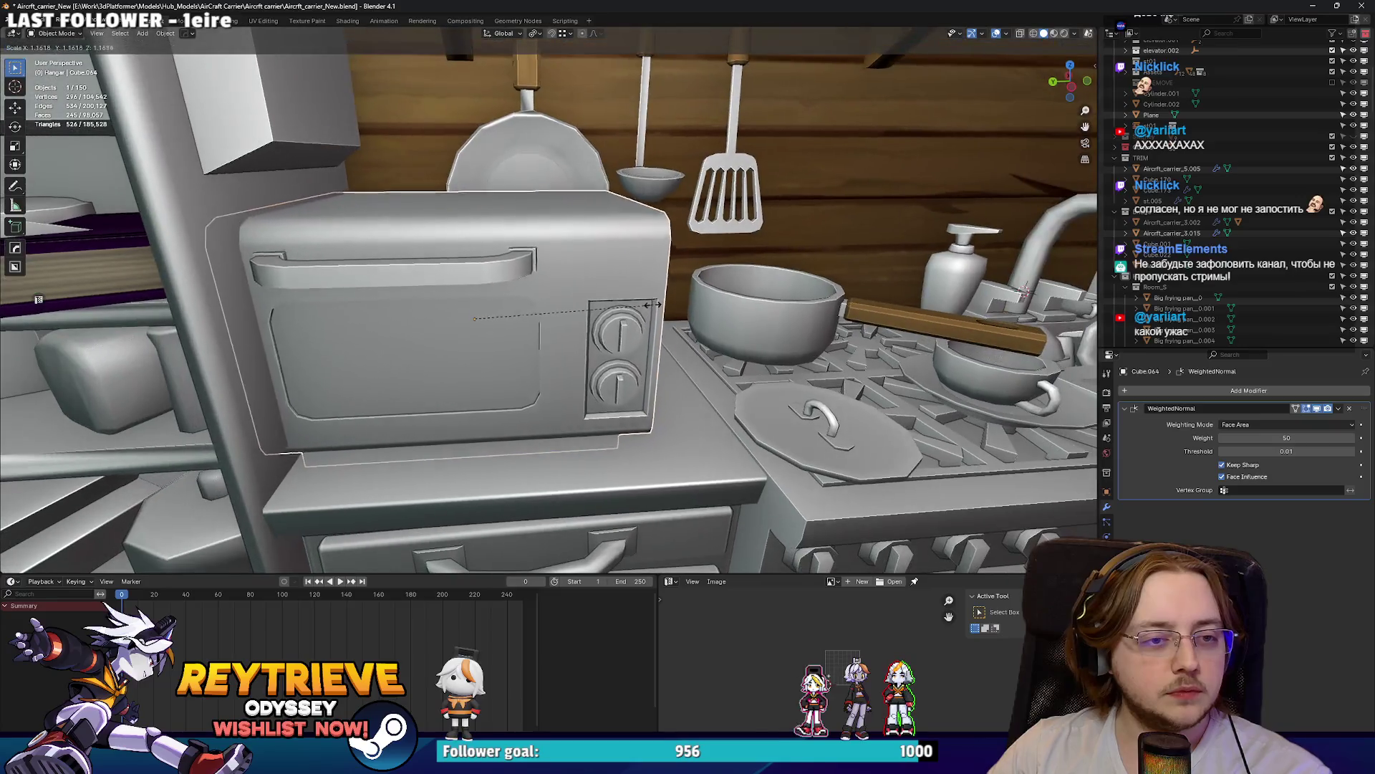
pyautogui.press('g')
pyautogui.click(605, 339)
pyautogui.press('g')
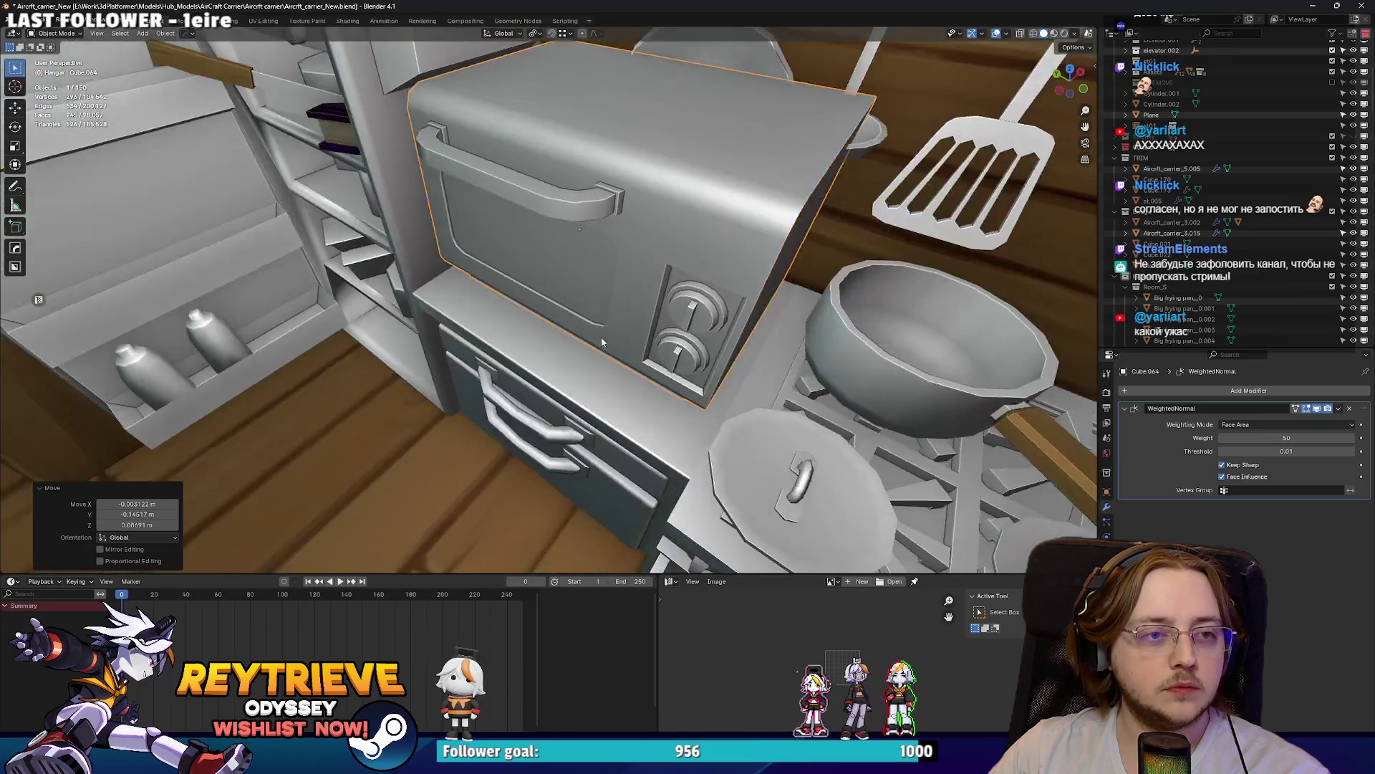
pyautogui.press('x')
pyautogui.click(608, 278)
pyautogui.moveTo(607, 278); pyautogui.dragTo(665, 286)
pyautogui.scroll(-5, 664, 287)
# Step: Give the microwave a small shift along Y
pyautogui.press('g')
pyautogui.press('y')
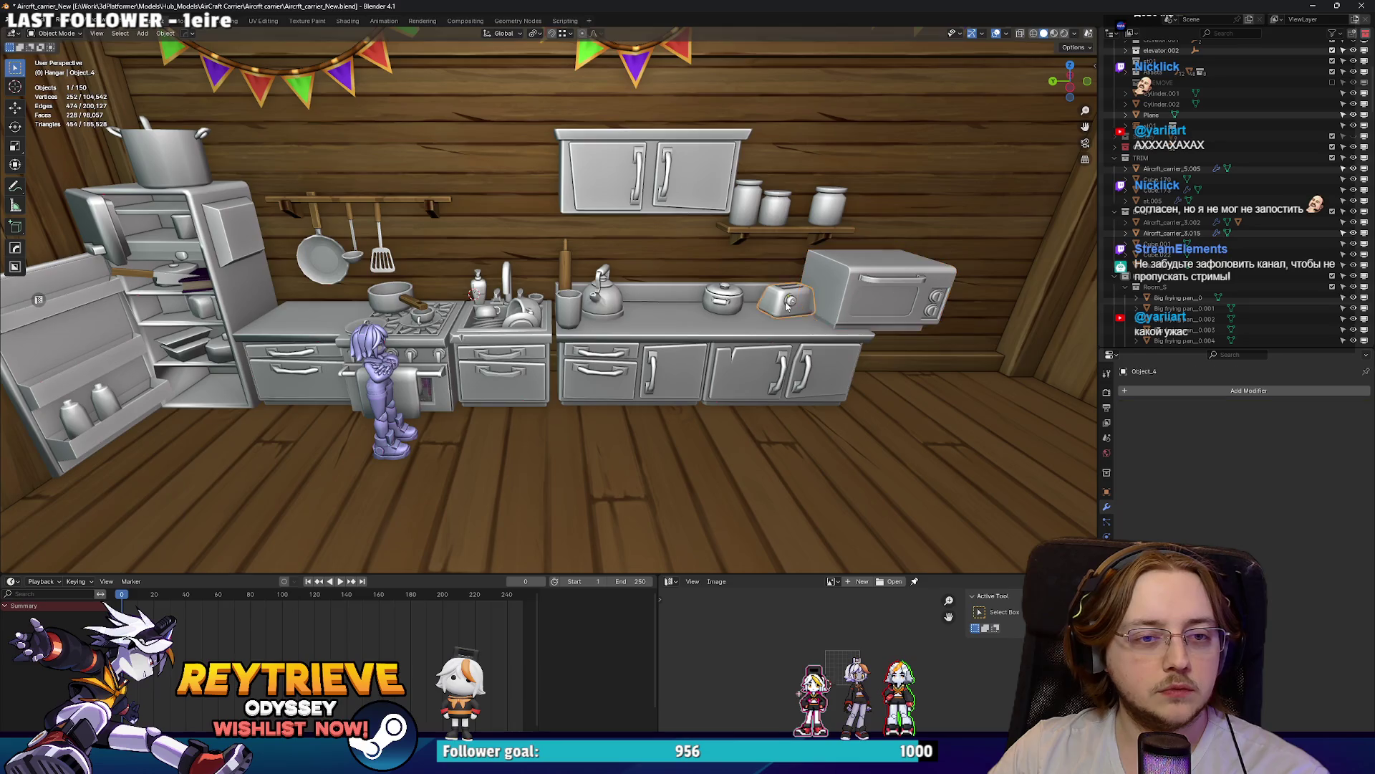
pyautogui.press('Escape')
pyautogui.click(837, 275)
pyautogui.scroll(5, 717, 287)
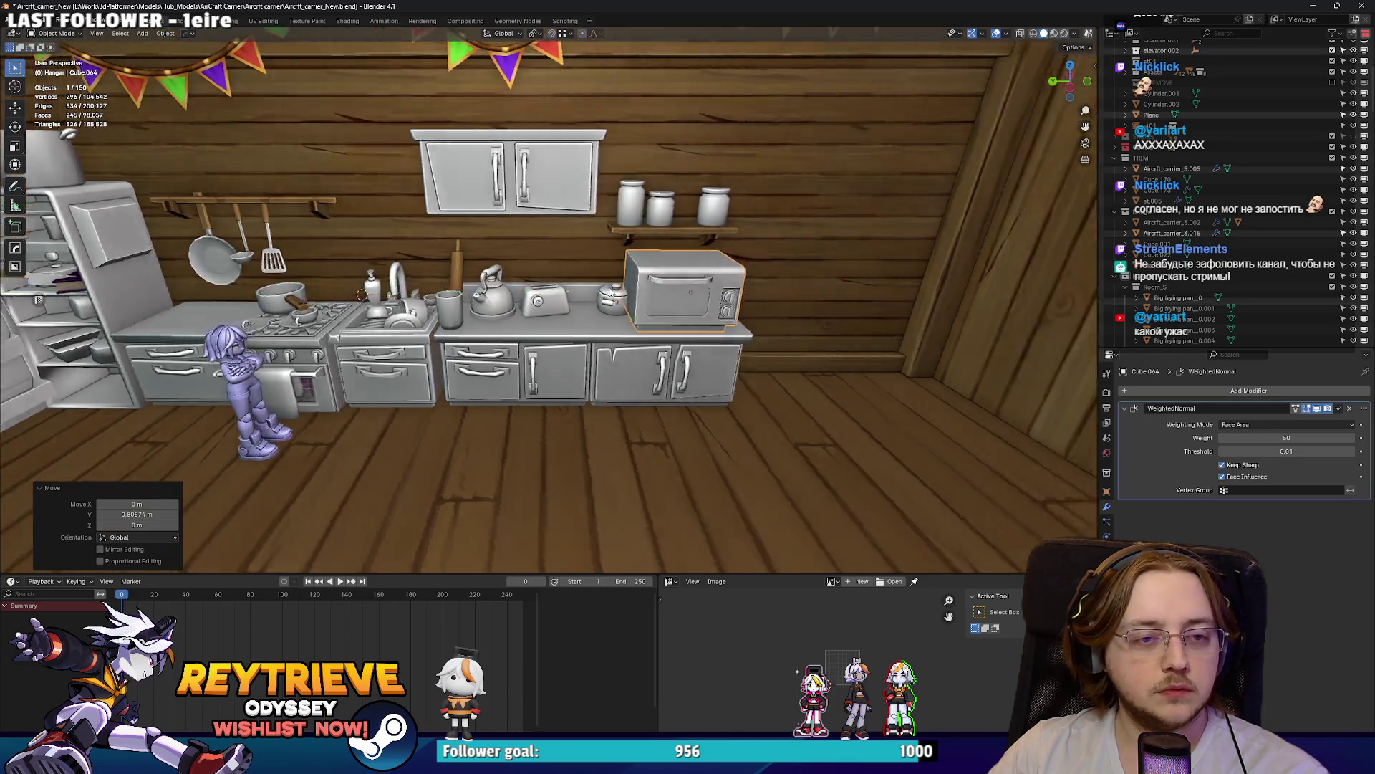
# Step: Move the pot beside the toaster about 0.2 m along Y
pyautogui.click(617, 300)
pyautogui.press('g')
pyautogui.press('y')
pyautogui.click(605, 277)
pyautogui.scroll(-3, 605, 277)
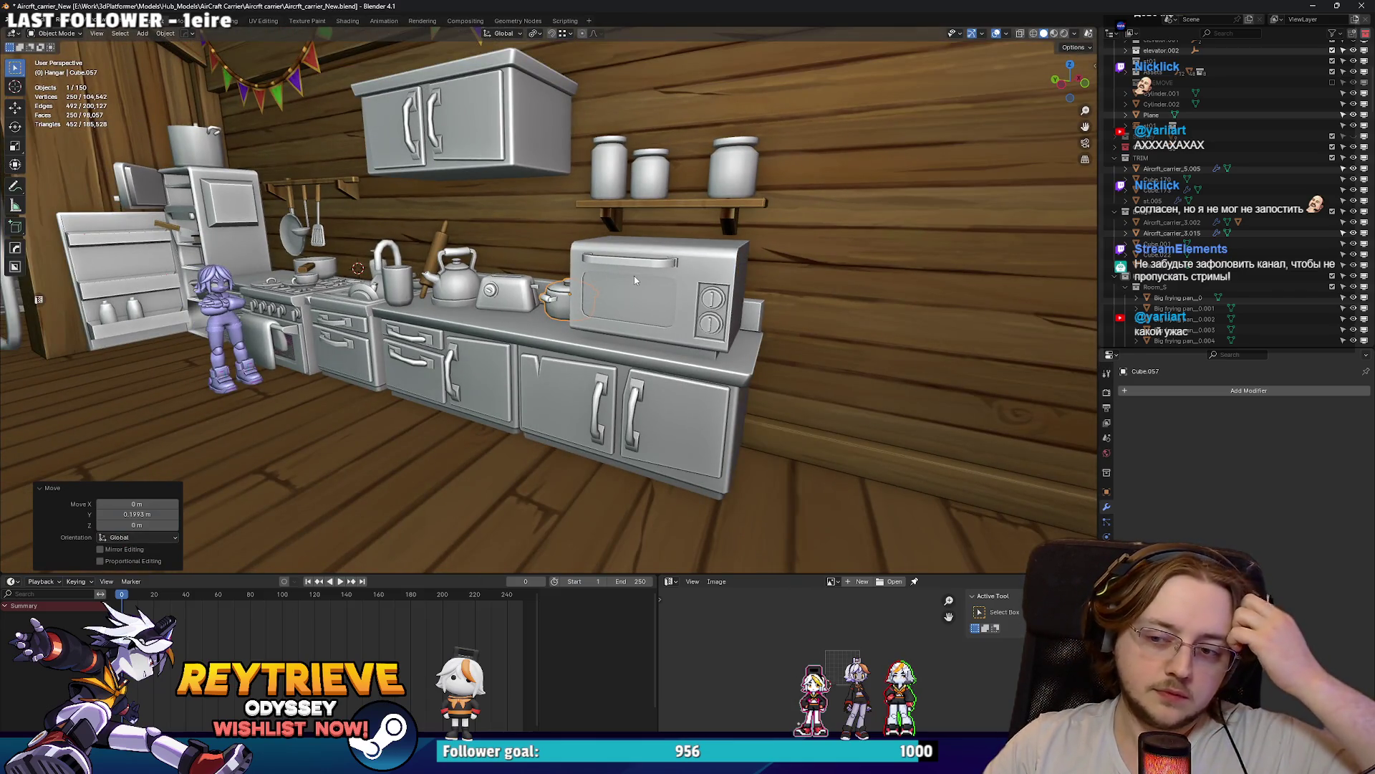
pyautogui.scroll(-2, 613, 316)
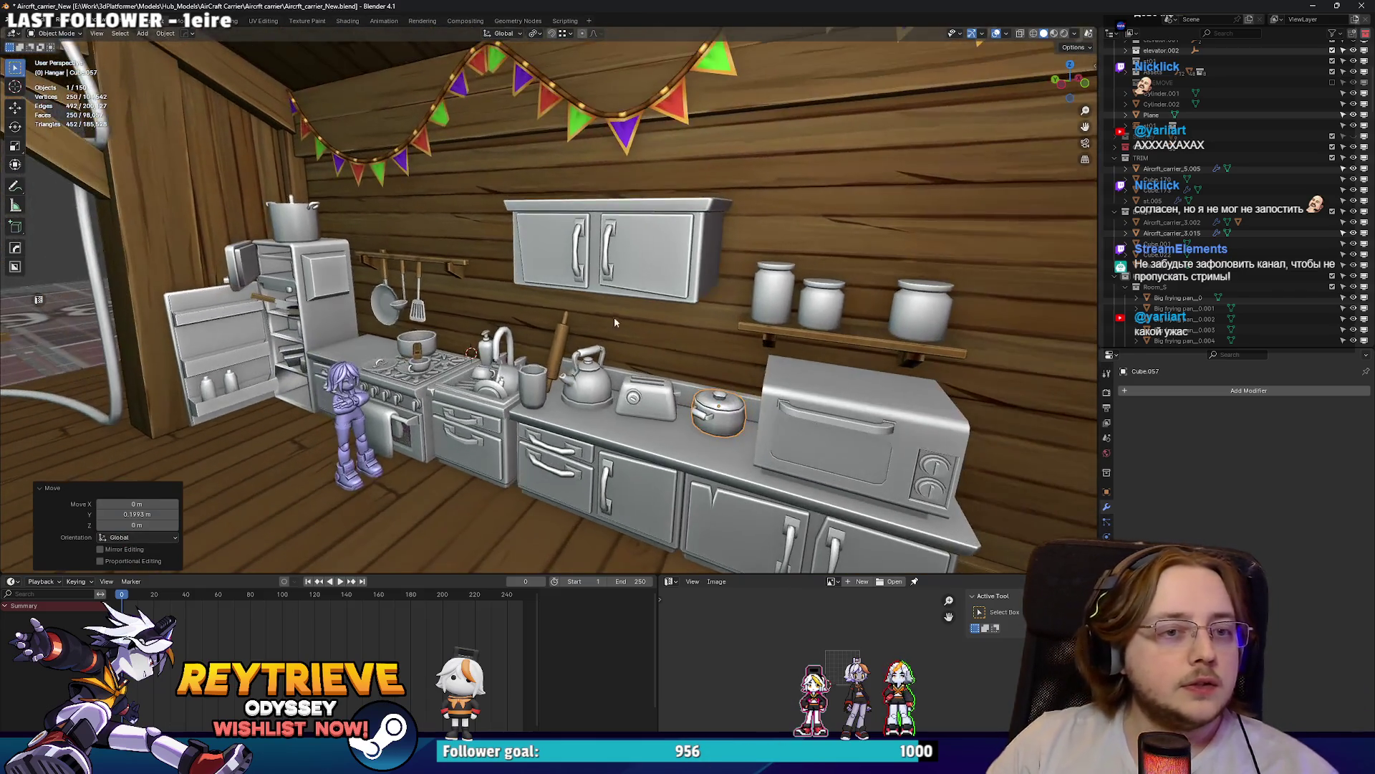
pyautogui.scroll(6, 581, 327)
pyautogui.scroll(-6, 582, 327)
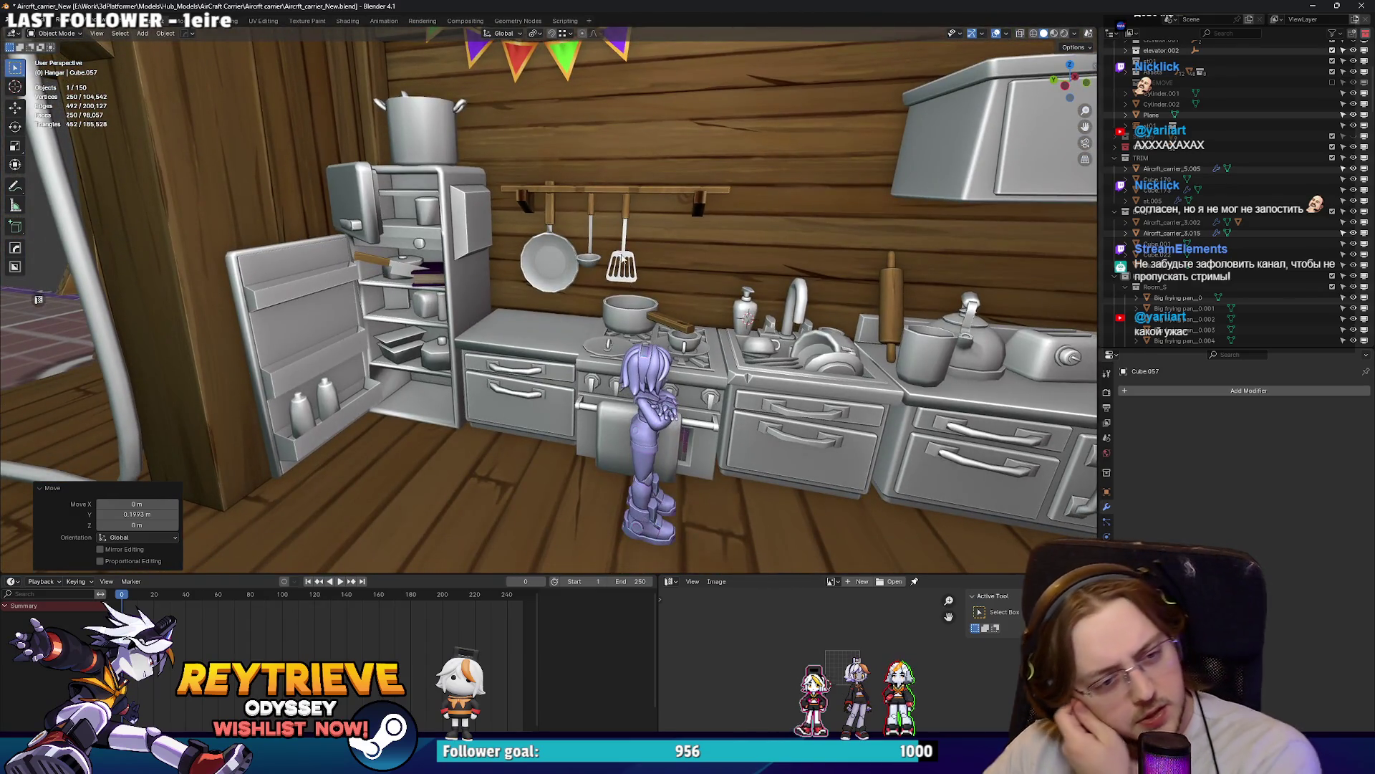
pyautogui.moveTo(623, 260)
pyautogui.mouseDown()
pyautogui.moveTo(605, 277)
pyautogui.moveTo(609, 319)
pyautogui.moveTo(579, 321)
pyautogui.moveTo(662, 342)
pyautogui.moveTo(640, 331)
pyautogui.moveTo(648, 346)
pyautogui.mouseUp()
# Step: Scale the stovetop lid's handle up about 1.437 and raise it onto the lid
pyautogui.click(407, 294)
pyautogui.scroll(3, 429, 300)
pyautogui.press('KP_Decimal')
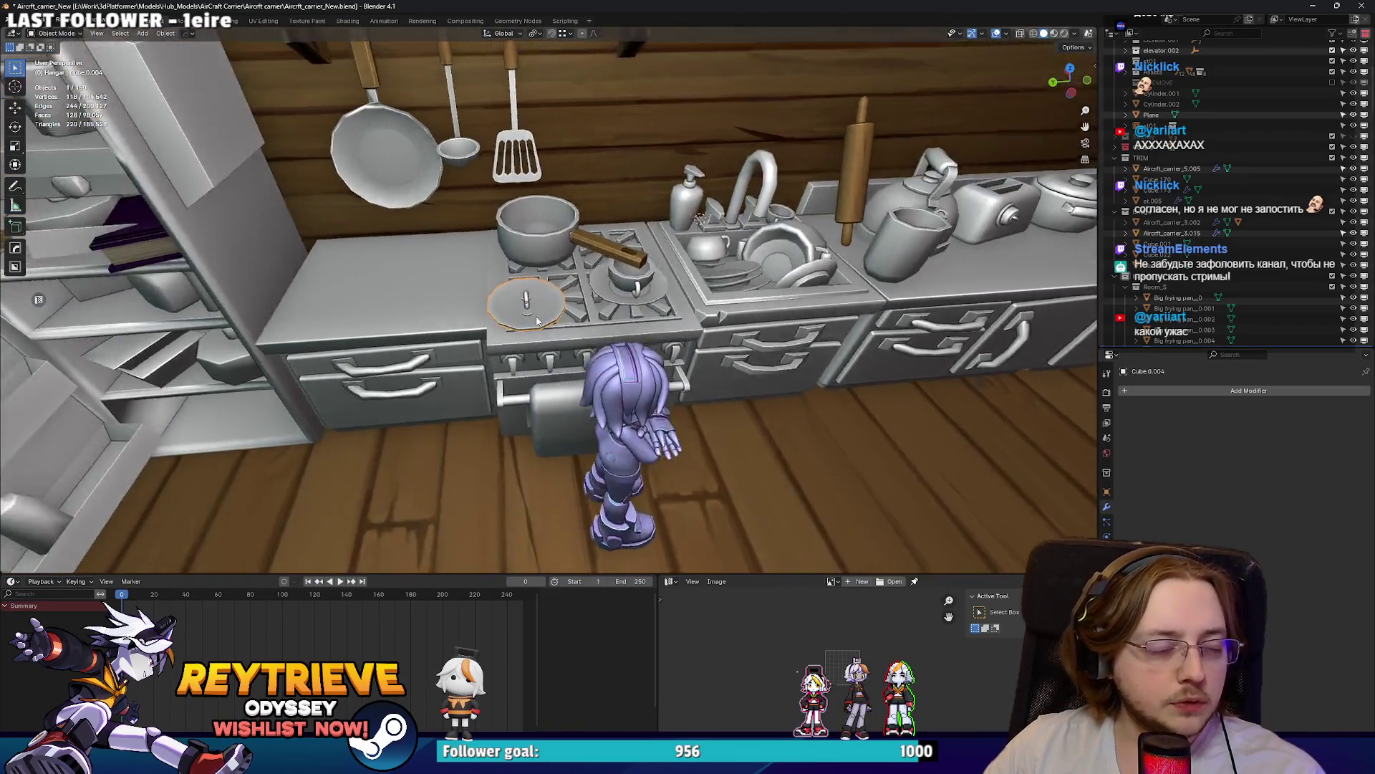
pyautogui.press('Tab')
pyautogui.hotkey('ctrl', 'l')
pyautogui.moveTo(444, 345)
pyautogui.mouseDown()
pyautogui.moveTo(545, 301)
pyautogui.moveTo(524, 309)
pyautogui.moveTo(537, 272)
pyautogui.mouseUp()
pyautogui.press('s')
pyautogui.click(559, 297)
pyautogui.press('g')
pyautogui.press('z')
pyautogui.click(562, 295)
# Step: Select the whole lid mesh, try a vertical move, then select and grow its bottom vertices
pyautogui.press('a')
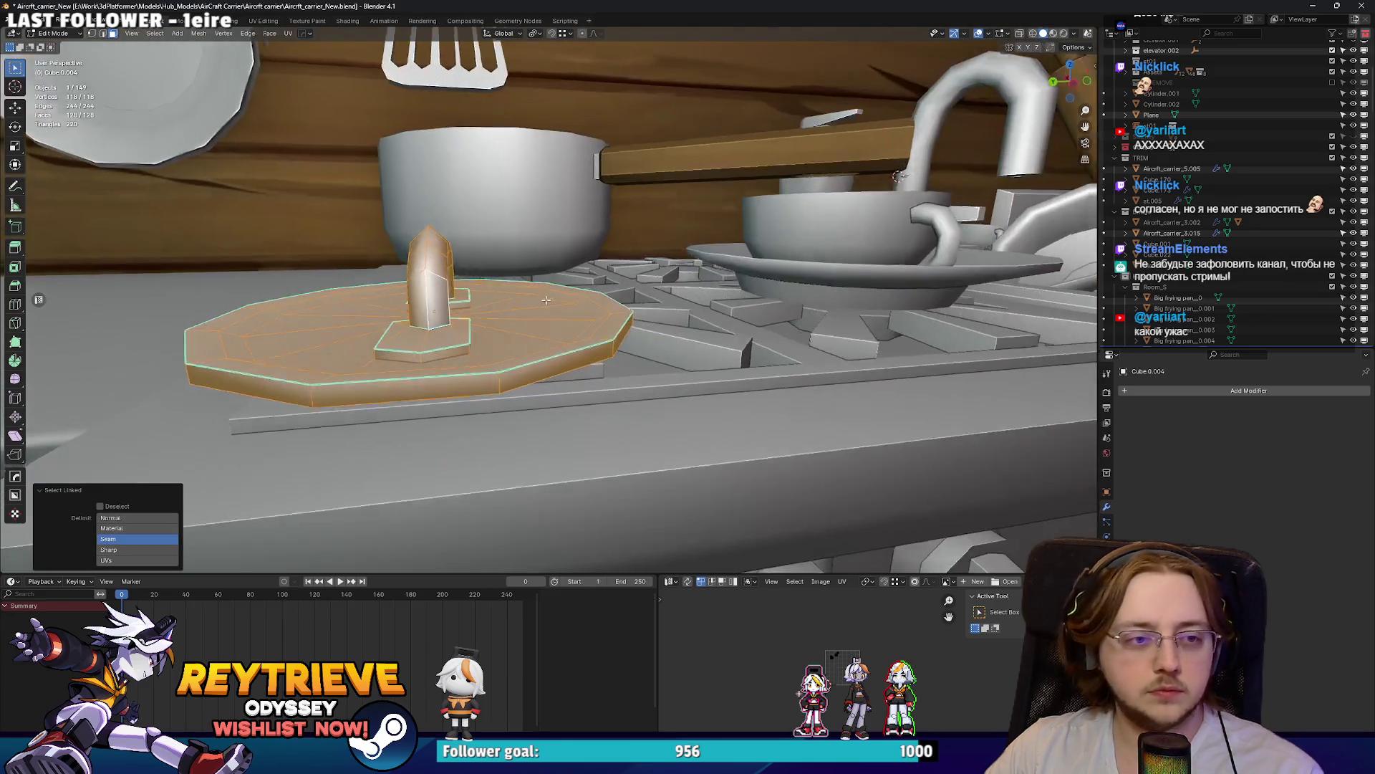
pyautogui.press('g')
pyautogui.press('z')
pyautogui.click(544, 236)
pyautogui.scroll(3, 552, 207)
pyautogui.press('1')
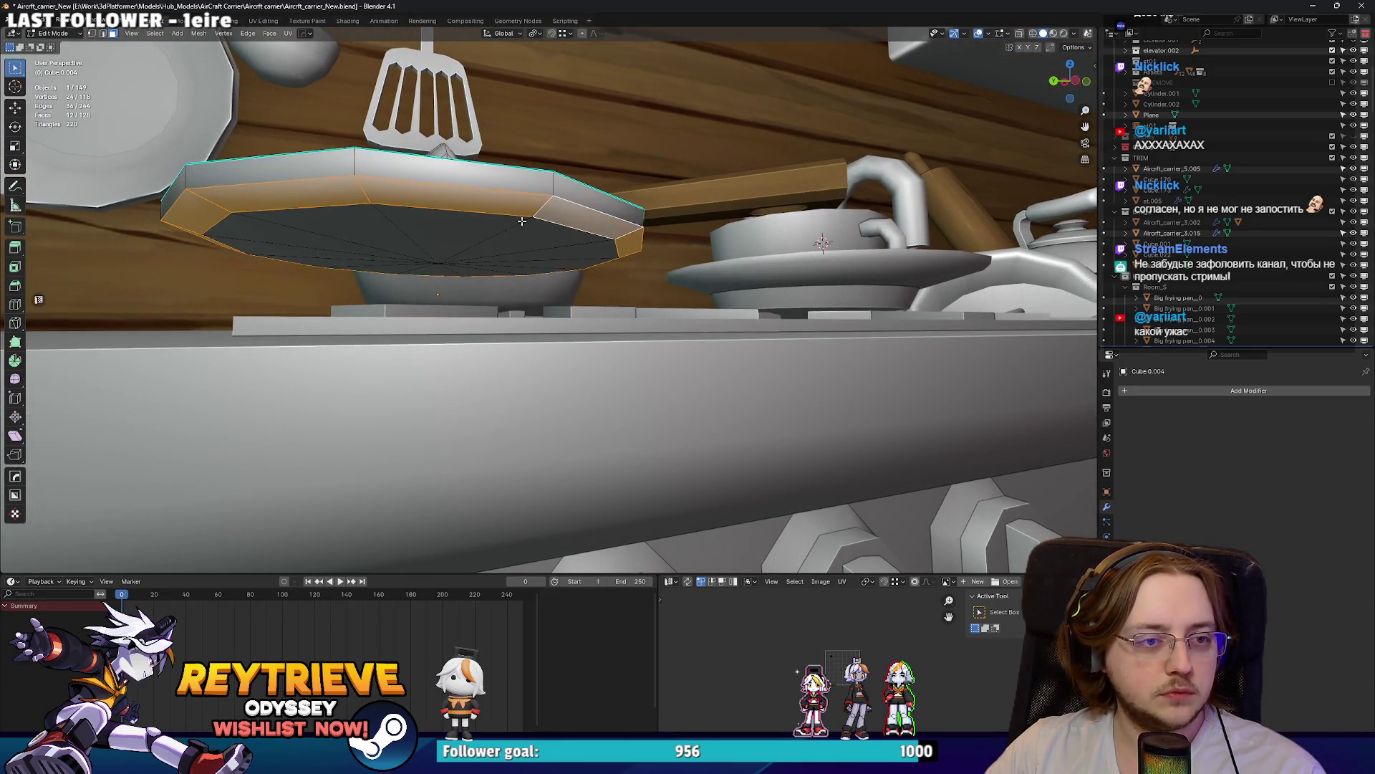
pyautogui.click(439, 262)
pyautogui.press('ctrl+KP_Add')
pyautogui.press('ctrl+KP_Add')
pyautogui.press('ctrl+KP_Add')
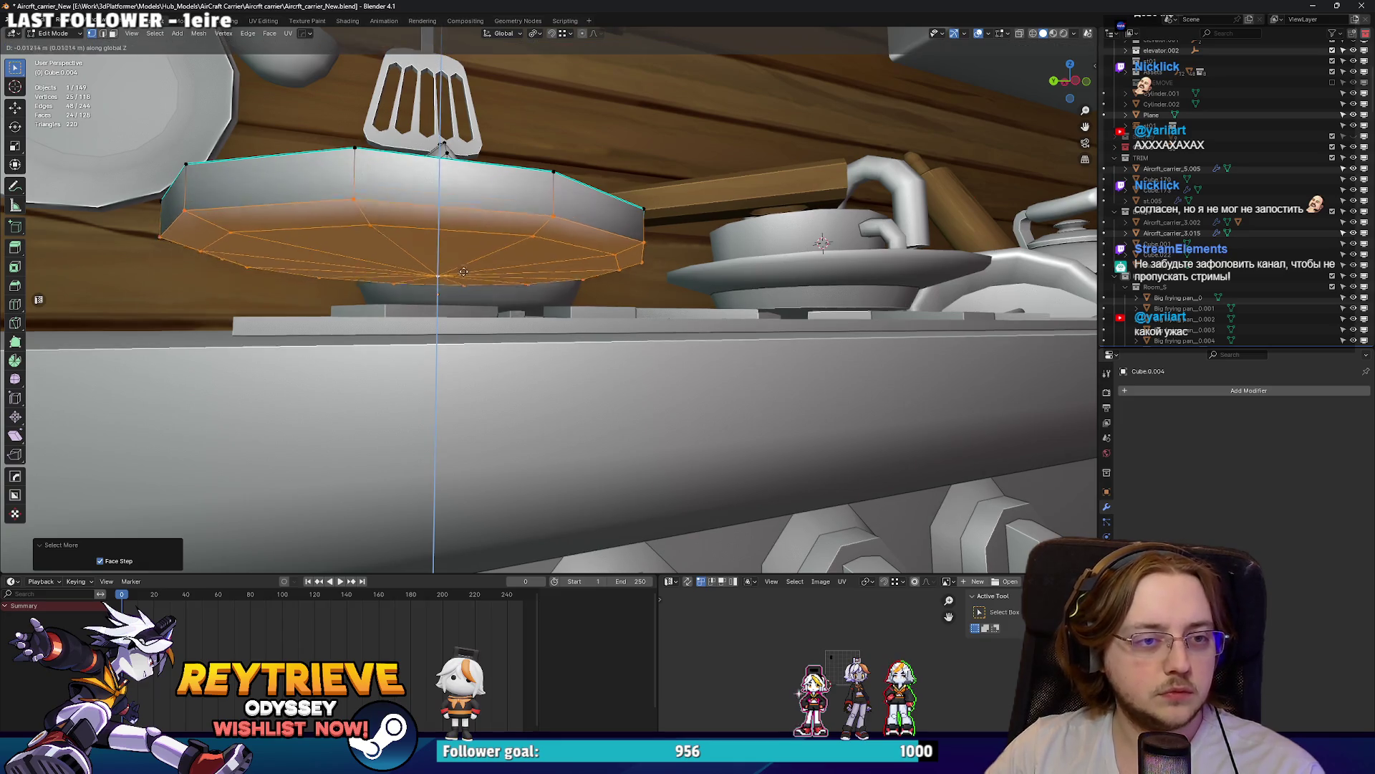
pyautogui.press('Tab')
# Step: Lower the lid back down onto the stovetop
pyautogui.moveTo(463, 247); pyautogui.dragTo(487, 270)
pyautogui.press('g')
pyautogui.press('z')
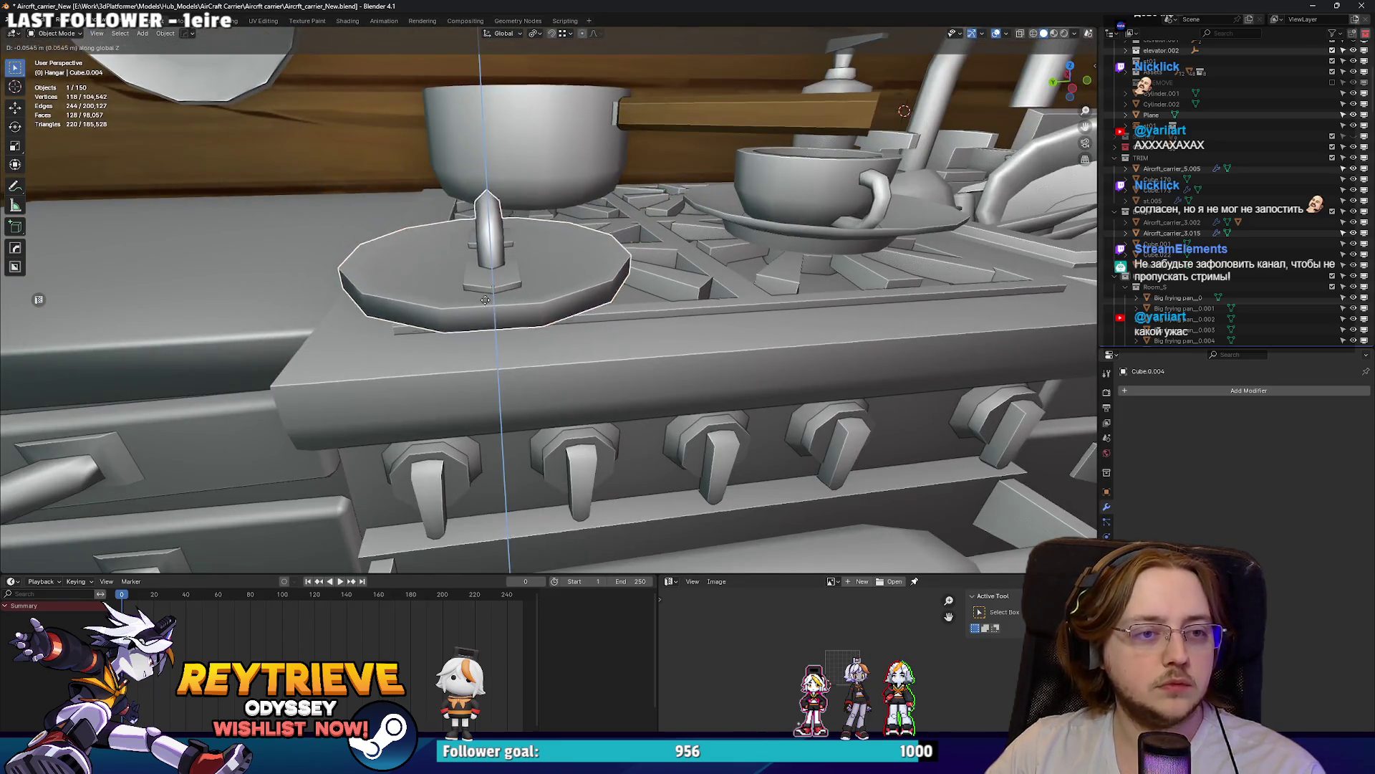
pyautogui.click(502, 286)
pyautogui.scroll(-3, 508, 299)
pyautogui.scroll(-8, 508, 300)
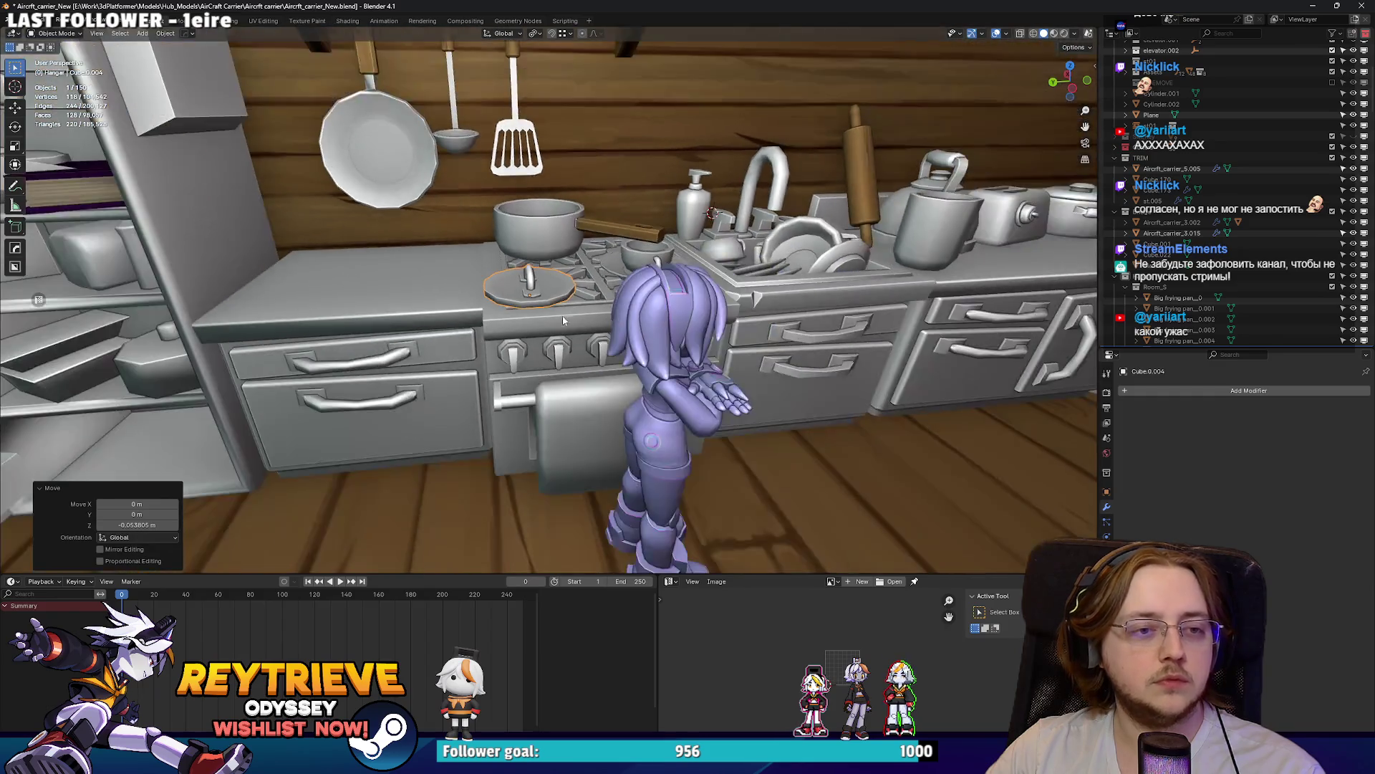
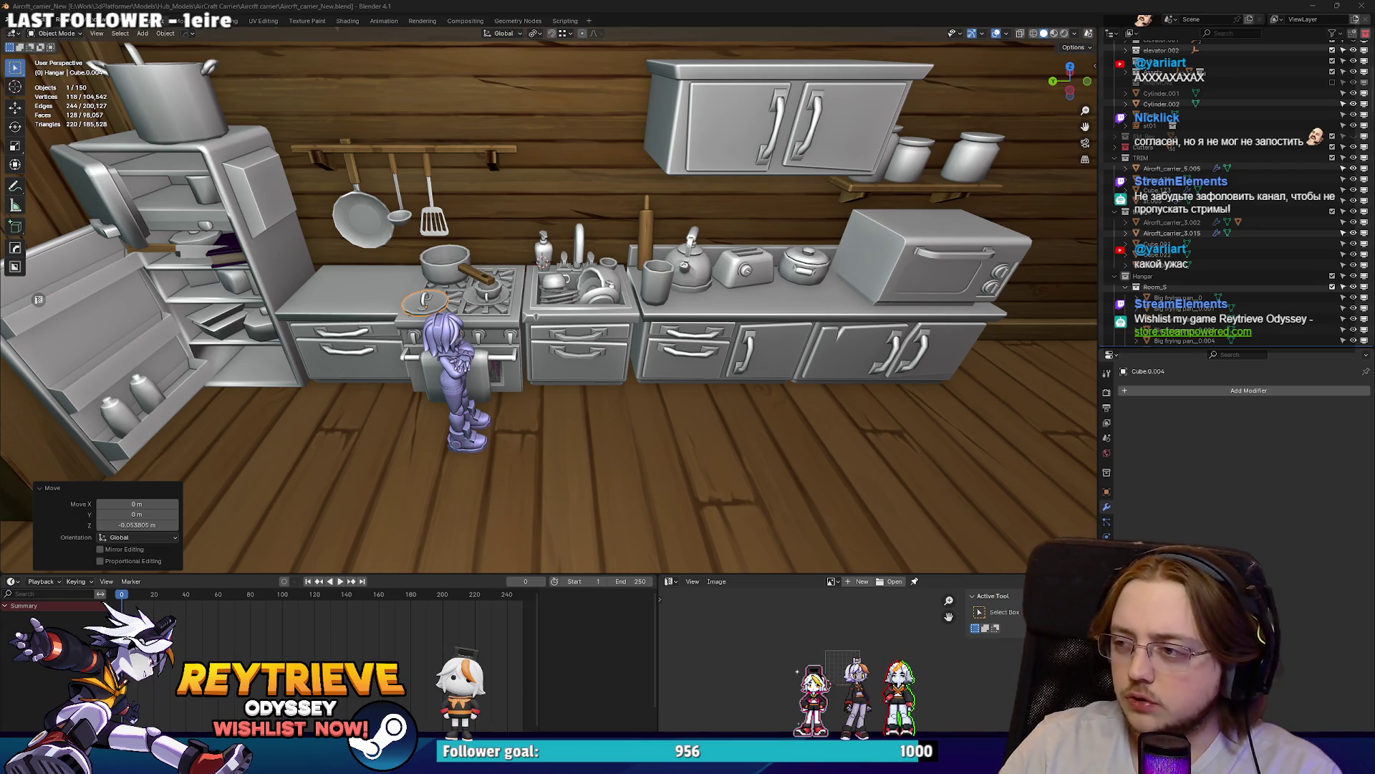
# Step: Open Rey_Cartridges_Rig1.blend in Blender and save it
pyautogui.moveTo(1374, 329); pyautogui.dragTo(771, 339)
pyautogui.click(779, 331)
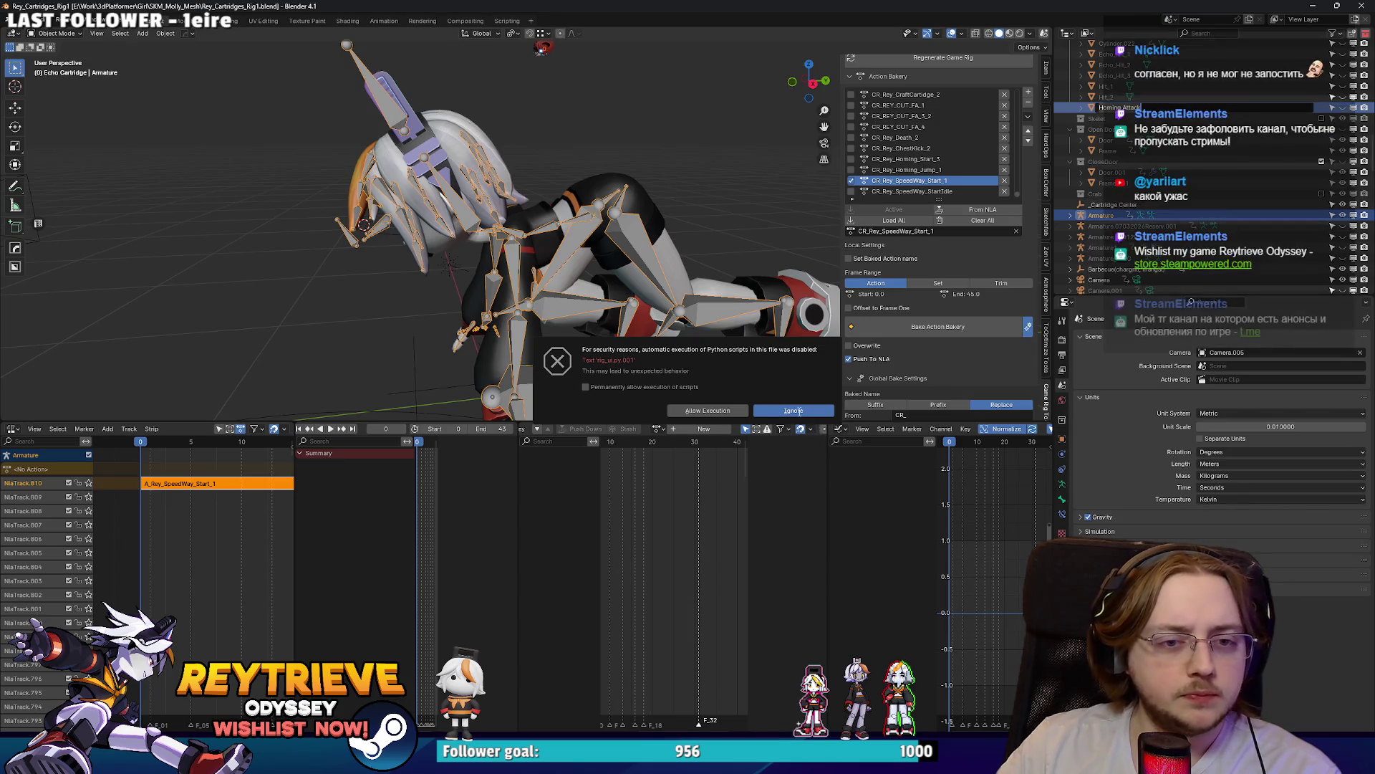
pyautogui.moveTo(623, 215)
pyautogui.mouseDown()
pyautogui.moveTo(585, 301)
pyautogui.moveTo(586, 246)
pyautogui.mouseUp()
pyautogui.hotkey('ctrl', 's')
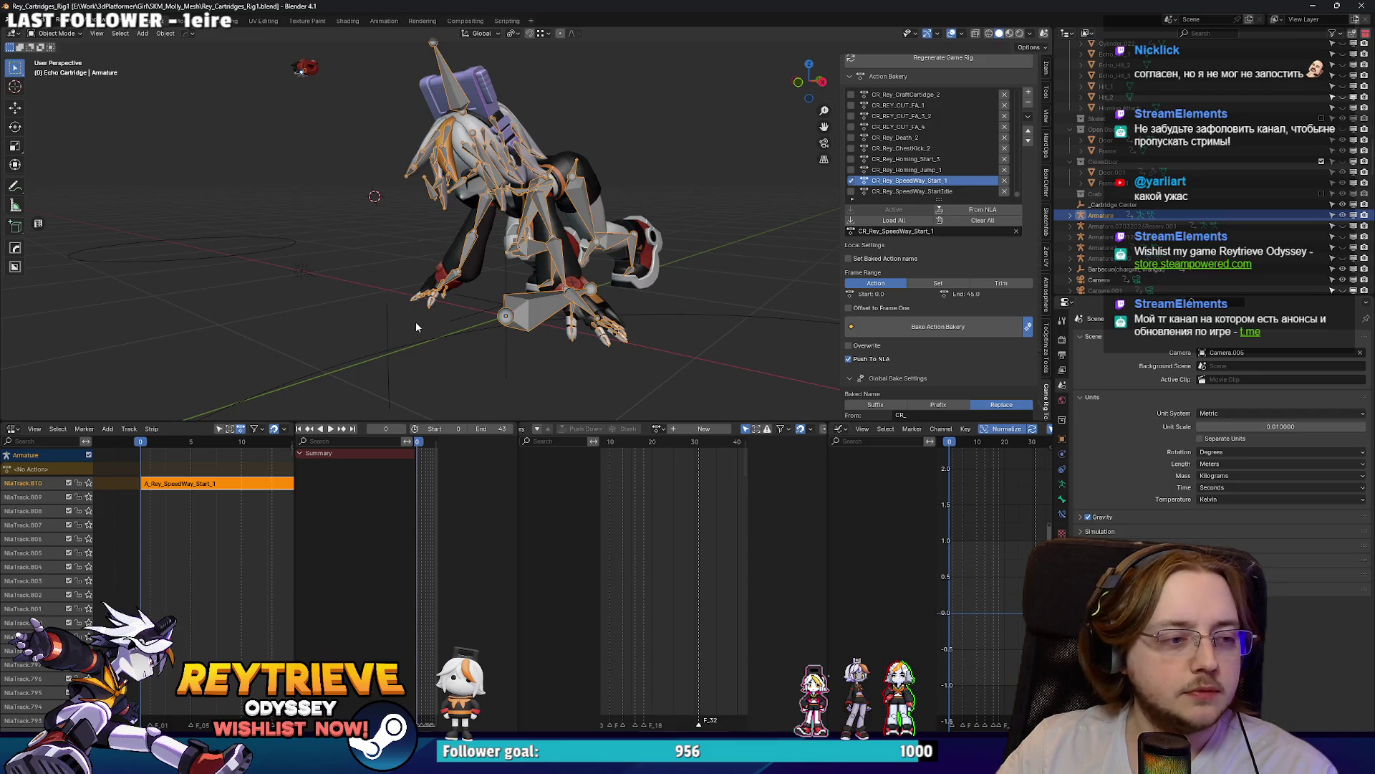
# Step: Enlarge the 3D viewport over the timeline, then switch to the Unreal Editor
pyautogui.scroll(2, 802, 157)
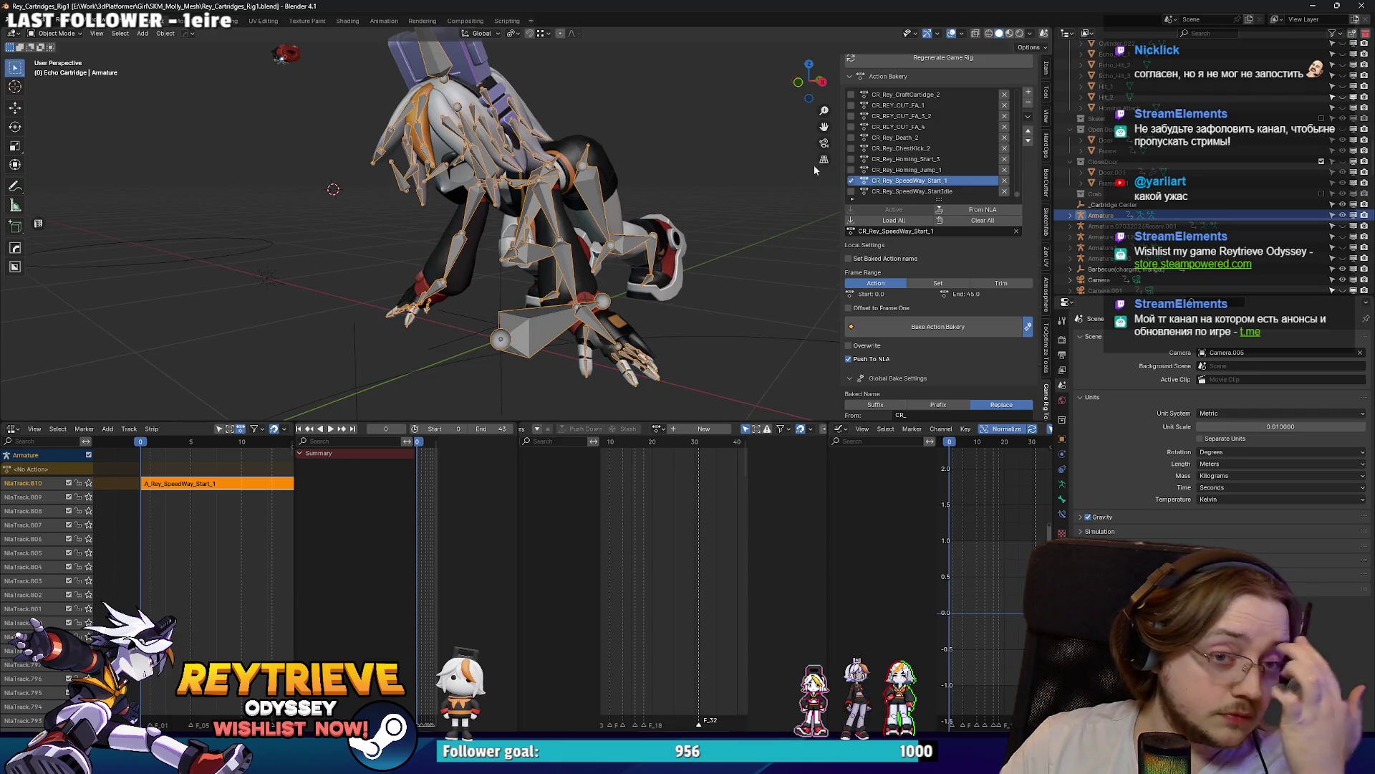
pyautogui.scroll(5, 927, 134)
pyautogui.scroll(4, 876, 416)
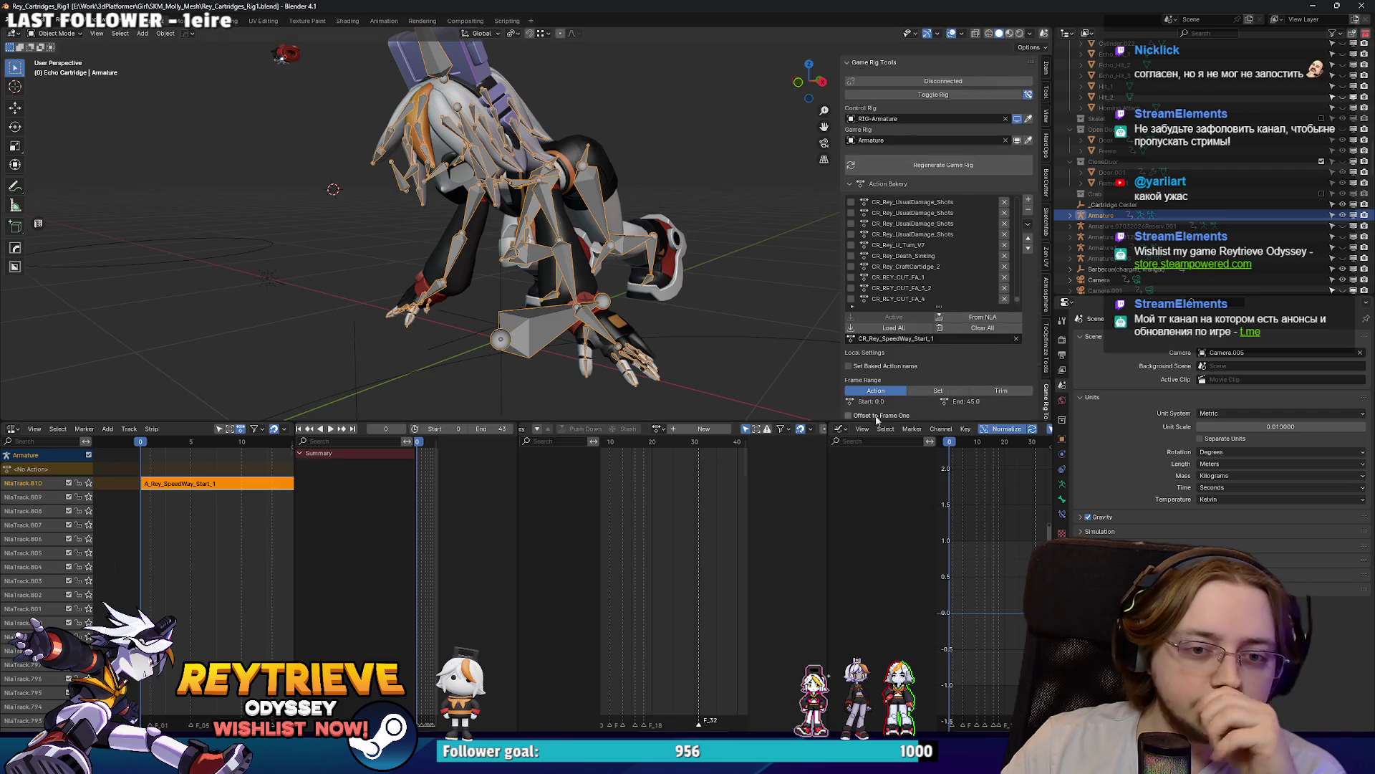
pyautogui.moveTo(822, 421); pyautogui.dragTo(822, 560)
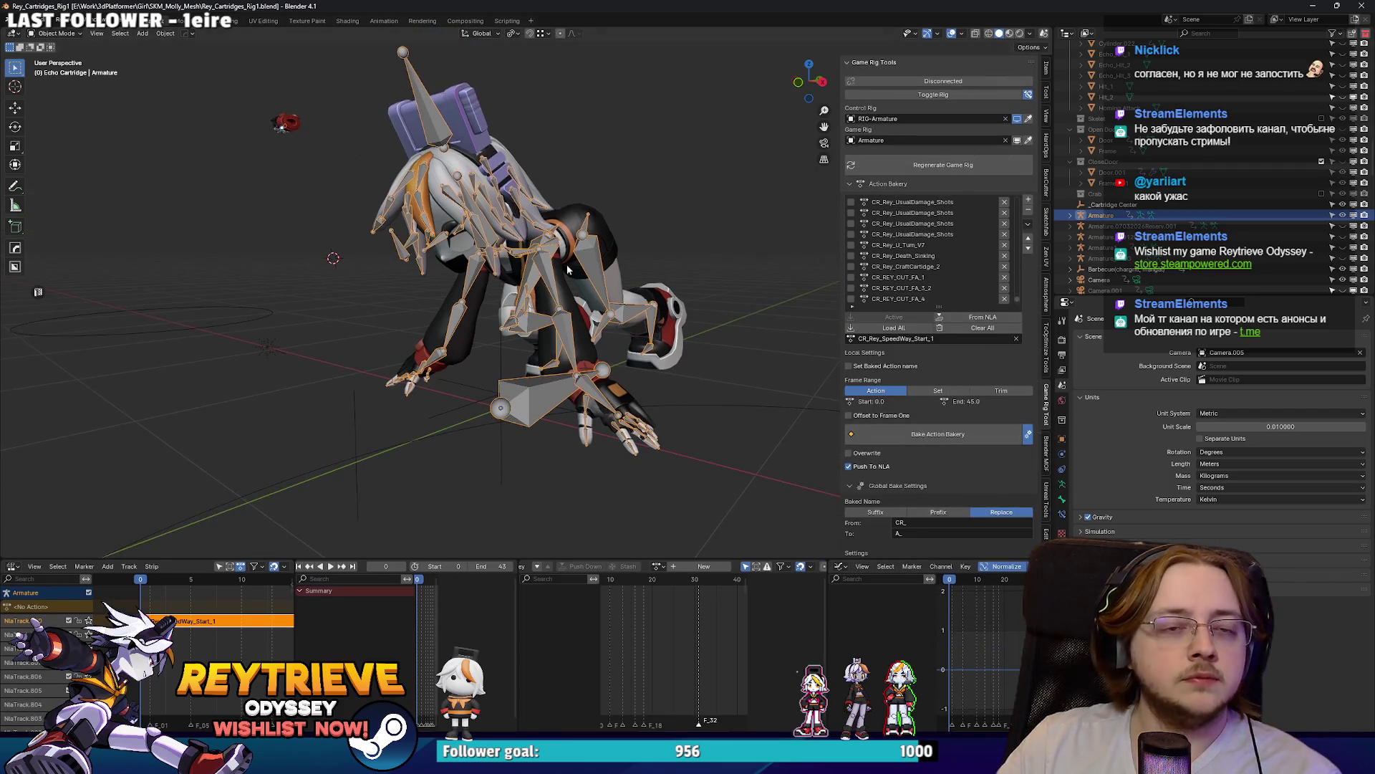
pyautogui.scroll(2, 551, 264)
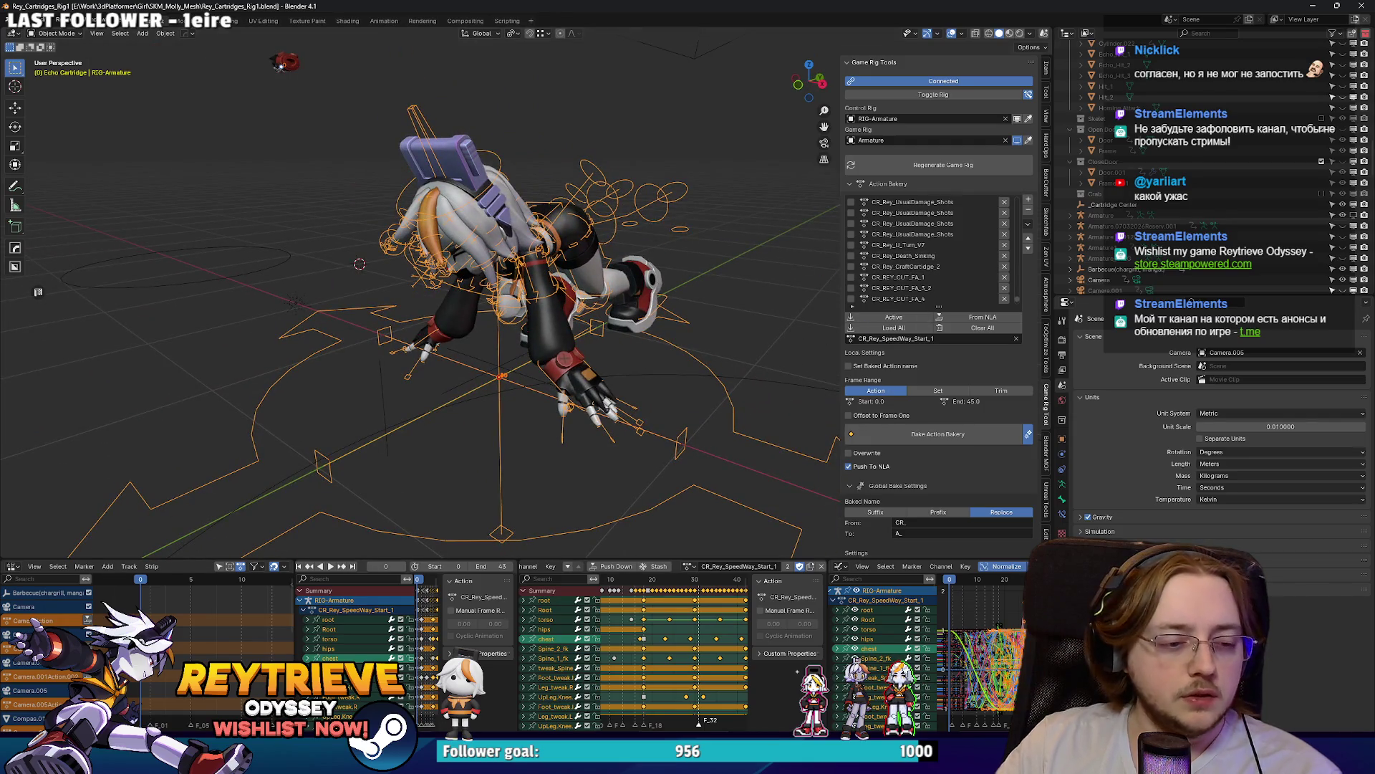
pyautogui.hotkey('alt', 'Tab')
pyautogui.scroll(3, 458, 430)
# Step: Open the cutscene's LS_FA_Dilogue_1 shot, select SM_Rey, then return to Blender
pyautogui.press('w')
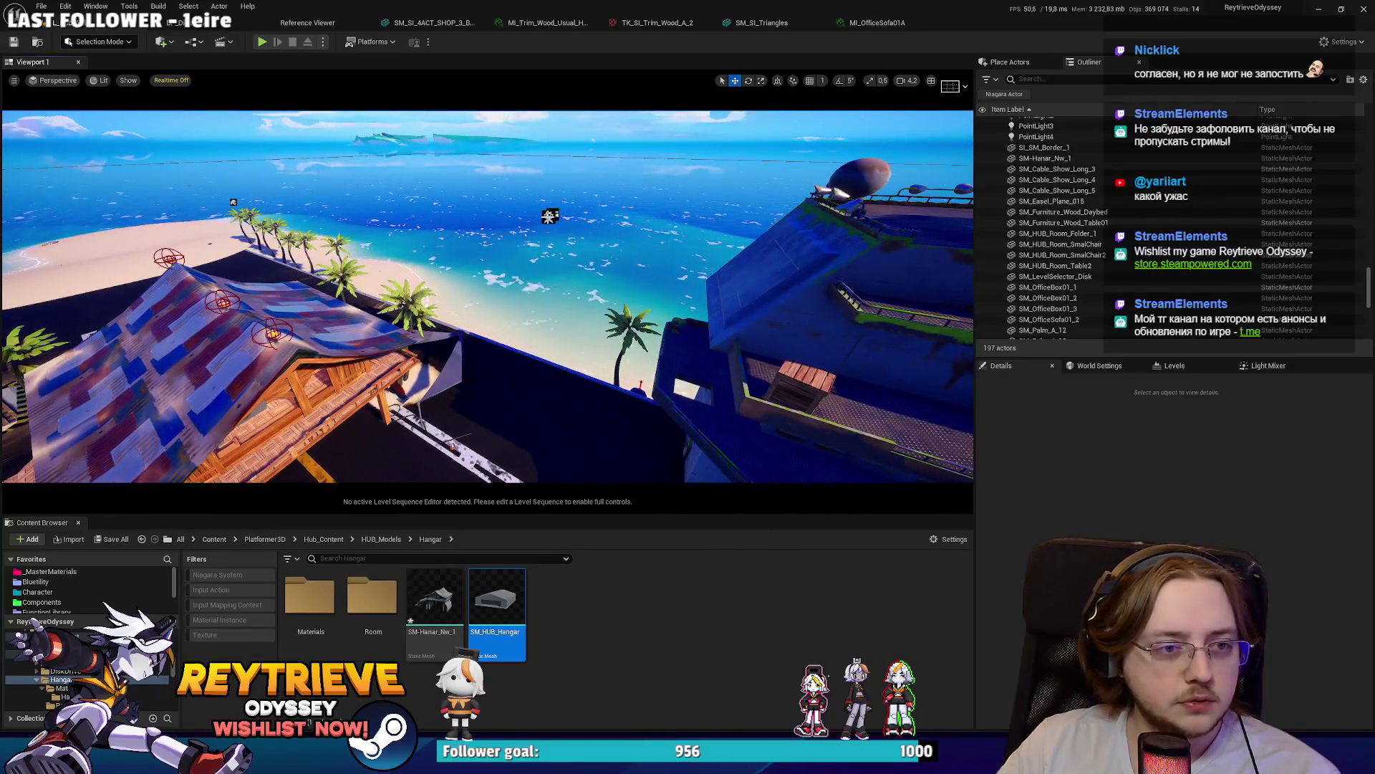
pyautogui.click(549, 216)
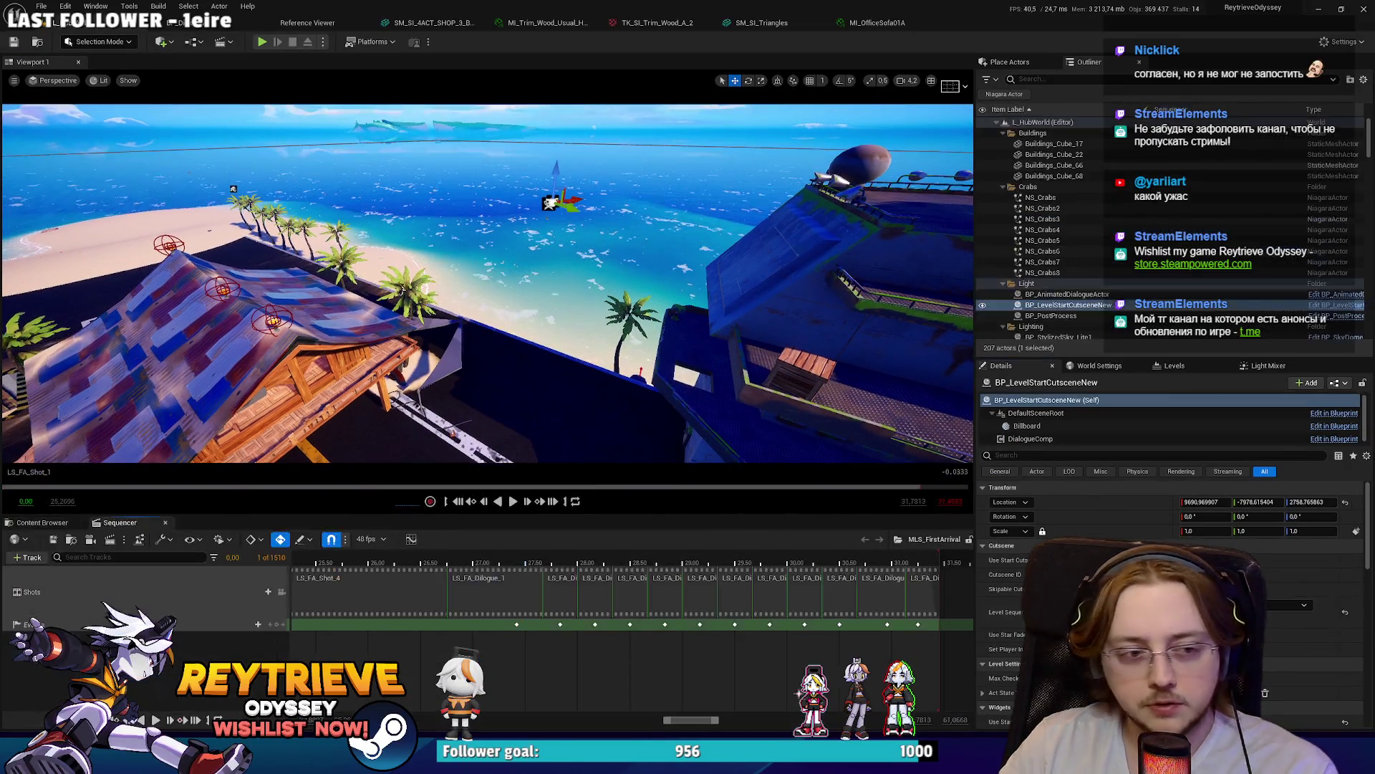
pyautogui.doubleClick(545, 605)
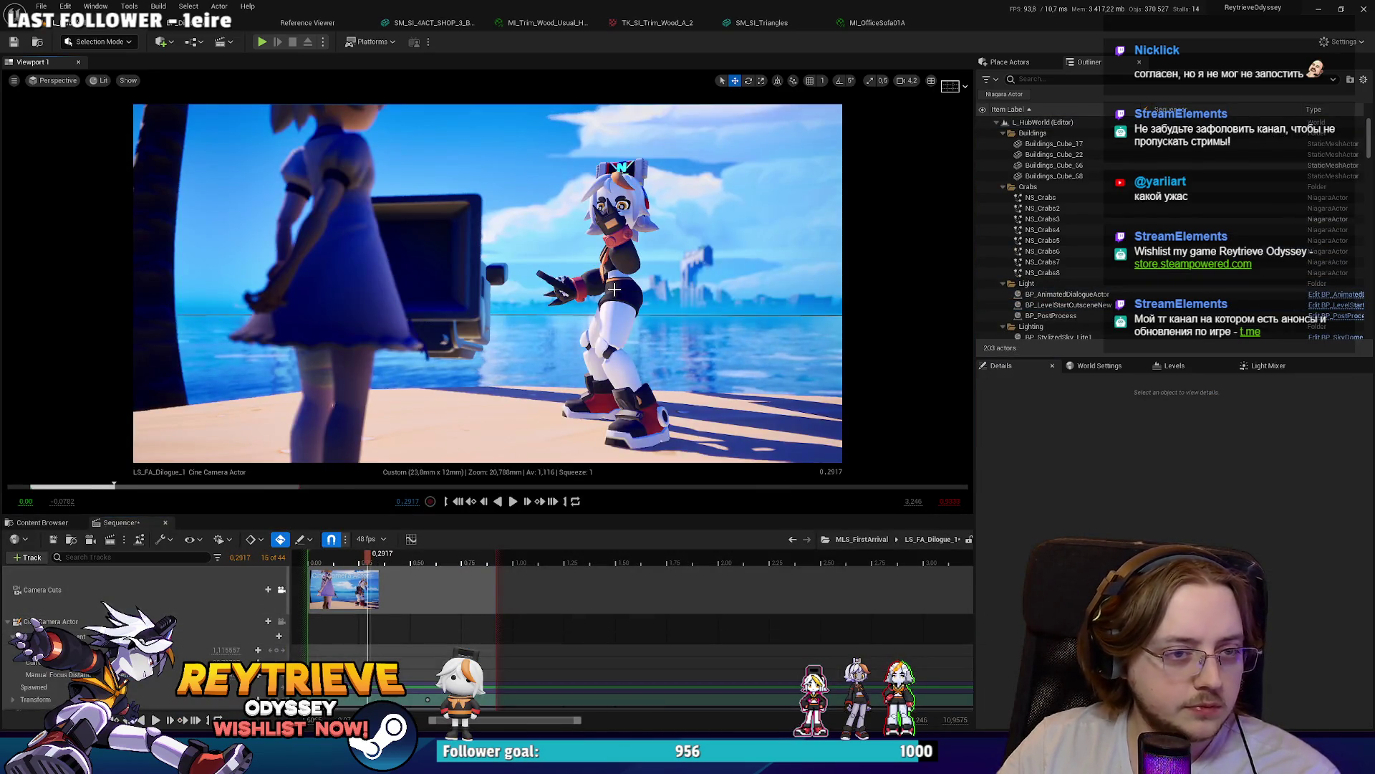
pyautogui.click(609, 323)
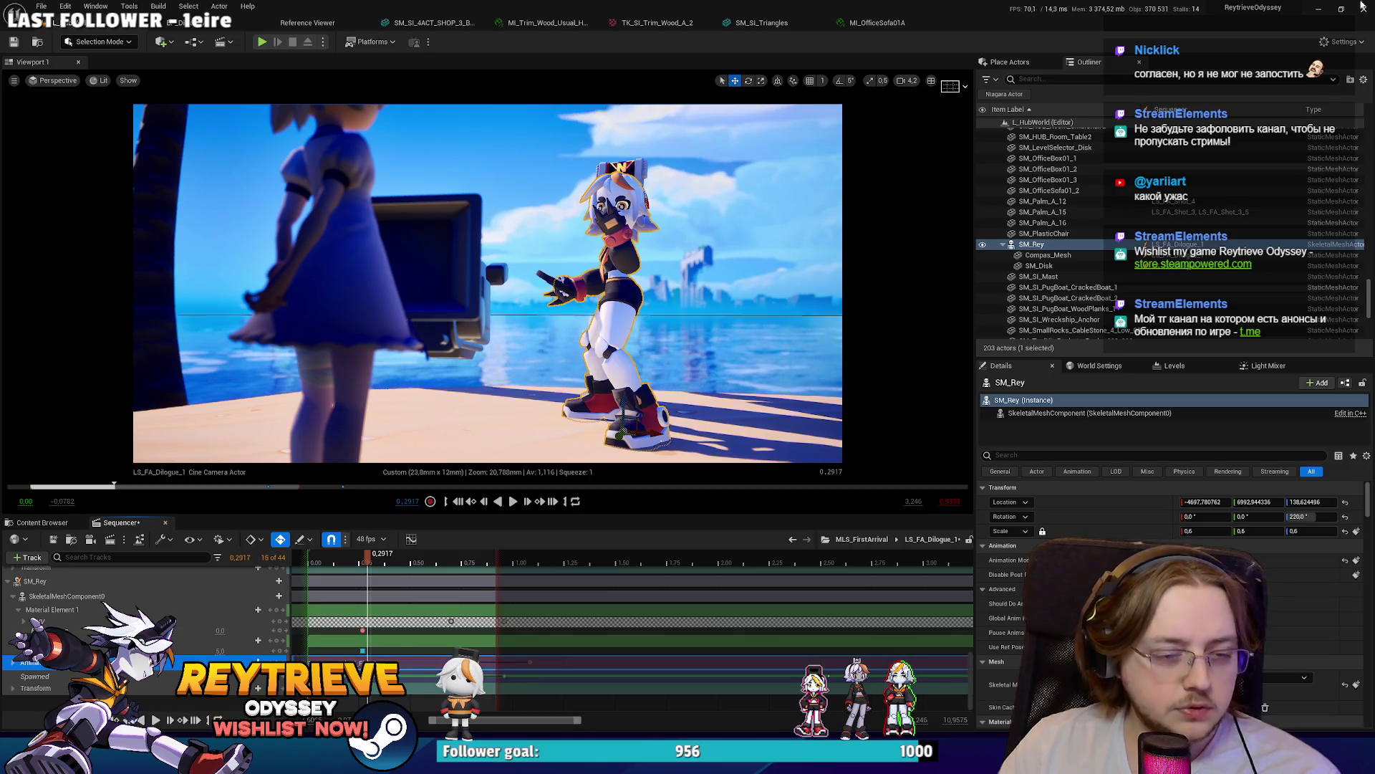
pyautogui.hotkey('alt', 'Tab')
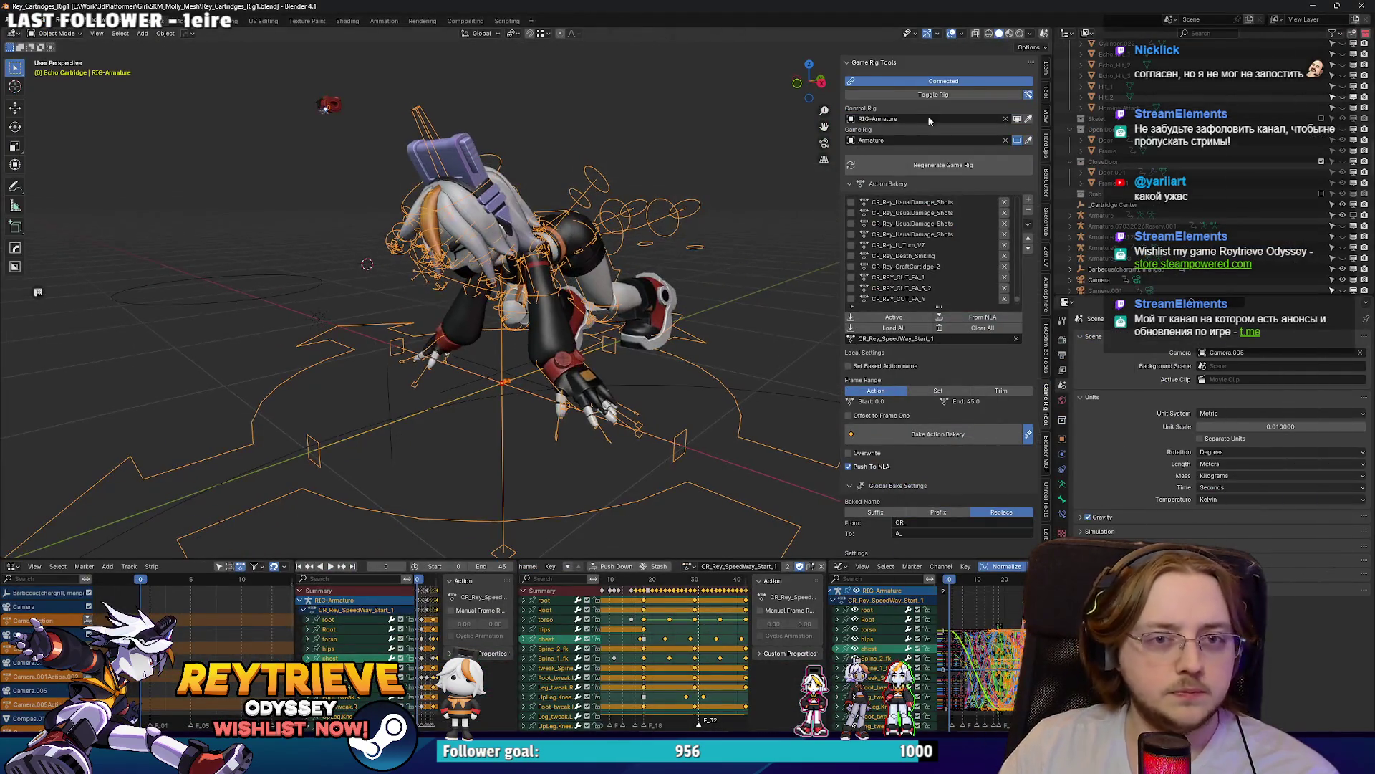
# Step: Assign CR_Rey_C1A3_FightPose_2 to the rig by searching 'c1a3' in the action list
pyautogui.click(687, 567)
pyautogui.write('ca')
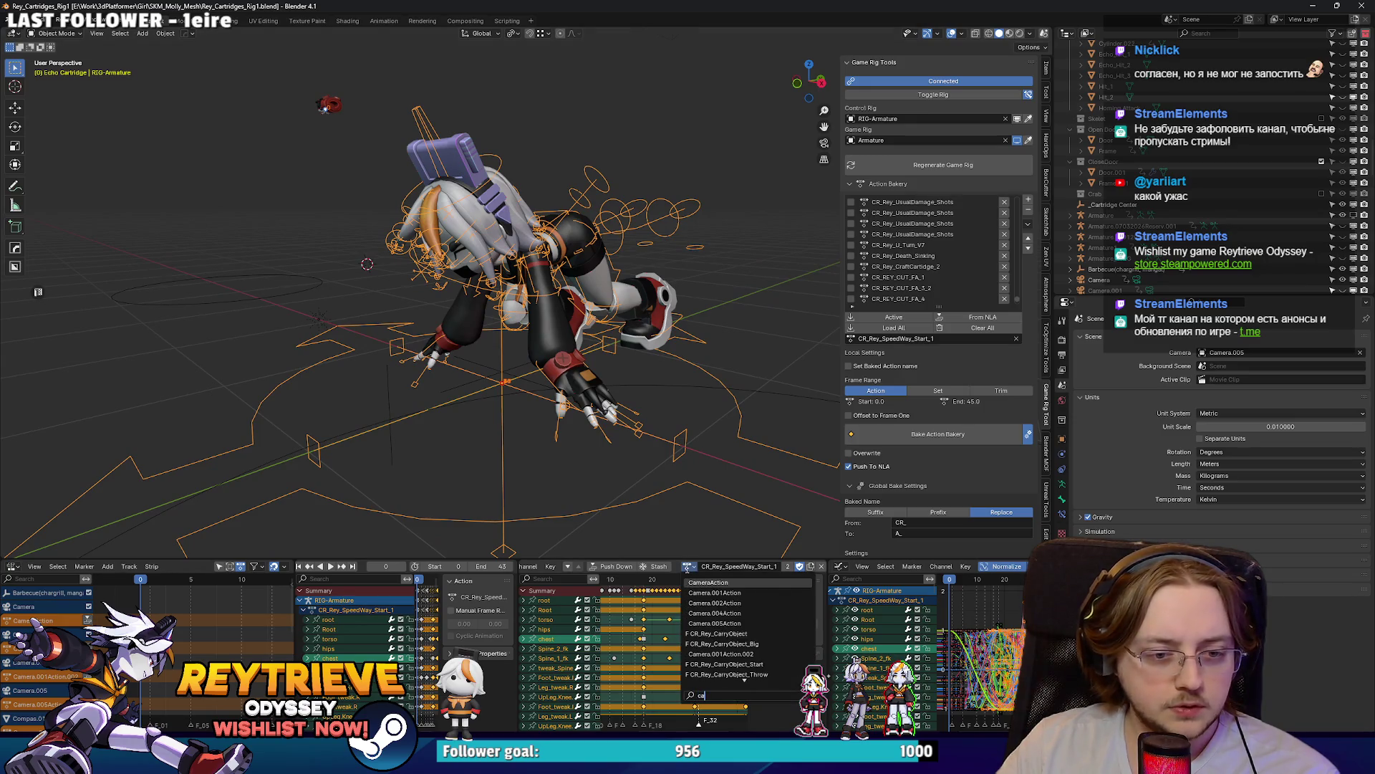
pyautogui.press('BackSpace')
pyautogui.write('1a3')
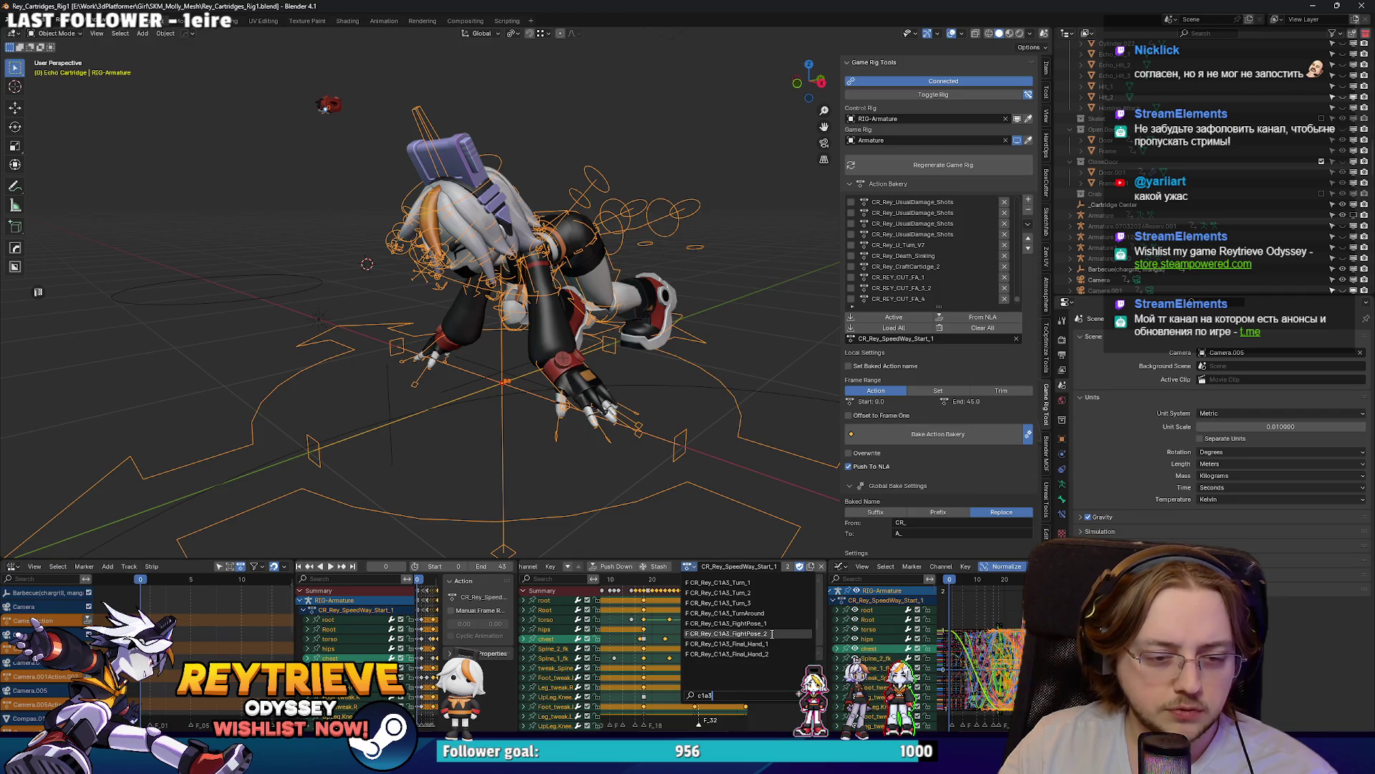
pyautogui.click(773, 634)
# Step: Preview the fight pose, save the file, and toggle CR_Rey_SpeedWay_Start_1 in the bake list
pyautogui.press('space')
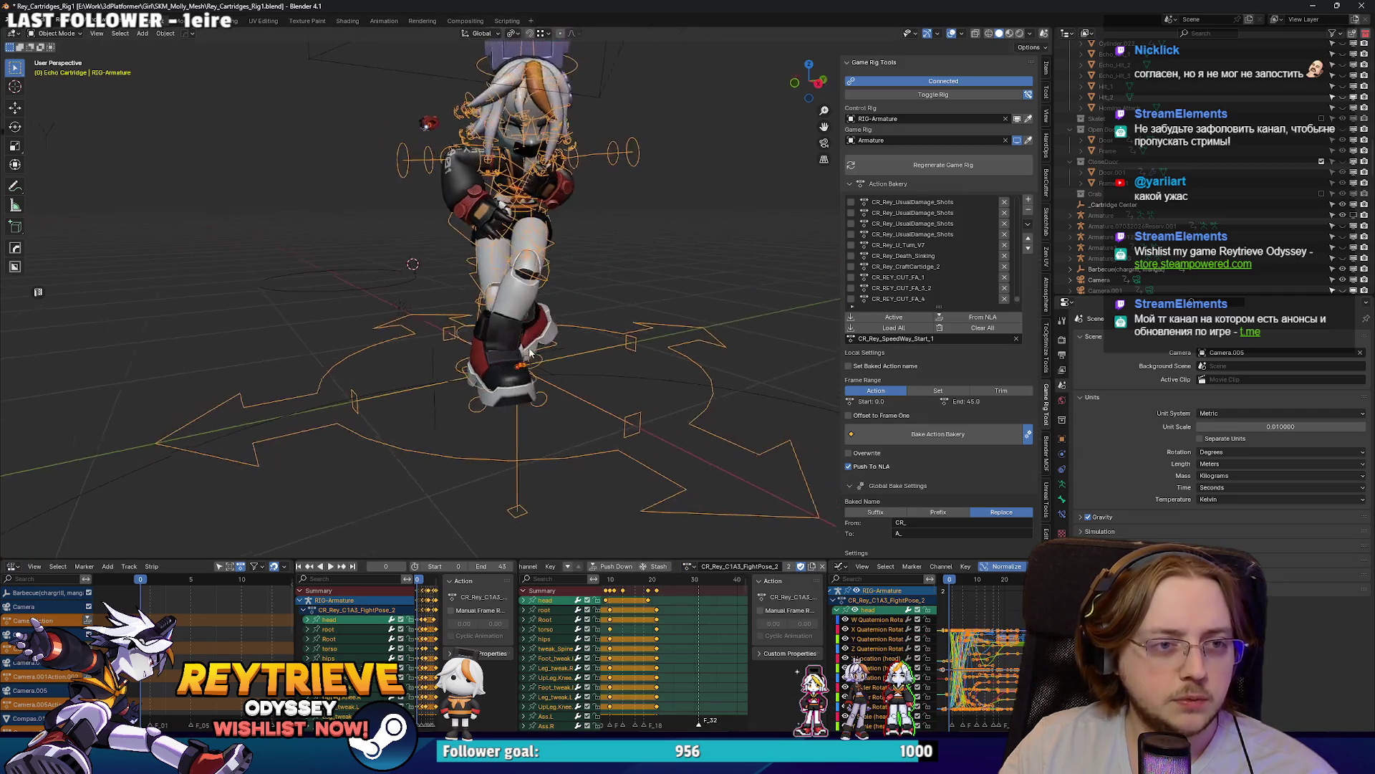
pyautogui.press('space')
pyautogui.moveTo(547, 356)
pyautogui.mouseDown()
pyautogui.moveTo(633, 342)
pyautogui.moveTo(531, 300)
pyautogui.moveTo(579, 263)
pyautogui.mouseUp()
pyautogui.scroll(4, 531, 301)
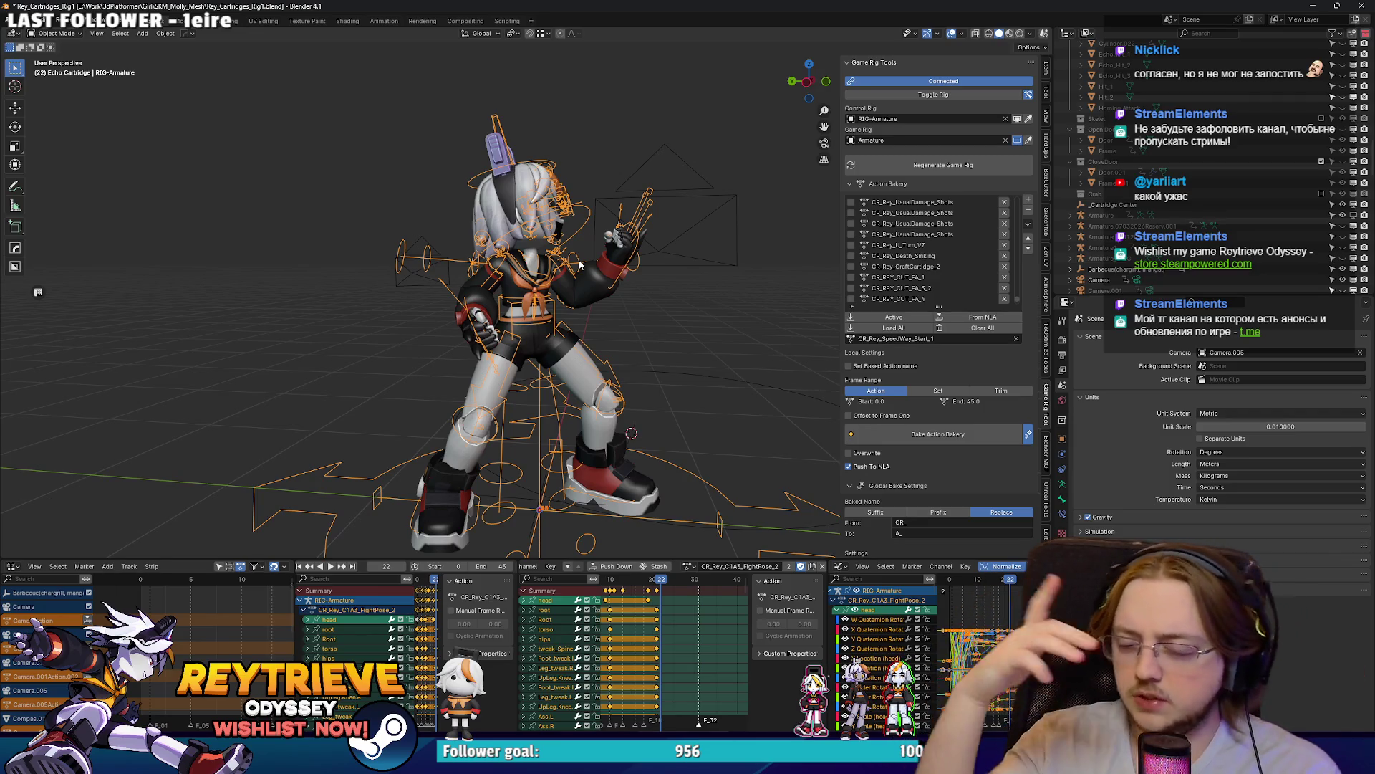
pyautogui.moveTo(541, 161); pyautogui.dragTo(601, 237)
pyautogui.hotkey('ctrl', 's')
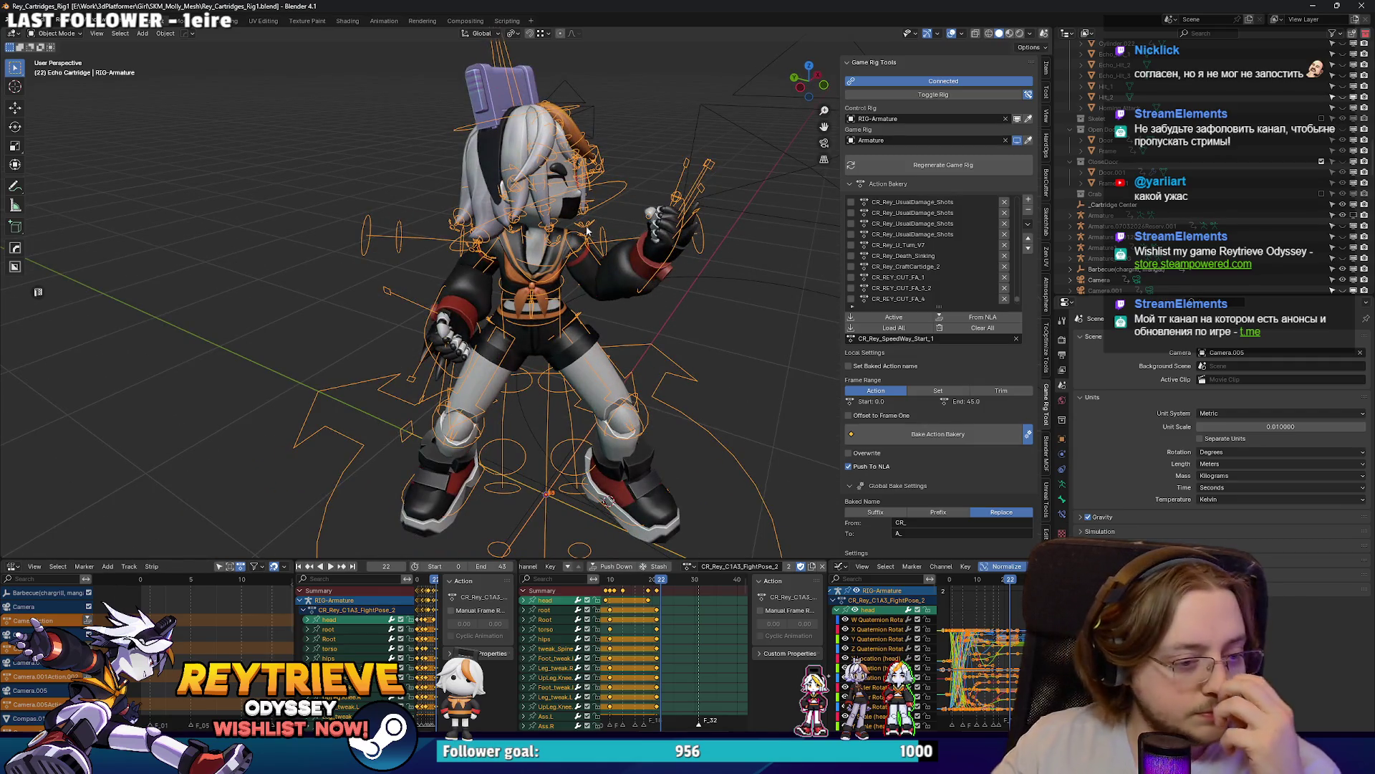
pyautogui.scroll(-6, 922, 285)
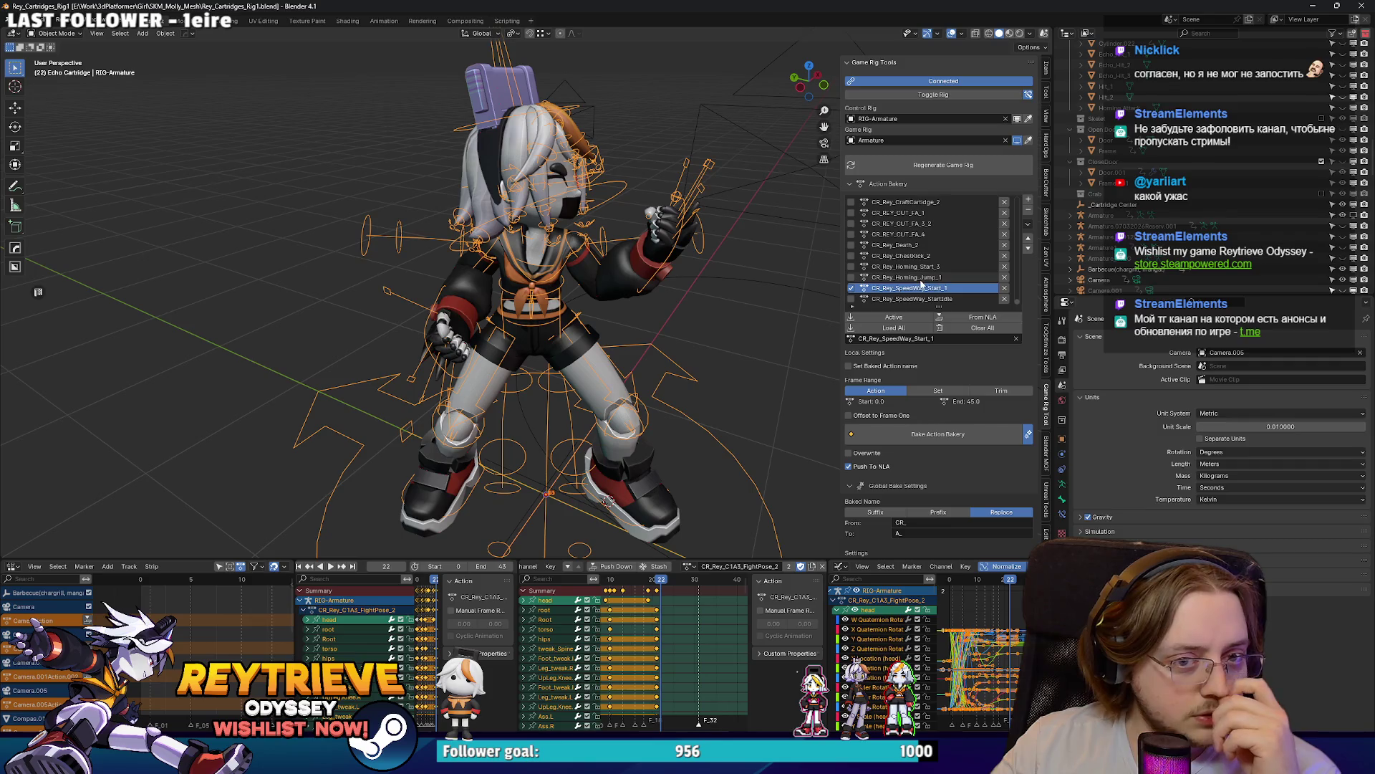
pyautogui.click(851, 288)
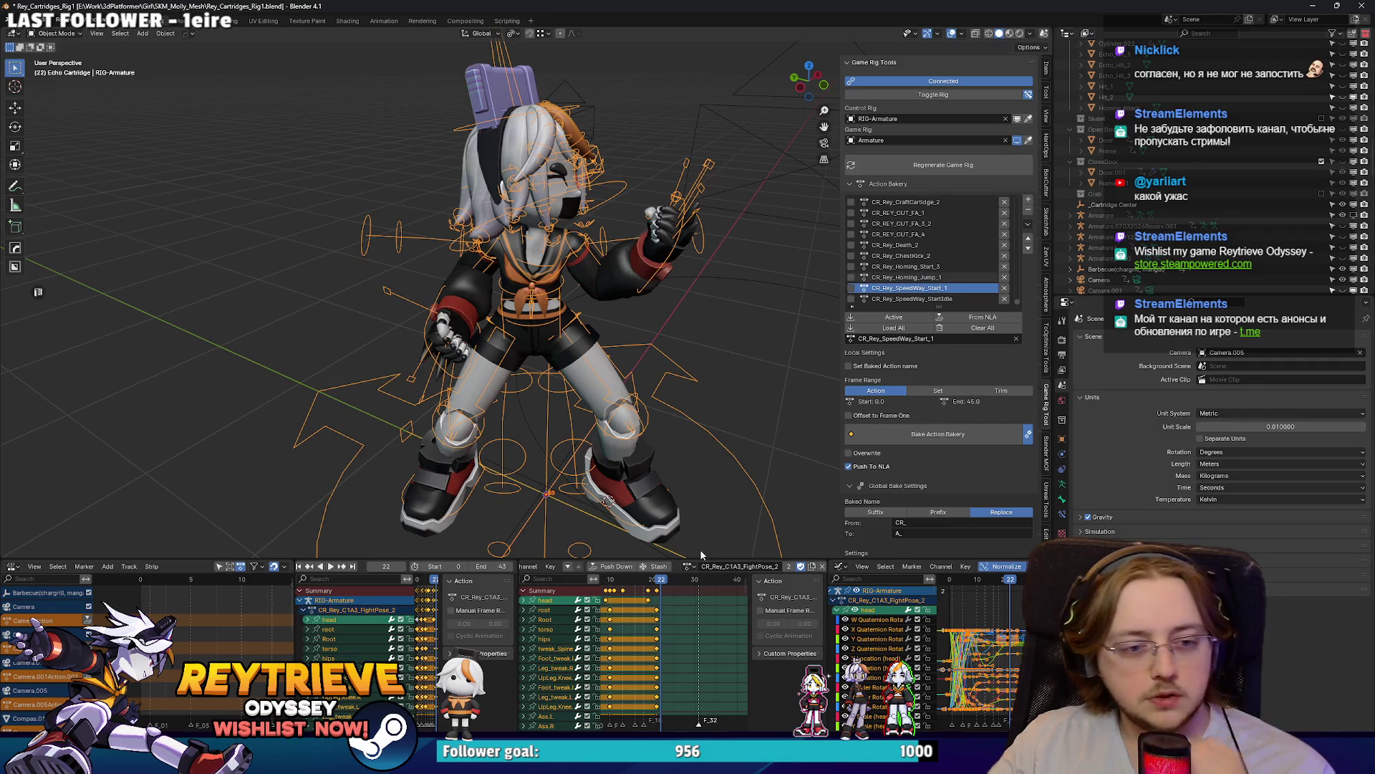
# Step: Duplicate the action as CR_Rey_HUB_FightPose_1 and enter Pose Mode with a front view
pyautogui.click(789, 567)
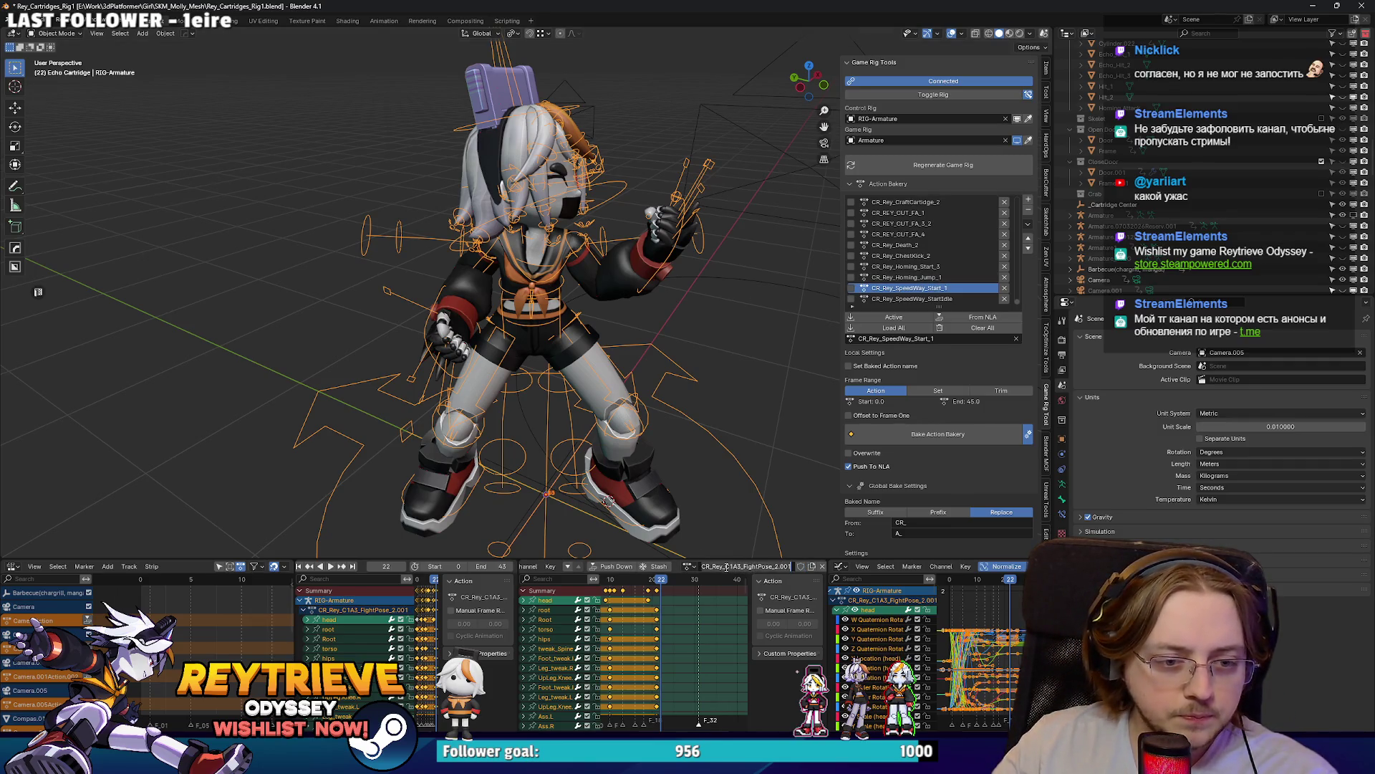
pyautogui.doubleClick(727, 567)
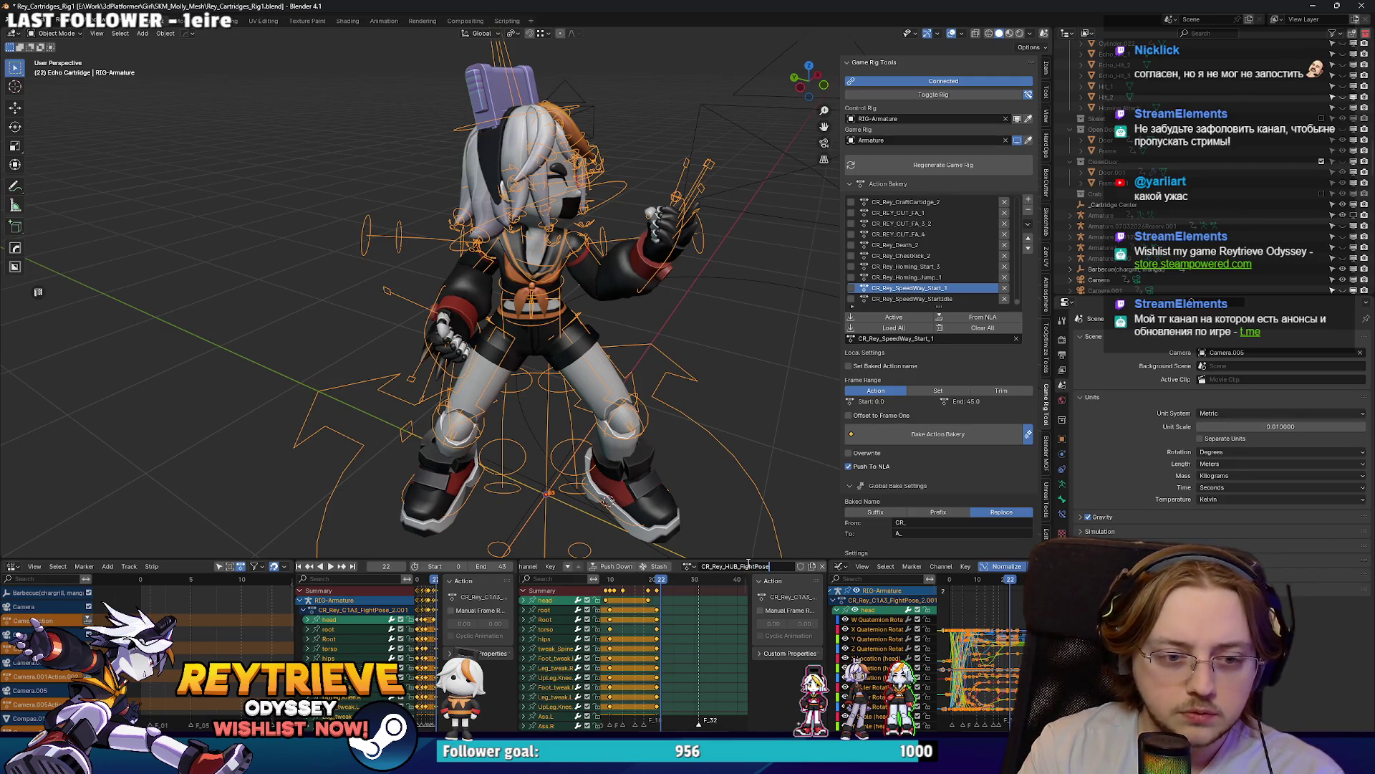
pyautogui.write('HUB')
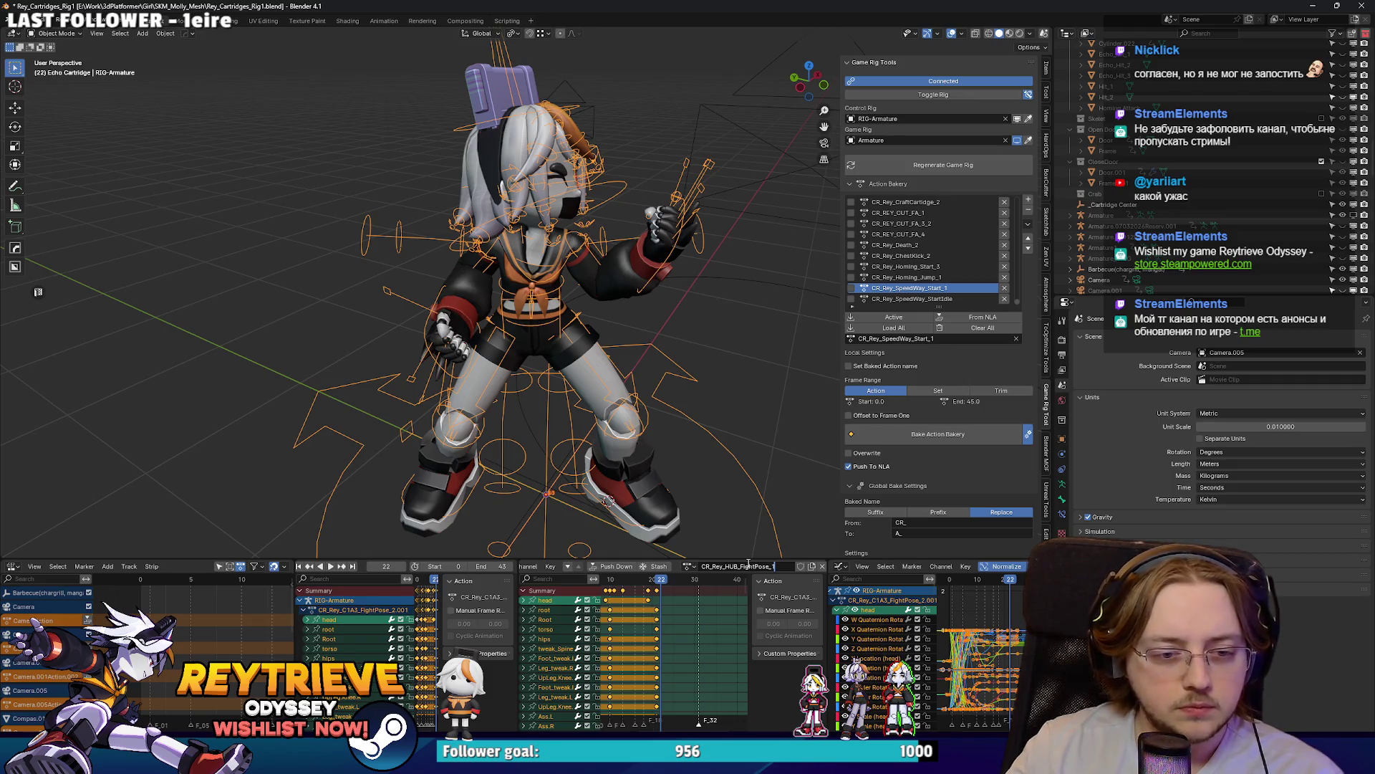
pyautogui.press('Return')
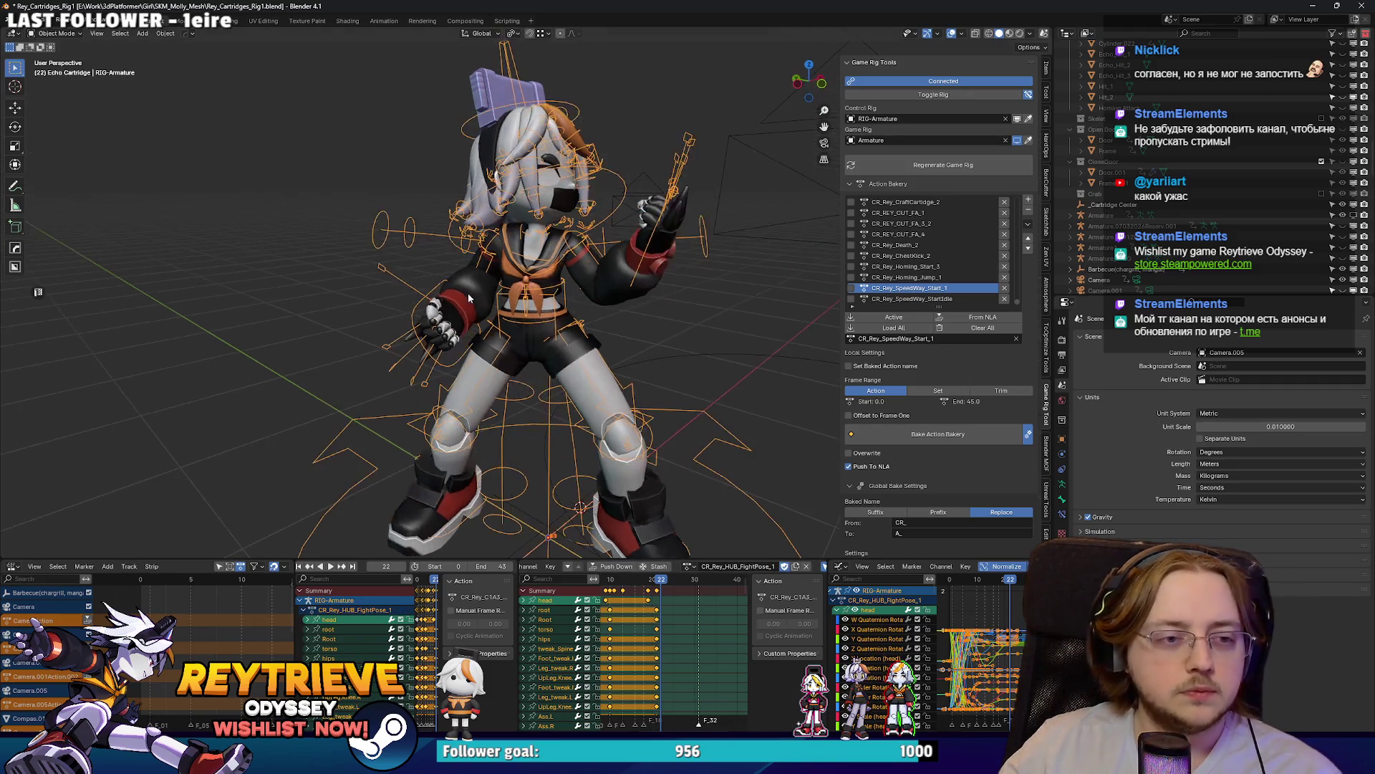
pyautogui.hotkey('ctrl', 'Tab')
pyautogui.press('KP_1')
pyautogui.scroll(3, 588, 152)
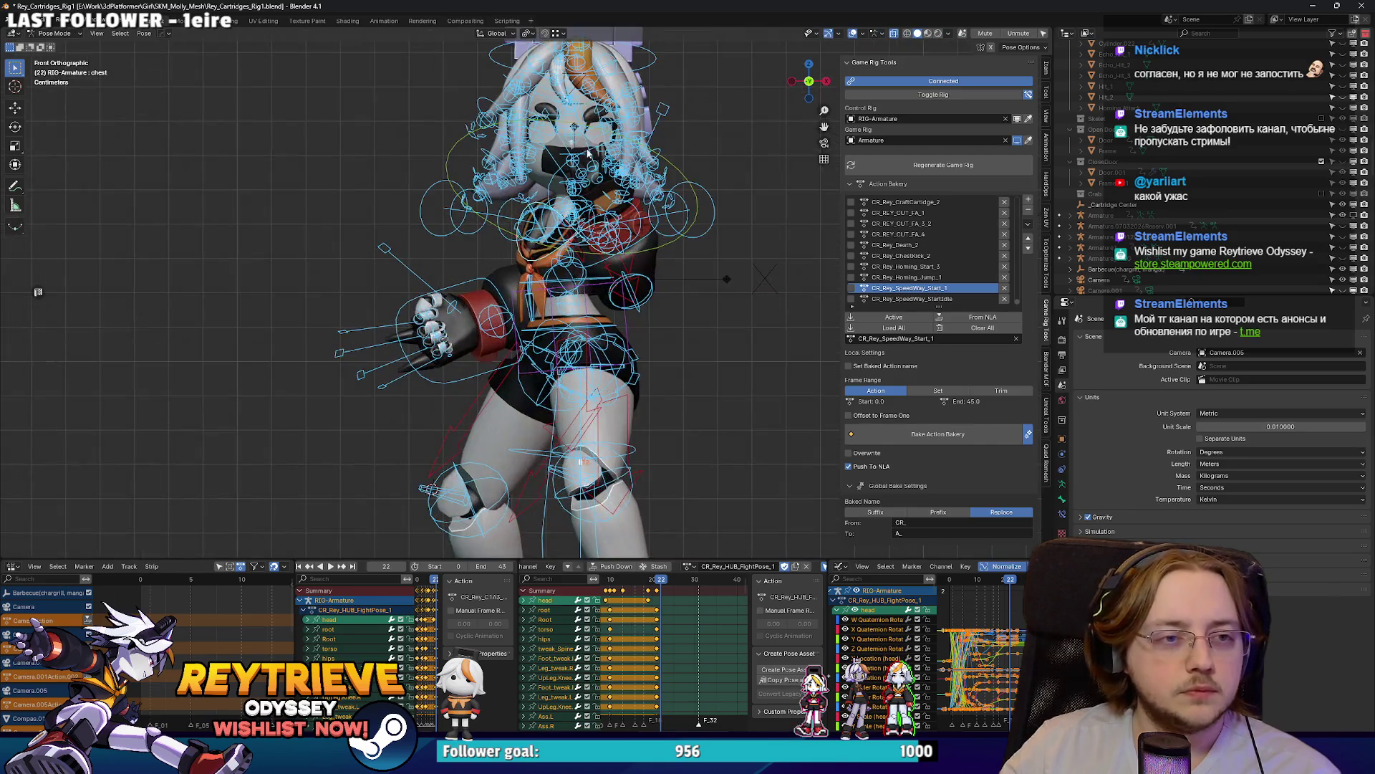
# Step: Rotate the head control bone at frame 19 to key it in the fight pose
pyautogui.click(493, 59)
pyautogui.click(706, 589)
pyautogui.press('ctrl+KP_3')
pyautogui.press('r')
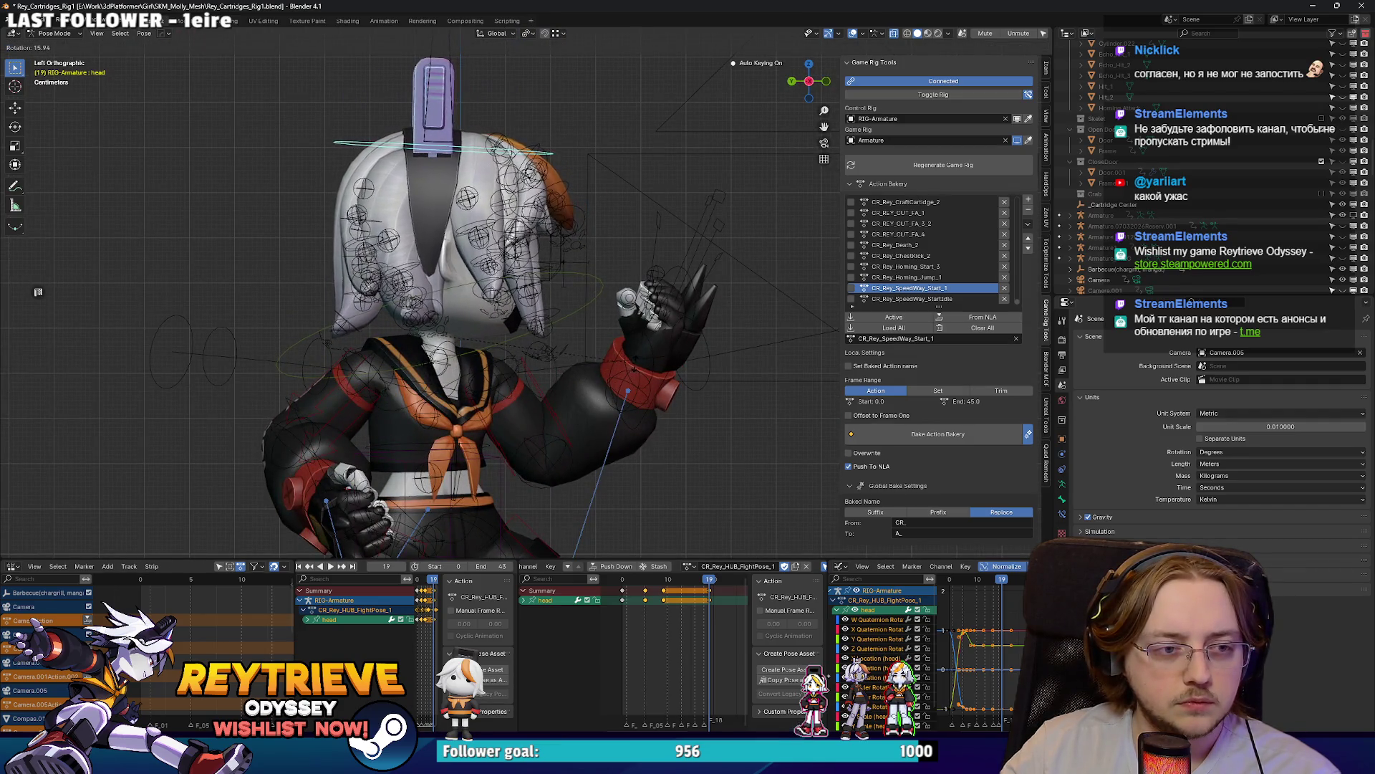
pyautogui.click(551, 398)
pyautogui.scroll(3, 575, 363)
pyautogui.scroll(-3, 569, 361)
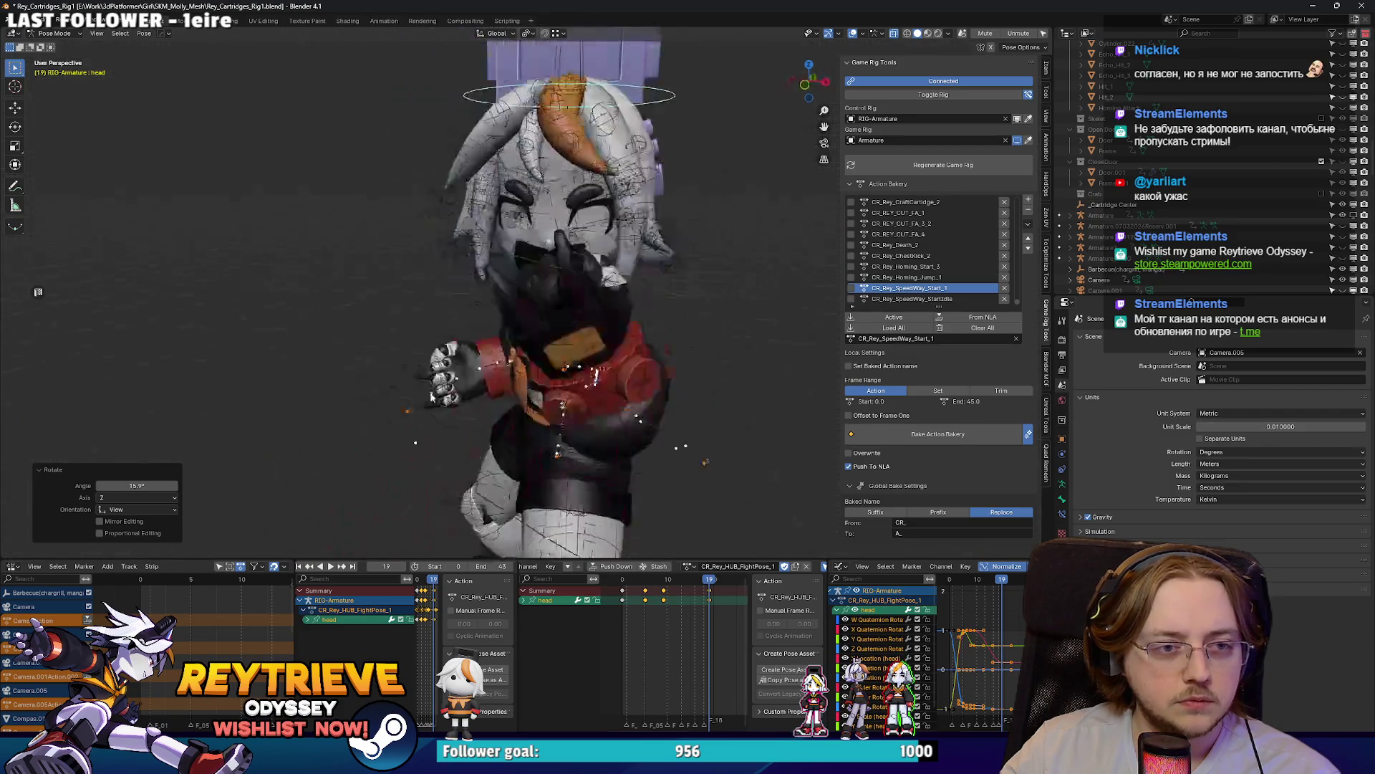
pyautogui.scroll(3, 461, 397)
# Step: Refine the head rotation, return to Object Mode, and switch to Unreal
pyautogui.press('r')
pyautogui.click(570, 387)
pyautogui.moveTo(569, 387); pyautogui.dragTo(476, 367)
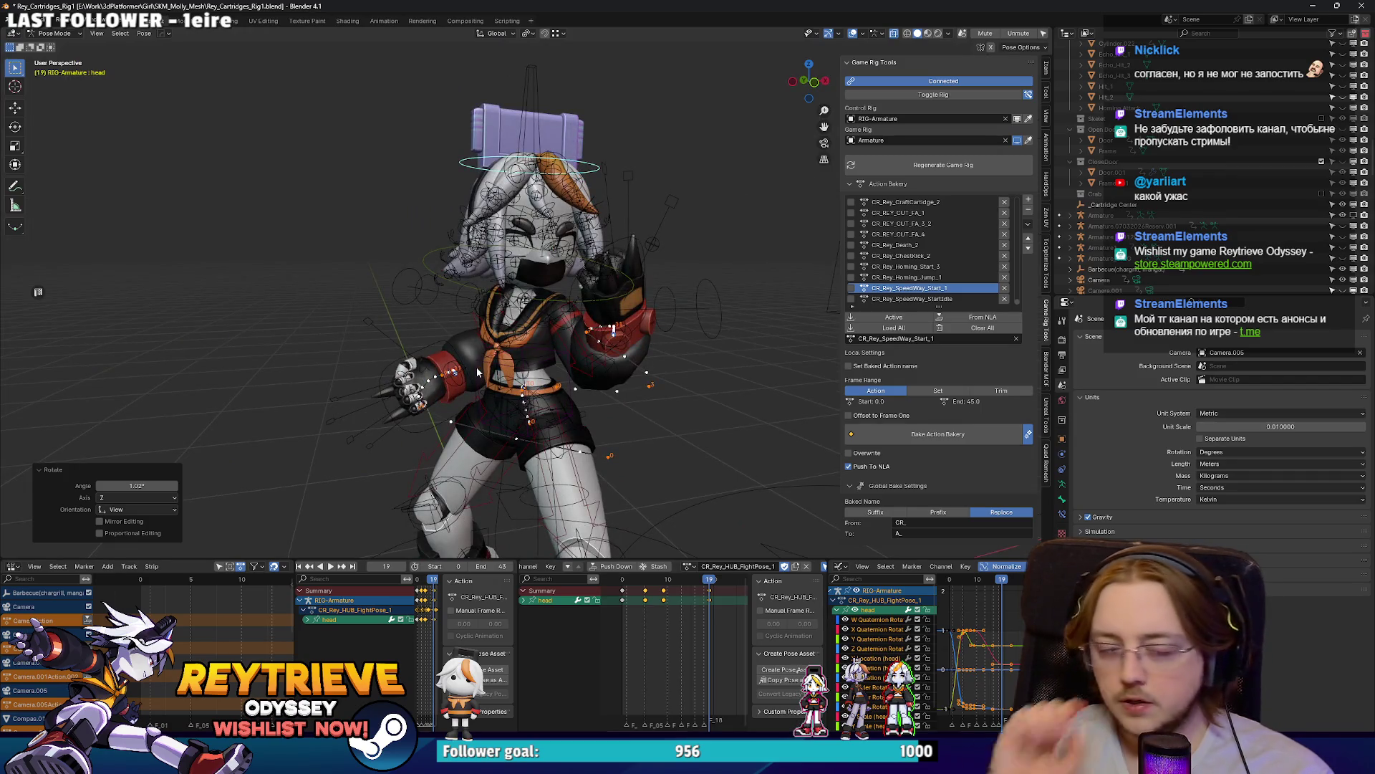
pyautogui.hotkey('ctrl', 'Tab')
pyautogui.moveTo(693, 9)
pyautogui.mouseDown()
pyautogui.moveTo(716, 165)
pyautogui.moveTo(694, 8)
pyautogui.mouseUp()
pyautogui.hotkey('alt', 'Tab')
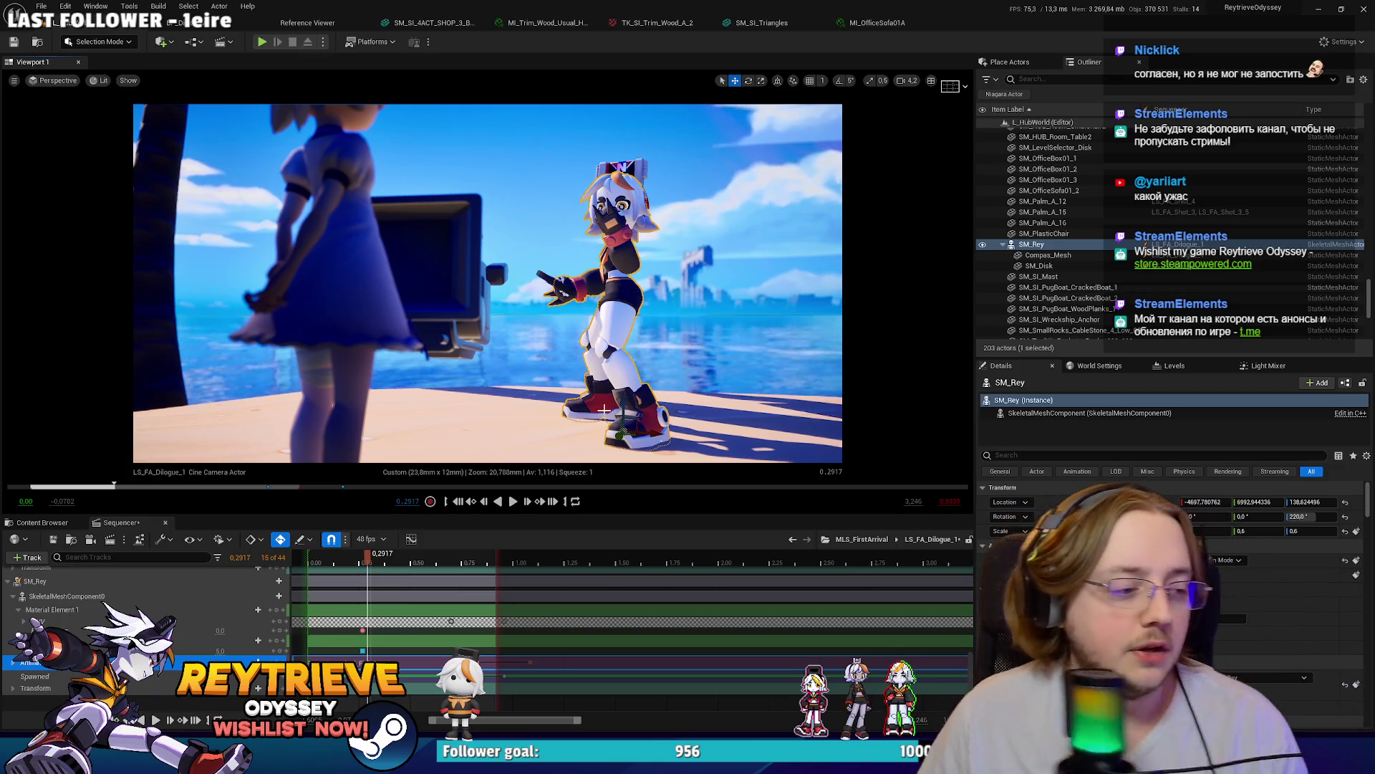
# Step: Scrub the shot to frame 18 and turn SM_Rey's yaw from 220° to about 252°
pyautogui.click(320, 557)
pyautogui.moveTo(321, 557); pyautogui.dragTo(381, 557)
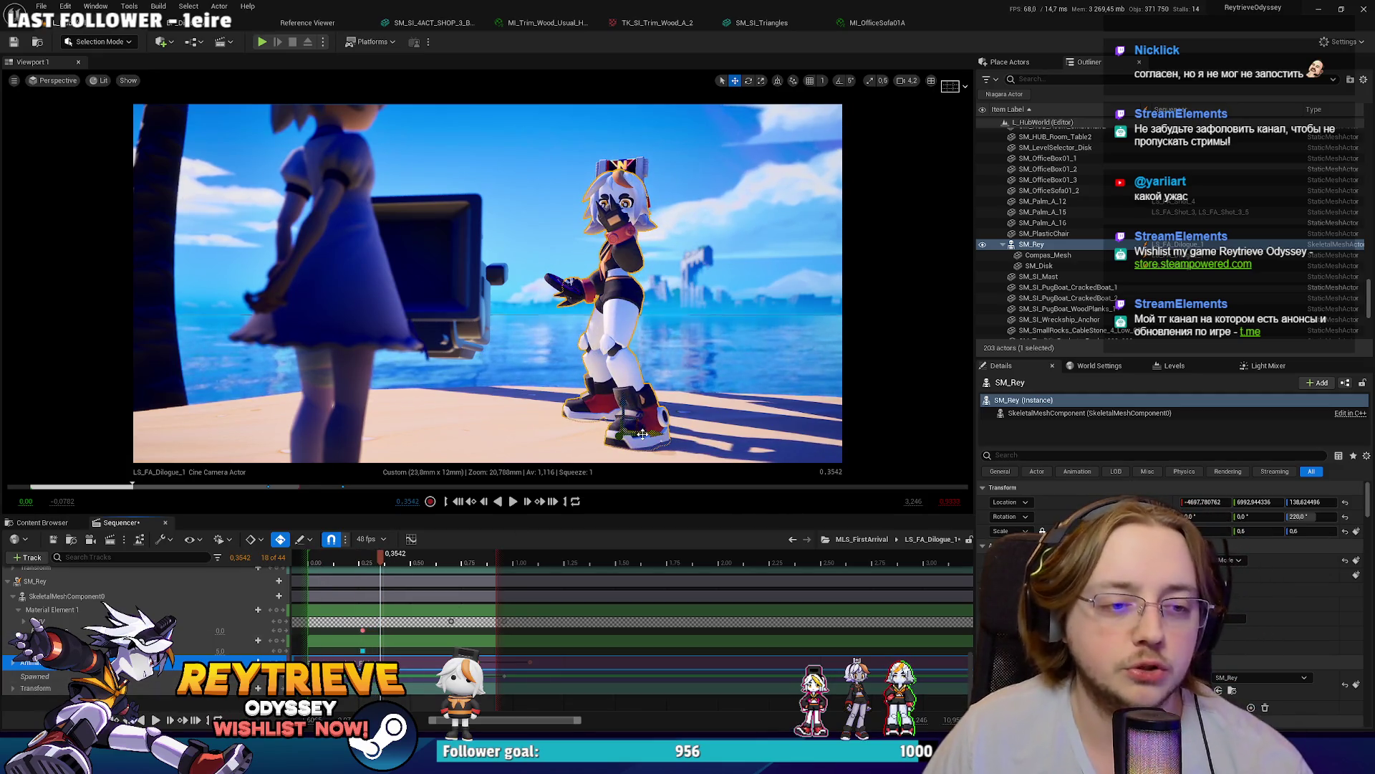
pyautogui.moveTo(639, 439); pyautogui.dragTo(671, 445)
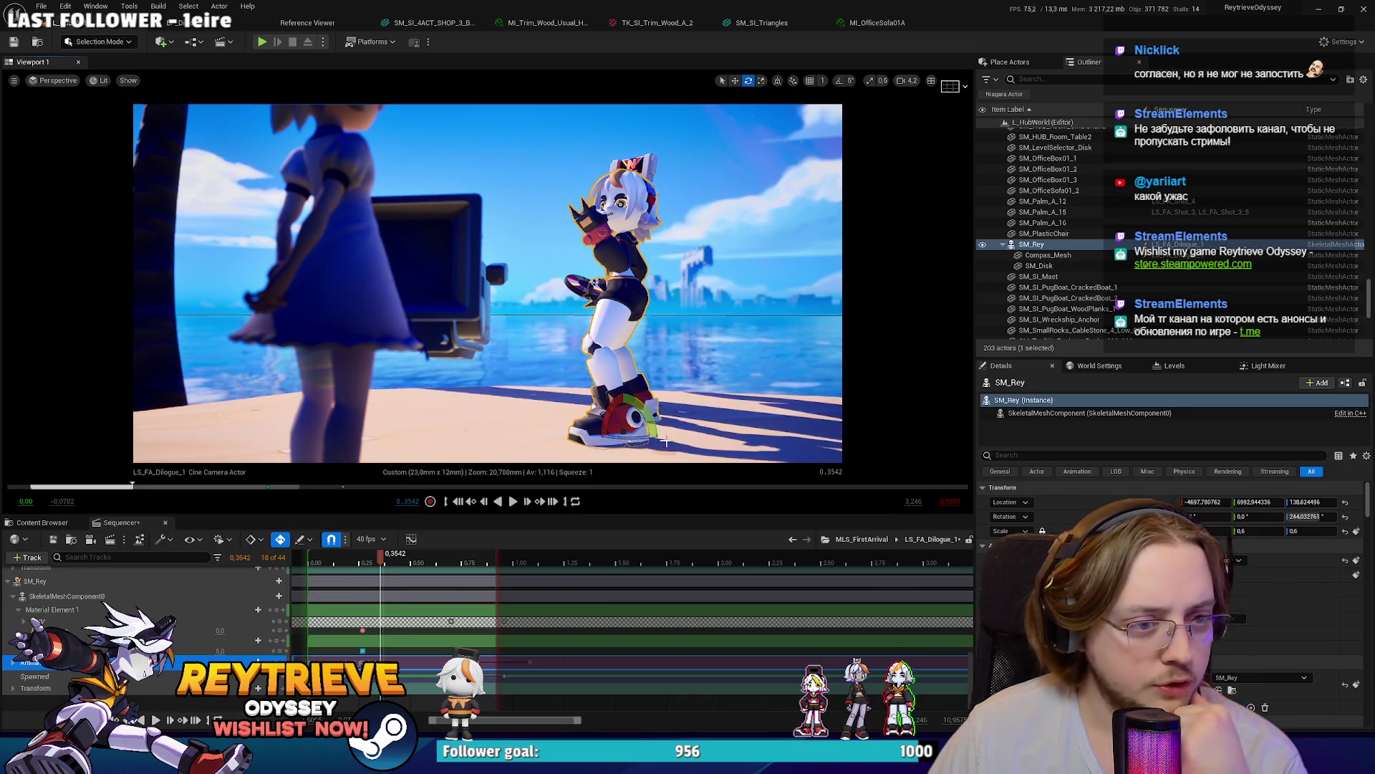
pyautogui.moveTo(642, 438)
pyautogui.mouseDown()
pyautogui.moveTo(674, 438)
pyautogui.moveTo(658, 443)
pyautogui.mouseUp()
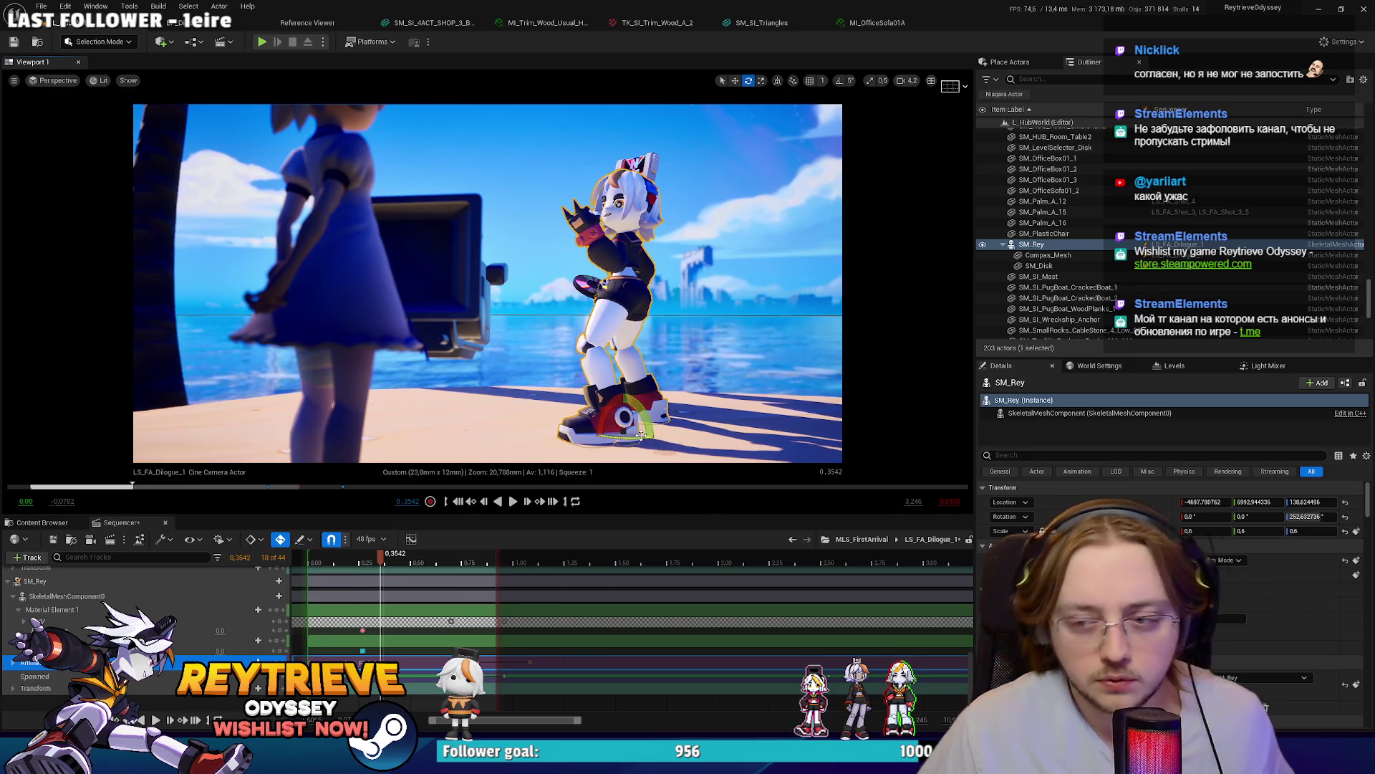
pyautogui.moveTo(642, 435)
pyautogui.mouseDown()
pyautogui.moveTo(664, 439)
pyautogui.moveTo(643, 441)
pyautogui.mouseUp()
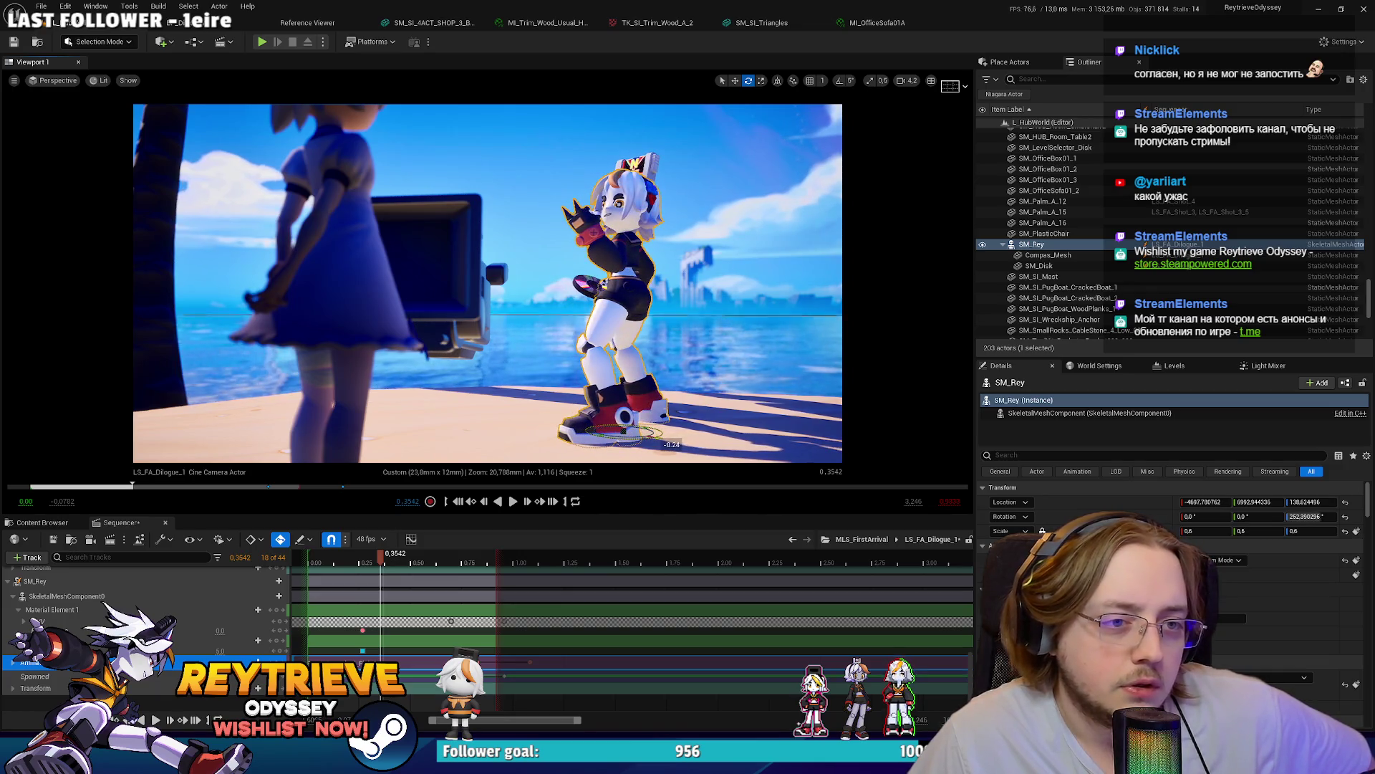
# Step: Cycle the viewport through Lighting Only, Detail Lighting and Shader Complexity view modes
pyautogui.click(99, 81)
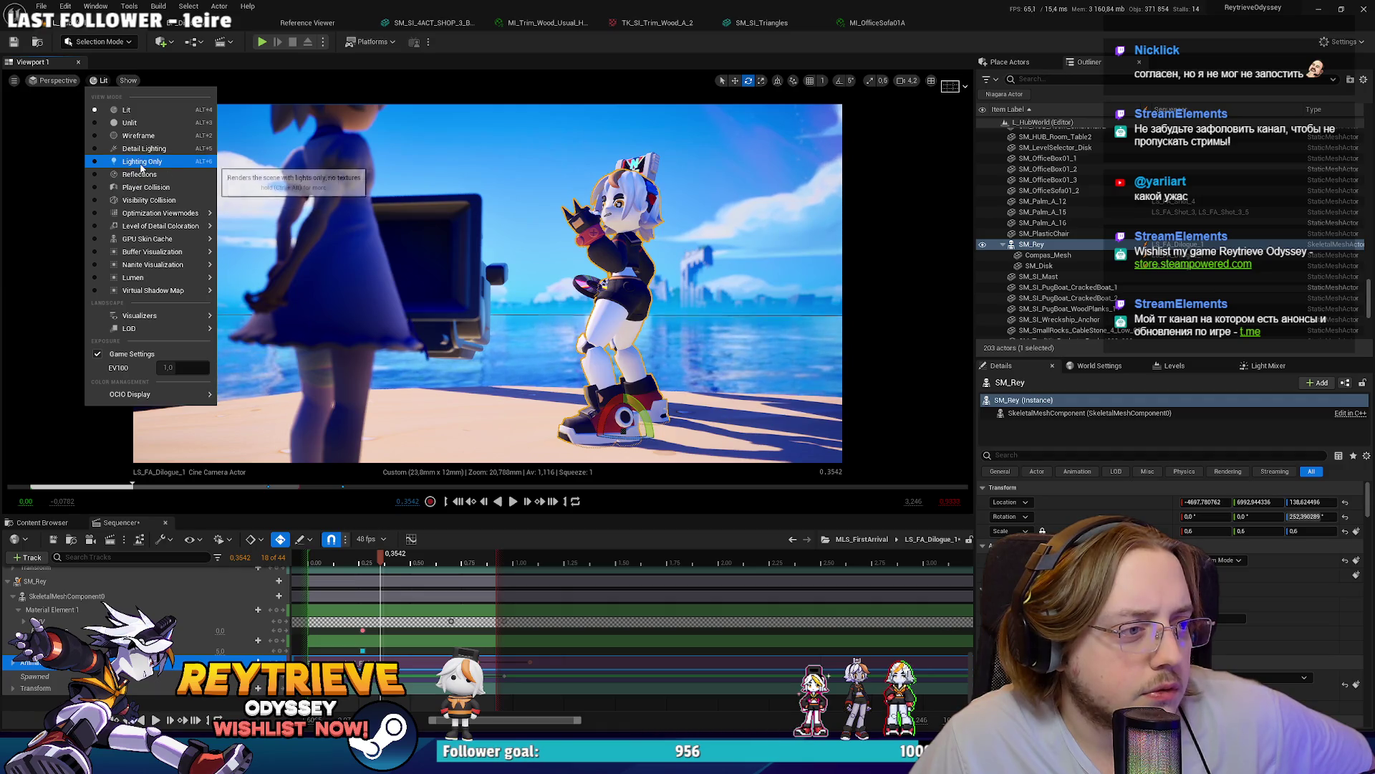
pyautogui.click(141, 162)
pyautogui.click(121, 81)
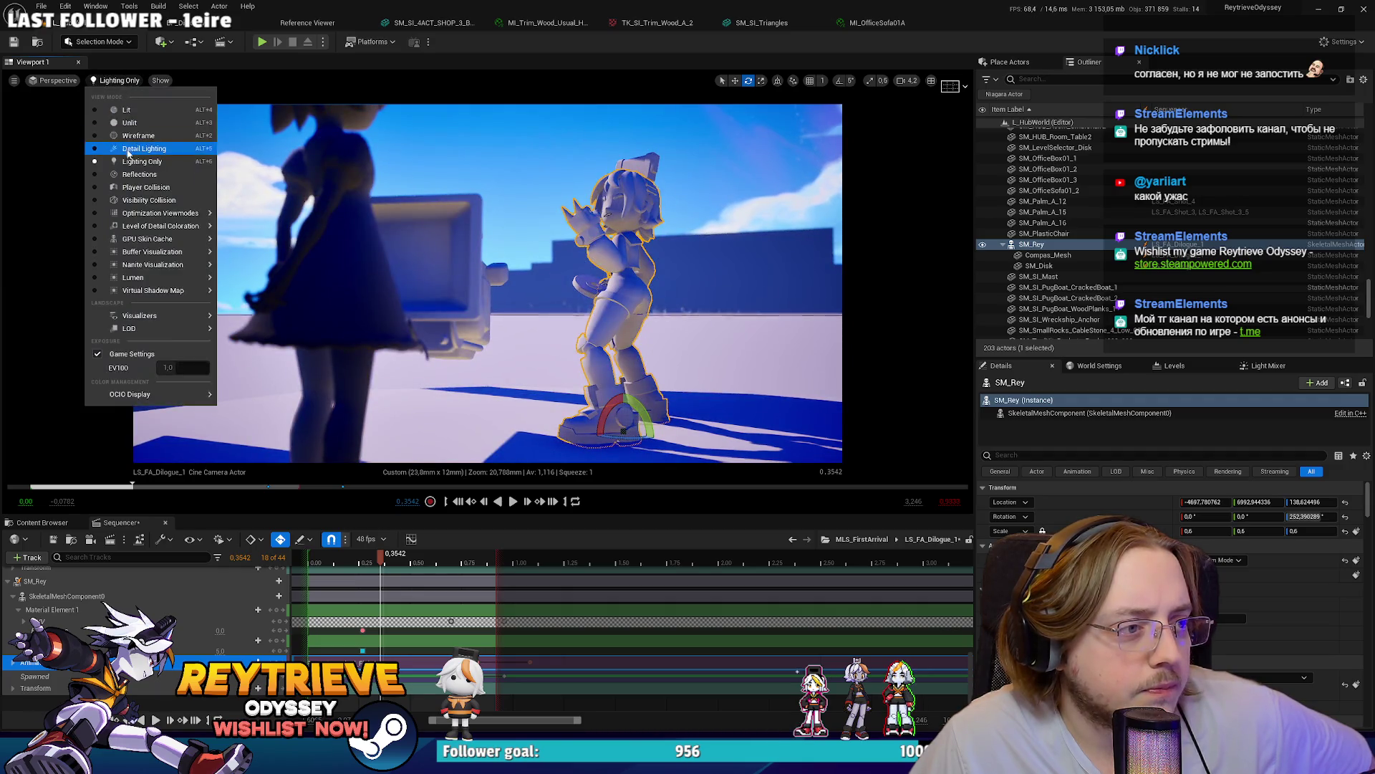
pyautogui.click(145, 148)
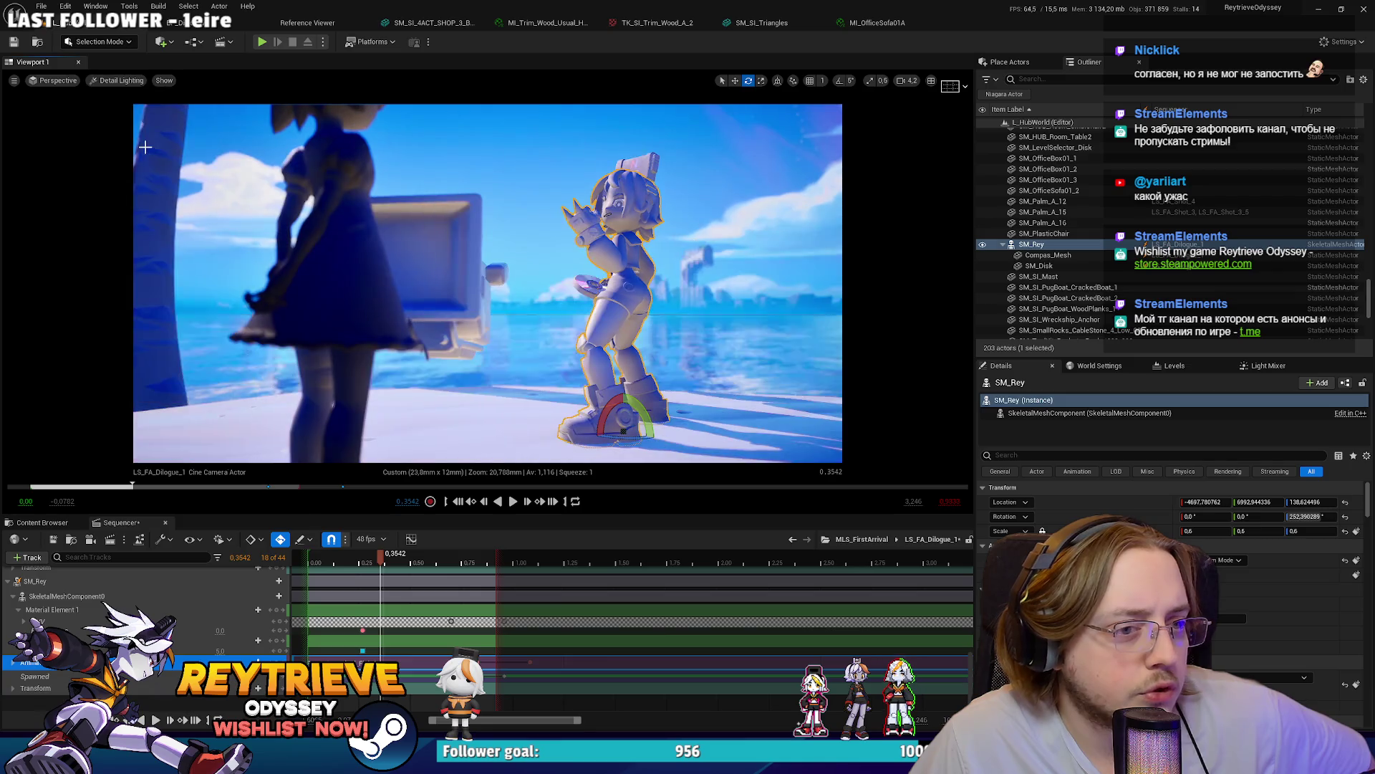
pyautogui.click(118, 80)
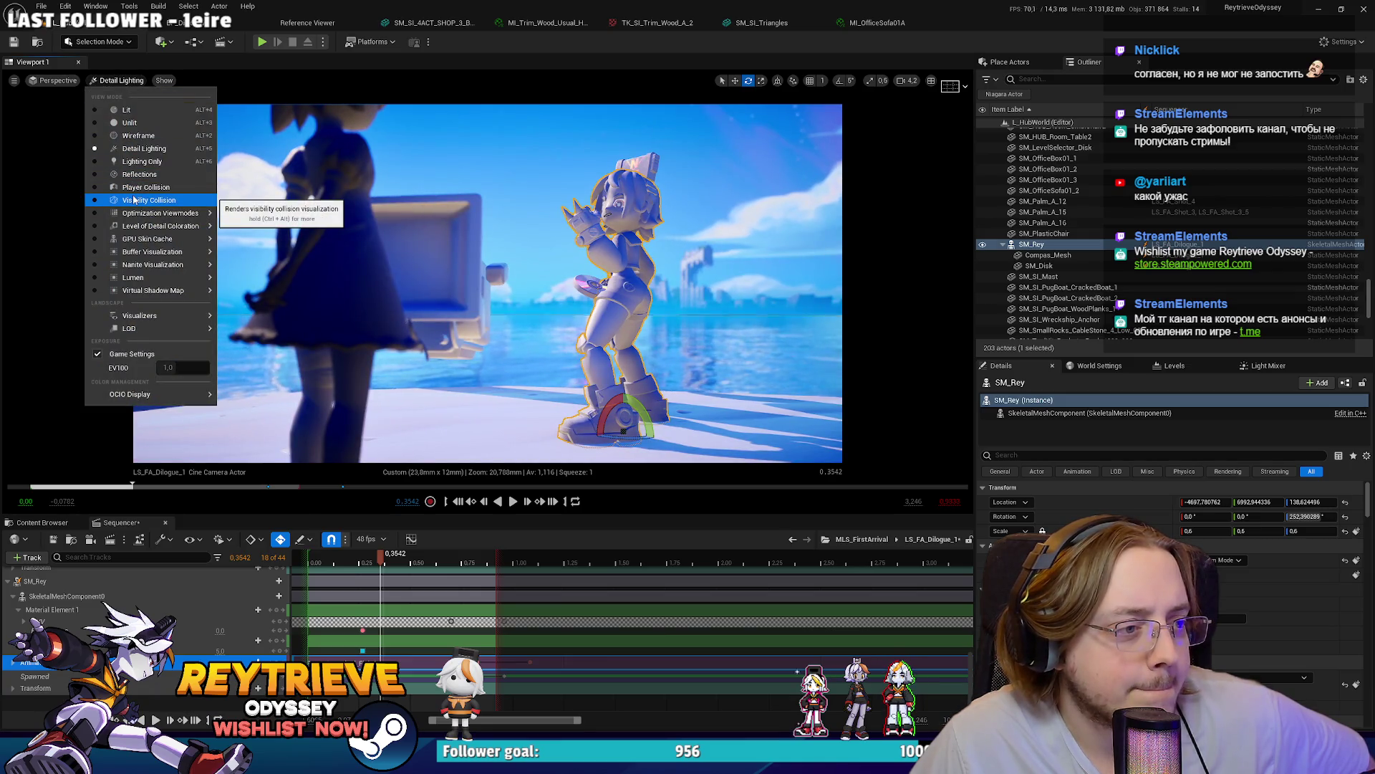
pyautogui.moveTo(142, 217)
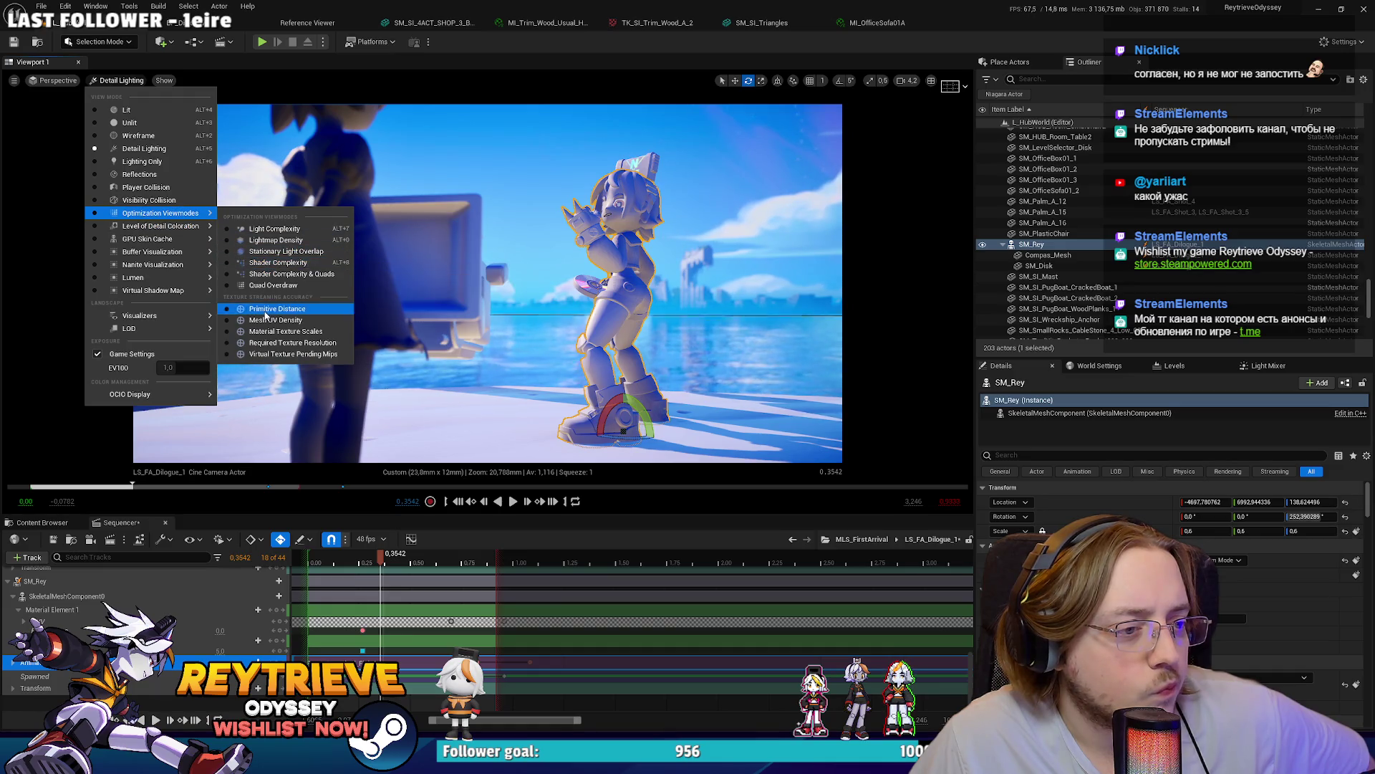
pyautogui.click(268, 262)
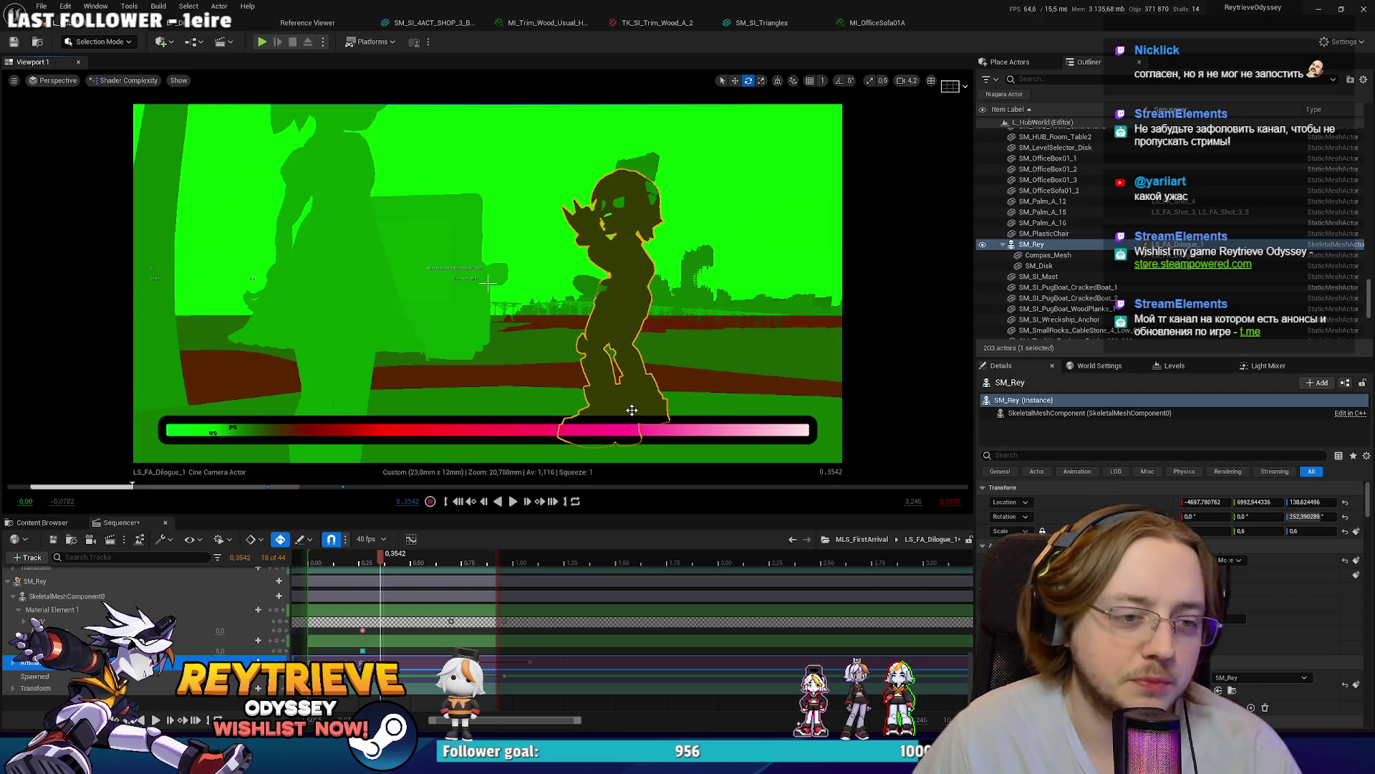
# Step: Turn Rey around her vertical axis so her yaw settles near 233°
pyautogui.press('r')
pyautogui.press('e')
pyautogui.moveTo(630, 386)
pyautogui.mouseDown()
pyautogui.moveTo(609, 393)
pyautogui.moveTo(643, 389)
pyautogui.mouseUp()
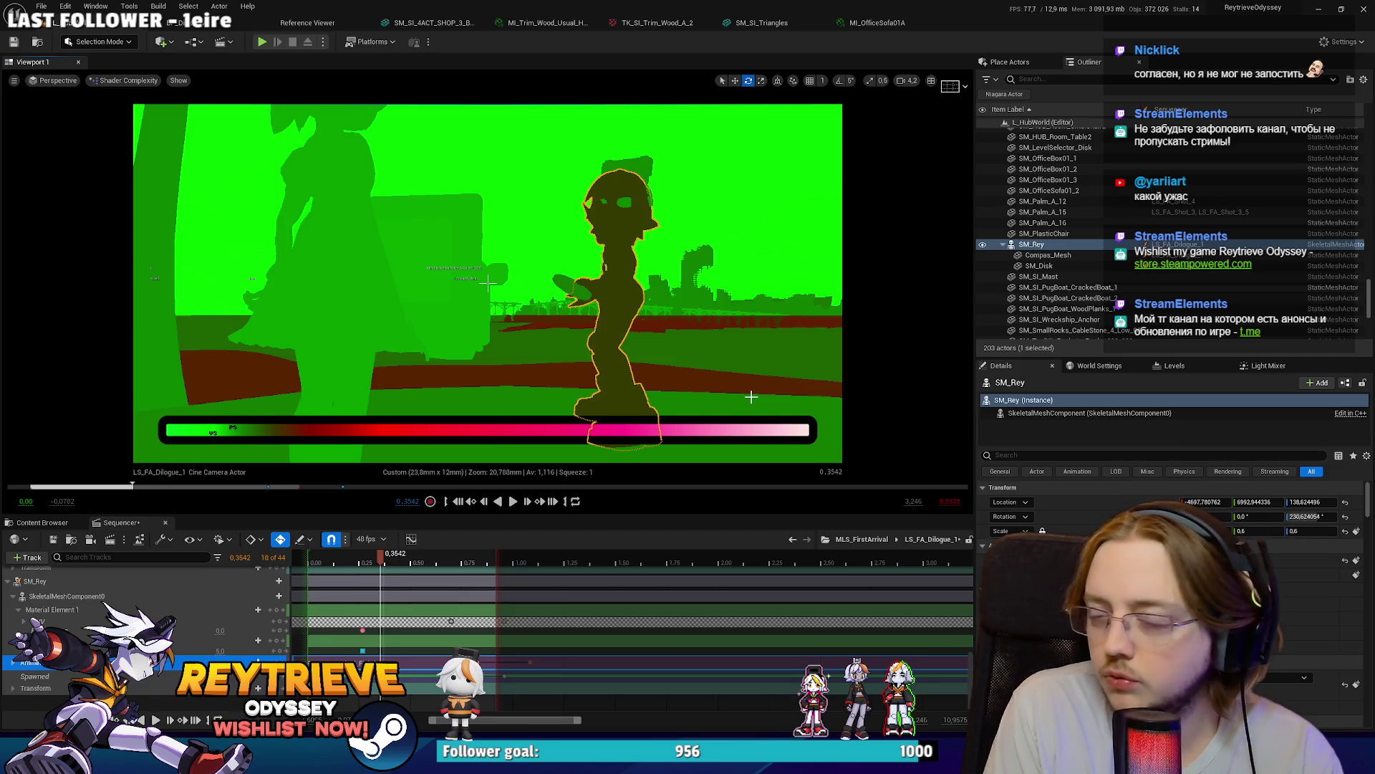
pyautogui.moveTo(663, 384); pyautogui.dragTo(679, 386)
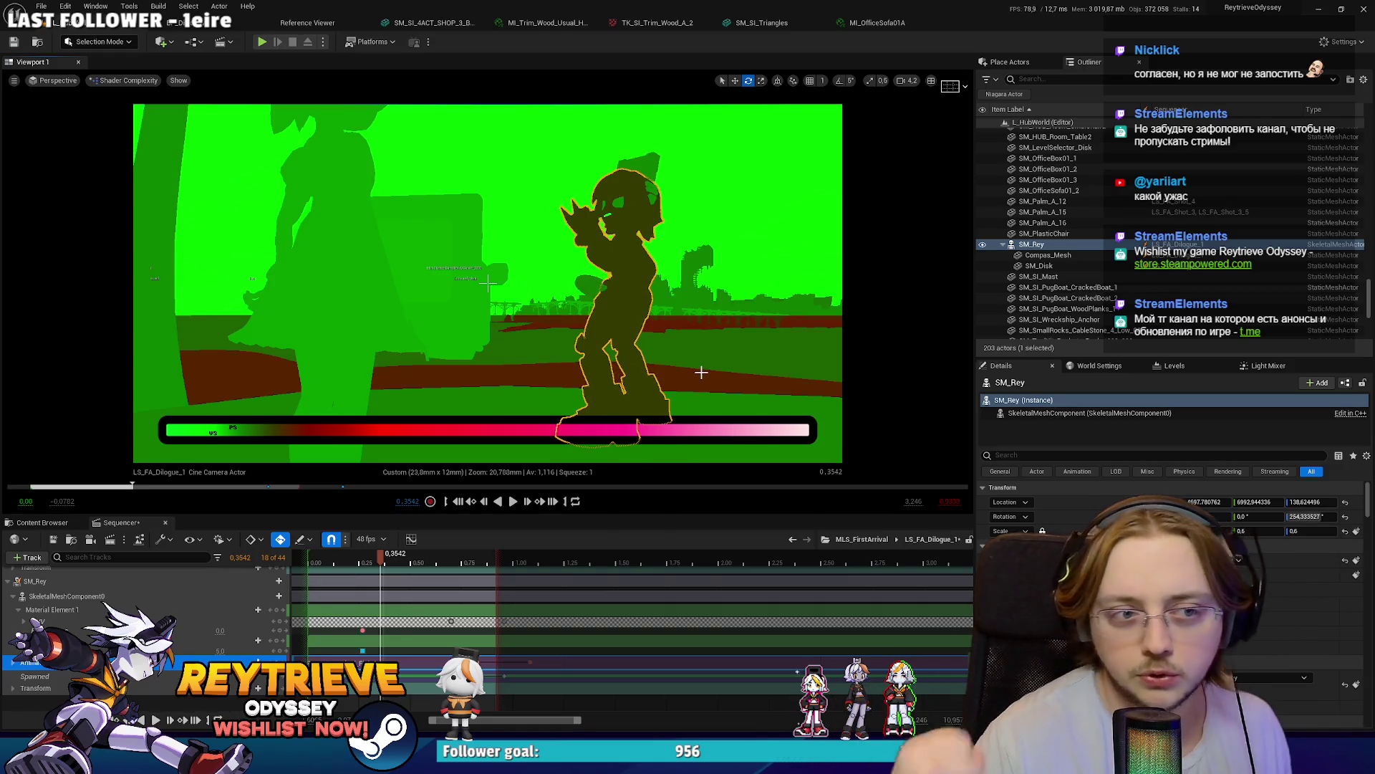
pyautogui.moveTo(719, 353)
pyautogui.mouseDown()
pyautogui.moveTo(748, 353)
pyautogui.moveTo(666, 353)
pyautogui.moveTo(716, 354)
pyautogui.mouseUp()
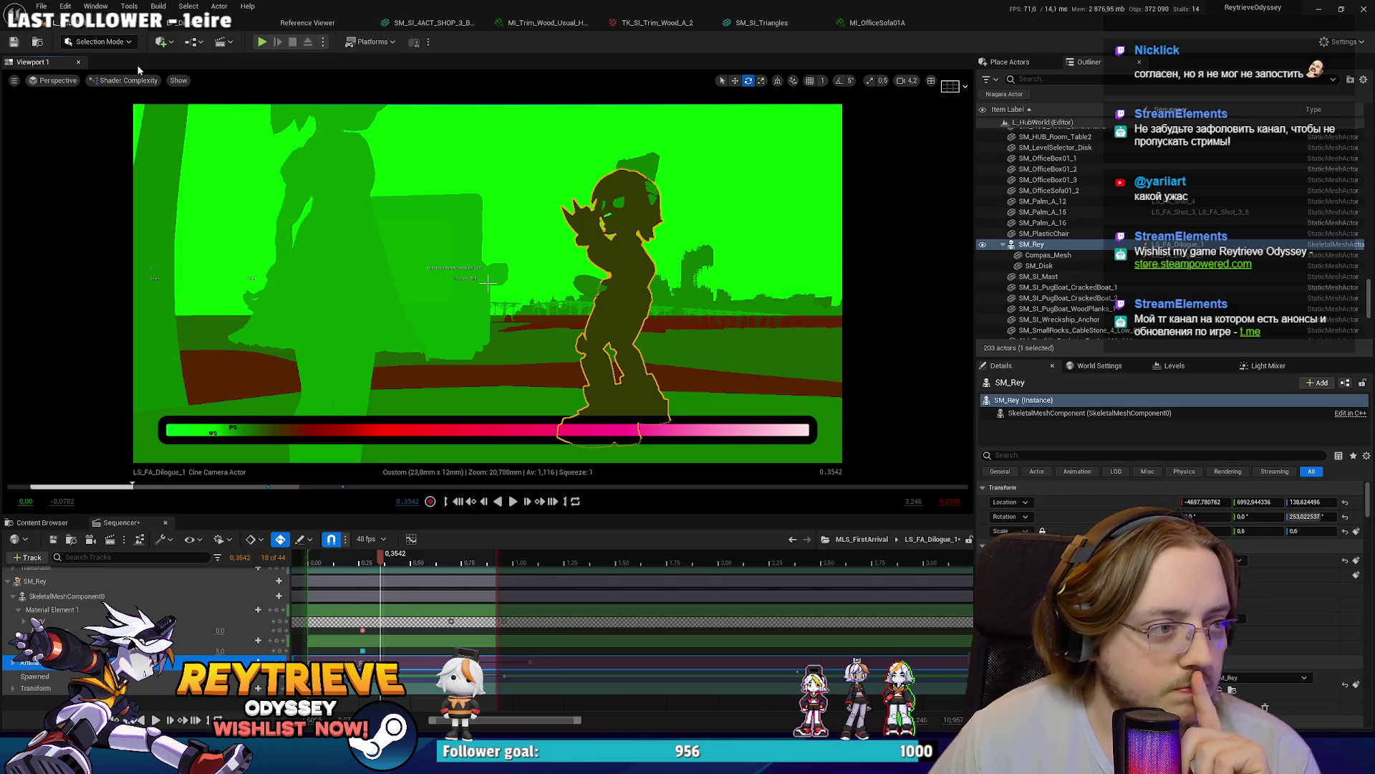
# Step: Return the viewport to Lit, capture a screenshot of the shot, and minimize Unreal
pyautogui.click(127, 81)
pyautogui.click(144, 109)
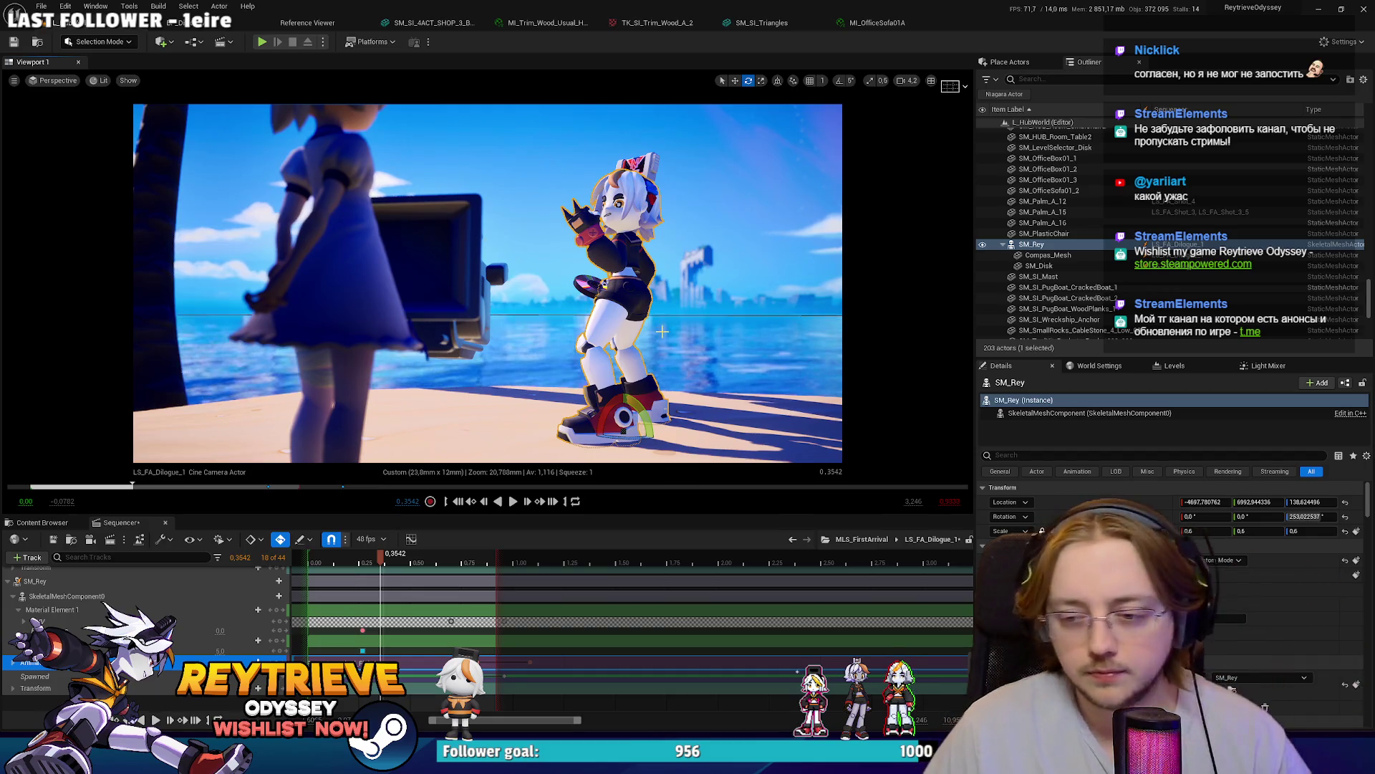
pyautogui.press('super+shift+s')
pyautogui.moveTo(133, 103); pyautogui.dragTo(841, 463)
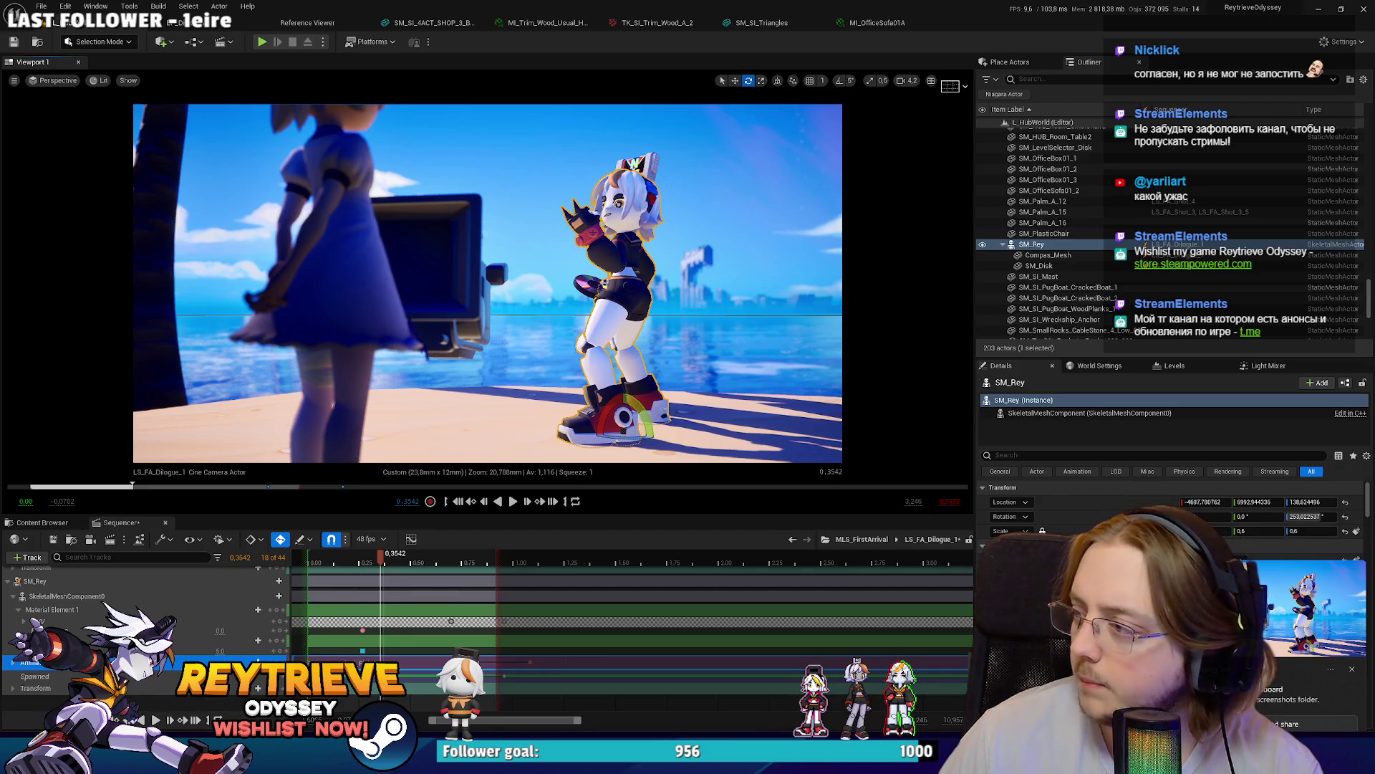
pyautogui.click(1319, 9)
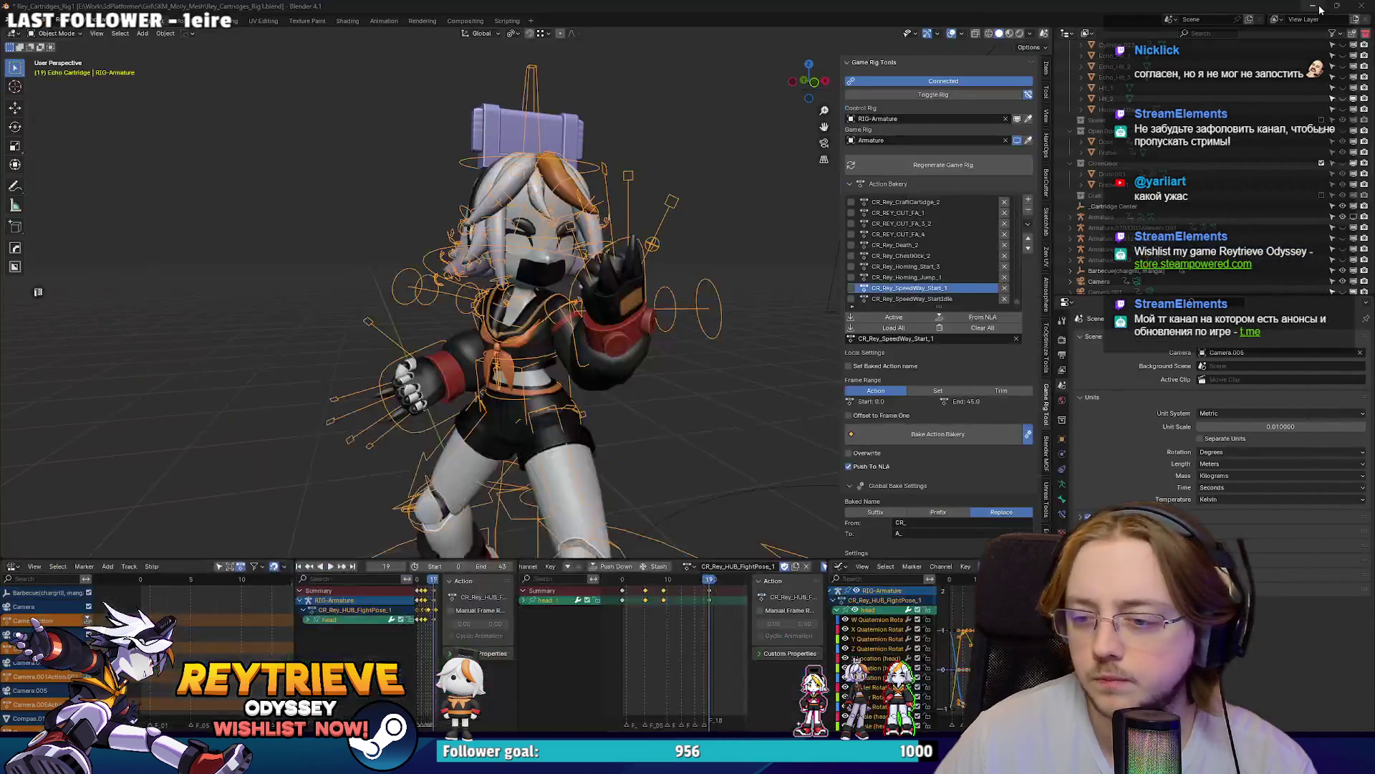
# Step: Check the scene camera view in Blender and select the camera in front of Rey
pyautogui.press('KP_0')
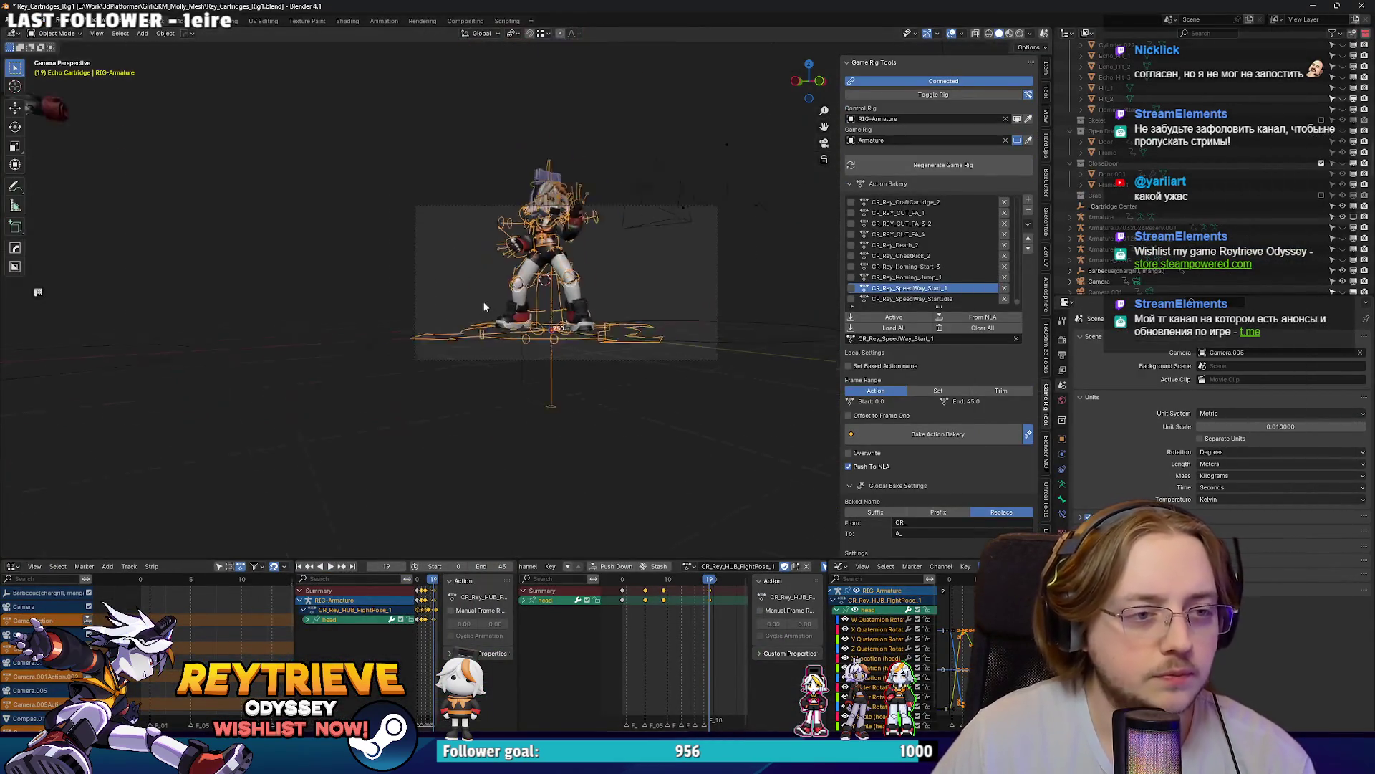
pyautogui.press('KP_0')
pyautogui.click(462, 323)
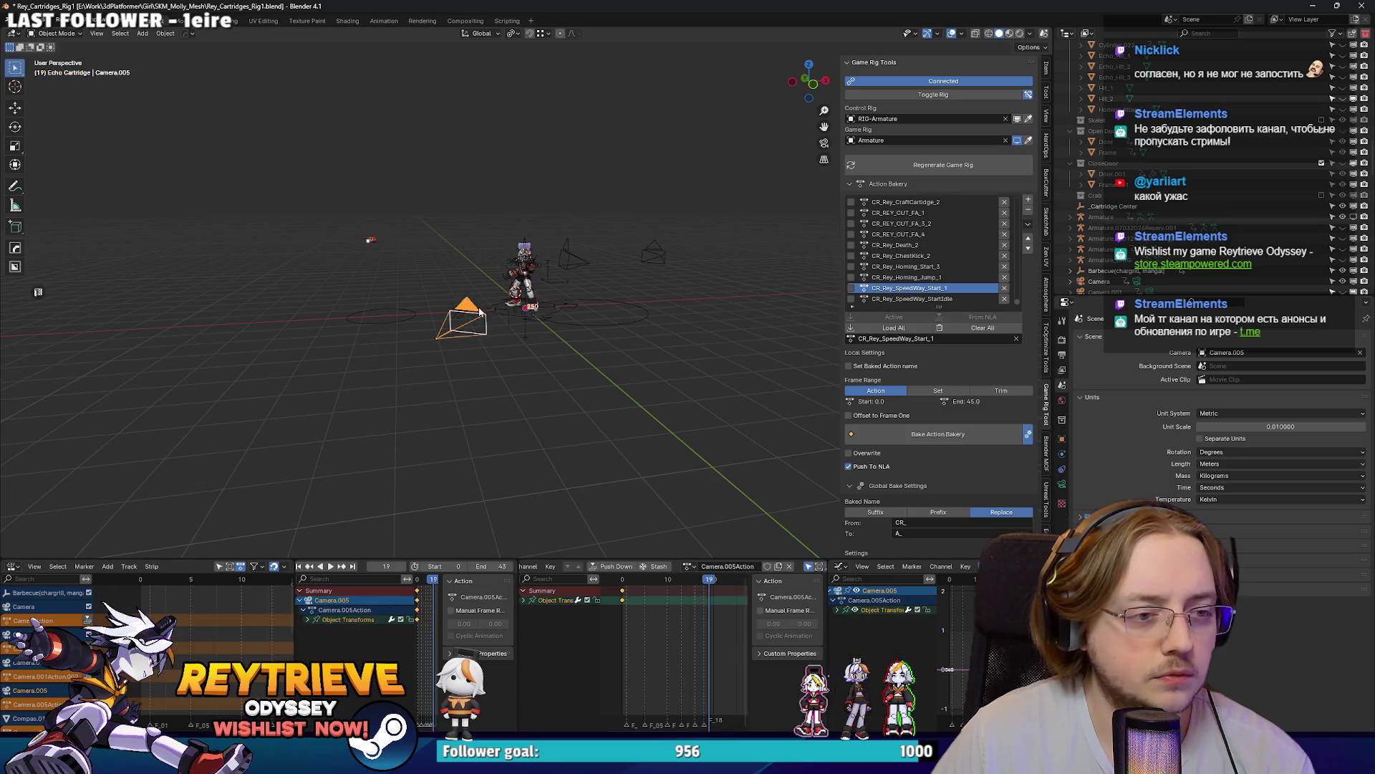
# Step: Duplicate the camera as Camera.006 near Rey, view through it, and unlink its copied action
pyautogui.hotkey('shift', 'd')
pyautogui.click(462, 322)
pyautogui.press('ctrl+KP_0')
pyautogui.press('KP_0')
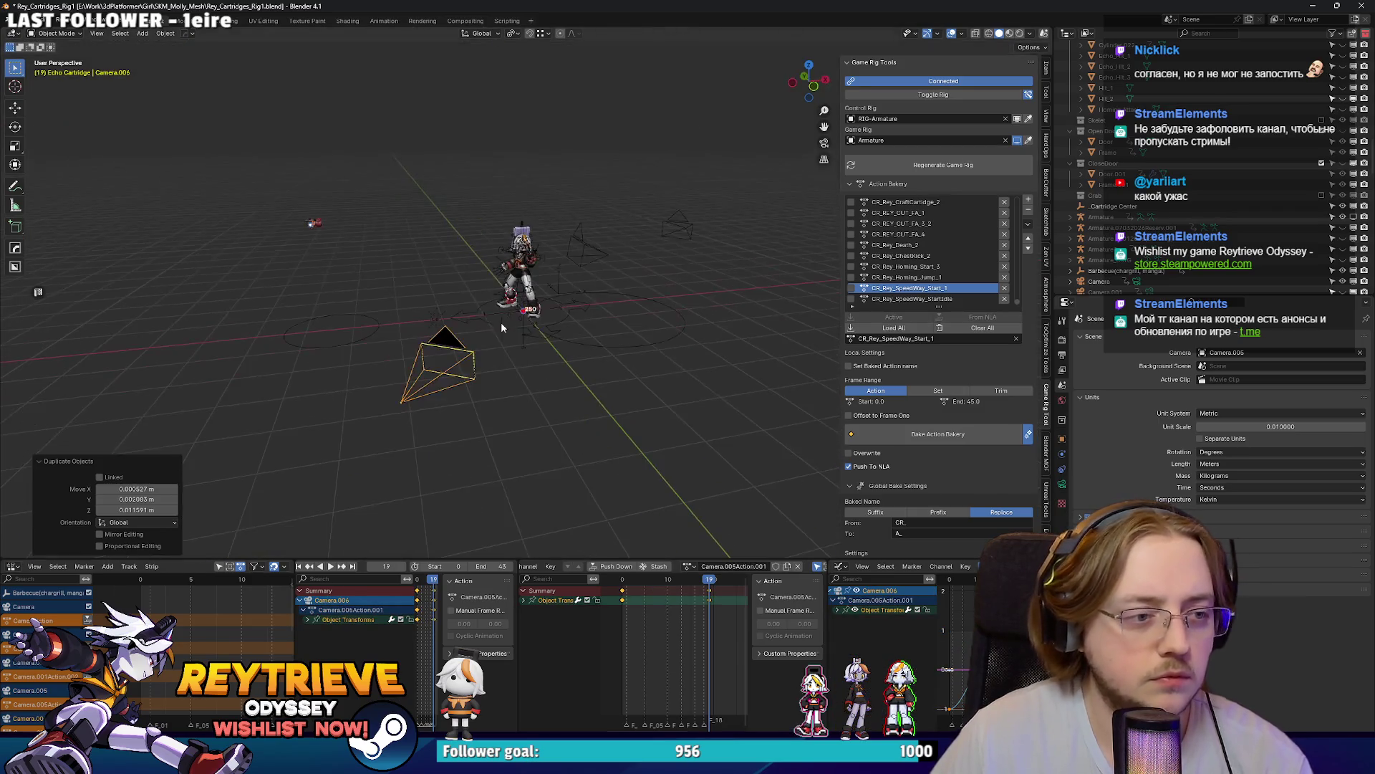
pyautogui.hotkey('ctrl', 'z')
pyautogui.scroll(-5, 1195, 224)
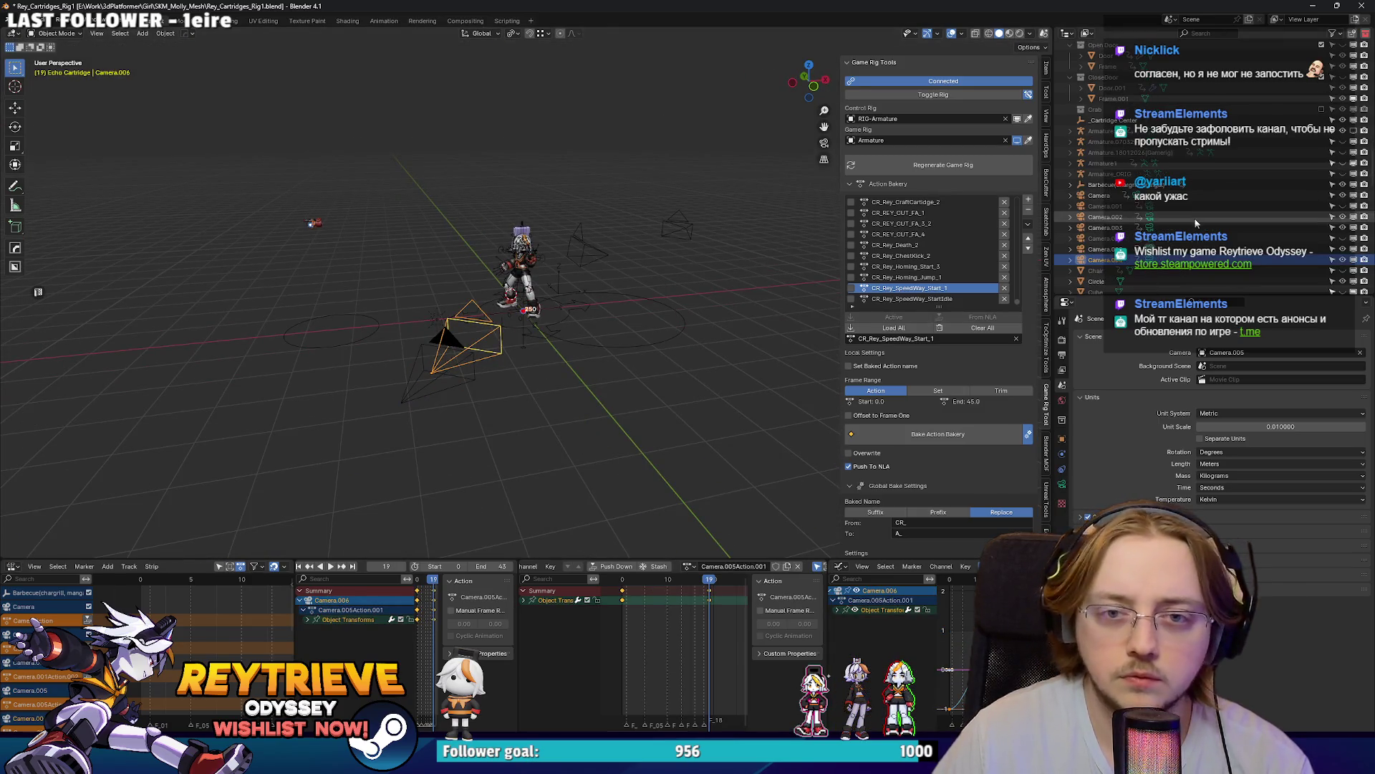
pyautogui.click(1149, 260)
pyautogui.press('ctrl+KP_0')
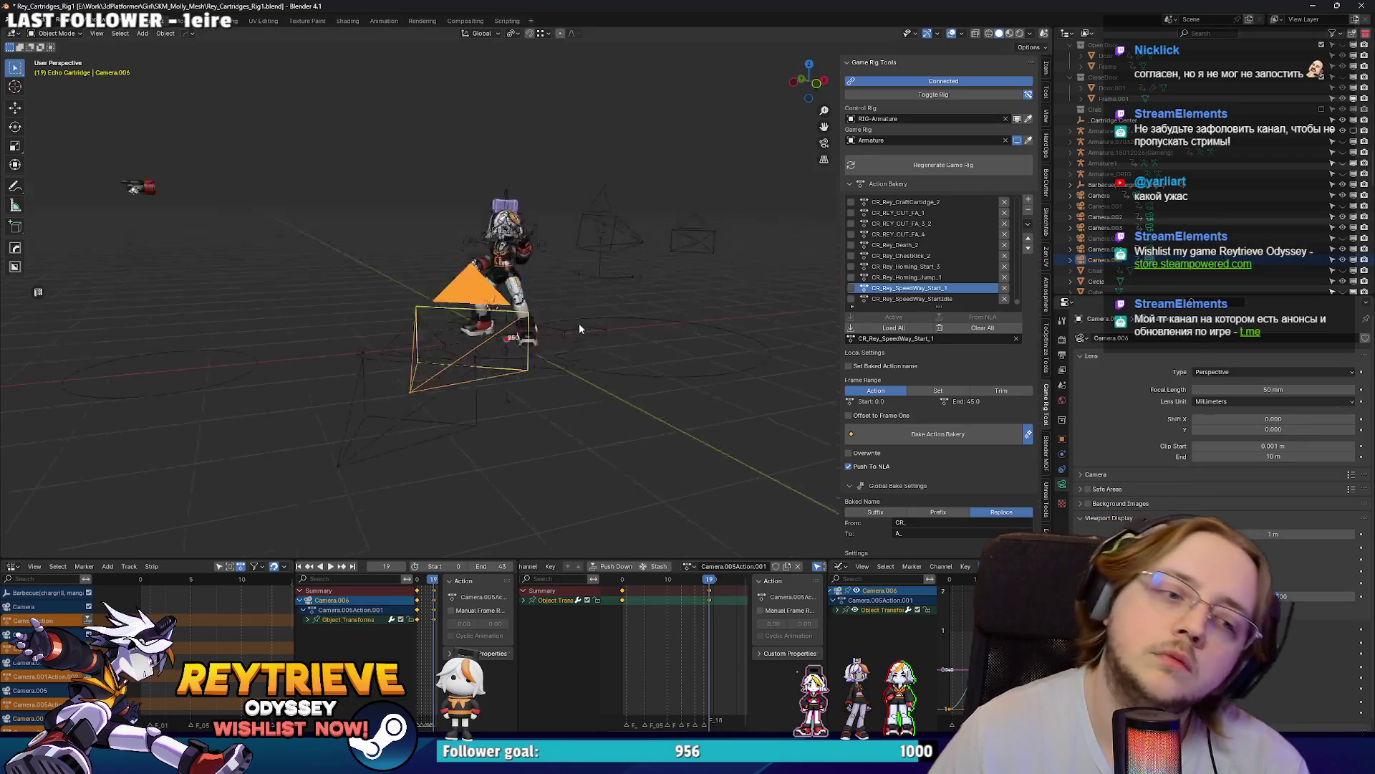
pyautogui.click(798, 566)
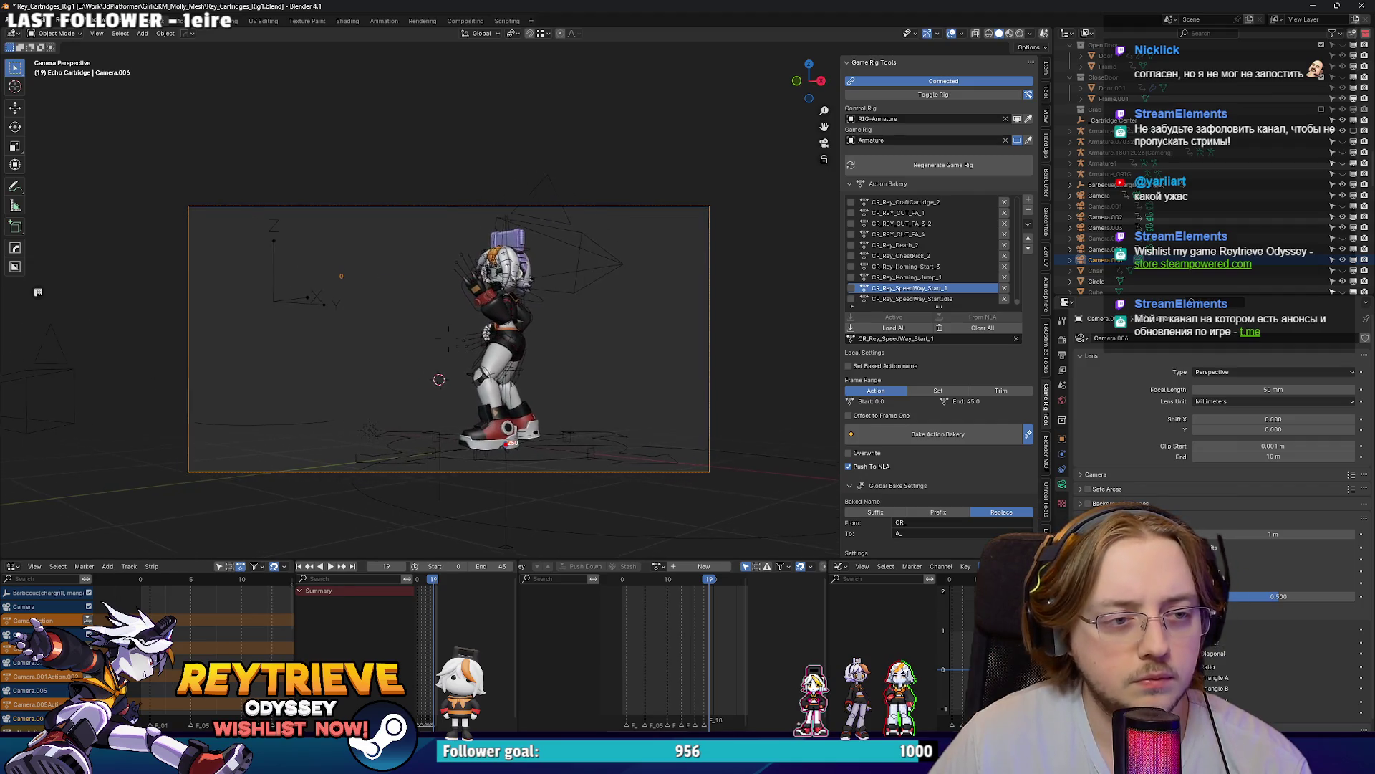
# Step: Select the rig's head bone and enter Pose Mode
pyautogui.scroll(6, 587, 407)
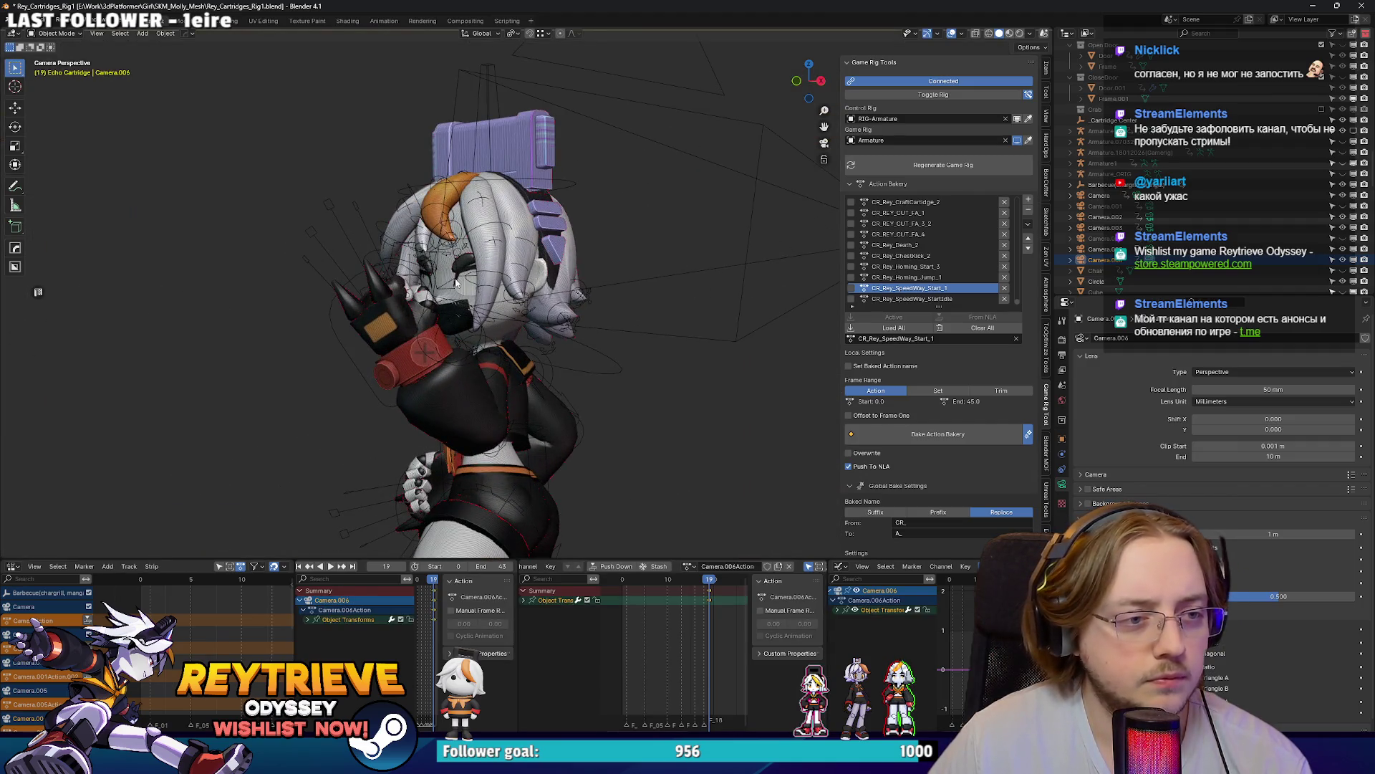
pyautogui.click(457, 283)
pyautogui.hotkey('ctrl', 'Tab')
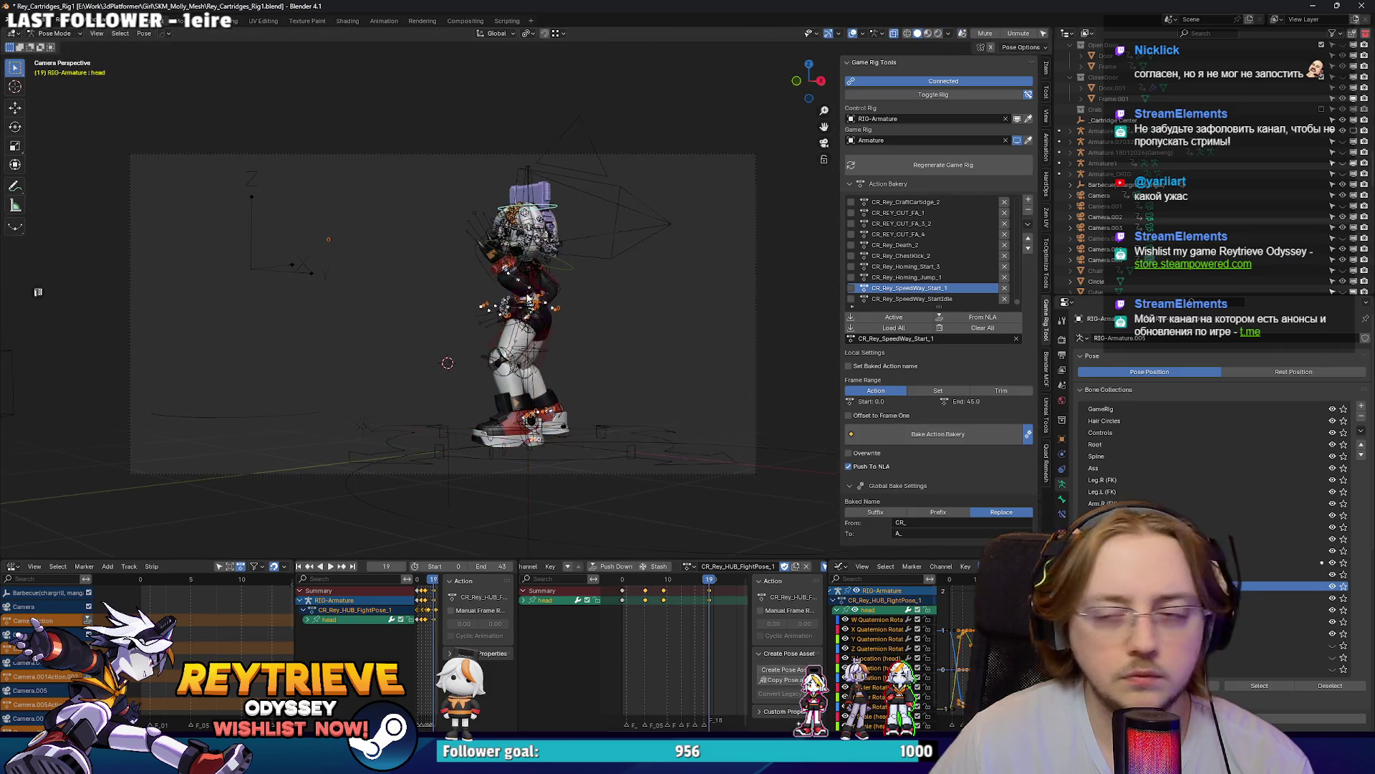
# Step: Turn the head bone 6.85° about Z and tilt HairControl_All 16.8° about X
pyautogui.scroll(8, 529, 298)
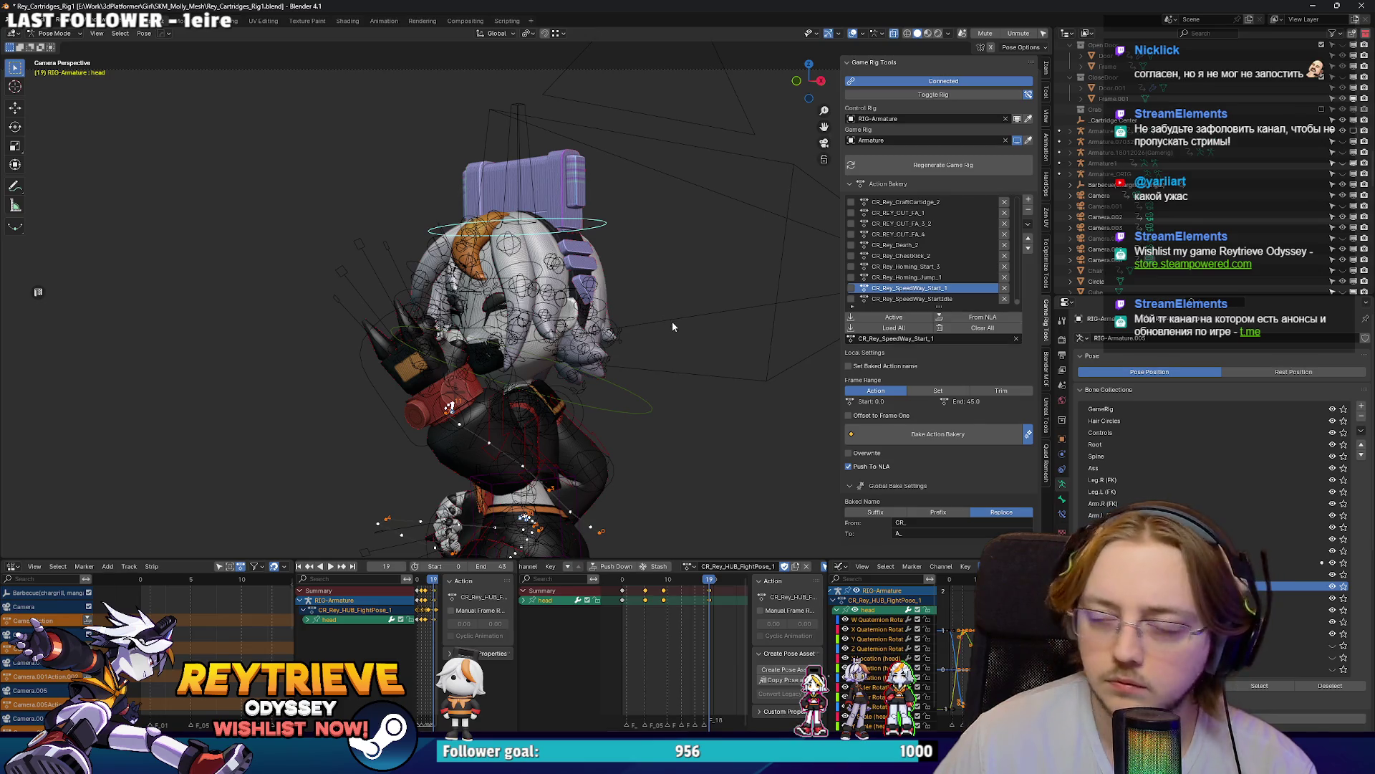
pyautogui.press('r')
pyautogui.press('z')
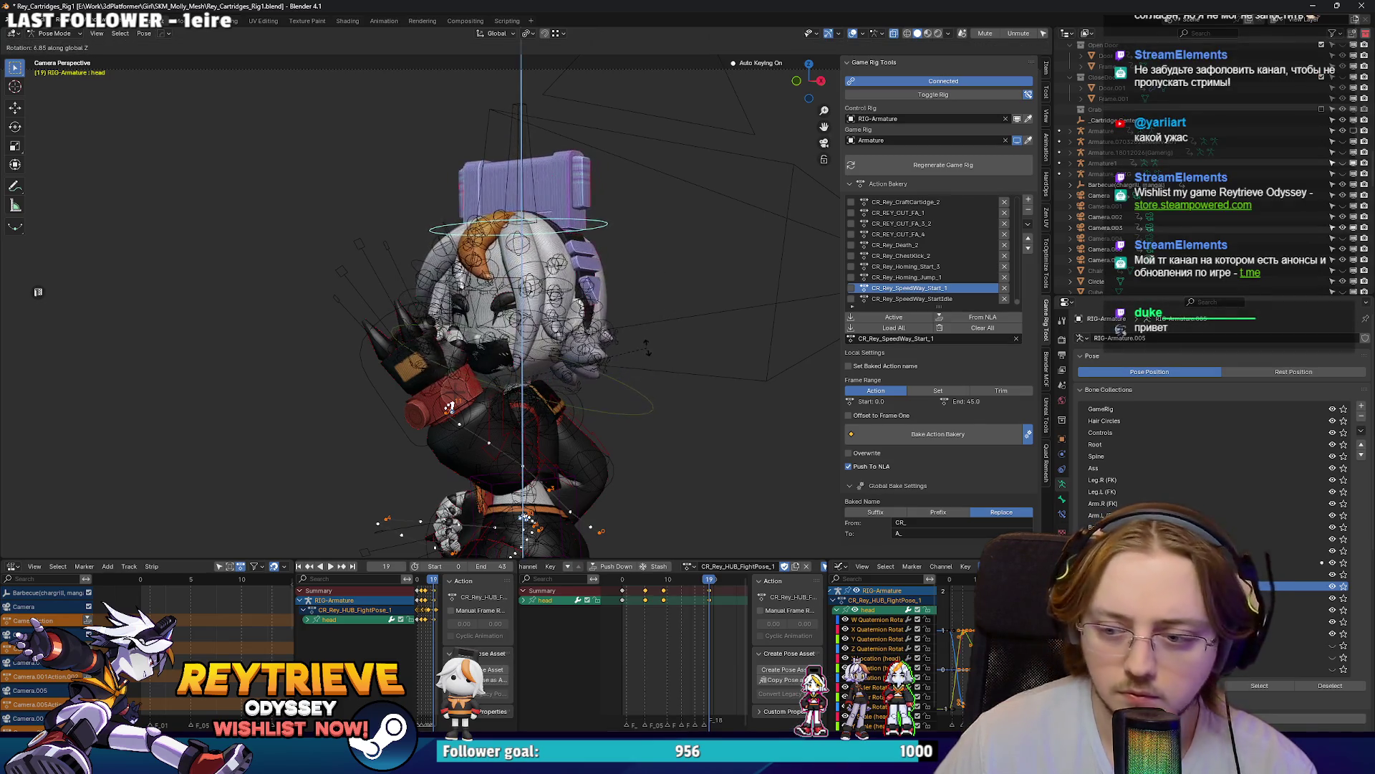
pyautogui.click(647, 355)
pyautogui.scroll(3, 642, 399)
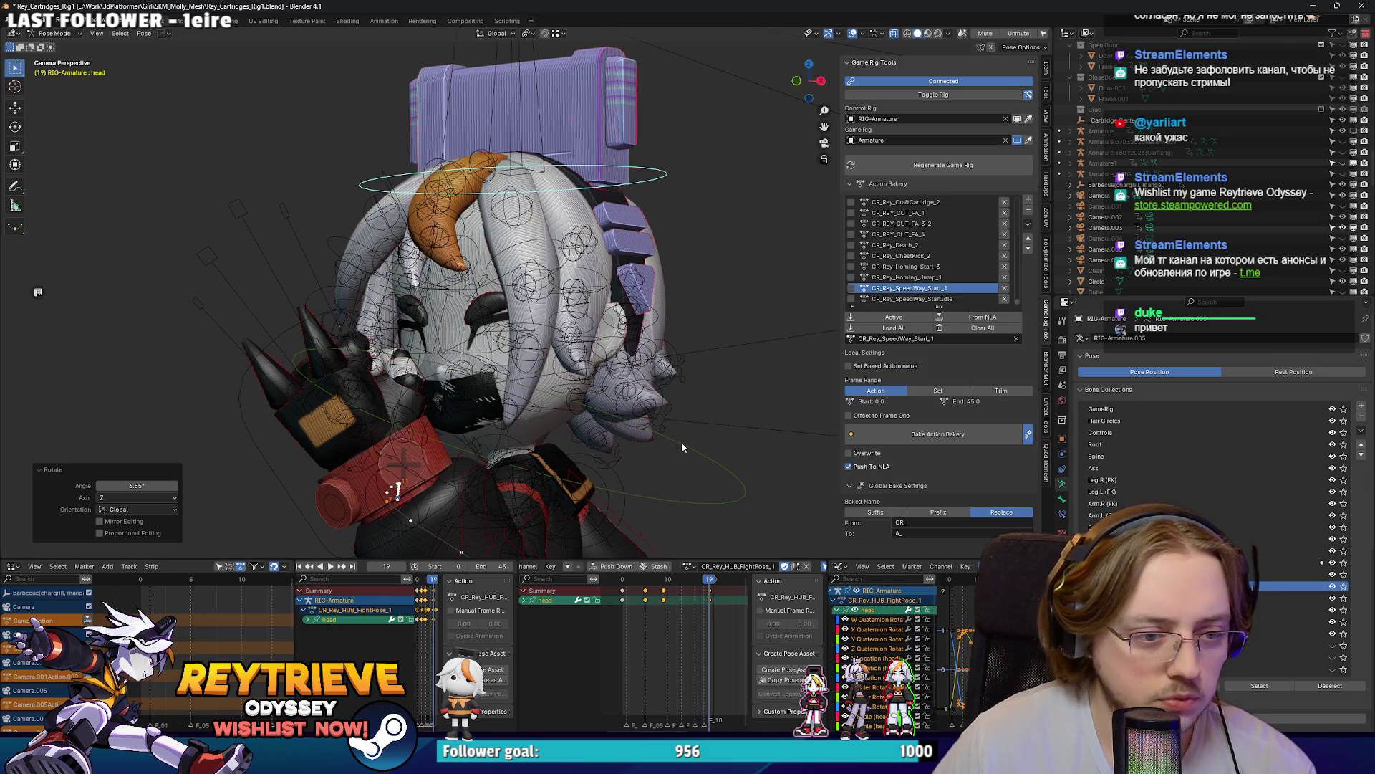
pyautogui.click(682, 447)
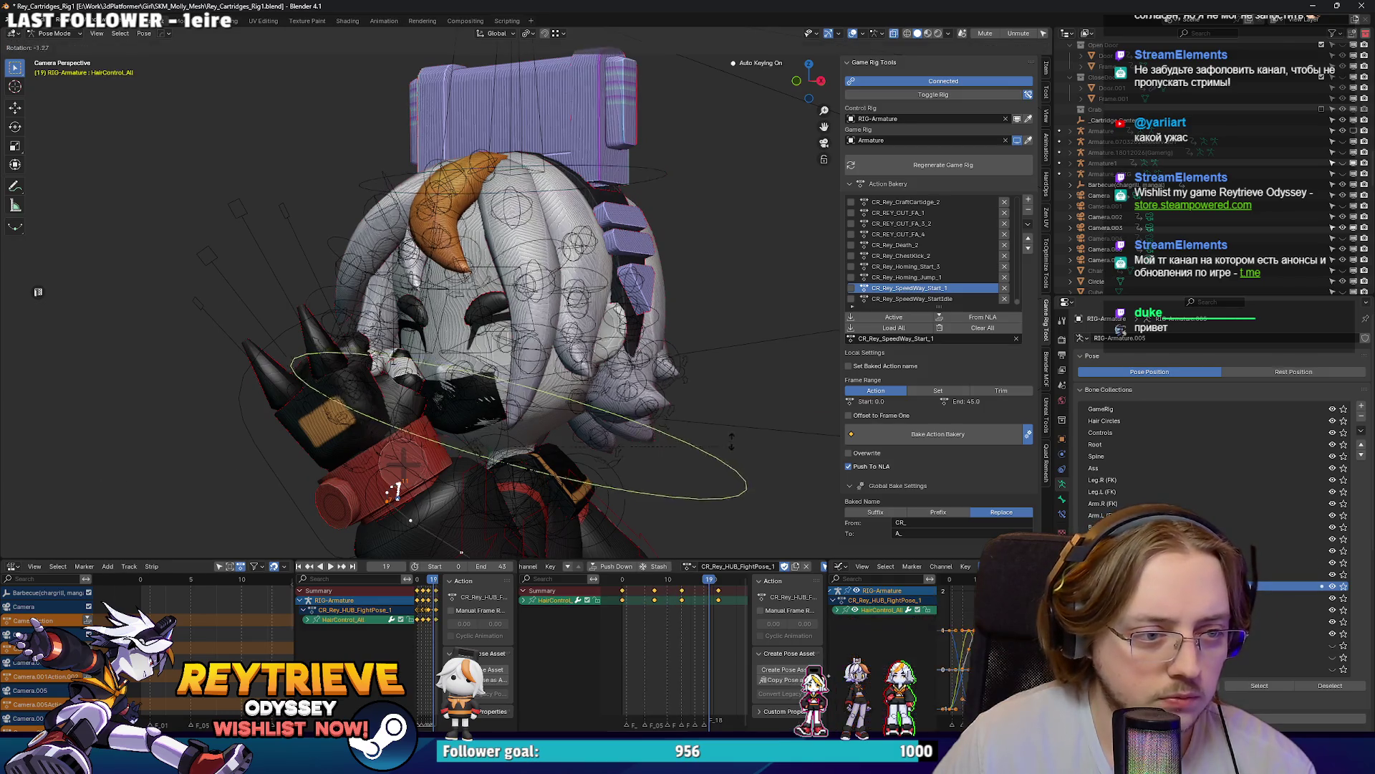
pyautogui.press('r')
pyautogui.press('x')
pyautogui.click(643, 378)
pyautogui.scroll(-5, 649, 387)
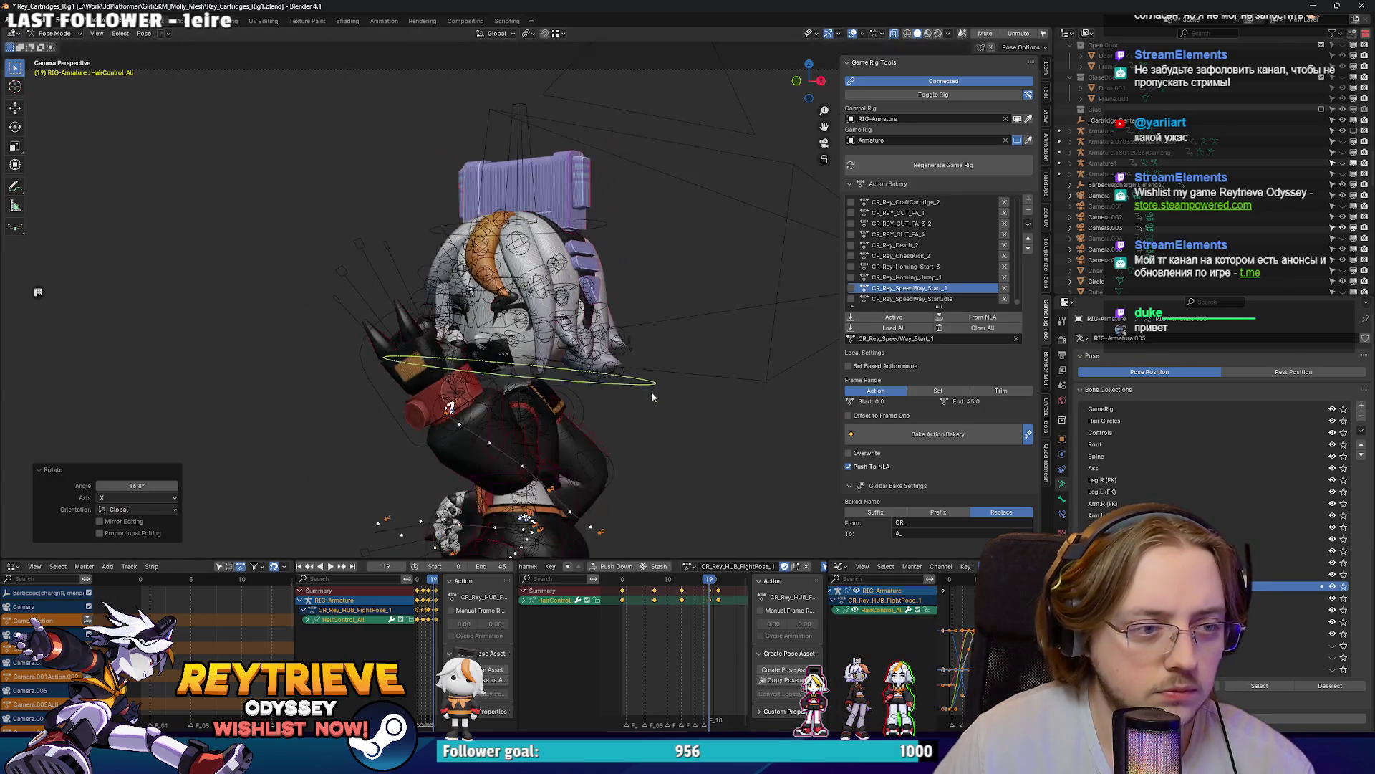
pyautogui.scroll(6, 582, 331)
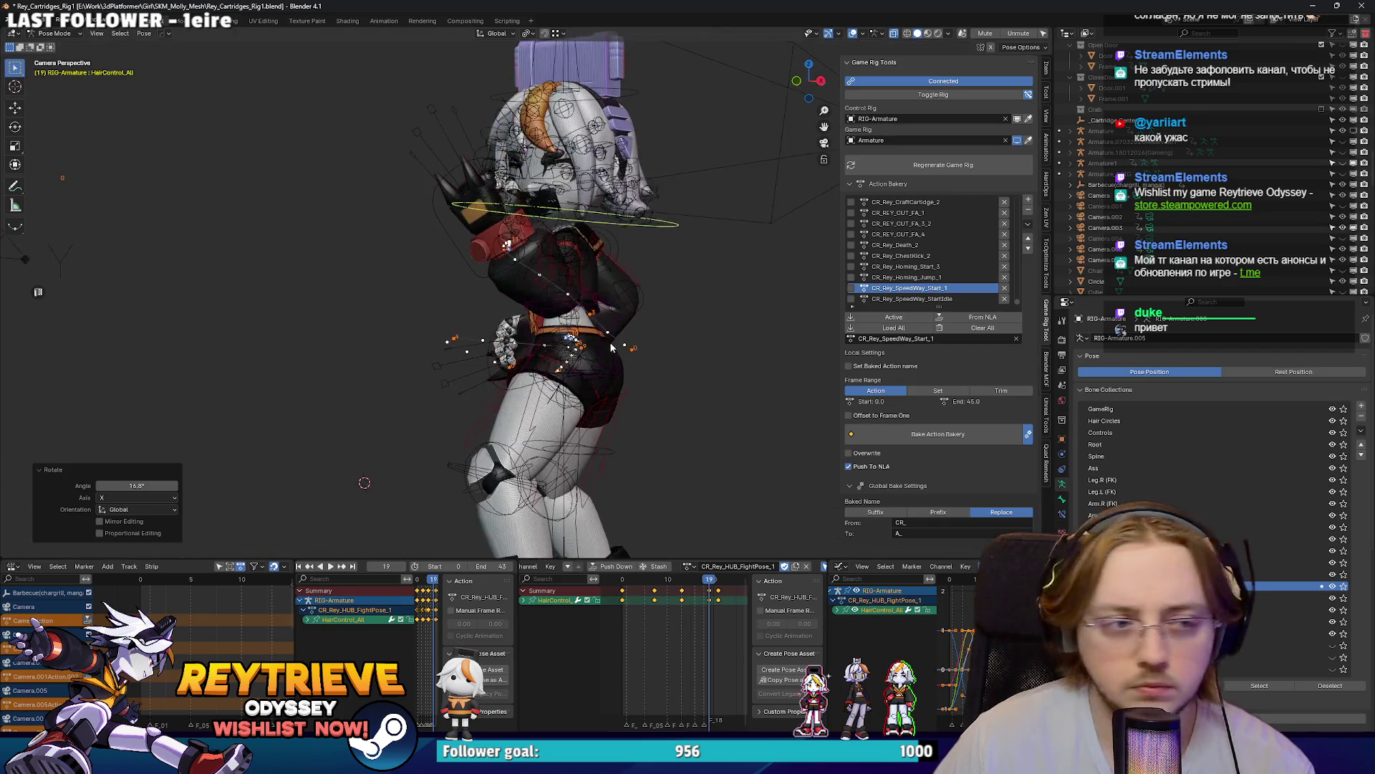
# Step: Move the Hand_ik.L and Hand_ik.R controls to new positions
pyautogui.click(440, 244)
pyautogui.press('g')
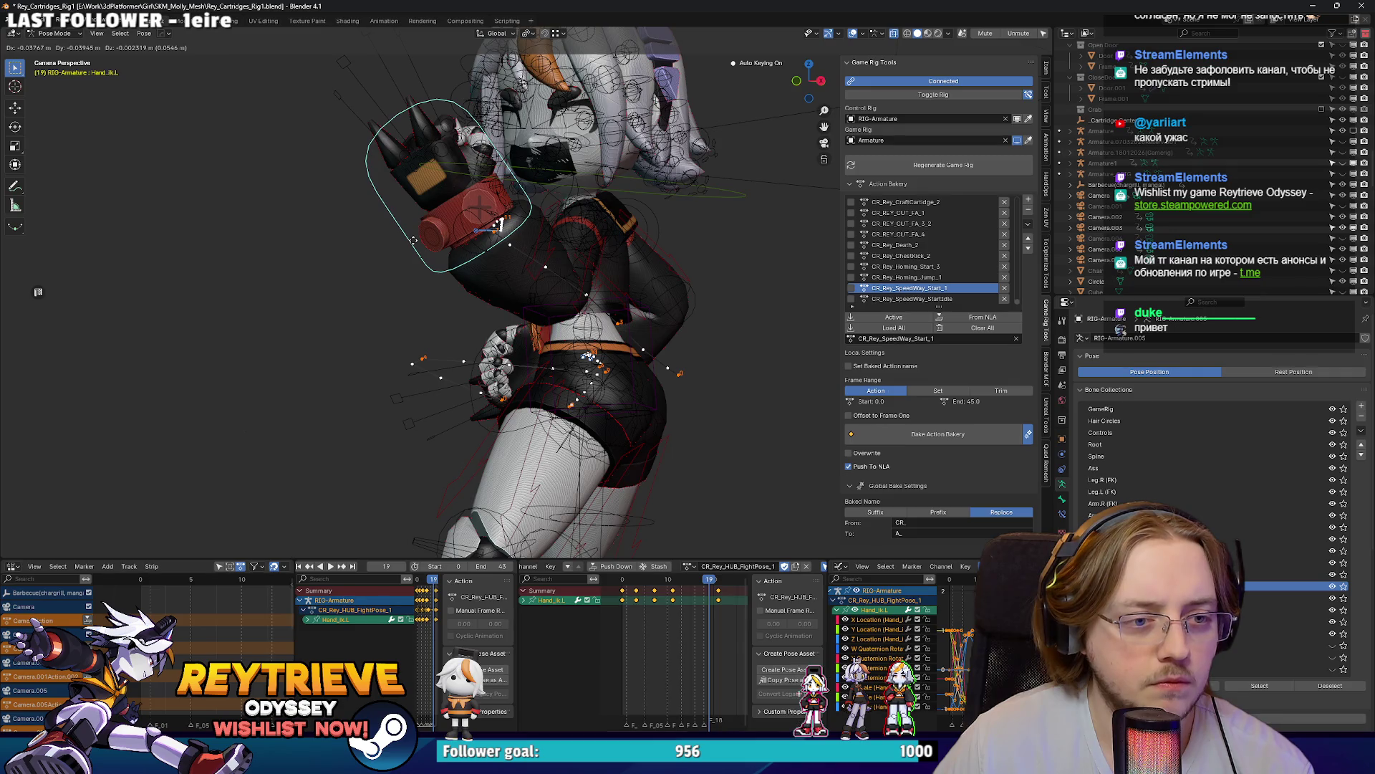
pyautogui.click(499, 224)
pyautogui.click(474, 358)
pyautogui.press('g')
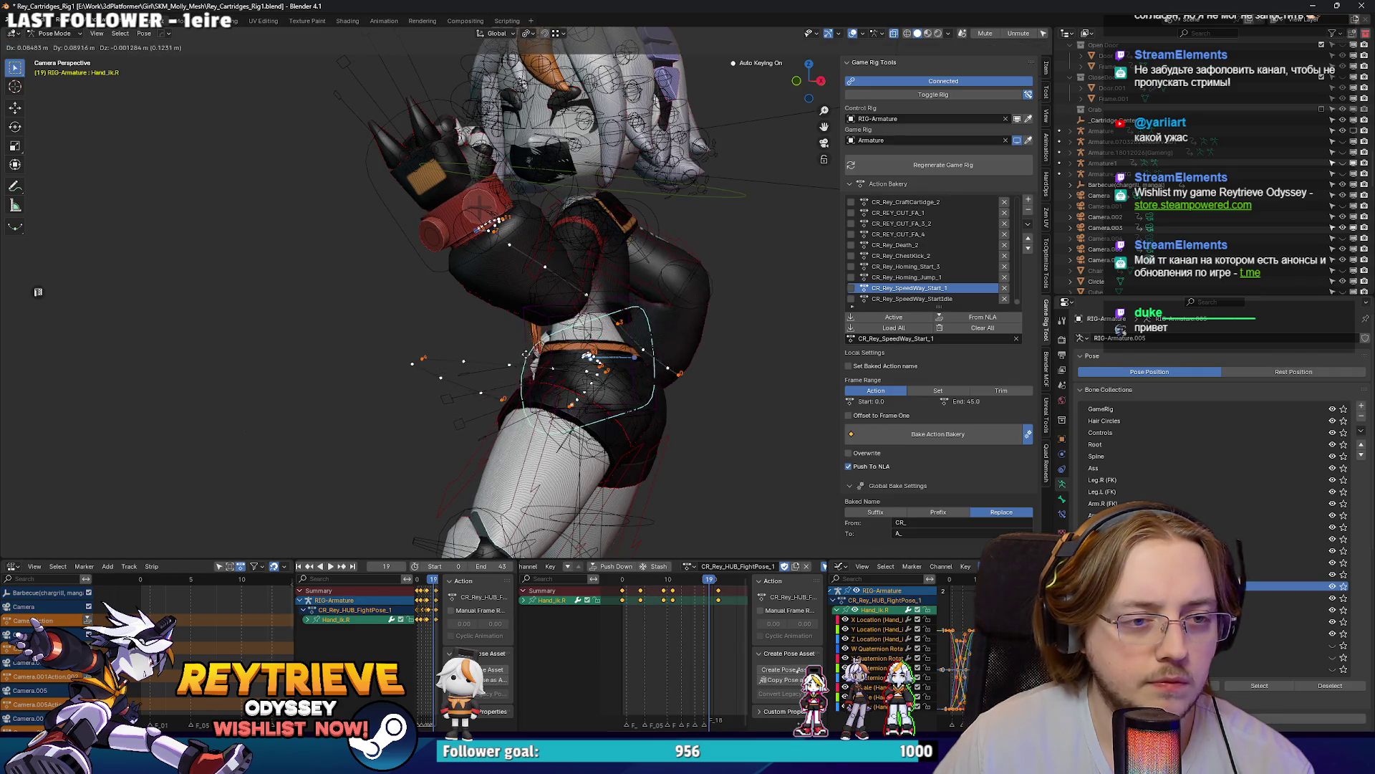
pyautogui.press('Return')
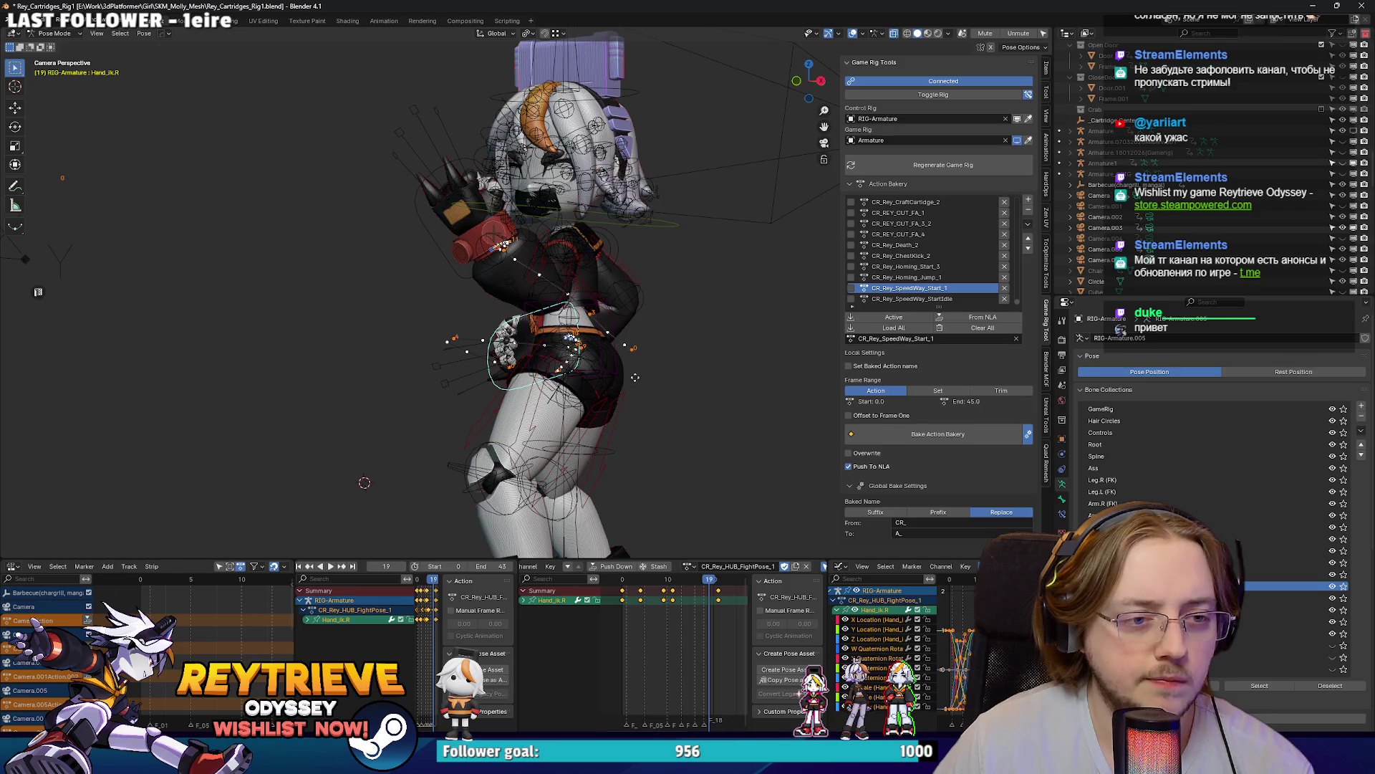
pyautogui.scroll(-6, 635, 371)
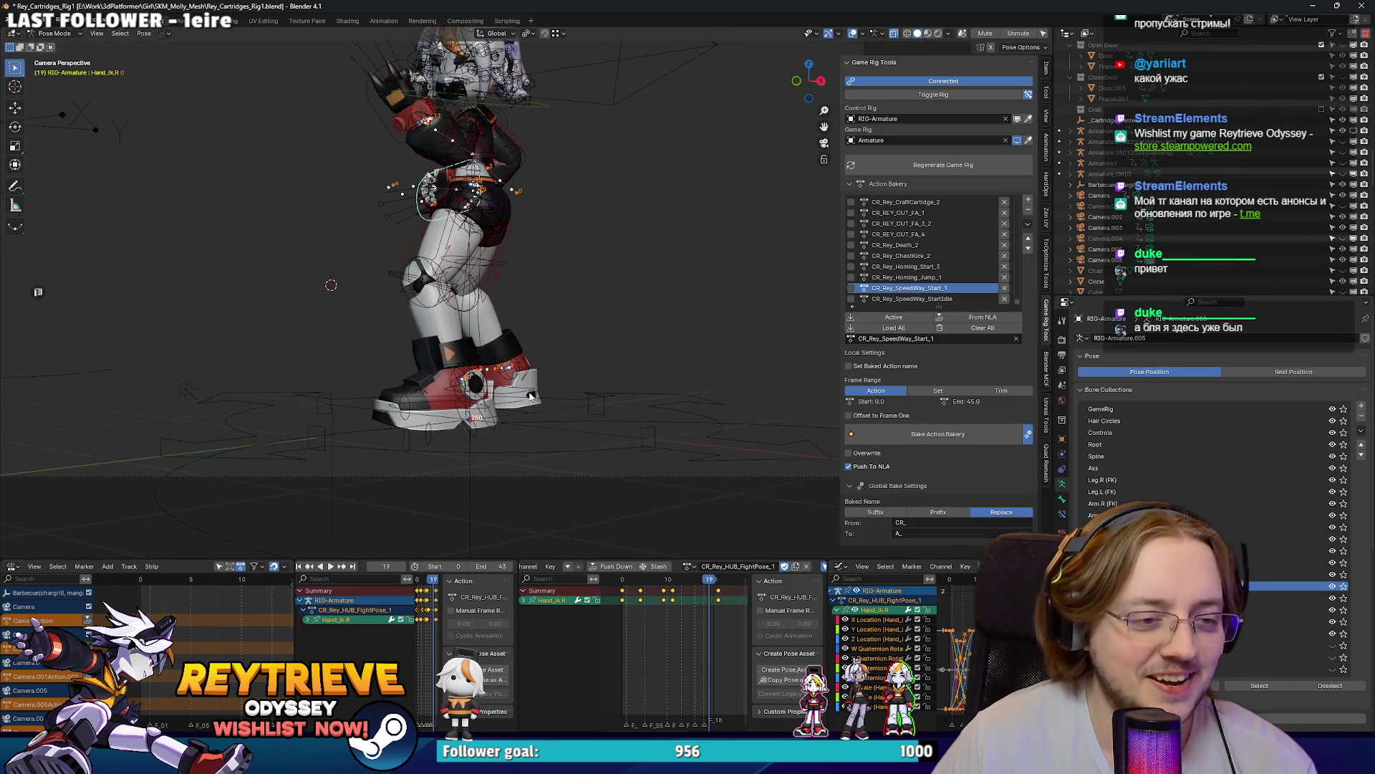
# Step: Move the right foot IK control along Y and re-angle the right heel control
pyautogui.click(531, 393)
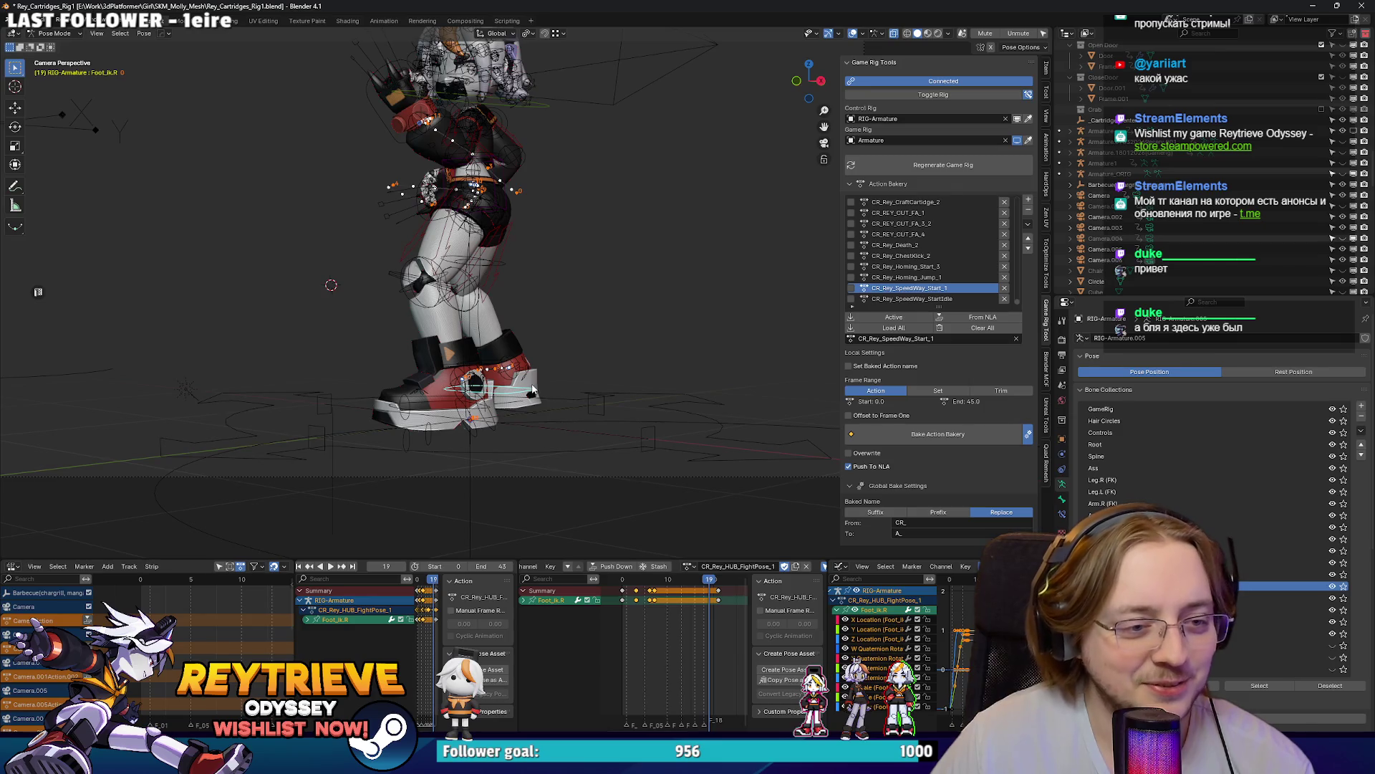
pyautogui.press('g')
pyautogui.press('y')
pyautogui.click(551, 389)
pyautogui.scroll(5, 535, 373)
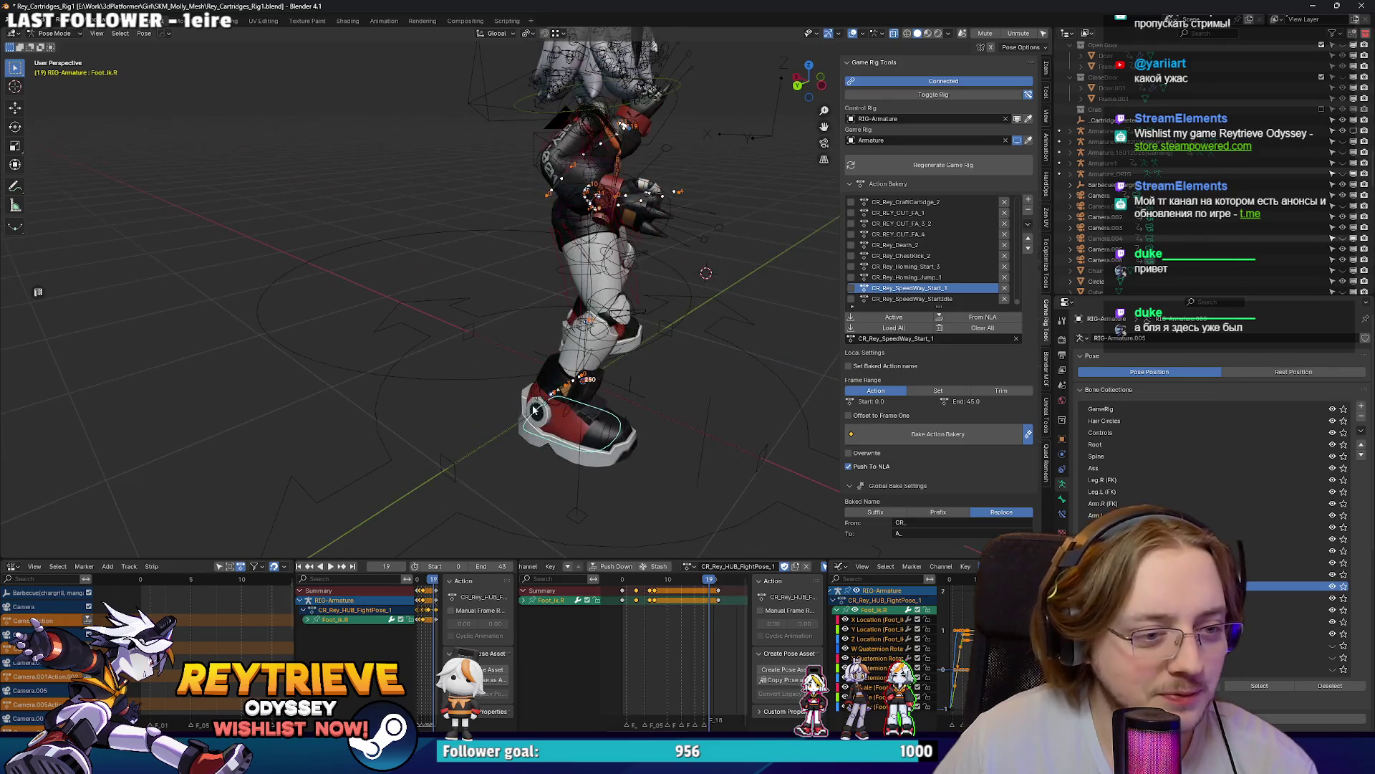
pyautogui.click(534, 386)
pyautogui.press('r')
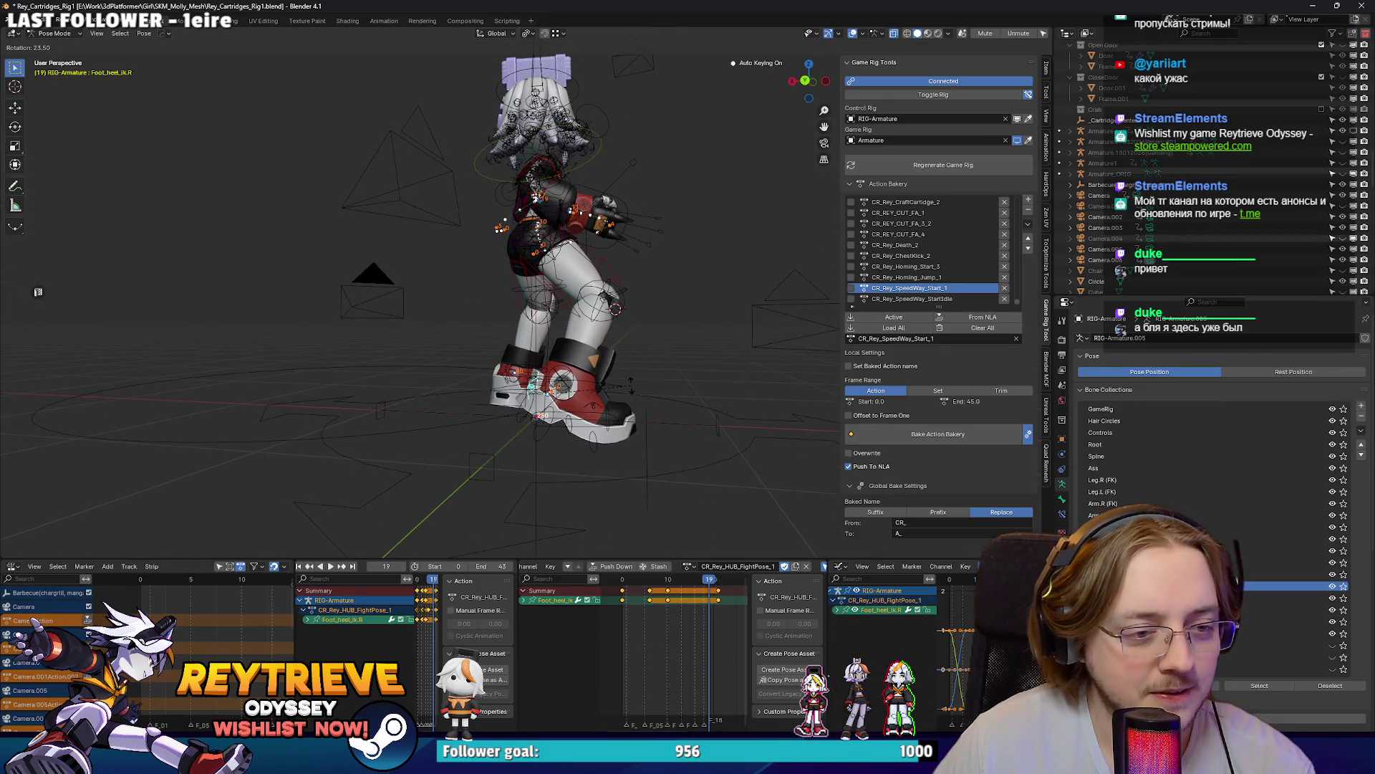
pyautogui.click(627, 387)
# Step: Shift the right foot along Y again, check through the camera, and undo/redo the move
pyautogui.click(539, 433)
pyautogui.press('g')
pyautogui.press('y')
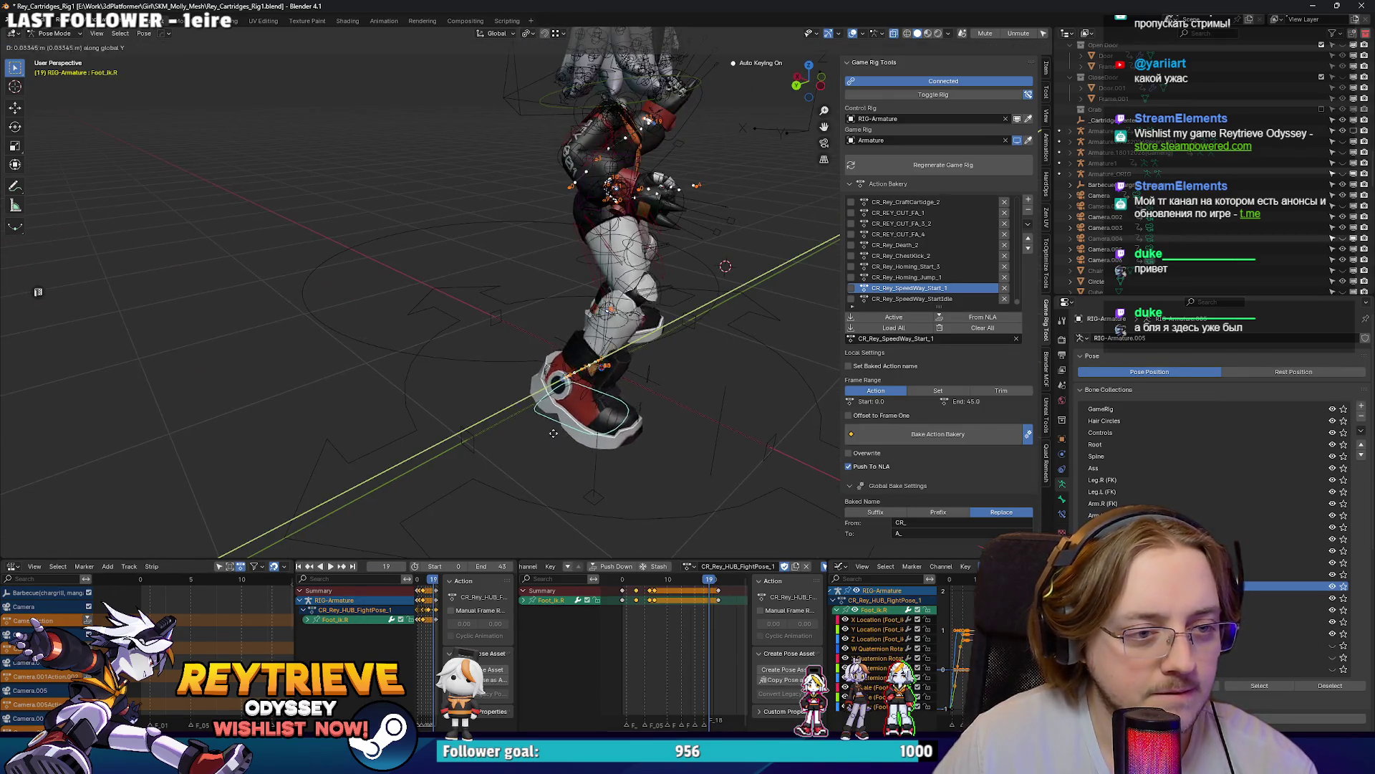
pyautogui.click(539, 433)
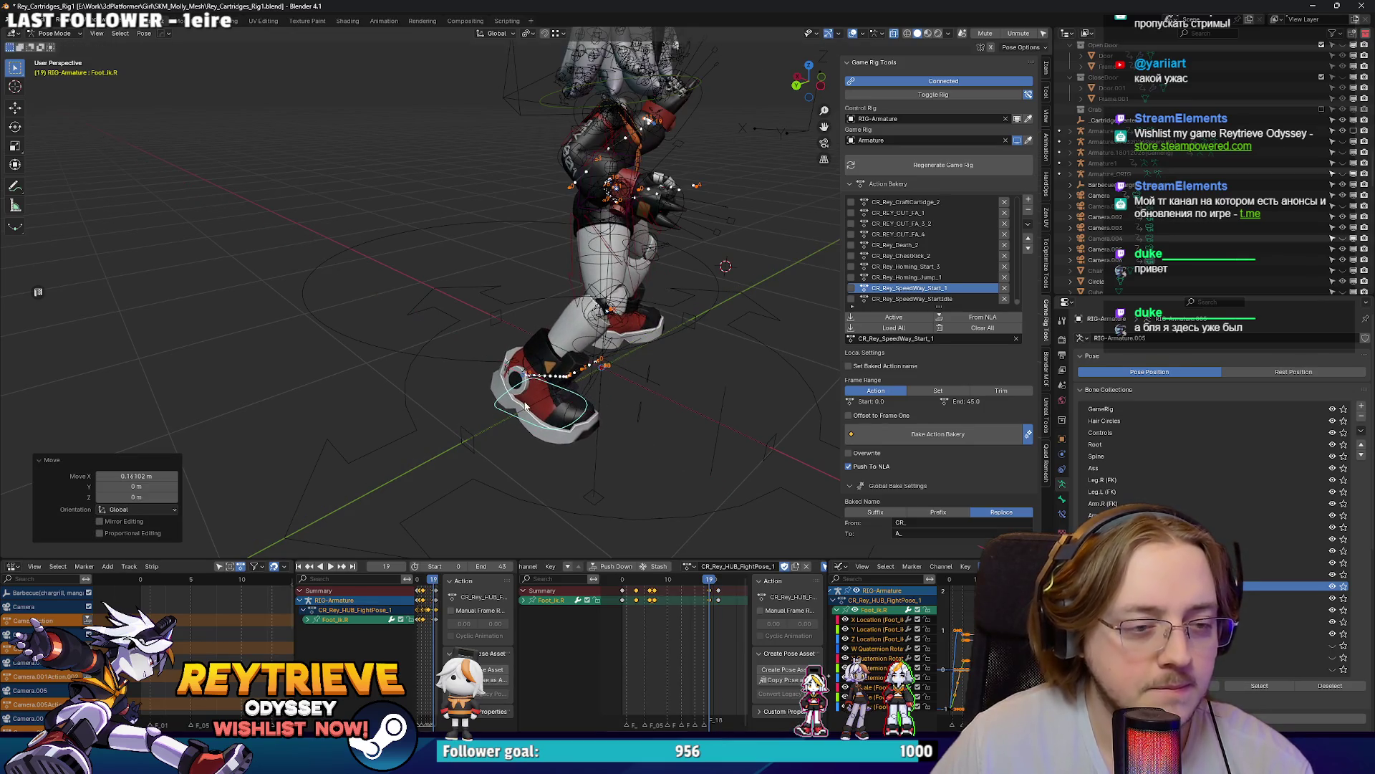
pyautogui.press('KP_0')
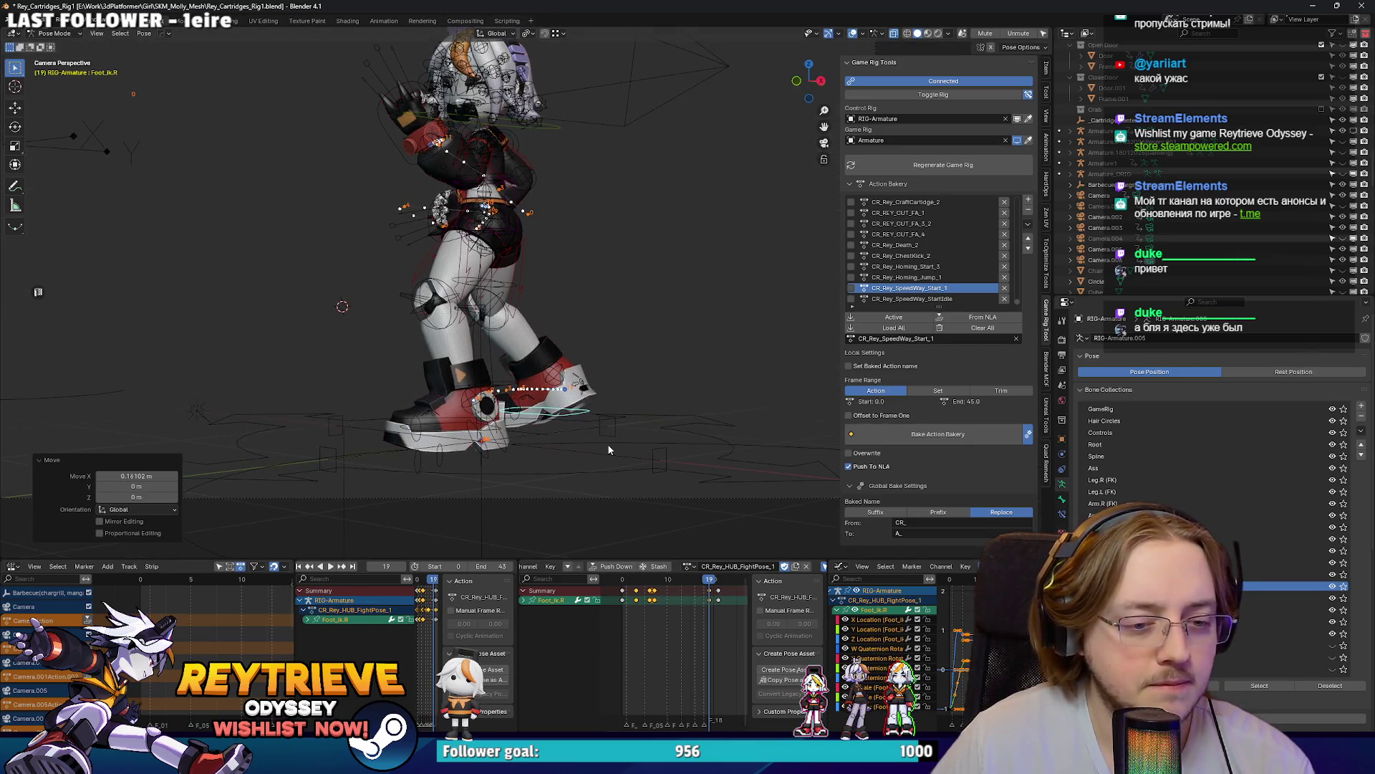
pyautogui.hotkey('ctrl', 'z')
pyautogui.hotkey('ctrl', 'z')
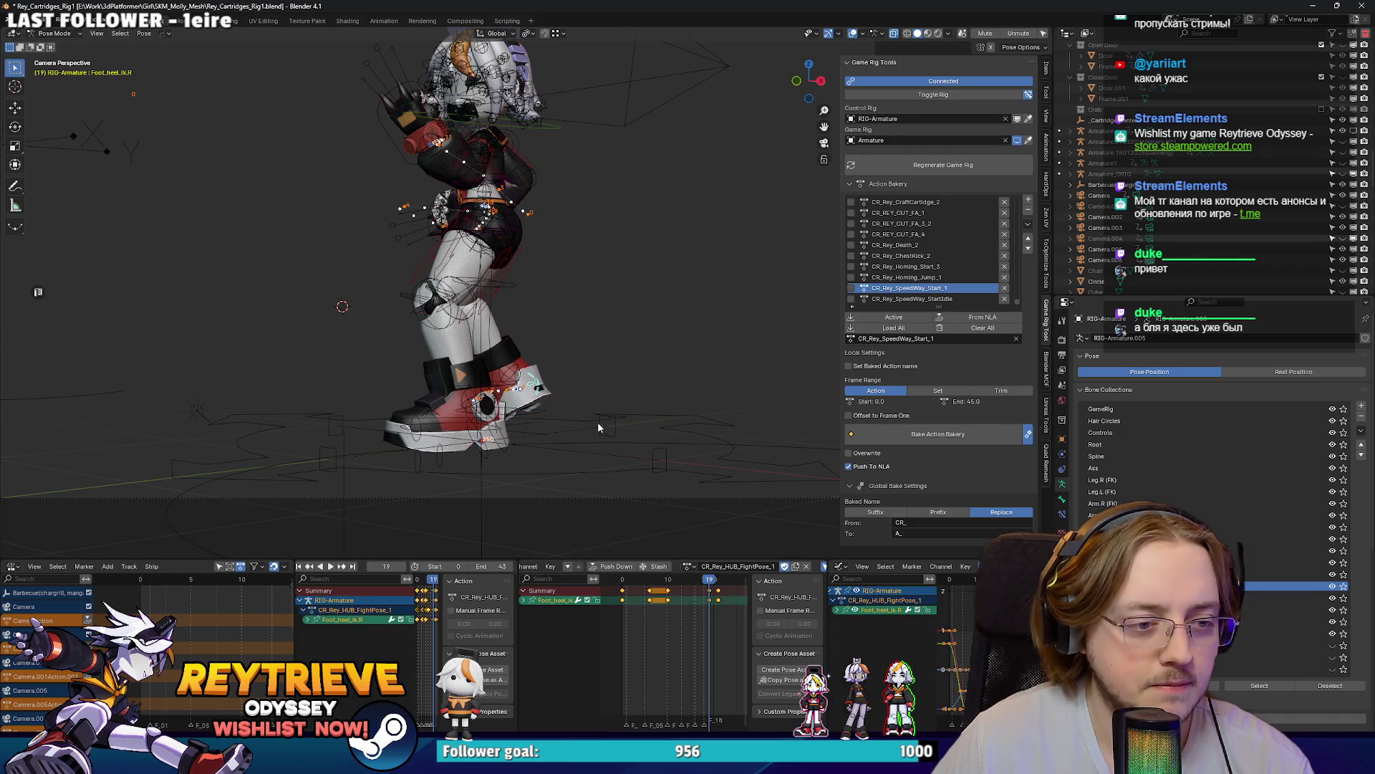
pyautogui.hotkey('ctrl', 'z')
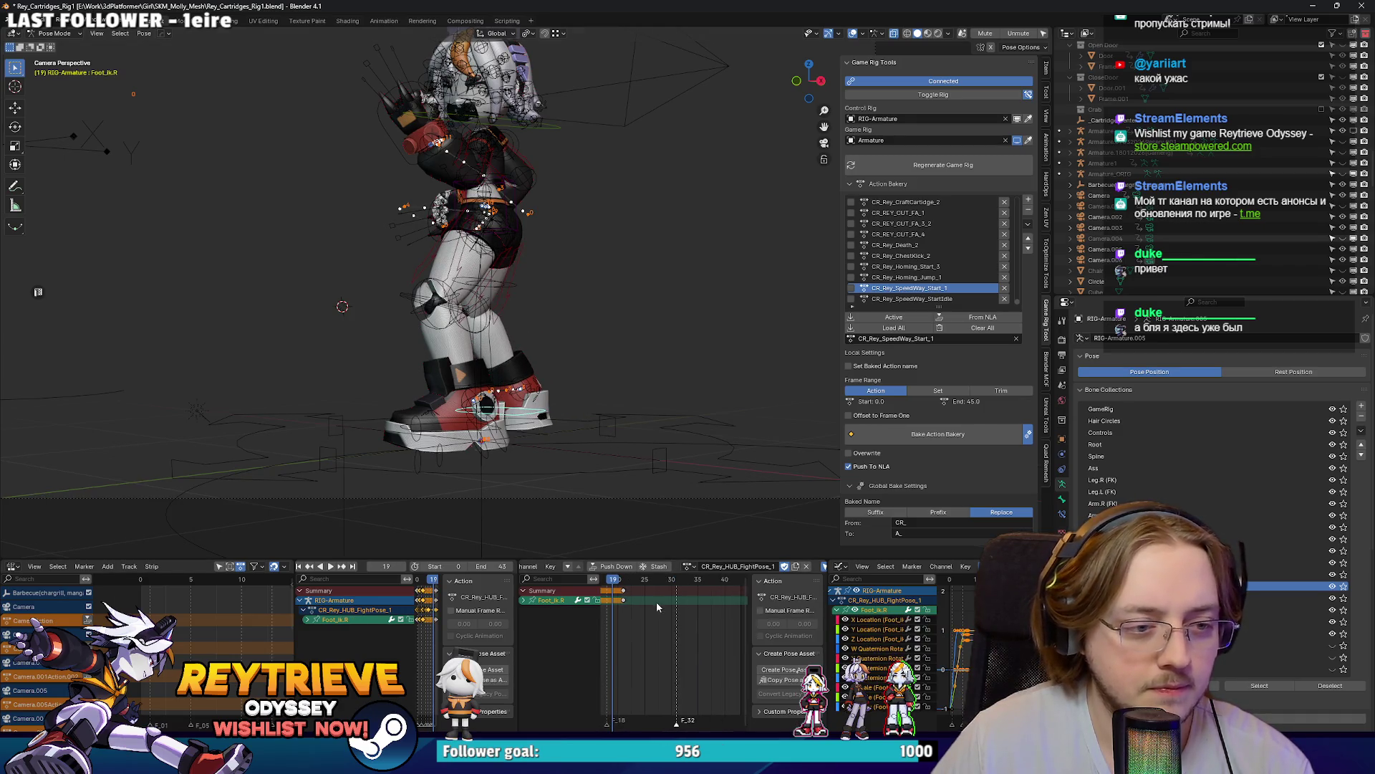
# Step: At frame 21, move the right foot along Y, cancelling a sideways X move
pyautogui.moveTo(627, 586); pyautogui.dragTo(642, 584)
pyautogui.press('g')
pyautogui.press('y')
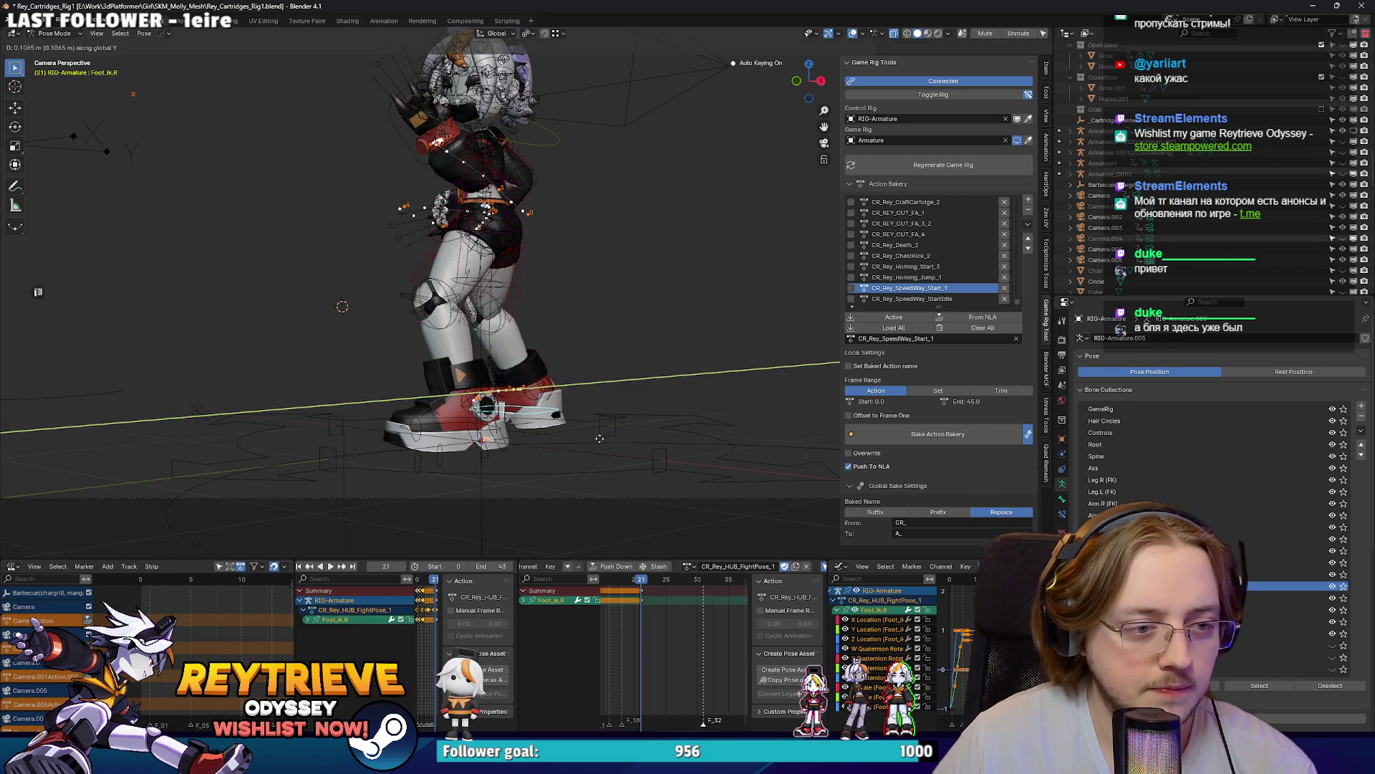
pyautogui.click(594, 442)
pyautogui.press('g')
pyautogui.press('x')
pyautogui.press('Escape')
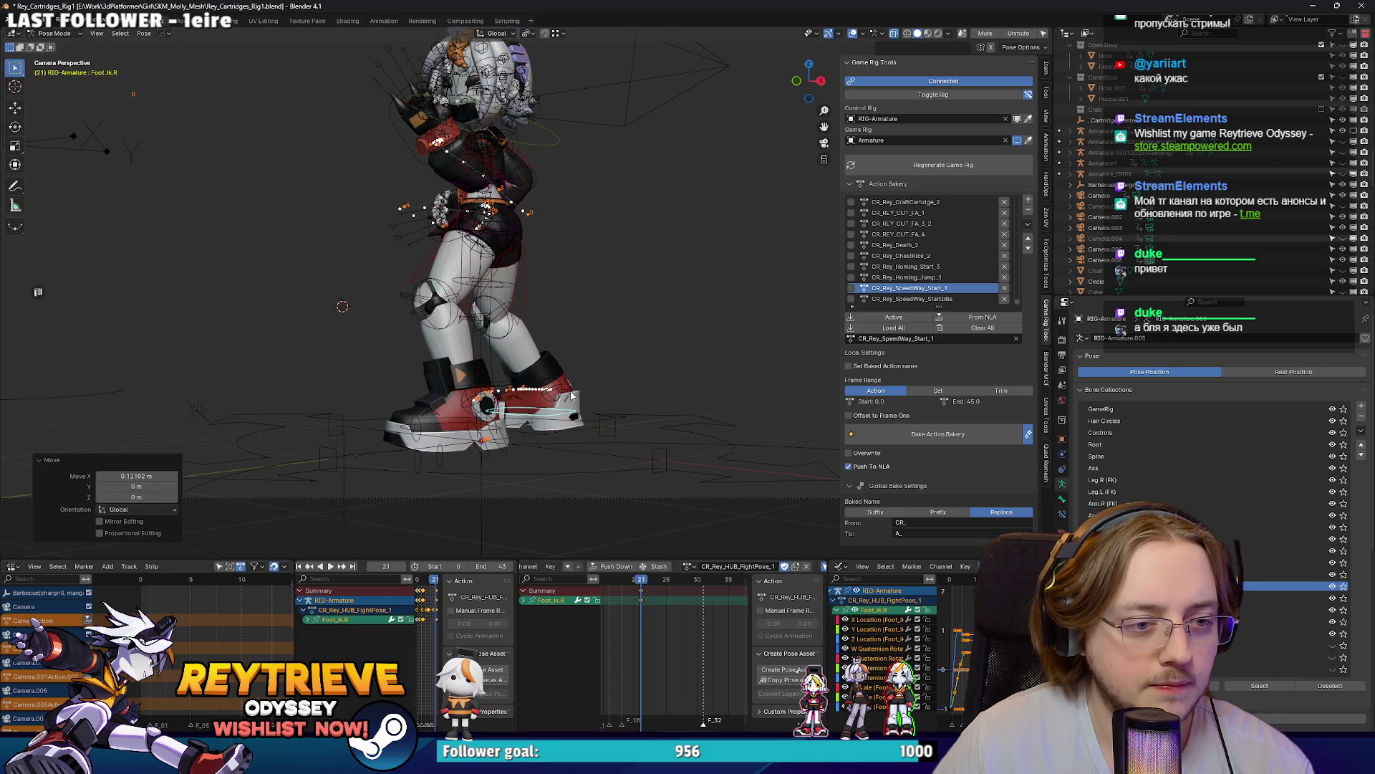
# Step: Rotate the right heel control and move the right foot IK control sideways along X
pyautogui.click(570, 386)
pyautogui.press('r')
pyautogui.click(609, 354)
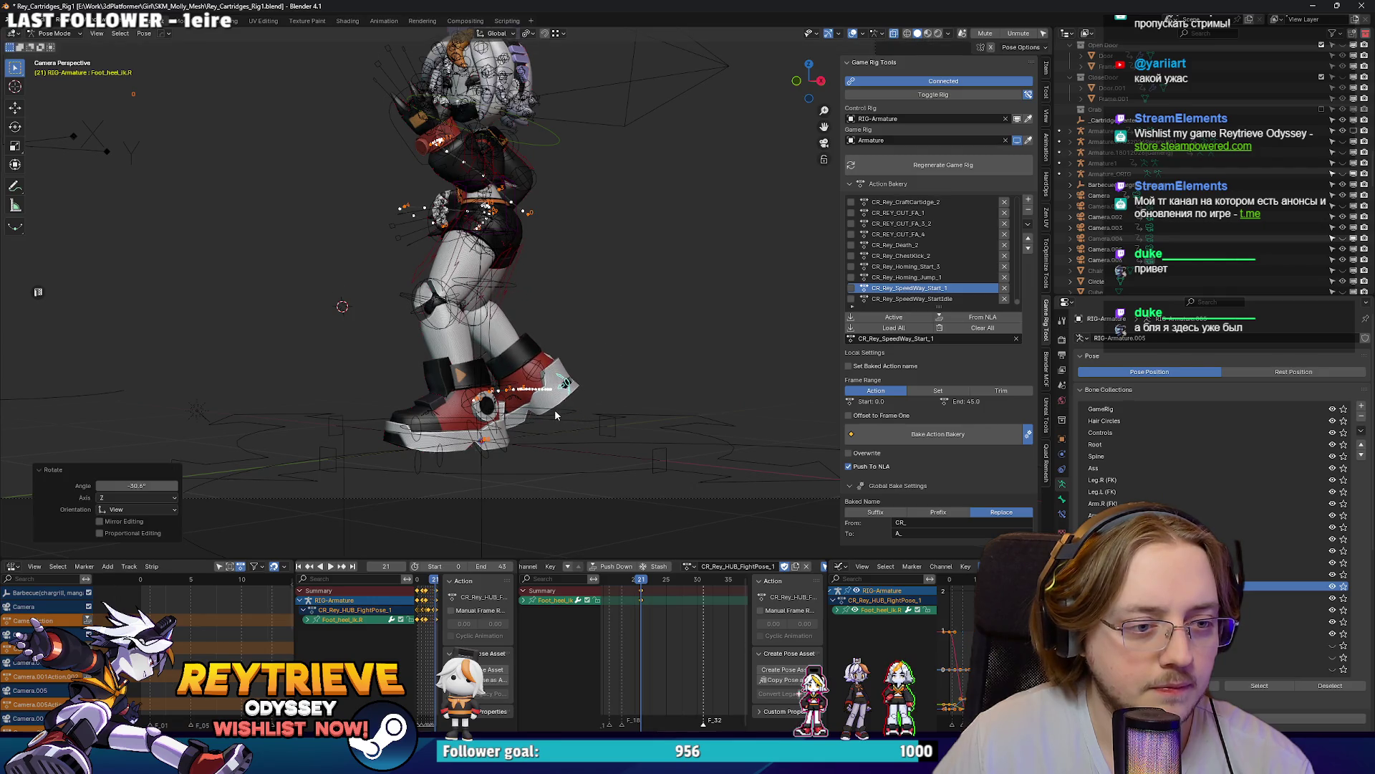
pyautogui.click(570, 421)
pyautogui.press('g')
pyautogui.press('x')
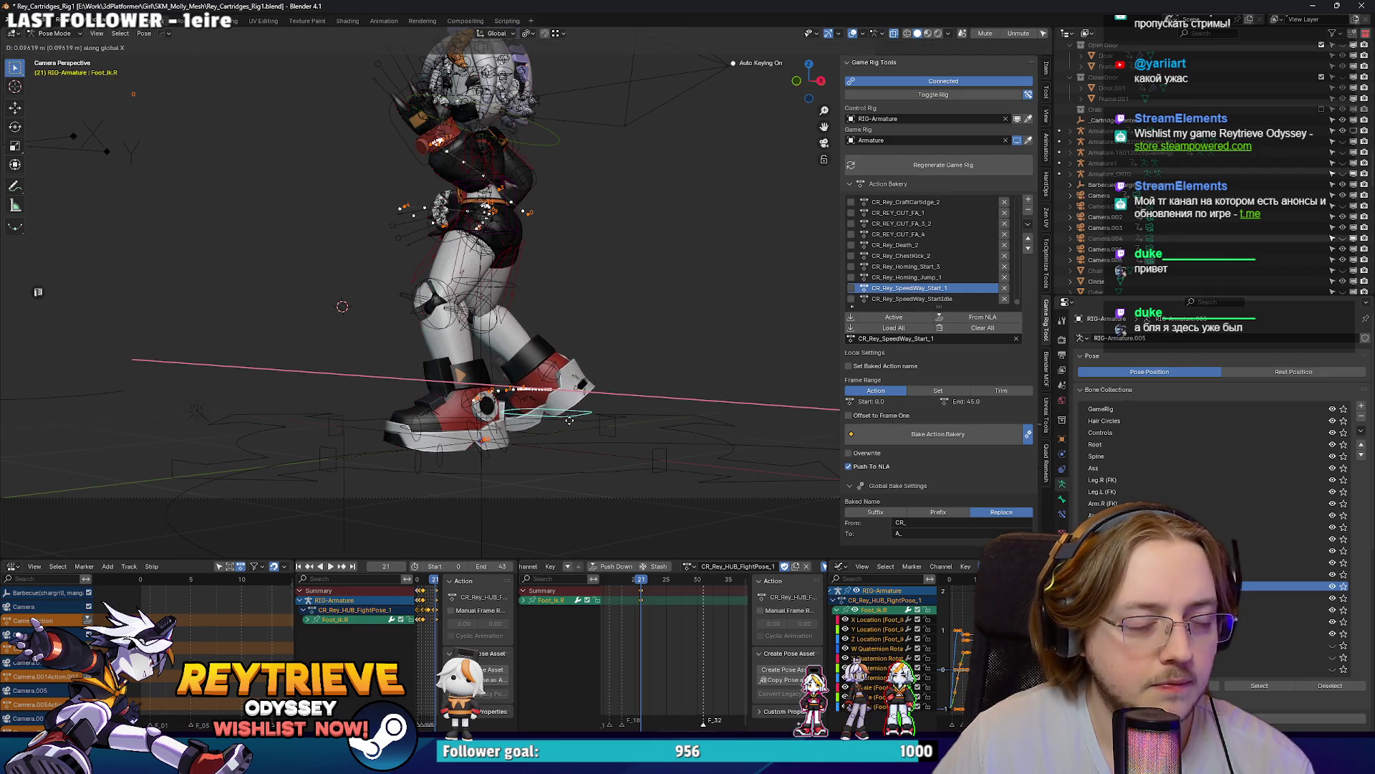
pyautogui.click(568, 420)
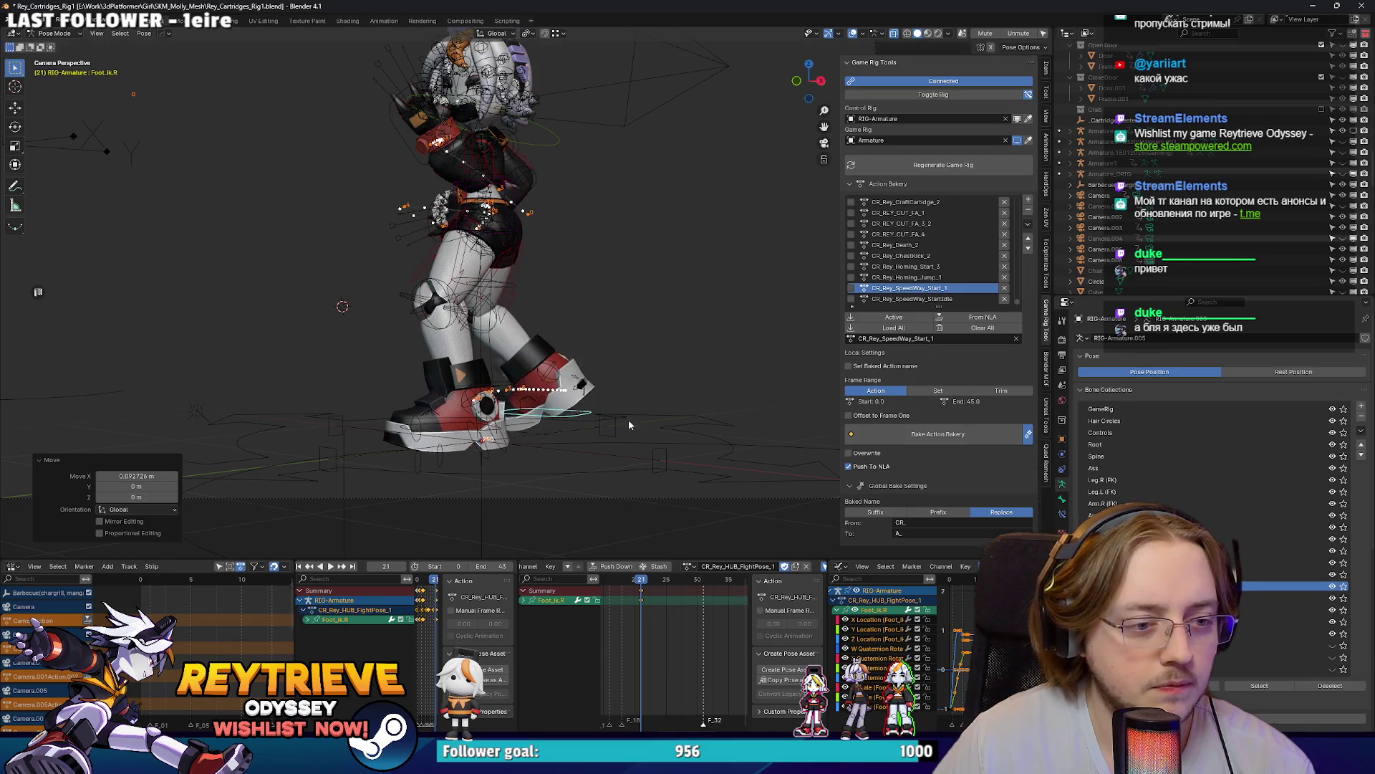
# Step: Nudge the right foot slightly, then reframe the legs in the camera view
pyautogui.press('KP_0')
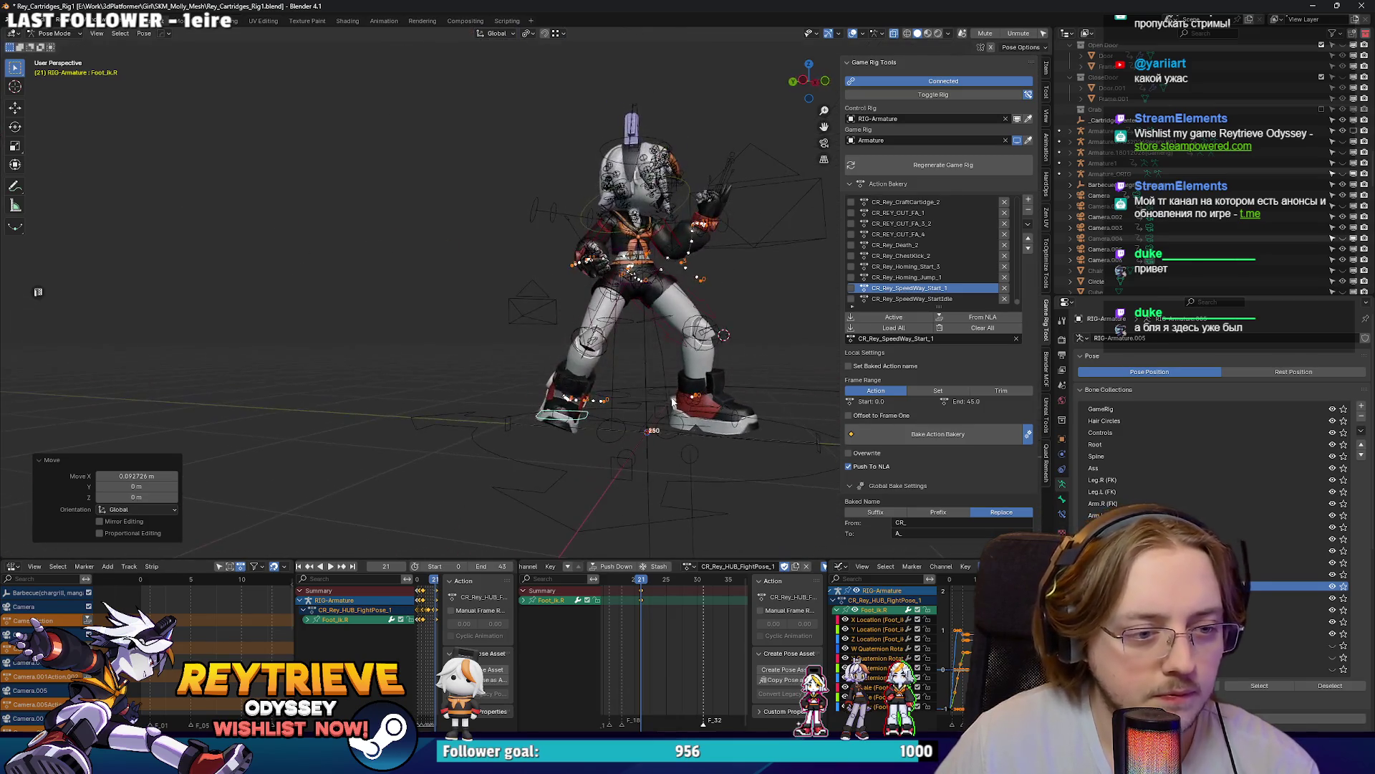
pyautogui.press('Escape')
pyautogui.press('g')
pyautogui.click(657, 375)
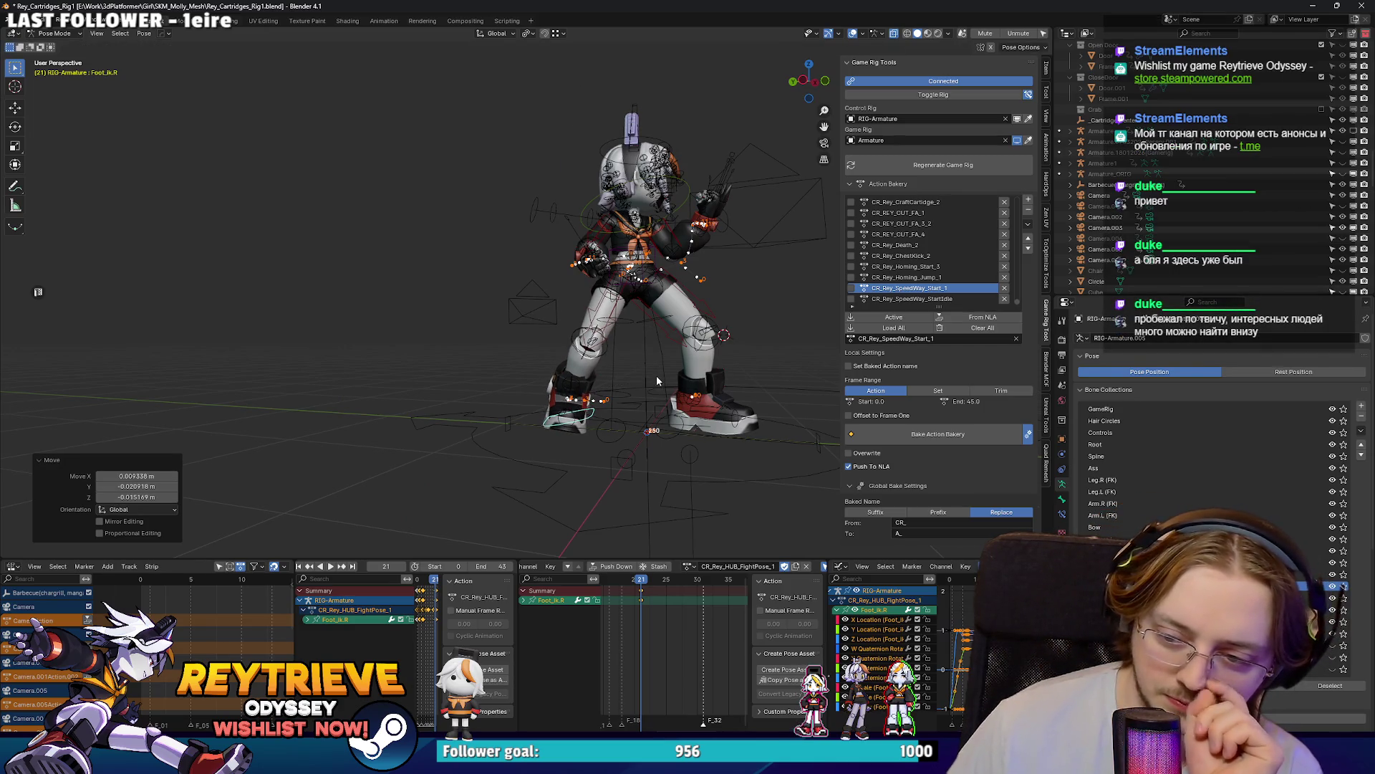
pyautogui.press('KP_0')
pyautogui.moveTo(566, 320)
pyautogui.mouseDown()
pyautogui.moveTo(604, 399)
pyautogui.moveTo(597, 458)
pyautogui.moveTo(504, 471)
pyautogui.moveTo(561, 484)
pyautogui.mouseUp()
# Step: Rotate the left foot IK control 11.85° about Z and play the animation
pyautogui.press('r')
pyautogui.press('z')
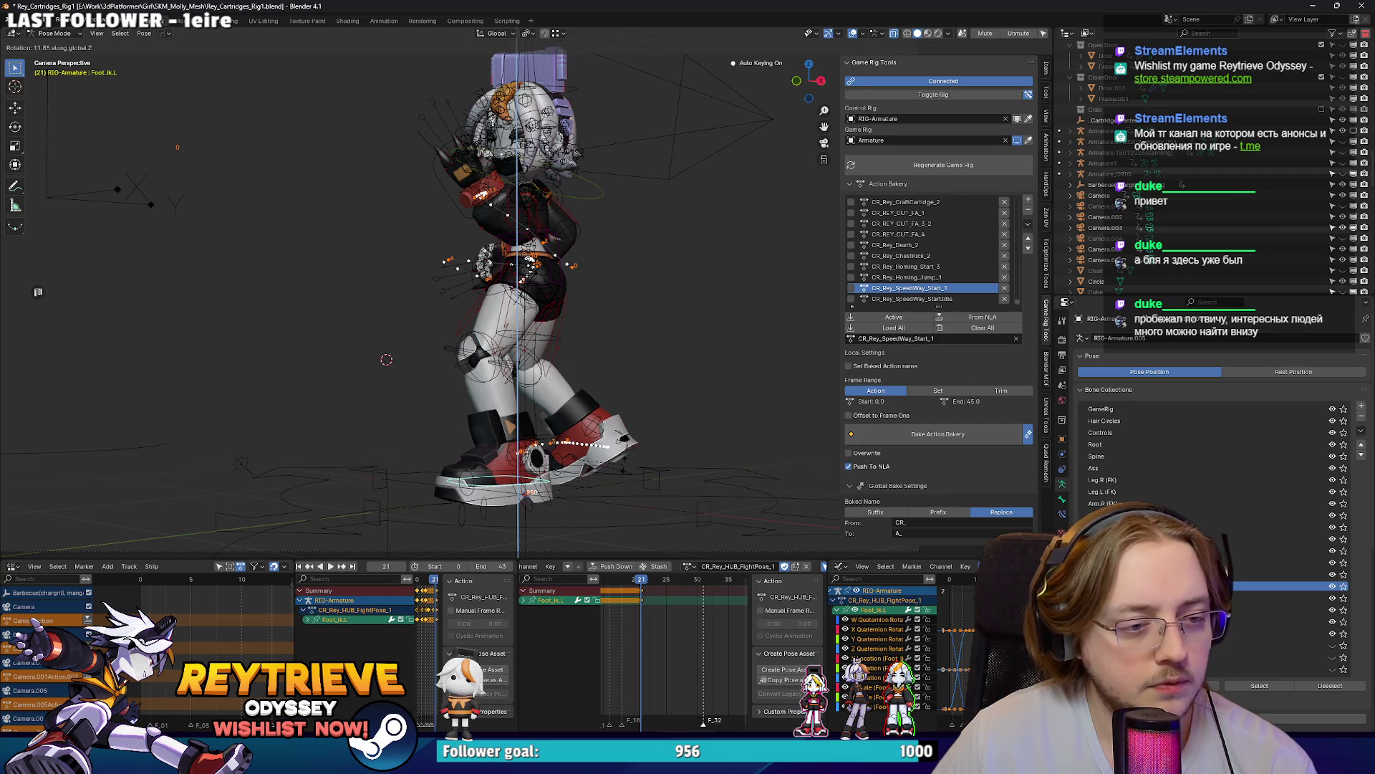
pyautogui.press('Return')
pyautogui.scroll(-5, 465, 286)
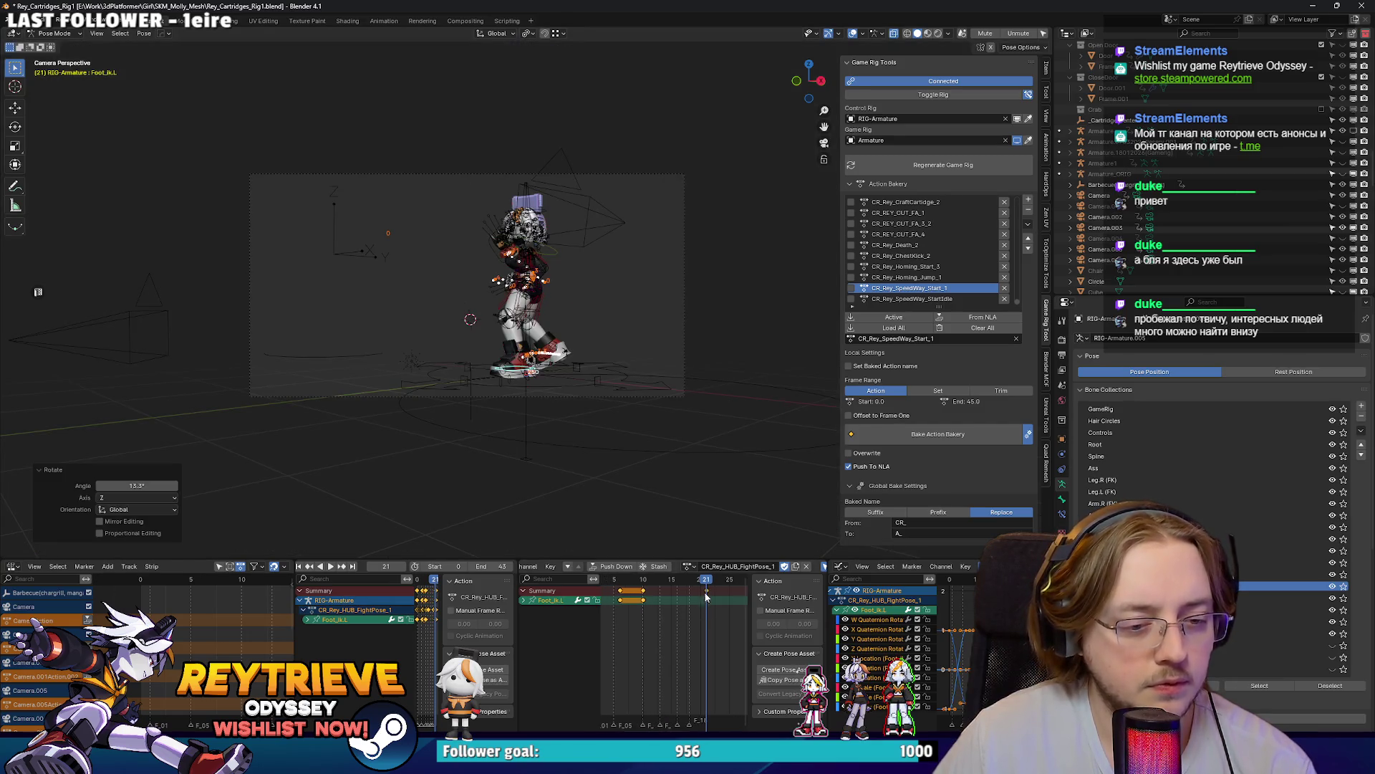
pyautogui.press('space')
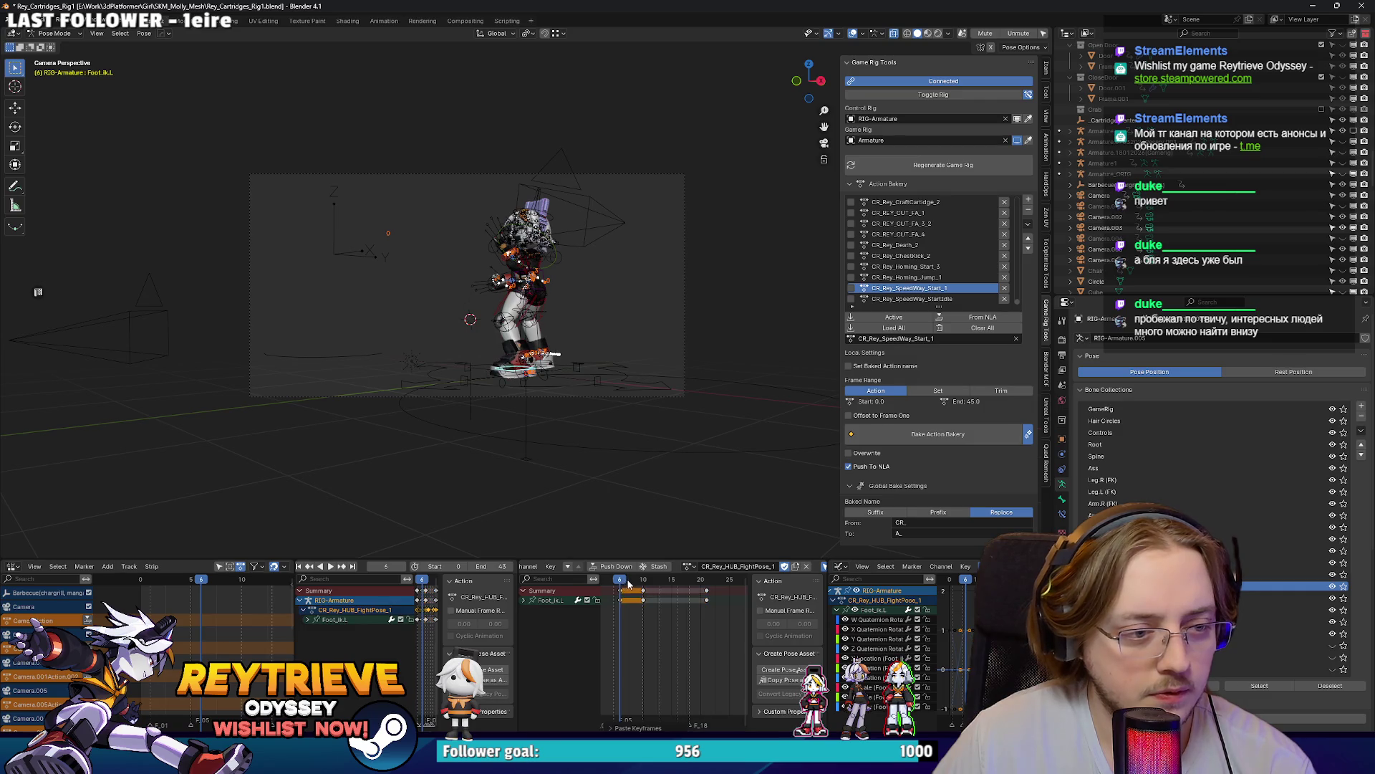
# Step: Stop playback and select the right heel and right foot IK controls
pyautogui.press('space')
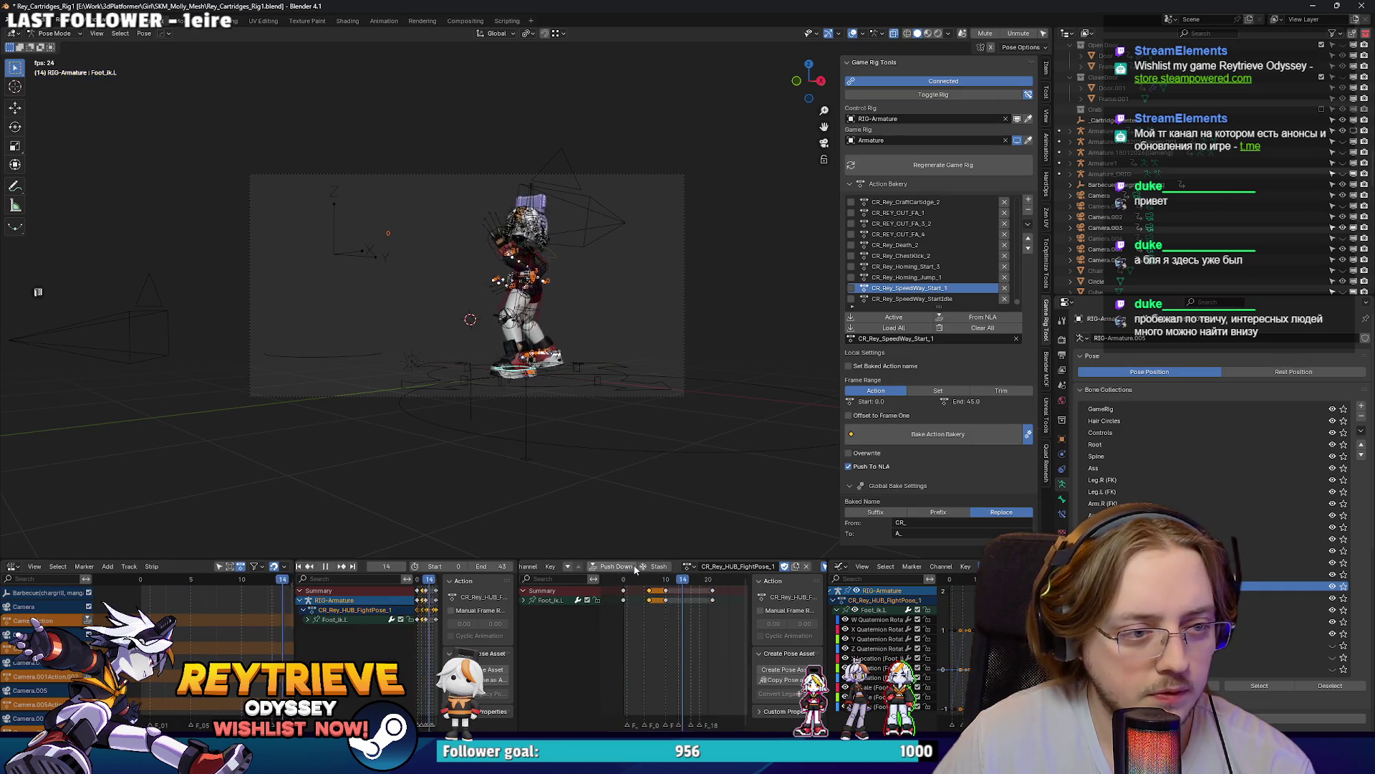
pyautogui.scroll(4, 593, 458)
pyautogui.press('space')
pyautogui.click(606, 476)
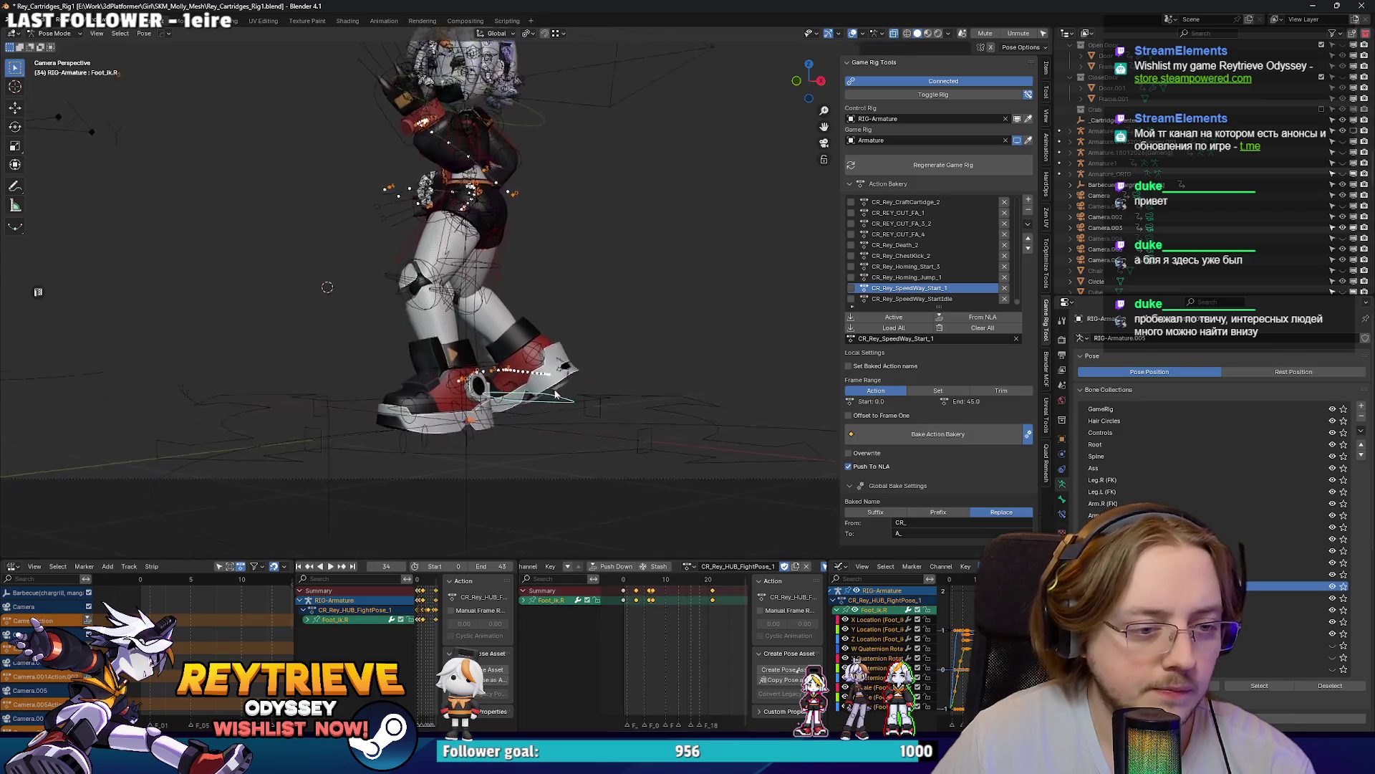
pyautogui.scroll(3, 606, 473)
pyautogui.keyDown('shift'); pyautogui.click(584, 406); pyautogui.keyUp('shift')
pyautogui.scroll(-2, 667, 597)
pyautogui.hscroll(-2, 667, 597)
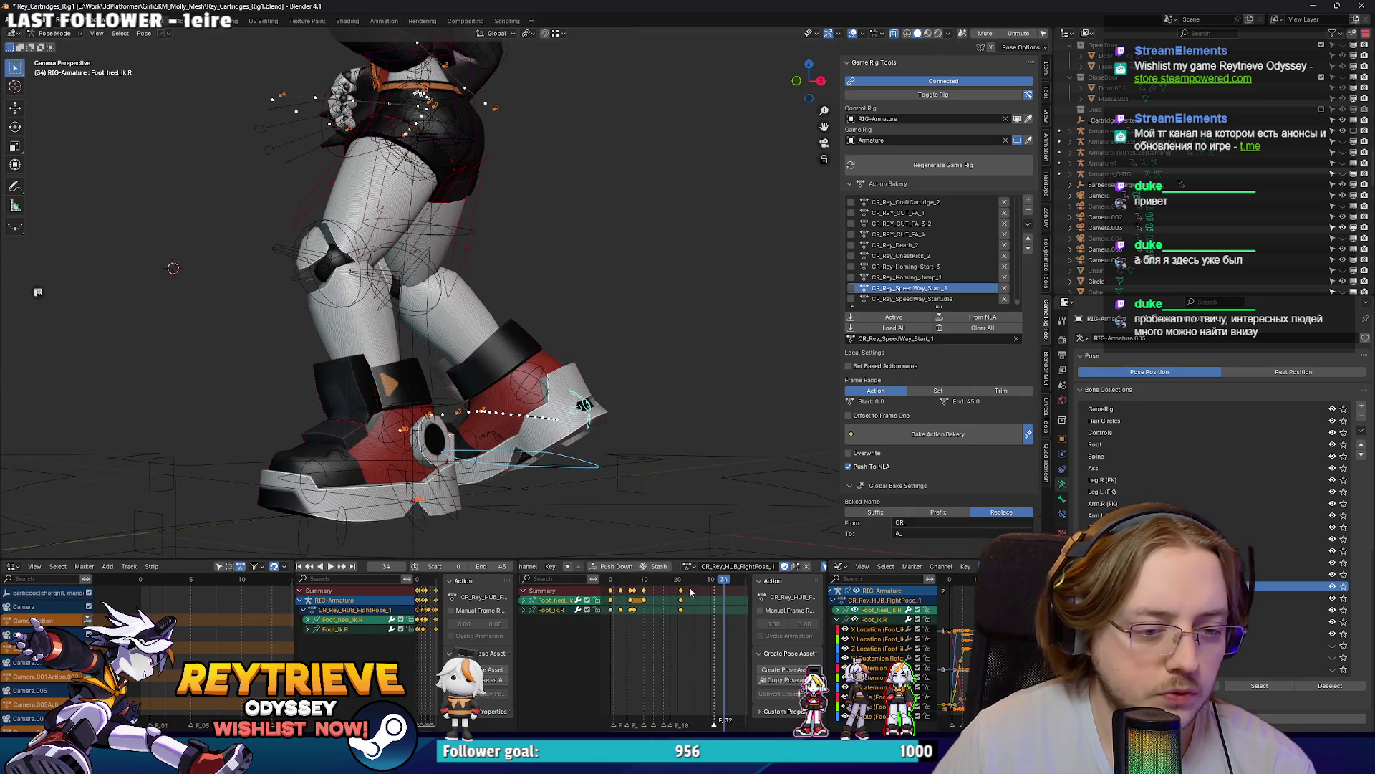
# Step: Paste the copied right heel keys at frame 6, then paste the right foot keys
pyautogui.click(682, 591)
pyautogui.scroll(2, 653, 594)
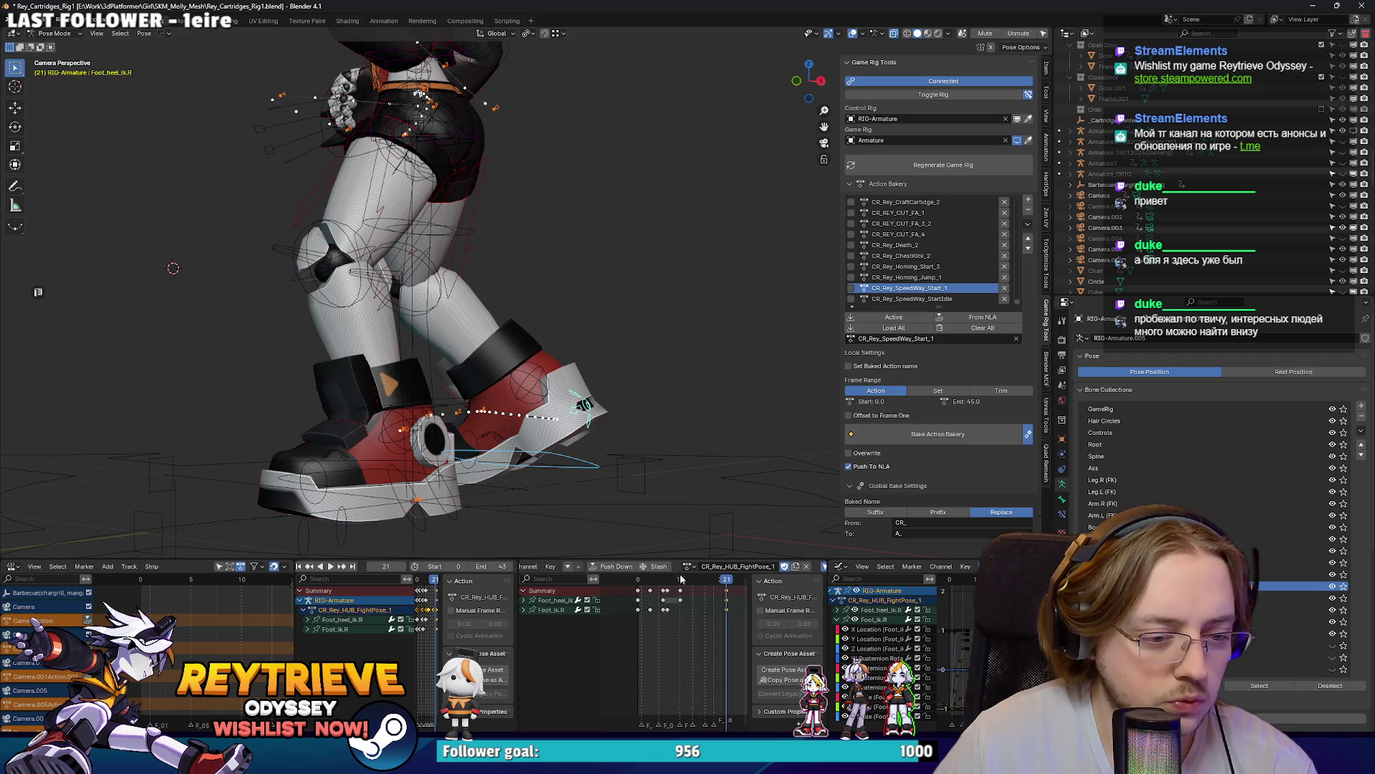
pyautogui.click(588, 423)
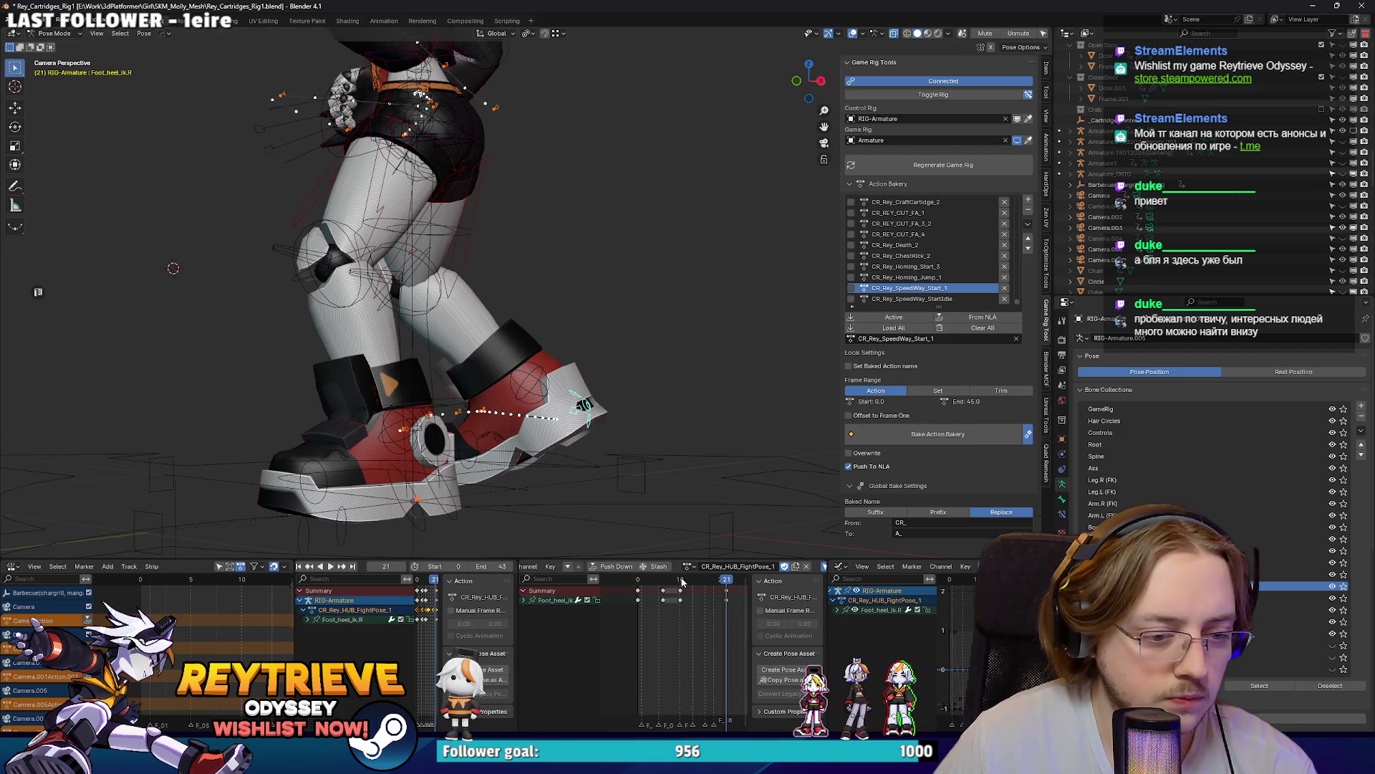
pyautogui.press('Down')
pyautogui.press('Down')
pyautogui.hotkey('ctrl', 'v')
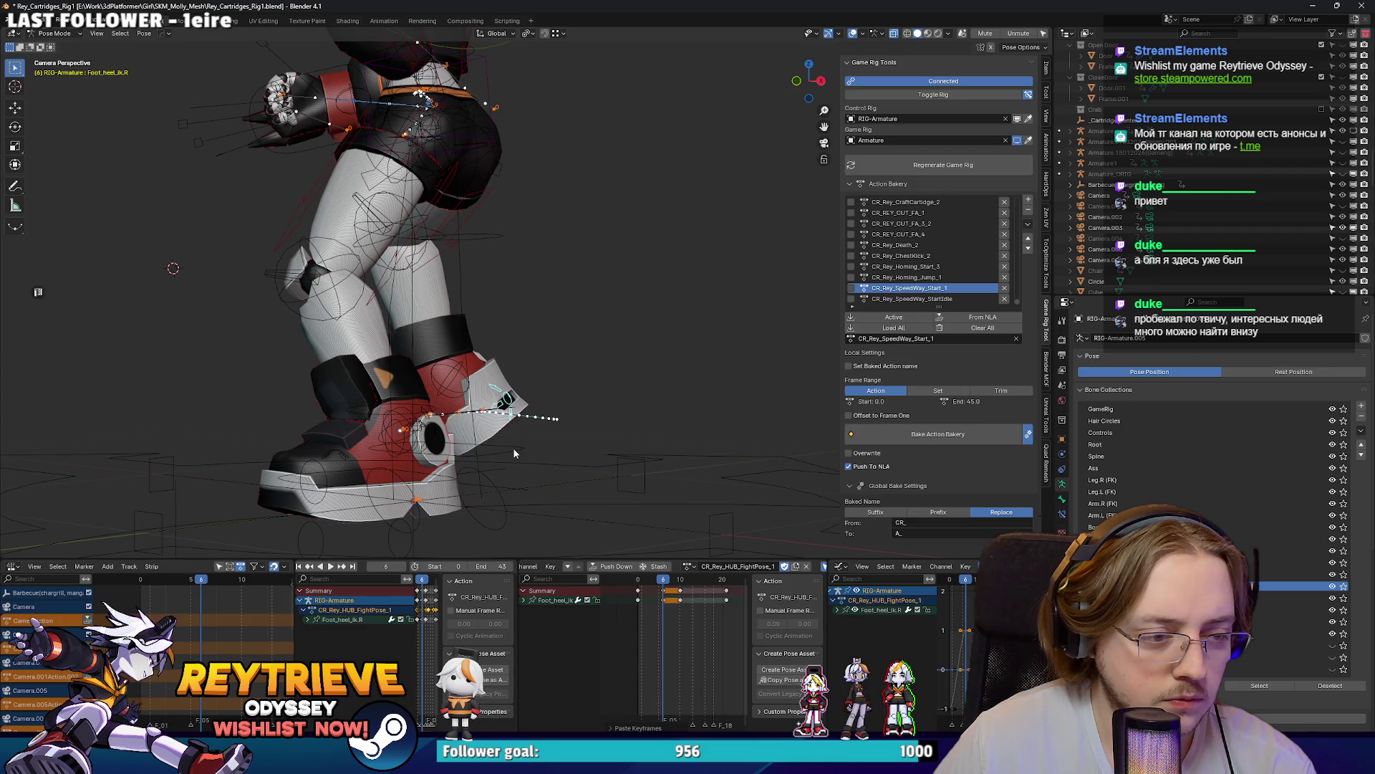
pyautogui.click(514, 453)
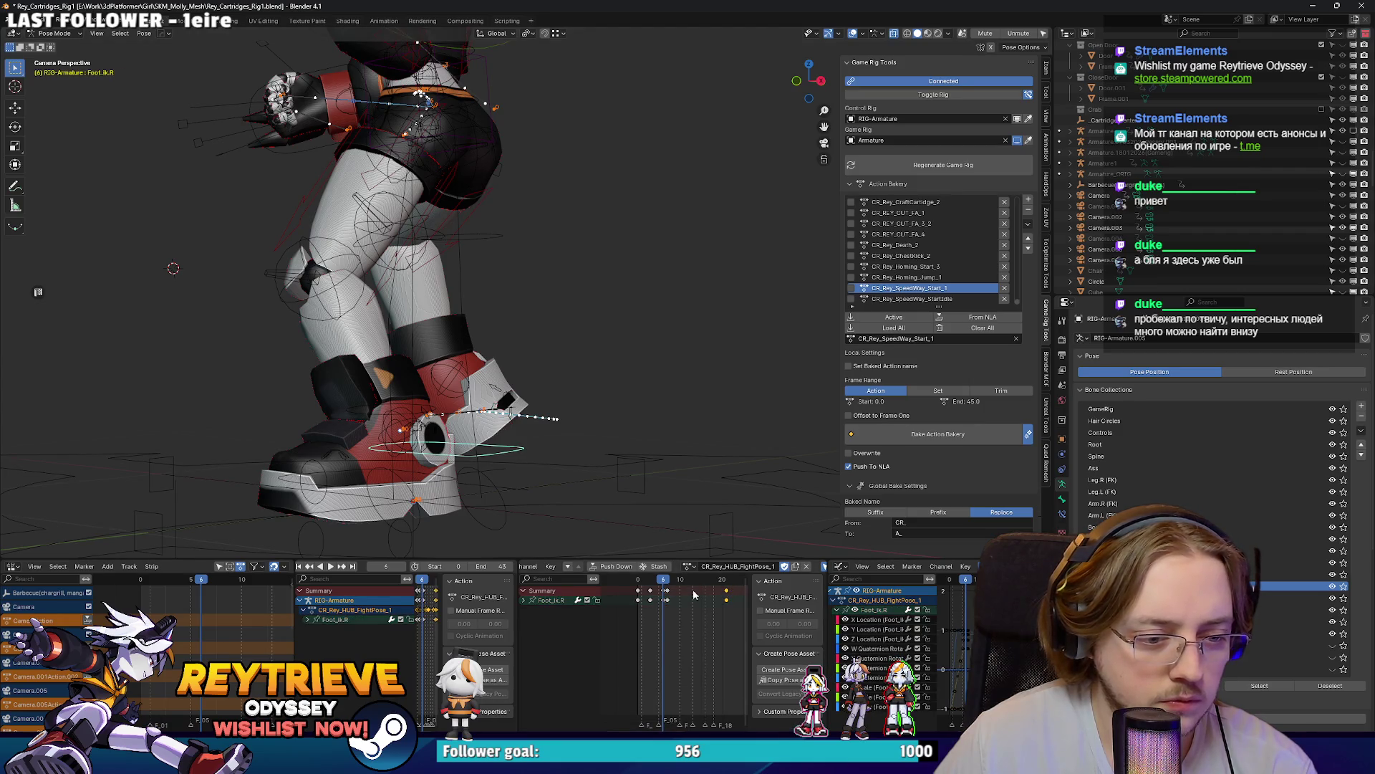
pyautogui.hotkey('ctrl', 'v')
# Step: Watch the animation through the scene camera, then replay it from frame 0
pyautogui.scroll(3, 671, 592)
pyautogui.moveTo(665, 587); pyautogui.dragTo(660, 586)
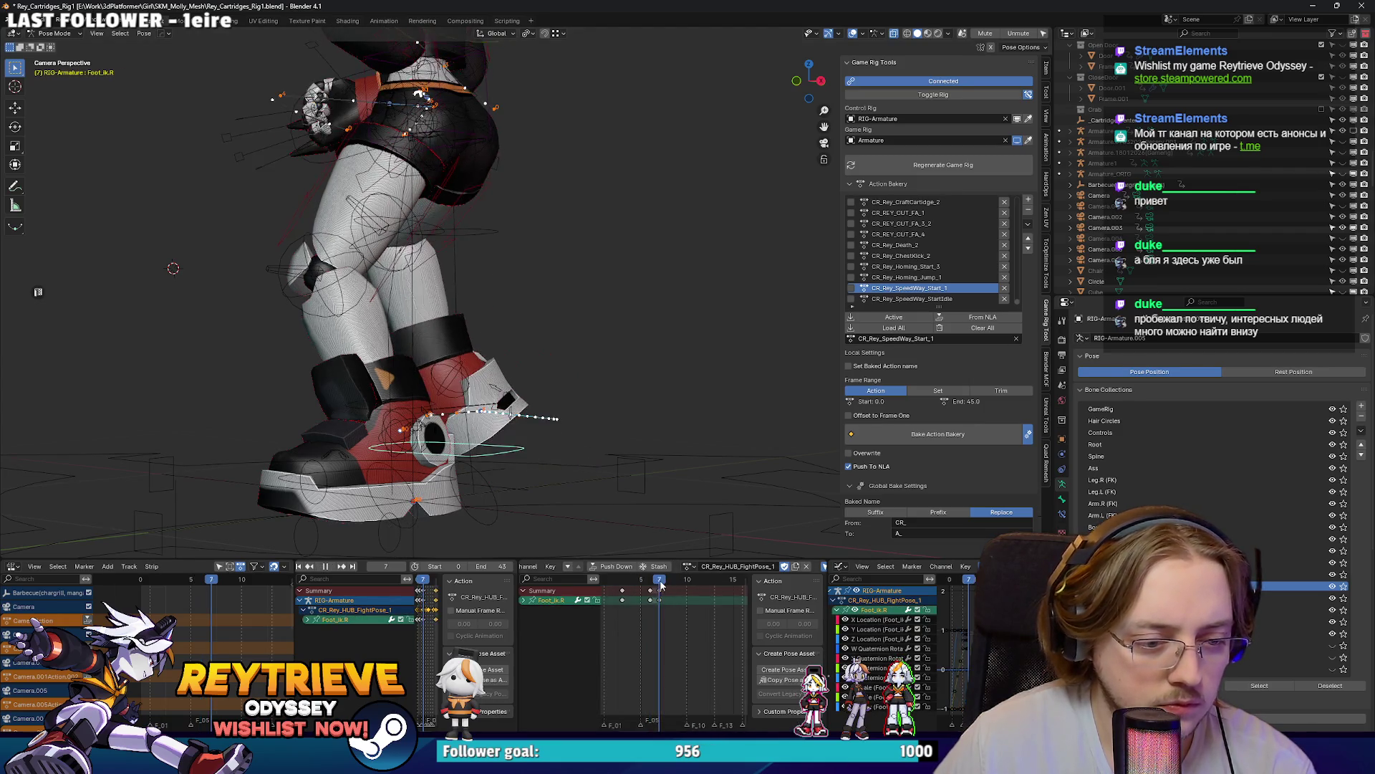
pyautogui.scroll(-2, 645, 586)
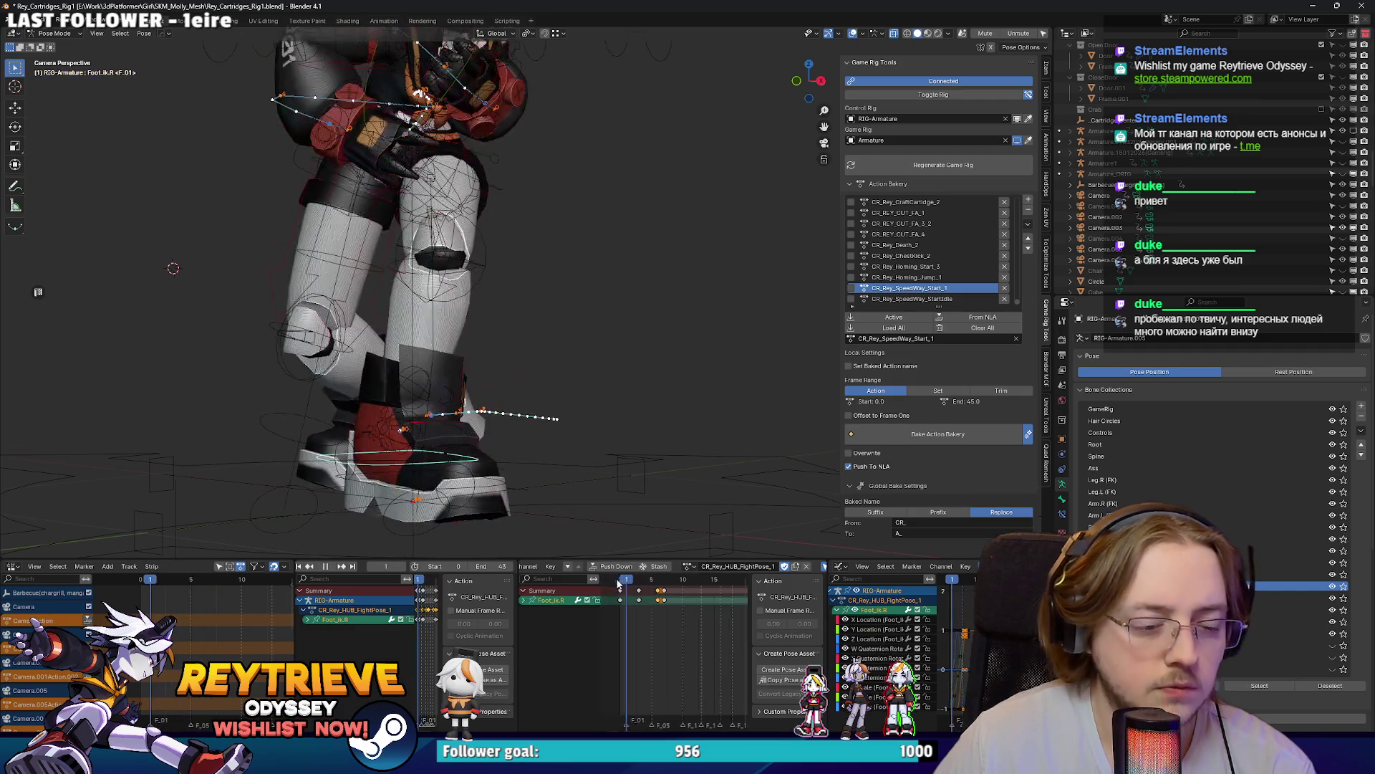
pyautogui.press('KP_0')
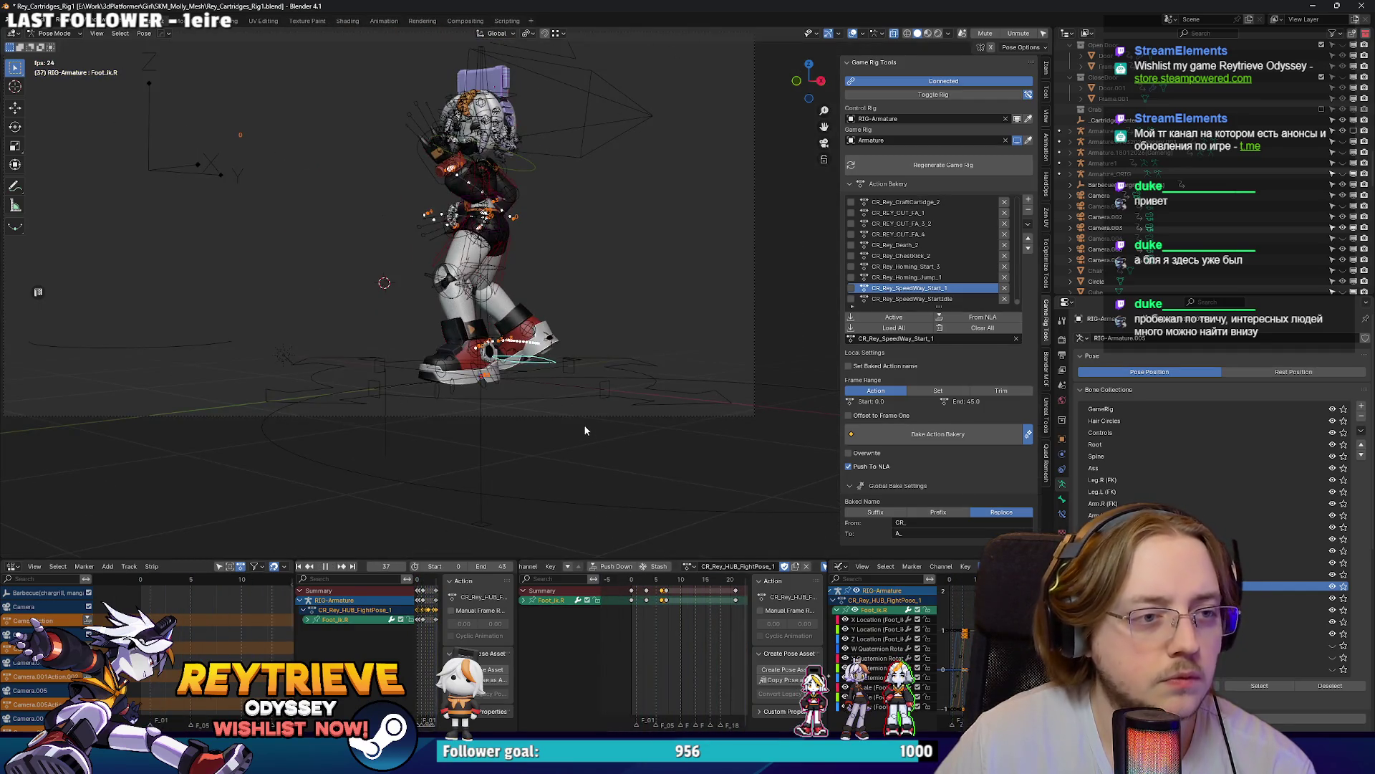
pyautogui.press('space')
pyautogui.scroll(-1, 670, 637)
pyautogui.moveTo(648, 586); pyautogui.dragTo(628, 582)
pyautogui.press('space')
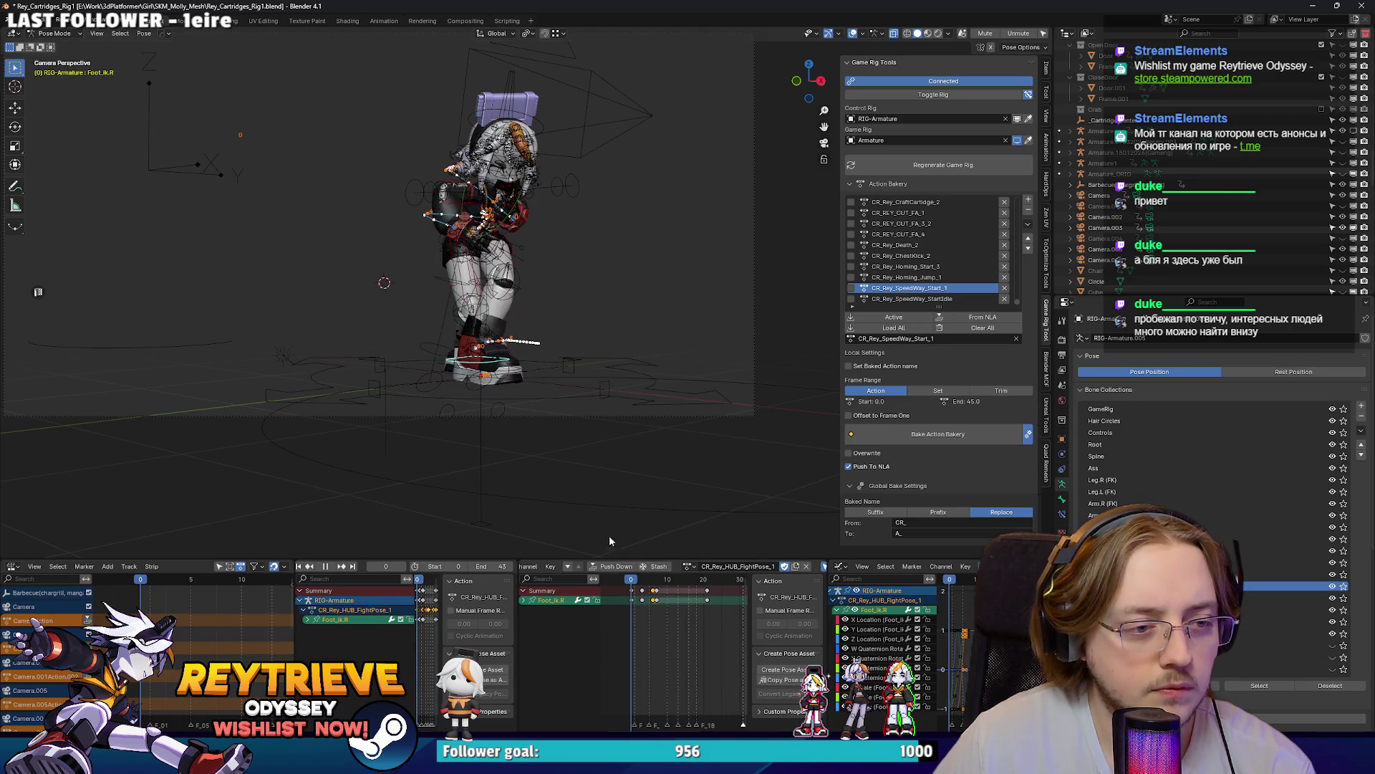
# Step: In free view, select the right heel control and replay, stopping at frame 22
pyautogui.press('KP_0')
pyautogui.scroll(5, 523, 411)
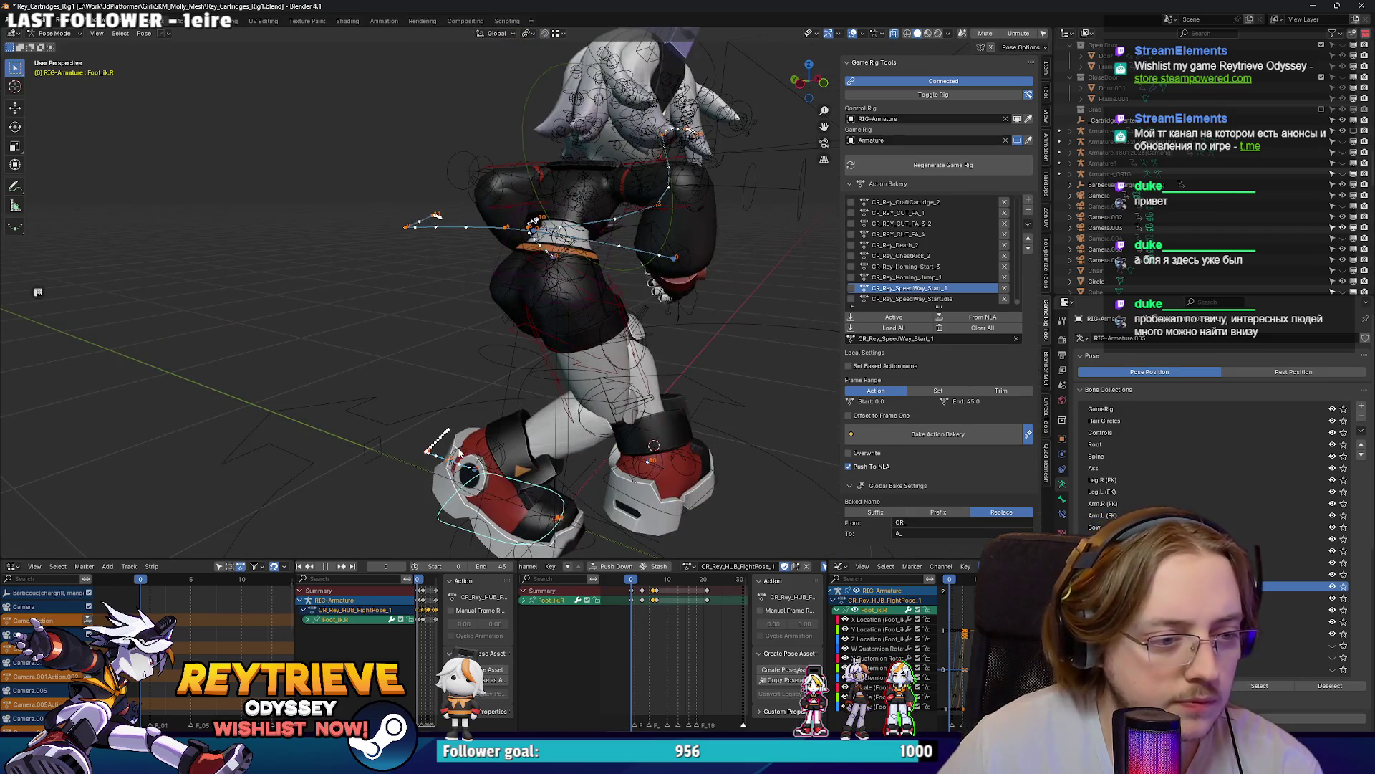
pyautogui.click(459, 453)
pyautogui.scroll(2, 663, 601)
pyautogui.press('space')
pyautogui.click(639, 587)
pyautogui.press('space')
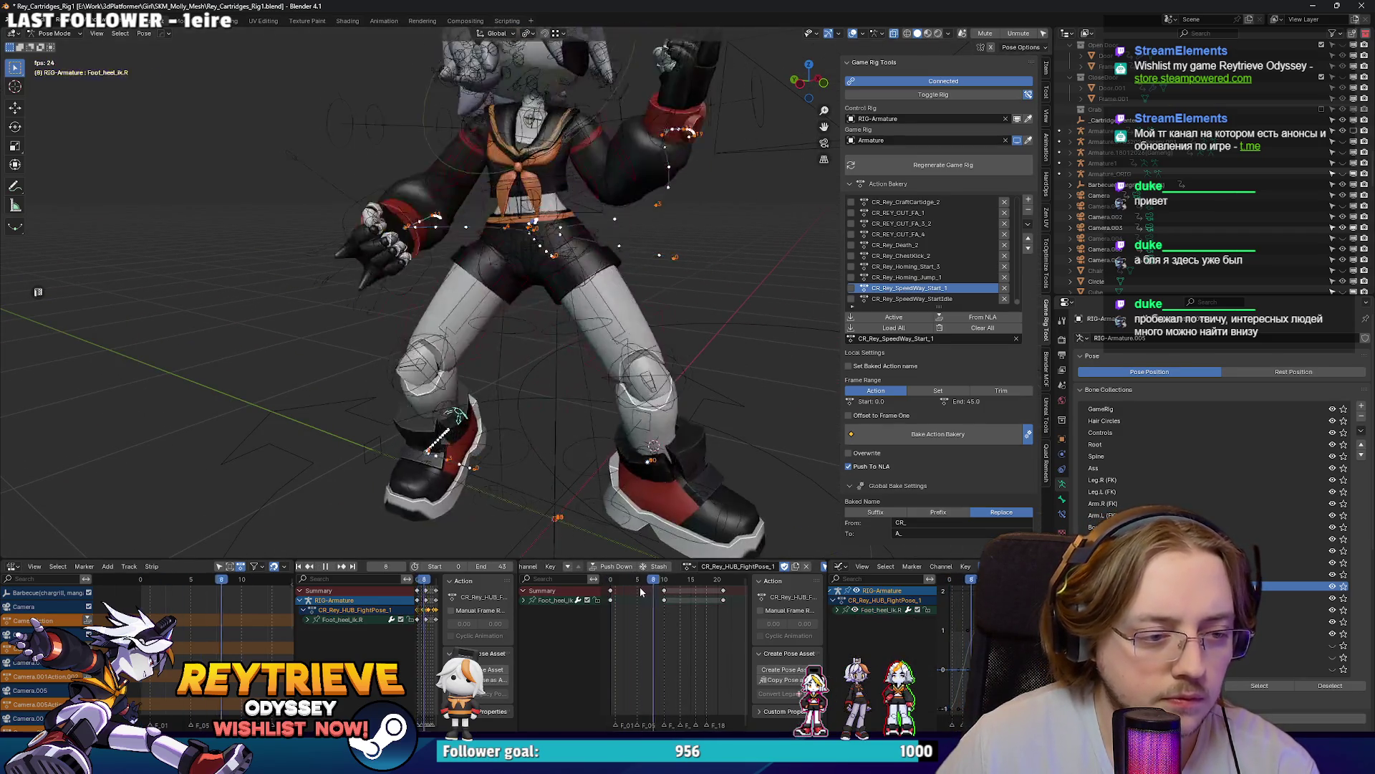
pyautogui.press('space')
# Step: Play from frame 5 through the camera, stop at frame 14, and select the head bone
pyautogui.press('KP_0')
pyautogui.click(637, 584)
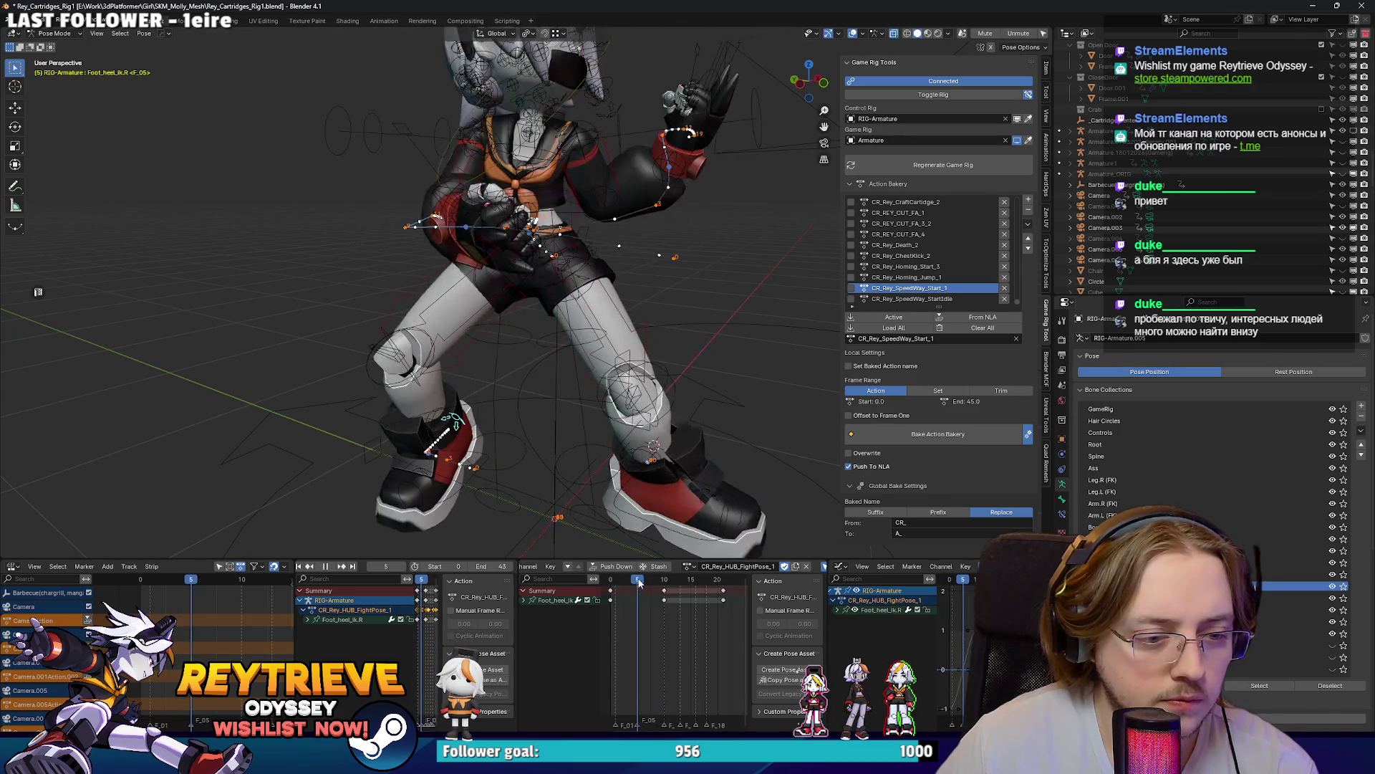
pyautogui.press('space')
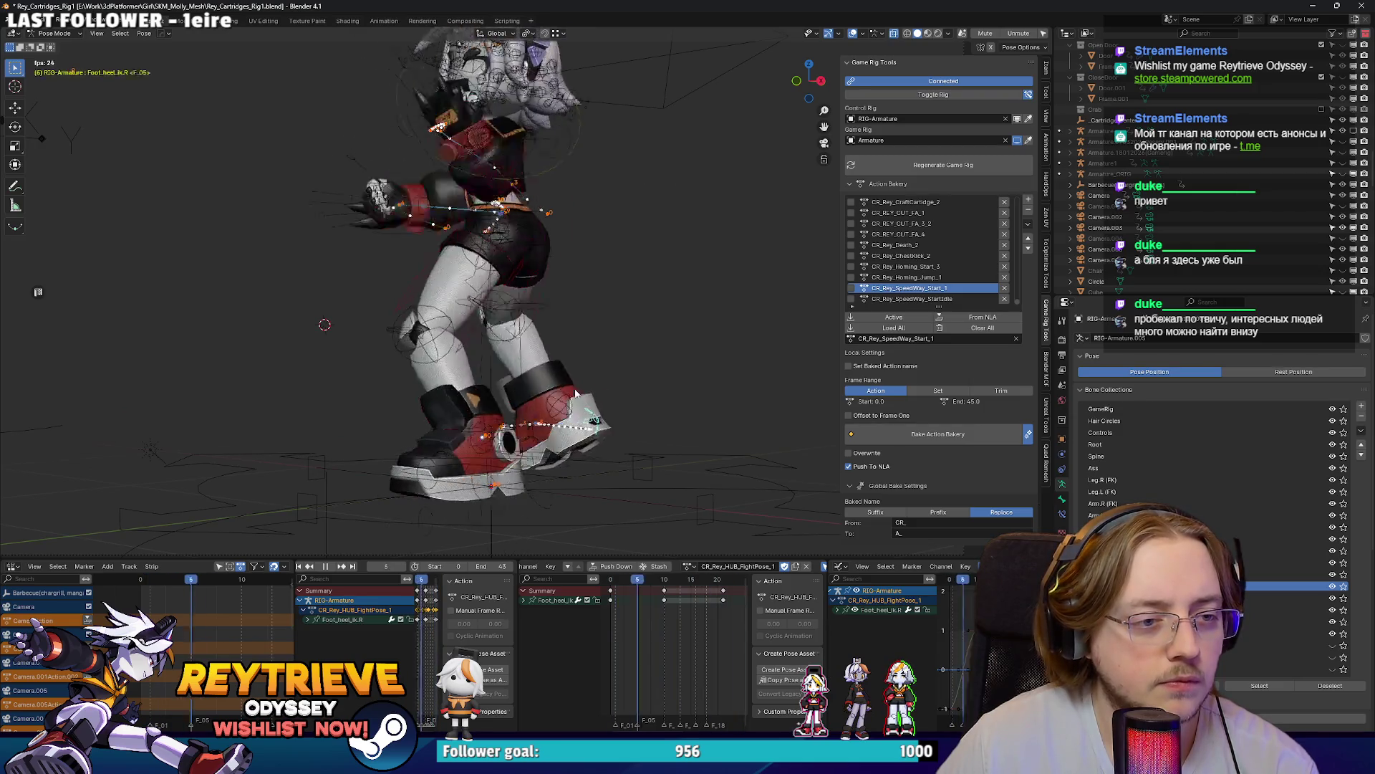
pyautogui.press('space')
pyautogui.click(566, 115)
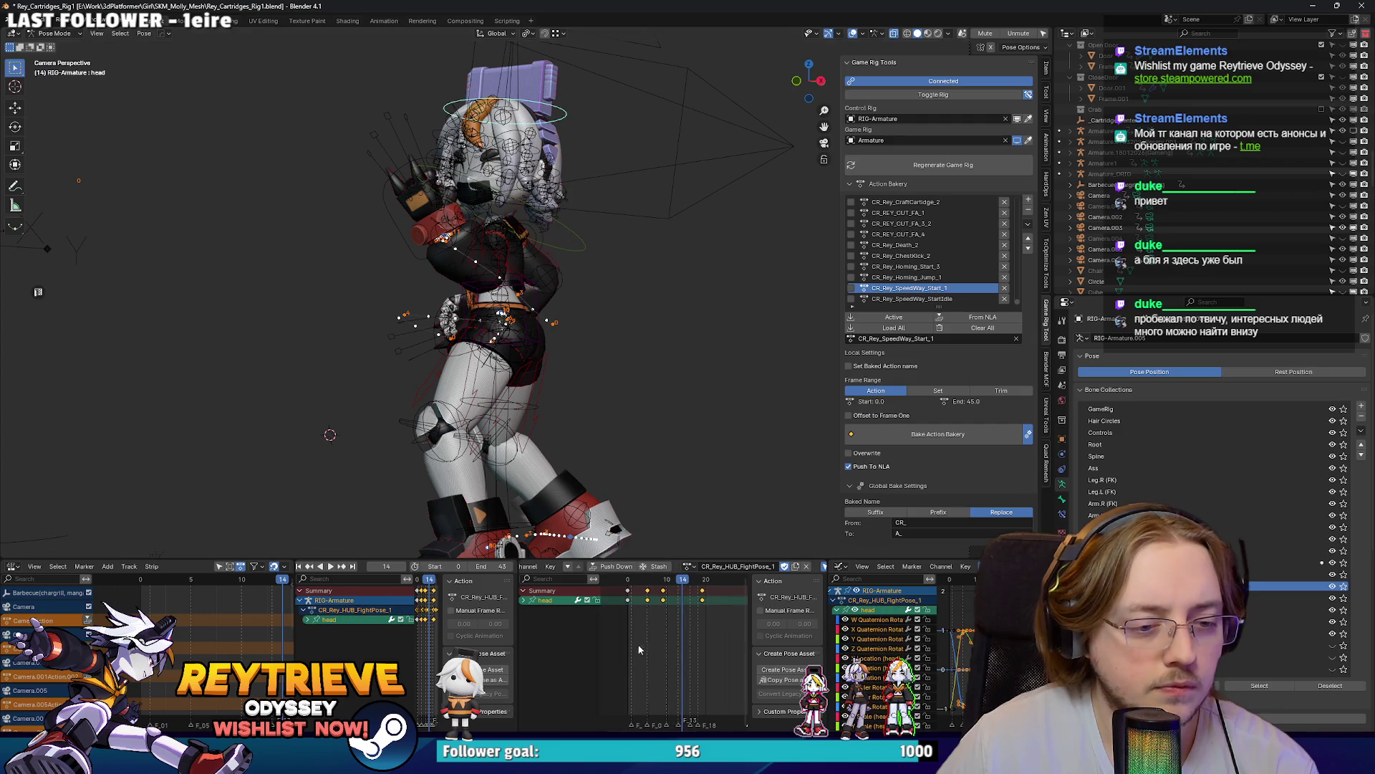
# Step: Paste the copied head keys at frame 9 and reframe the camera on the character
pyautogui.click(713, 594)
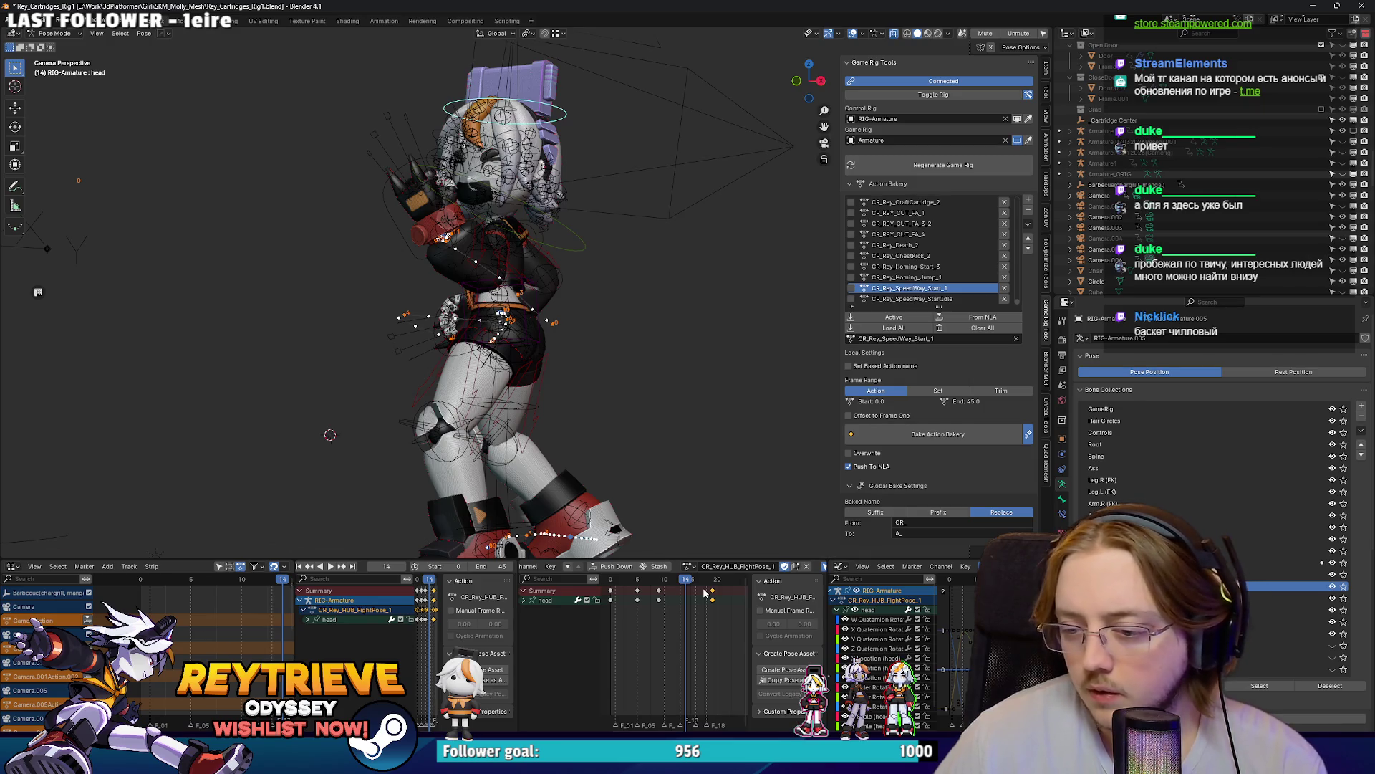
pyautogui.hotkey('shift', 'ctrl', 'space')
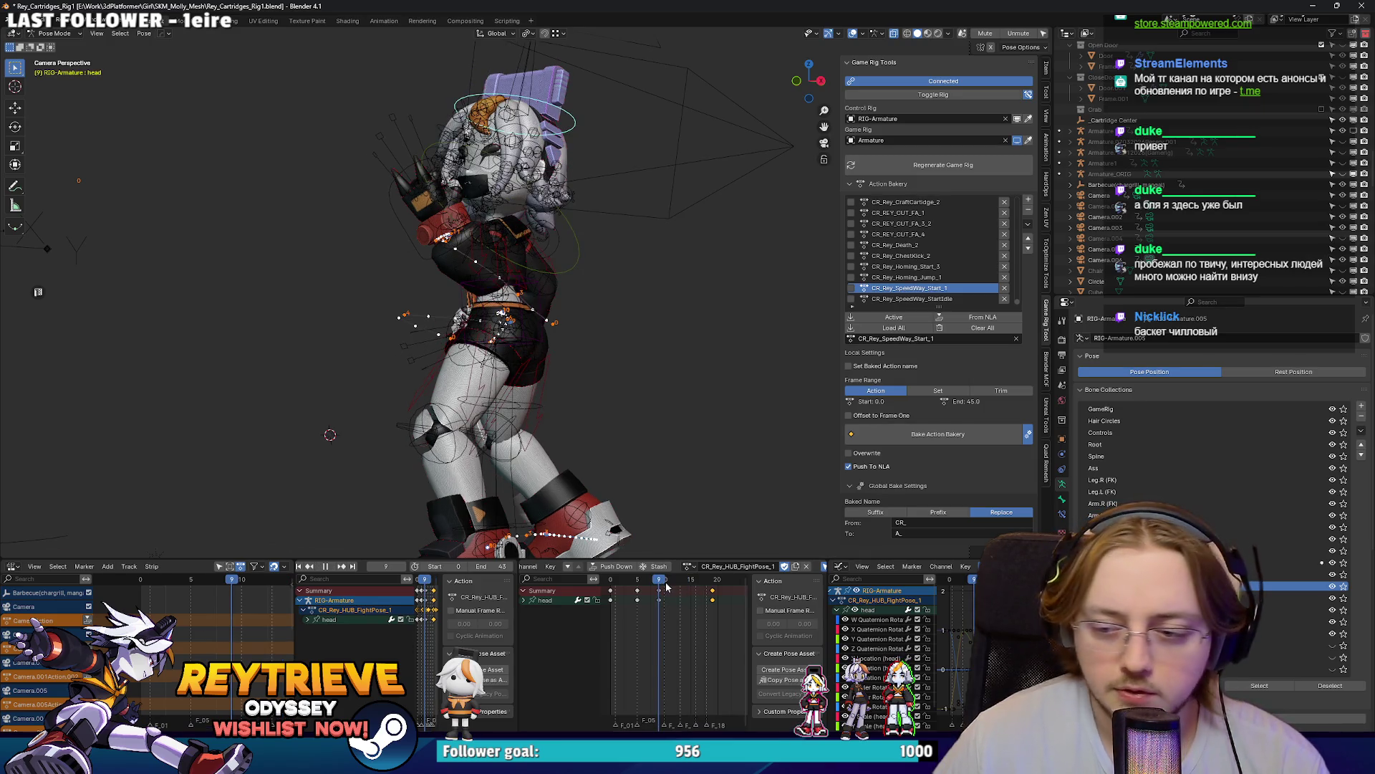
pyautogui.press('space')
pyautogui.hotkey('ctrl', 'v')
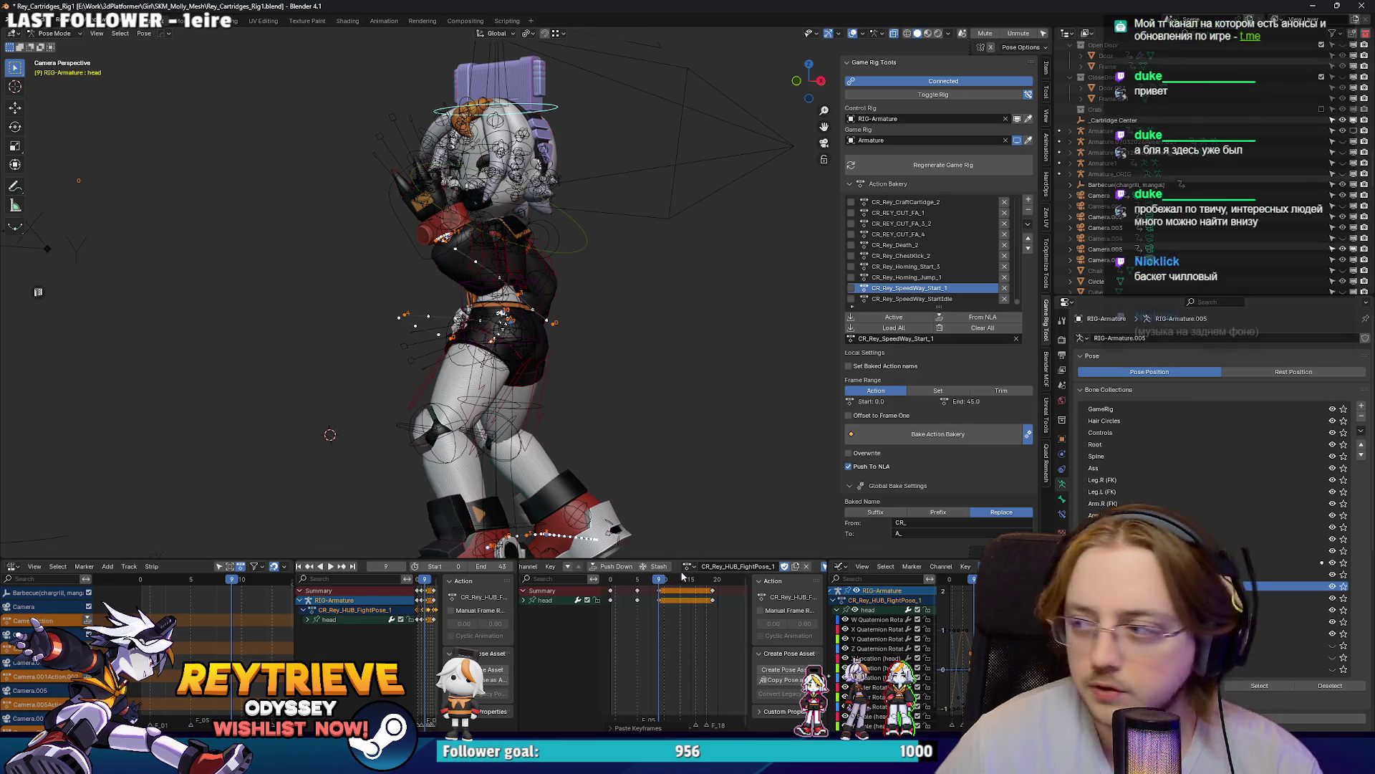
pyautogui.moveTo(571, 376); pyautogui.dragTo(616, 420)
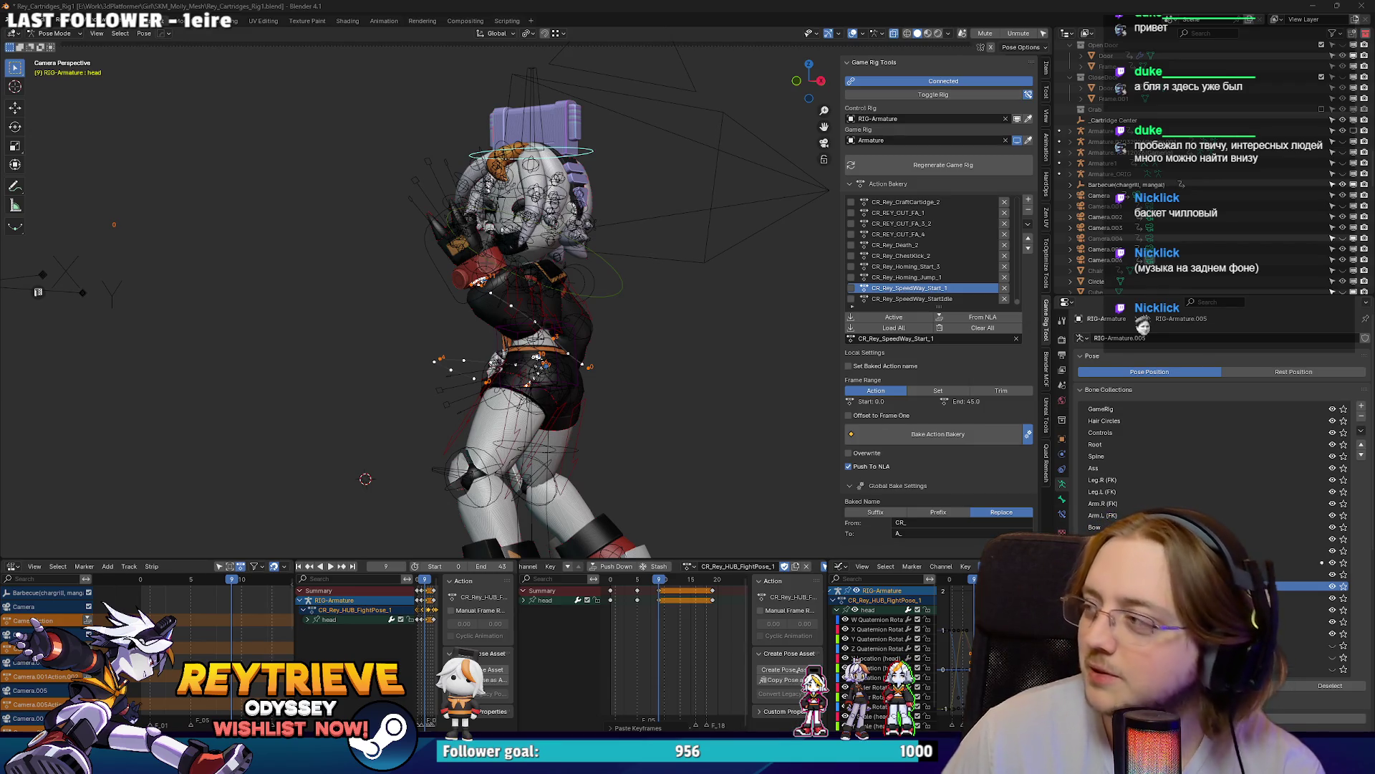
pyautogui.moveTo(563, 326); pyautogui.dragTo(586, 281)
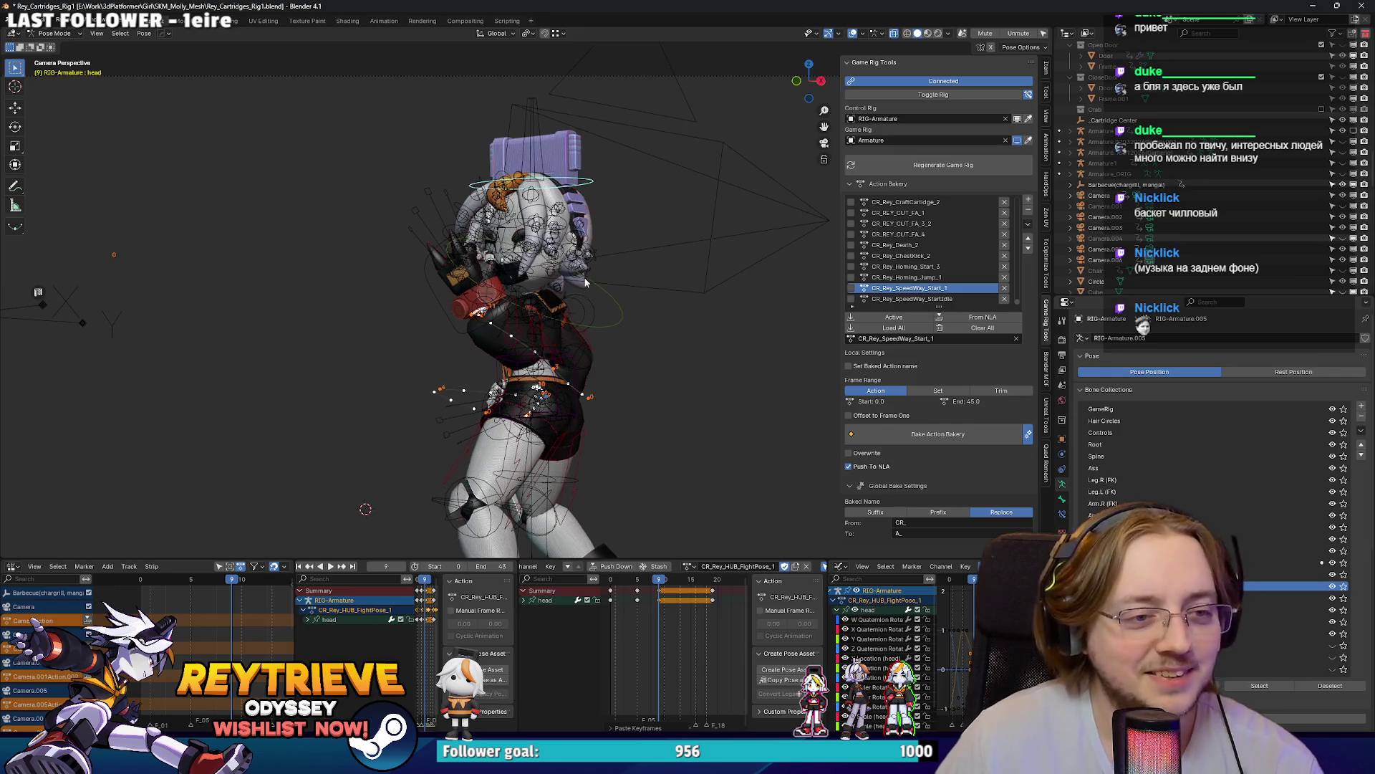
pyautogui.click(625, 316)
pyautogui.click(563, 190)
# Step: Change the scene's end frame from 43 to 30 and play the shortened loop
pyautogui.press('space')
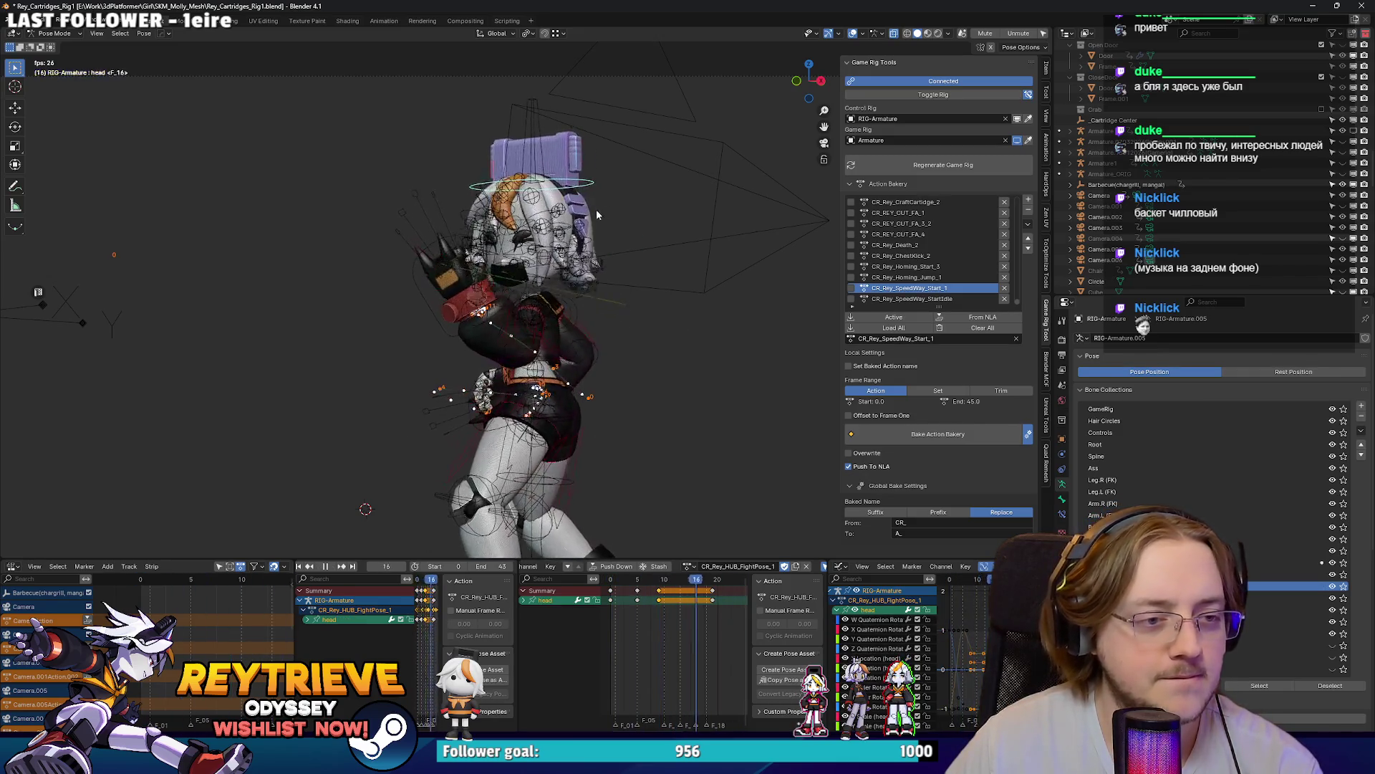
pyautogui.press('space')
pyautogui.scroll(-5, 667, 611)
pyautogui.scroll(1, 666, 611)
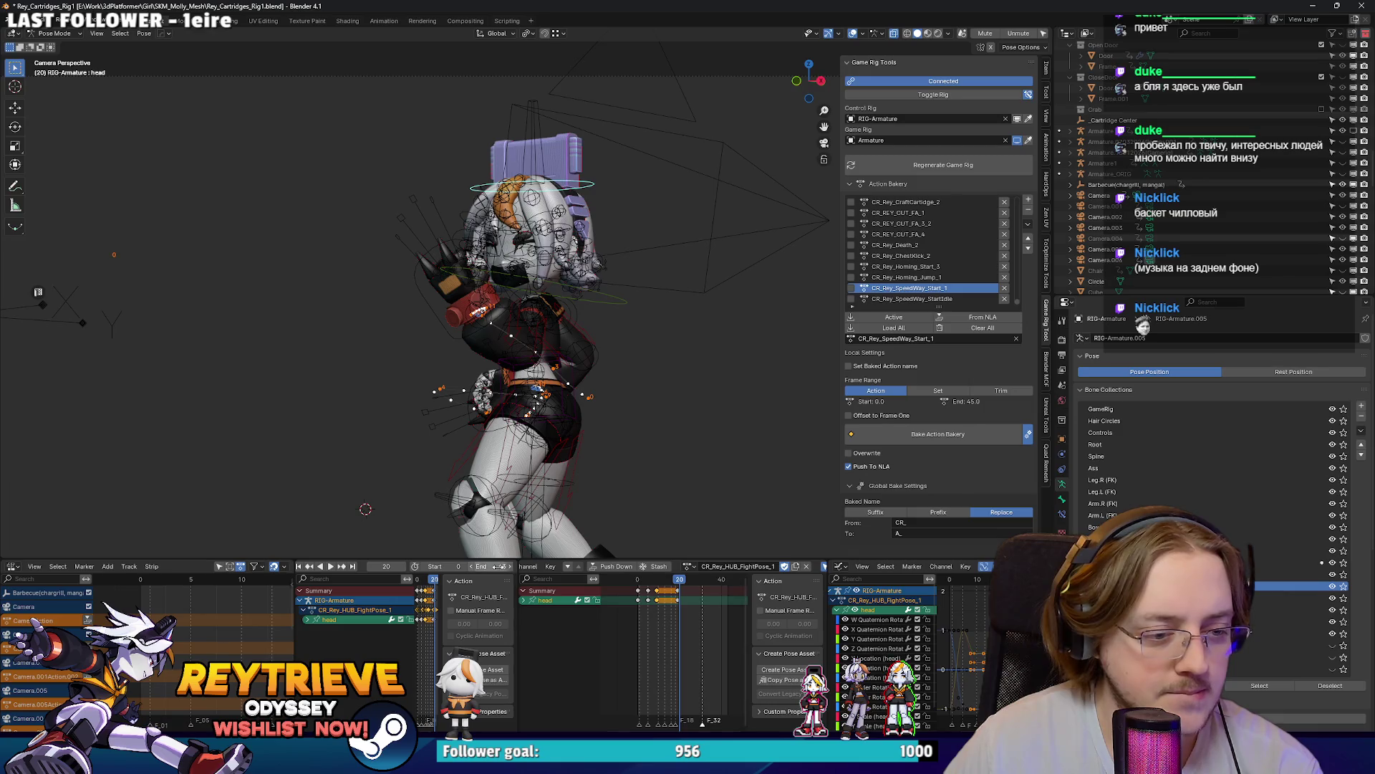
pyautogui.write('30')
pyautogui.press('Return')
pyautogui.press('space')
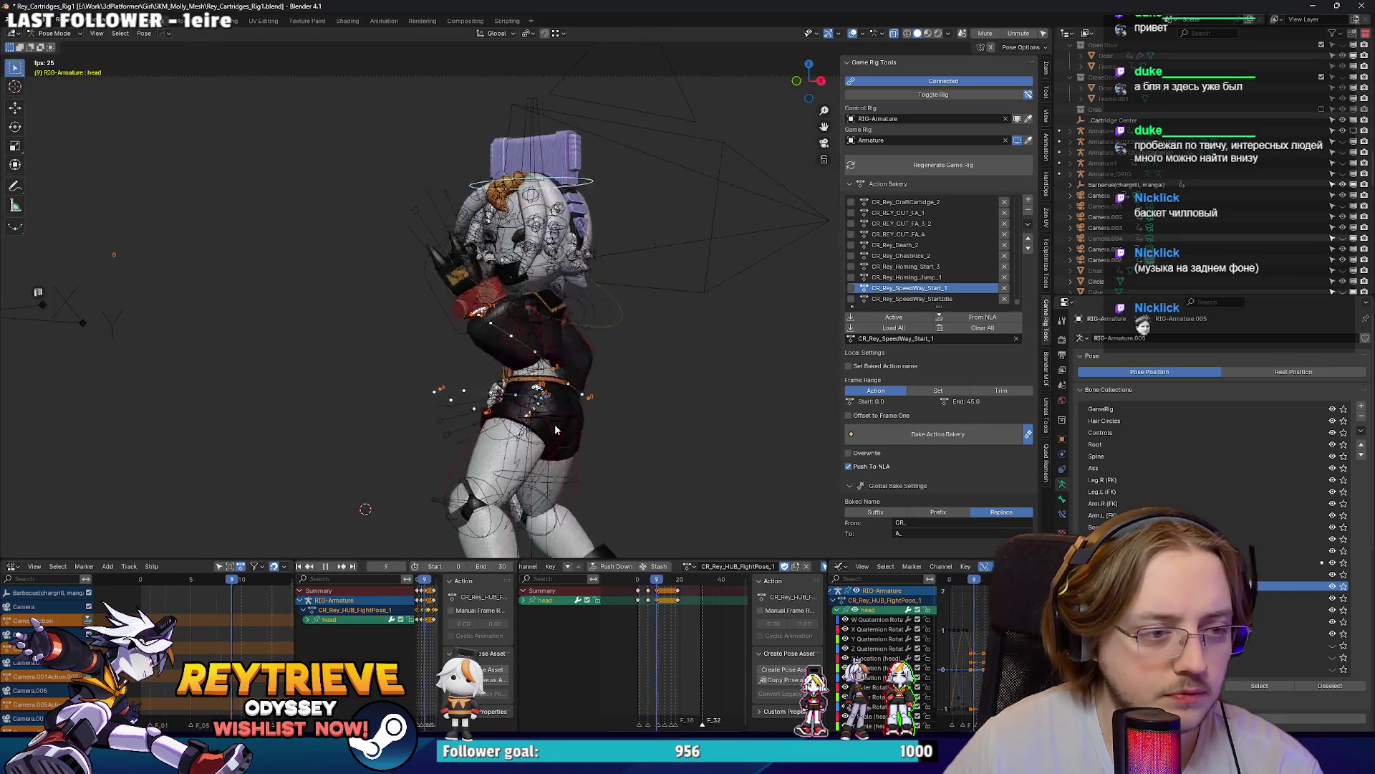
pyautogui.press('space')
# Step: Select the left hand IK control and one of its keyframes, stopping at frame 22
pyautogui.click(420, 311)
pyautogui.press('Home')
pyautogui.click(674, 579)
pyautogui.press('space')
pyautogui.press('space')
pyautogui.click(684, 595)
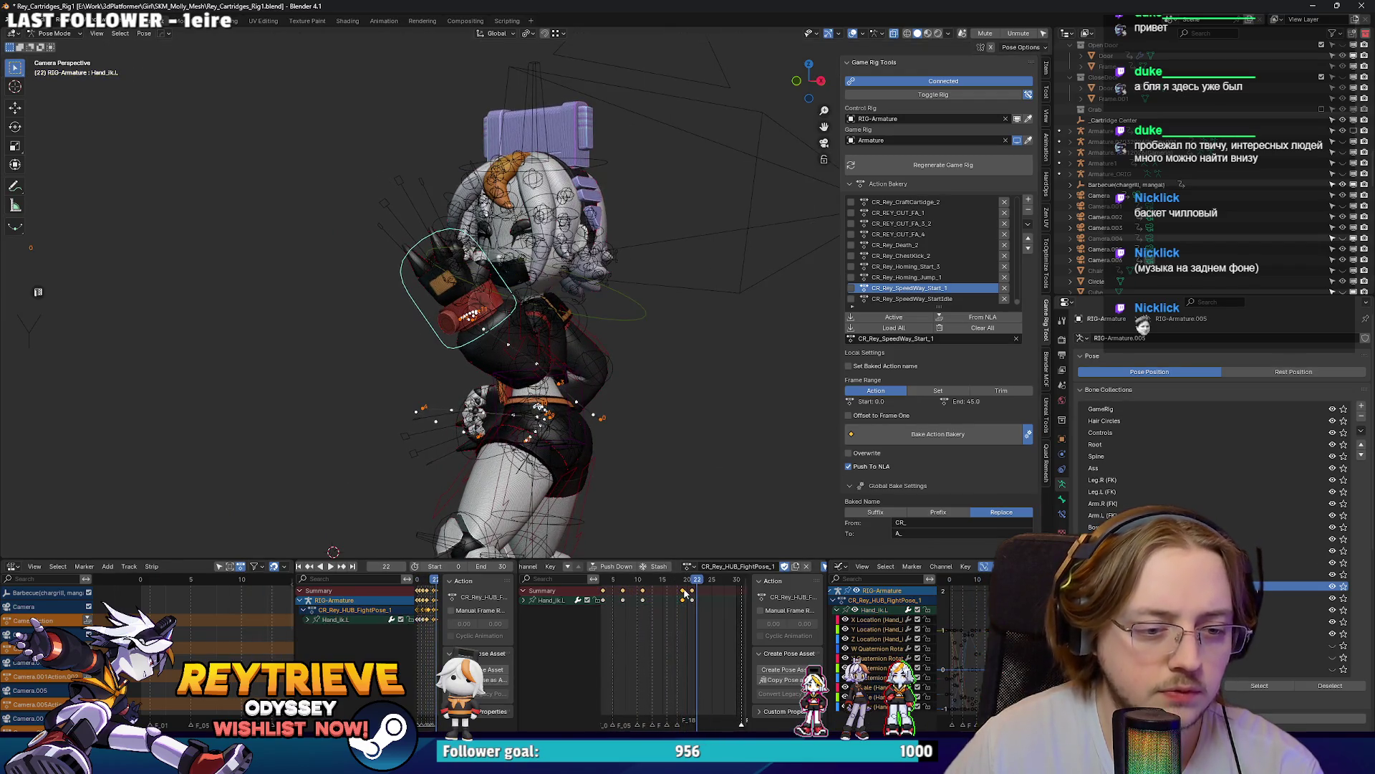
# Step: Scrub through the hand motion and move the left hand IK control to a new position
pyautogui.press('space')
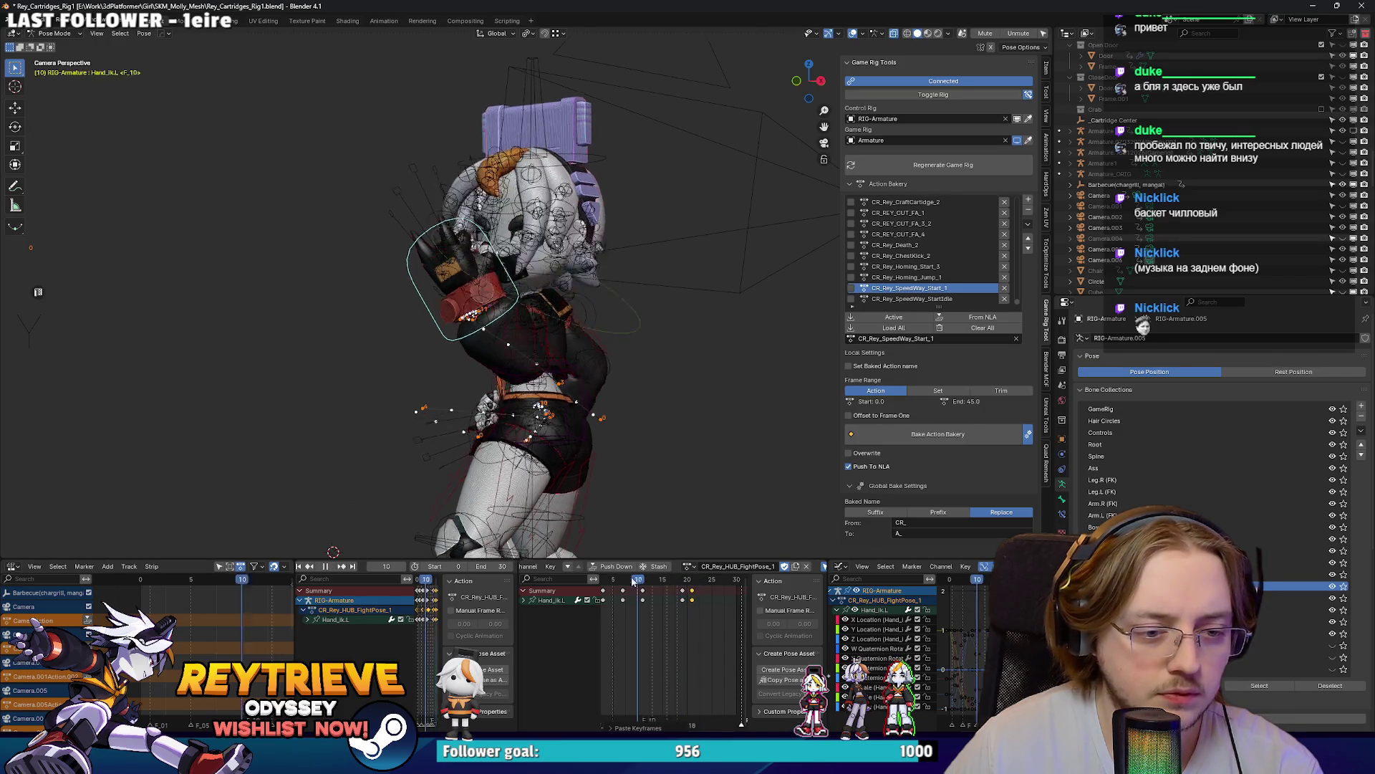
pyautogui.press('space')
pyautogui.click(614, 579)
pyautogui.moveTo(620, 582)
pyautogui.mouseDown()
pyautogui.moveTo(685, 589)
pyautogui.moveTo(642, 583)
pyautogui.mouseUp()
pyautogui.press('g')
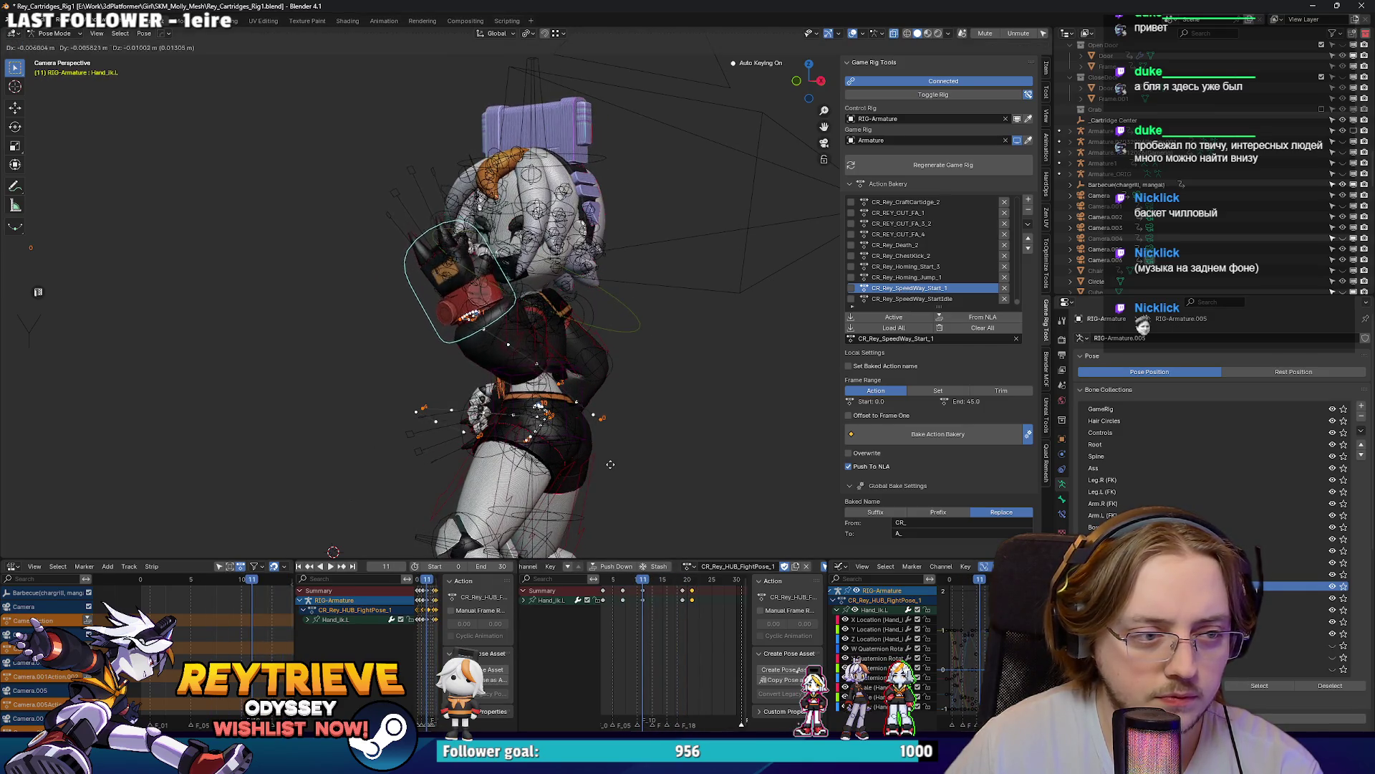
pyautogui.click(599, 455)
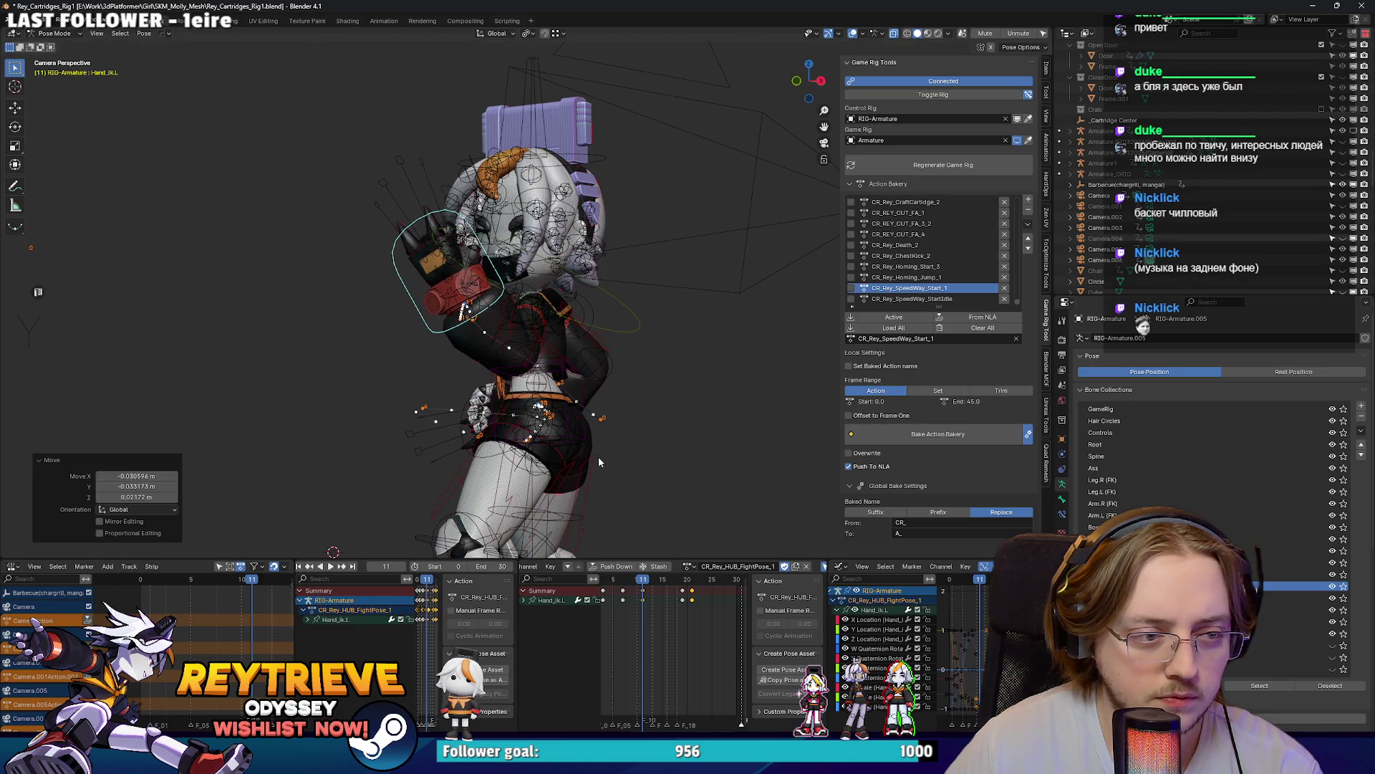
pyautogui.press('space')
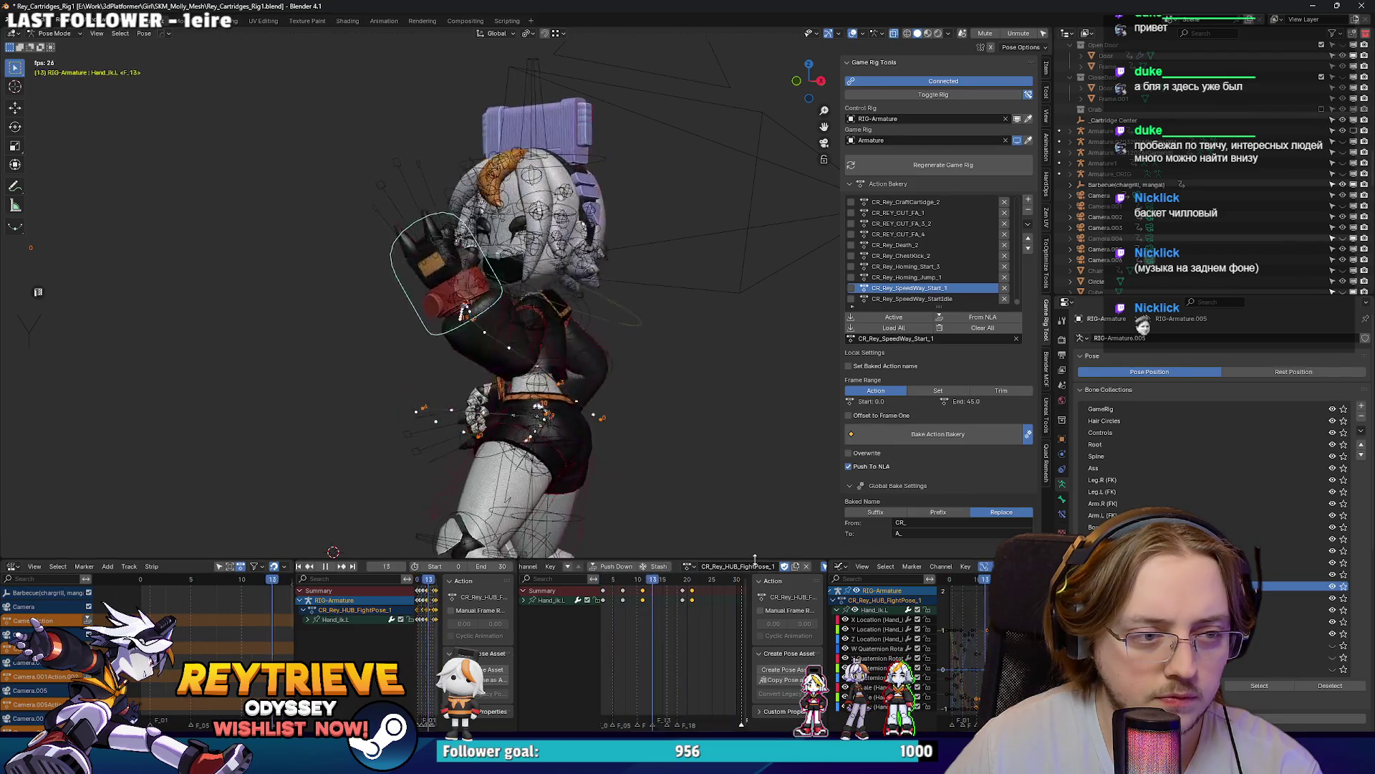
pyautogui.press('space')
# Step: Shift a left hand keyframe three frames earlier and replay, then select HairControl_All
pyautogui.moveTo(682, 593); pyautogui.dragTo(678, 593)
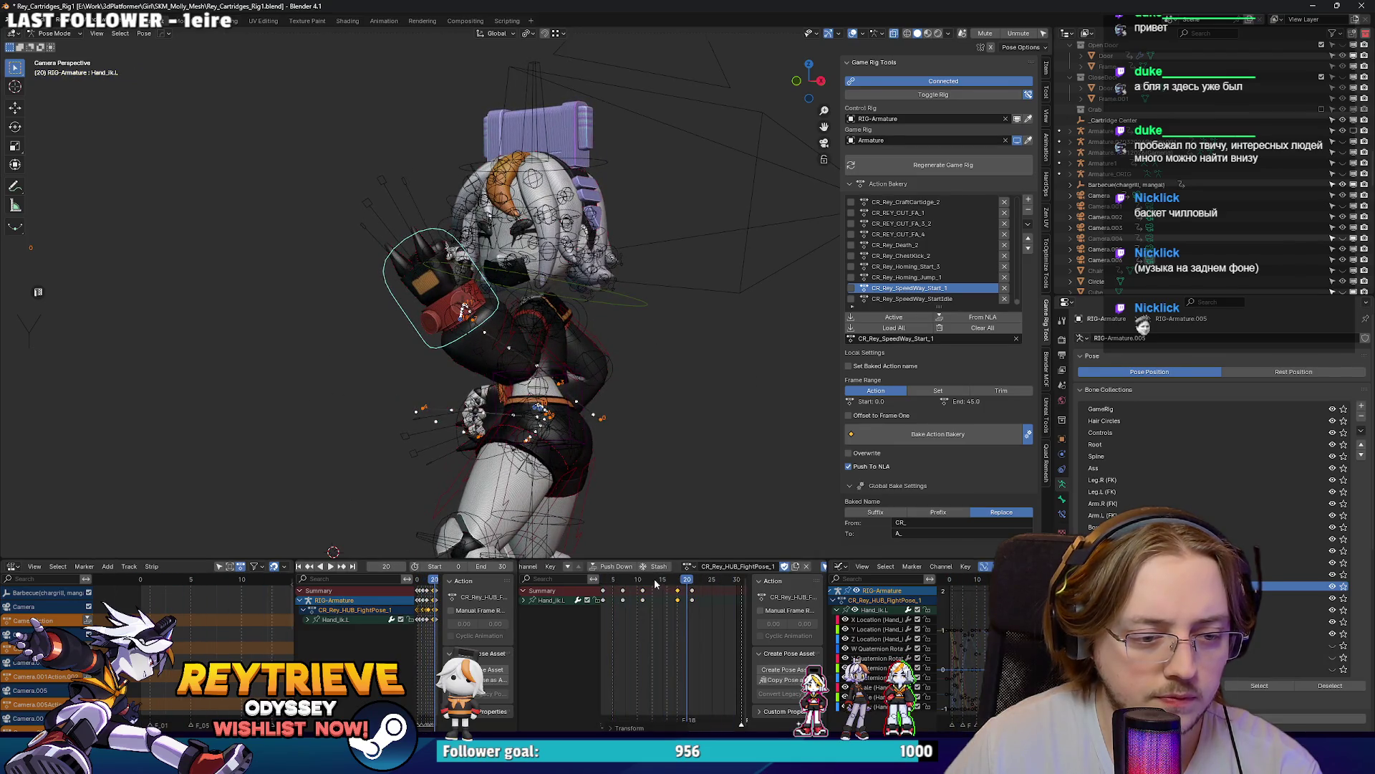
pyautogui.click(656, 592)
pyautogui.press('space')
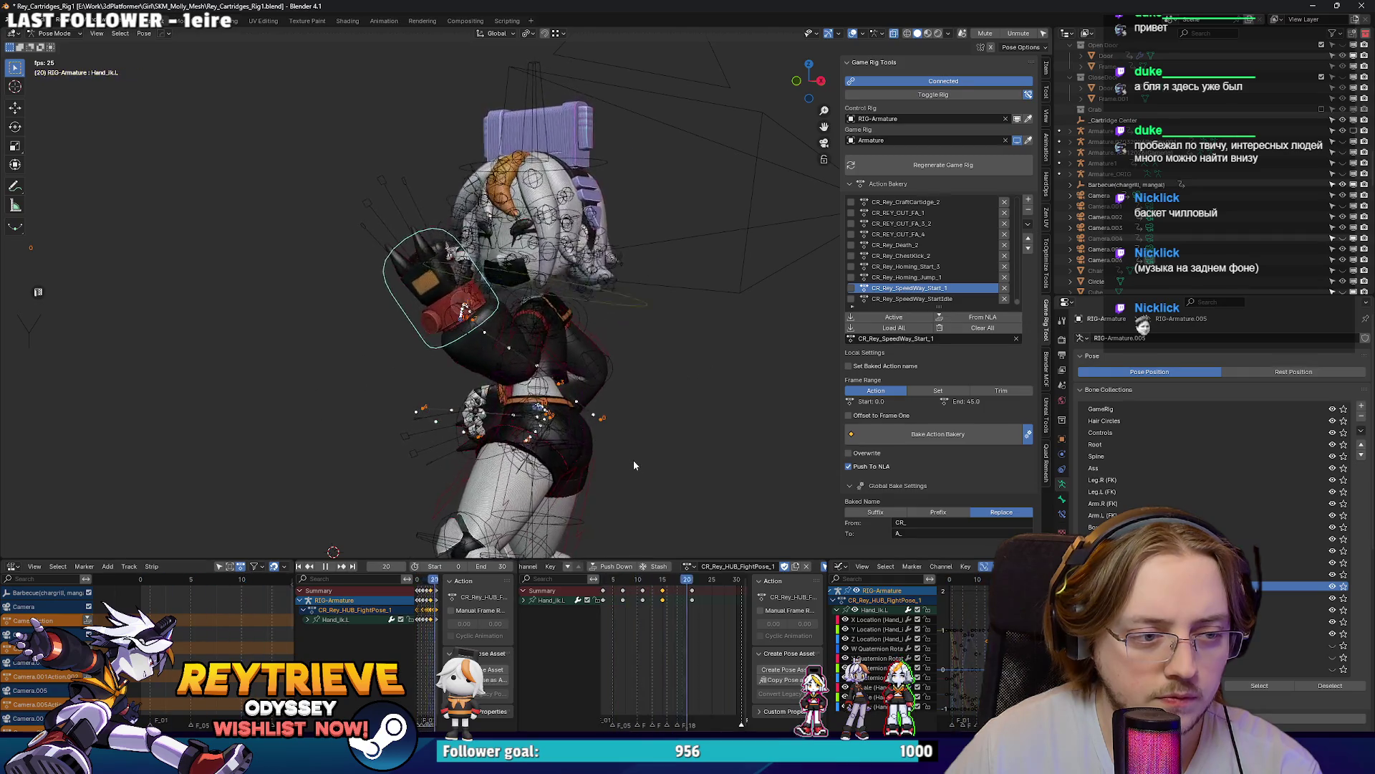
pyautogui.press('space')
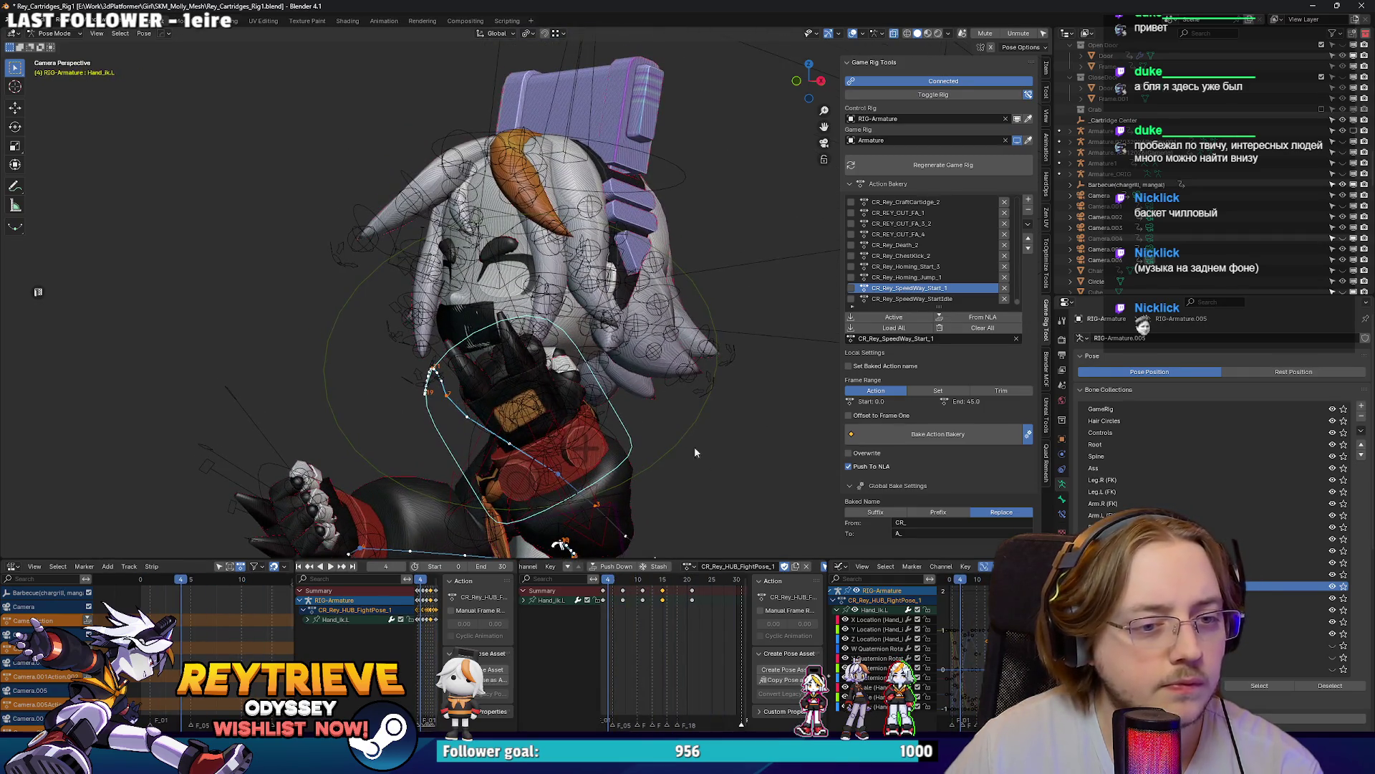
pyautogui.click(694, 446)
pyautogui.press('space')
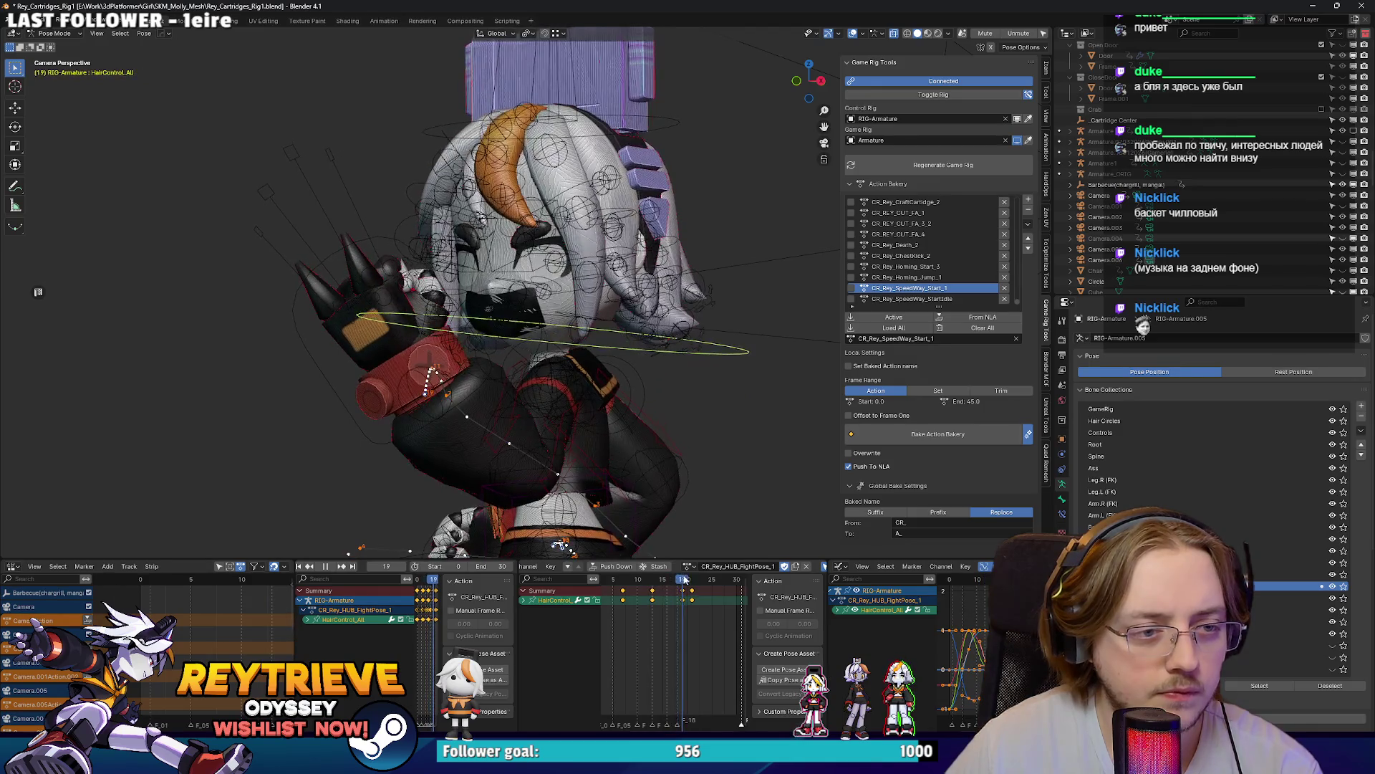
# Step: Paste keys onto HairControl_All at frame 12 and play to frame 26
pyautogui.moveTo(683, 591); pyautogui.dragTo(656, 586)
pyautogui.hotkey('ctrl', 'v')
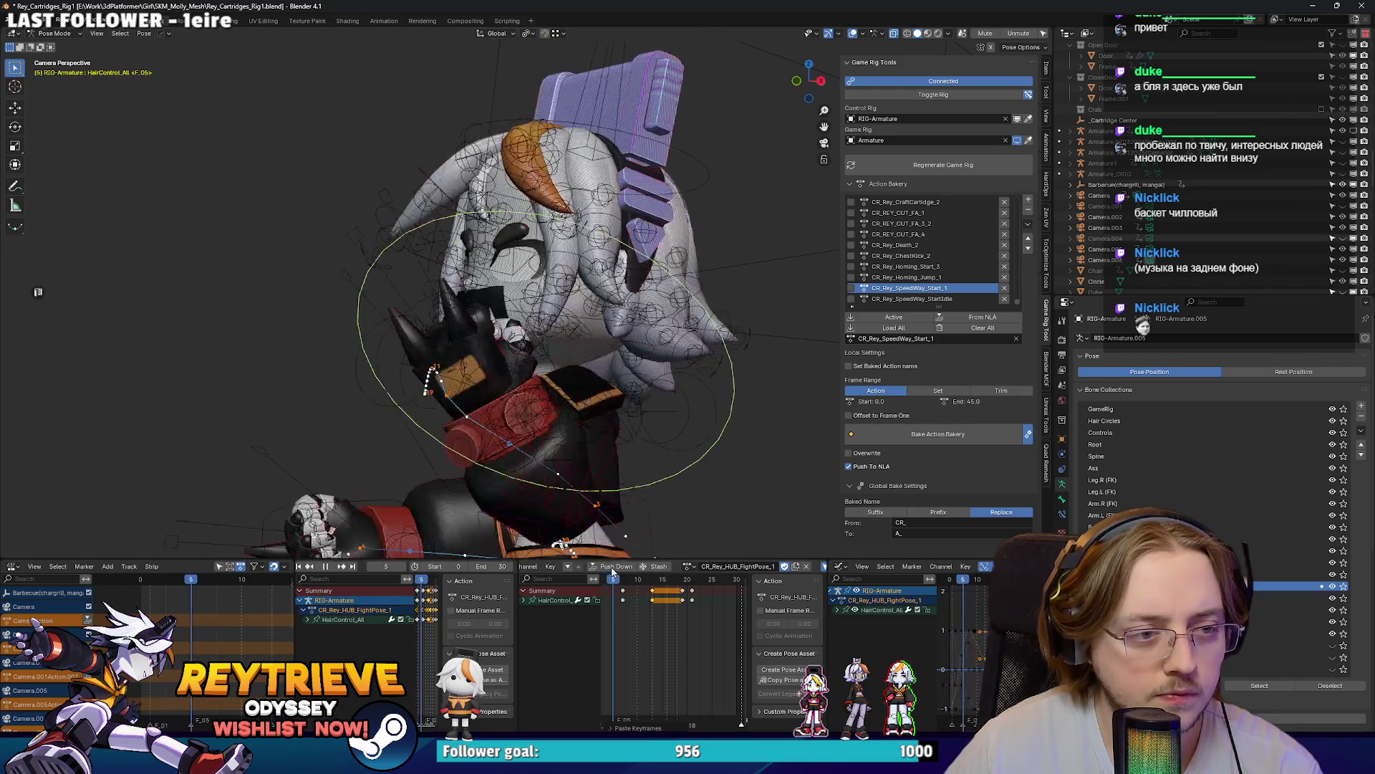
pyautogui.click(629, 573)
pyautogui.moveTo(629, 574); pyautogui.dragTo(660, 578)
pyautogui.press('space')
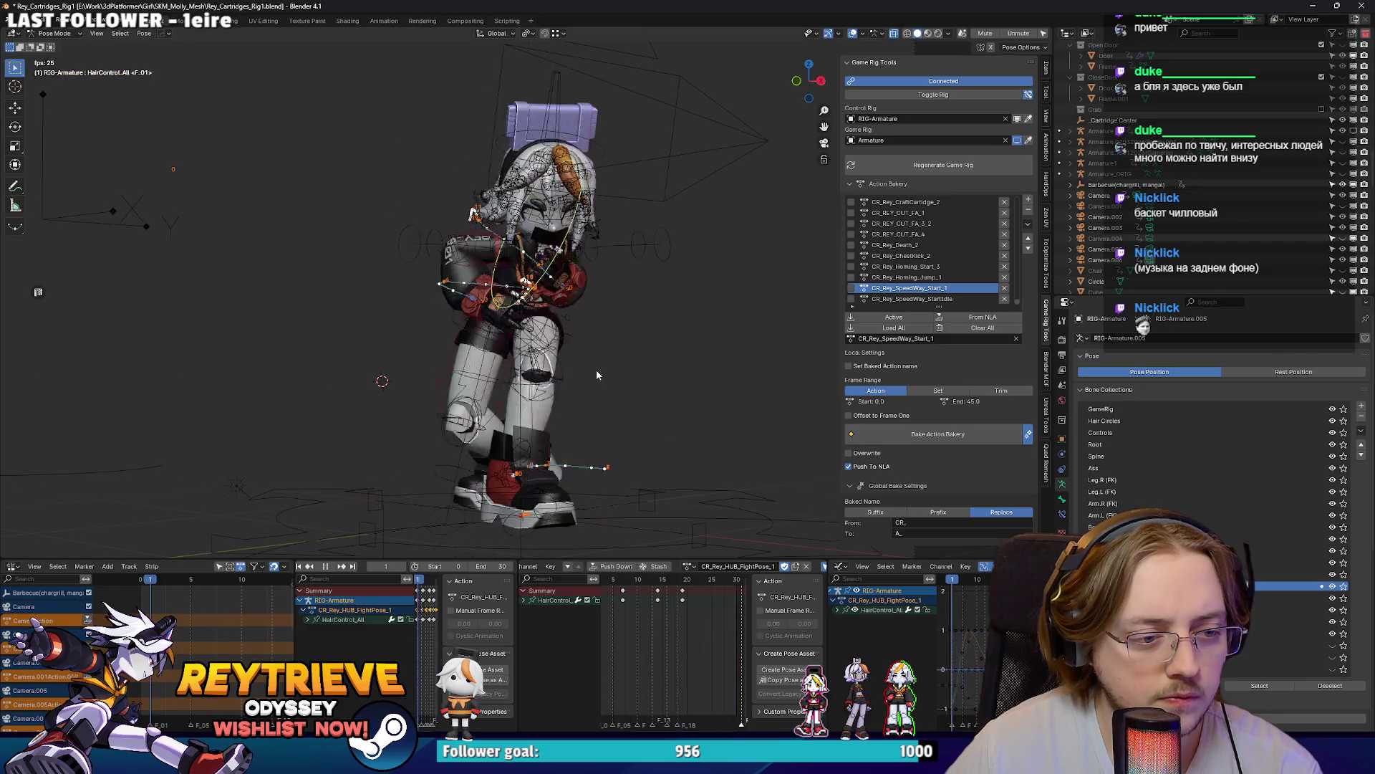
pyautogui.press('space')
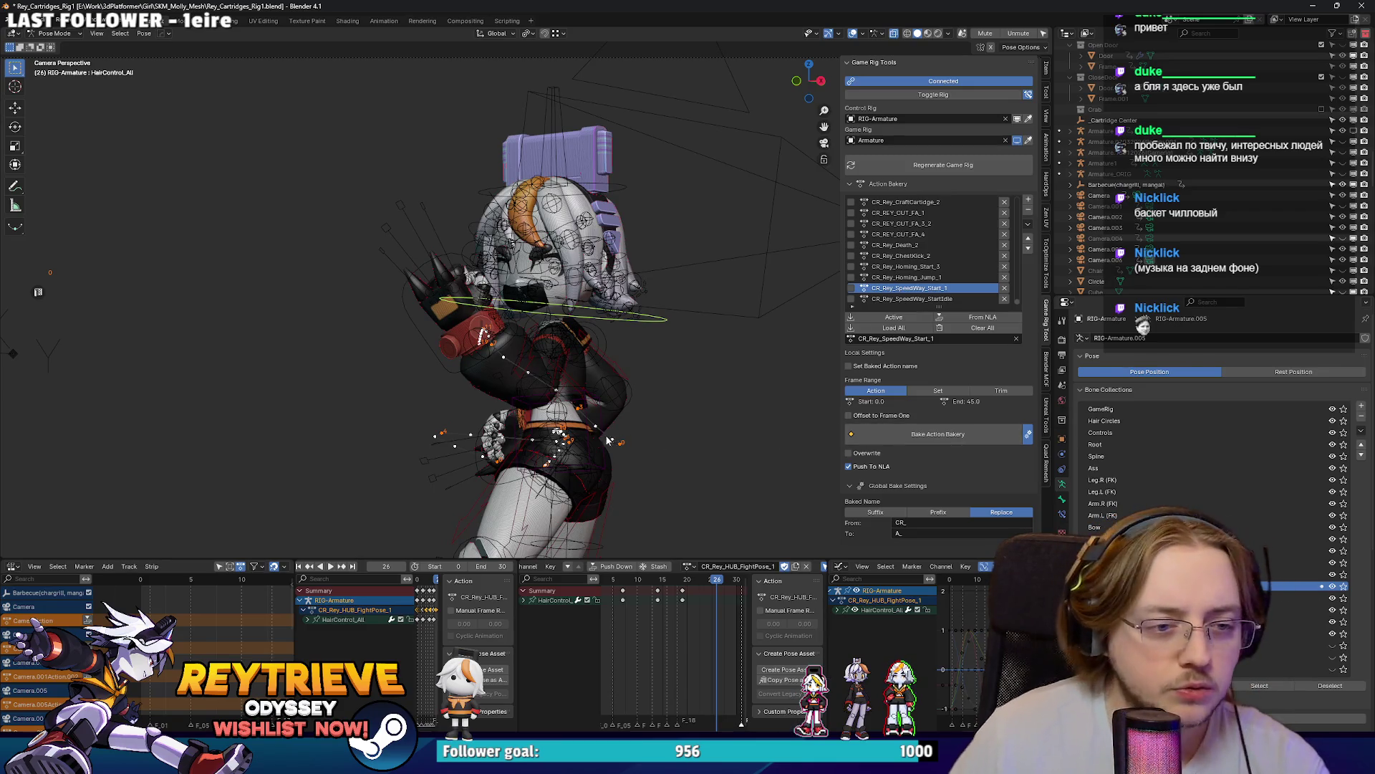
# Step: At frame 26, move Hand_ik.R and rotate it about -62°, undoing the final reposition
pyautogui.click(497, 425)
pyautogui.press('g')
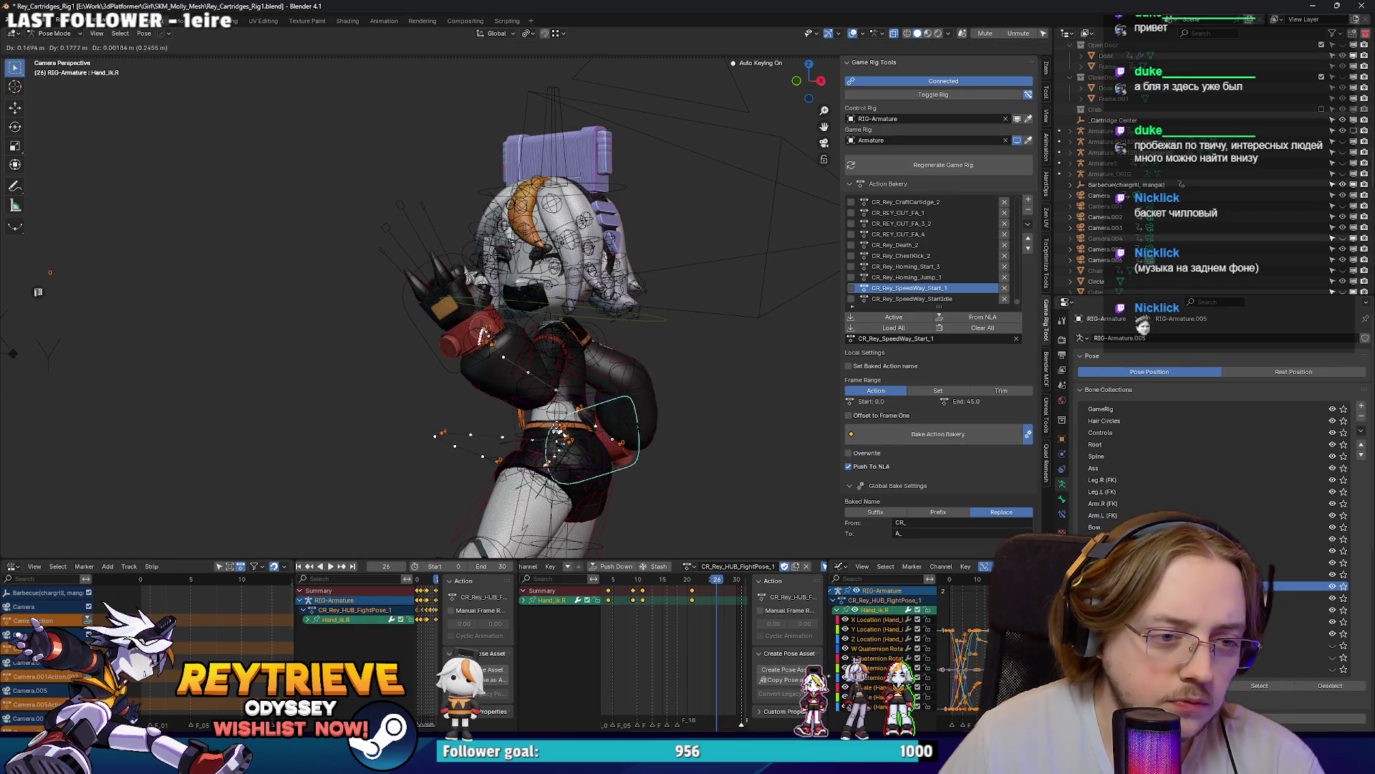
pyautogui.click(800, 441)
pyautogui.press('r')
pyautogui.click(702, 372)
pyautogui.press('g')
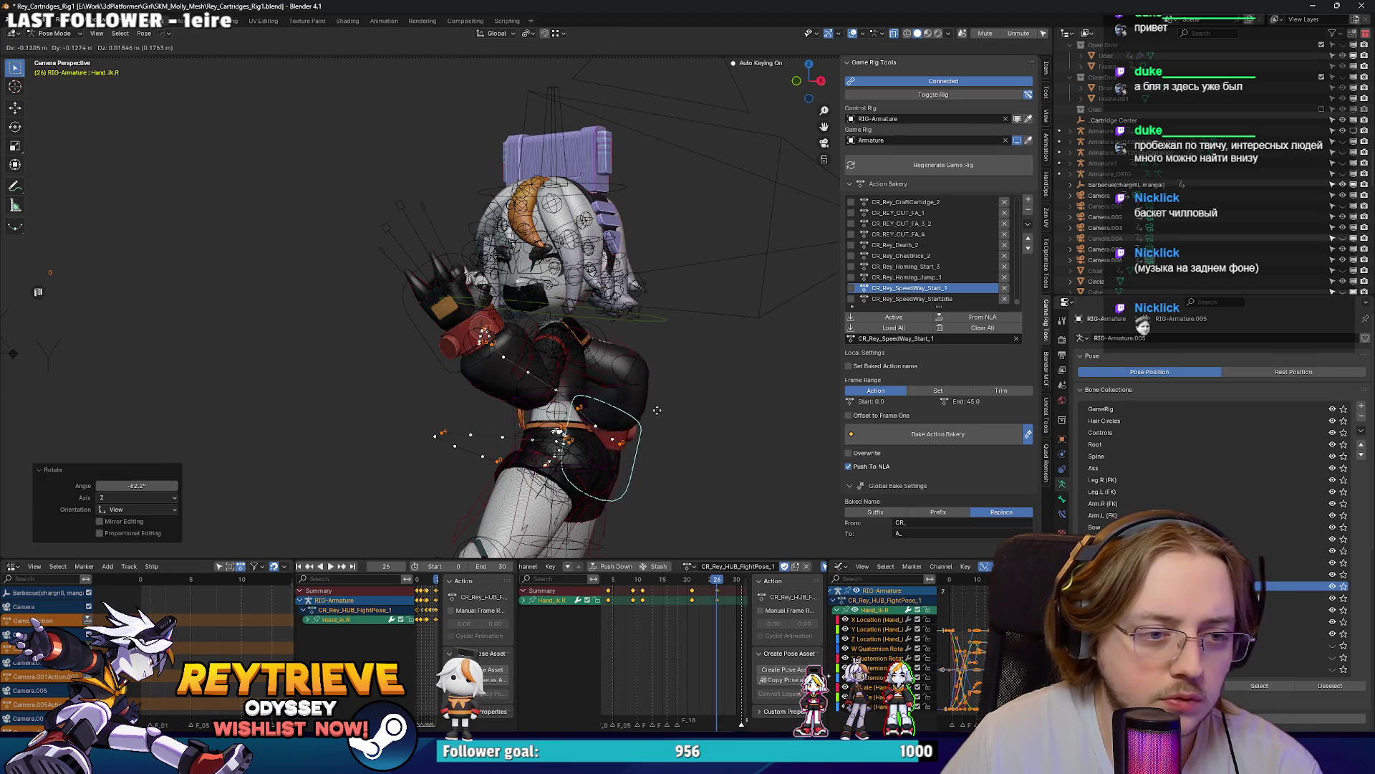
pyautogui.click(706, 460)
pyautogui.scroll(-2, 600, 387)
pyautogui.hotkey('ctrl', 'z')
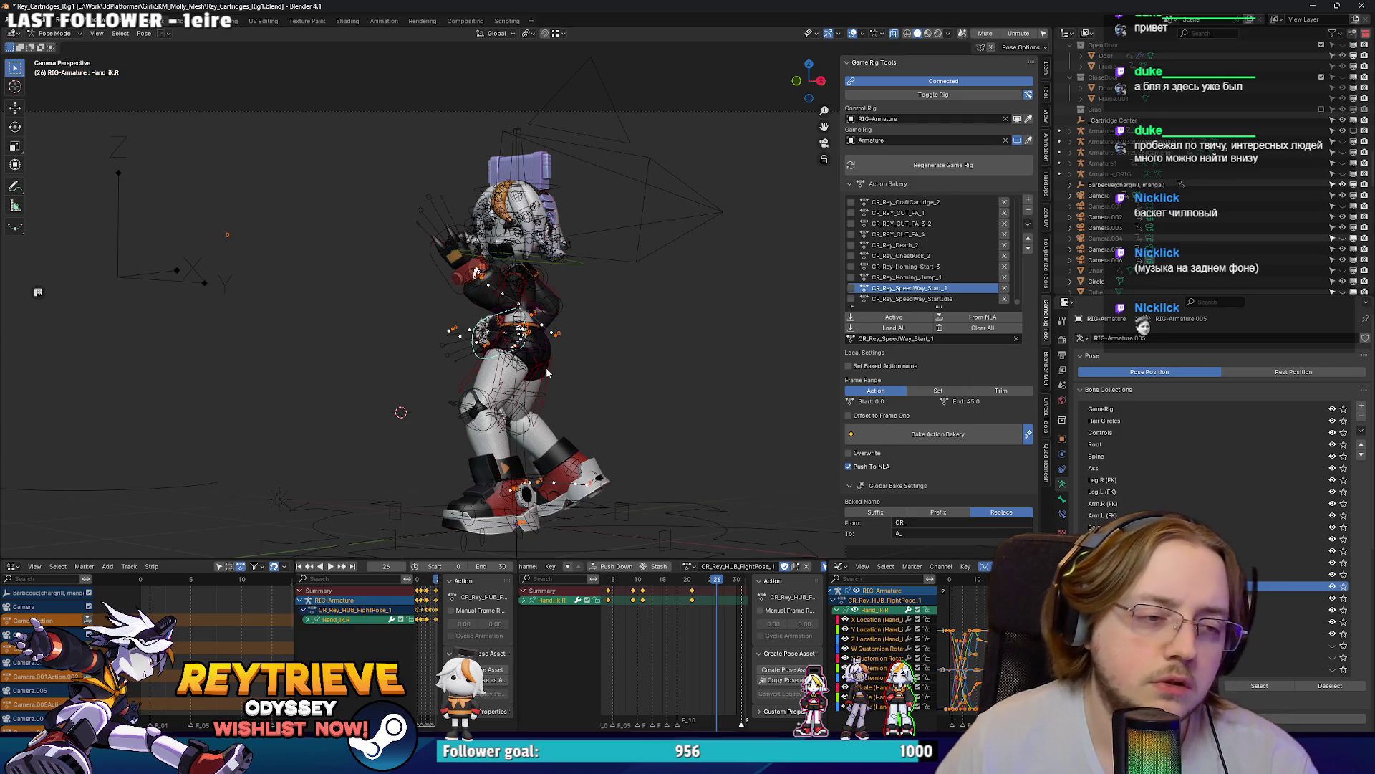
# Step: Leave the camera view and orbit to see the character from above
pyautogui.press('KP_0')
pyautogui.scroll(6, 578, 401)
pyautogui.moveTo(578, 409)
pyautogui.mouseDown()
pyautogui.moveTo(544, 430)
pyautogui.moveTo(559, 373)
pyautogui.moveTo(617, 353)
pyautogui.moveTo(571, 407)
pyautogui.moveTo(645, 394)
pyautogui.moveTo(564, 375)
pyautogui.moveTo(609, 367)
pyautogui.moveTo(598, 357)
pyautogui.mouseUp()
pyautogui.scroll(3, 601, 390)
pyautogui.scroll(2, 565, 376)
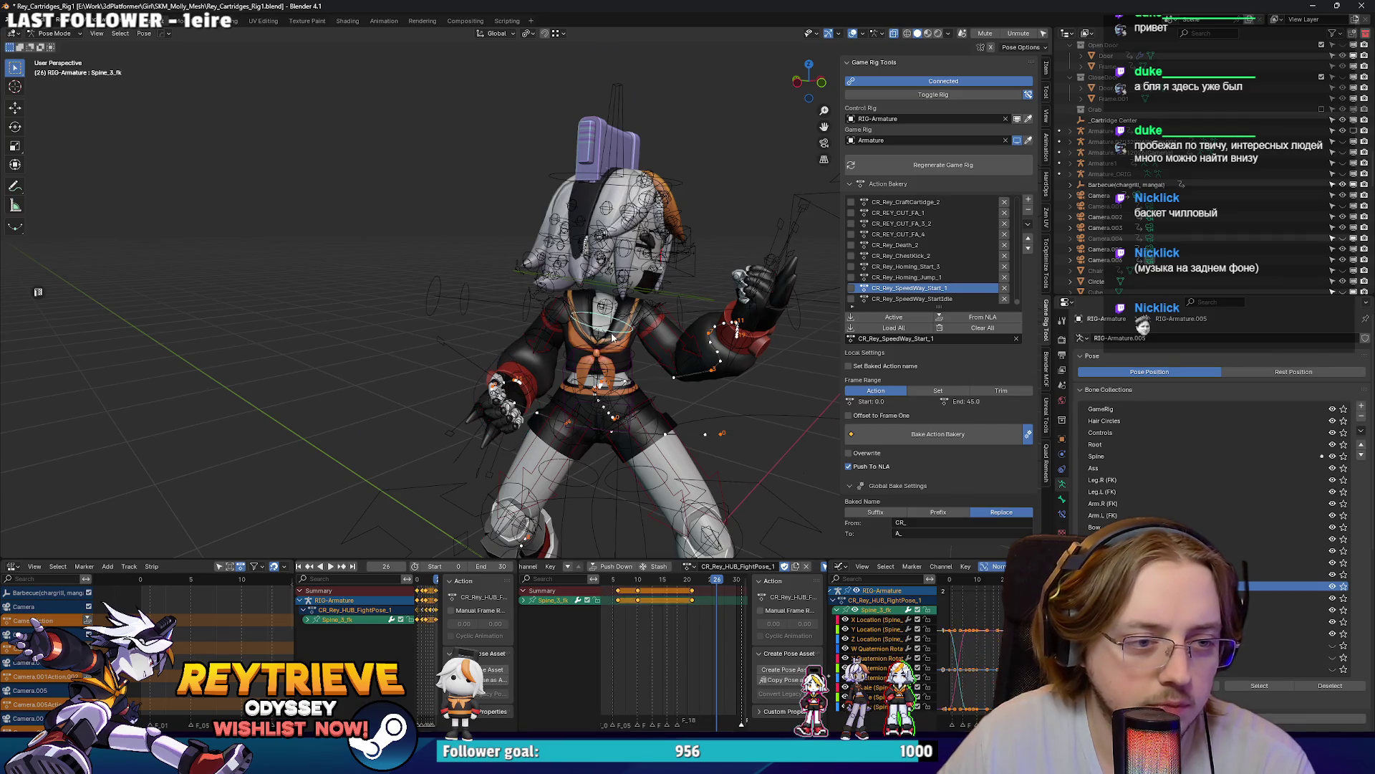
# Step: Freely rotate the Spine_3_fk bone into a new upper-body angle
pyautogui.scroll(-3, 635, 573)
pyautogui.moveTo(631, 429); pyautogui.dragTo(652, 560)
pyautogui.moveTo(677, 466); pyautogui.dragTo(668, 398)
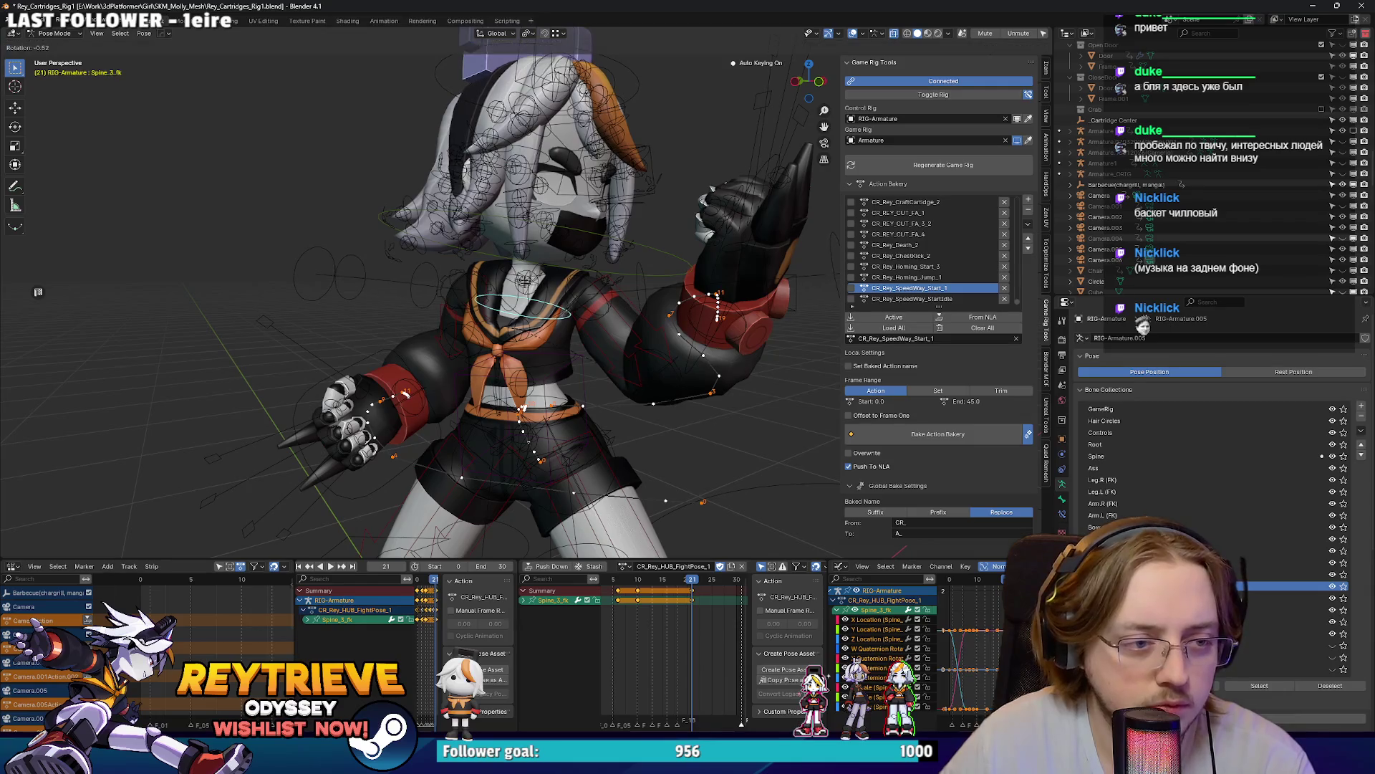
pyautogui.press('r')
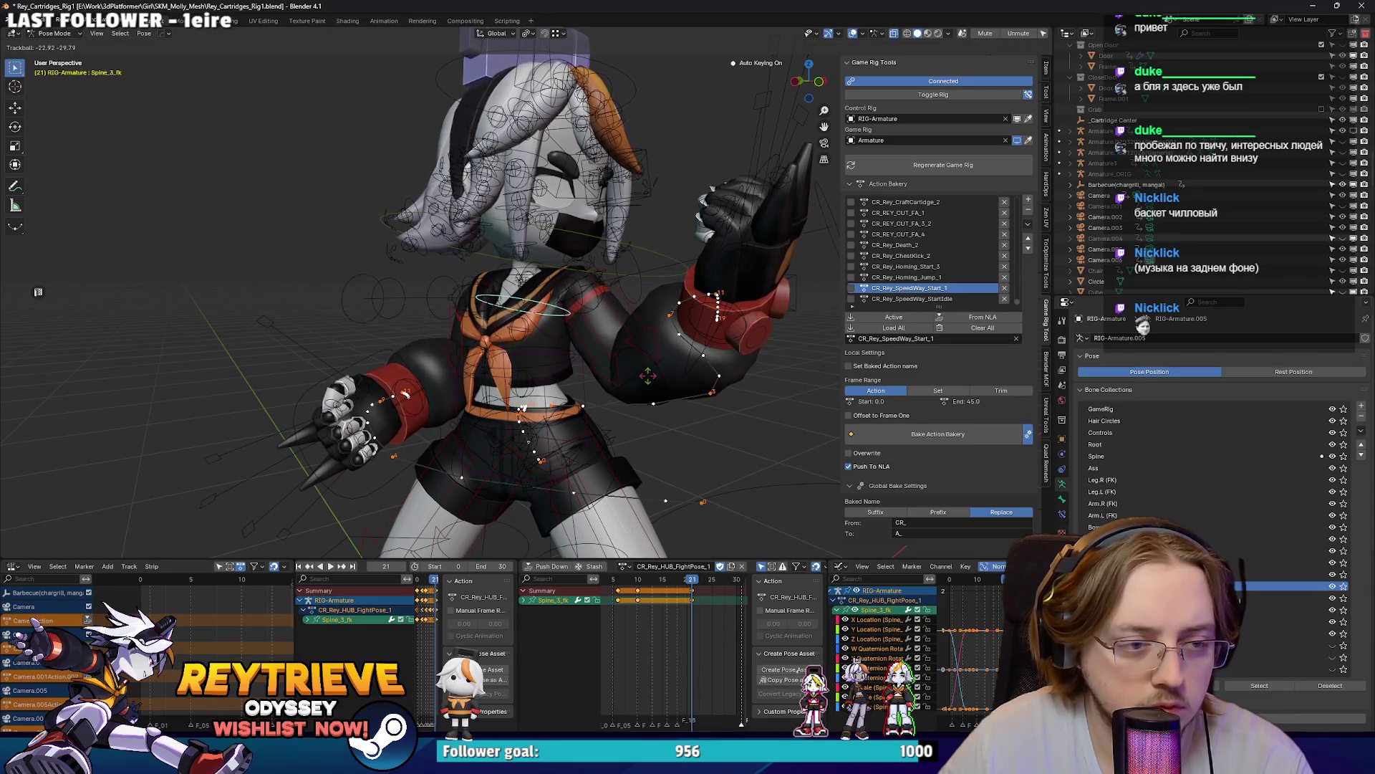
pyautogui.click(671, 533)
# Step: Paste the copied pose key onto the spine at frame 6
pyautogui.click(662, 596)
pyautogui.click(637, 584)
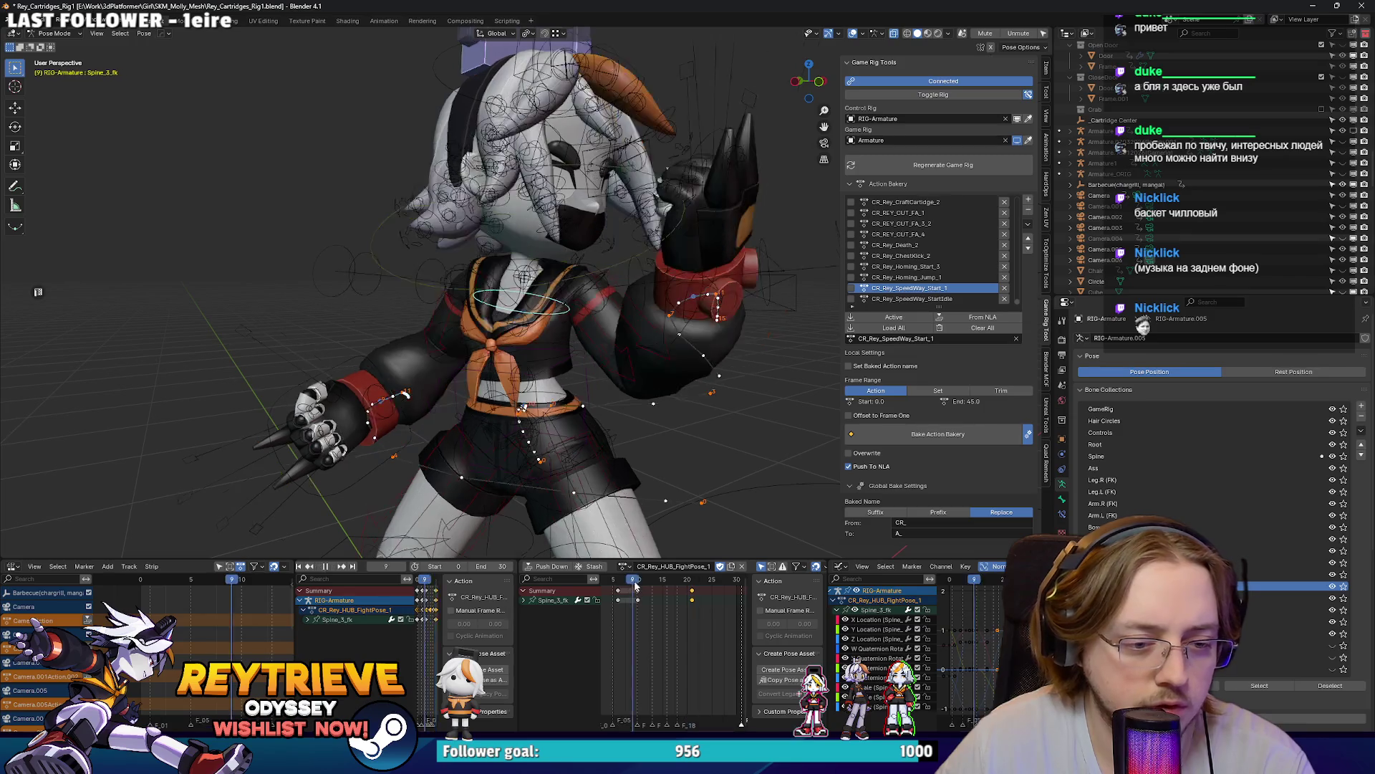
pyautogui.press('Left')
pyautogui.press('Left')
pyautogui.press('Left')
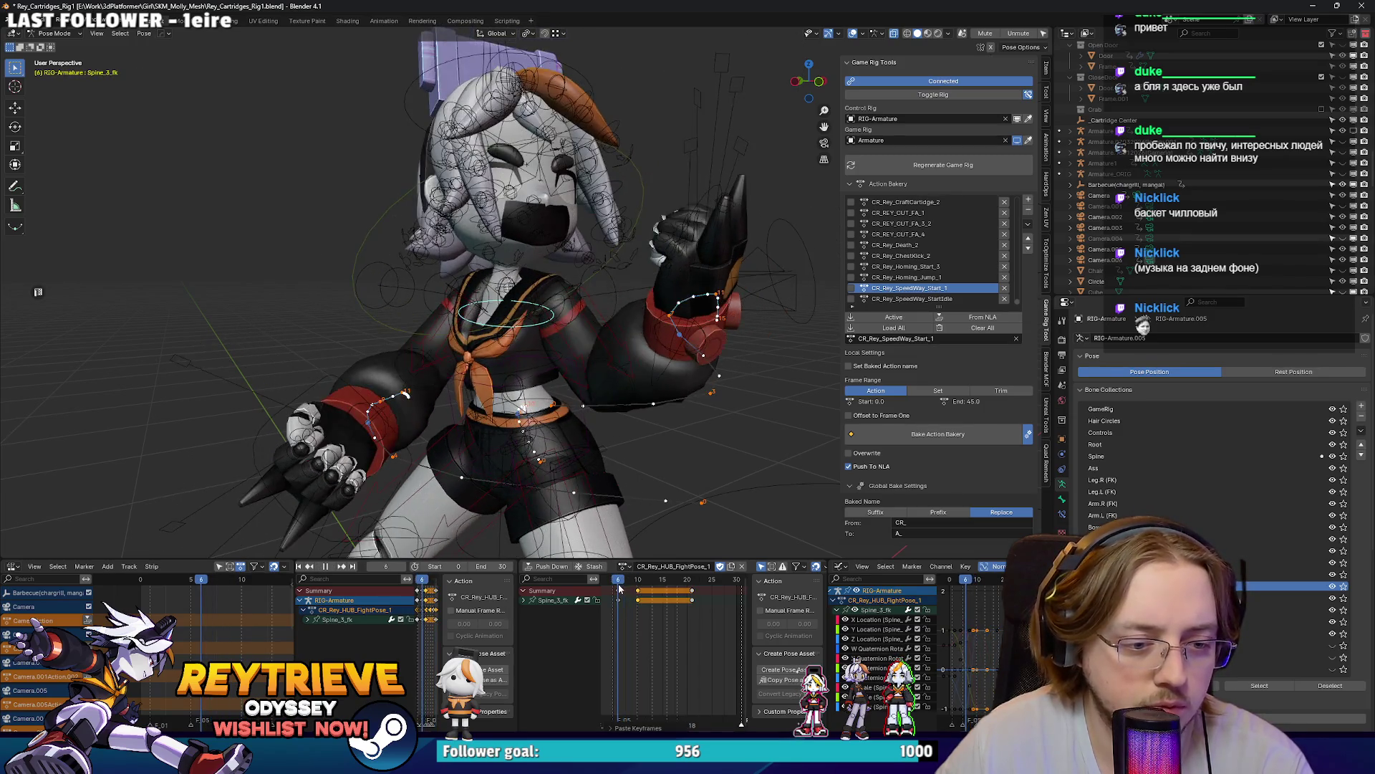
pyautogui.hotkey('ctrl', 'v')
pyautogui.scroll(-2, 643, 599)
pyautogui.hscroll(-2, 643, 599)
# Step: Preview the loop, then stop playback and return to frame 5
pyautogui.press('space')
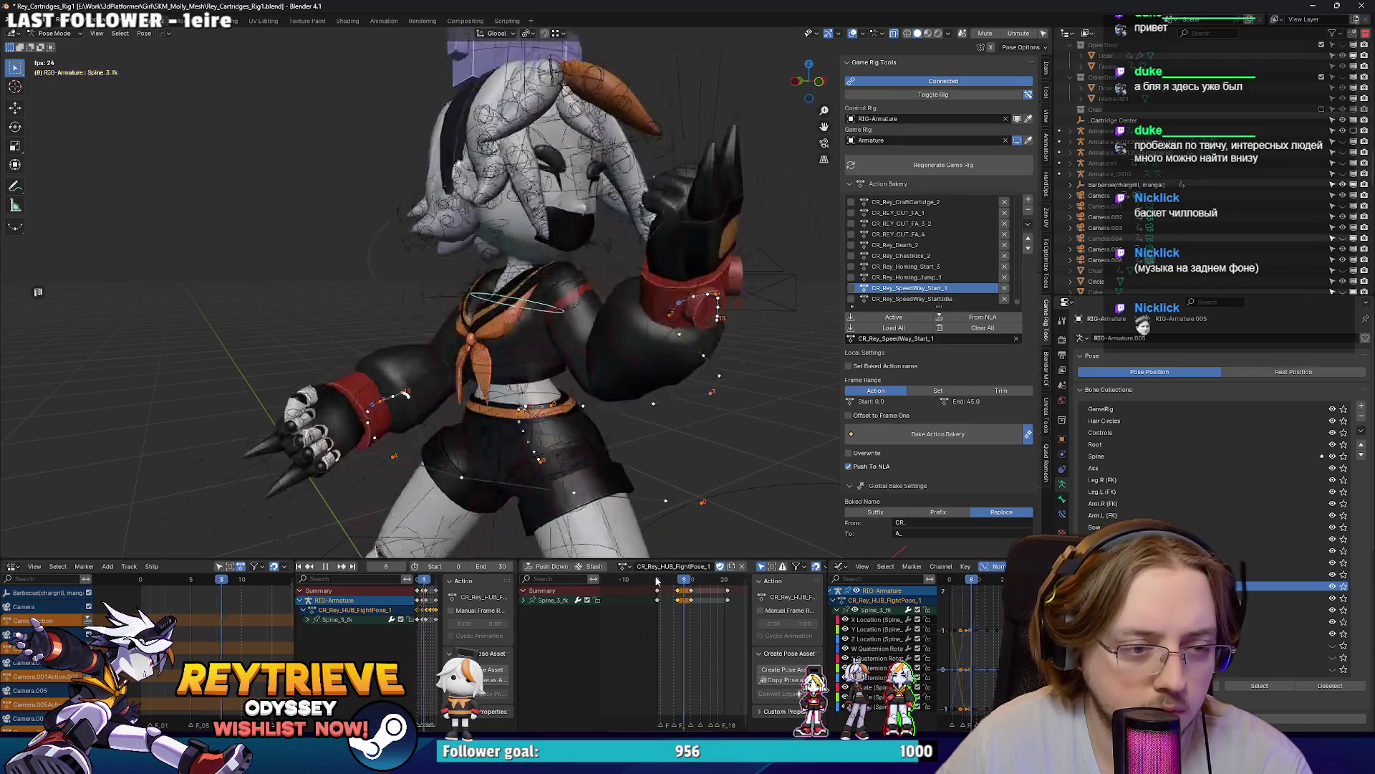
pyautogui.press('space')
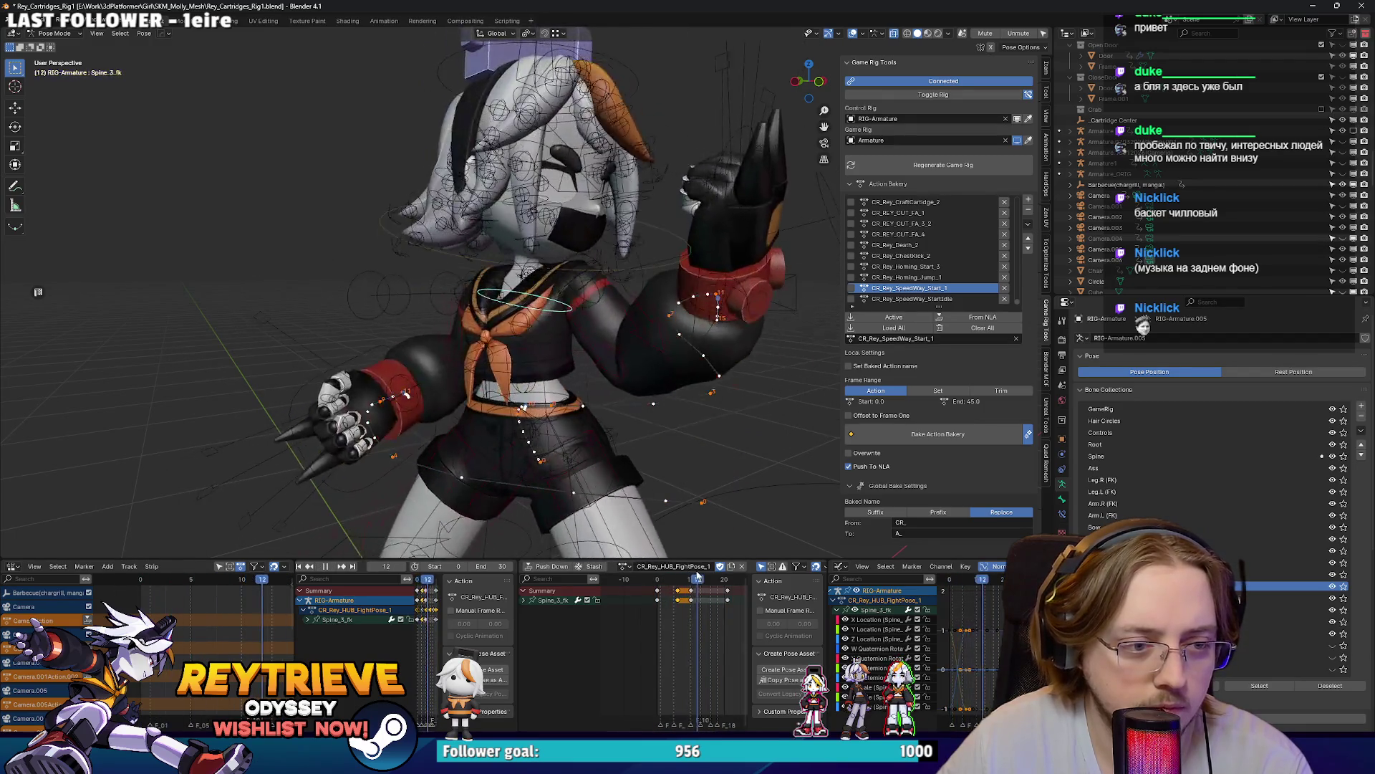
pyautogui.click(672, 577)
pyautogui.scroll(-7, 604, 414)
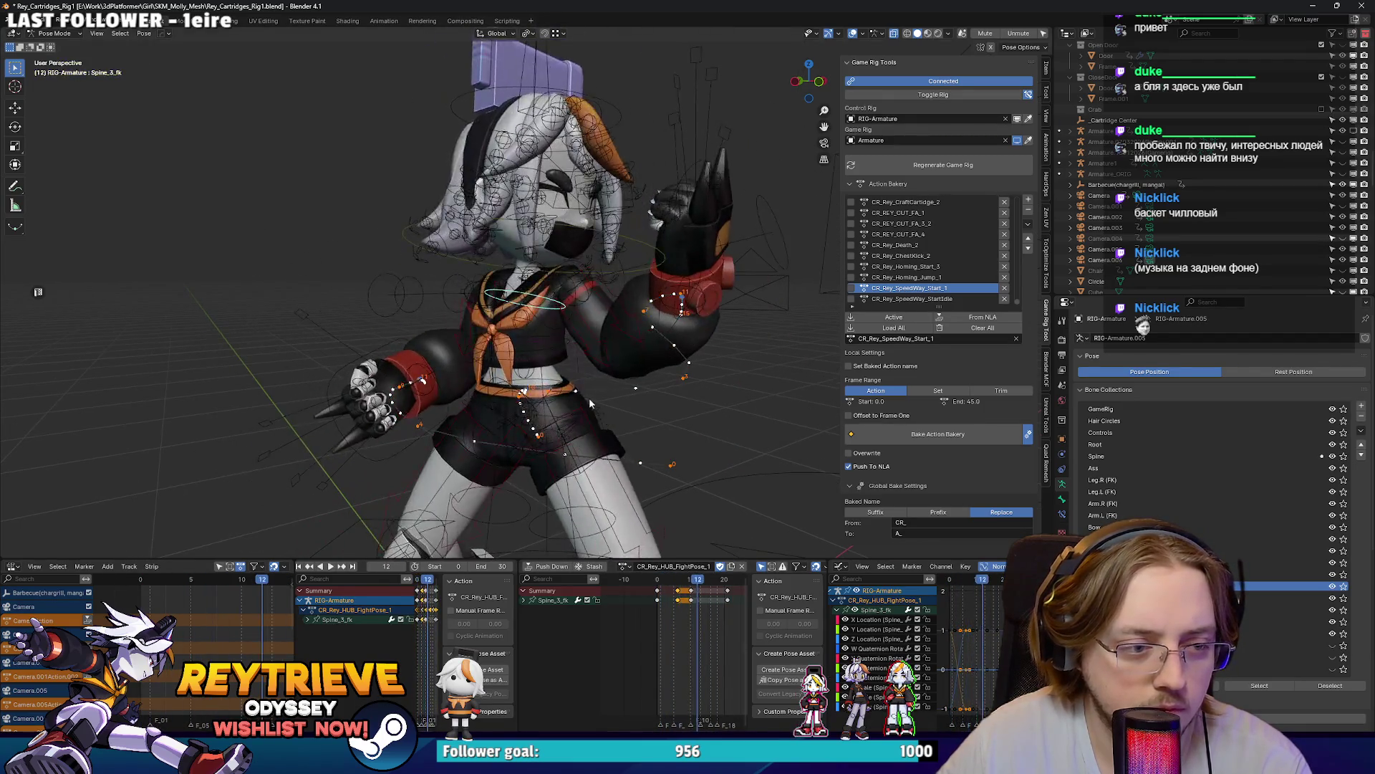
pyautogui.scroll(3, 423, 385)
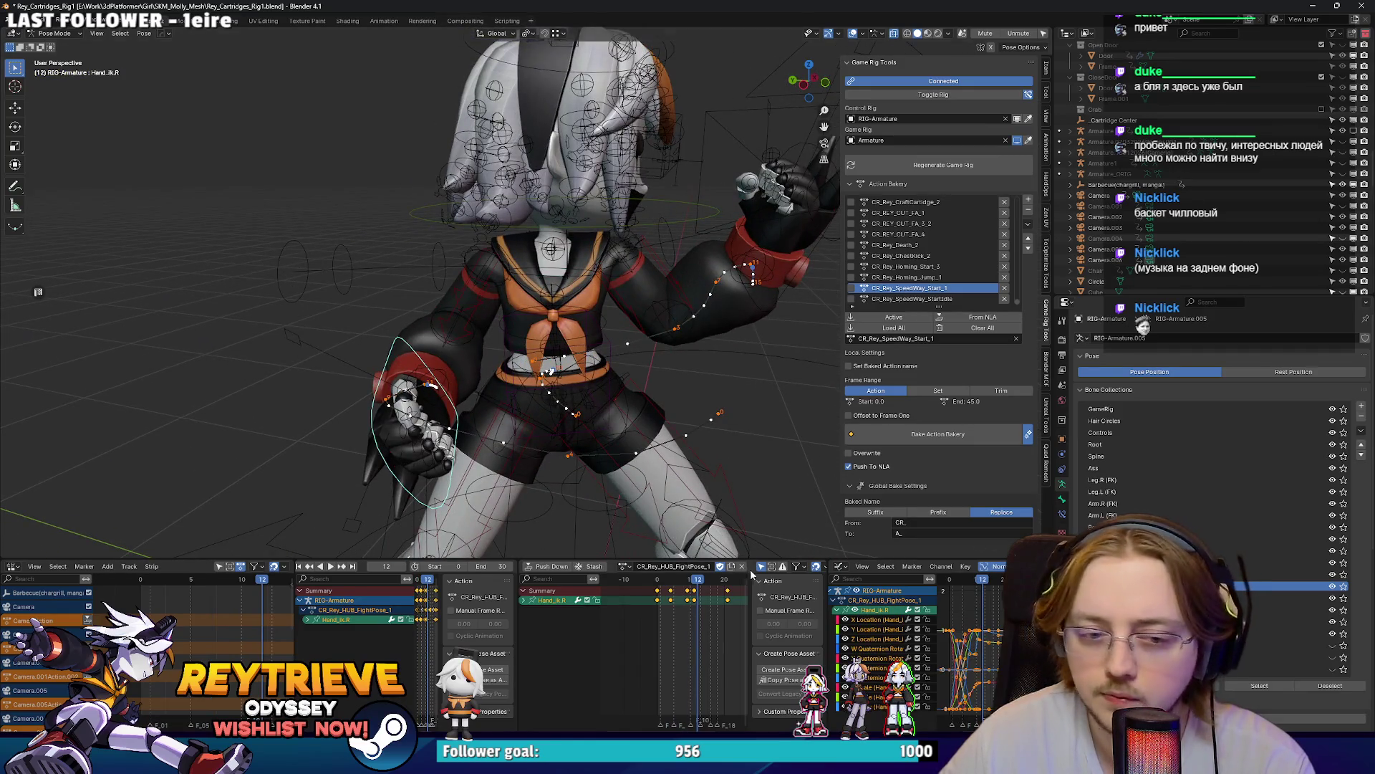
# Step: Trackball-rotate Hand_IK.R freely into a new orientation
pyautogui.press('space')
pyautogui.press('space')
pyautogui.press('r')
pyautogui.press('r')
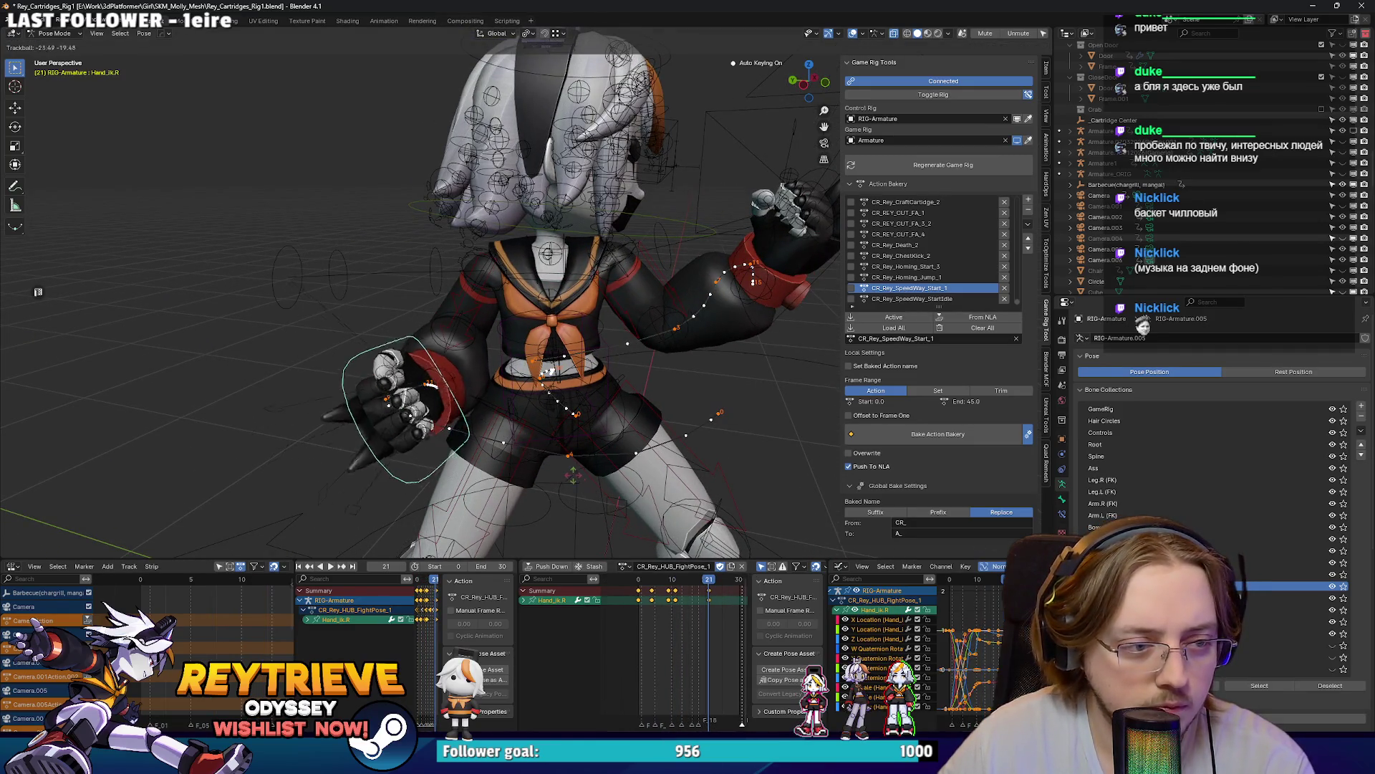
pyautogui.click(615, 482)
pyautogui.press('r')
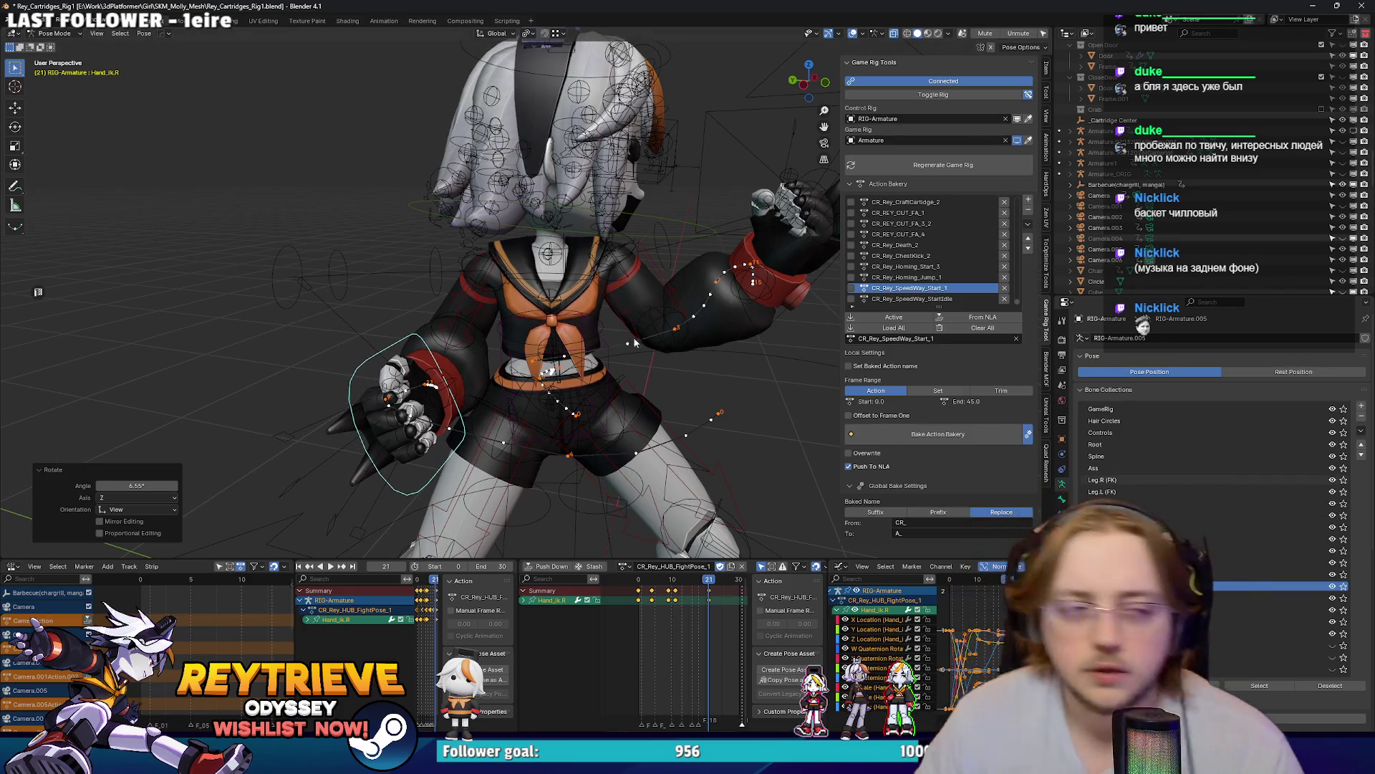
pyautogui.scroll(-3, 634, 342)
pyautogui.scroll(6, 599, 317)
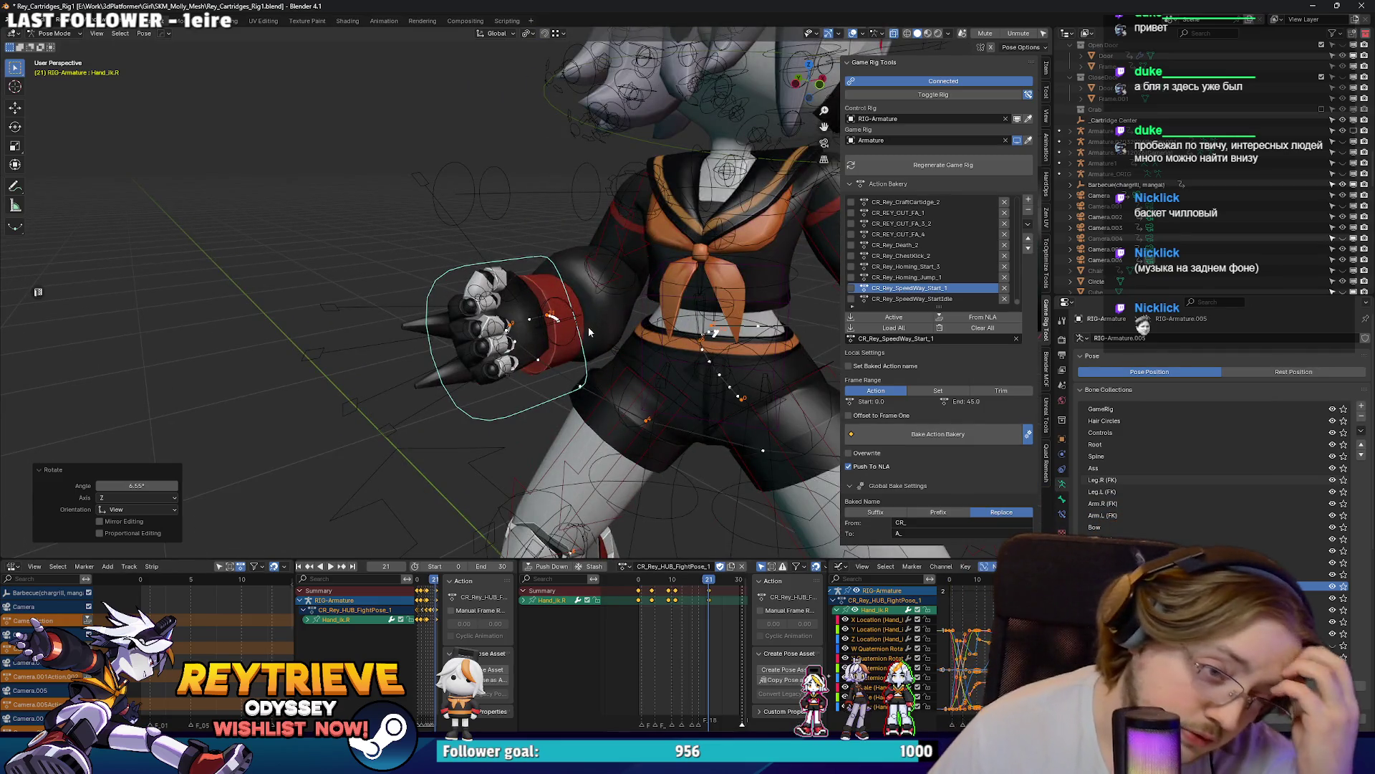
# Step: Rotate Hand_IK.R about its local Y axis and reposition it, checking through the camera
pyautogui.press('KP_0')
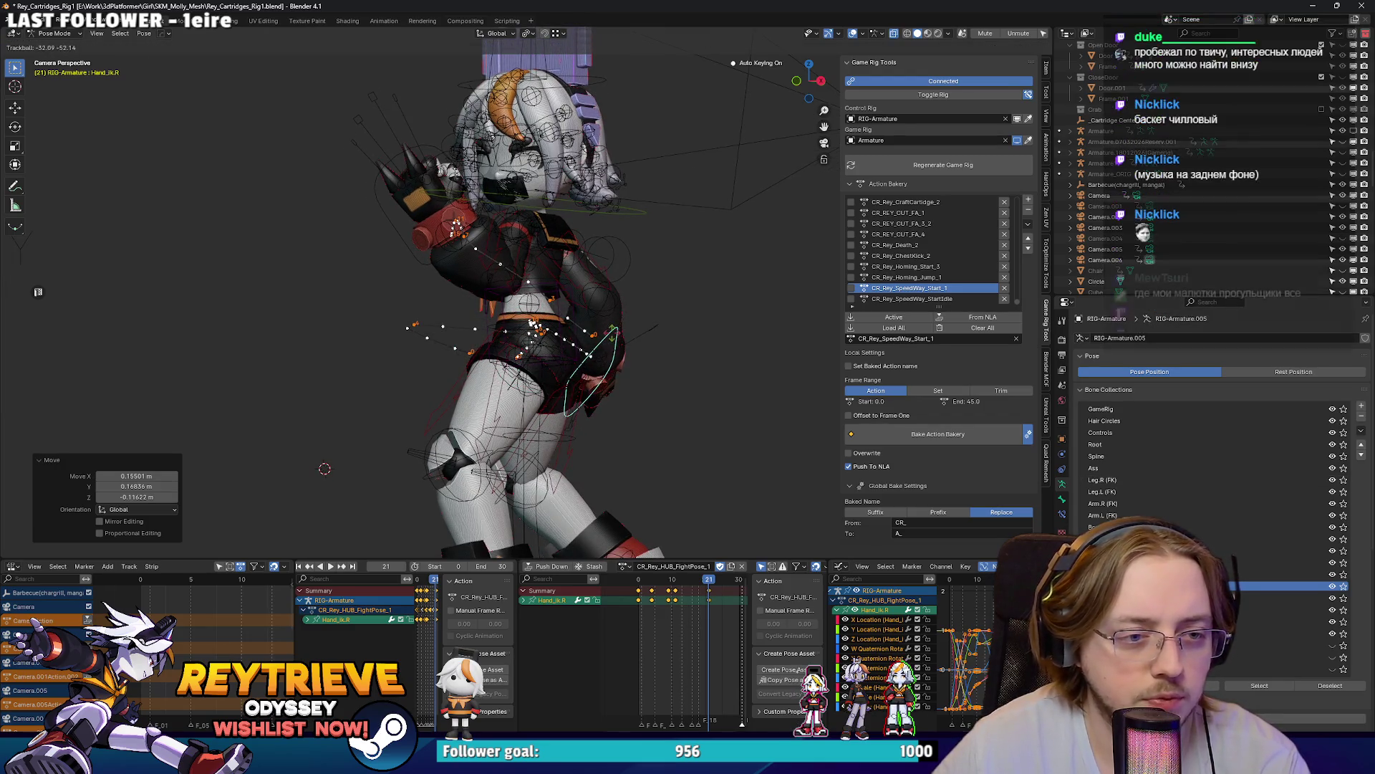
pyautogui.click(620, 342)
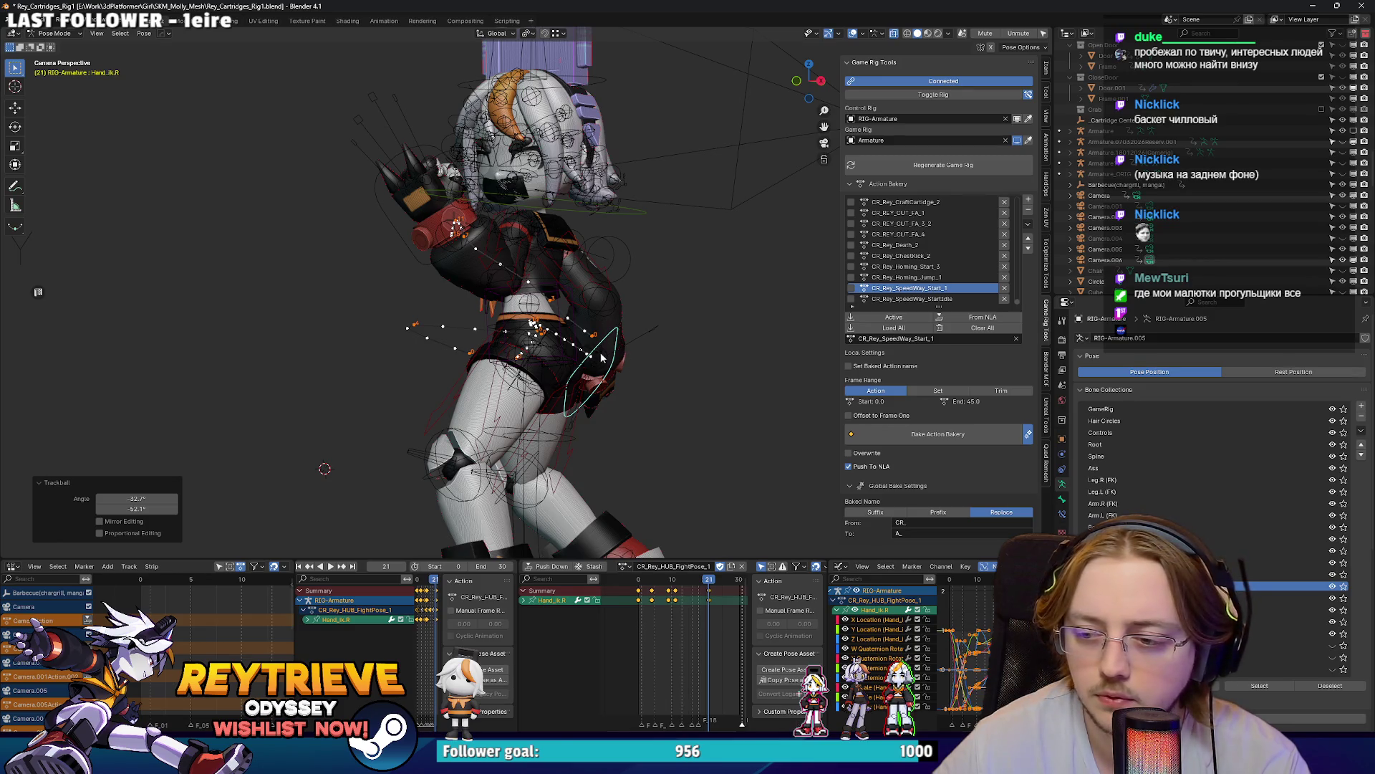
pyautogui.press('KP_0')
pyautogui.scroll(8, 639, 369)
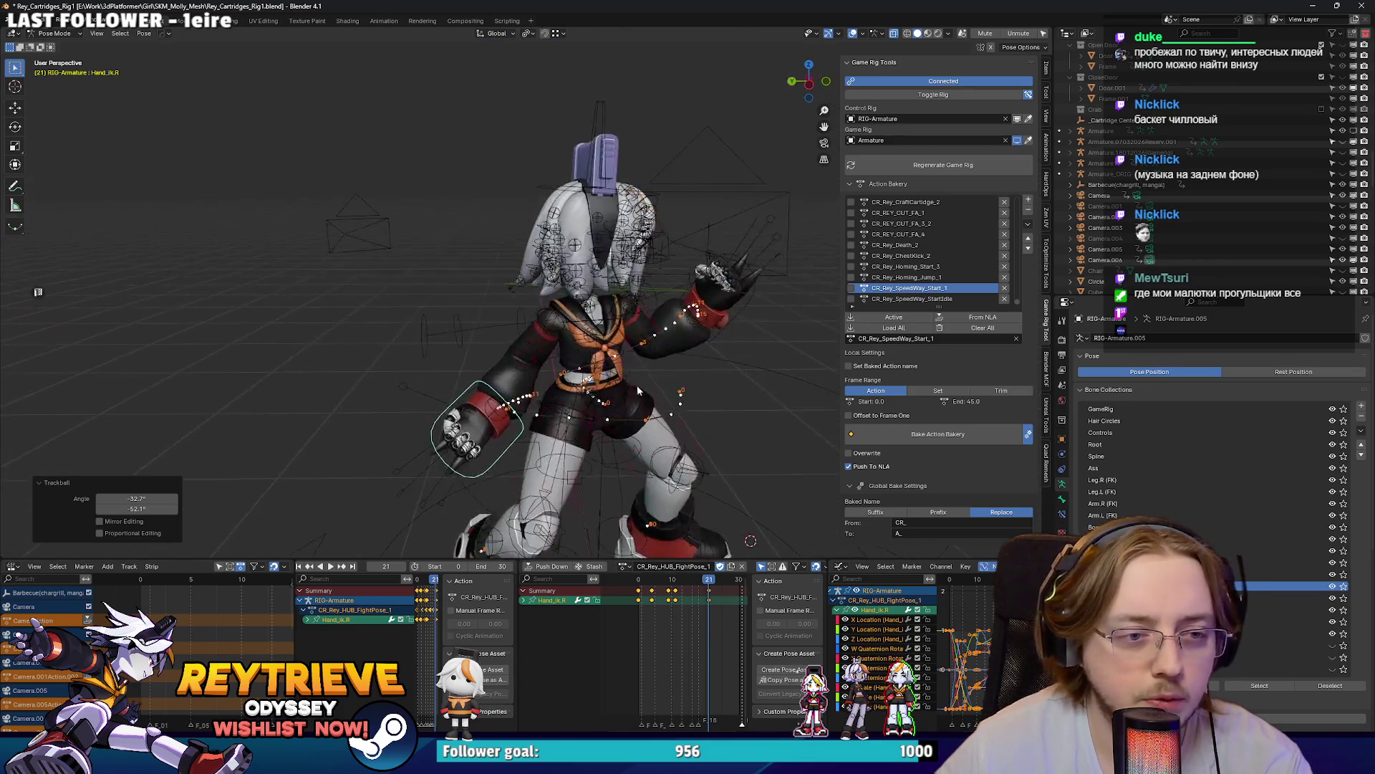
pyautogui.moveTo(638, 354)
pyautogui.mouseDown()
pyautogui.moveTo(621, 333)
pyautogui.moveTo(659, 369)
pyautogui.moveTo(725, 384)
pyautogui.moveTo(691, 396)
pyautogui.mouseUp()
pyautogui.press('Return')
pyautogui.click(697, 393)
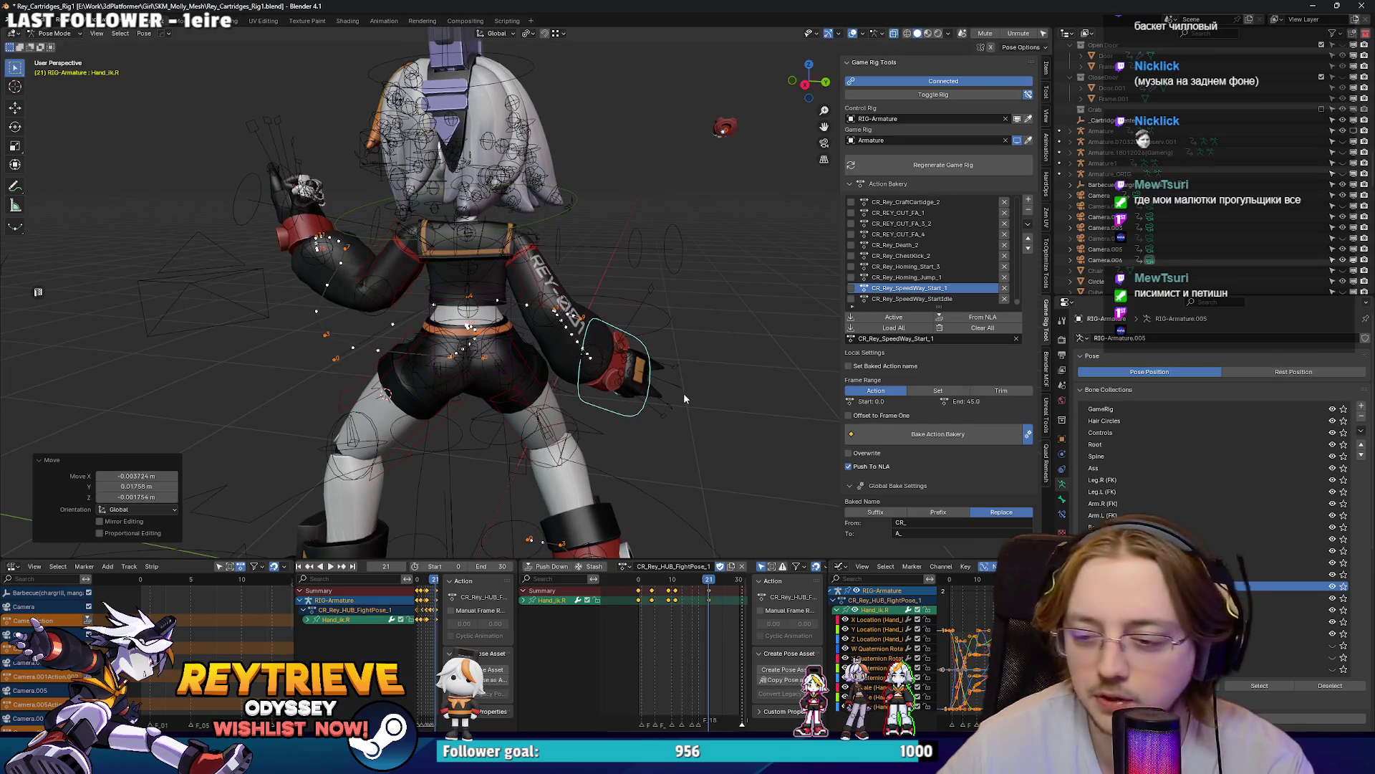
# Step: Reframe the camera view, select HairControl_All and preview up to frame 14
pyautogui.press('KP_0')
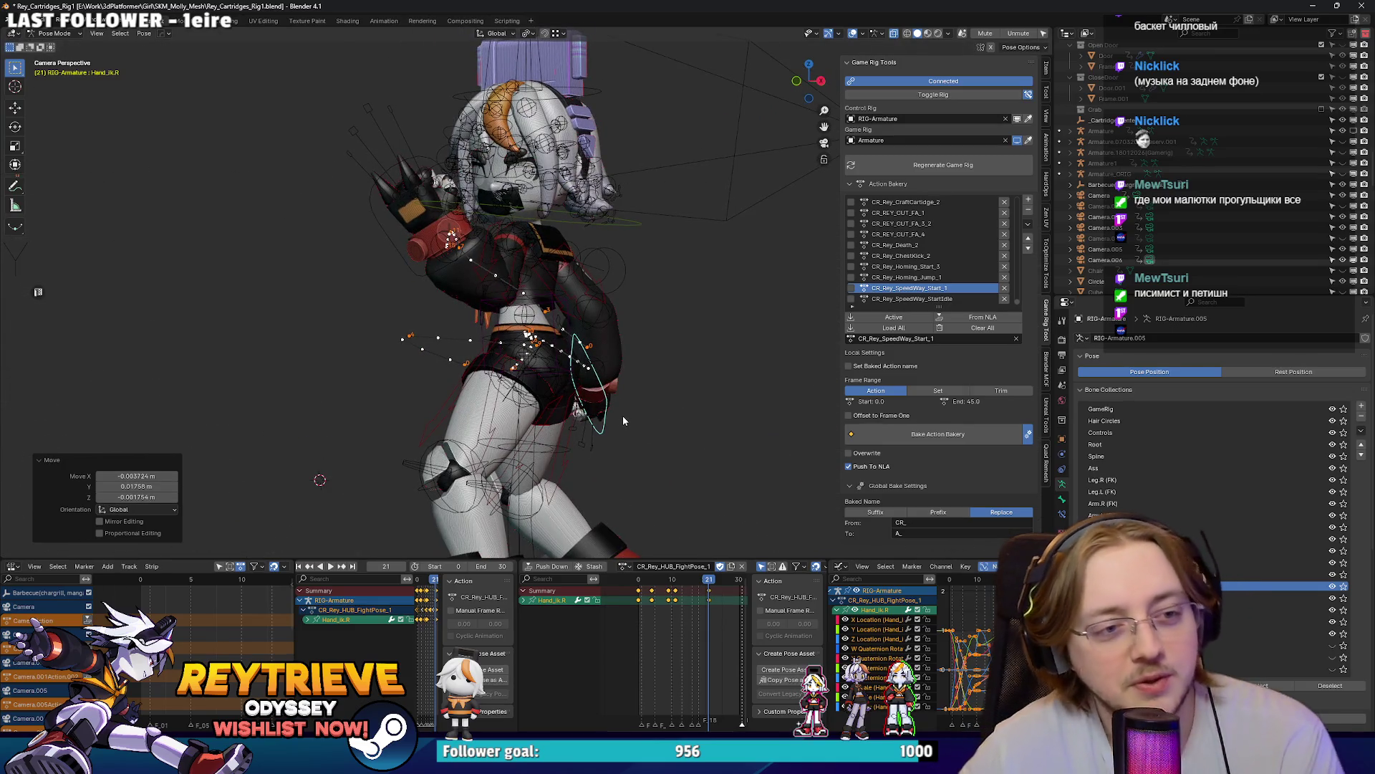
pyautogui.moveTo(577, 304)
pyautogui.mouseDown()
pyautogui.moveTo(596, 354)
pyautogui.moveTo(587, 415)
pyautogui.mouseUp()
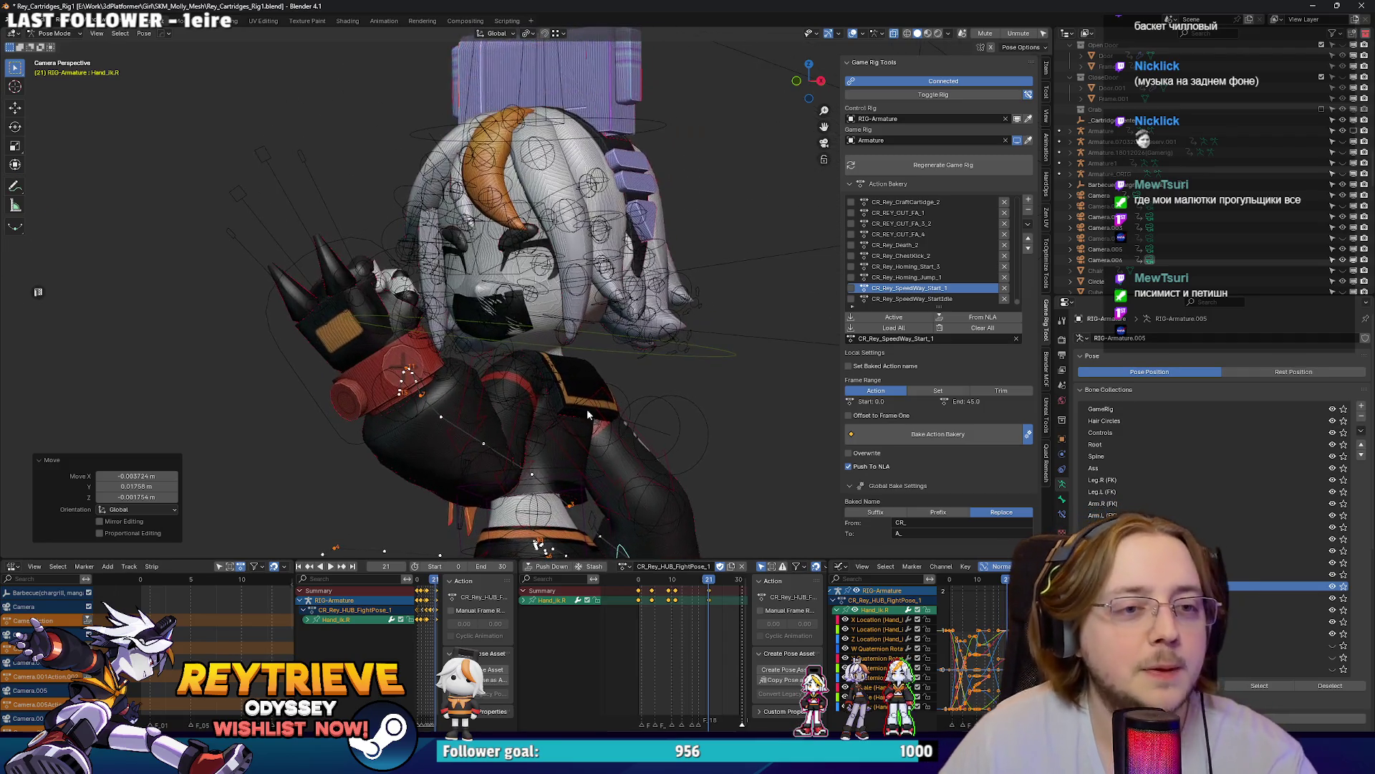
pyautogui.click(719, 363)
pyautogui.press('space')
pyautogui.moveTo(656, 584); pyautogui.dragTo(703, 580)
# Step: Rotate HairControl_All around the global Z axis at frame 14
pyautogui.scroll(-2, 667, 584)
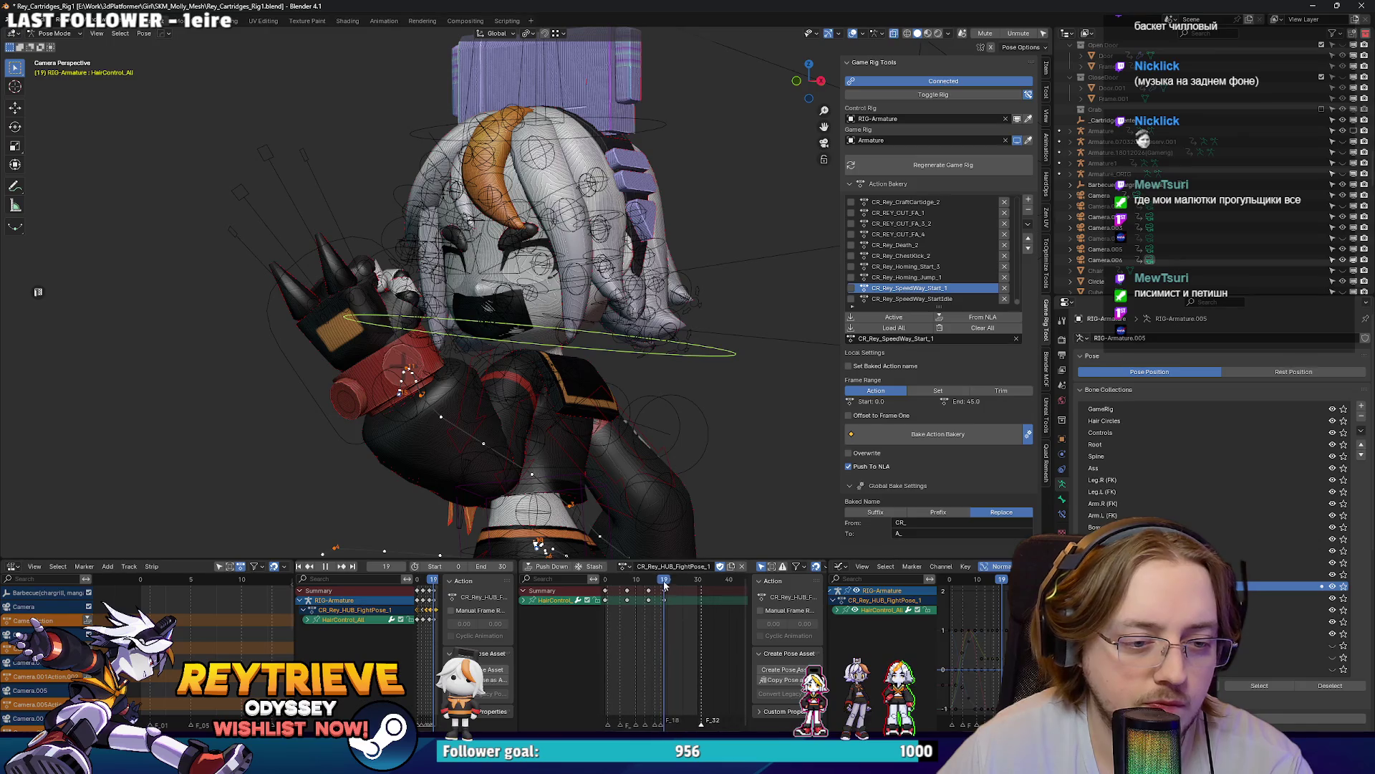
pyautogui.moveTo(665, 584); pyautogui.dragTo(649, 586)
pyautogui.press('r')
pyautogui.press('z')
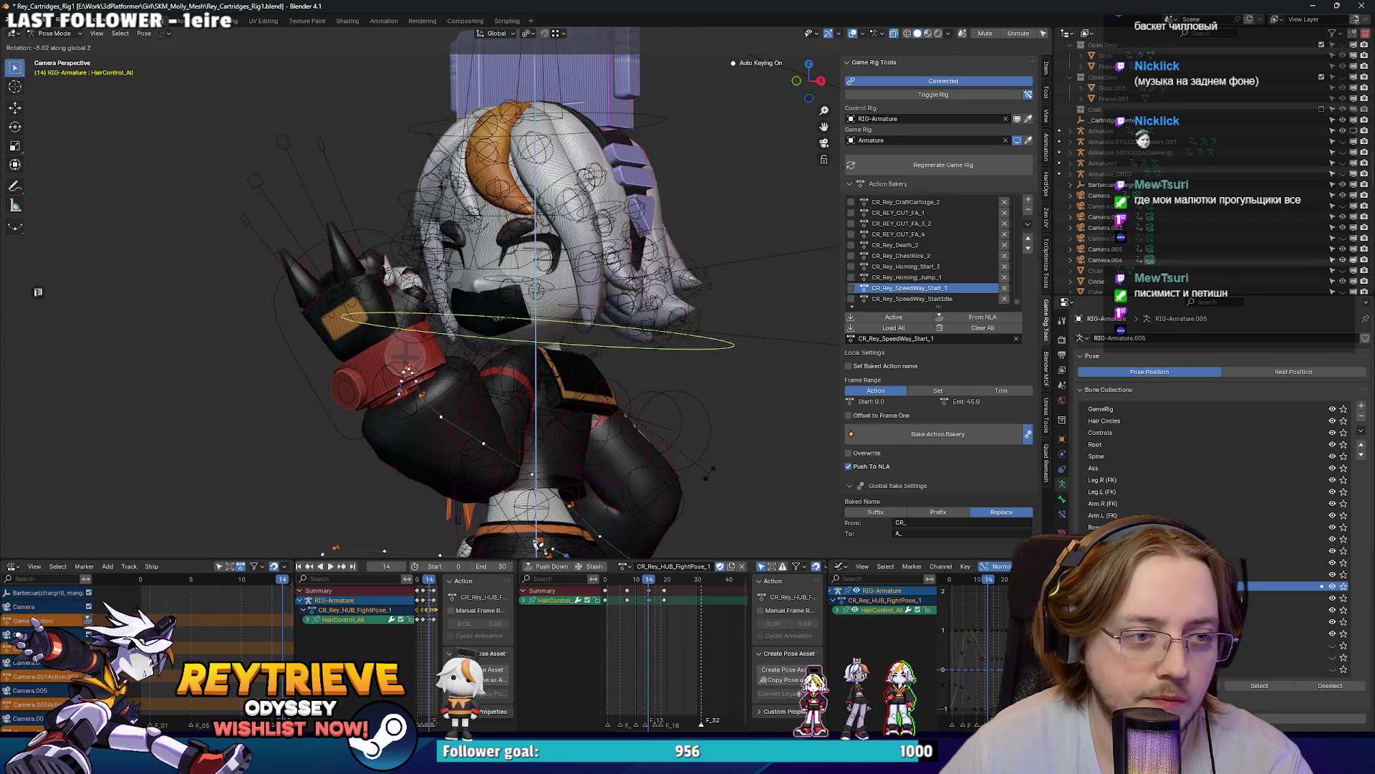
pyautogui.click(709, 469)
pyautogui.press('space')
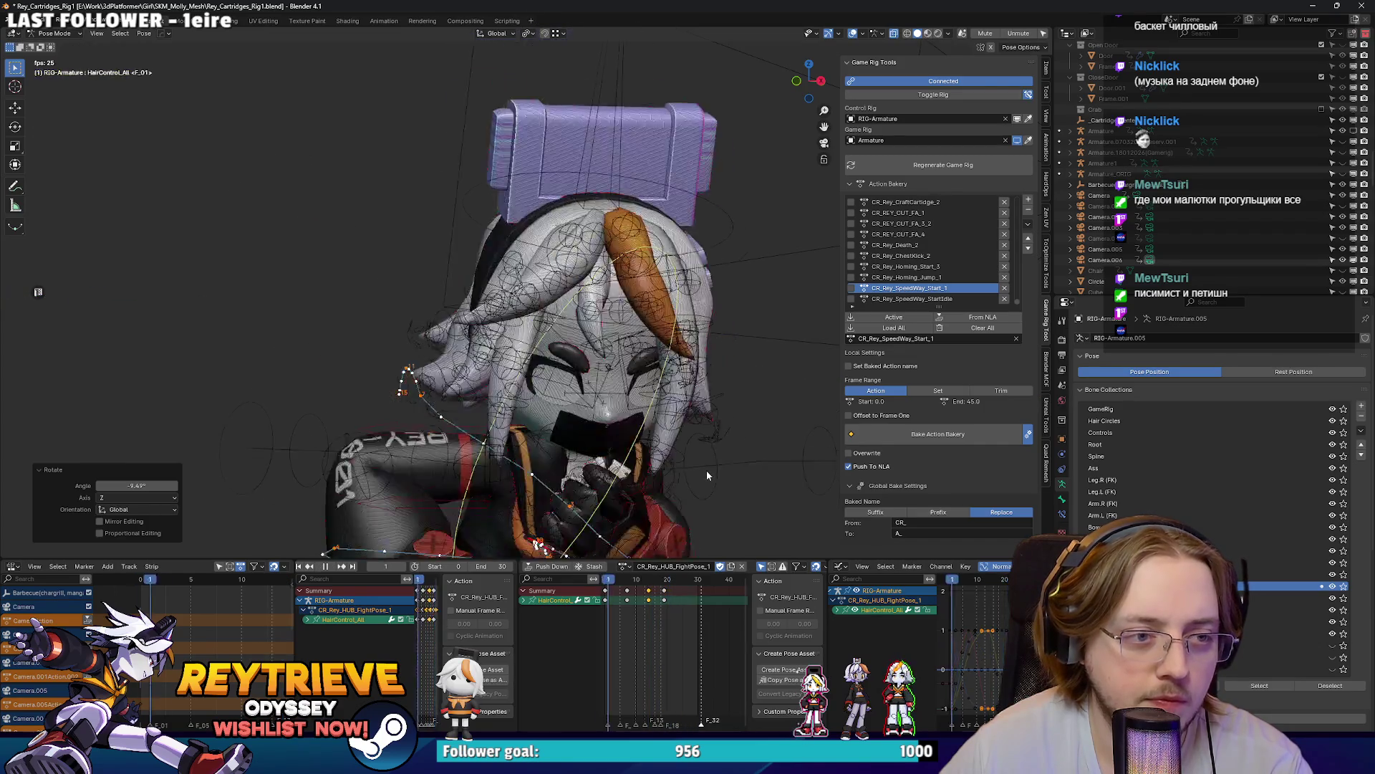
# Step: Move a hair keyframe two frames later and replay the loop
pyautogui.rightClick(693, 455)
pyautogui.press('Escape')
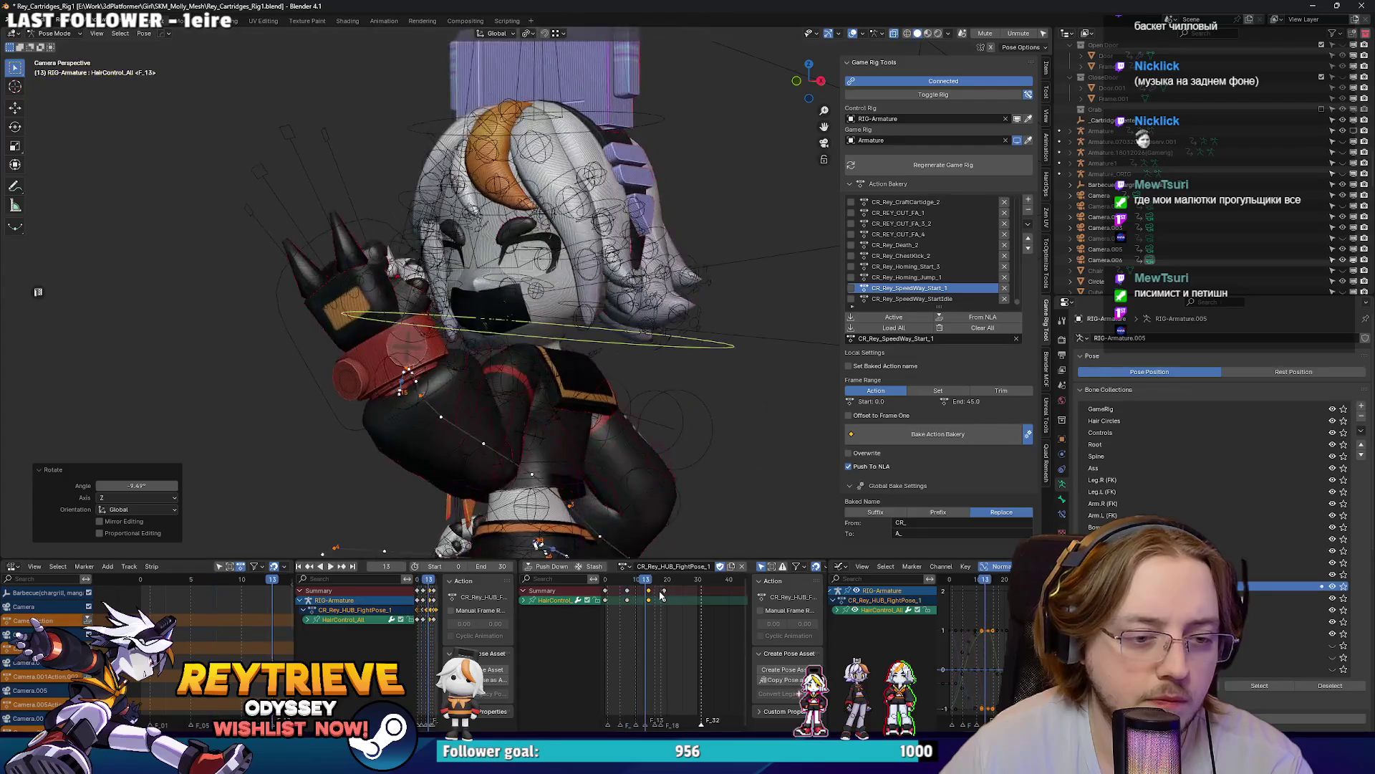
pyautogui.click(665, 593)
pyautogui.click(672, 593)
pyautogui.press('space')
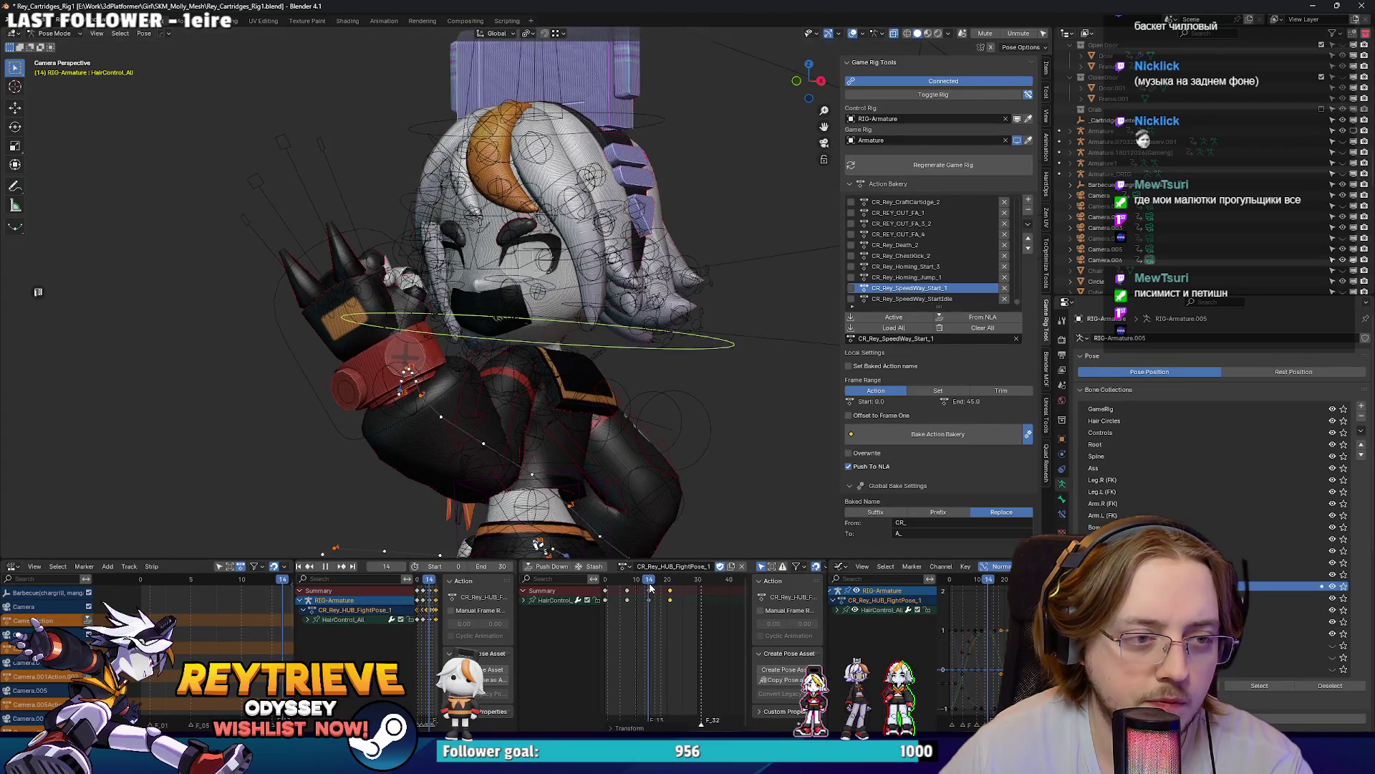
# Step: Key hair Z rotations of 14.6° and -12.5°, the latter at frame 19
pyautogui.click(702, 446)
pyautogui.press('space')
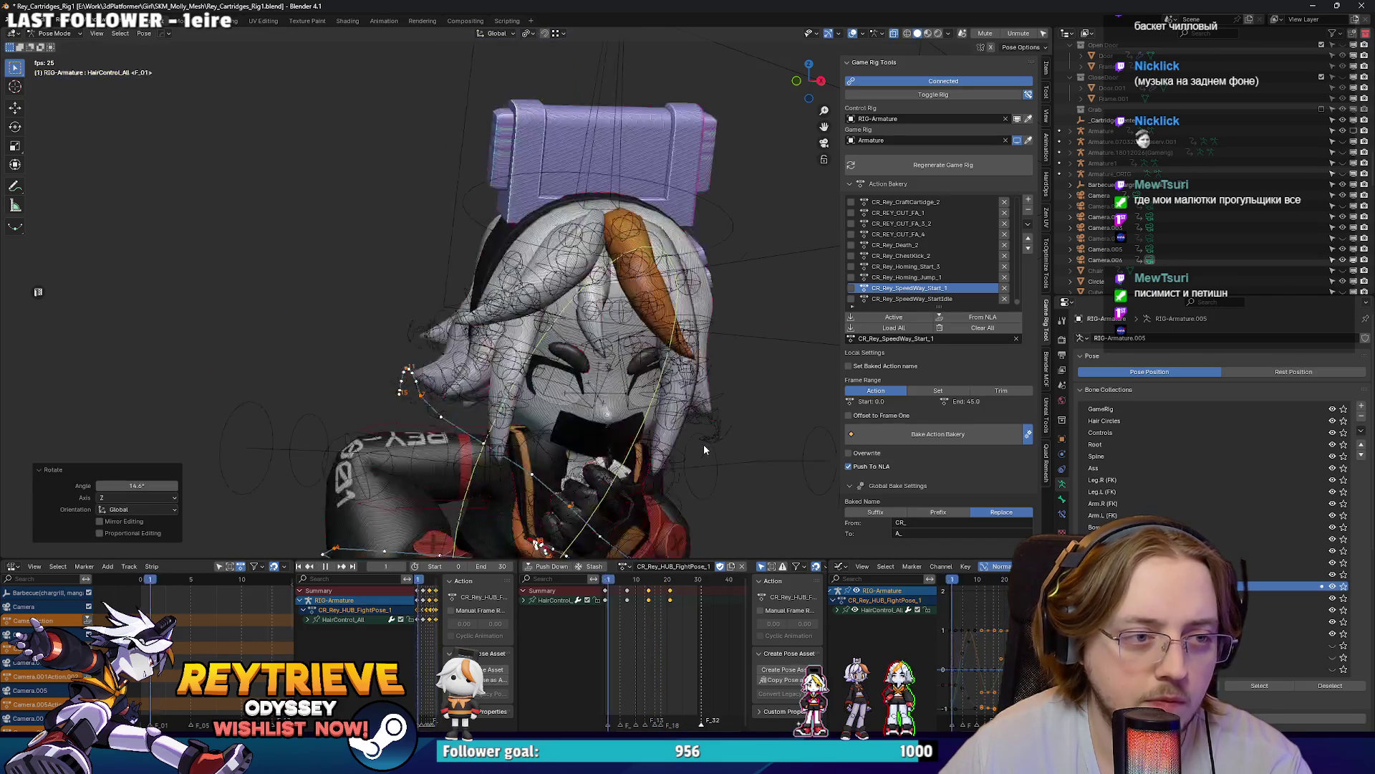
pyautogui.press('space')
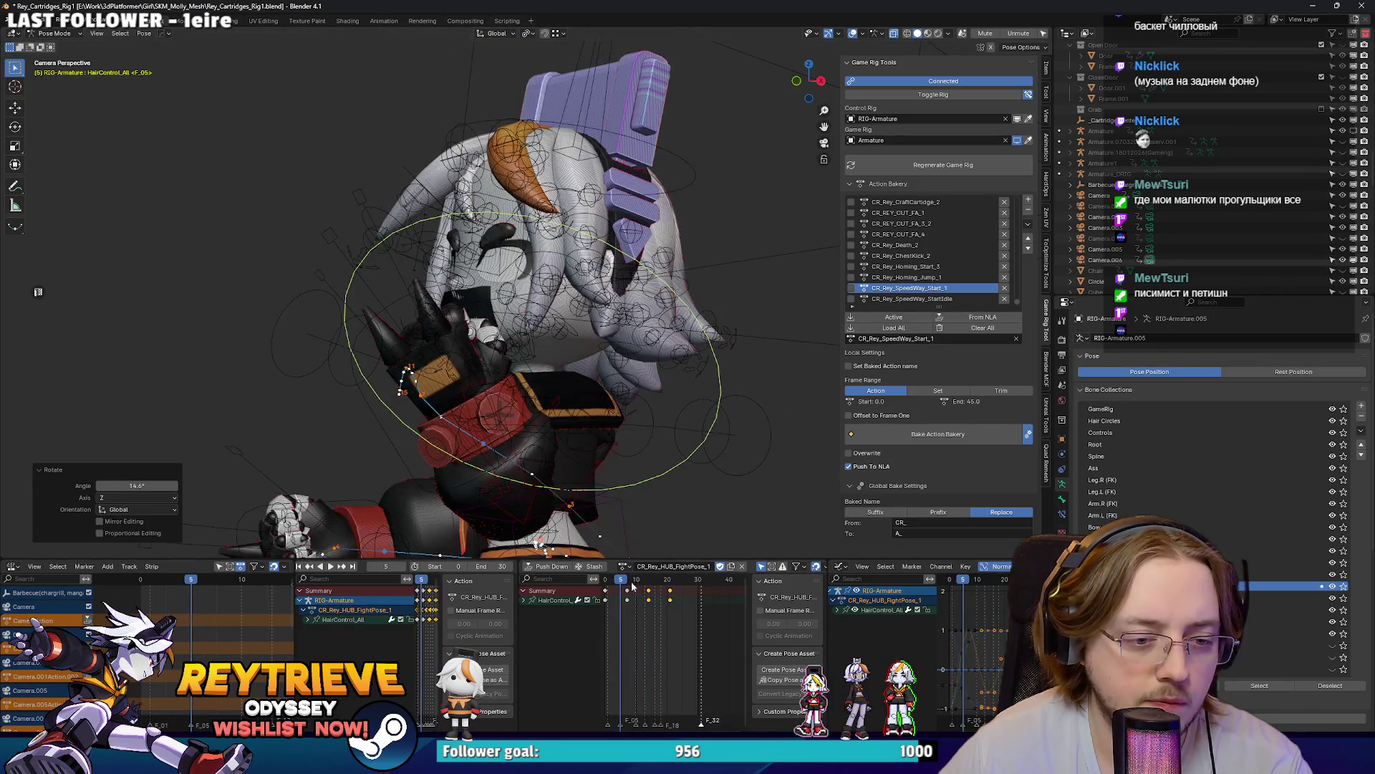
pyautogui.click(649, 577)
pyautogui.moveTo(649, 577)
pyautogui.mouseDown()
pyautogui.moveTo(665, 573)
pyautogui.moveTo(648, 576)
pyautogui.mouseUp()
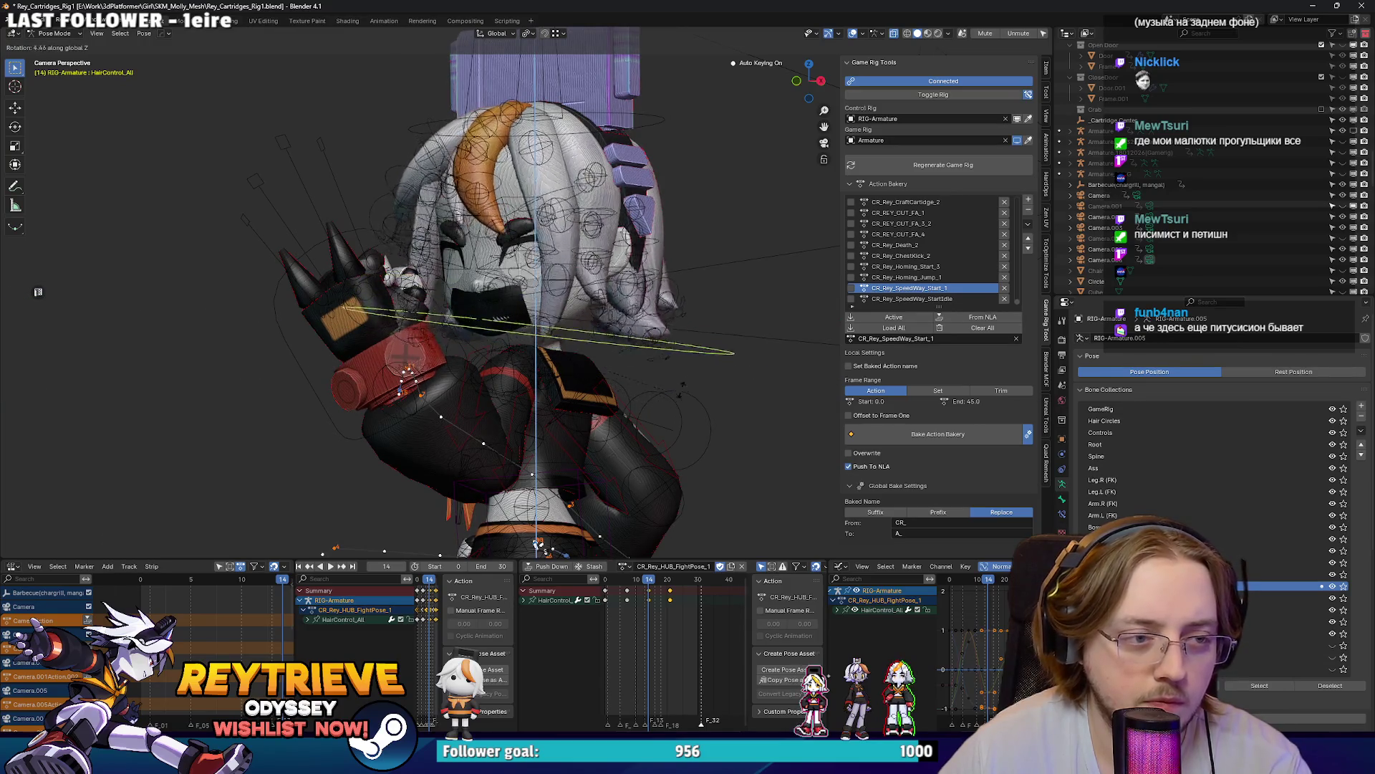
pyautogui.click(715, 358)
# Step: Shift the hair keyframe near frame 16 to a later frame
pyautogui.press('space')
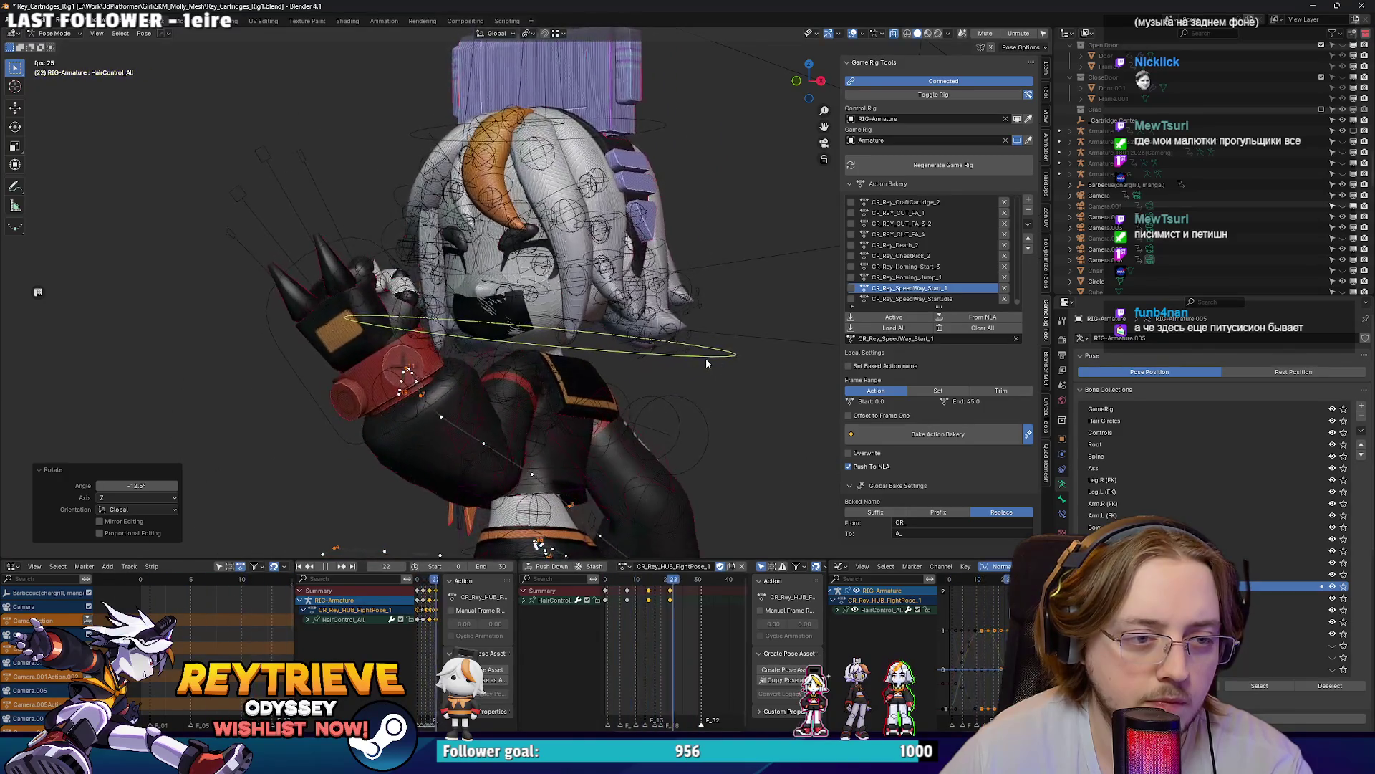
pyautogui.rightClick(707, 339)
pyautogui.press('space')
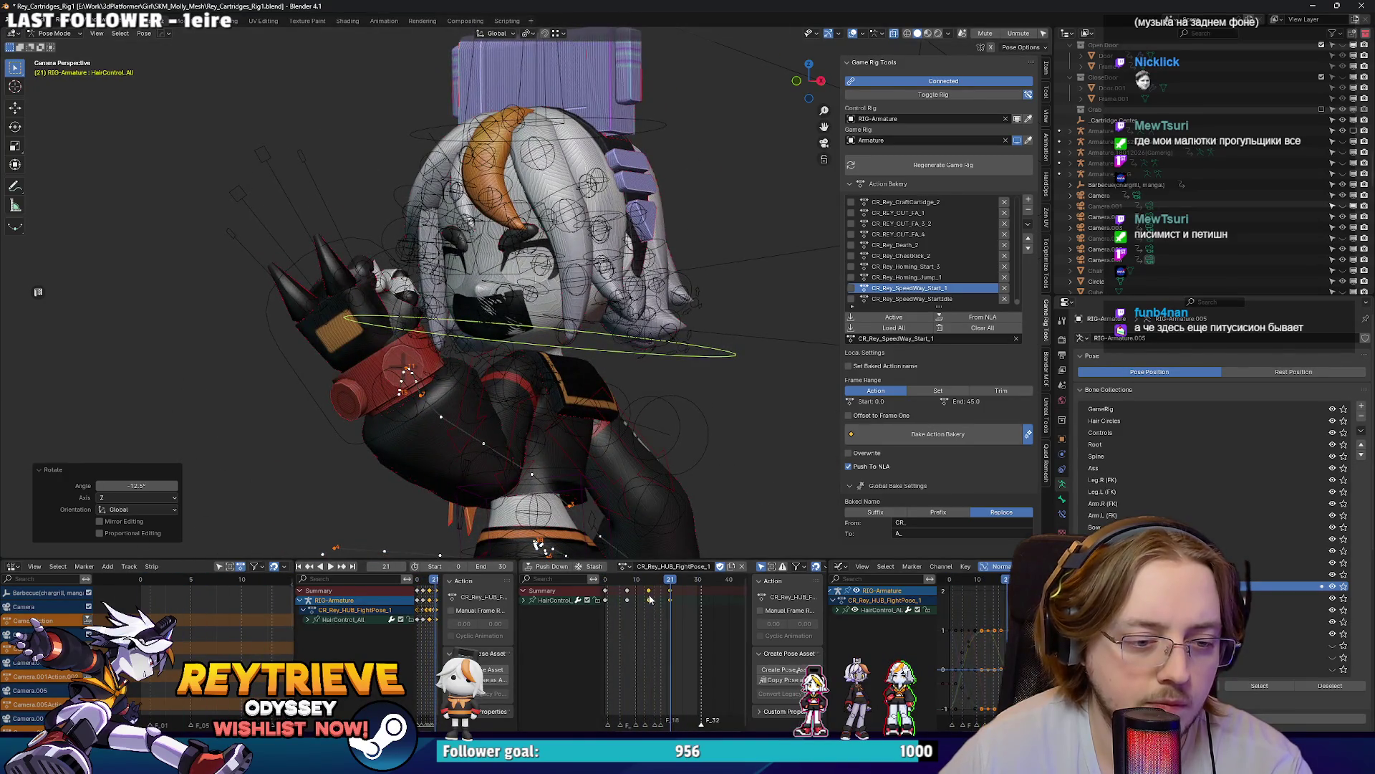
pyautogui.click(649, 598)
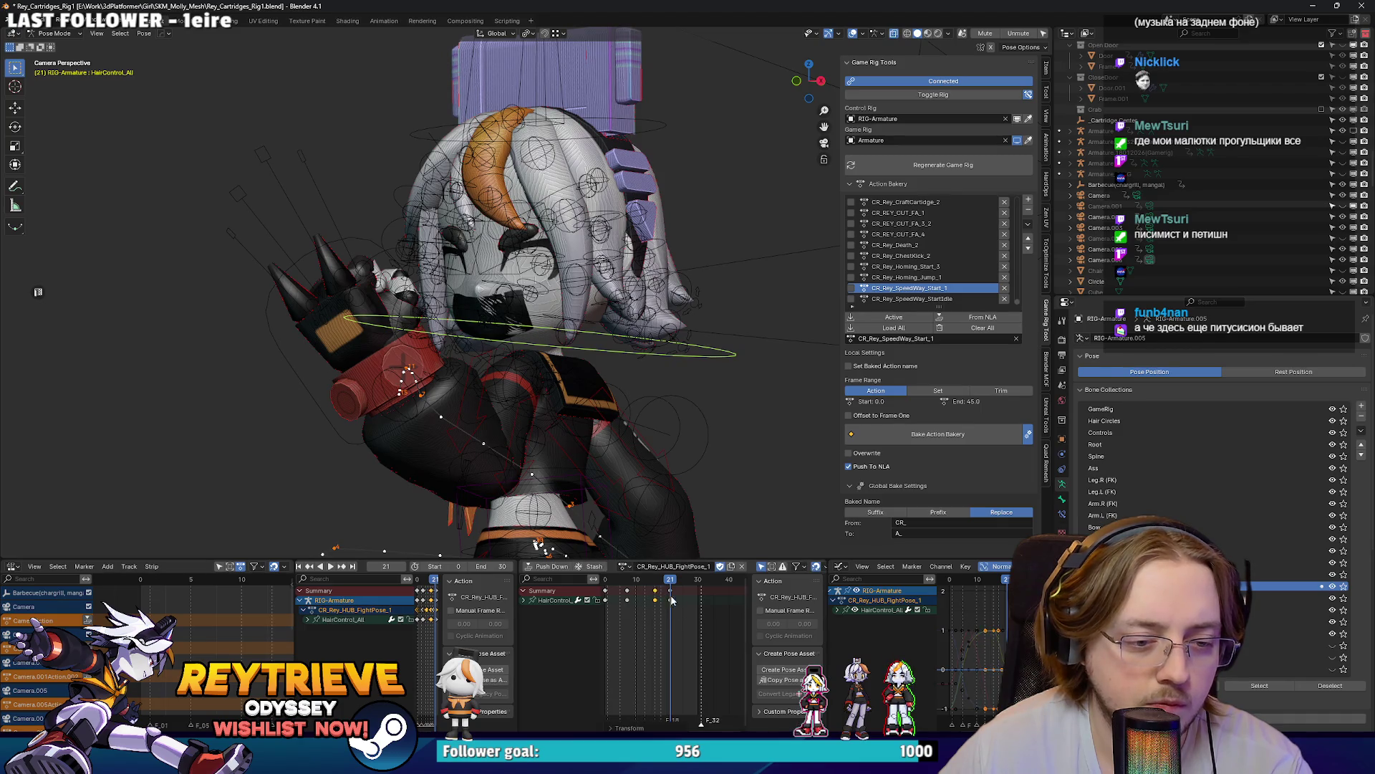
pyautogui.click(677, 595)
# Step: Review the hair timing through the scene camera and select Hand_IK.L
pyautogui.press('space')
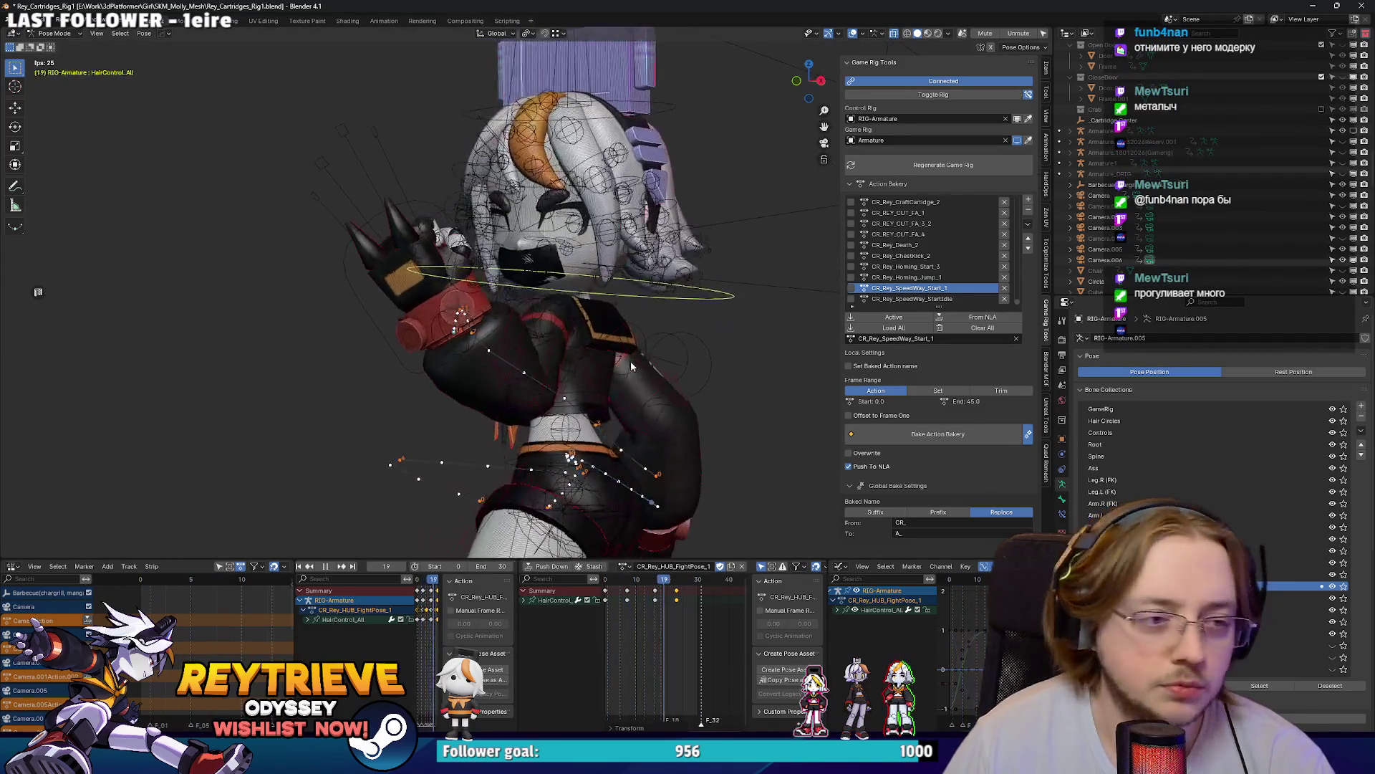
pyautogui.press('KP_0')
pyautogui.press('space')
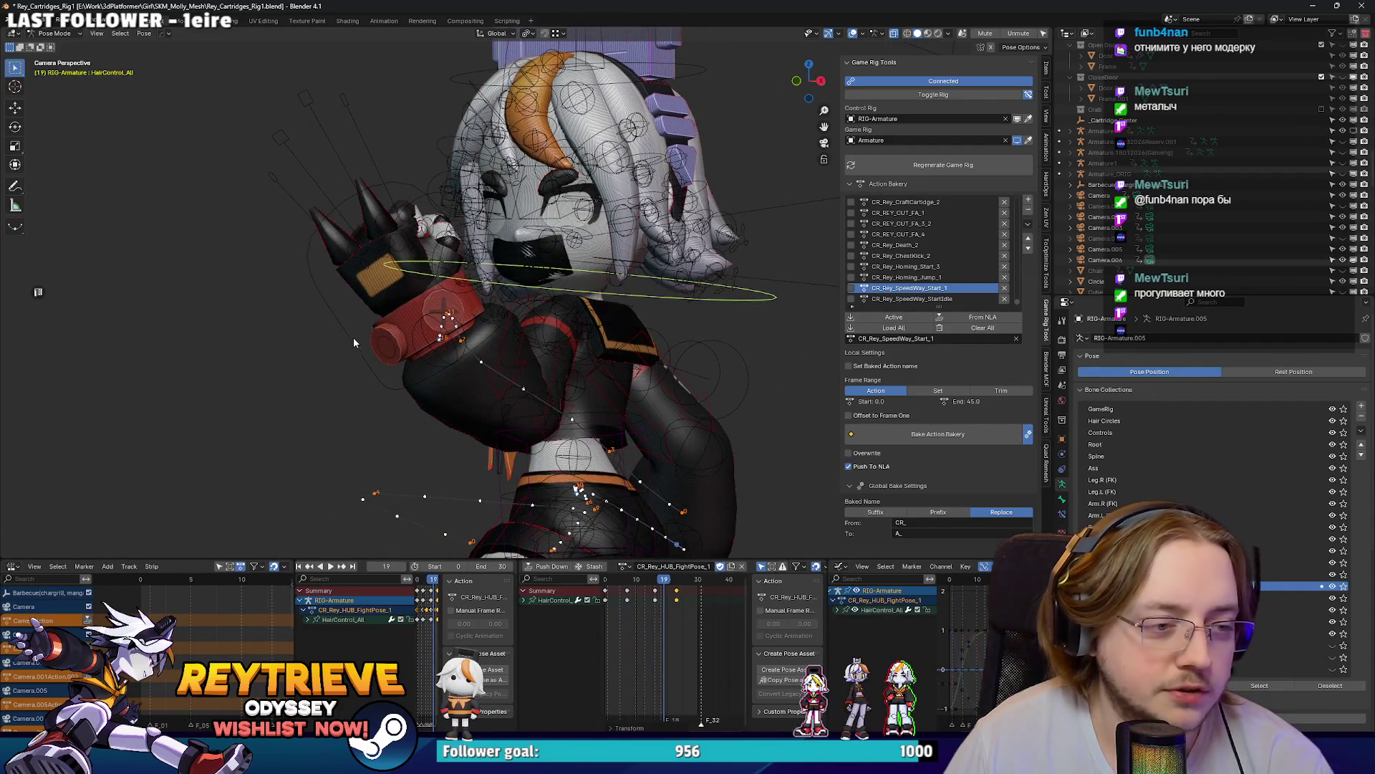
pyautogui.click(354, 337)
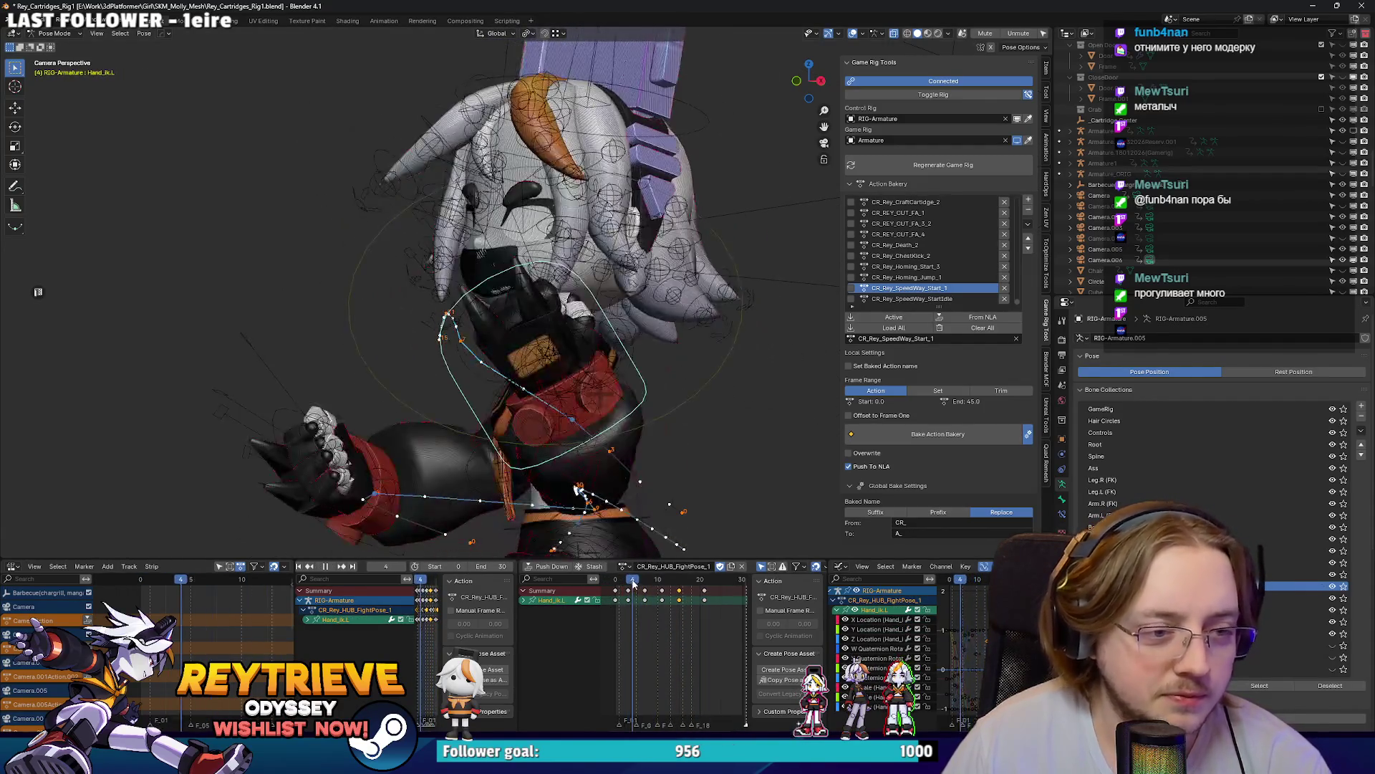
# Step: Play the loop from frame 5 in a free viewport view
pyautogui.click(638, 581)
pyautogui.press('space')
pyautogui.press('KP_0')
pyautogui.scroll(8, 616, 408)
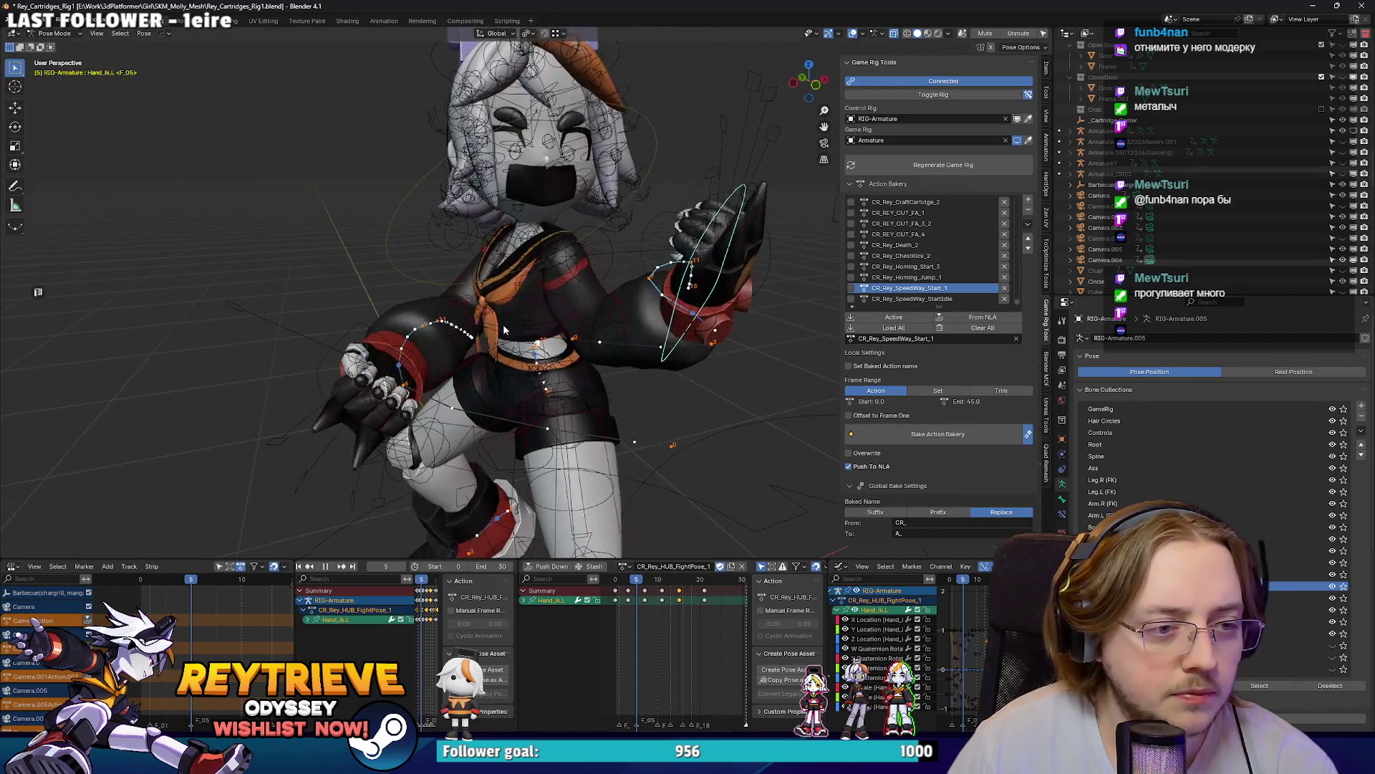
pyautogui.press('Escape')
# Step: On the next frame, turn Spine_3_fk about 74.5° around global Z
pyautogui.click(535, 275)
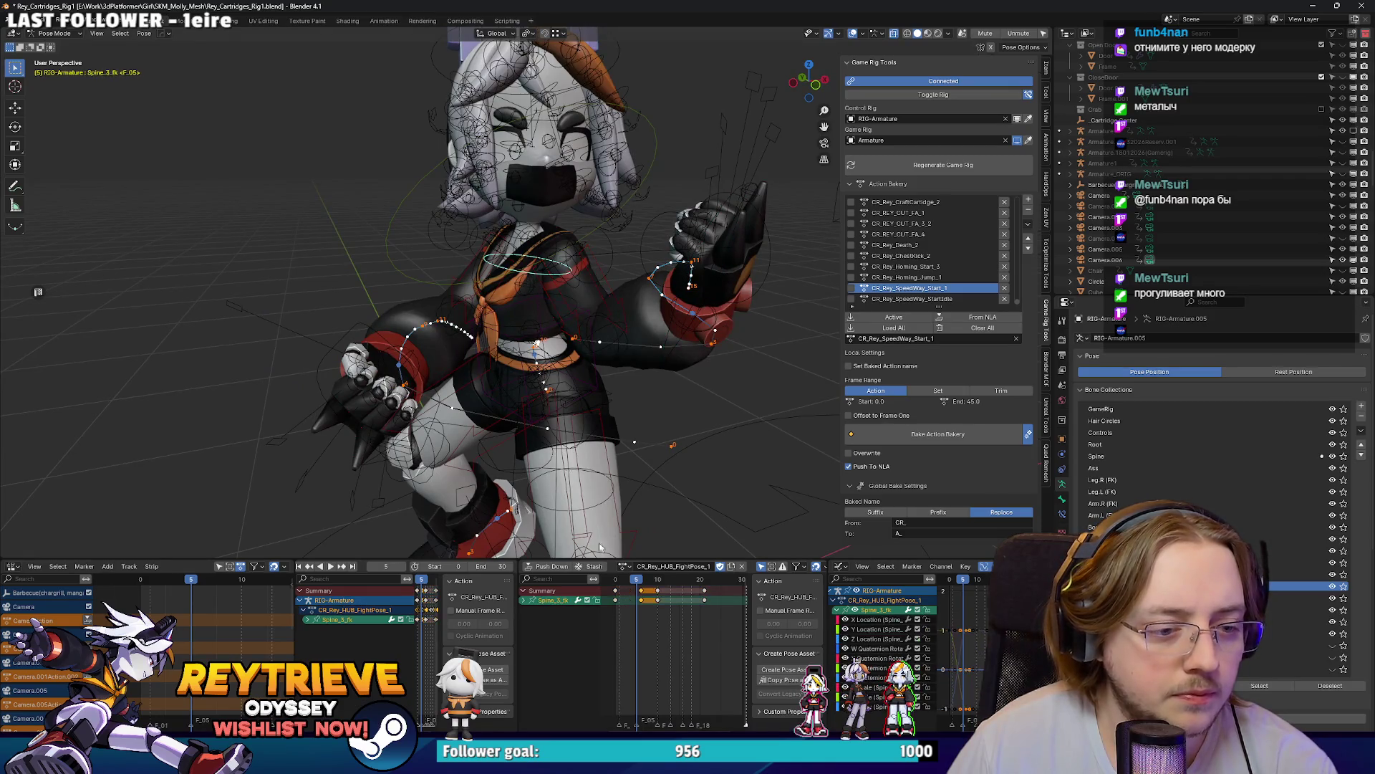
pyautogui.press('Right')
pyautogui.press('r')
pyautogui.press('z')
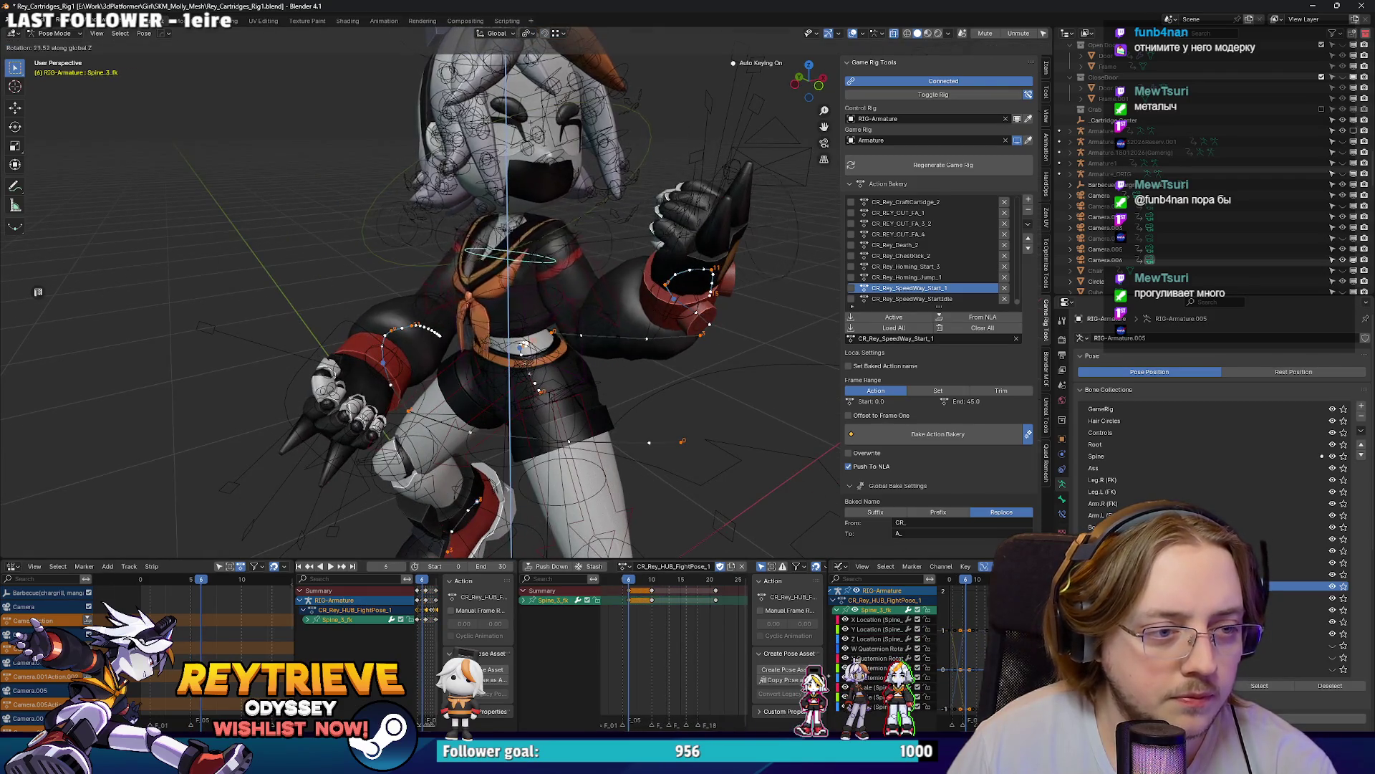
pyautogui.press('Return')
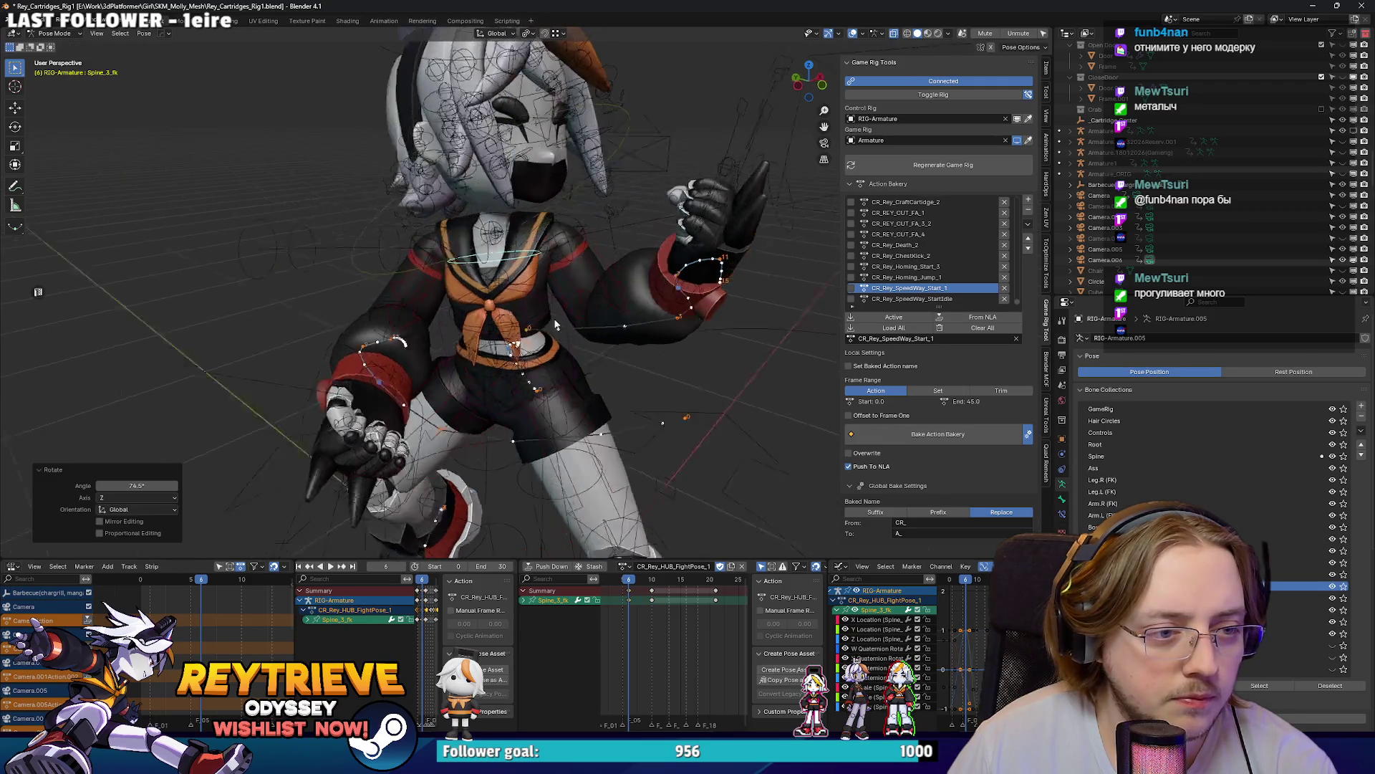
# Step: Preview the torso twist in playback and stop
pyautogui.scroll(-4, 424, 306)
pyautogui.scroll(4, 424, 306)
pyautogui.press('space')
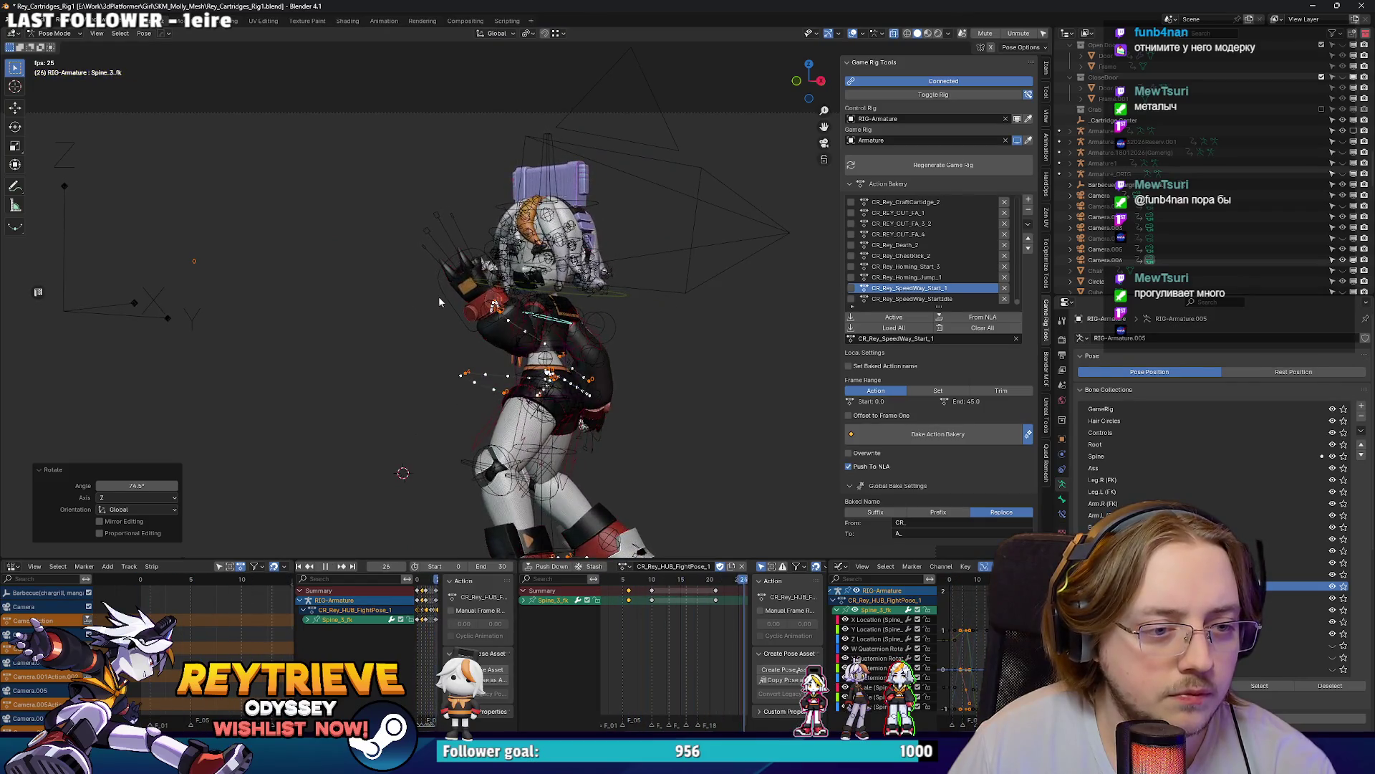
pyautogui.scroll(5, 466, 310)
pyautogui.press('space')
pyautogui.scroll(3, 531, 240)
# Step: Select Hand_IK.R, check frame 20 and paste the copied keyframes
pyautogui.click(528, 381)
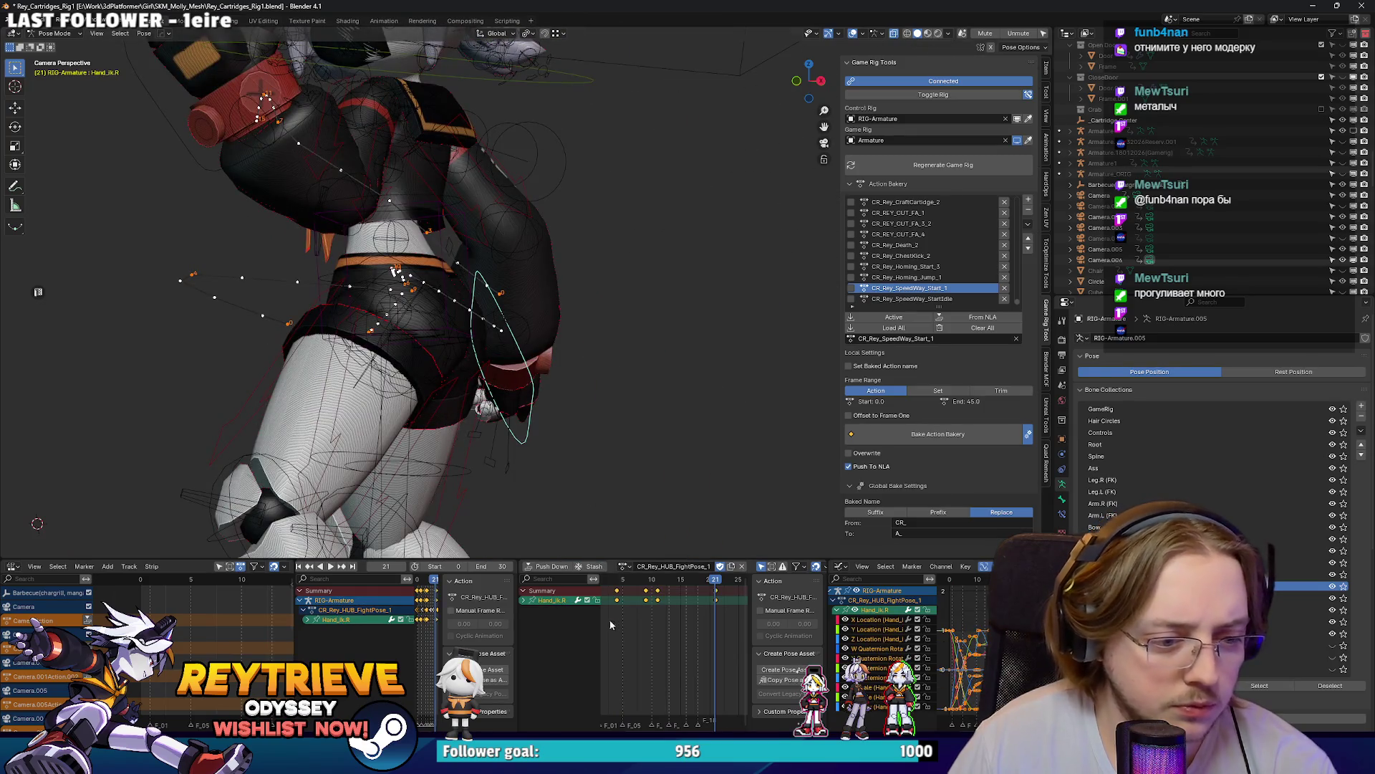
pyautogui.press('space')
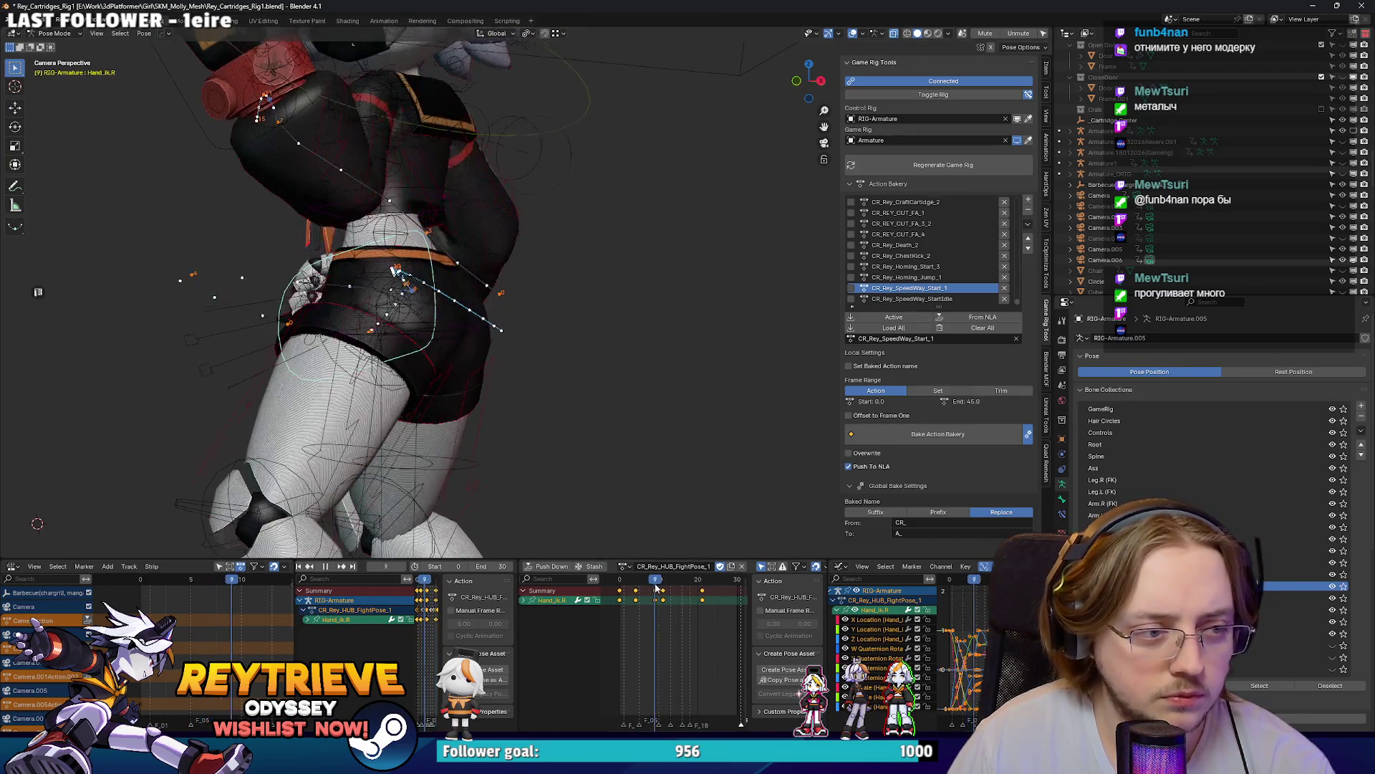
pyautogui.moveTo(667, 587); pyautogui.dragTo(700, 593)
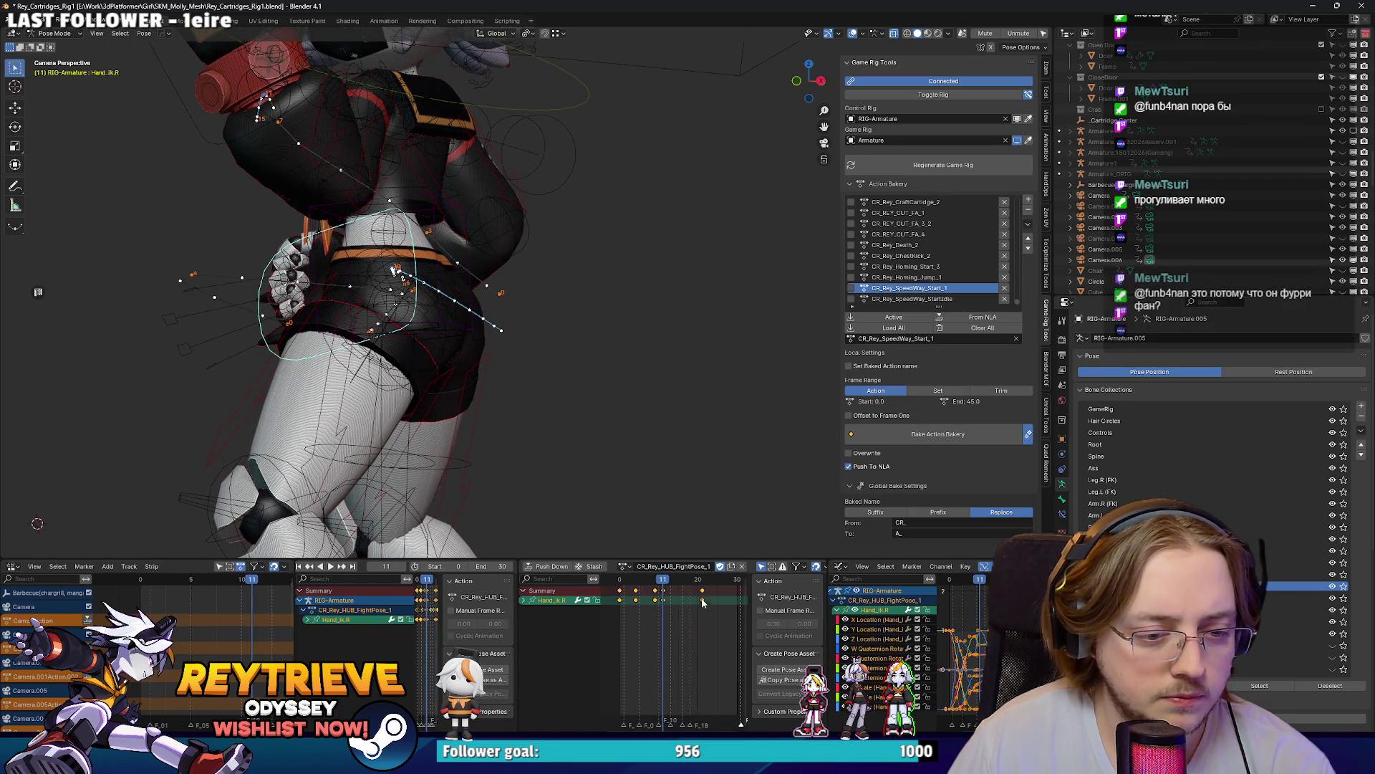
pyautogui.press('space')
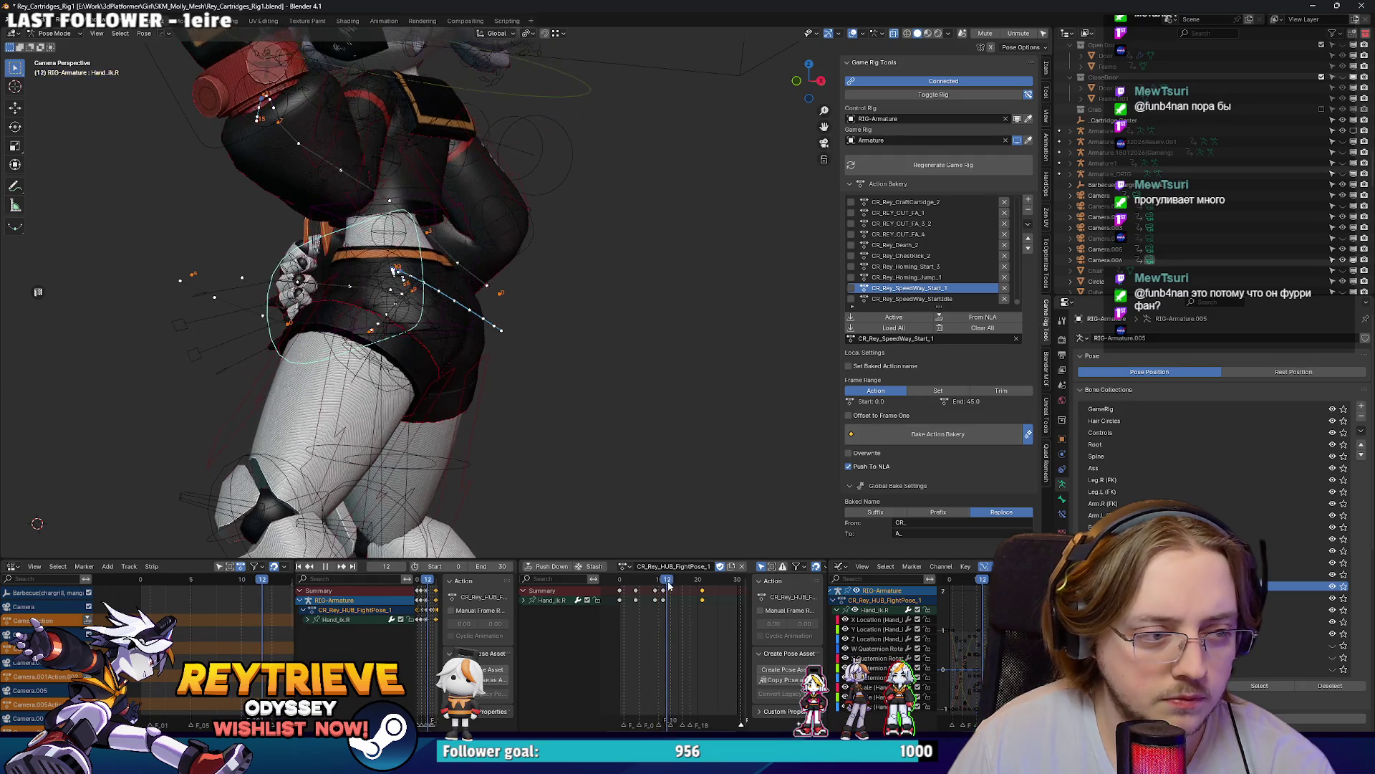
pyautogui.hotkey('ctrl', 'v')
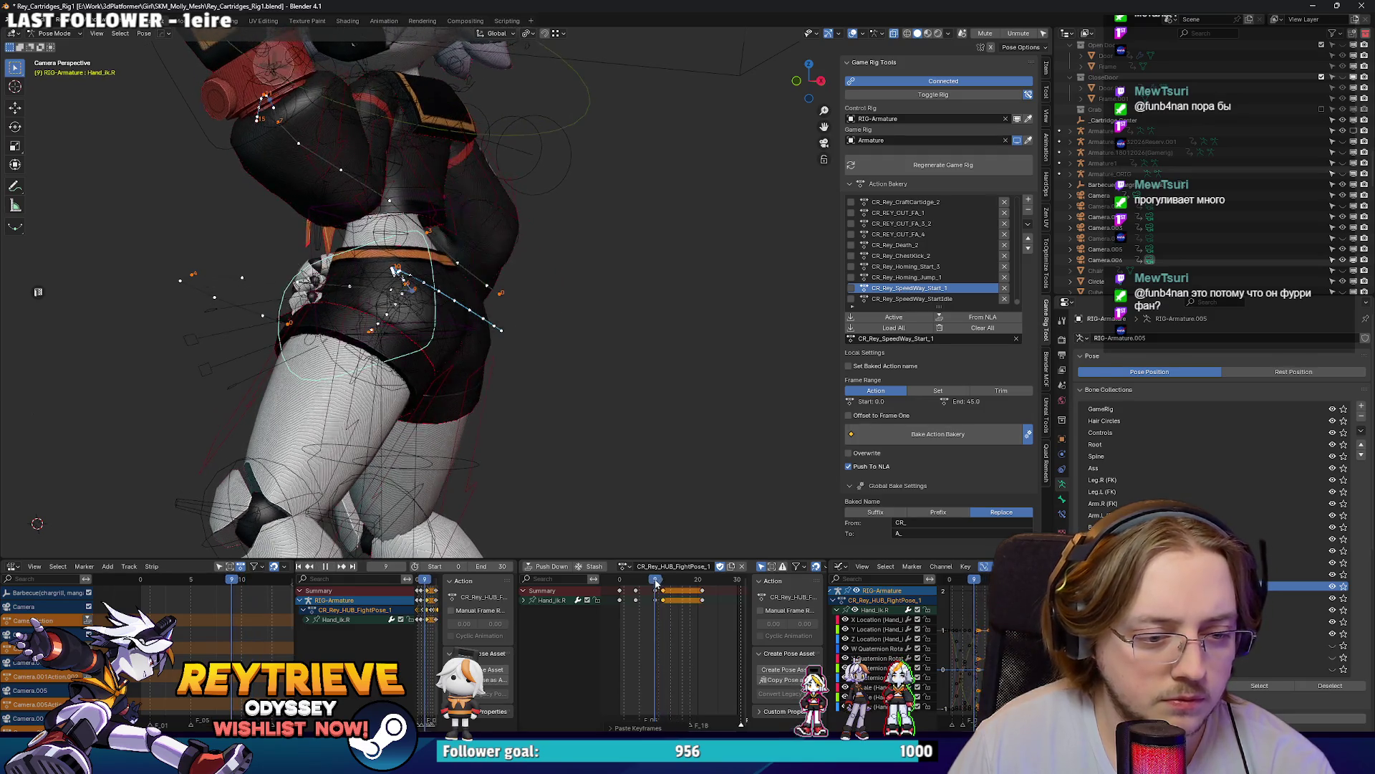
# Step: At frame 9, move the right hand and freely rotate it
pyautogui.moveTo(656, 584); pyautogui.dragTo(663, 583)
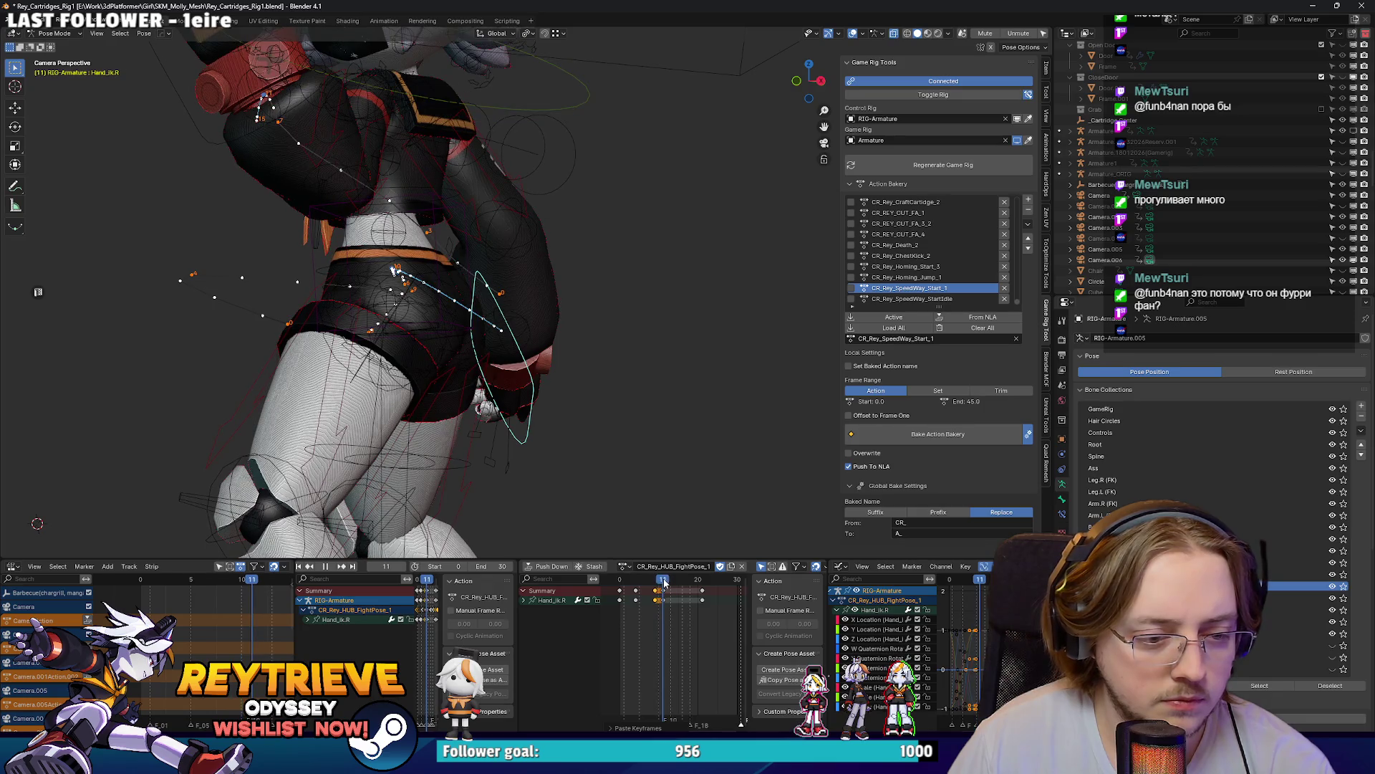
pyautogui.click(653, 582)
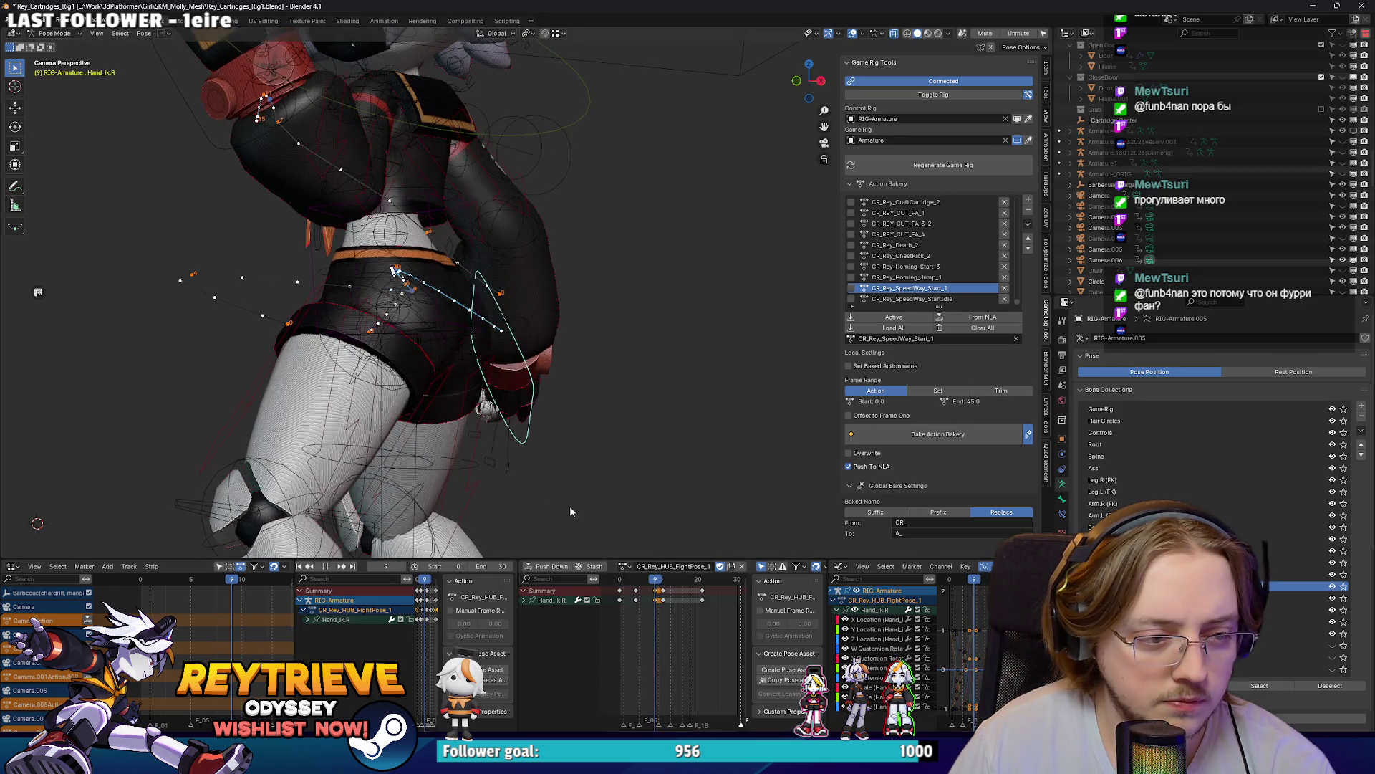
pyautogui.press('g')
pyautogui.click(603, 492)
pyautogui.press('r')
pyautogui.press('r')
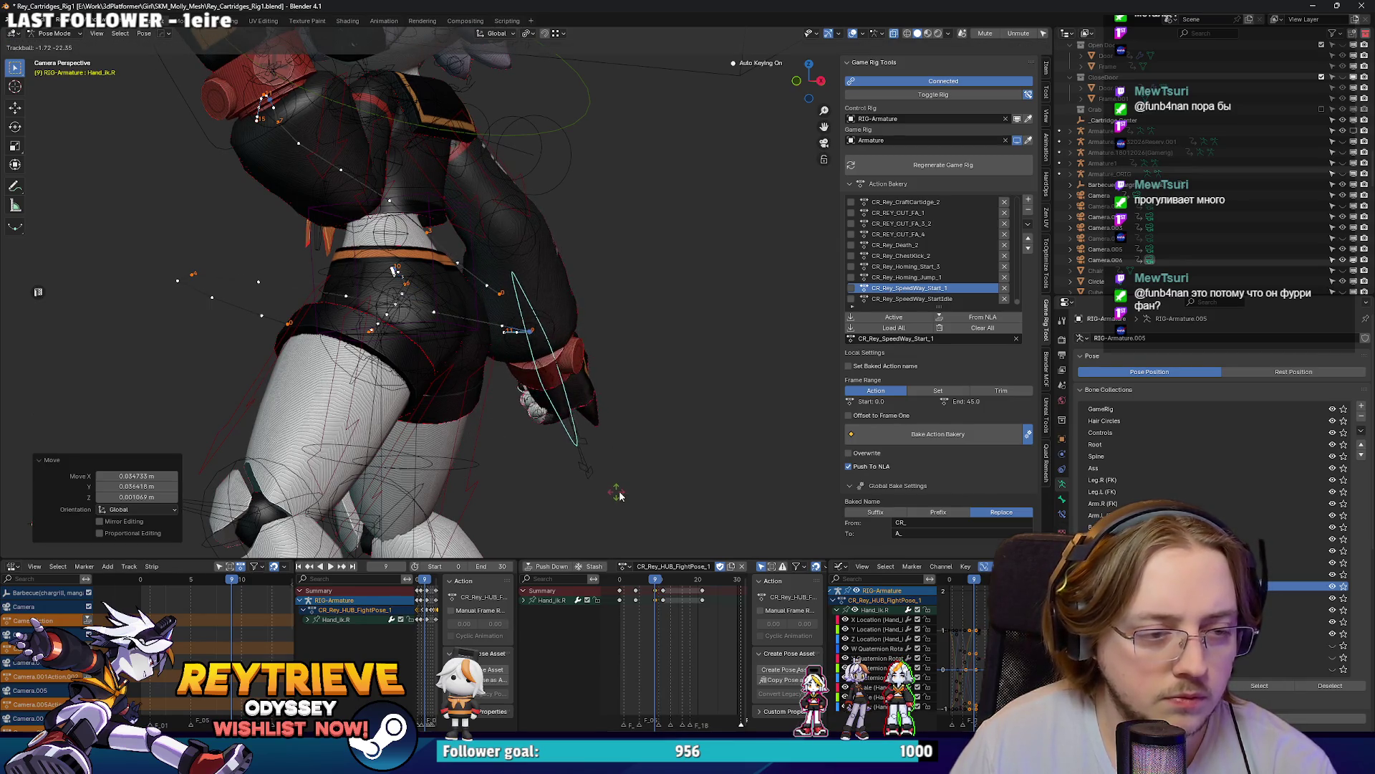
pyautogui.click(619, 492)
# Step: Shift the hand keys near frame 11 two frames later and review timing
pyautogui.press('space')
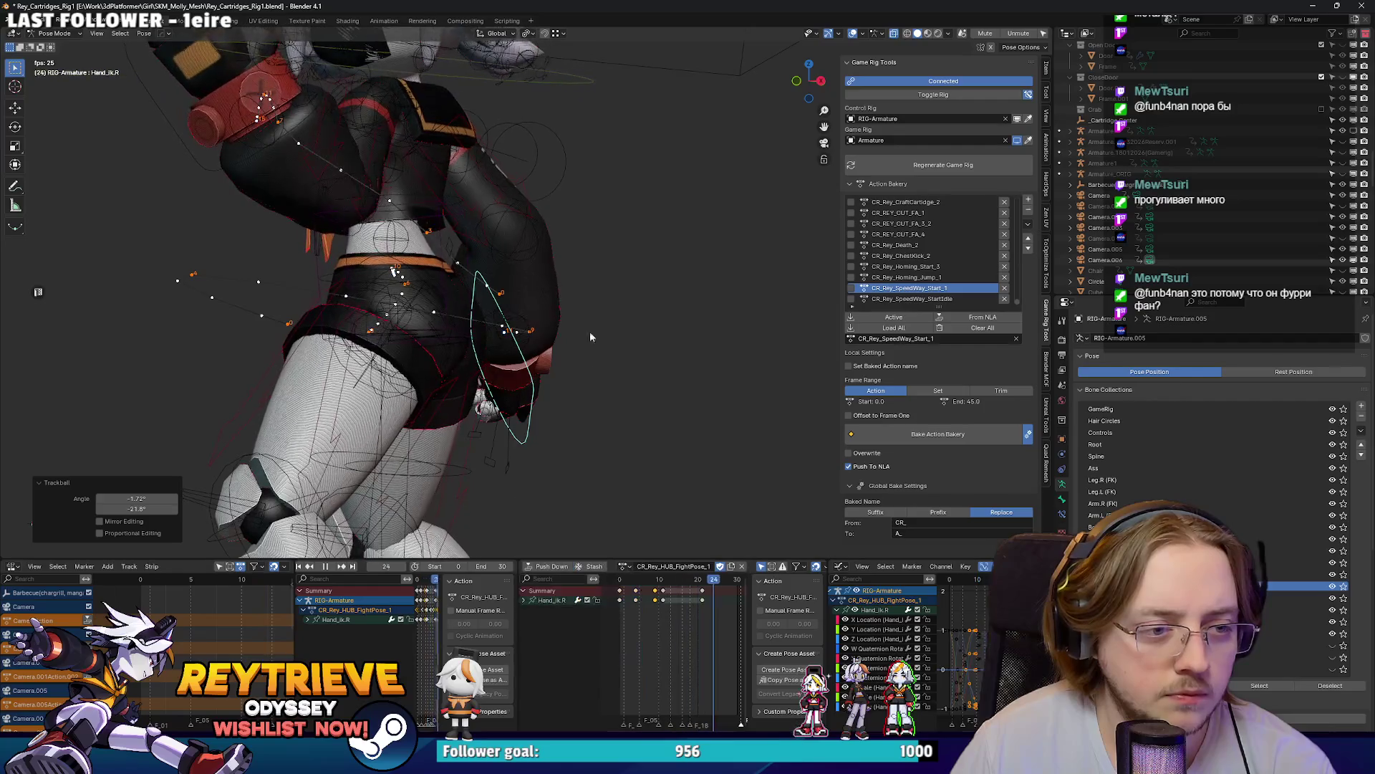
pyautogui.press('space')
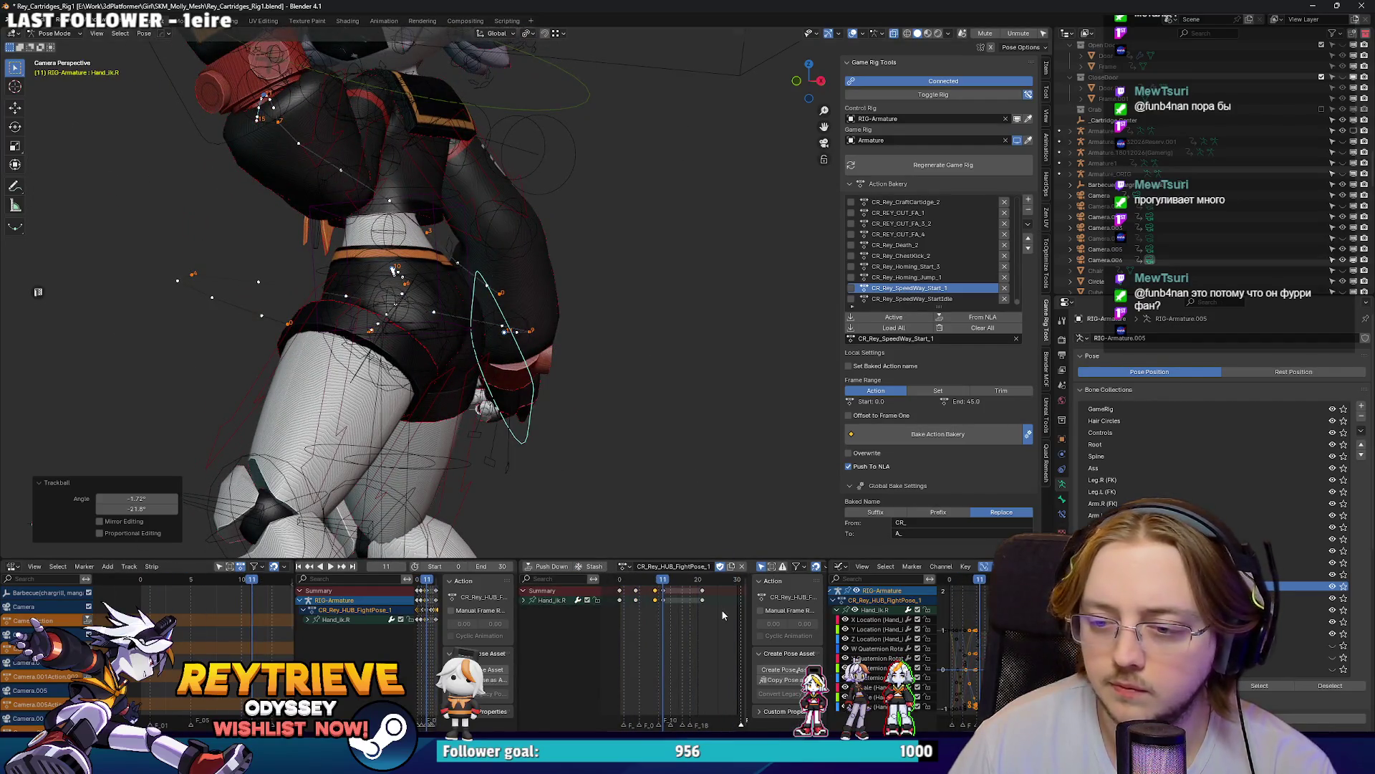
pyautogui.moveTo(667, 591); pyautogui.dragTo(675, 592)
pyautogui.press('space')
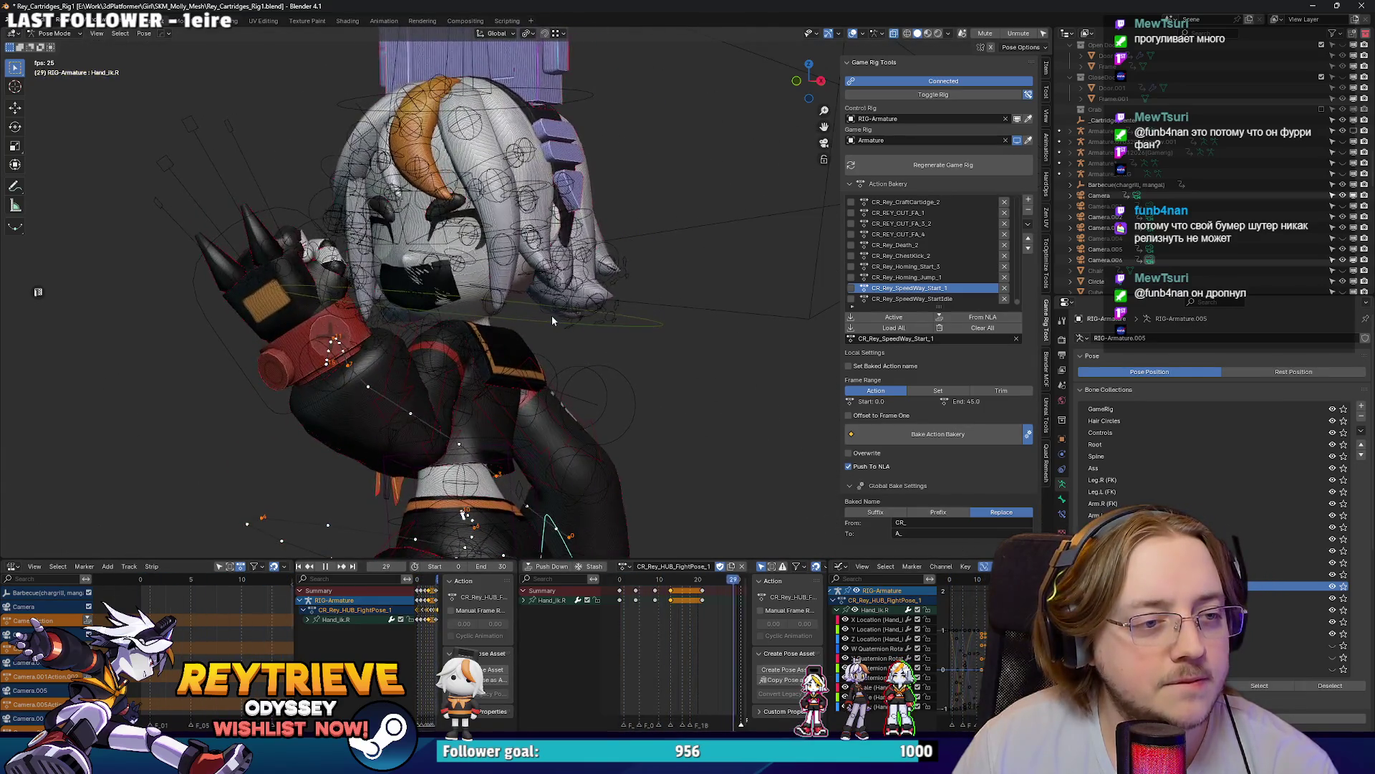
# Step: Keyframe the current pose and select the left hand IK control
pyautogui.rightClick(552, 321)
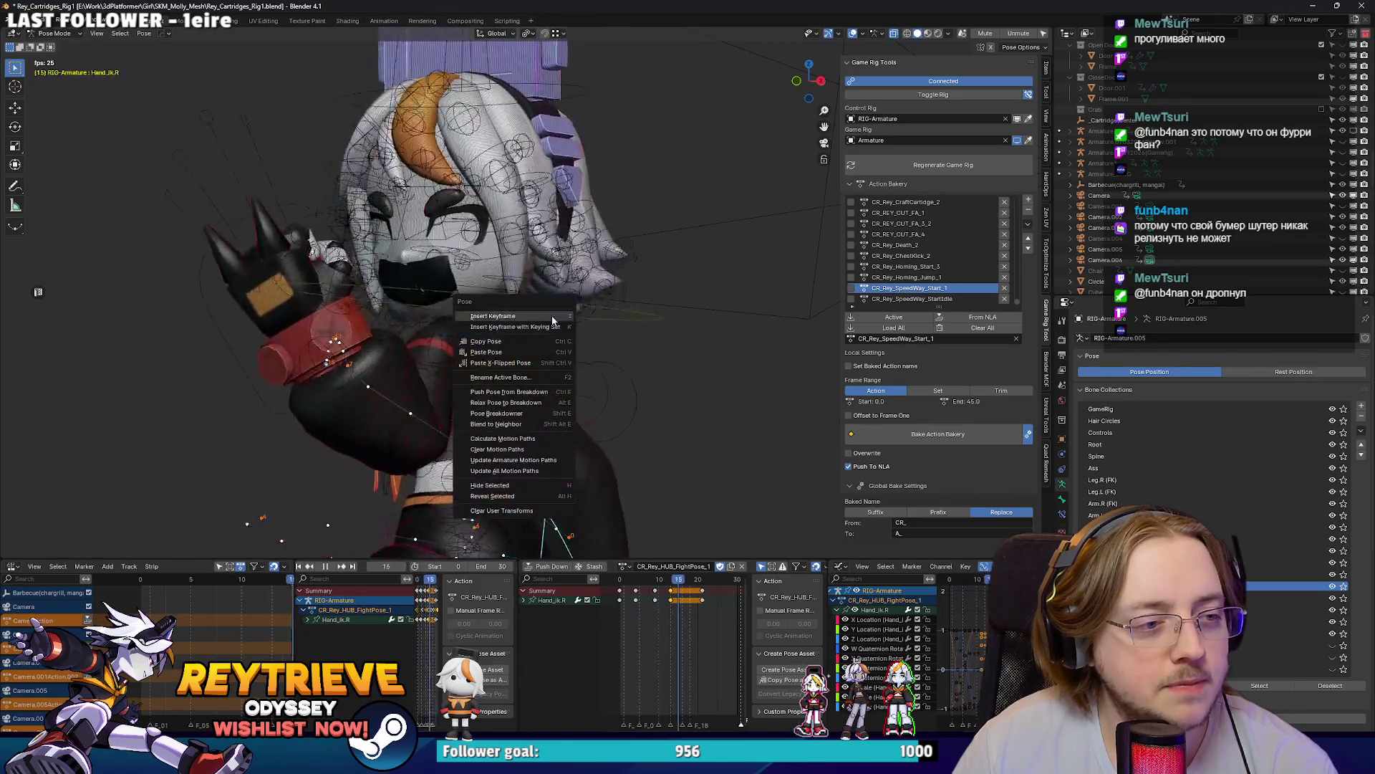
pyautogui.click(552, 317)
pyautogui.click(320, 225)
pyautogui.press('space')
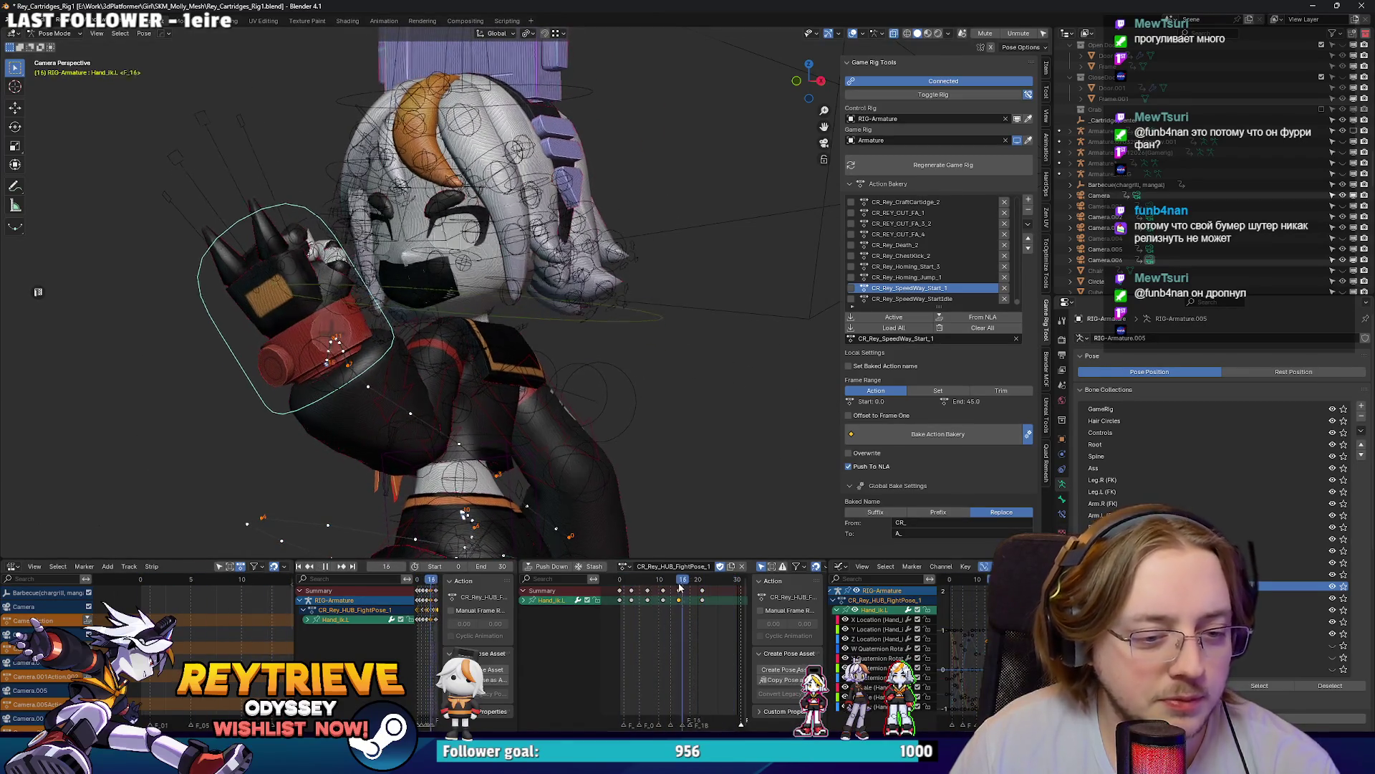
pyautogui.moveTo(660, 586); pyautogui.dragTo(647, 582)
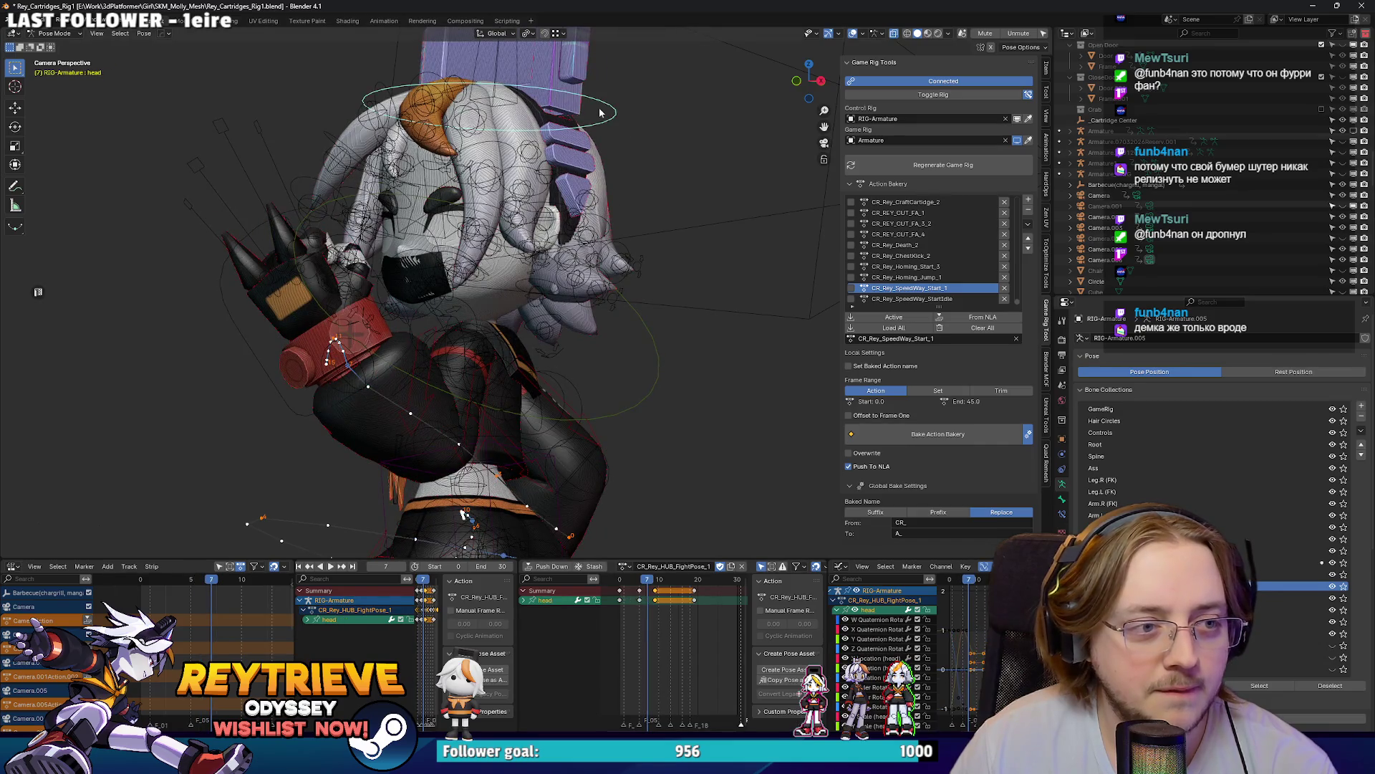
# Step: At frame 5, freely rotate the head bone
pyautogui.press('KP_0')
pyautogui.scroll(5, 508, 413)
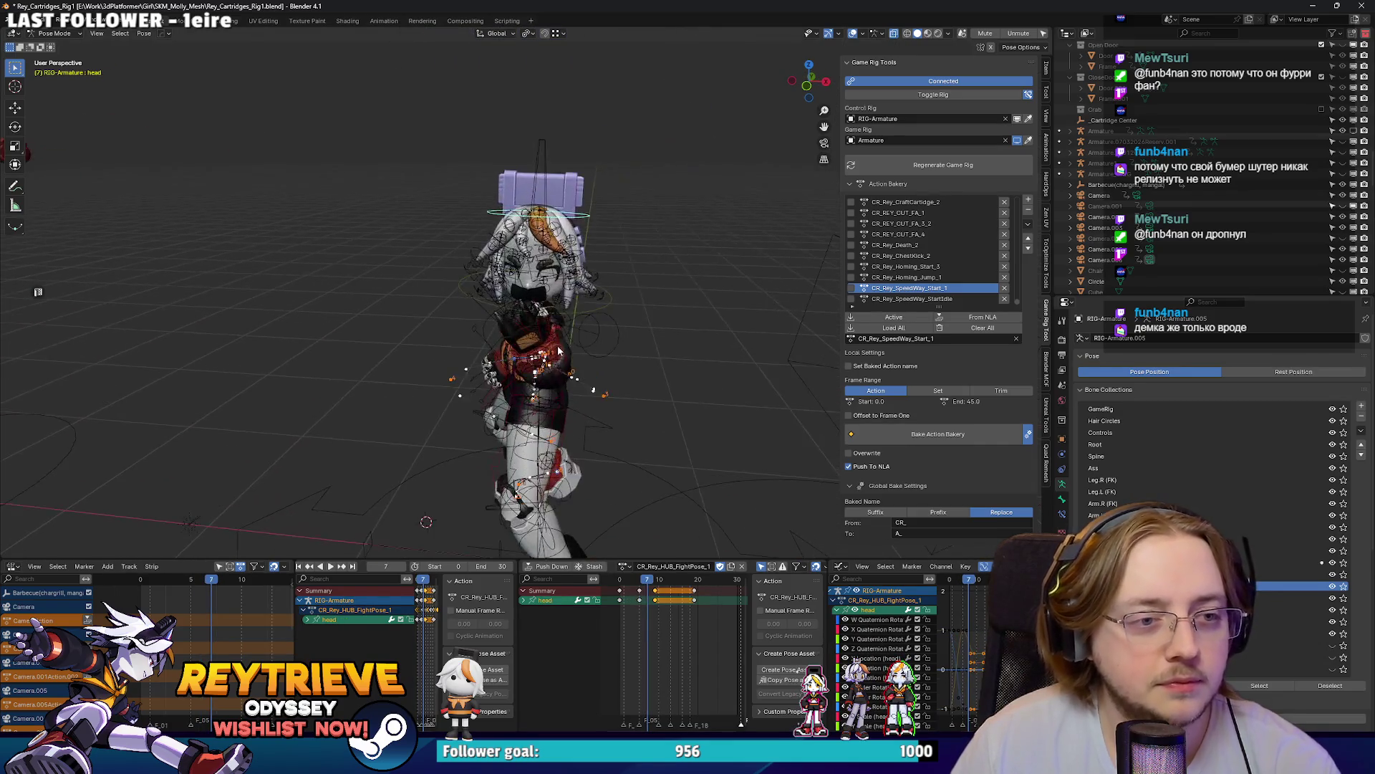
pyautogui.click(634, 582)
pyautogui.press('space')
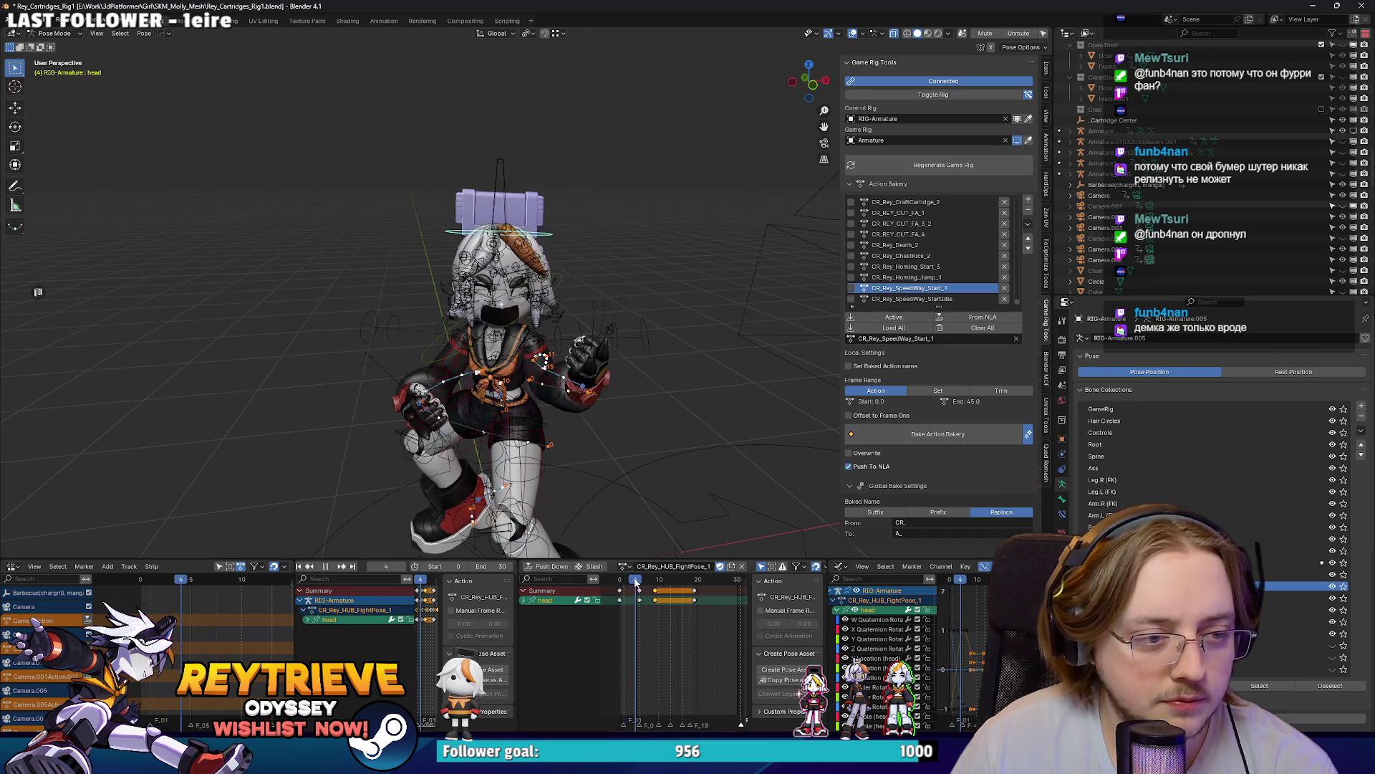
pyautogui.press('space')
pyautogui.press('r')
pyautogui.press('r')
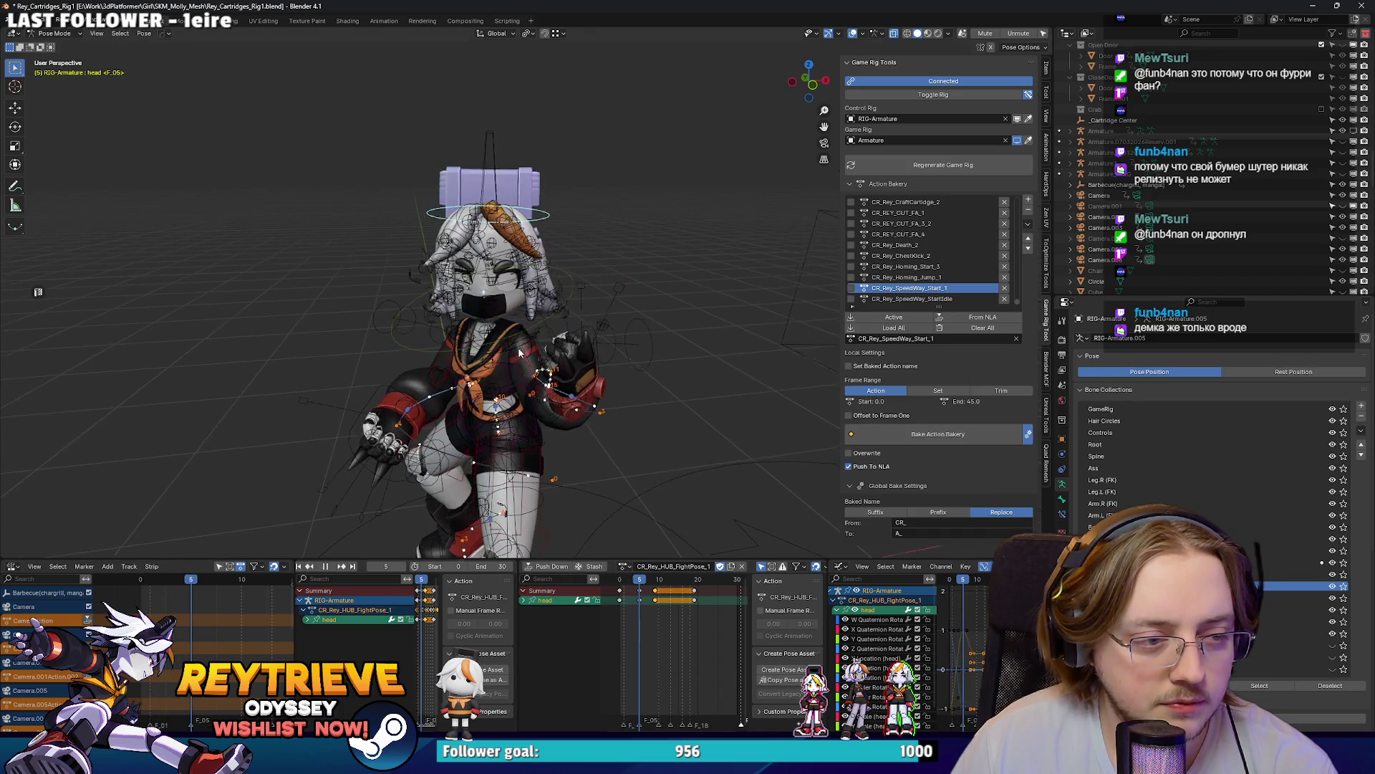
pyautogui.press('Return')
# Step: Play from frame 0 and review the pose from front views
pyautogui.click(609, 578)
pyautogui.press('space')
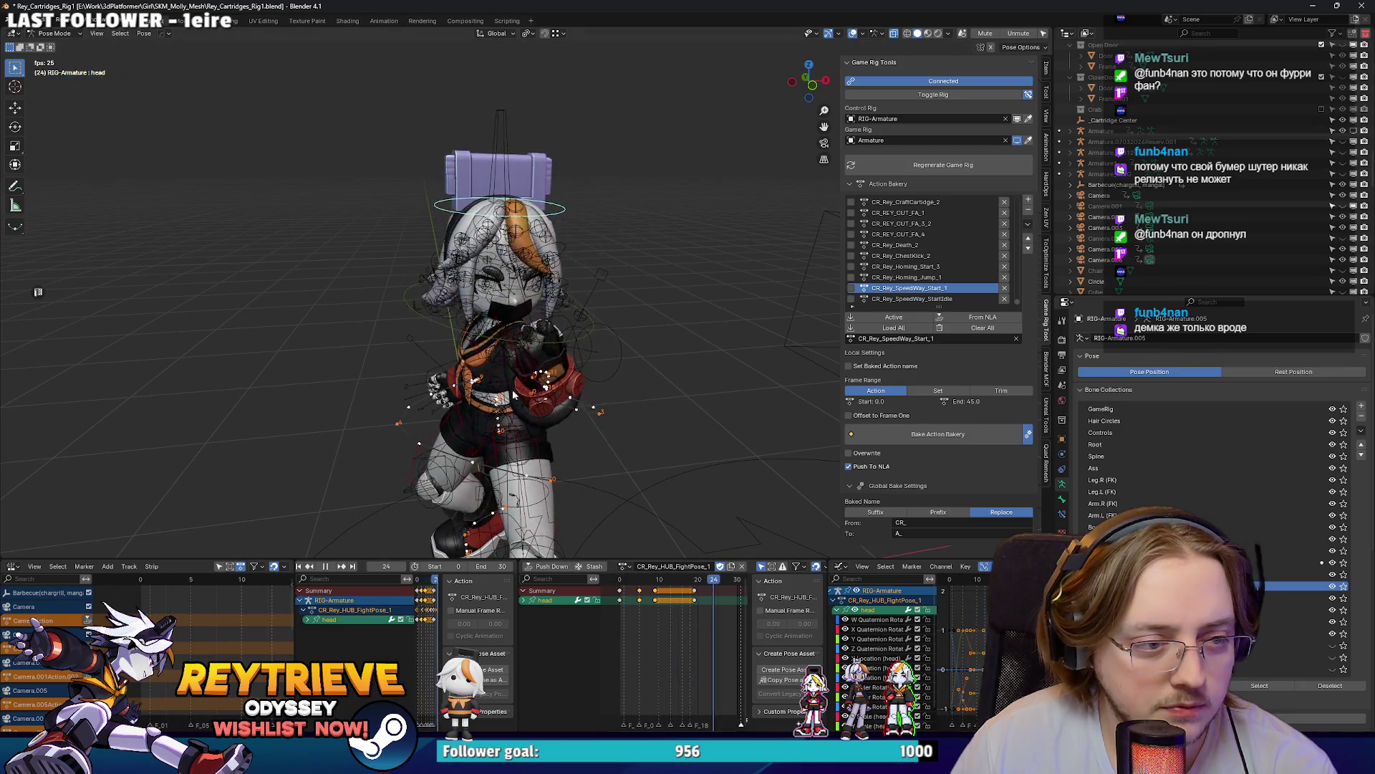
pyautogui.moveTo(506, 361); pyautogui.dragTo(619, 342)
pyautogui.press('space')
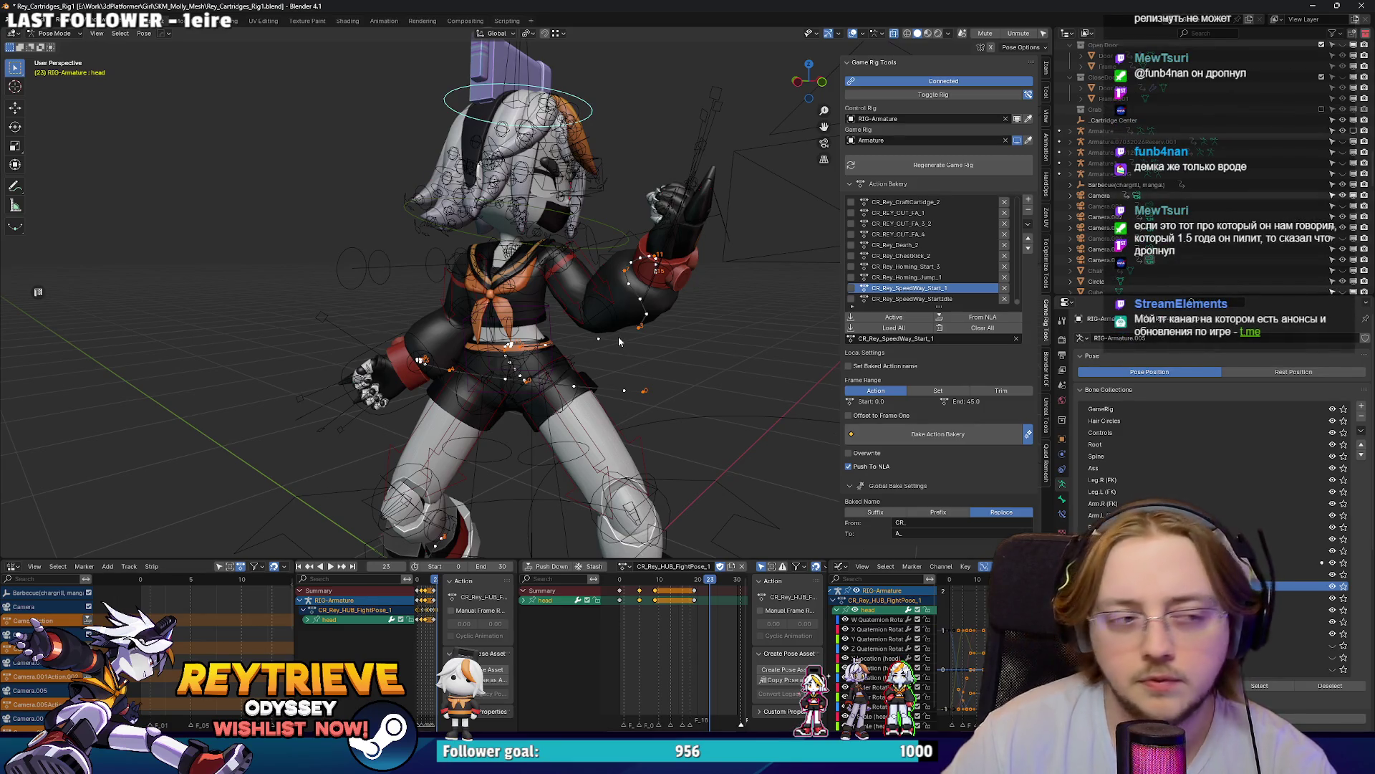
pyautogui.moveTo(617, 337)
pyautogui.mouseDown()
pyautogui.moveTo(516, 351)
pyautogui.moveTo(577, 367)
pyautogui.moveTo(558, 356)
pyautogui.moveTo(508, 383)
pyautogui.mouseUp()
pyautogui.scroll(4, 491, 341)
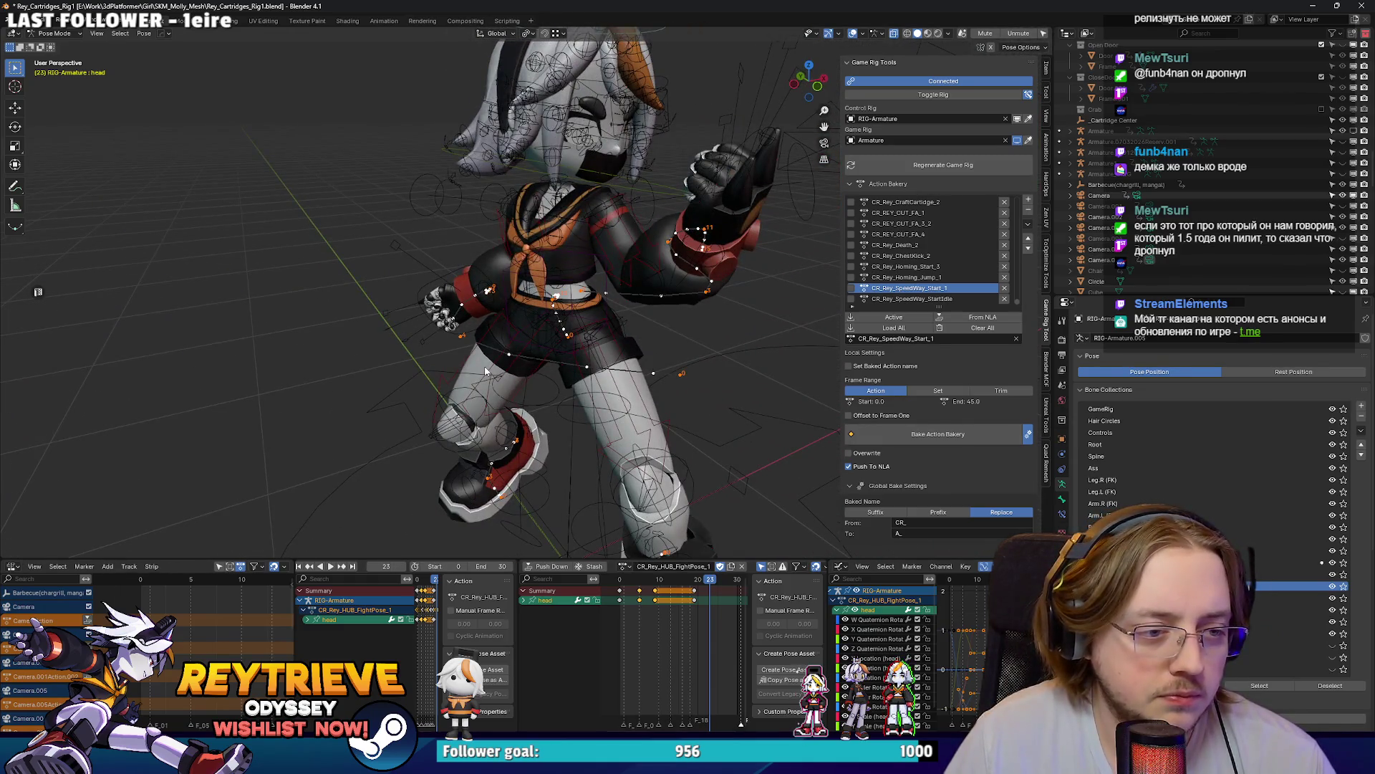
# Step: Review the motion from low and side angles, selecting the right hand IK control
pyautogui.press('space')
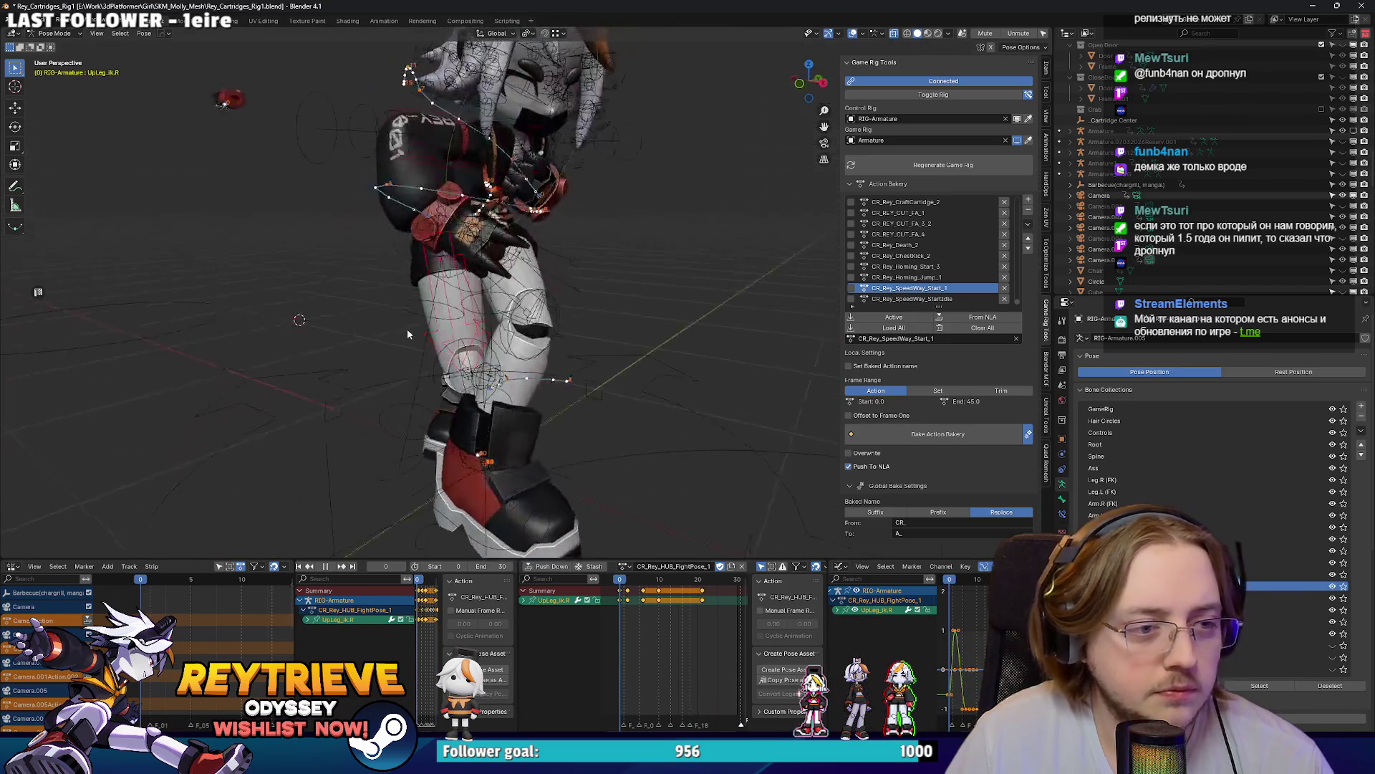
pyautogui.moveTo(407, 328); pyautogui.dragTo(457, 333)
pyautogui.moveTo(545, 402); pyautogui.dragTo(457, 411)
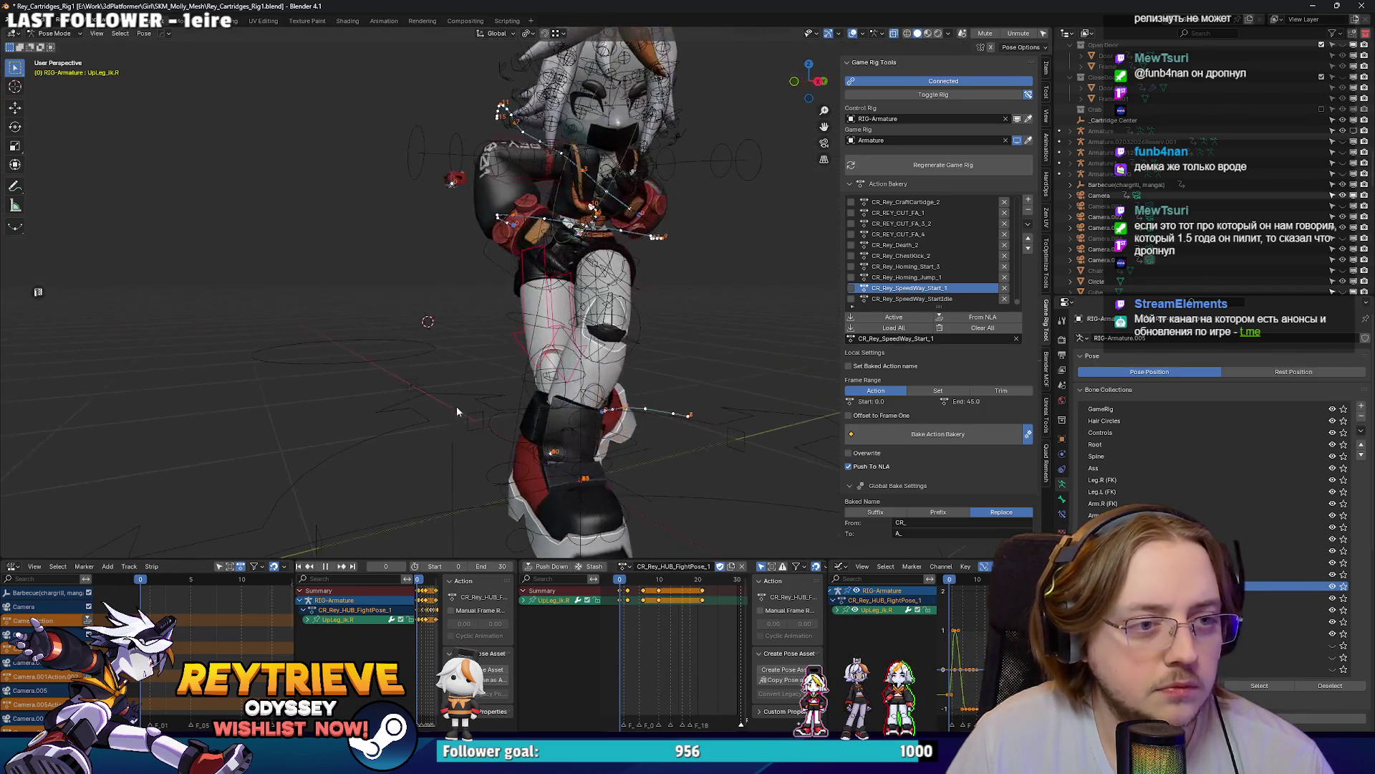
pyautogui.click(495, 287)
pyautogui.press('space')
pyautogui.scroll(-5, 1218, 430)
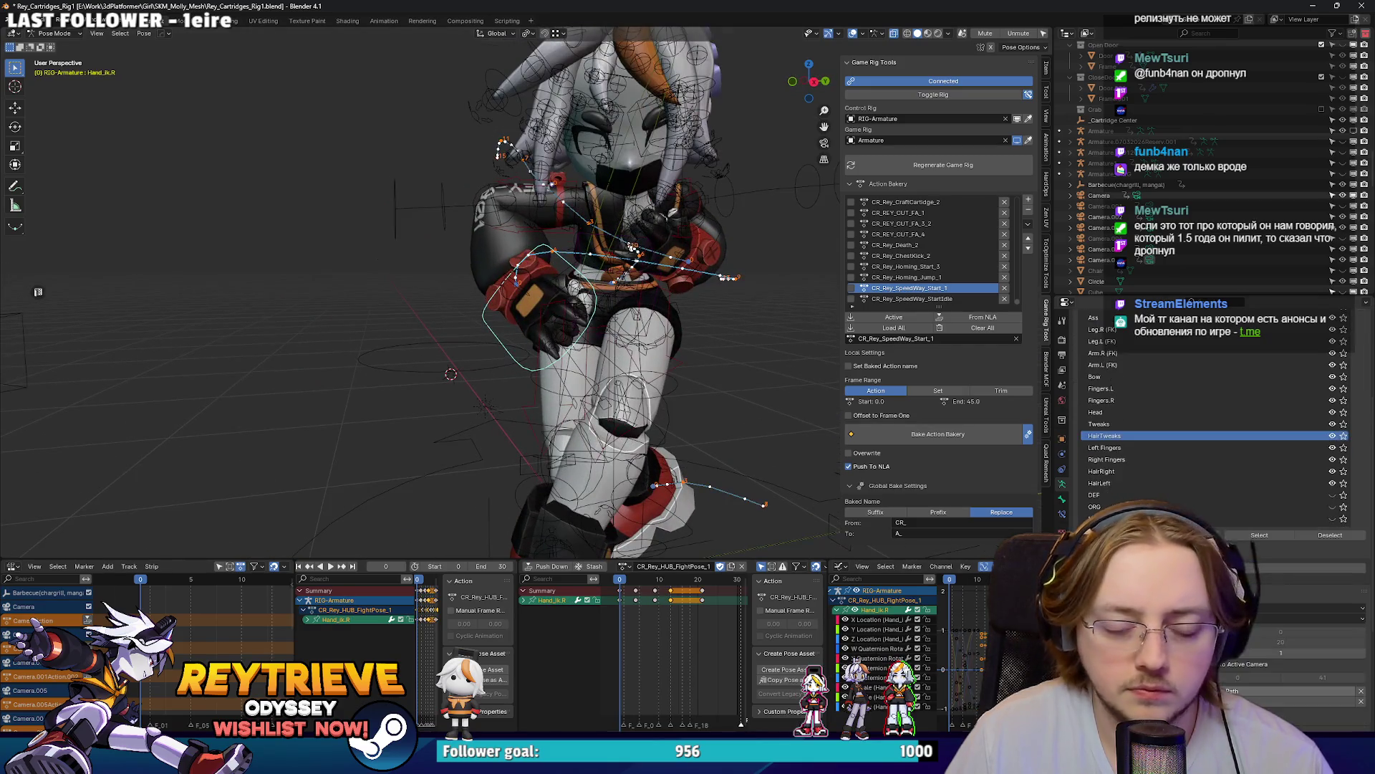
pyautogui.scroll(2, 604, 388)
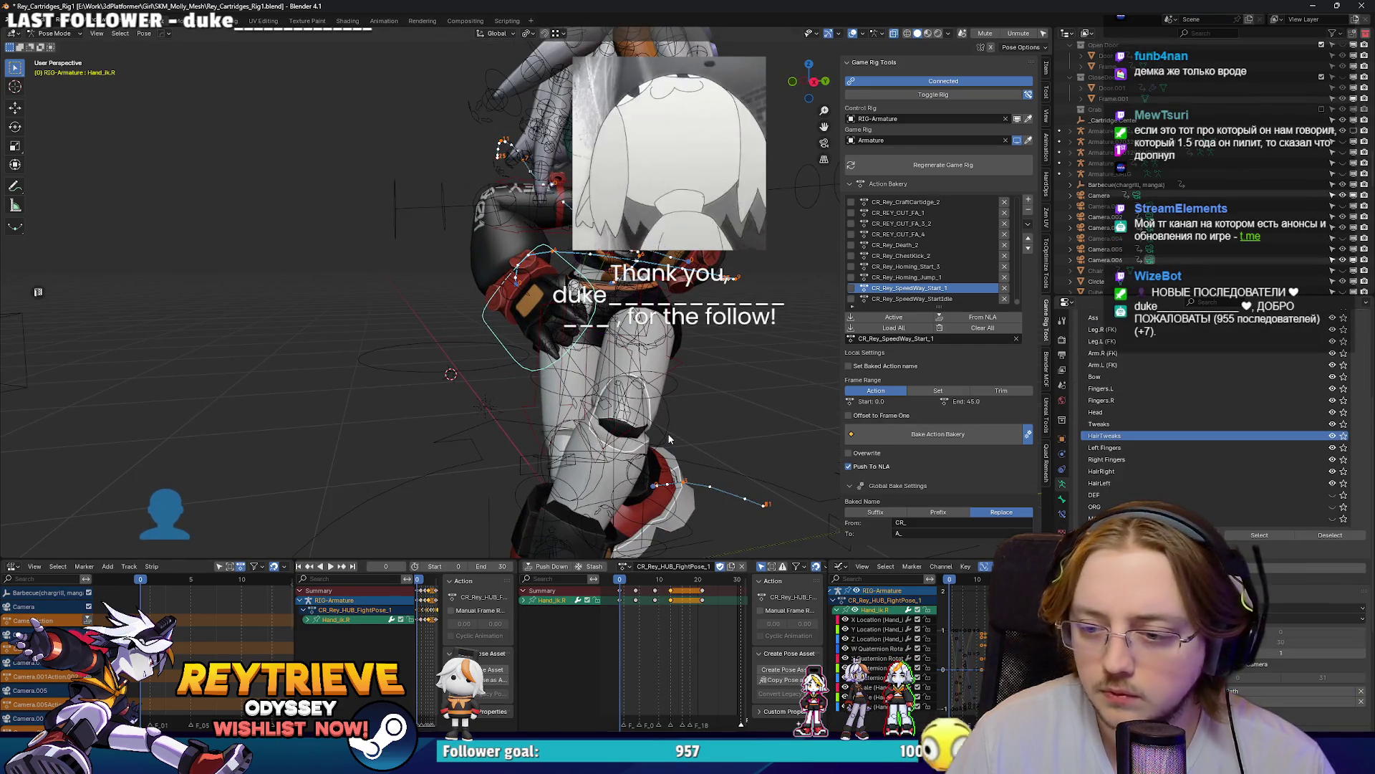
pyautogui.moveTo(604, 388)
pyautogui.mouseDown()
pyautogui.moveTo(834, 493)
pyautogui.moveTo(559, 215)
pyautogui.mouseUp()
# Step: Rotate the right arm IK control by -66.4°
pyautogui.click(555, 208)
pyautogui.press('r')
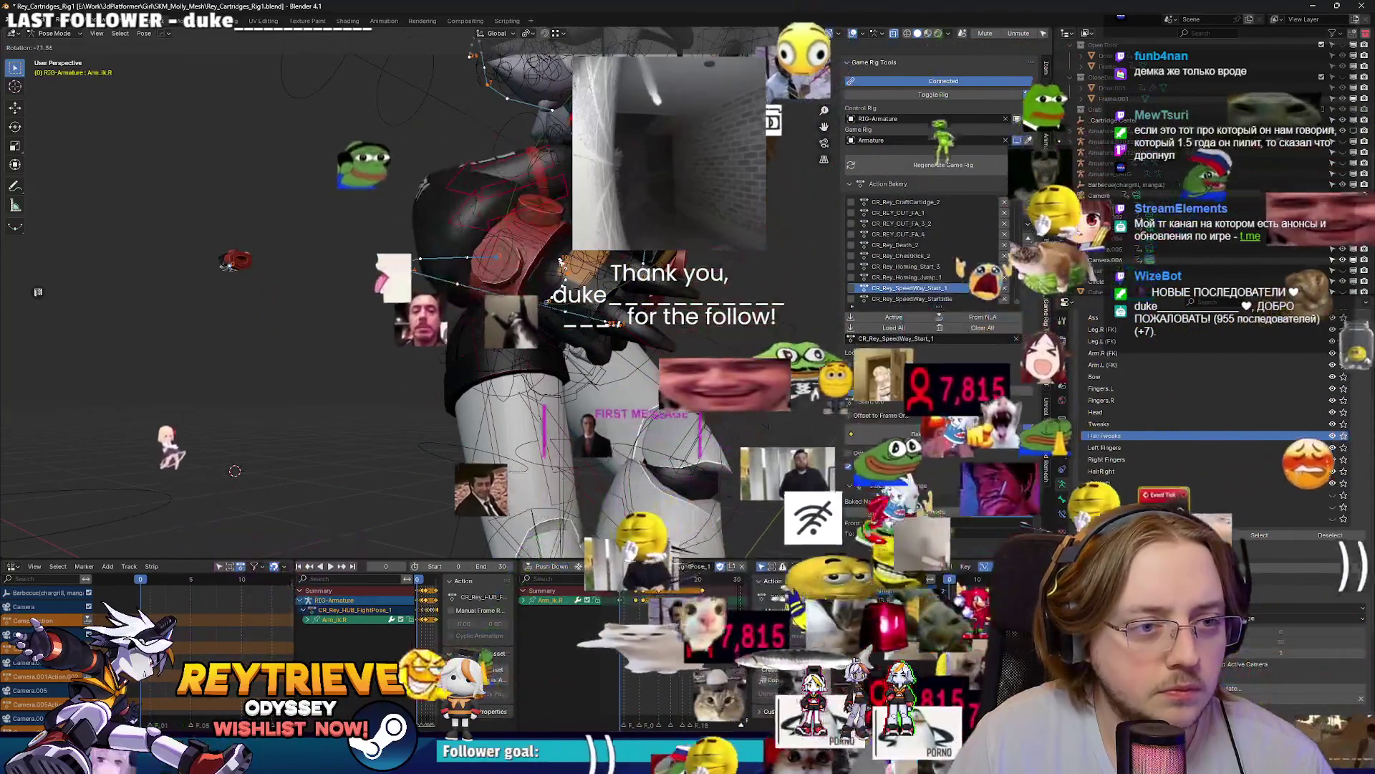
pyautogui.click(561, 262)
pyautogui.moveTo(561, 262); pyautogui.dragTo(660, 316)
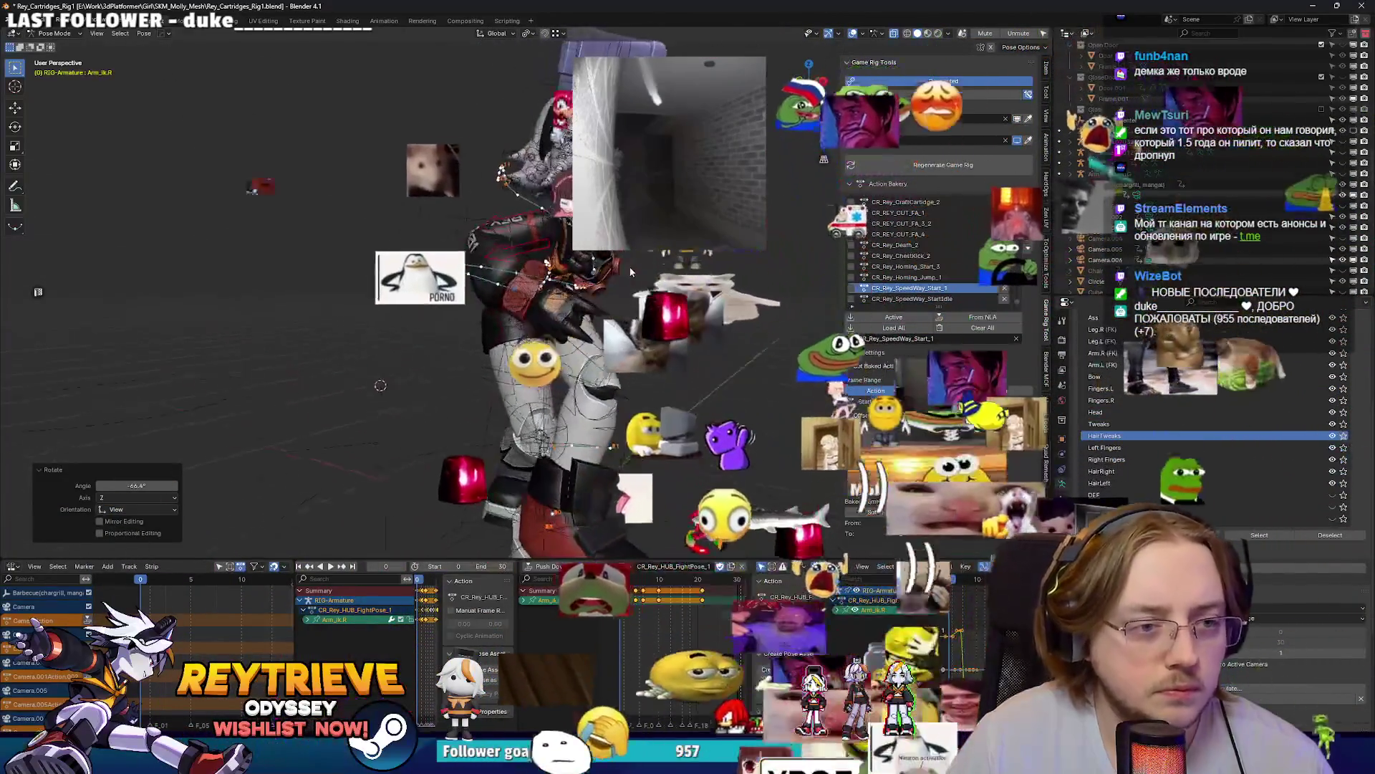
# Step: Replay from frame 3, stop, and select Rey's right thigh control
pyautogui.click(633, 578)
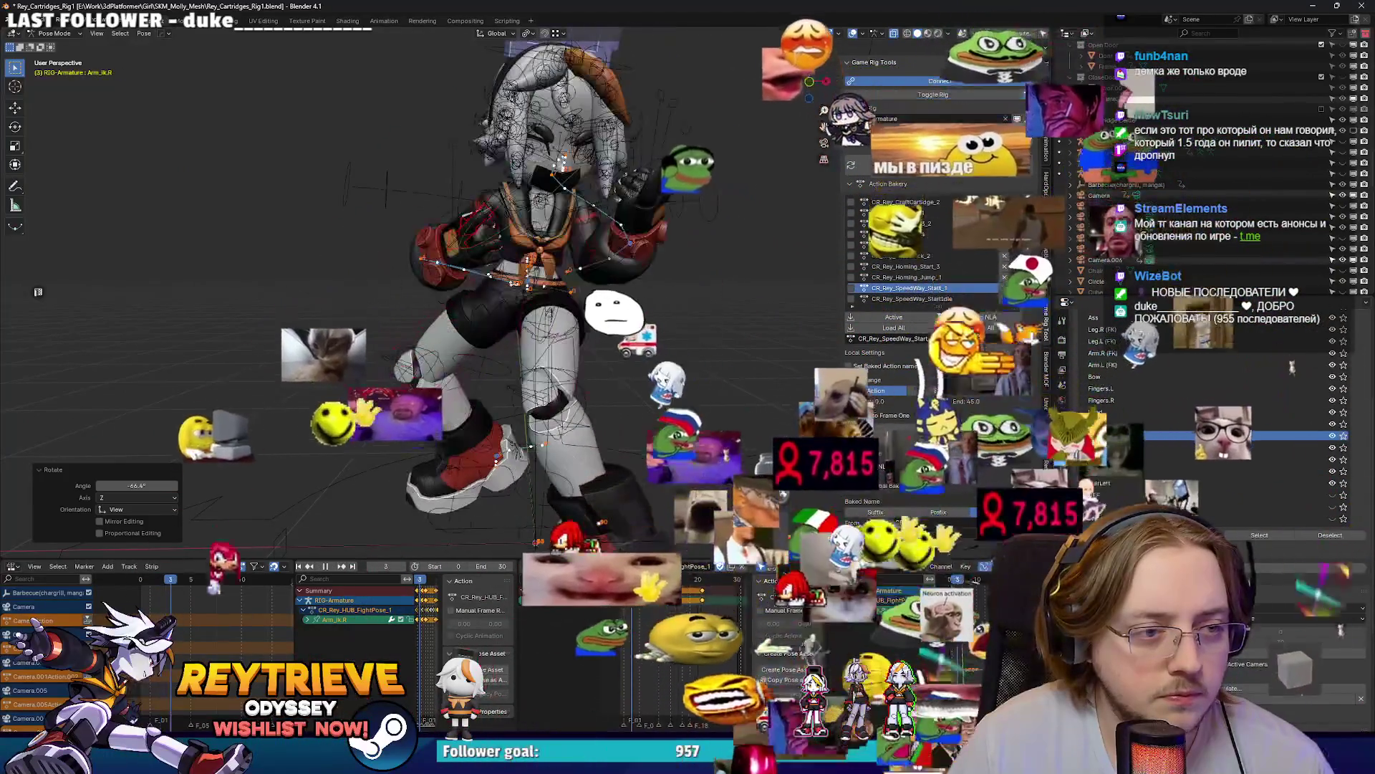
pyautogui.press('space')
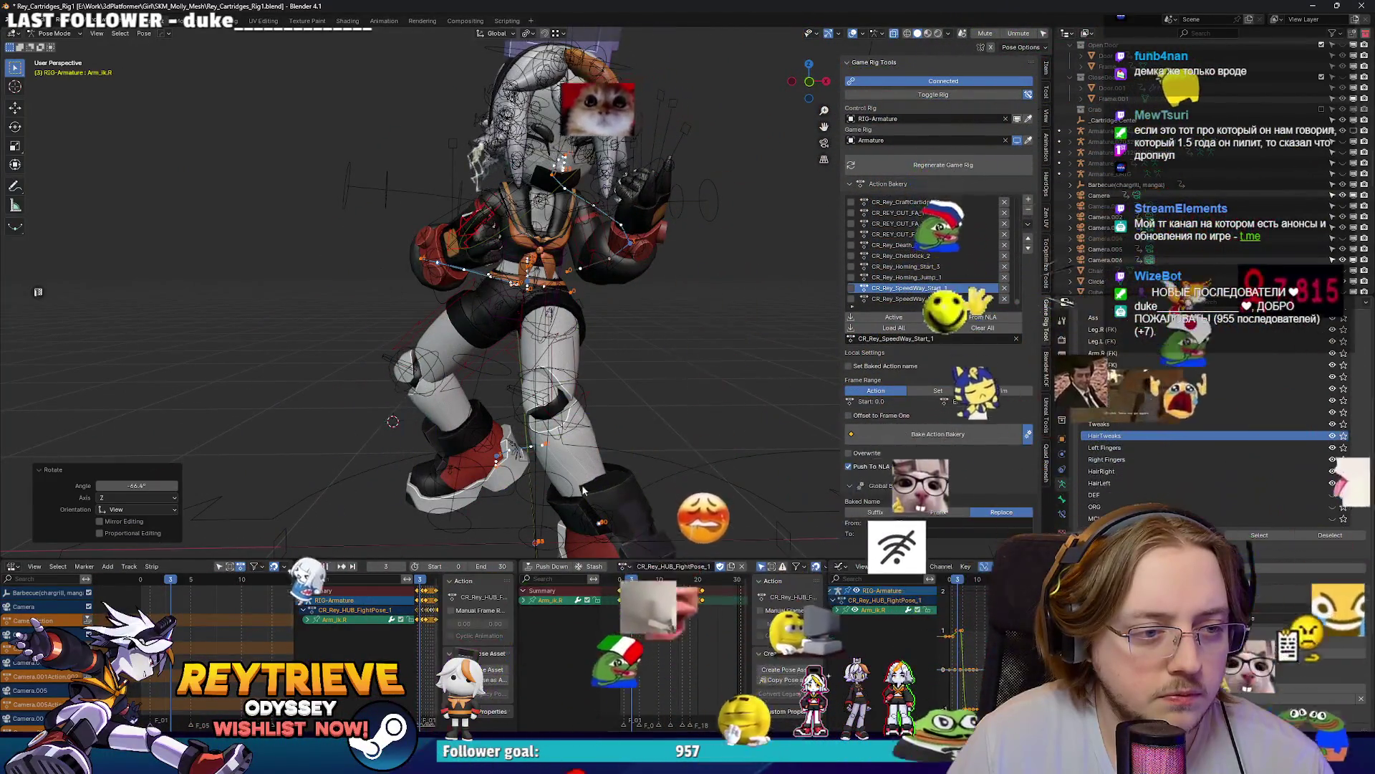
pyautogui.press('Escape')
pyautogui.click(430, 338)
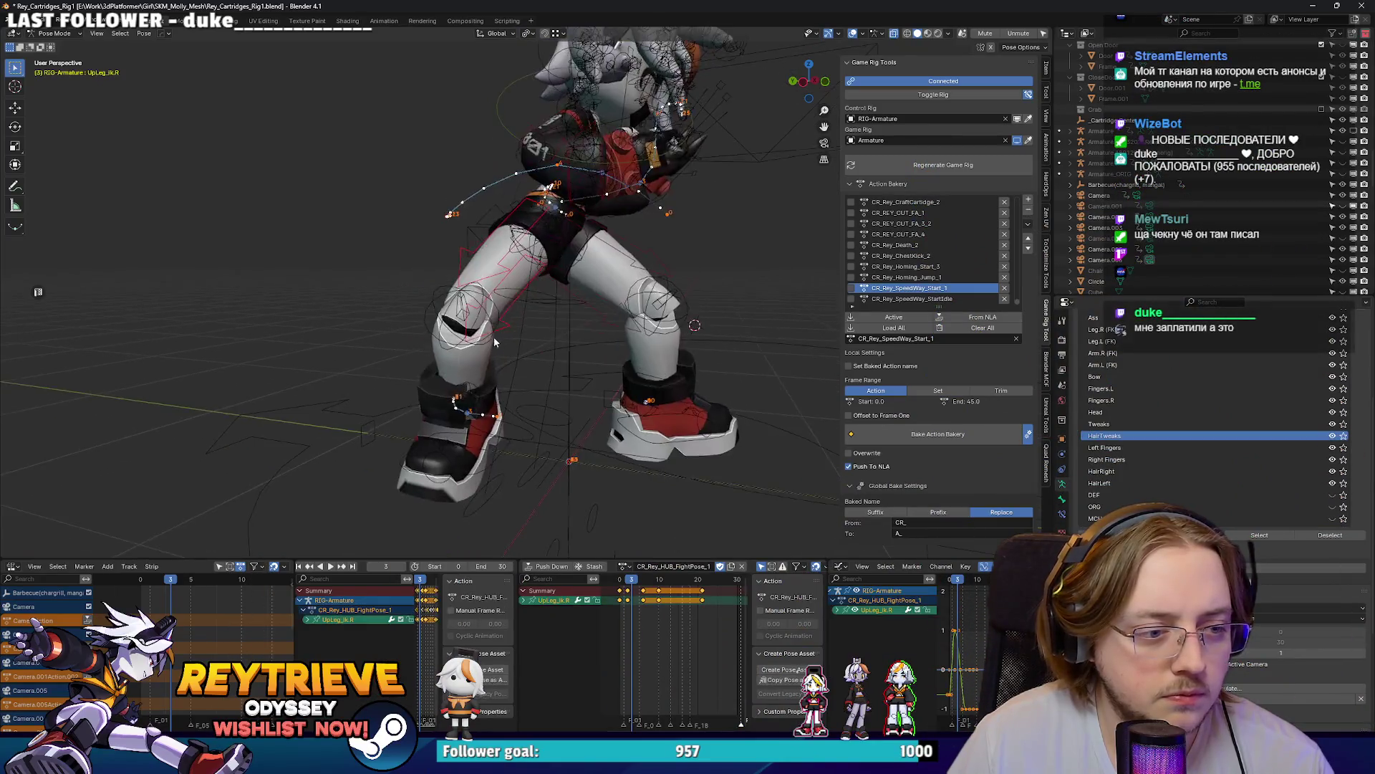
# Step: Rotate UpLeg_ik.R about 13.5° while viewing Rey's legs
pyautogui.scroll(2, 506, 344)
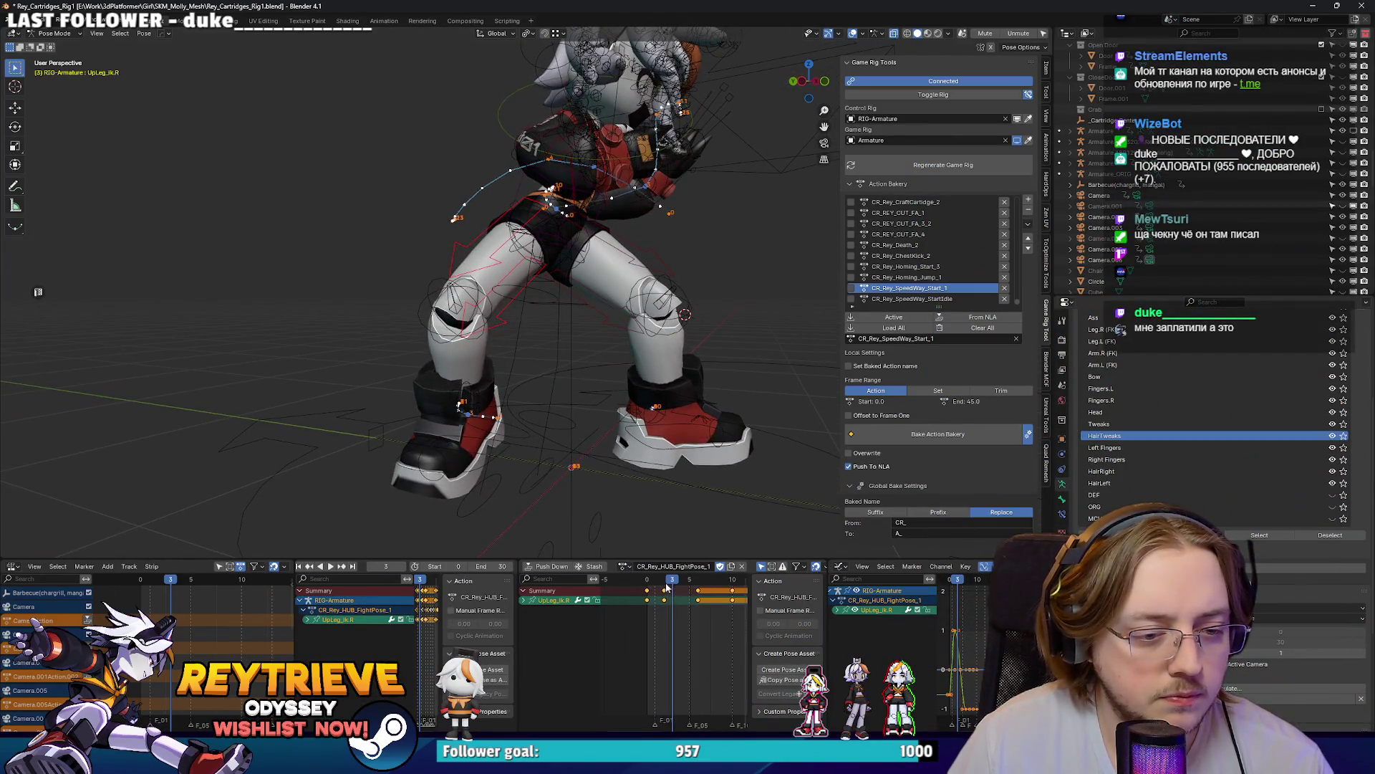
pyautogui.press('space')
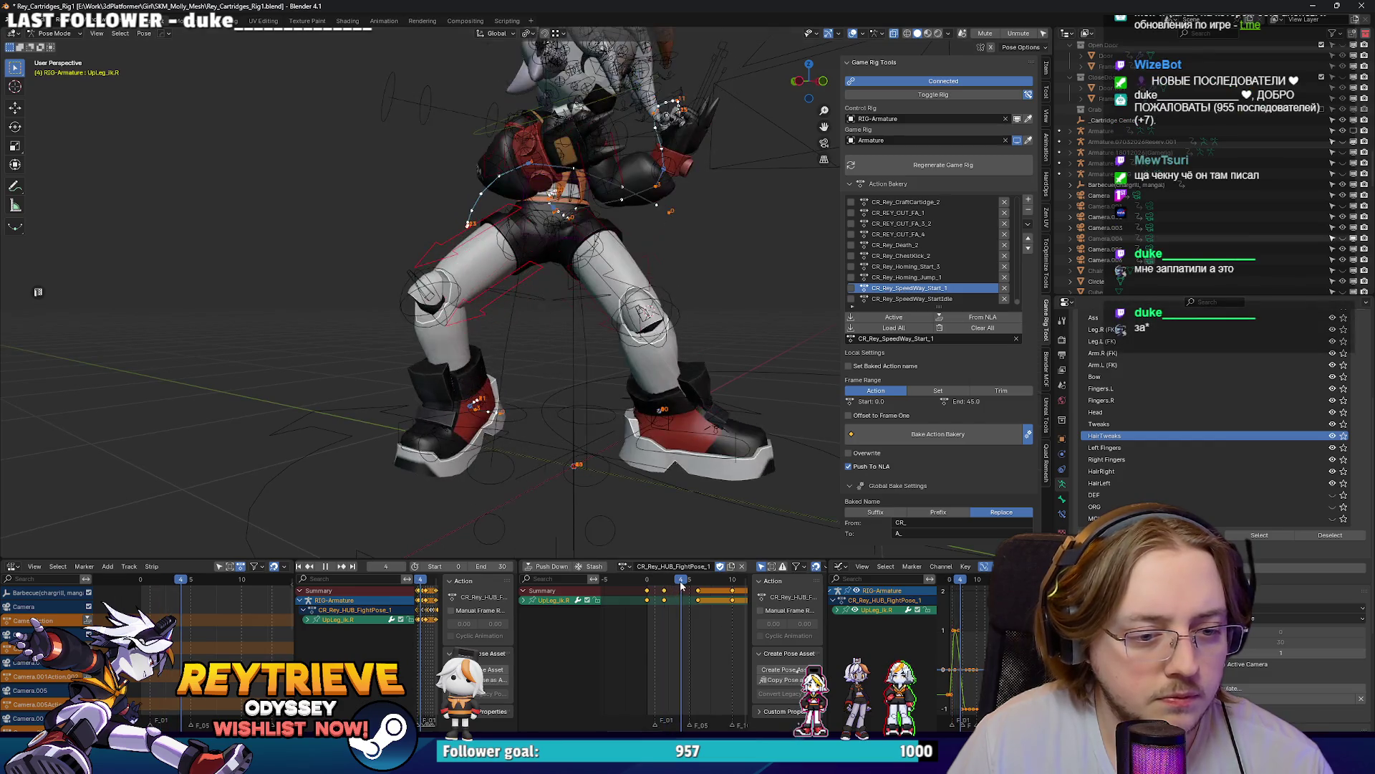
pyautogui.moveTo(598, 485); pyautogui.dragTo(541, 391)
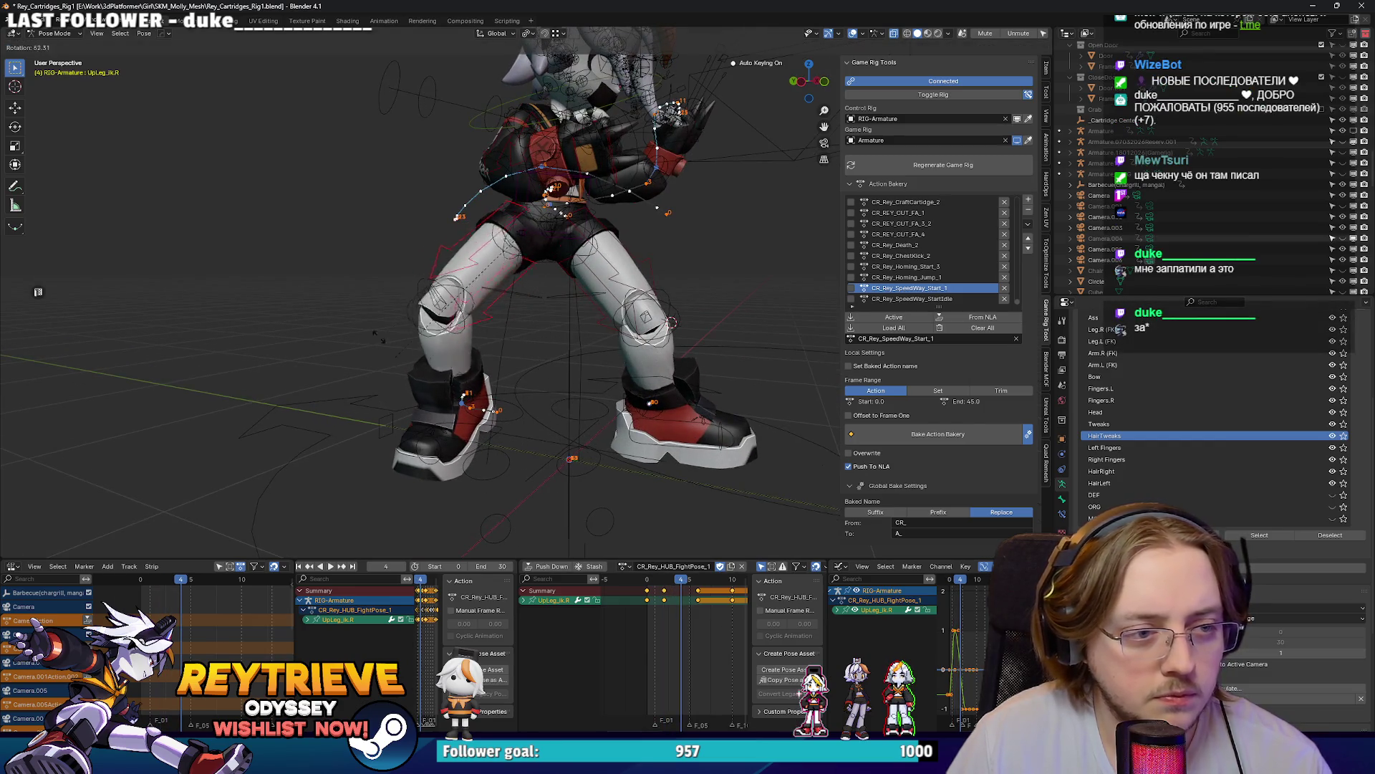
pyautogui.click(505, 354)
# Step: Rotate Foot_ik.R about 9.44° around Z and select the left thigh control
pyautogui.scroll(2, 505, 354)
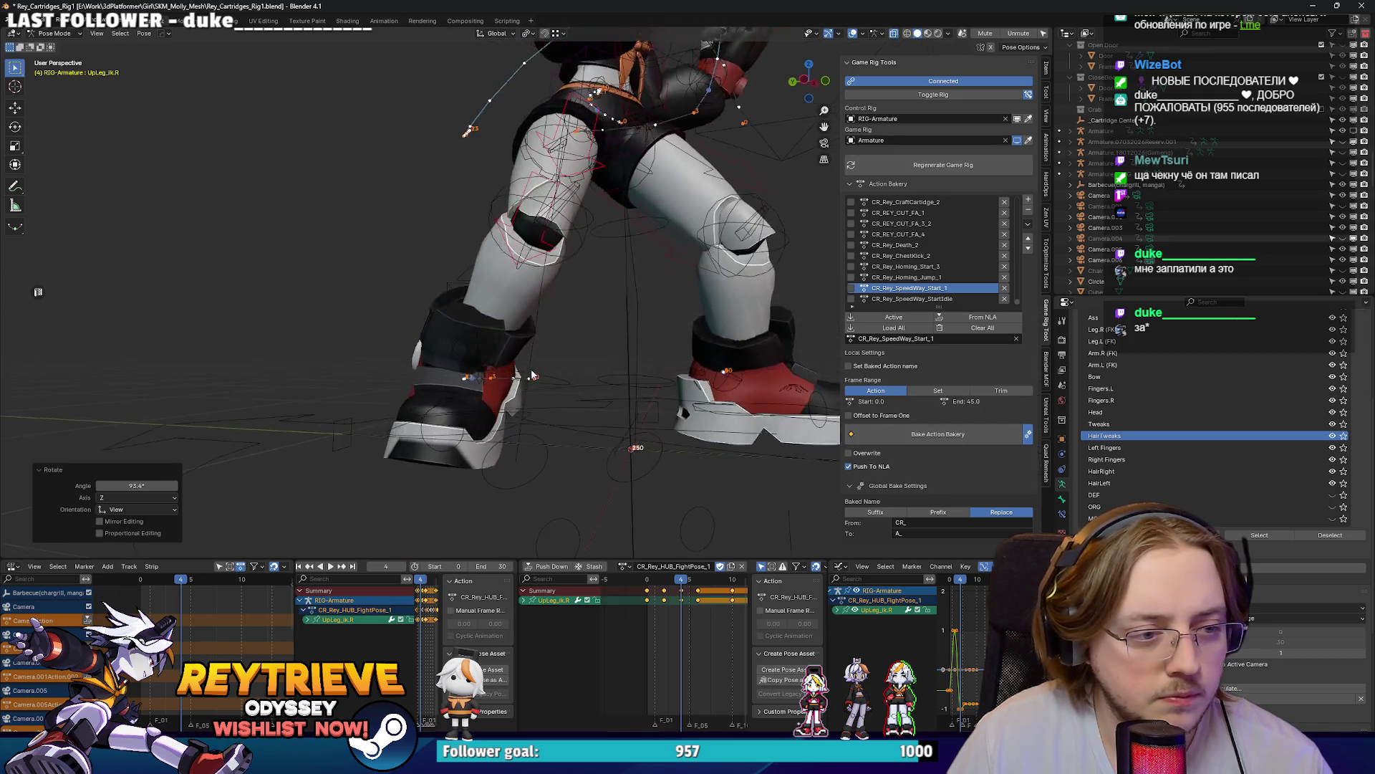
pyautogui.click(523, 416)
pyautogui.press('r')
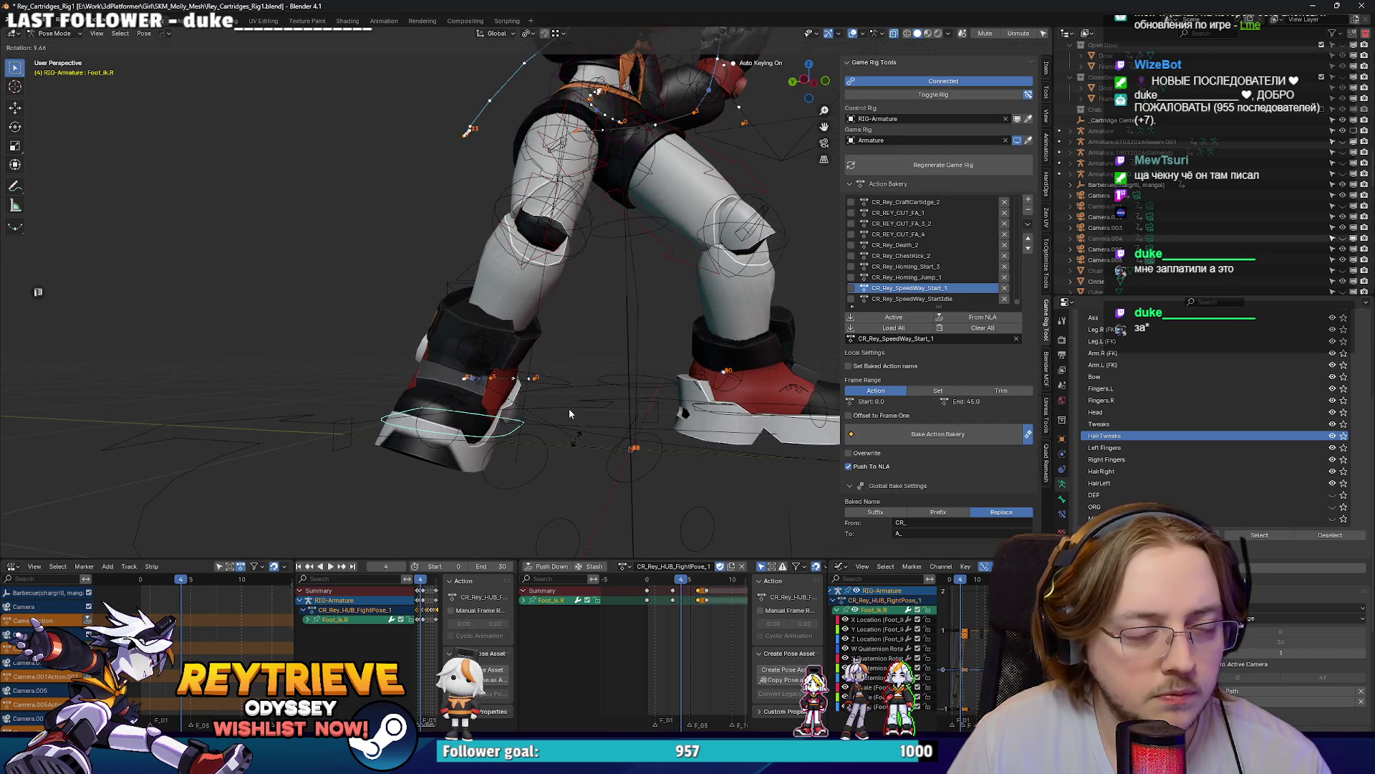
pyautogui.click(569, 413)
pyautogui.scroll(-3, 545, 415)
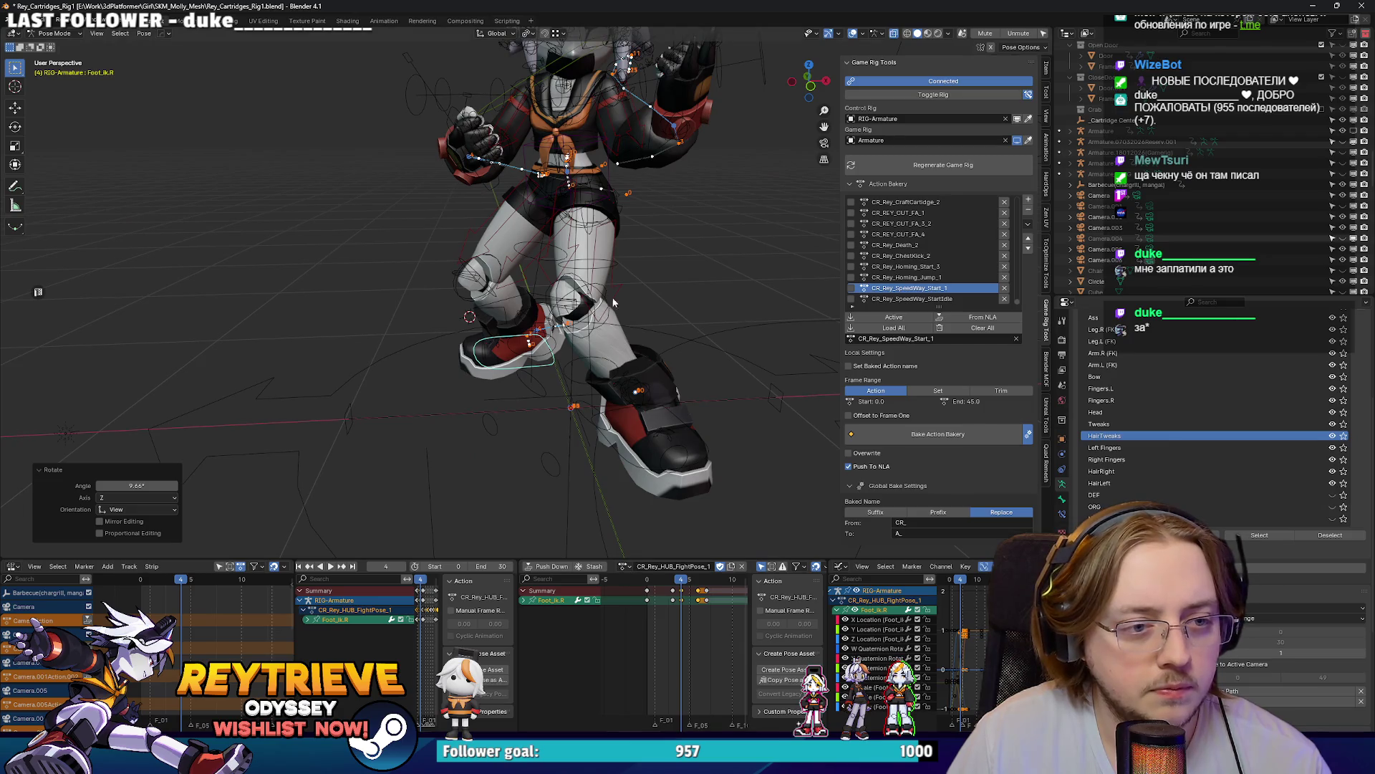
pyautogui.click(613, 302)
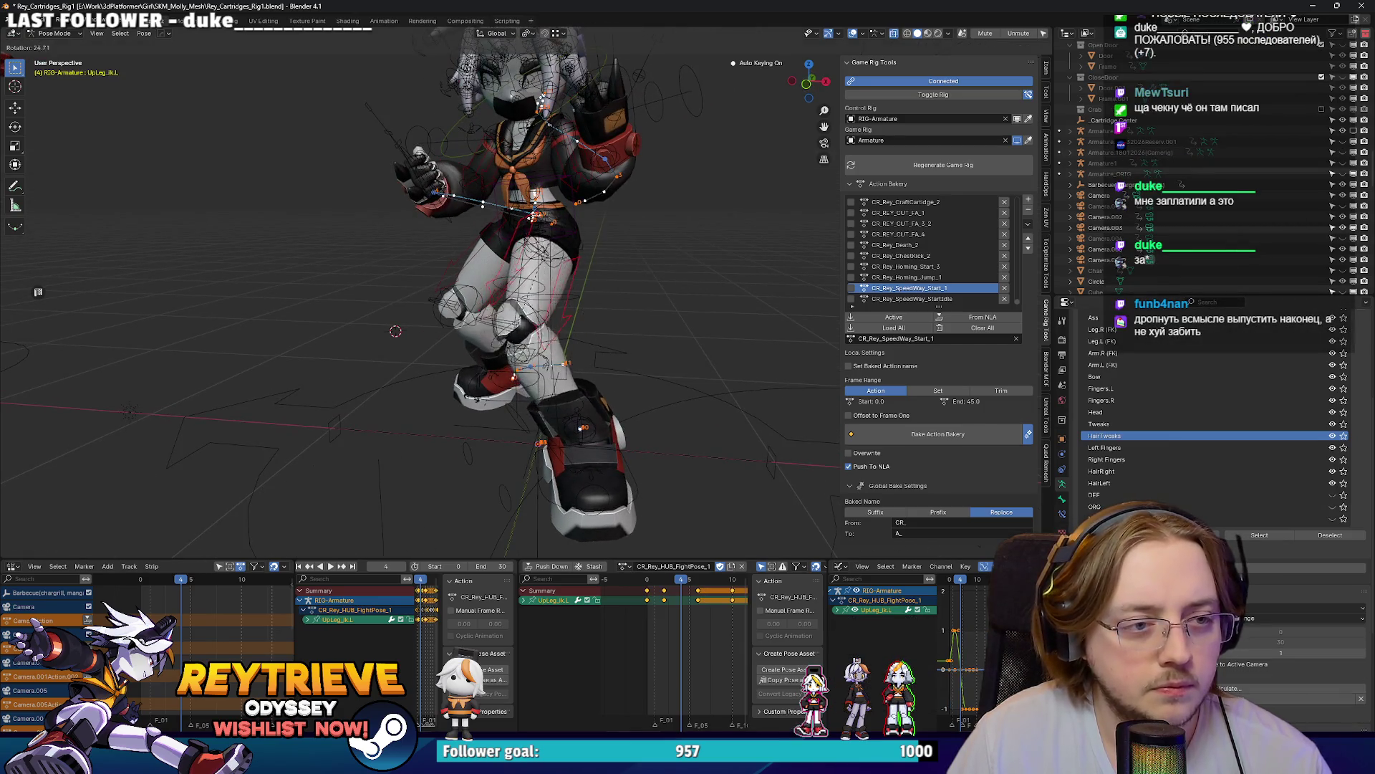
# Step: Rotate Rey's left thigh control UpLeg_ik.L and play the action to frame 6 to check it
pyautogui.click(661, 660)
pyautogui.press('space')
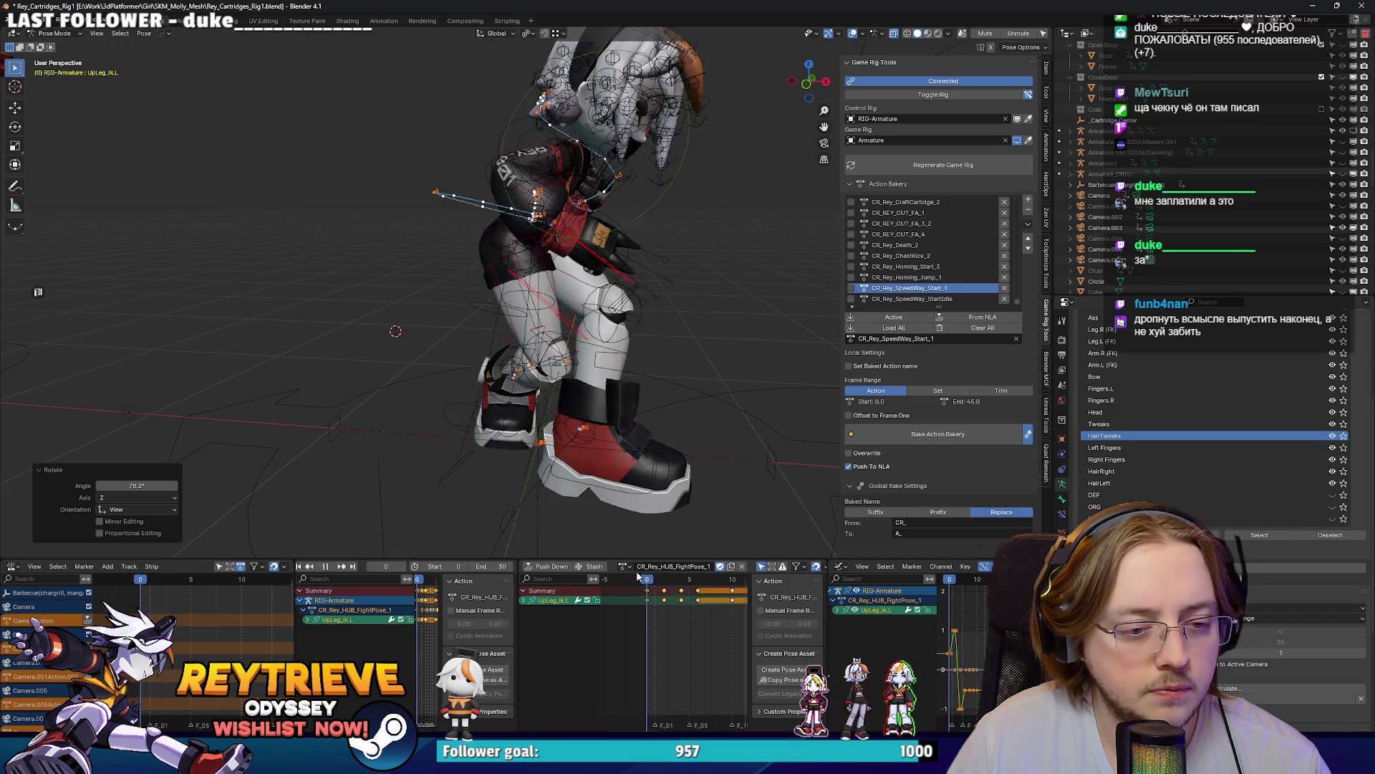
pyautogui.moveTo(677, 581); pyautogui.dragTo(701, 584)
pyautogui.moveTo(623, 452); pyautogui.dragTo(604, 427)
# Step: Rotate the left thigh again, then replay frames 4 to 6 to review the pose
pyautogui.press('r')
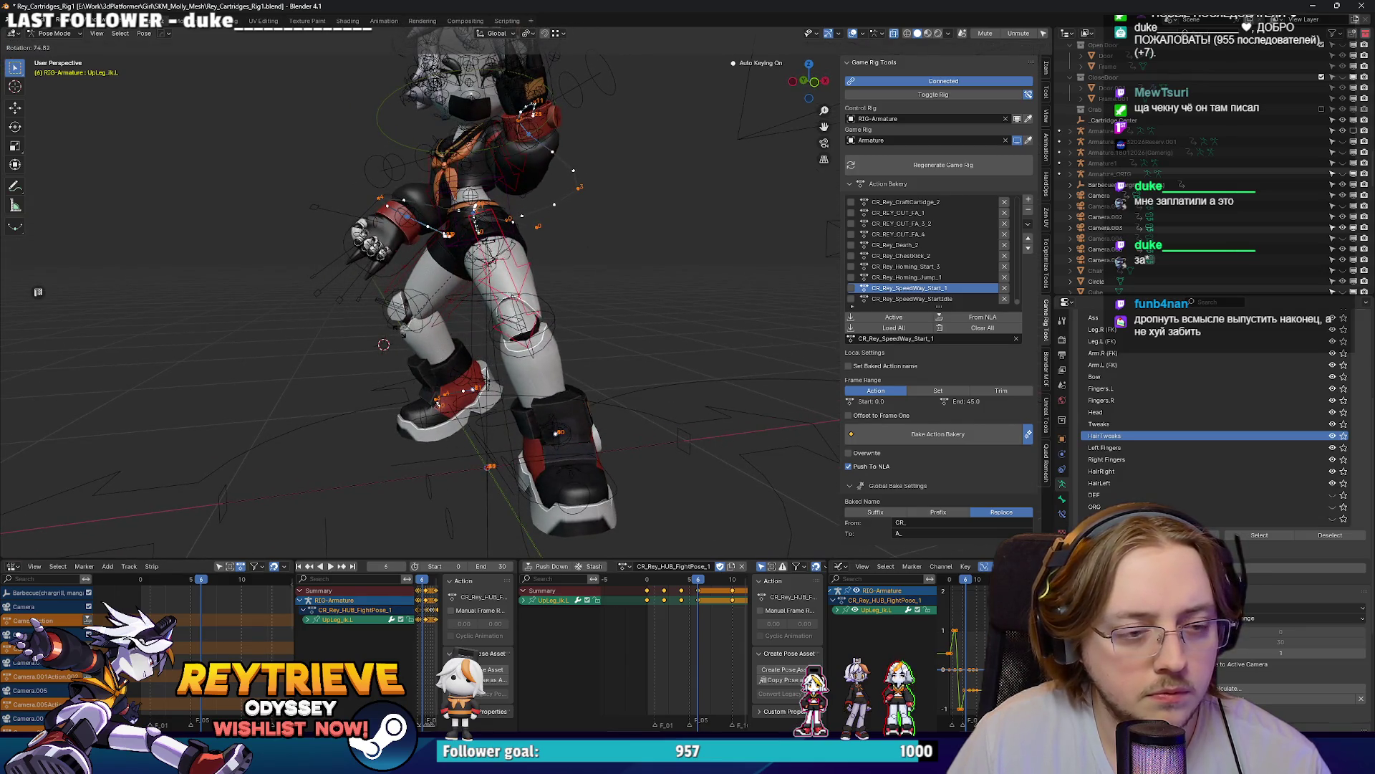
pyautogui.click(453, 338)
pyautogui.moveTo(453, 338)
pyautogui.mouseDown()
pyautogui.moveTo(620, 385)
pyautogui.moveTo(556, 376)
pyautogui.mouseUp()
pyautogui.scroll(3, 563, 391)
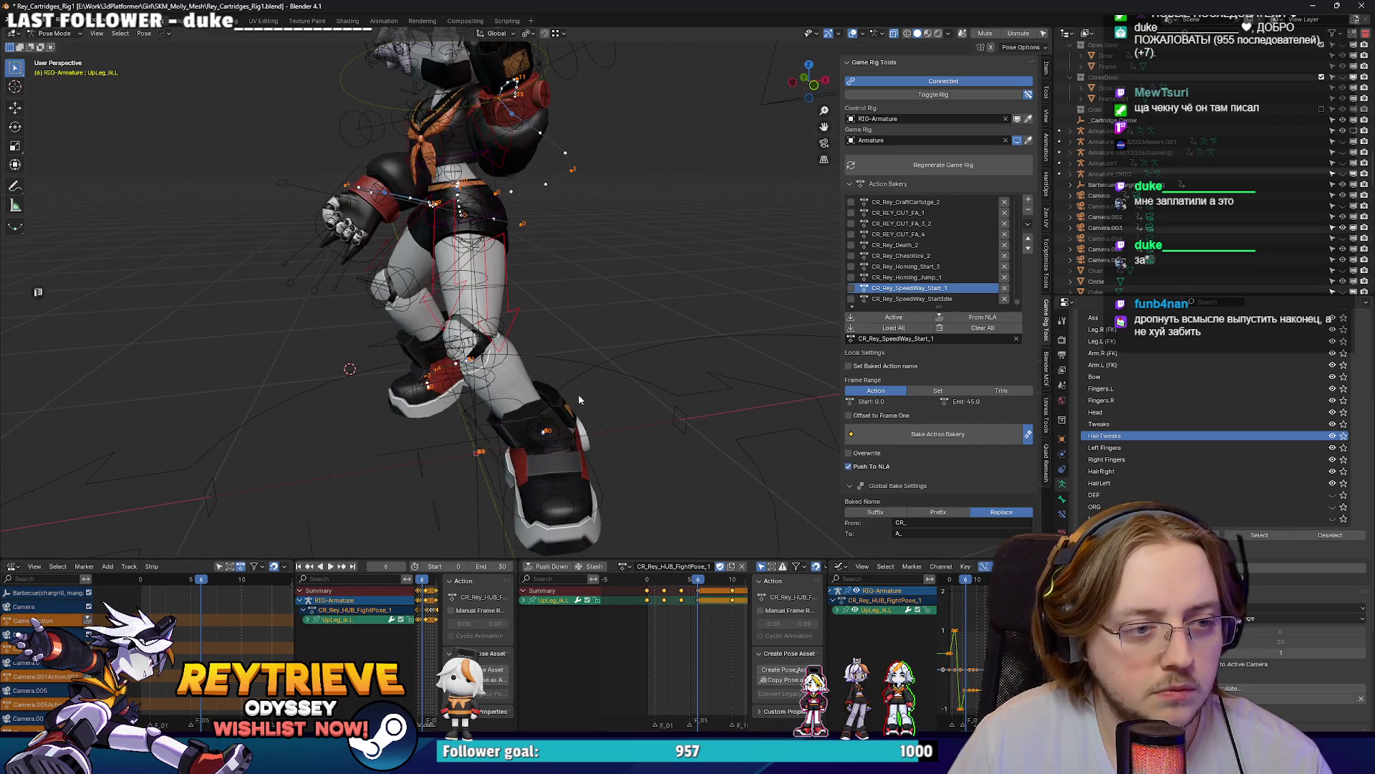
pyautogui.press('Left')
pyautogui.press('Left')
pyautogui.press('space')
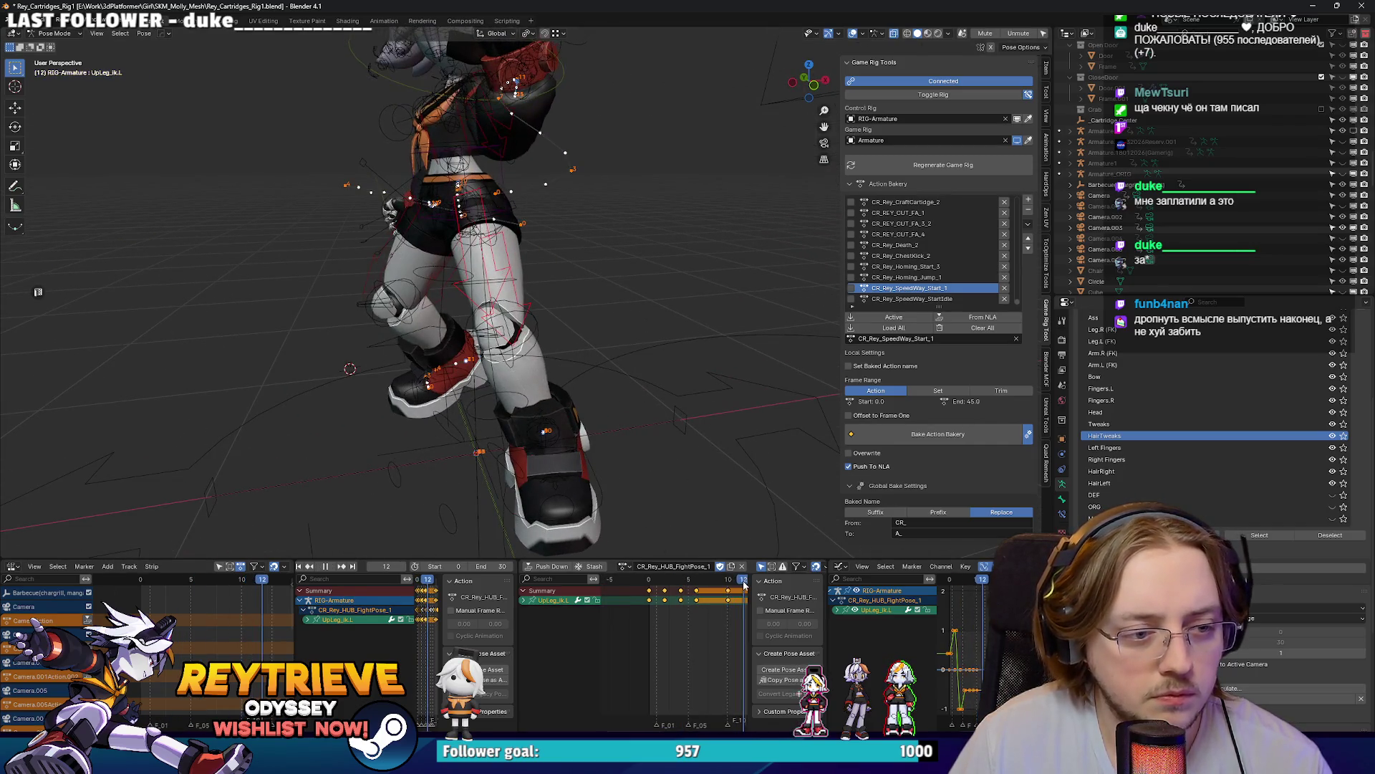
pyautogui.moveTo(671, 586)
pyautogui.mouseDown()
pyautogui.moveTo(734, 586)
pyautogui.moveTo(681, 586)
pyautogui.mouseUp()
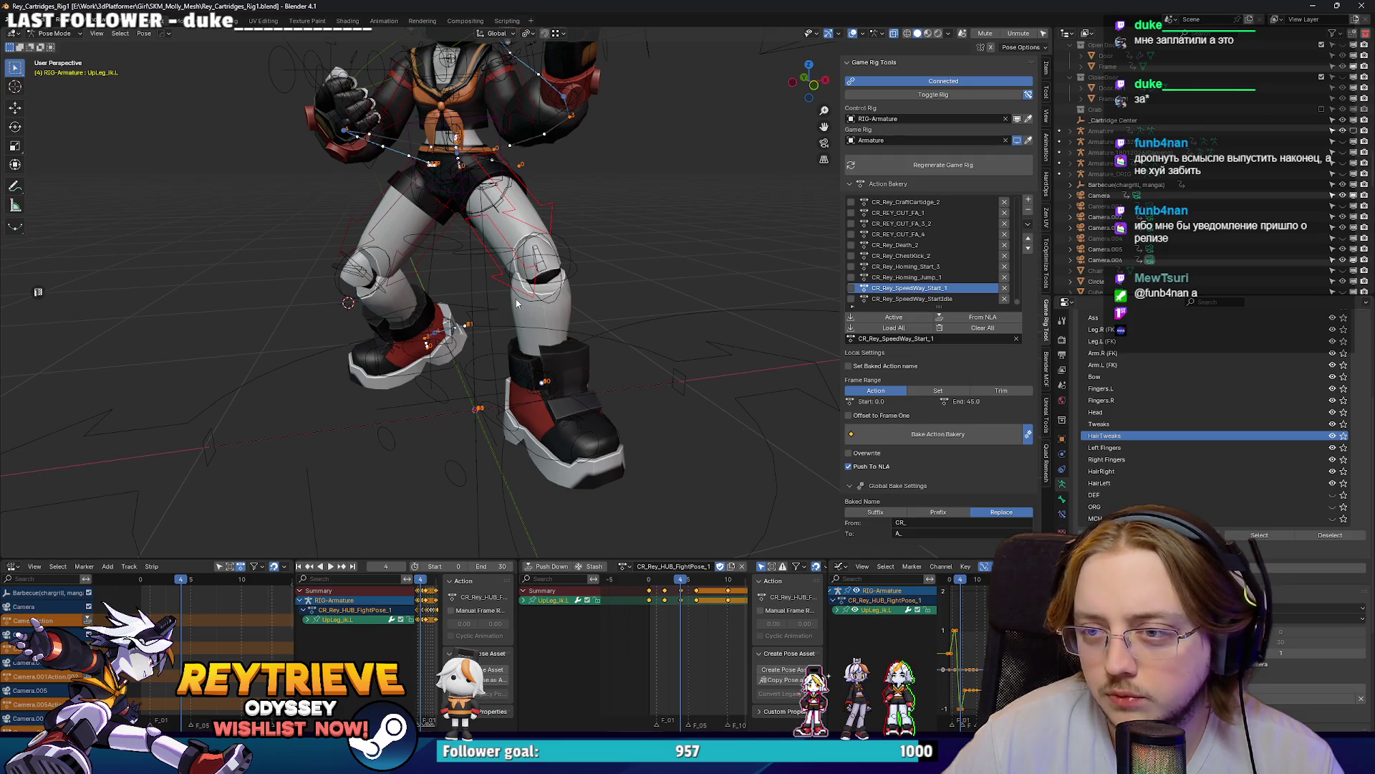
# Step: Turn Rey's left foot control Foot_ik.L about -22.1° around Z at frame 1
pyautogui.scroll(5, 516, 299)
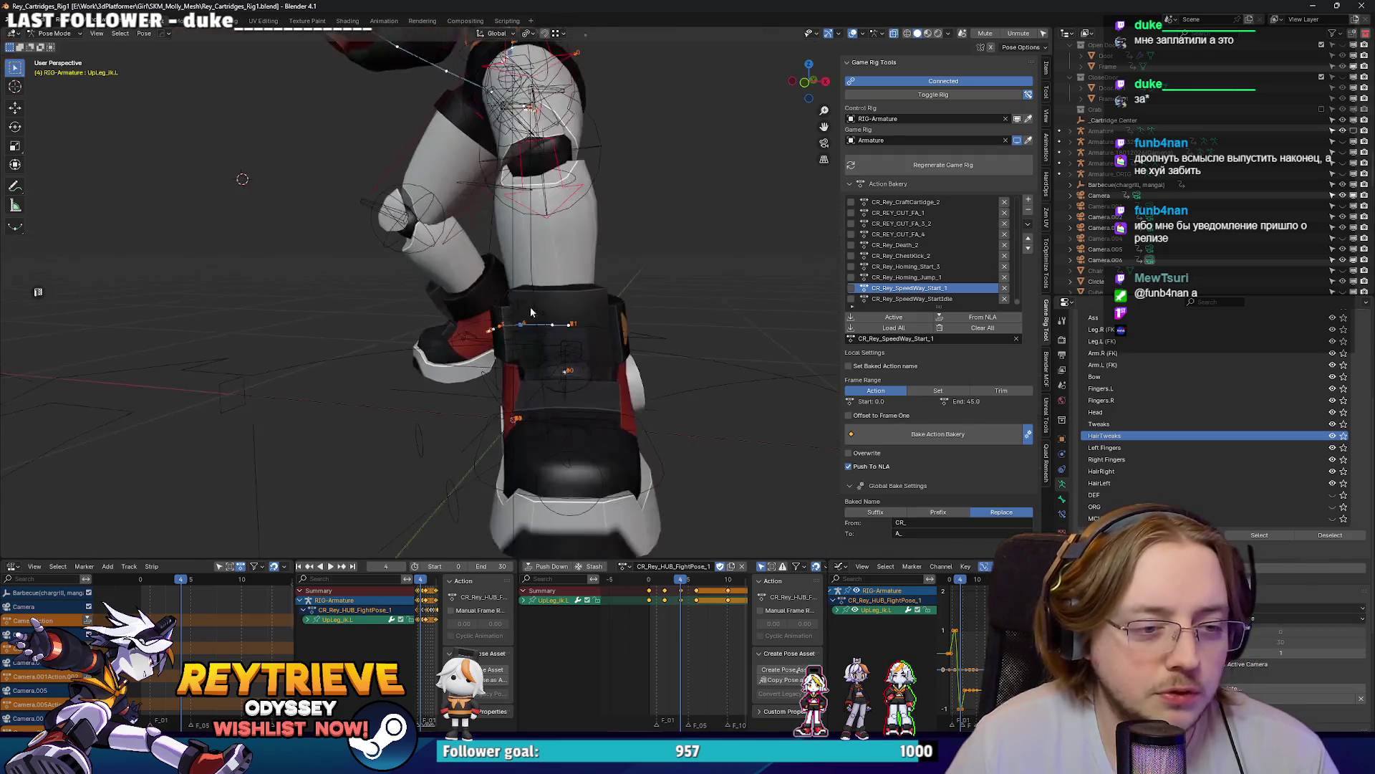
pyautogui.click(581, 368)
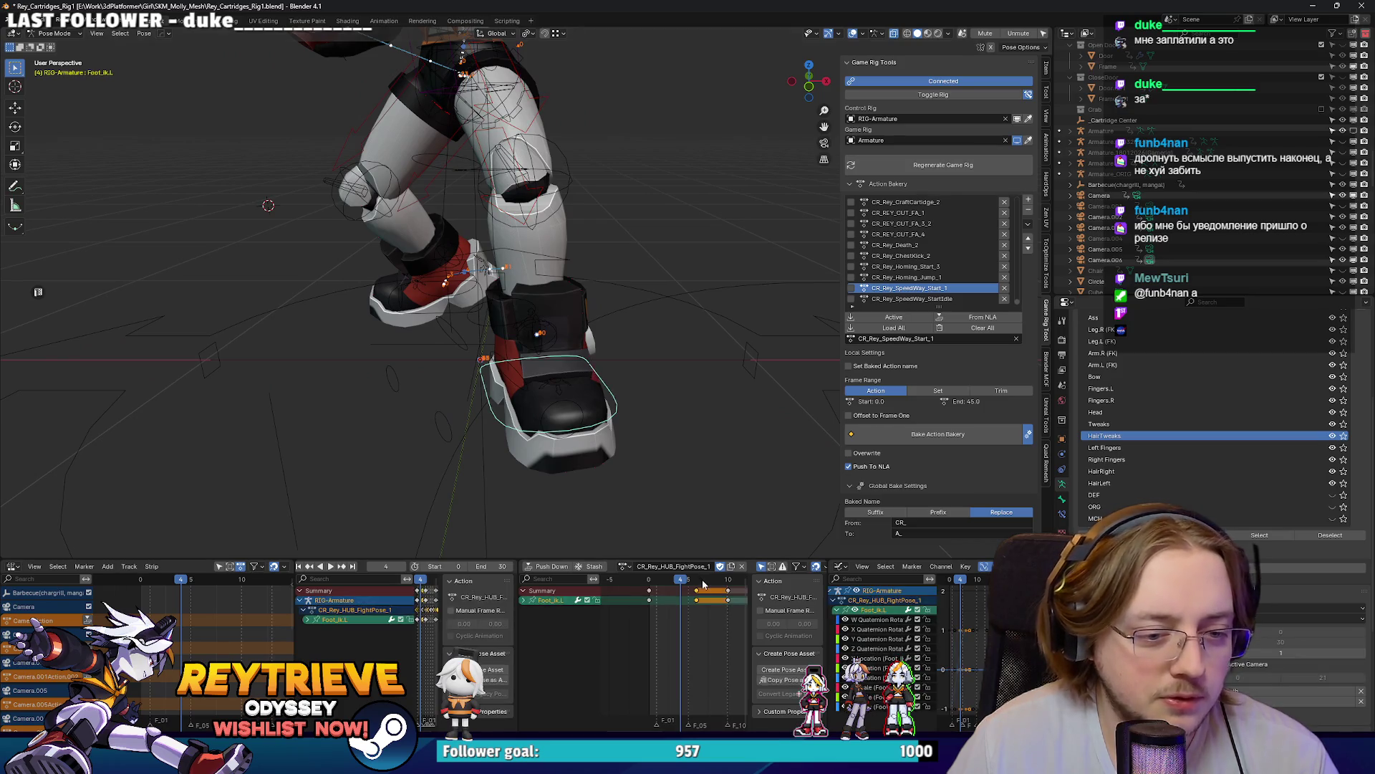
pyautogui.moveTo(677, 586); pyautogui.dragTo(657, 580)
pyautogui.moveTo(502, 387)
pyautogui.mouseDown()
pyautogui.moveTo(469, 361)
pyautogui.moveTo(661, 387)
pyautogui.mouseUp()
pyautogui.press('r')
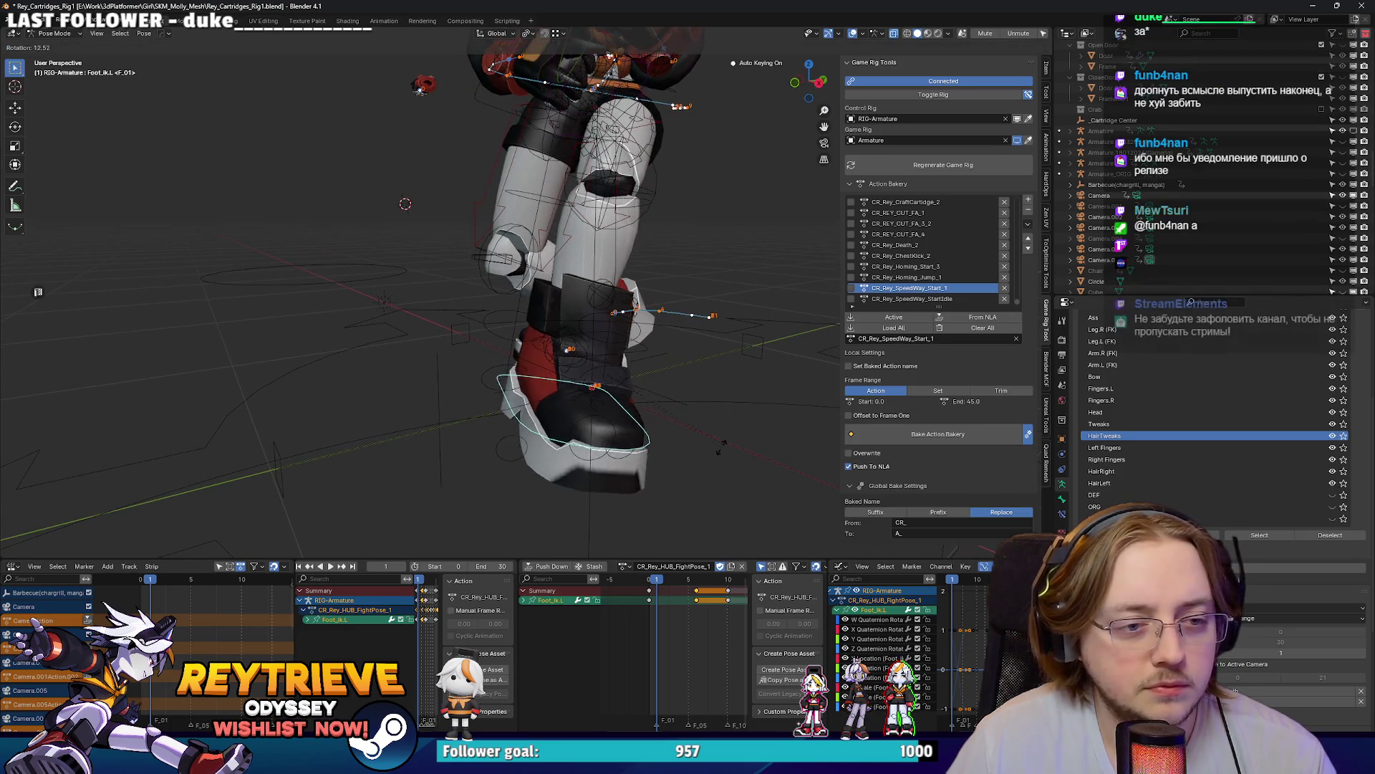
pyautogui.click(695, 462)
pyautogui.press('r')
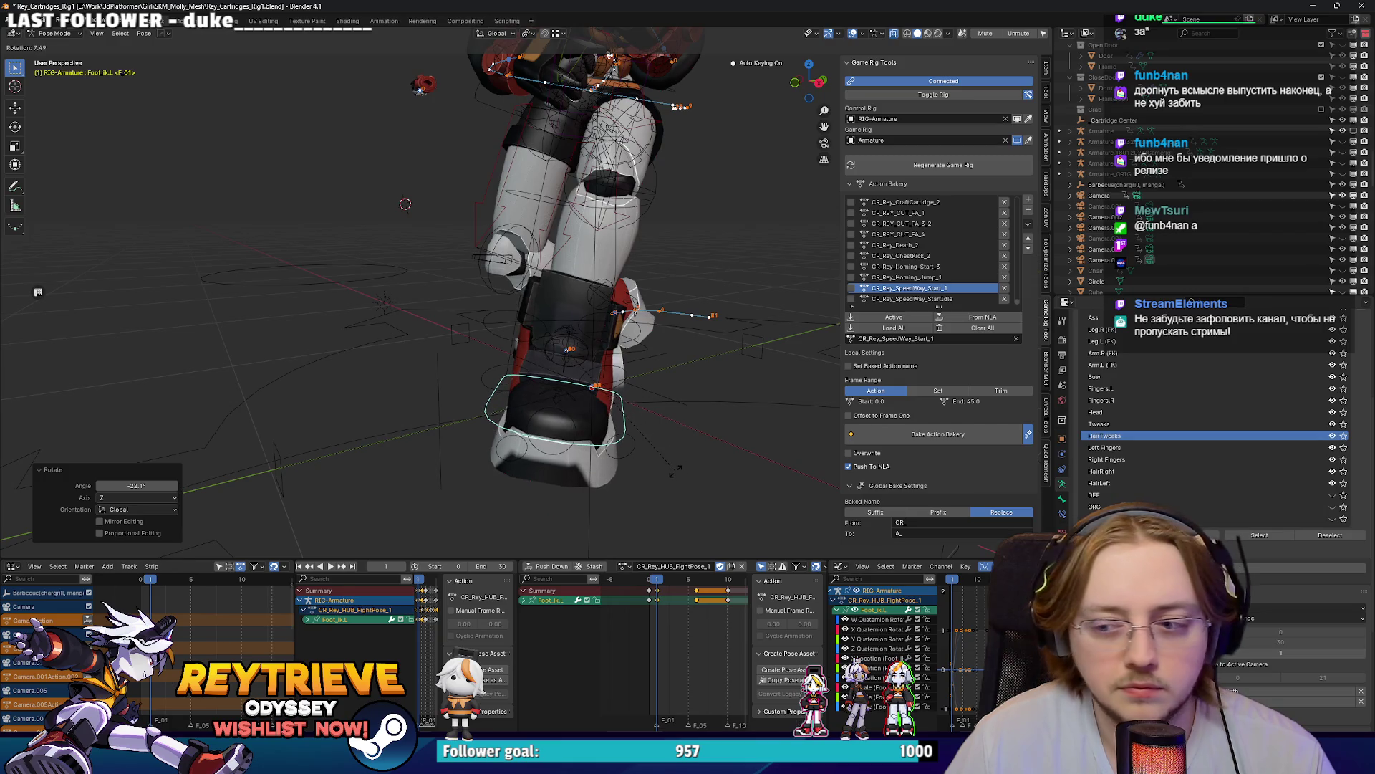
# Step: Delete the keyframes at frame 0
pyautogui.press('Left')
pyautogui.click(652, 602)
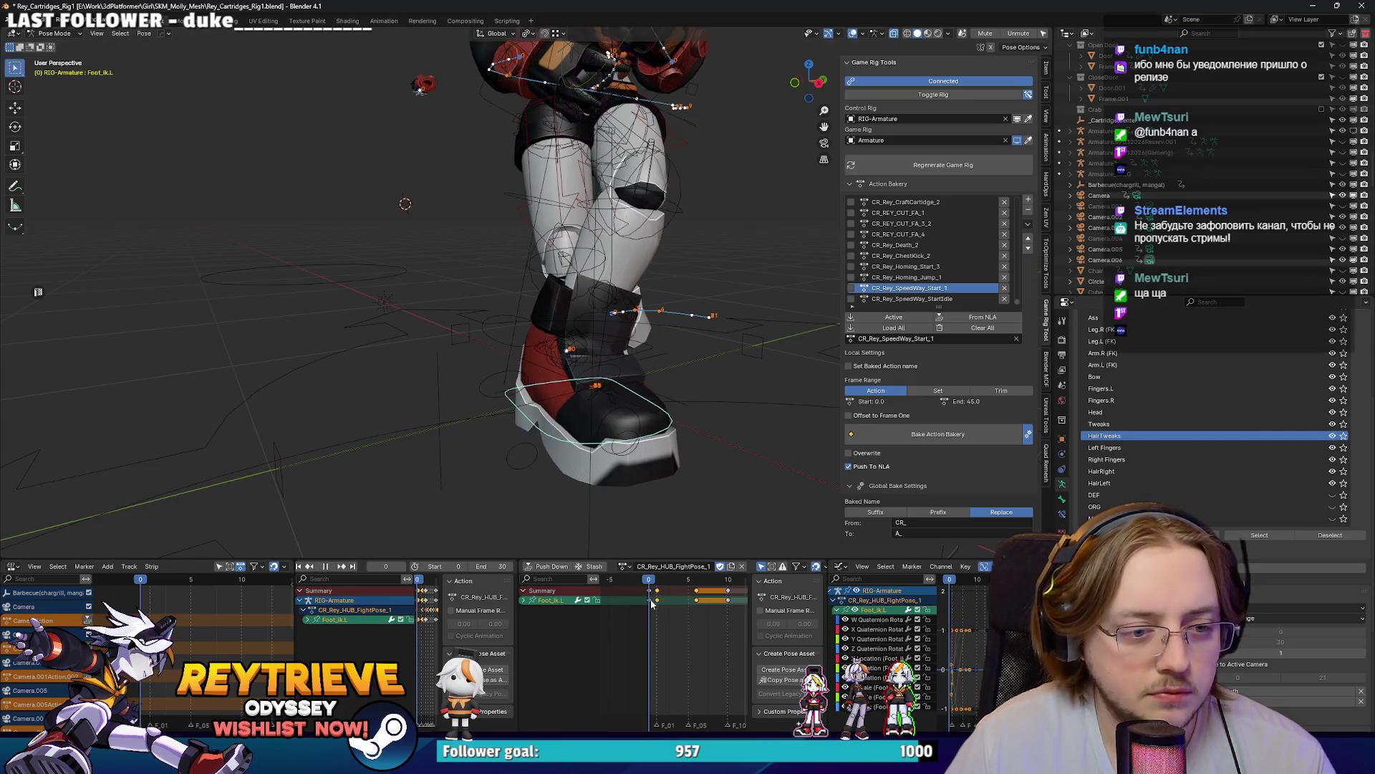
pyautogui.press('x')
pyautogui.click(651, 598)
# Step: Play the action to check the foot, then view it through the scene camera
pyautogui.press('space')
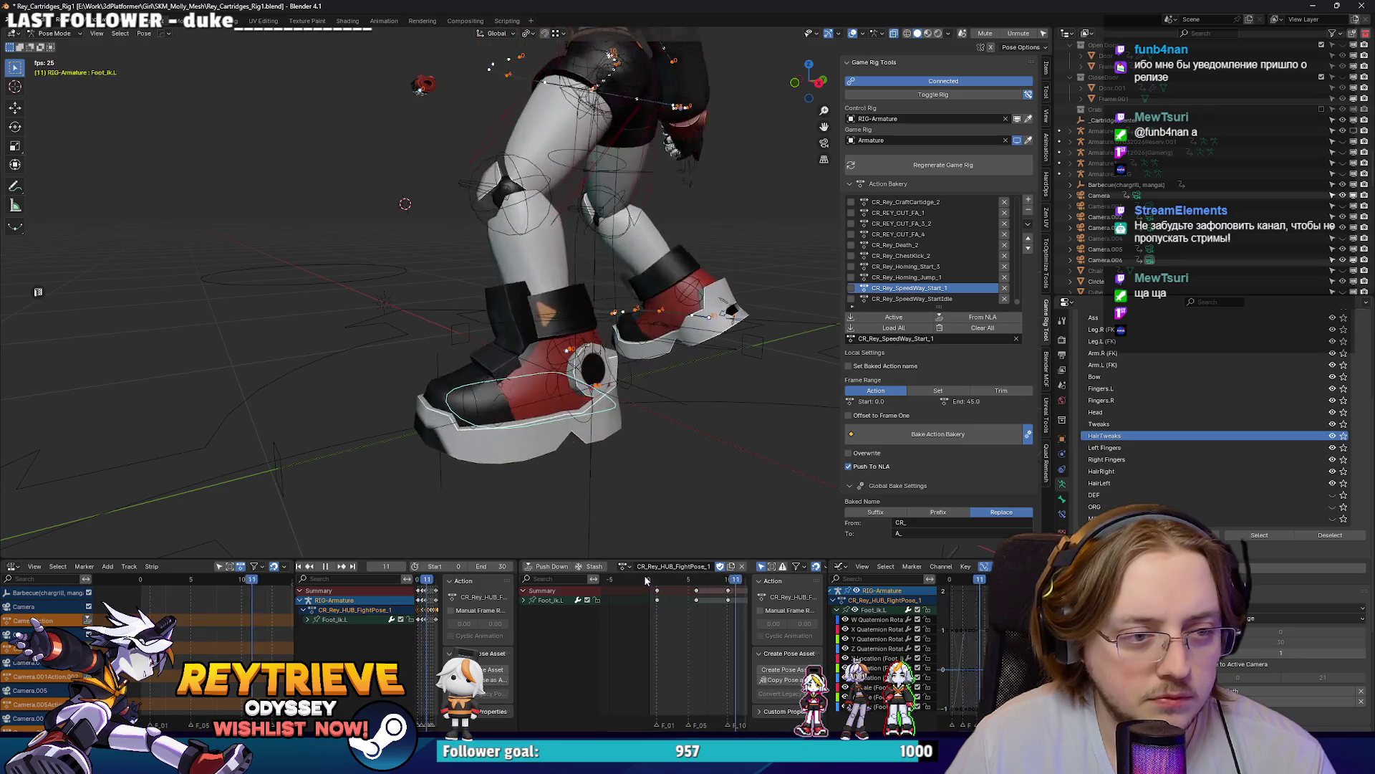
pyautogui.moveTo(550, 371)
pyautogui.mouseDown()
pyautogui.moveTo(456, 285)
pyautogui.moveTo(583, 295)
pyautogui.mouseUp()
pyautogui.press('space')
pyautogui.scroll(5, 494, 188)
pyautogui.click(495, 188)
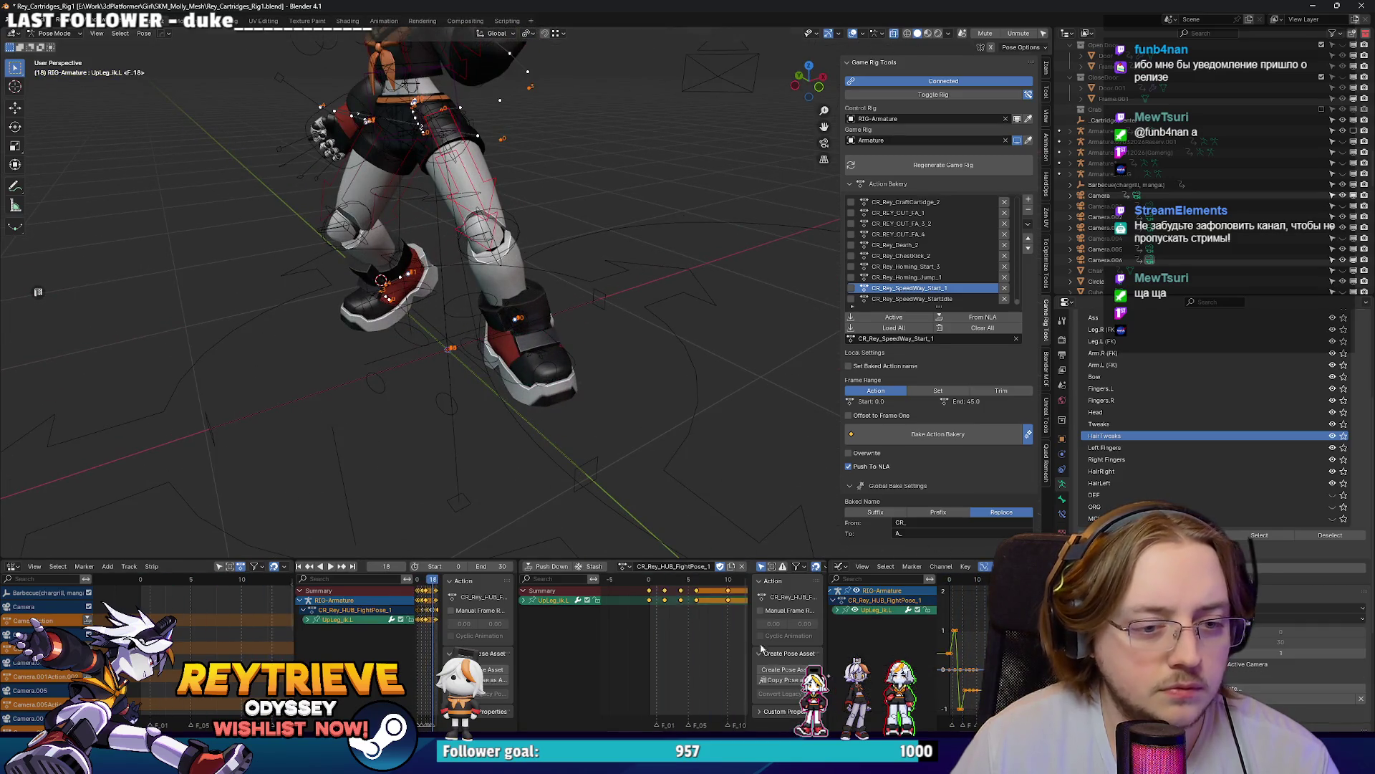
pyautogui.press('space')
pyautogui.press('space')
pyautogui.press('KP_0')
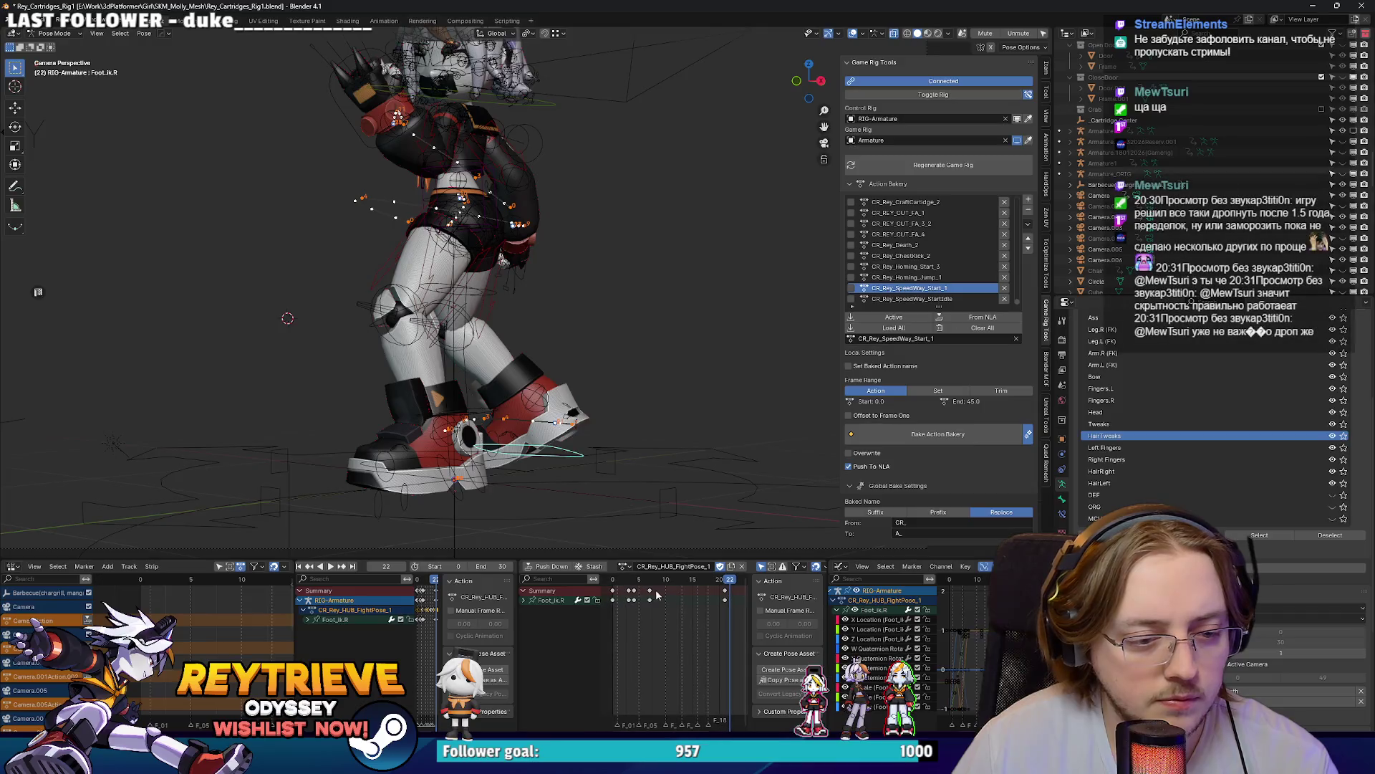
pyautogui.press('space')
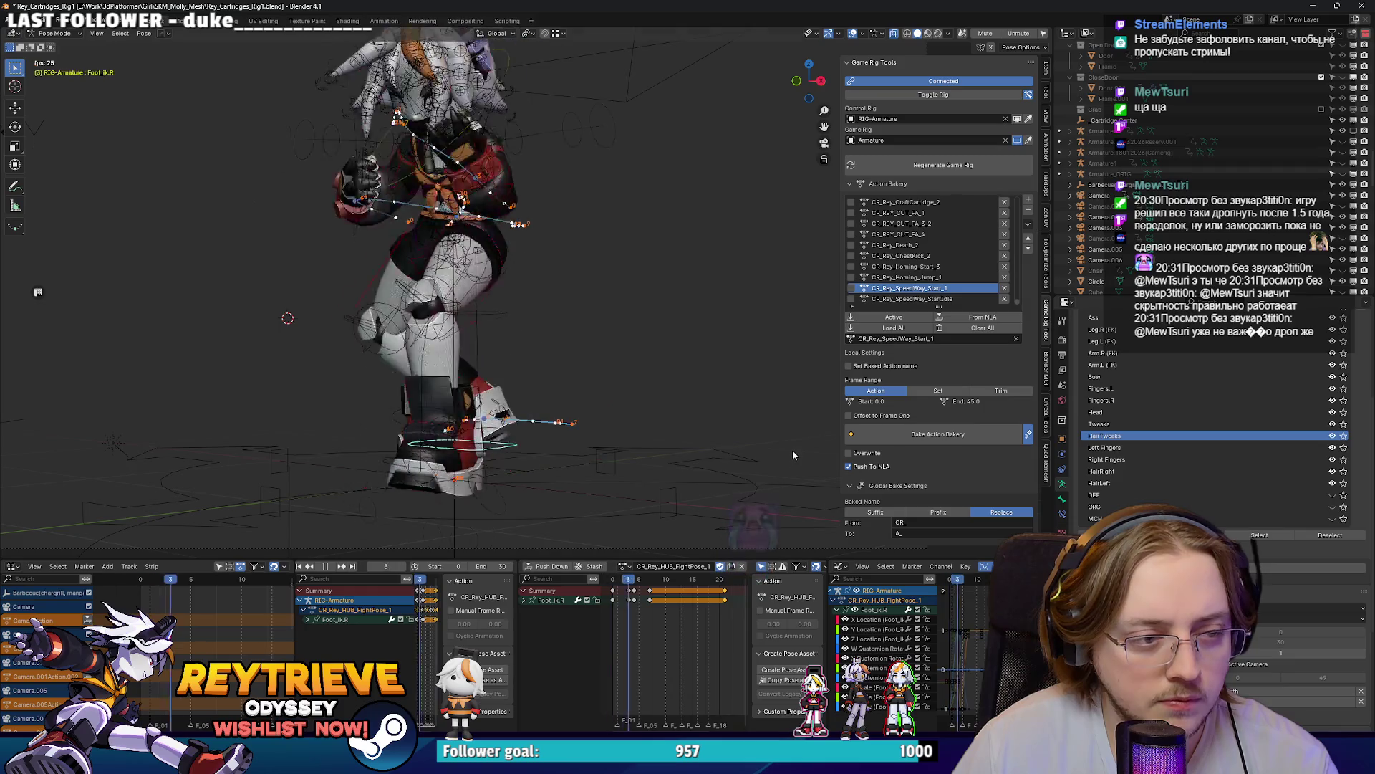
pyautogui.scroll(-3, 668, 380)
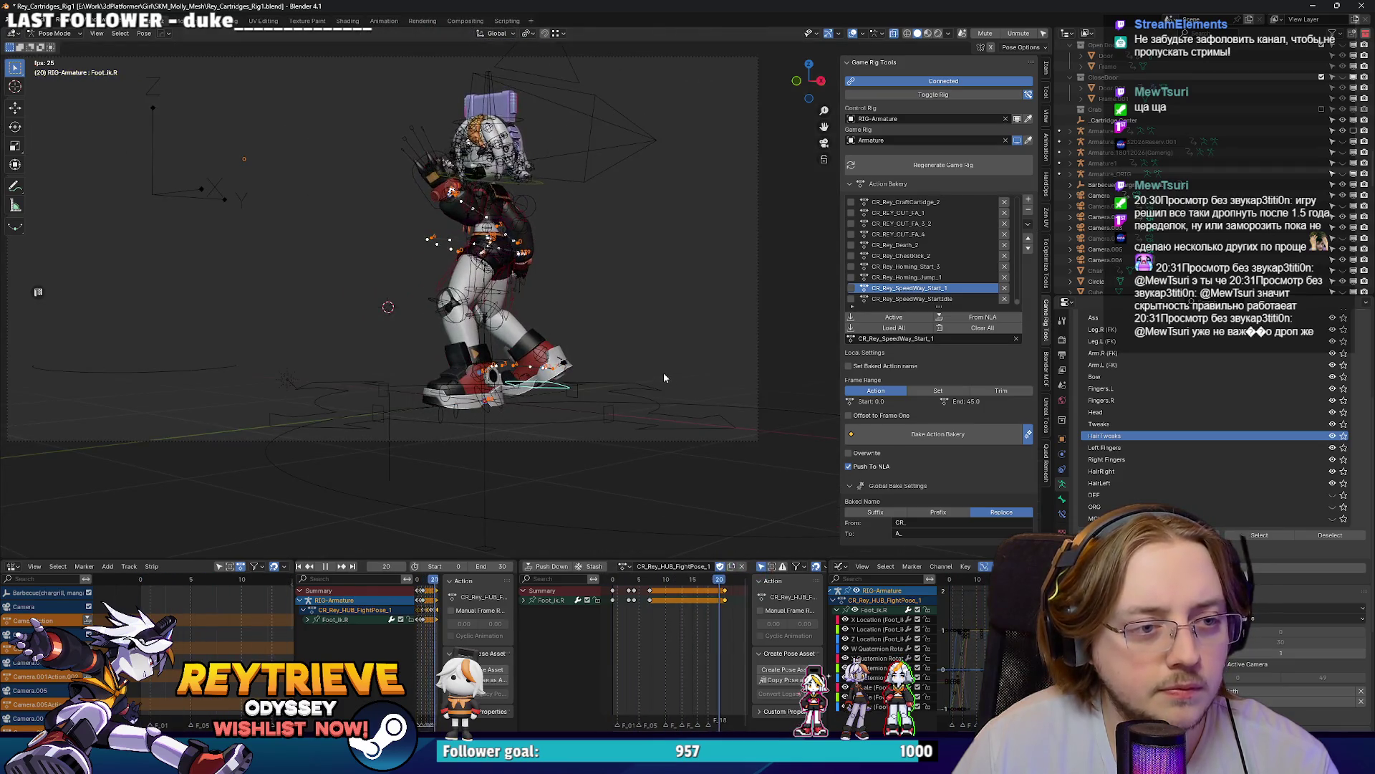
pyautogui.scroll(3, 607, 337)
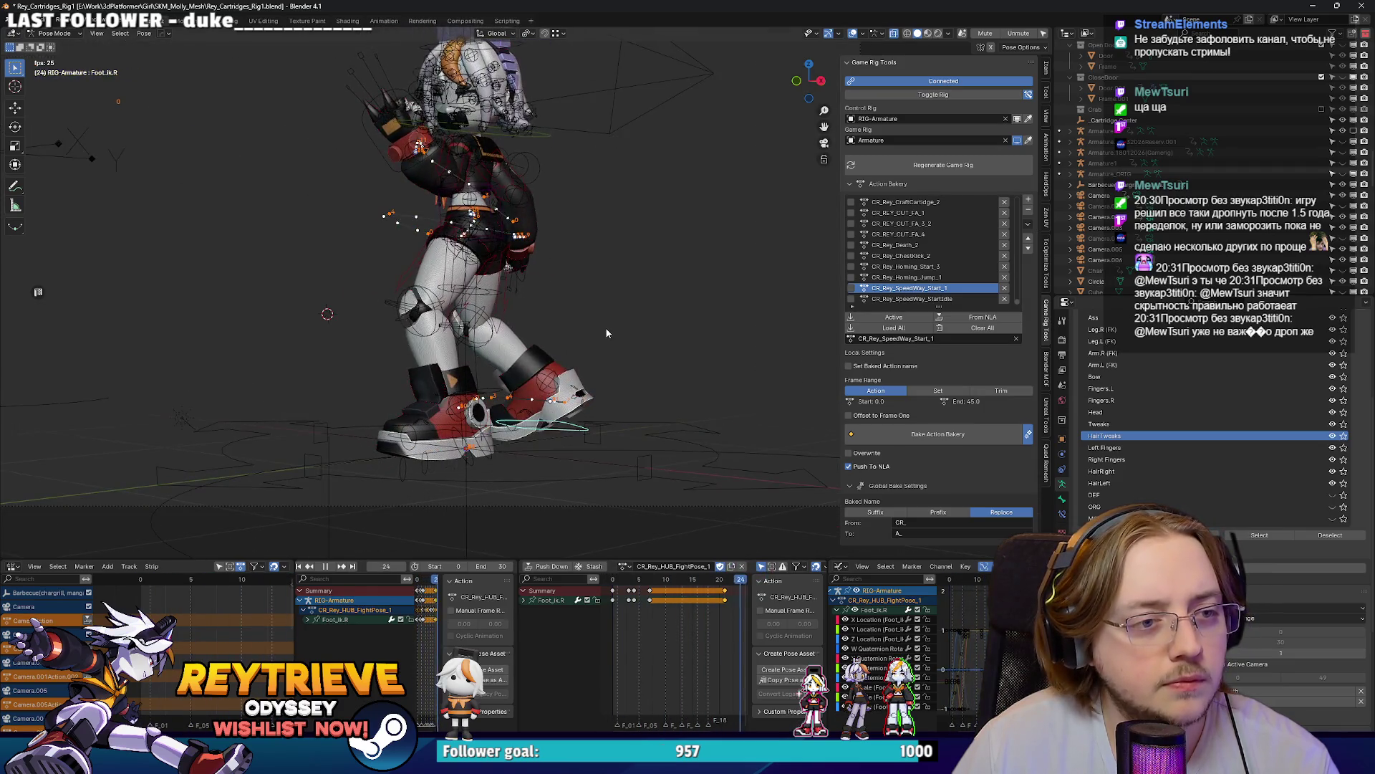
pyautogui.scroll(2, 643, 420)
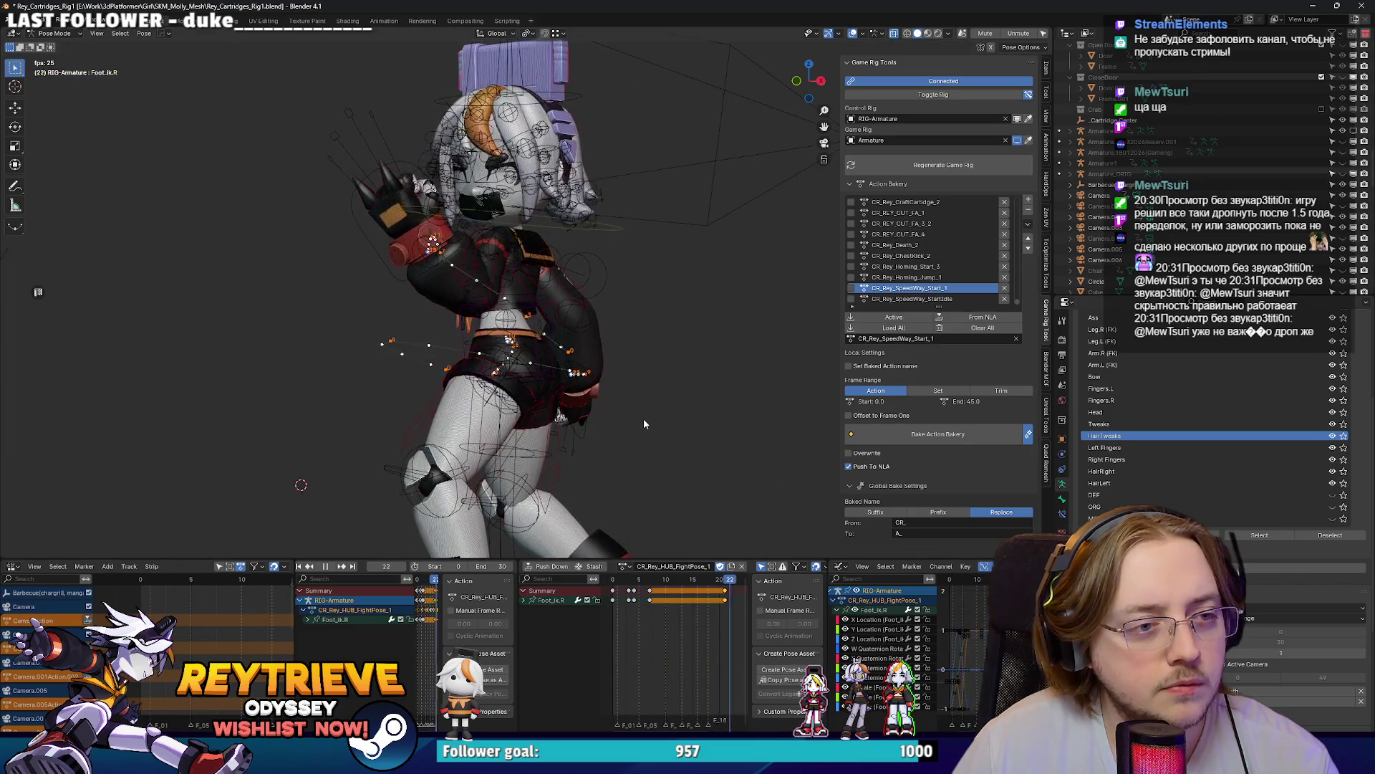
pyautogui.press('space')
pyautogui.scroll(-2, 631, 380)
pyautogui.scroll(1, 632, 379)
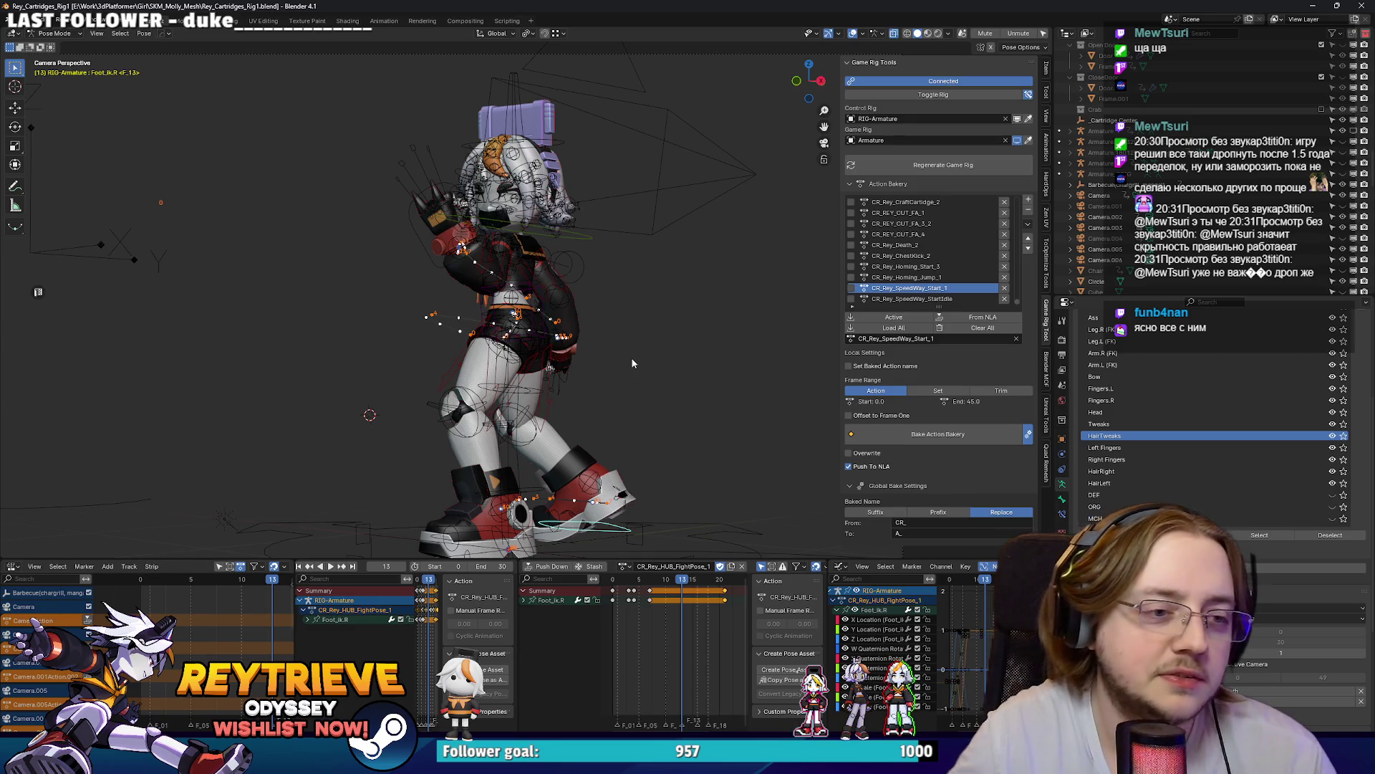
pyautogui.scroll(5, 642, 261)
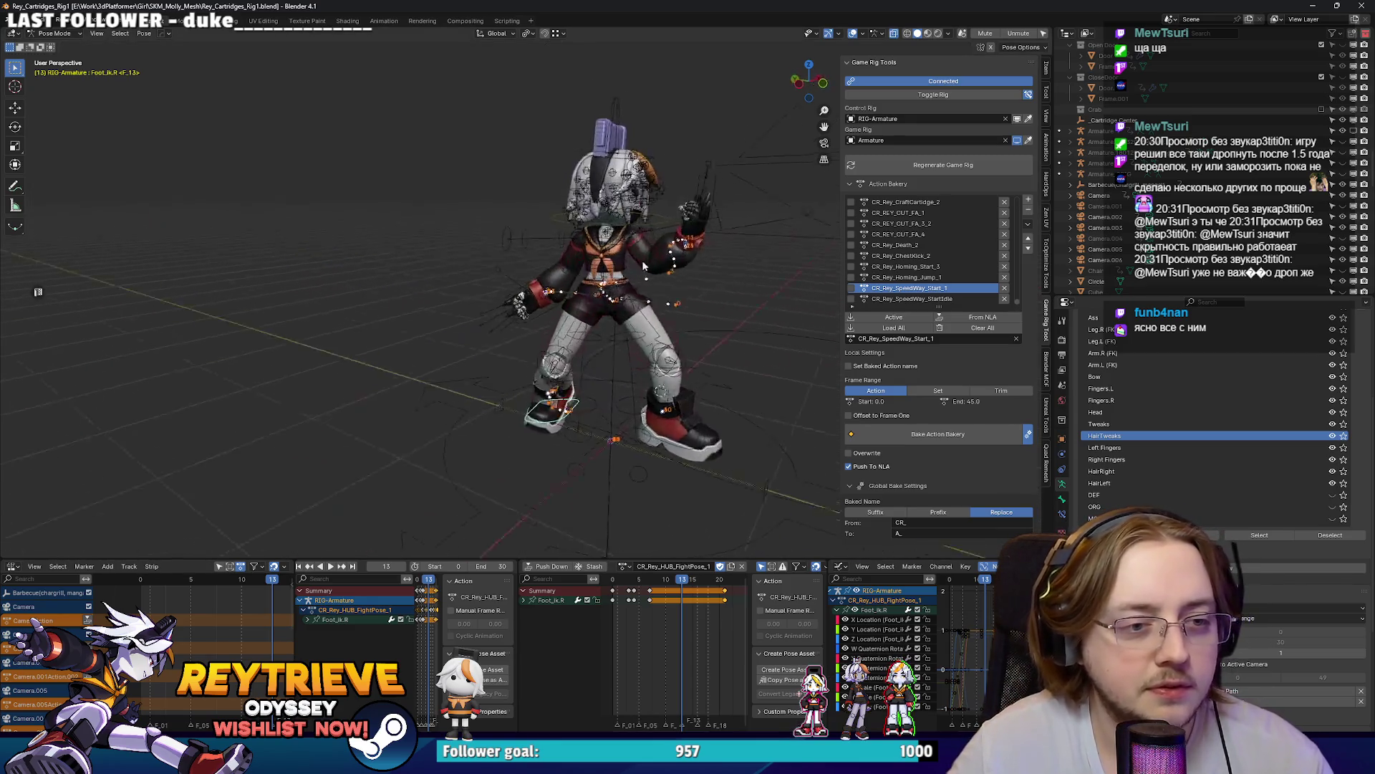
# Step: Select Rey's right thigh control UpLeg_ik.R and rotate it around Z in camera view
pyautogui.moveTo(592, 305)
pyautogui.mouseDown()
pyautogui.moveTo(547, 288)
pyautogui.moveTo(556, 309)
pyautogui.moveTo(430, 302)
pyautogui.mouseUp()
pyautogui.scroll(5, 430, 301)
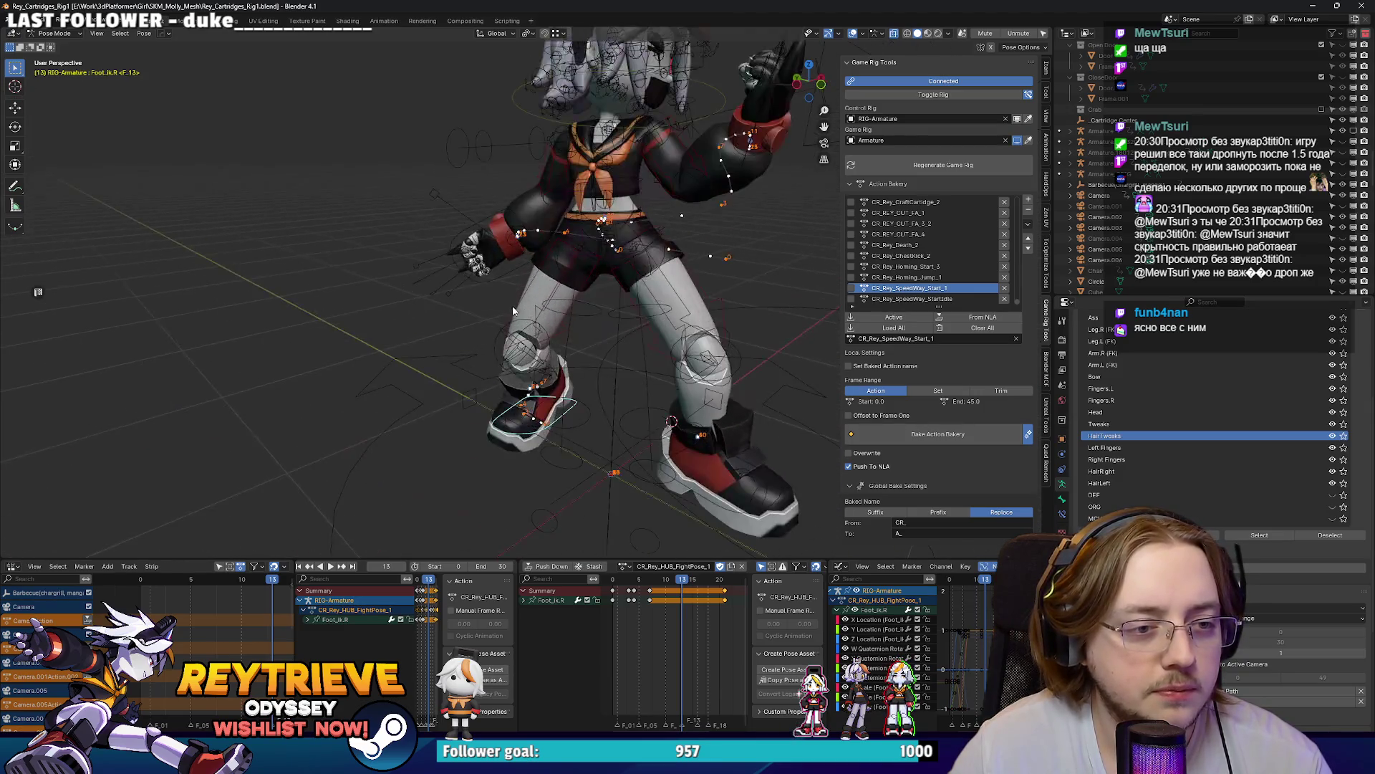
pyautogui.click(535, 312)
pyautogui.scroll(2, 500, 329)
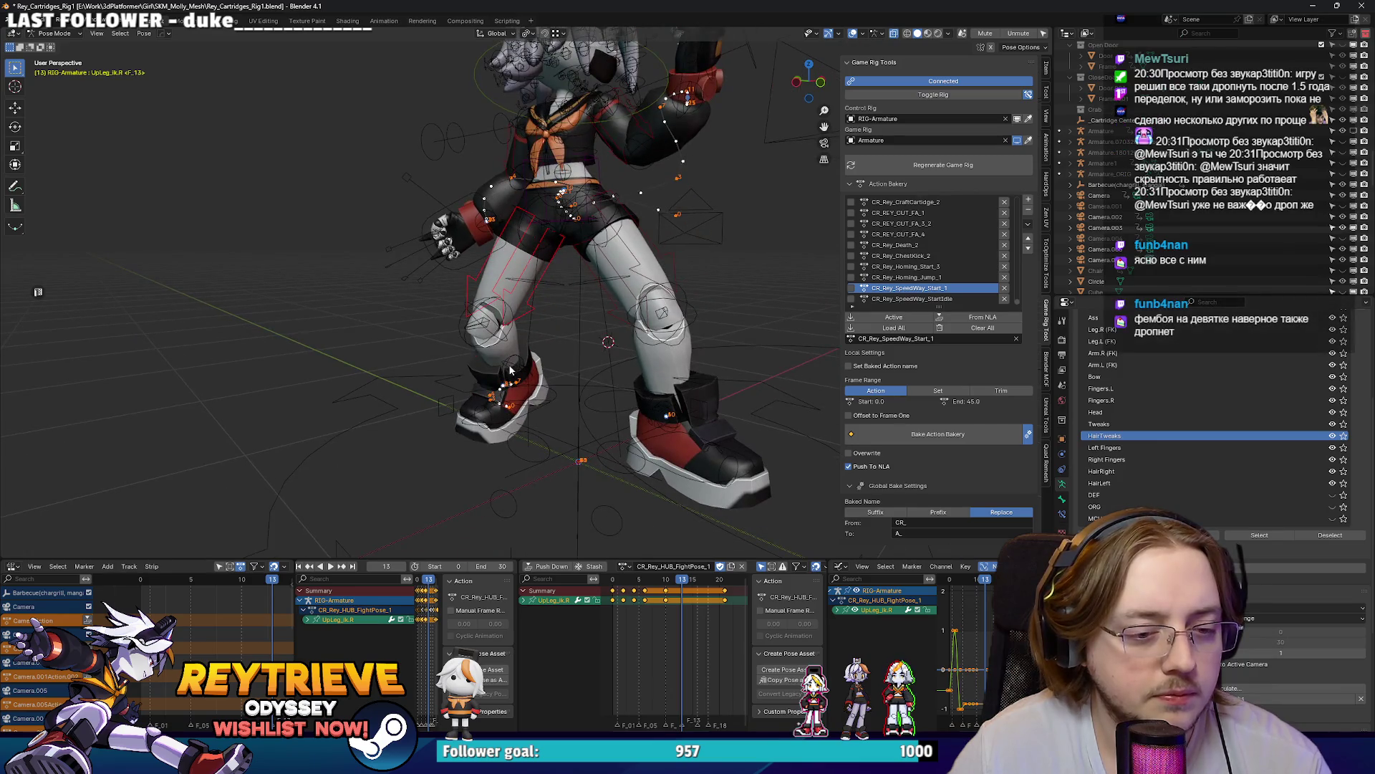
pyautogui.press('KP_0')
pyautogui.scroll(4, 509, 364)
pyautogui.scroll(2, 543, 394)
pyautogui.press('r')
pyautogui.press('z')
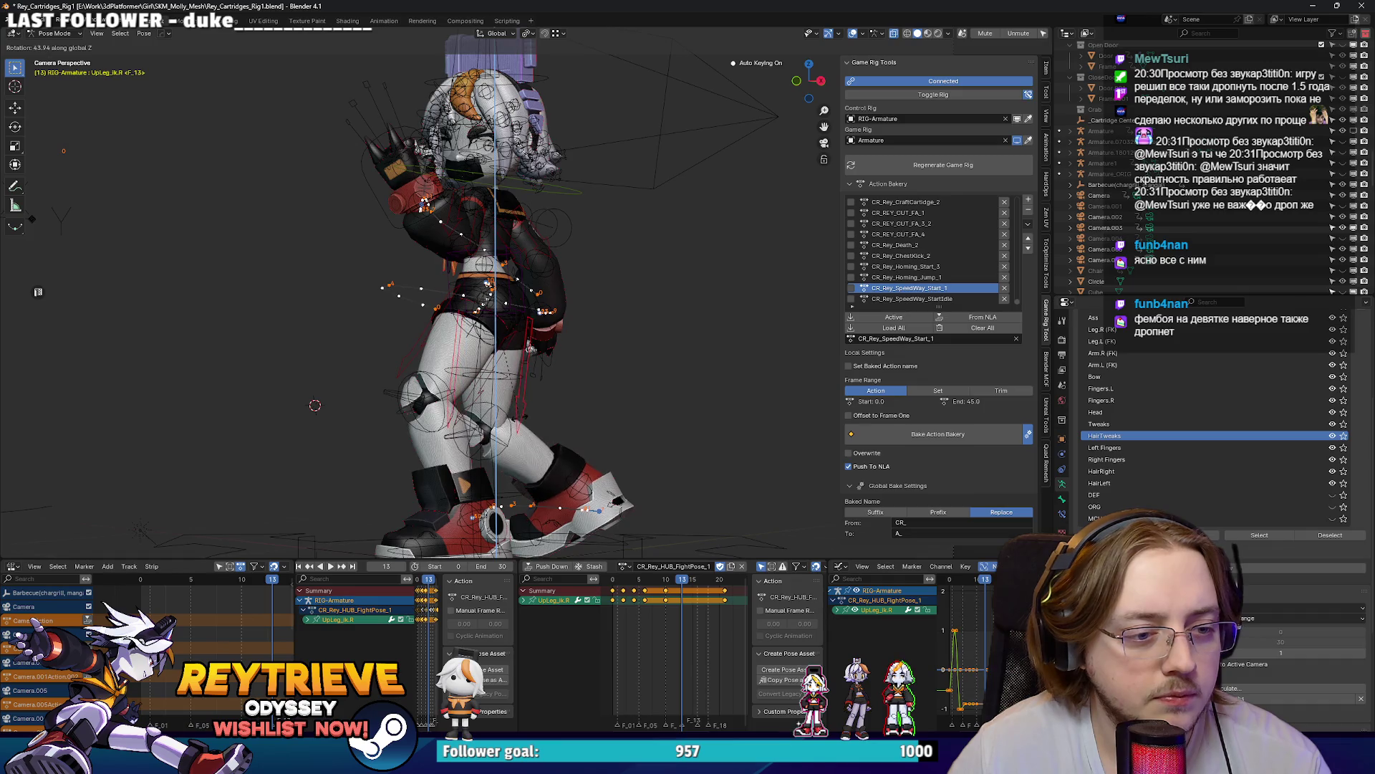
pyautogui.click(633, 437)
# Step: At frame 6, rotate the right thigh 37.4° around Z and play to check
pyautogui.scroll(-1, 633, 437)
pyautogui.click(644, 579)
pyautogui.press('r')
pyautogui.press('z')
pyautogui.click(646, 573)
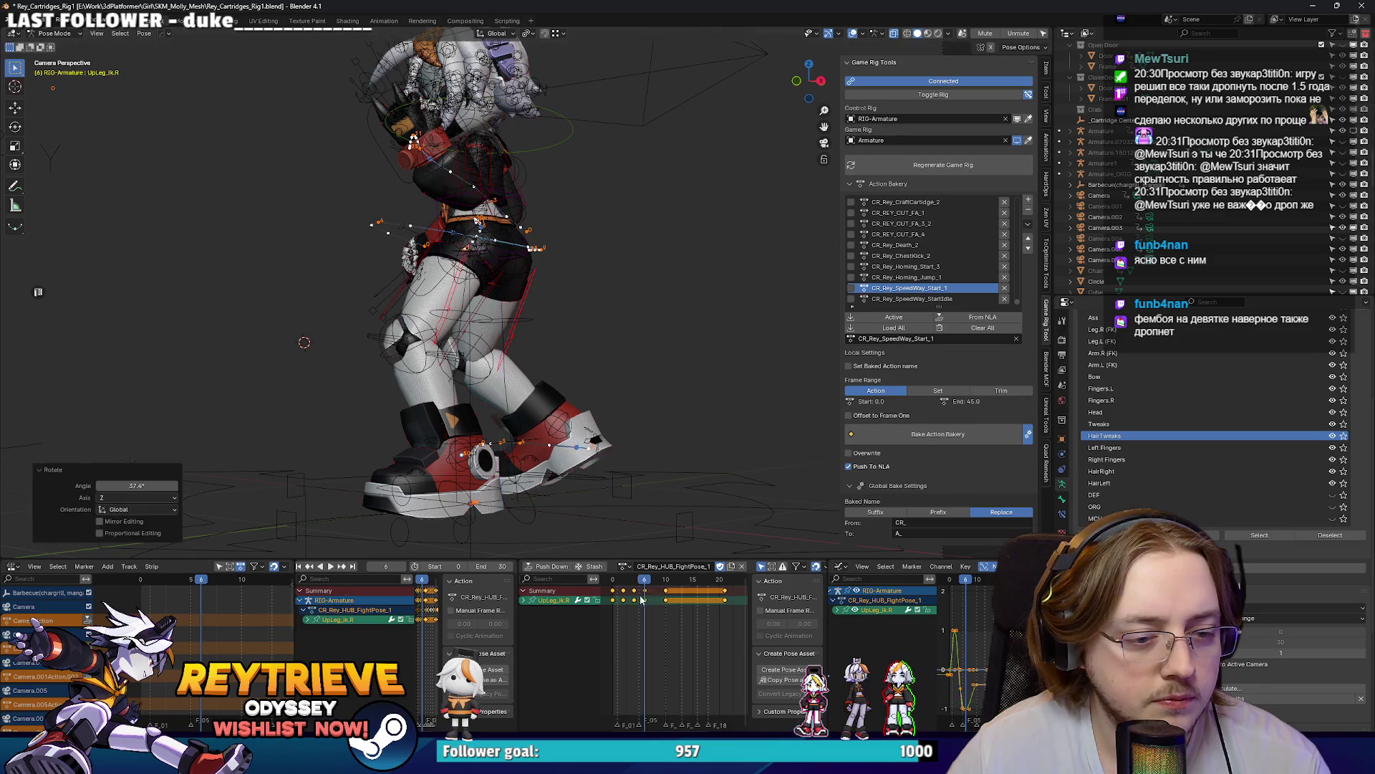
pyautogui.press('space')
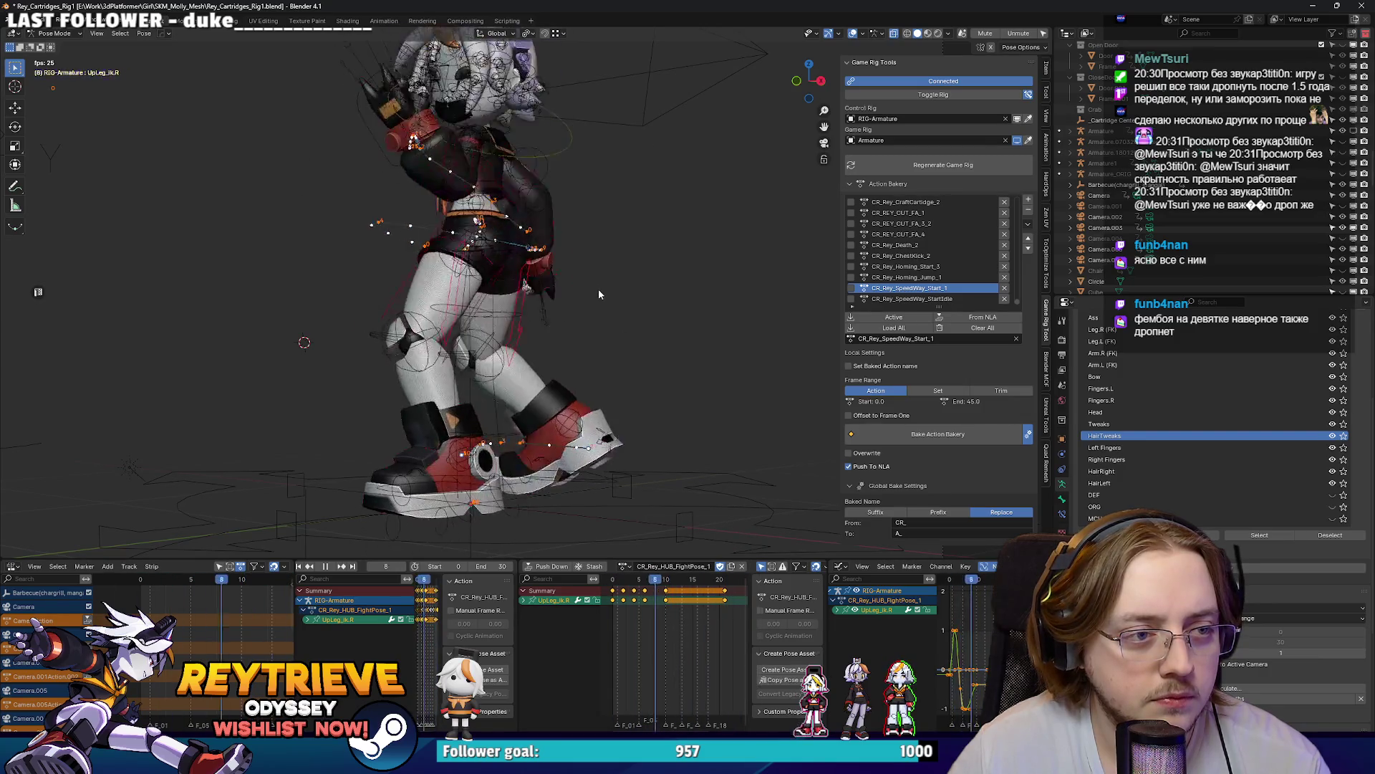
pyautogui.press('KP_0')
# Step: Move Rey's right hand IK control Hand_ik.R at frame 21 and replay to review
pyautogui.press('space')
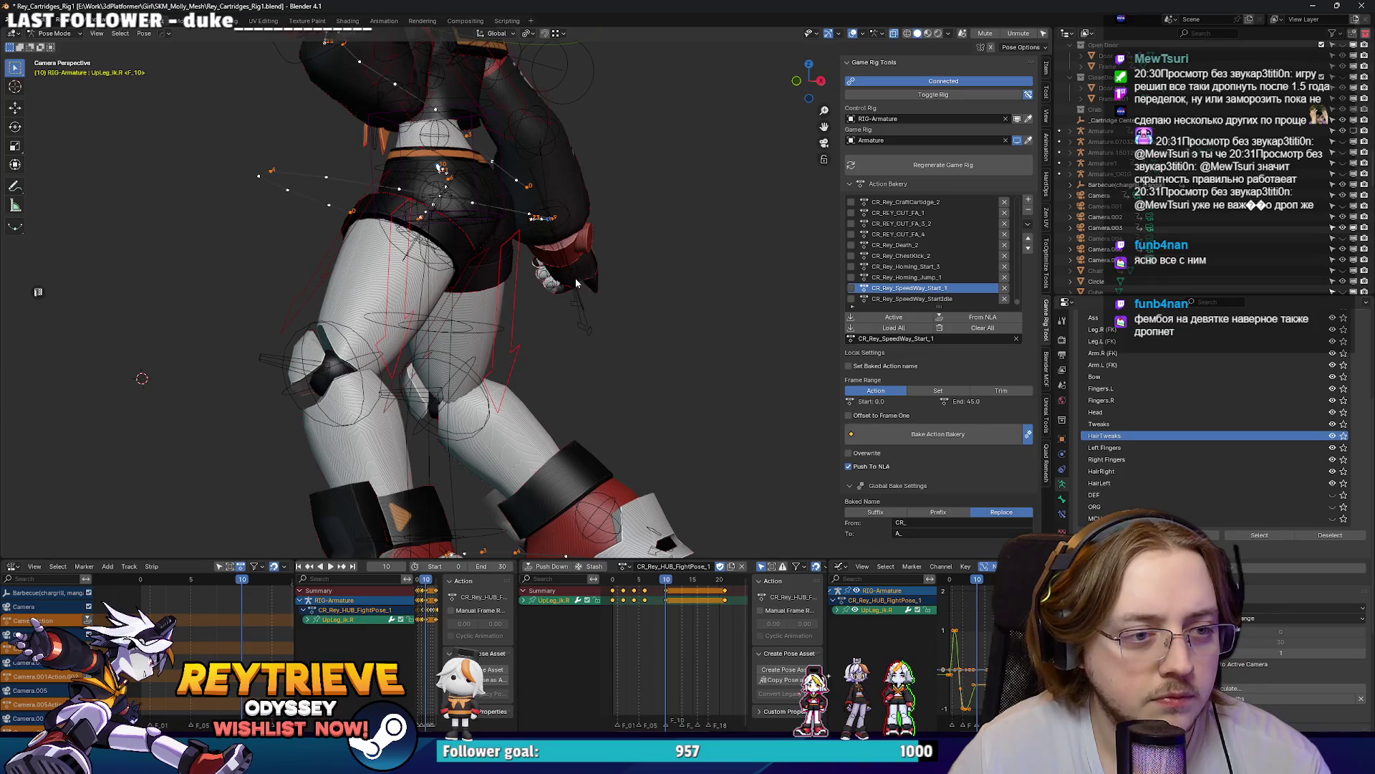
pyautogui.click(566, 259)
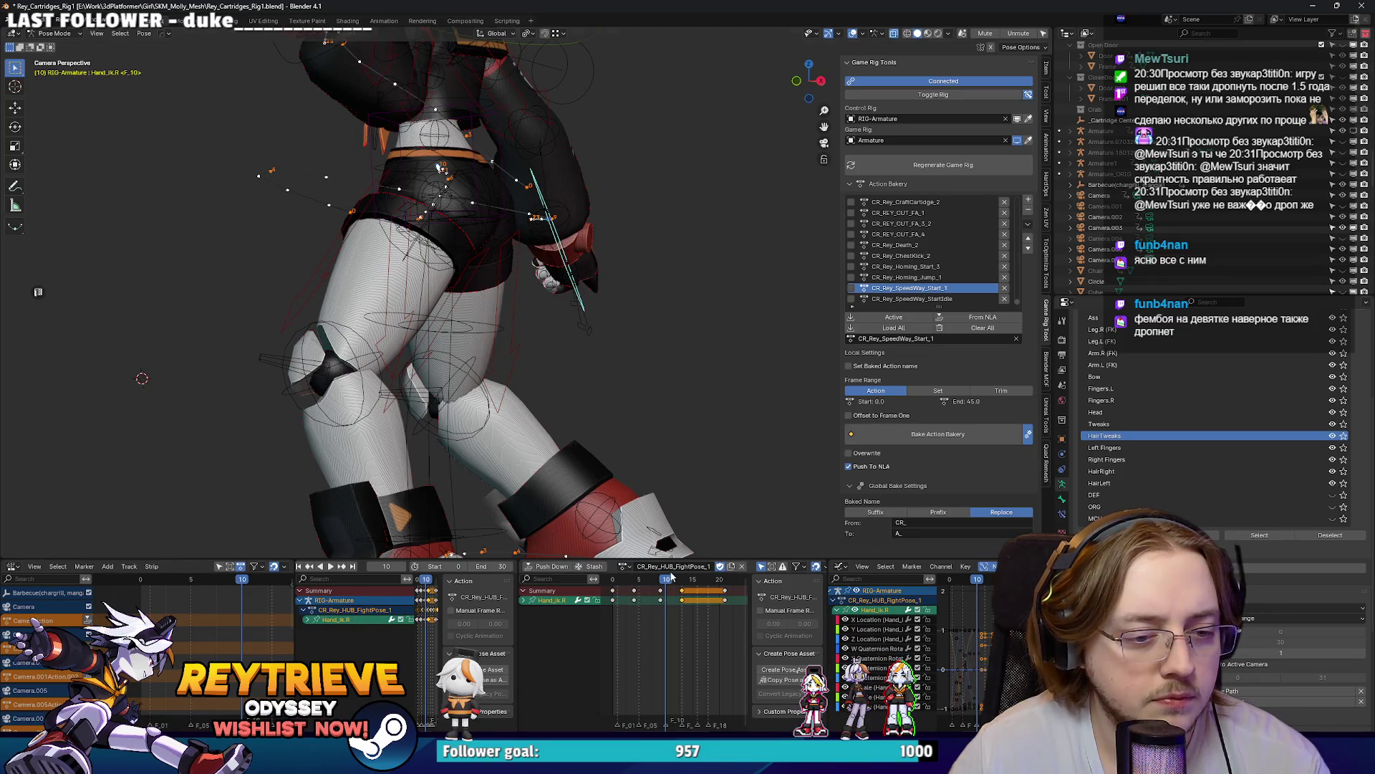
pyautogui.press('space')
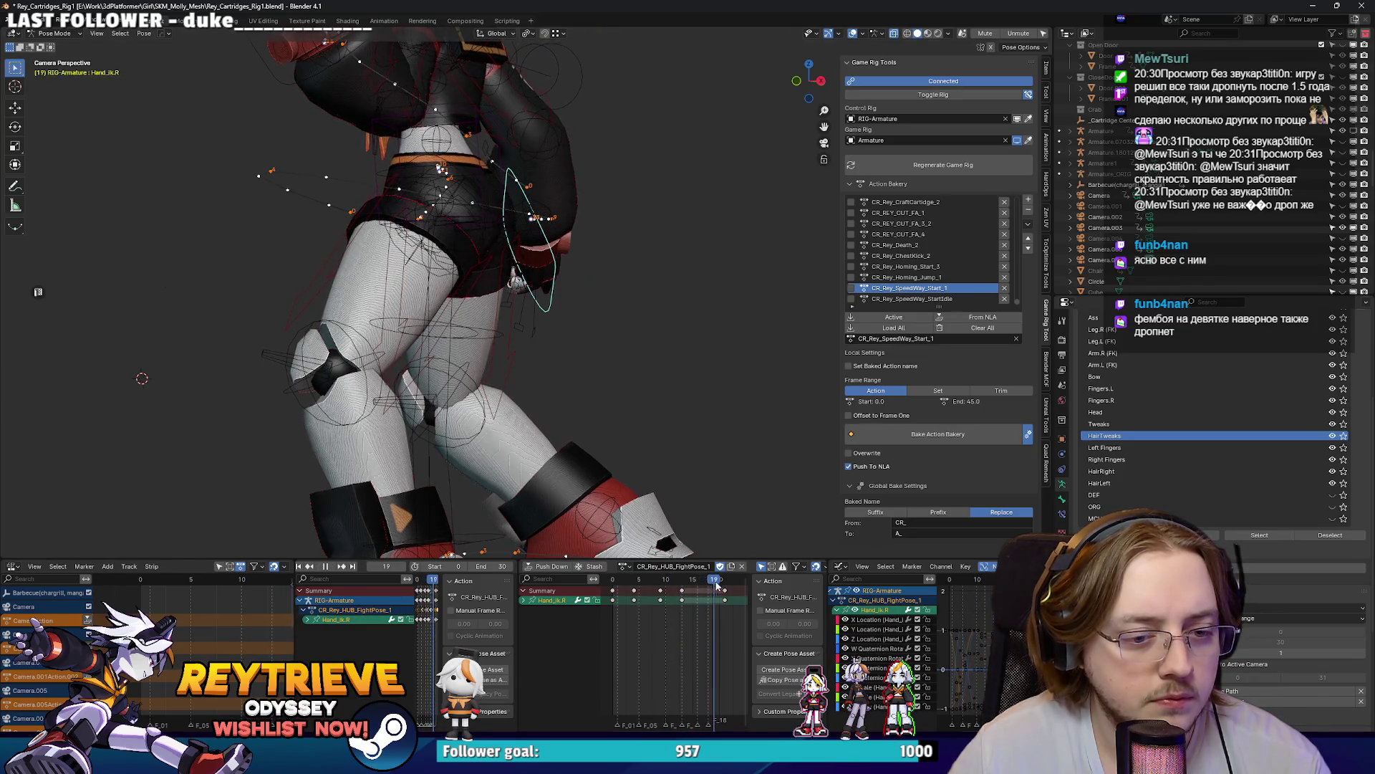
pyautogui.press('space')
pyautogui.press('g')
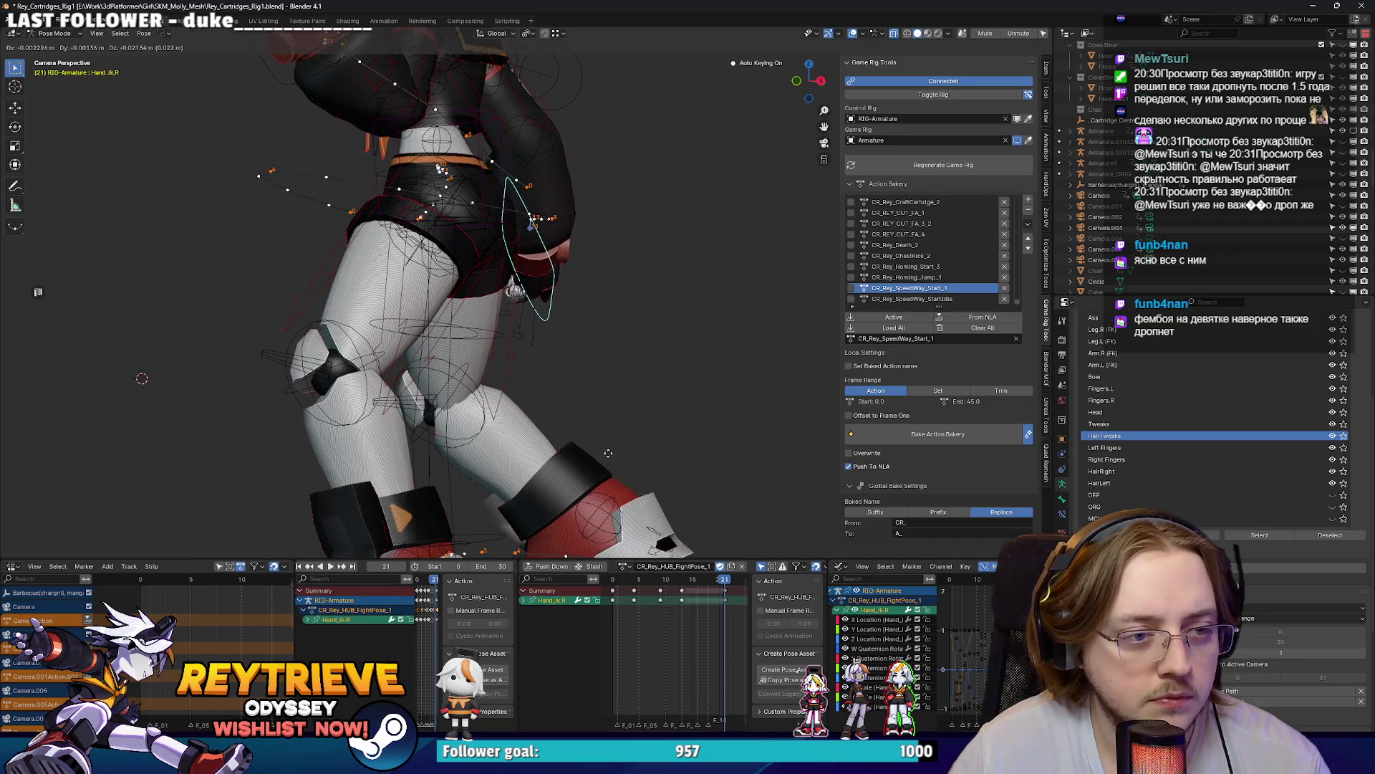
pyautogui.click(610, 451)
pyautogui.press('space')
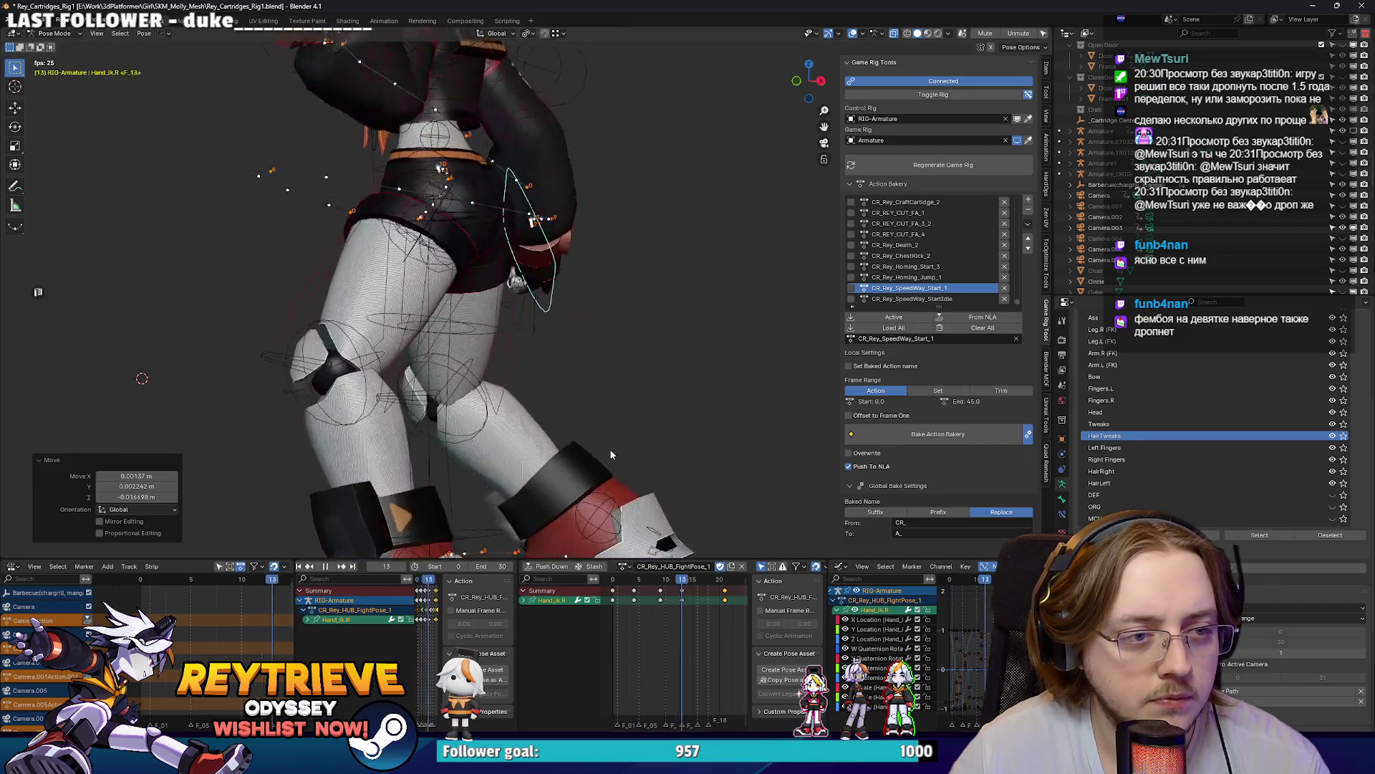
pyautogui.scroll(-5, 610, 454)
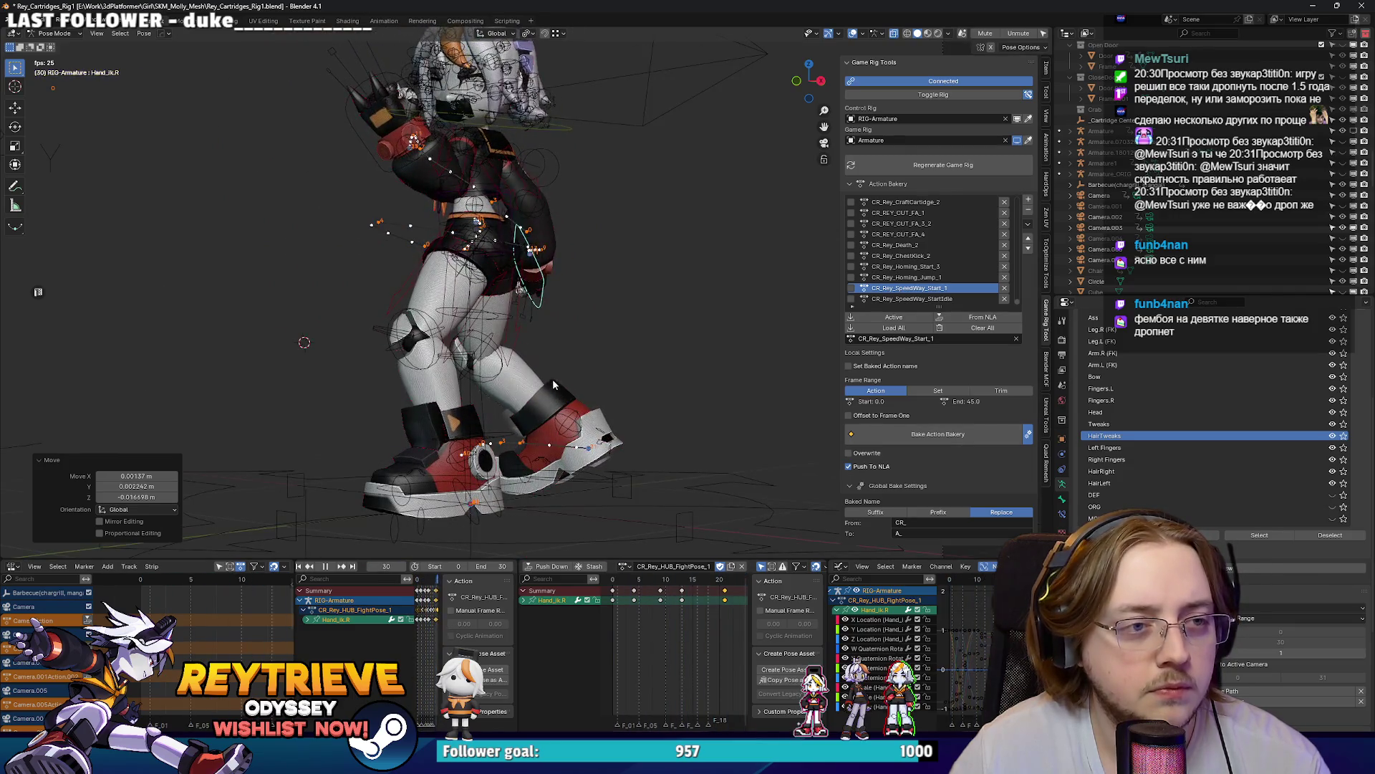
pyautogui.press('space')
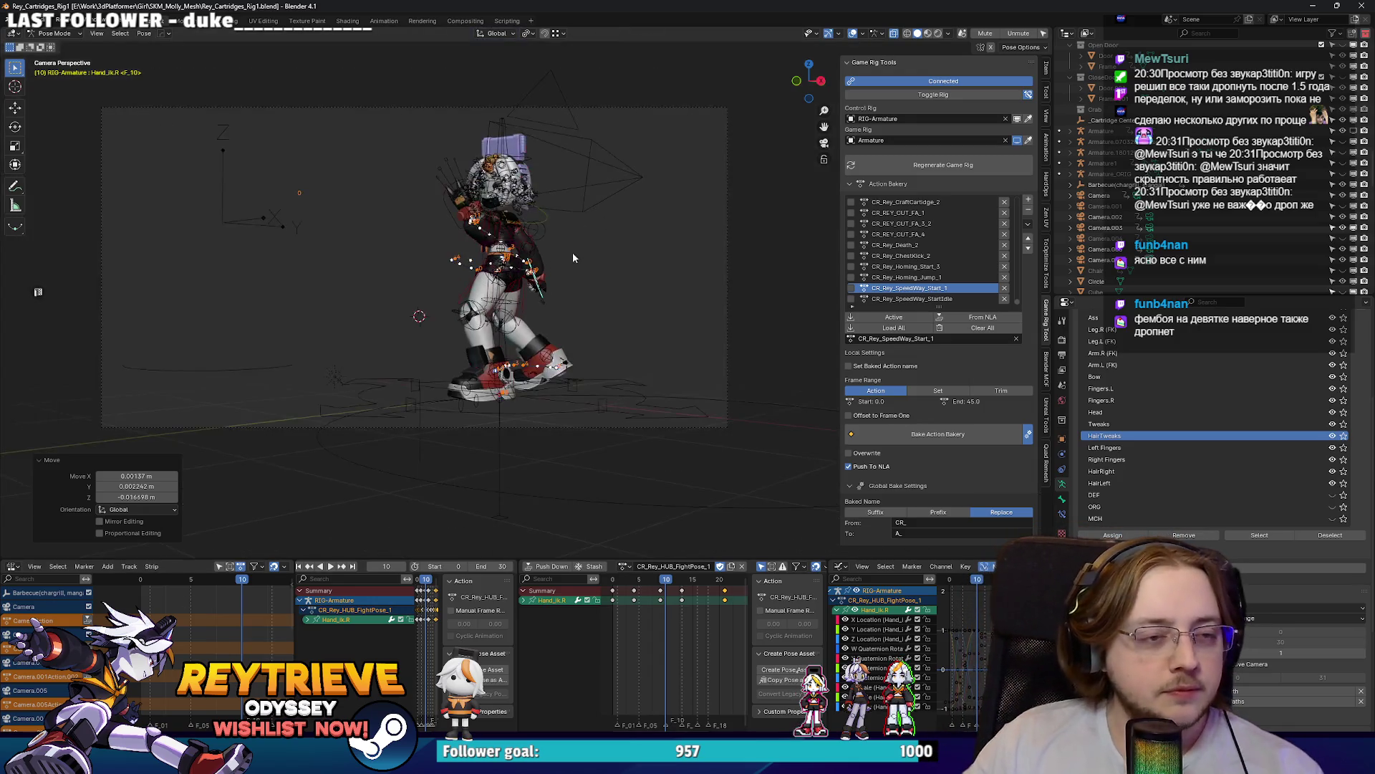
# Step: Switch the rig to Object Mode and add a new entry to the Action Bakery list
pyautogui.hotkey('ctrl', 'Tab')
pyautogui.click(354, 269)
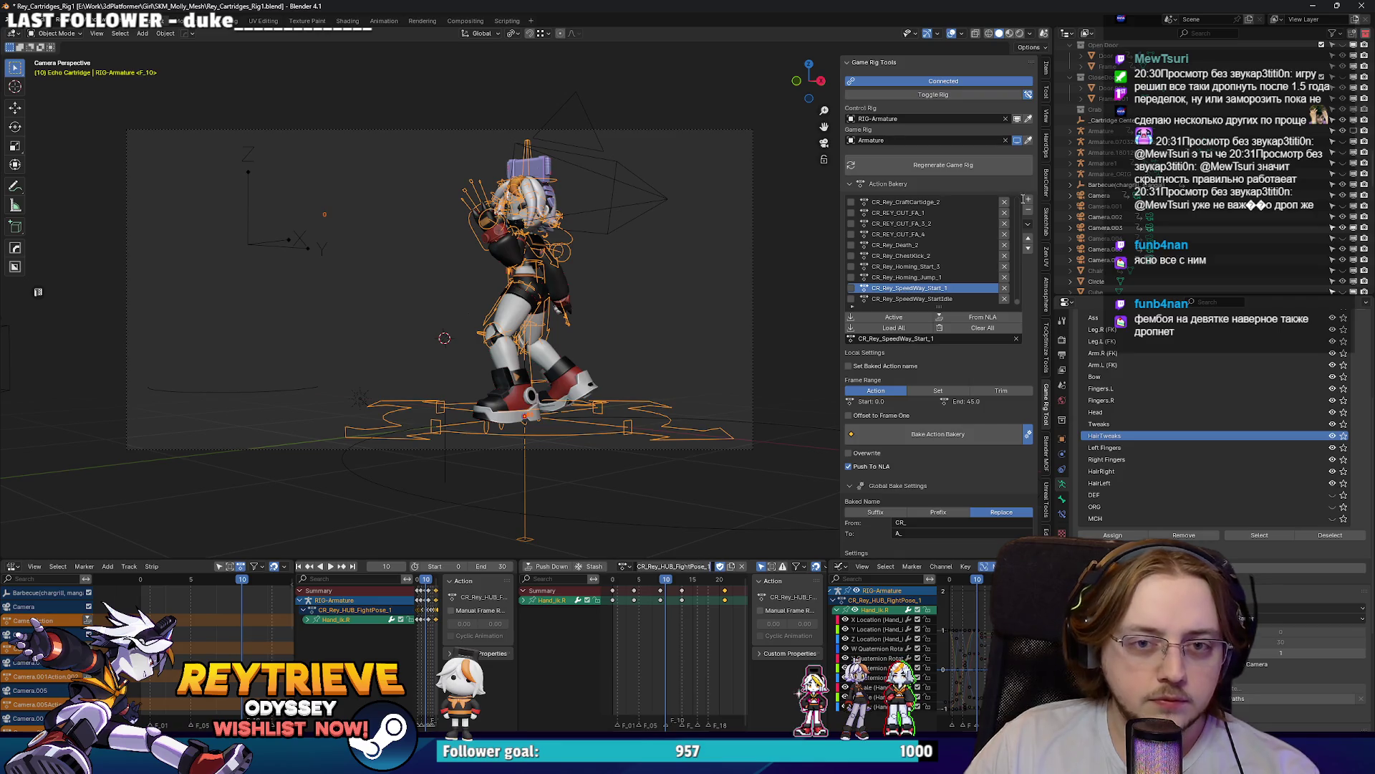
pyautogui.click(1026, 199)
pyautogui.click(1047, 197)
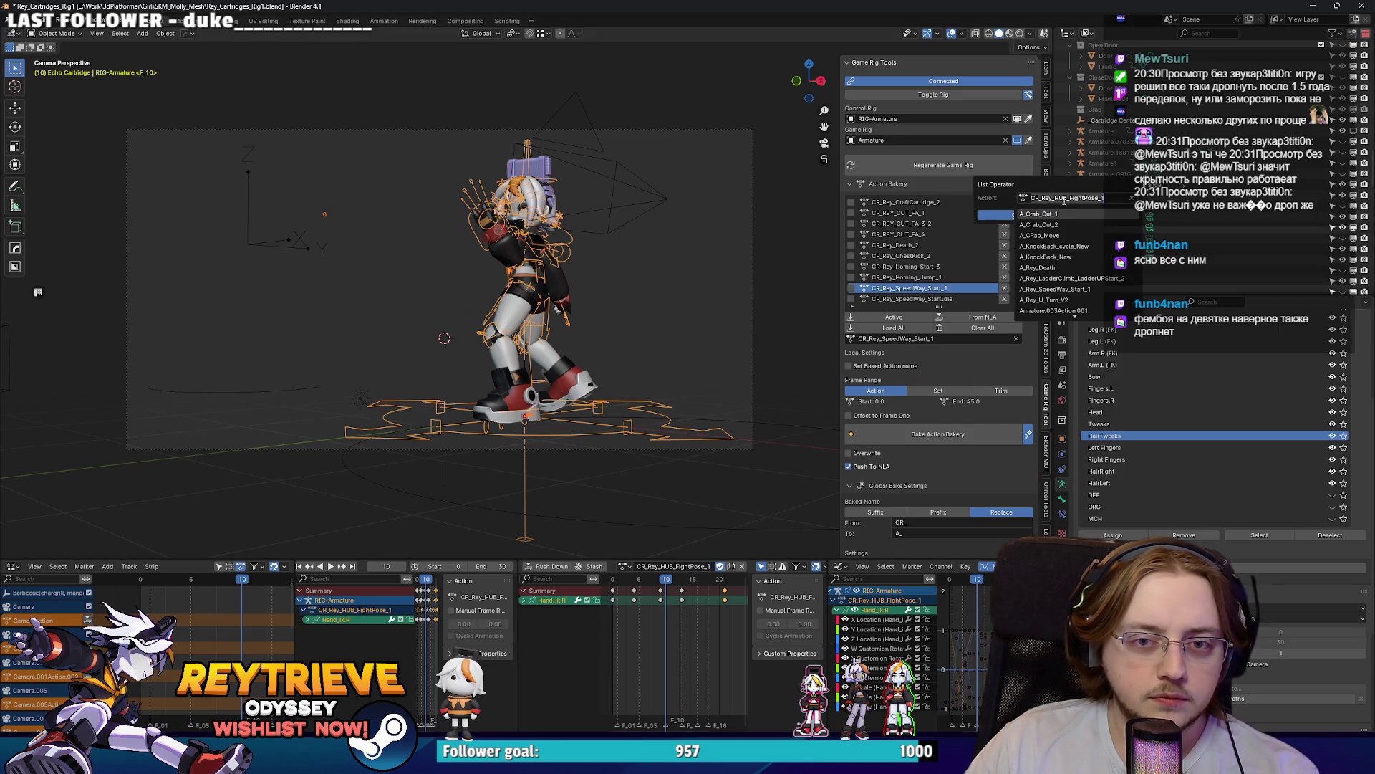
# Step: Add CR_Rey_HUB_FightPose_1 to the Action Bakery list and play it
pyautogui.click(1096, 197)
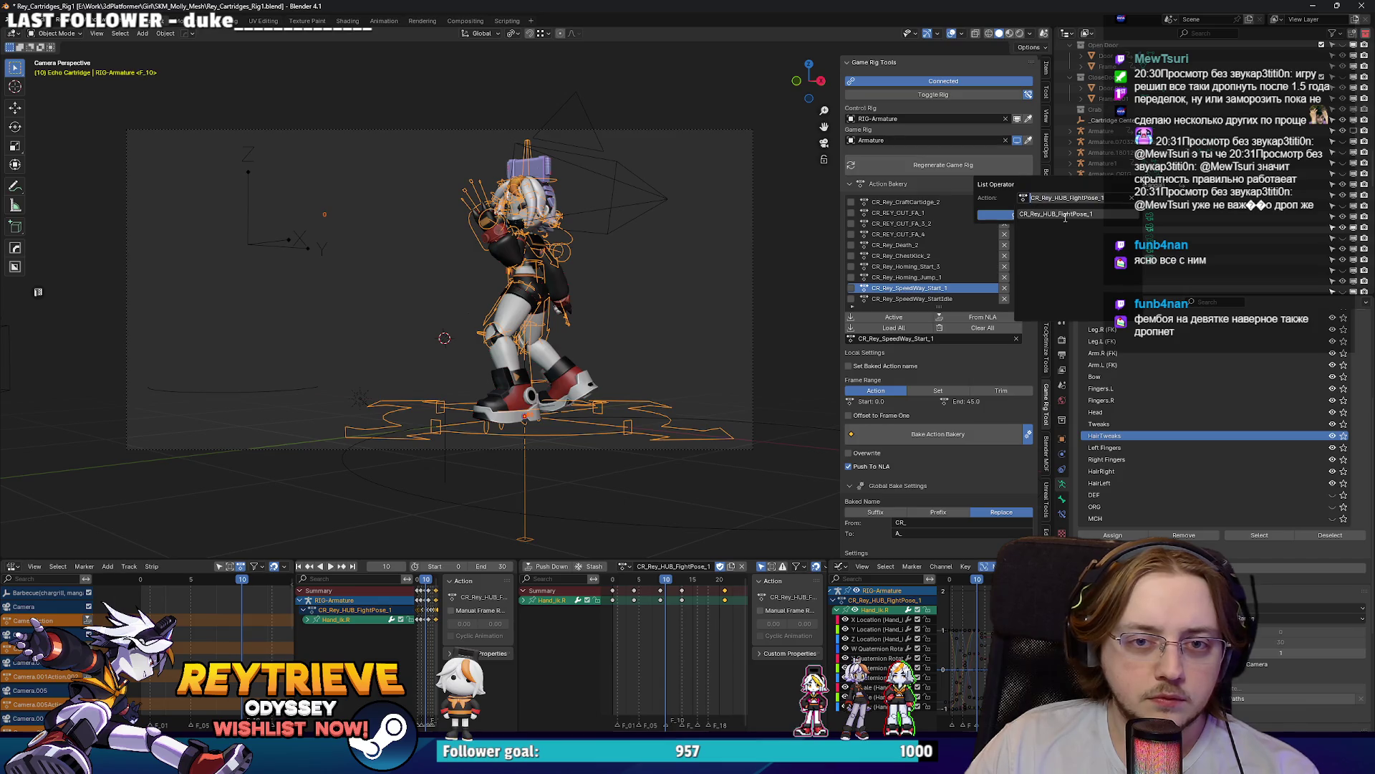
pyautogui.click(1065, 215)
pyautogui.click(1033, 214)
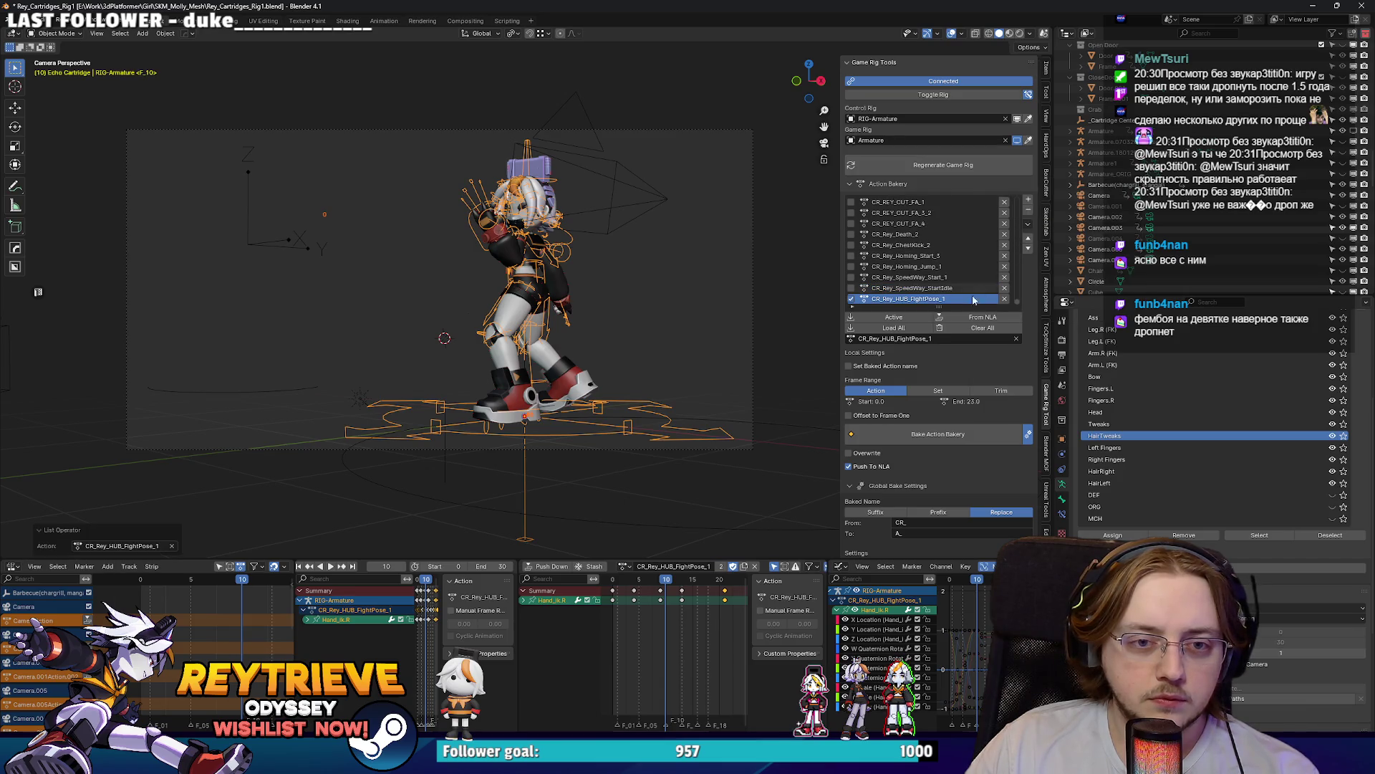
pyautogui.scroll(-4, 718, 596)
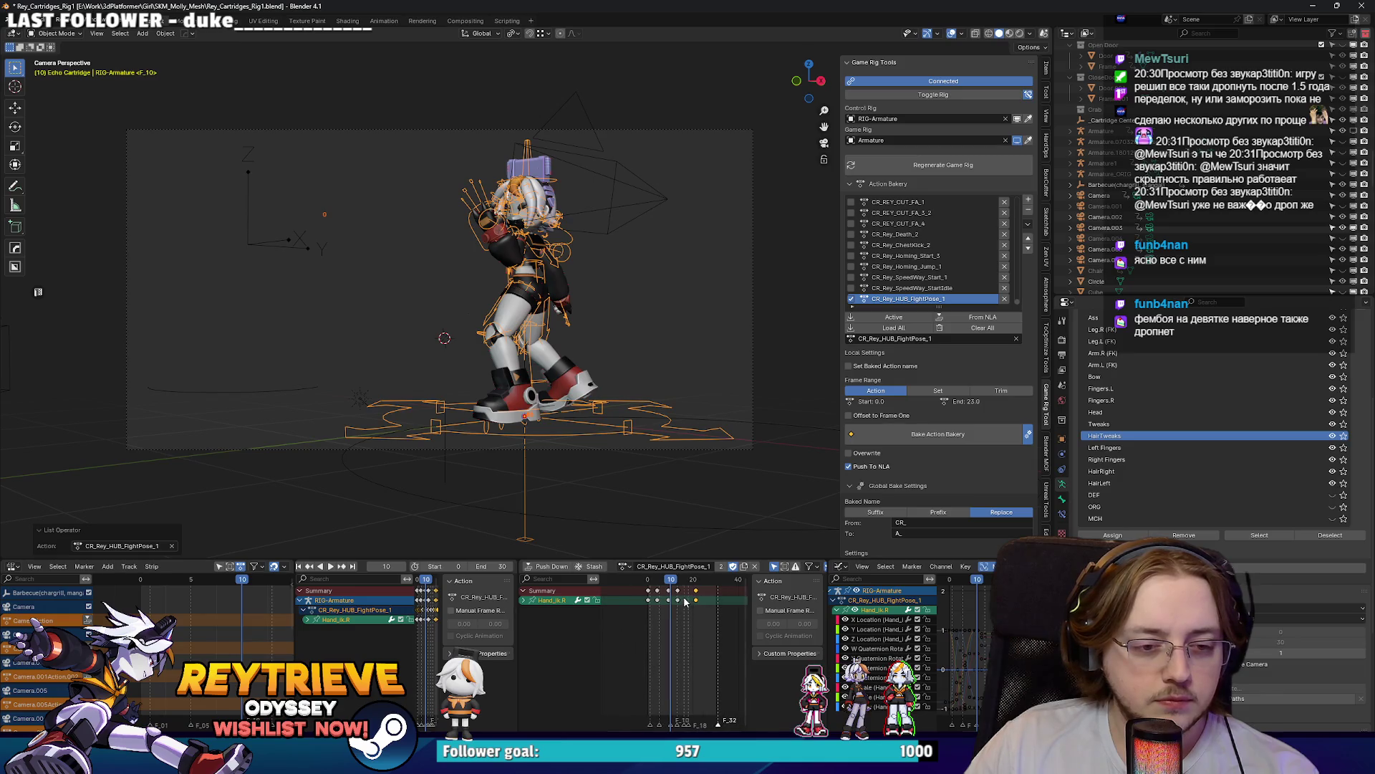
pyautogui.press('space')
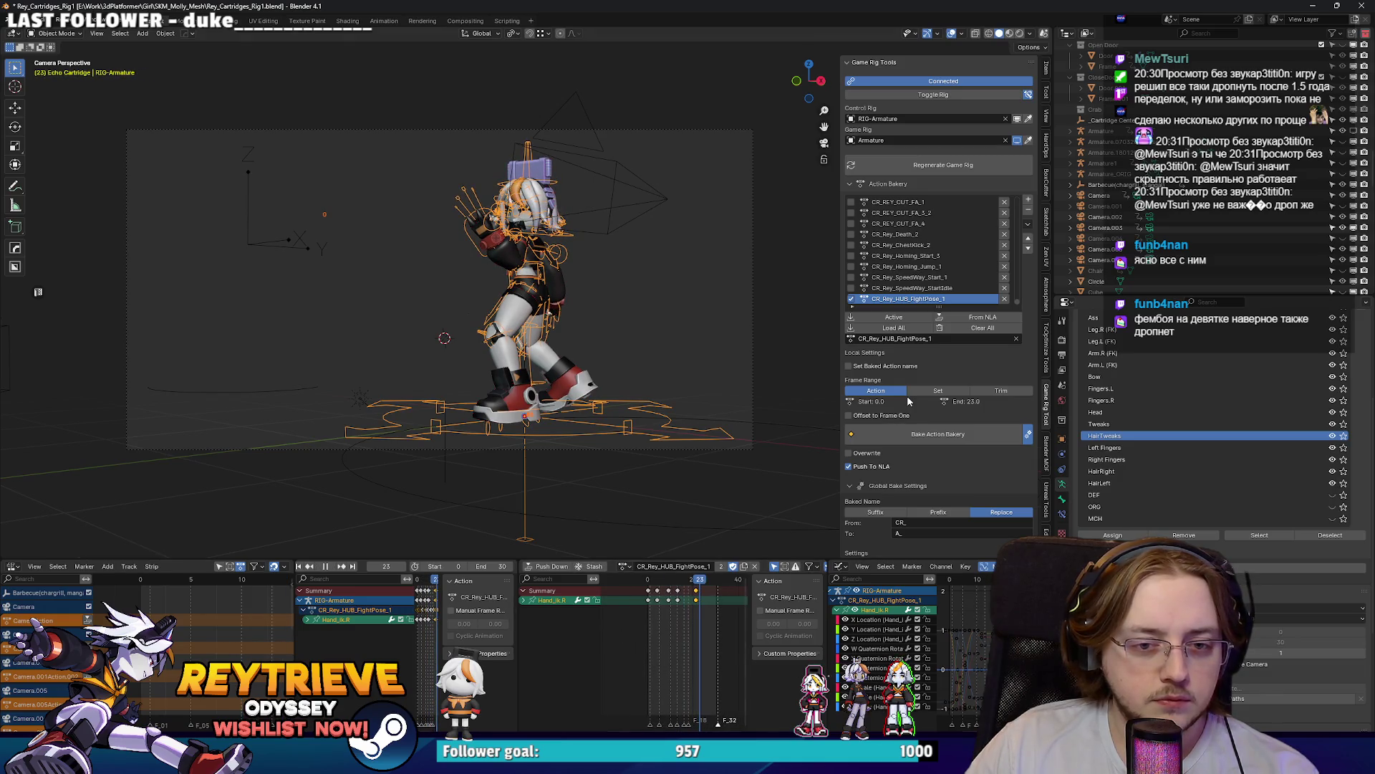
# Step: Bake the fight pose, remove the SpeedWay_Start_1 NLA strip, and open the FBX exporter
pyautogui.click(912, 433)
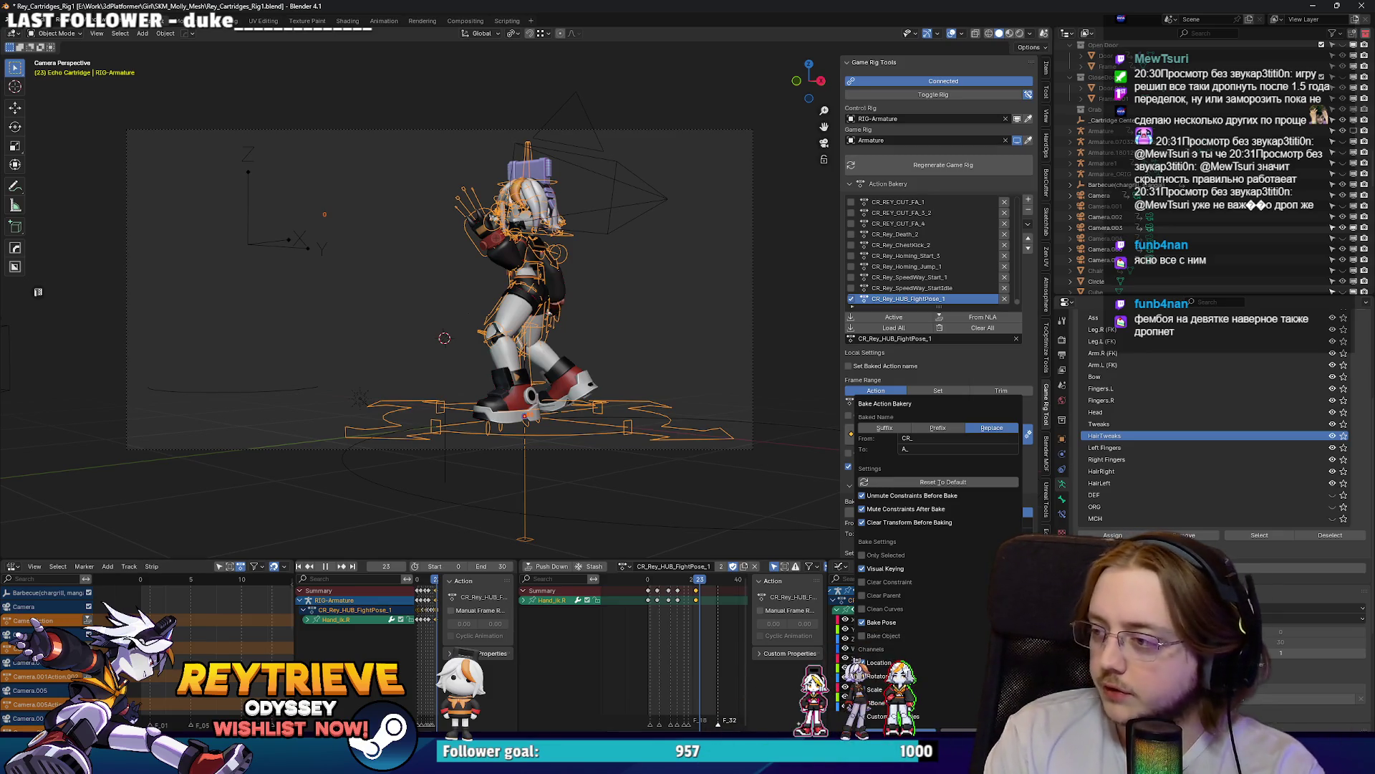
pyautogui.click(933, 94)
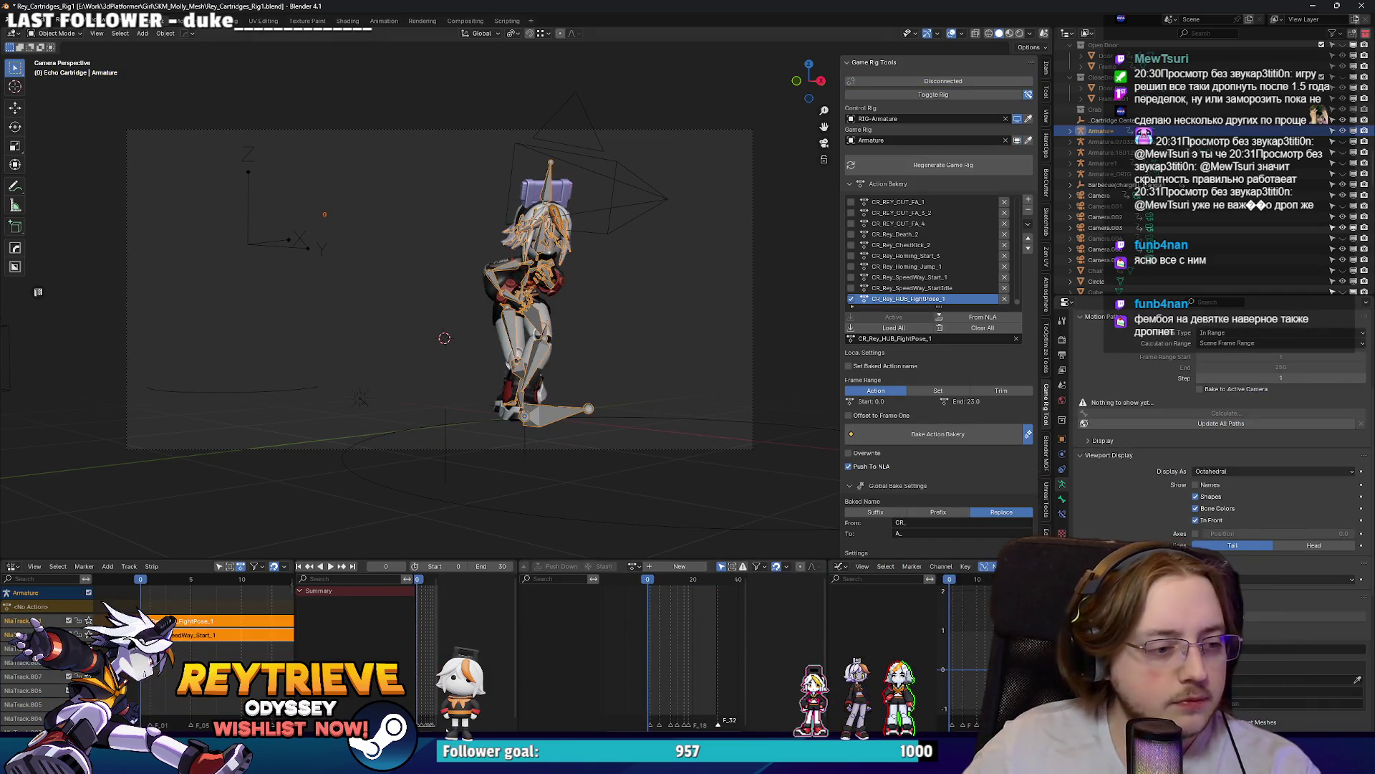
pyautogui.click(252, 635)
pyautogui.press('x')
pyautogui.click(278, 620)
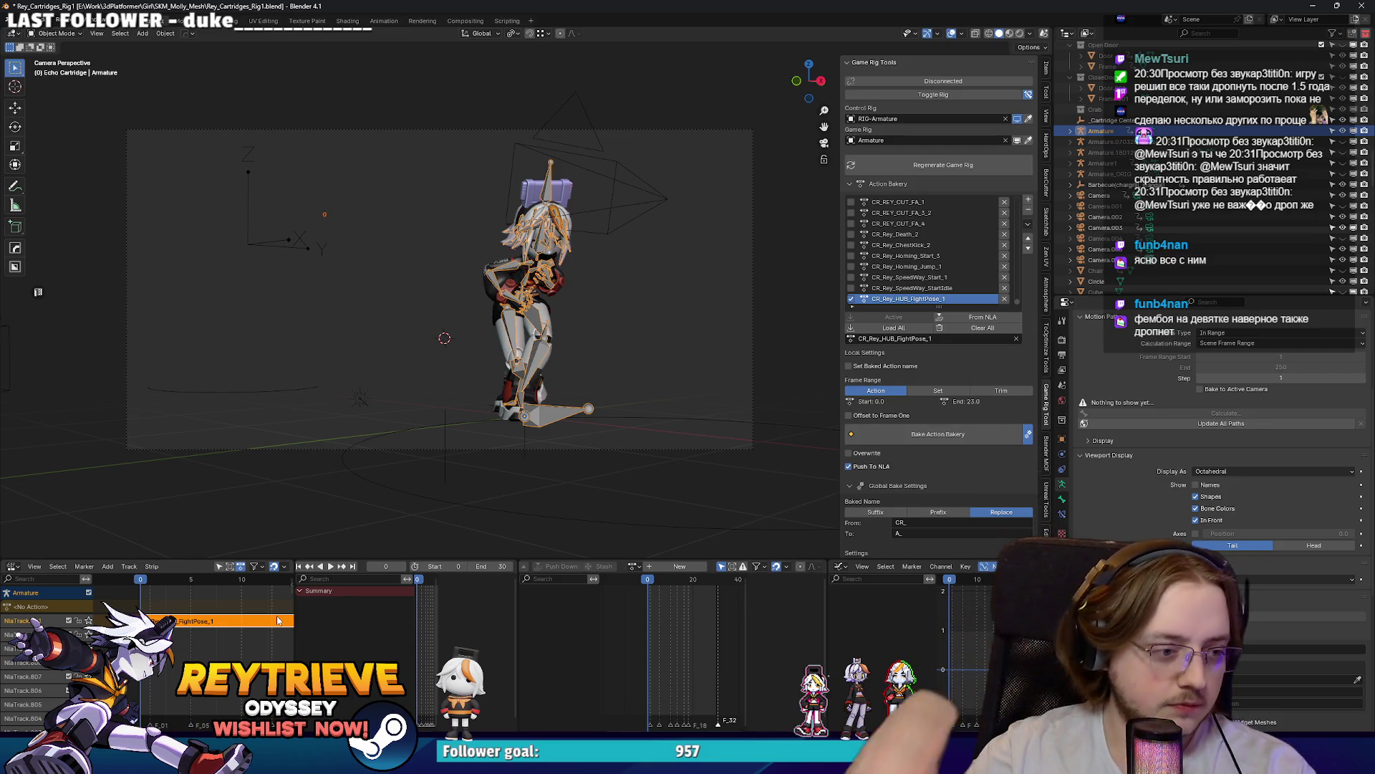
pyautogui.press('q')
pyautogui.click(501, 498)
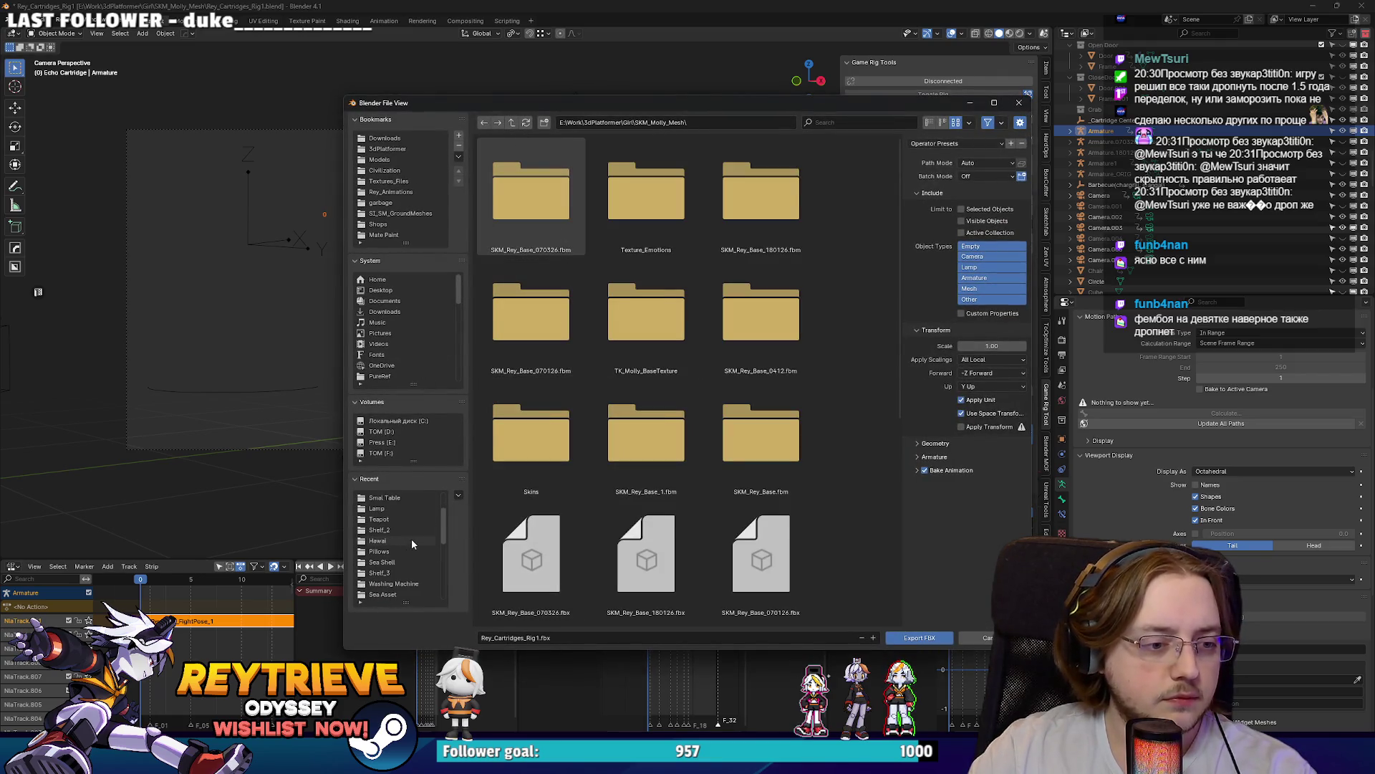
# Step: Go to Rey_Animations\Cutscenes in the file browser and create and enter a new HUB folder
pyautogui.scroll(10, 415, 566)
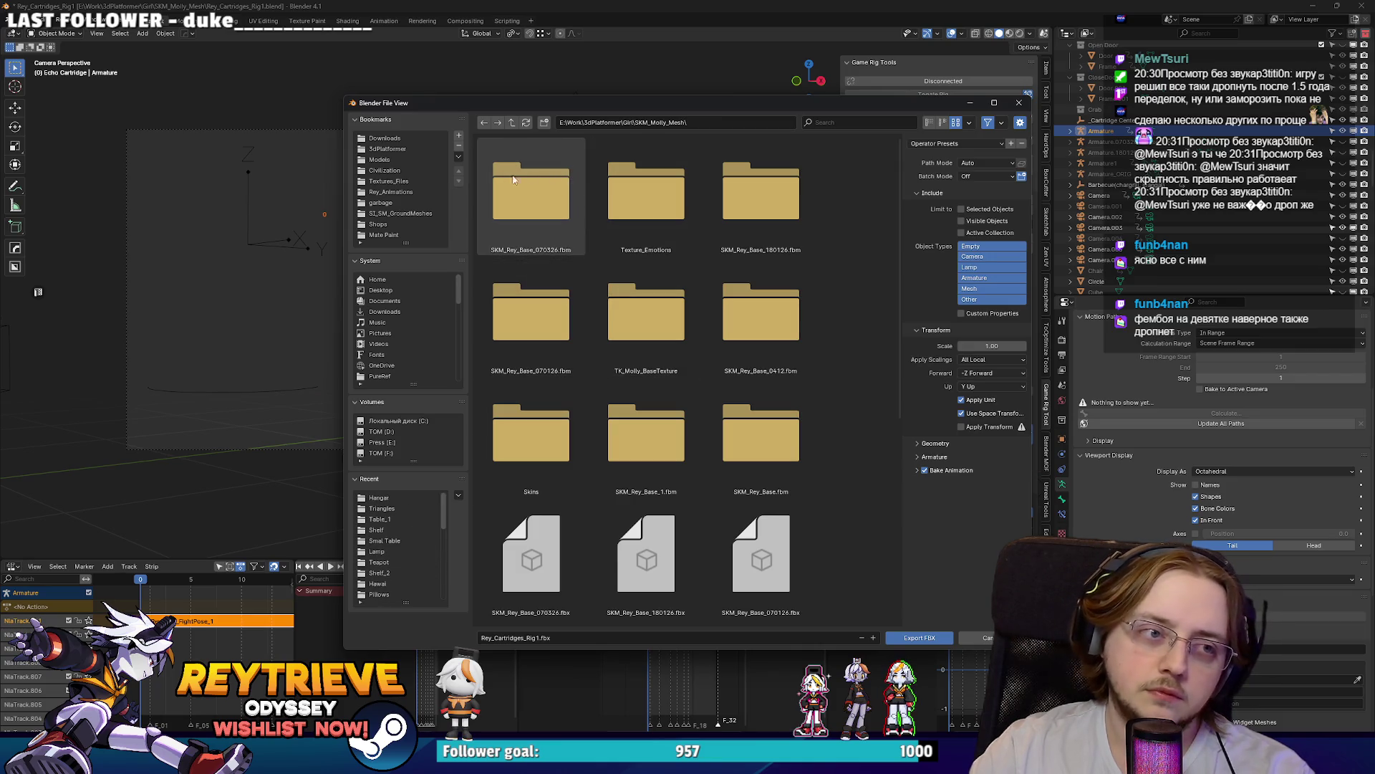
pyautogui.click(420, 191)
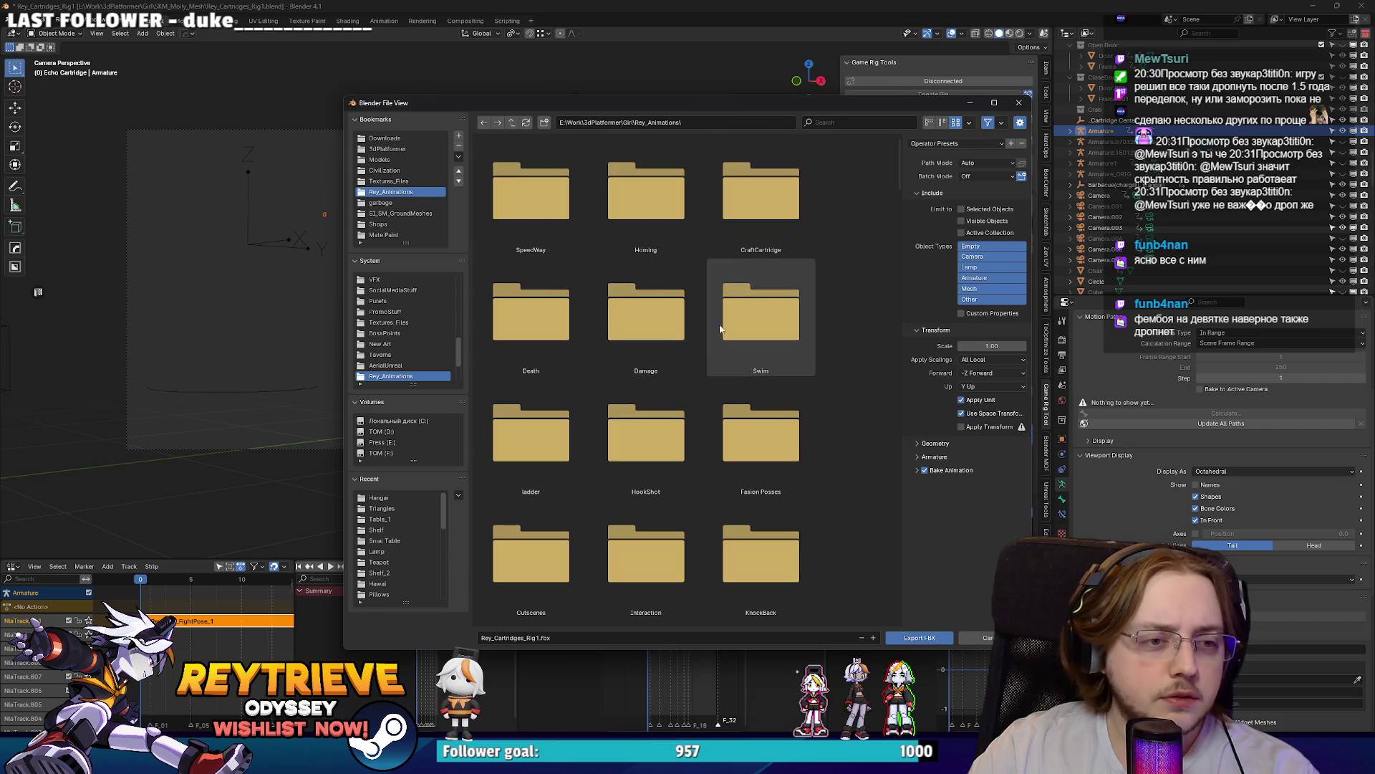
pyautogui.scroll(-5, 711, 349)
pyautogui.scroll(-2, 759, 372)
pyautogui.scroll(7, 805, 318)
pyautogui.rightClick(802, 252)
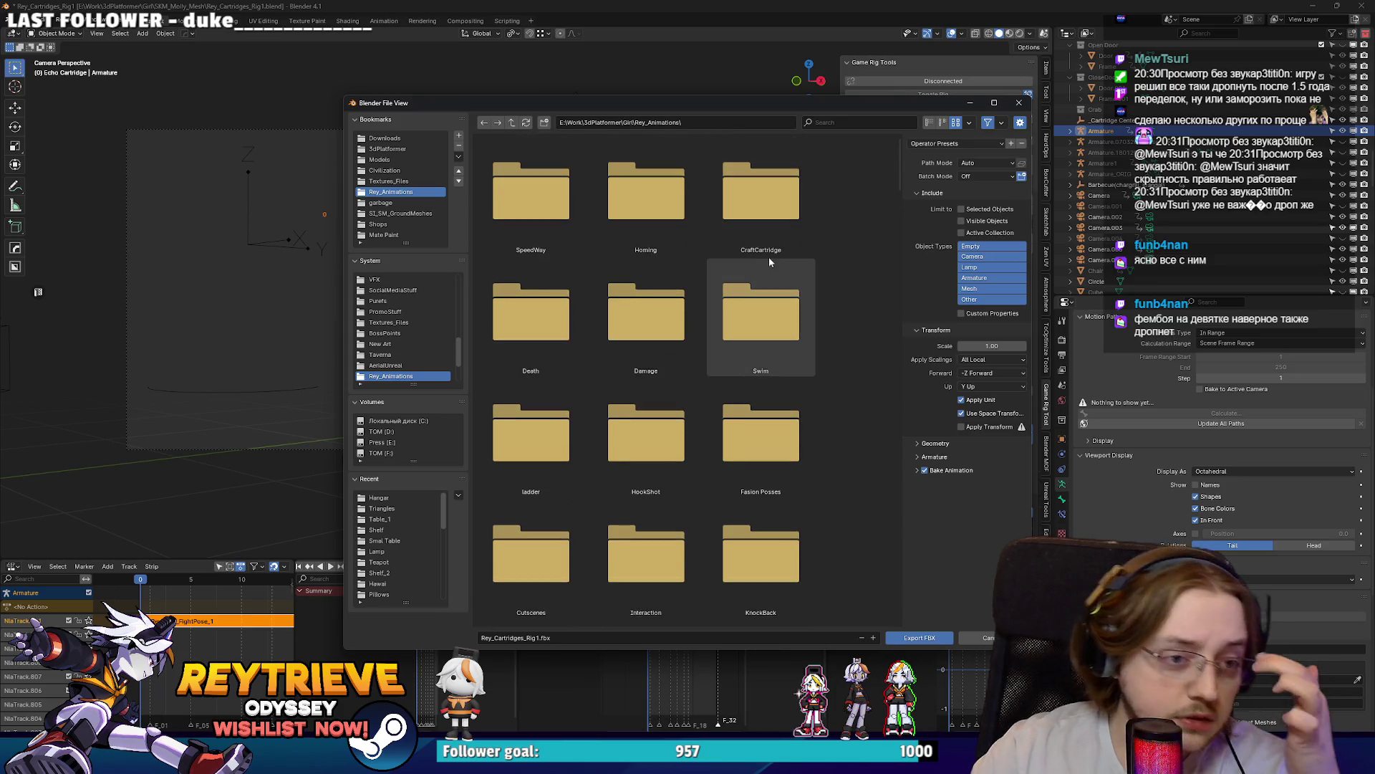
pyautogui.scroll(-2, 732, 282)
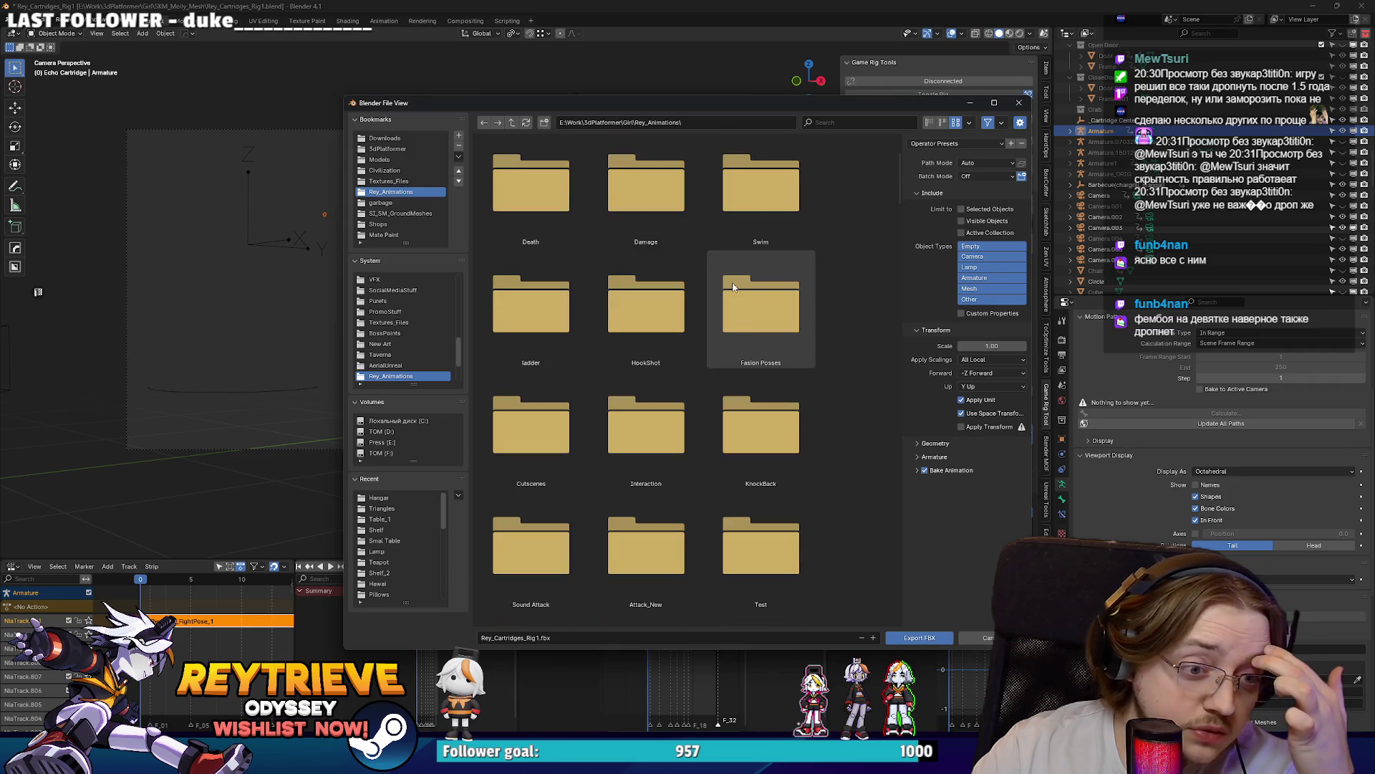
pyautogui.doubleClick(543, 377)
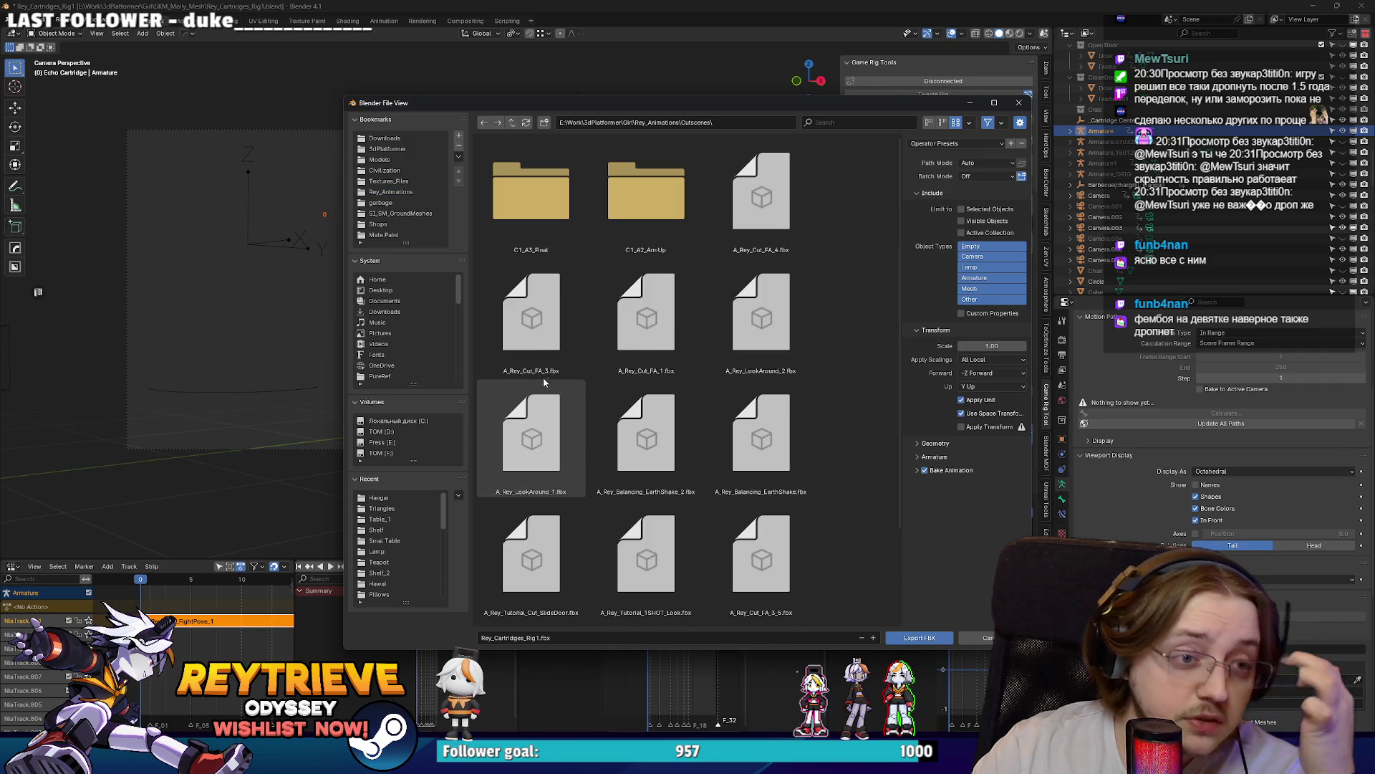
pyautogui.click(544, 122)
pyautogui.press('BackSpace')
pyautogui.press('Return')
pyautogui.doubleClick(577, 213)
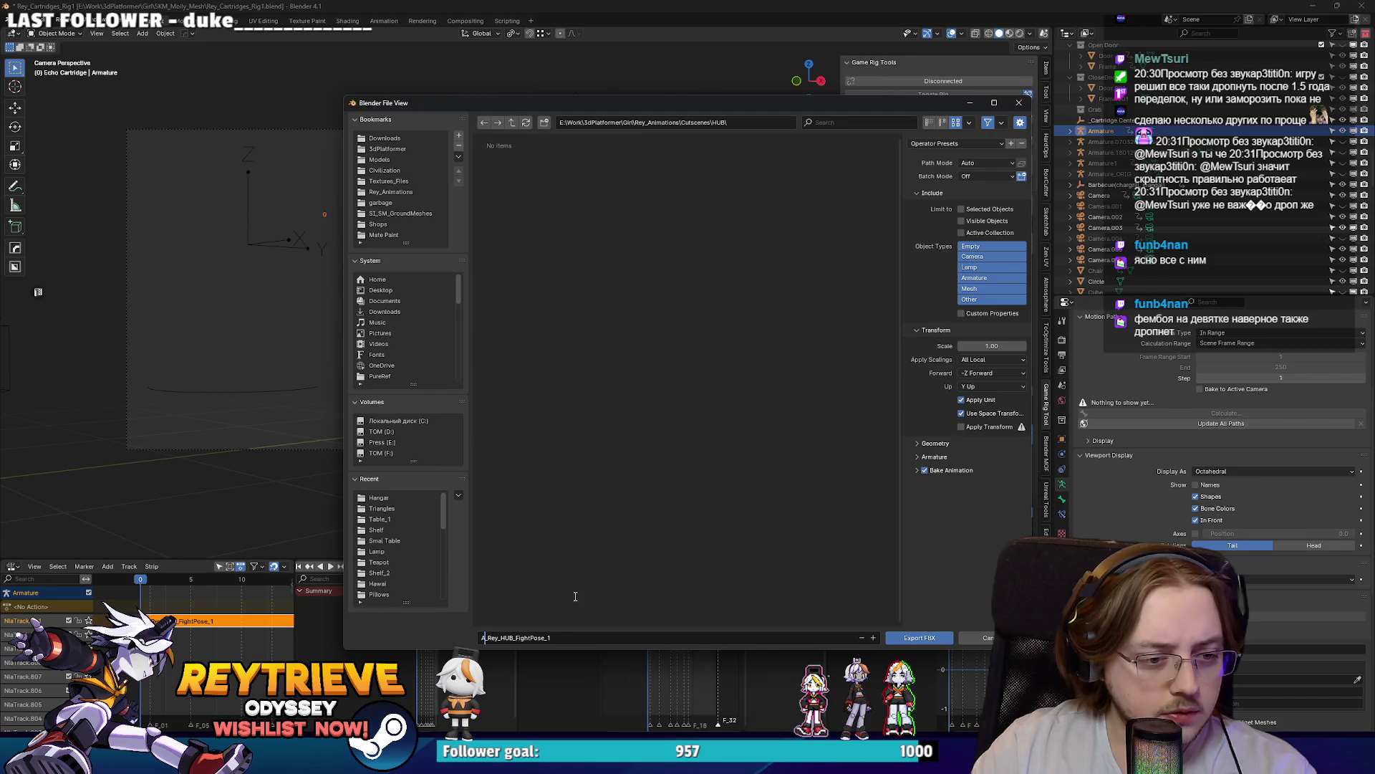
# Step: Apply the animation-baking preset, export A_Rey_HUB_FightPose_1.fbx, then minimize Blender
pyautogui.click(948, 145)
pyautogui.click(949, 180)
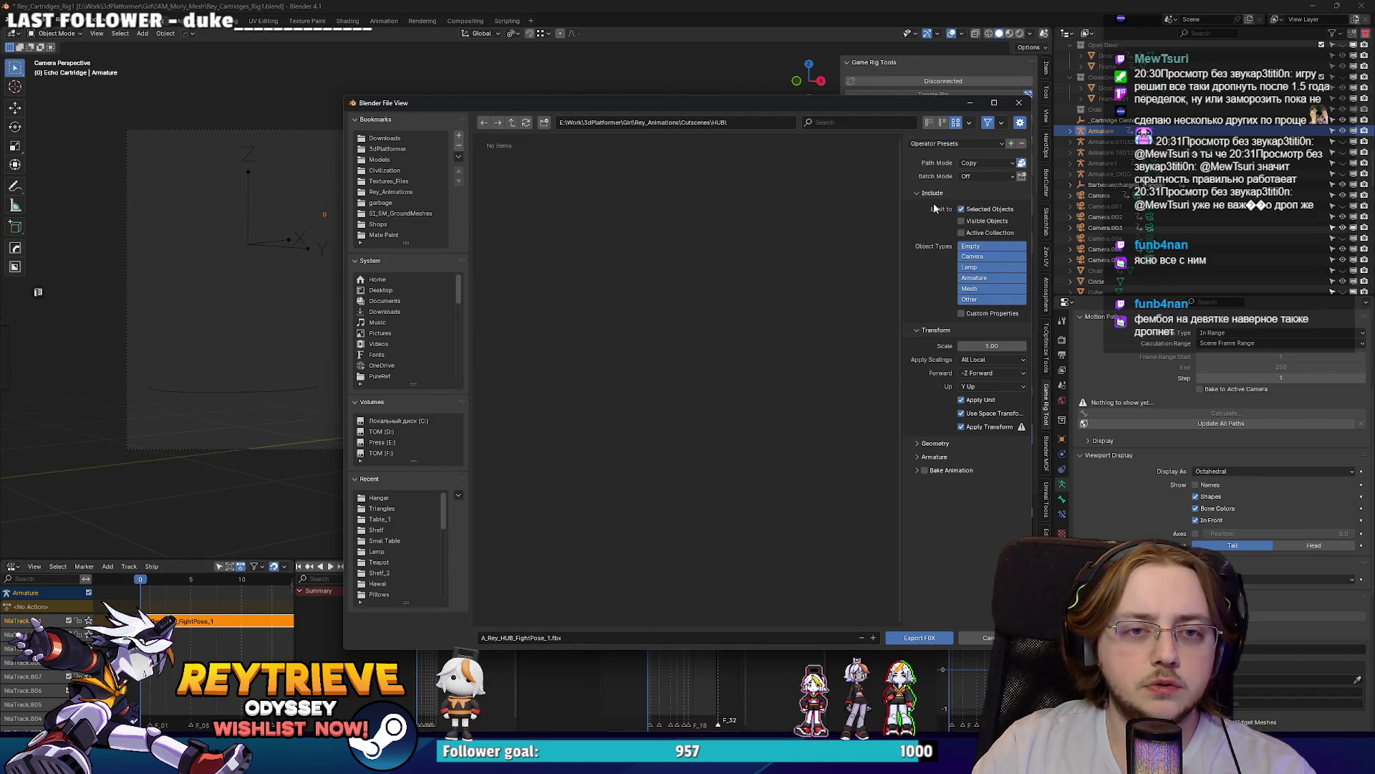
pyautogui.click(946, 144)
pyautogui.click(949, 172)
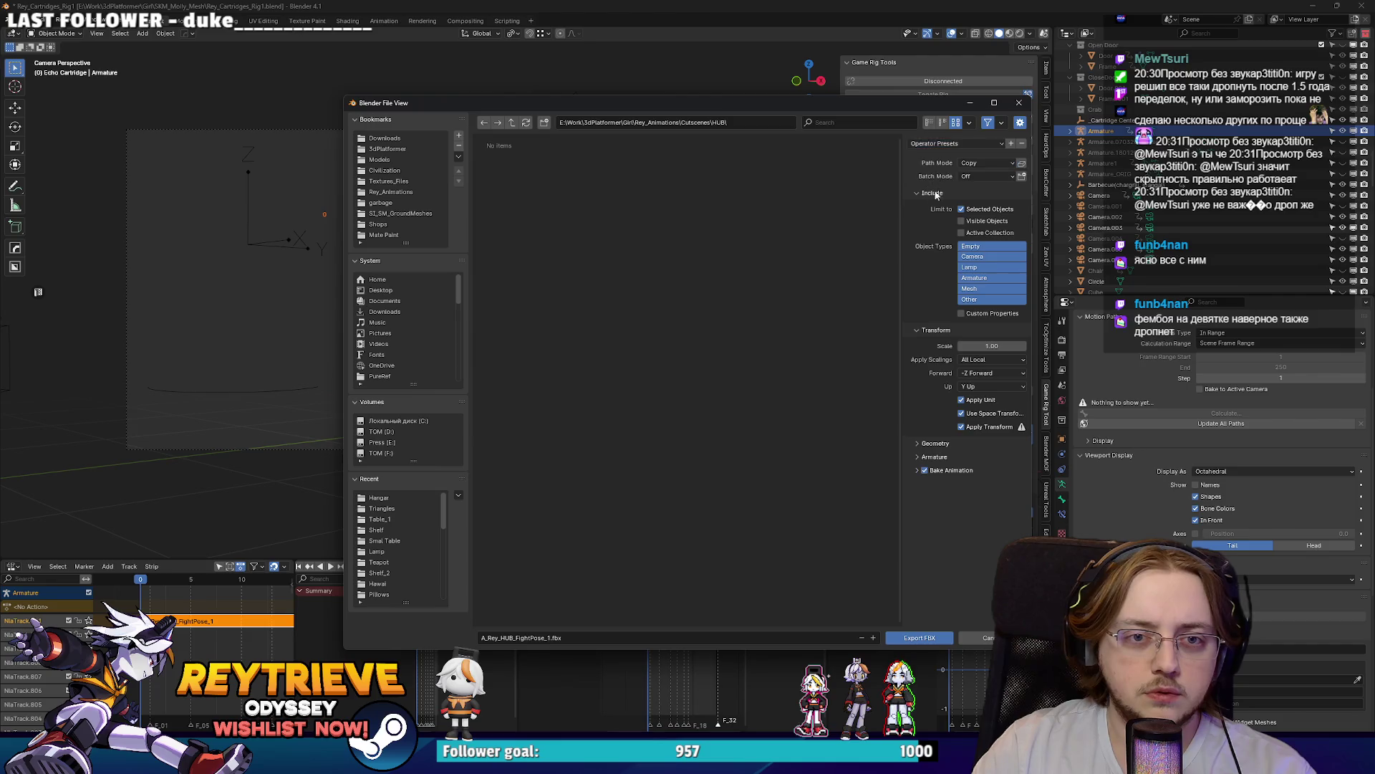
pyautogui.click(740, 120)
pyautogui.click(929, 638)
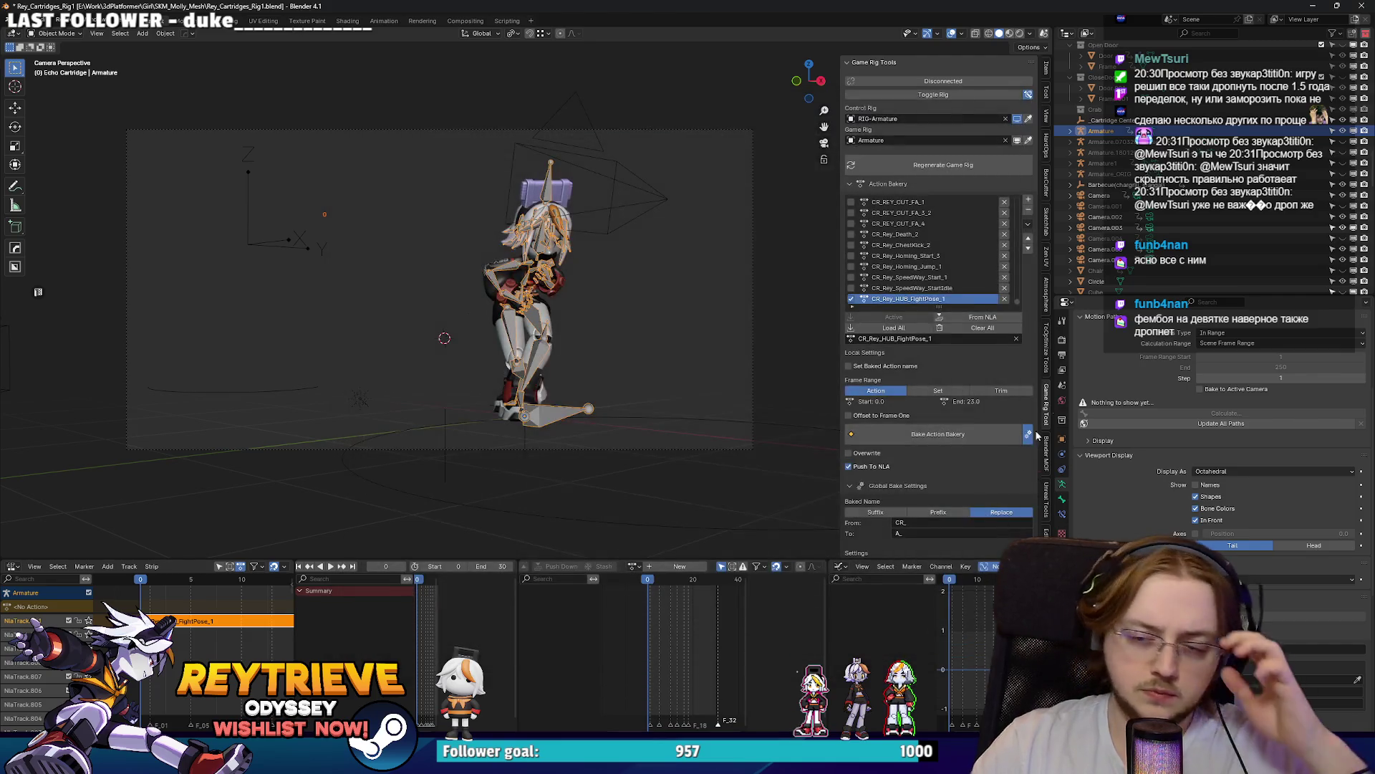
pyautogui.click(1312, 6)
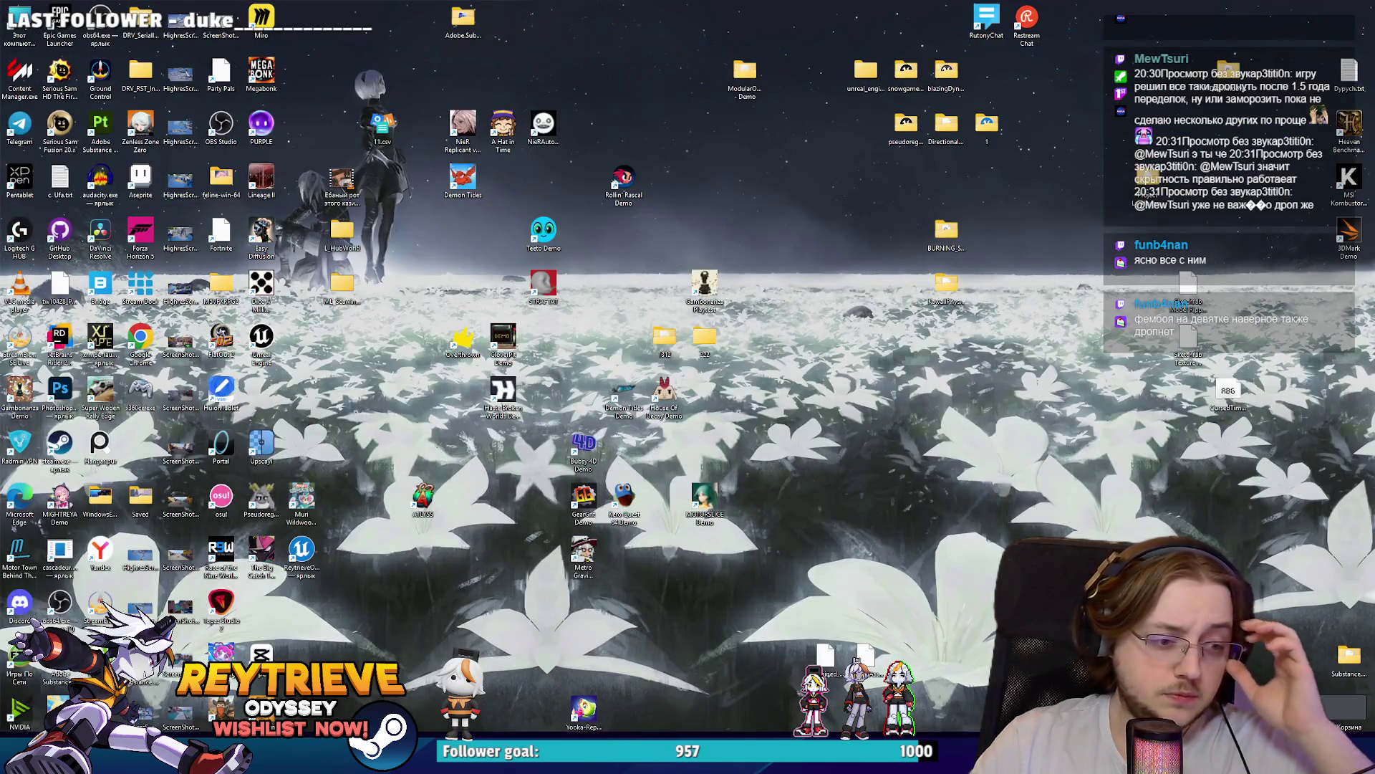
# Step: In Unreal's Content Browser, create and open a HUB folder under Rey's Cutscenes animations
pyautogui.hotkey('alt', 'Tab')
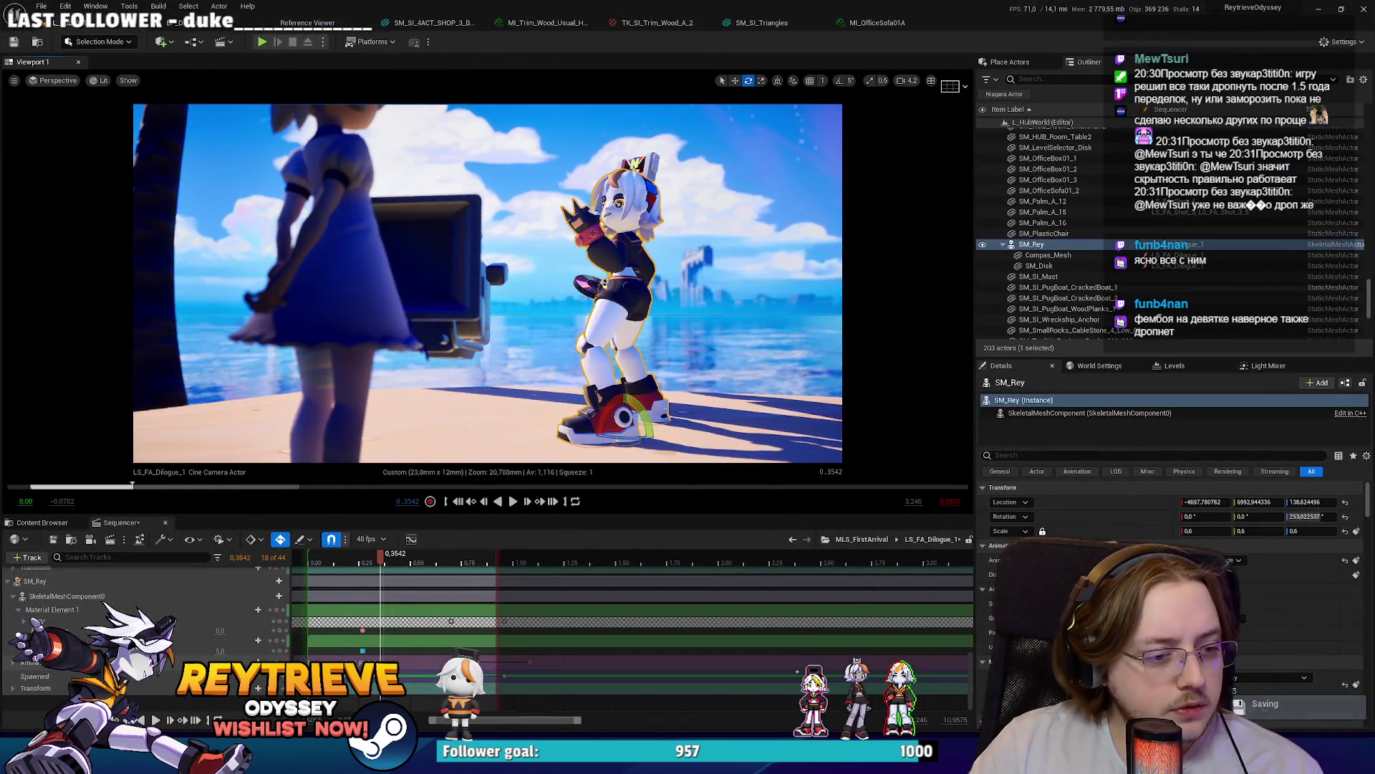
pyautogui.press('Escape')
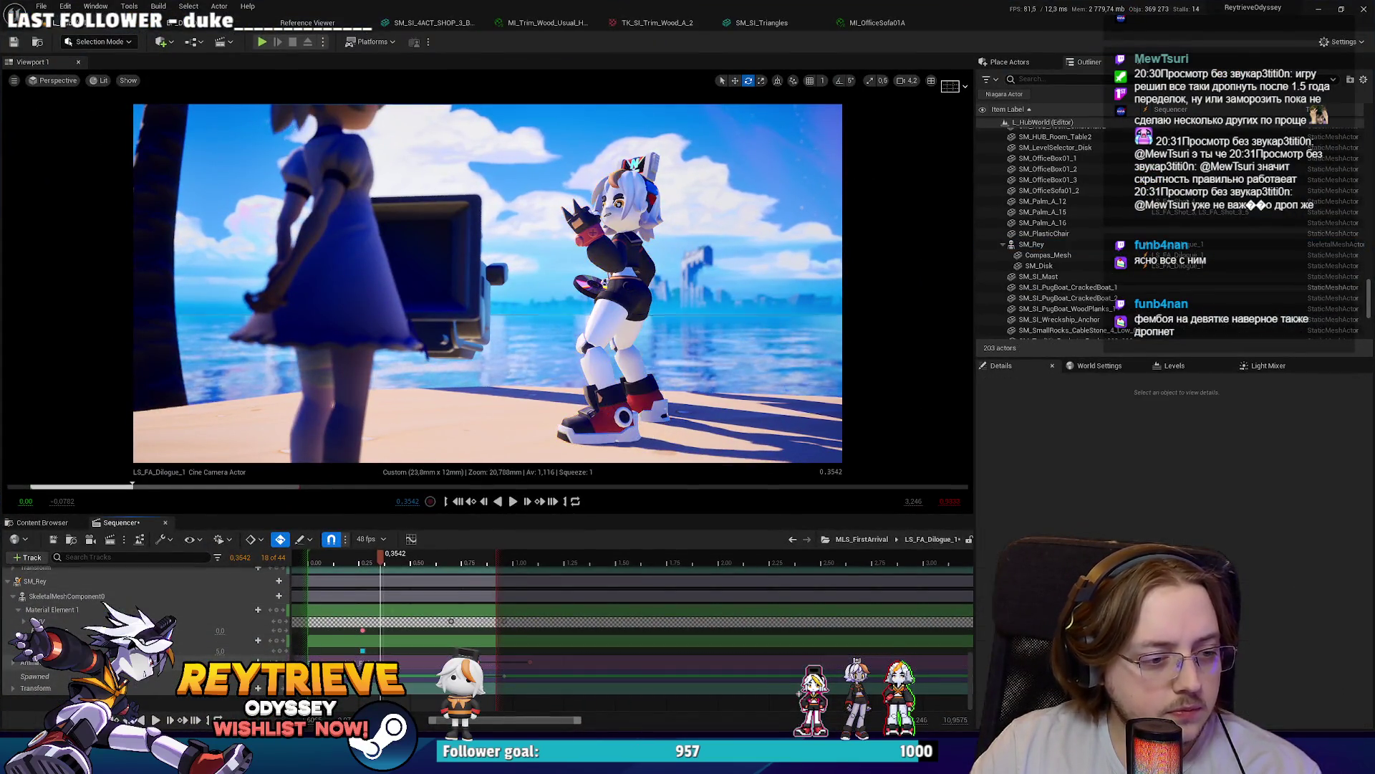
pyautogui.rightClick(402, 663)
pyautogui.moveTo(467, 316)
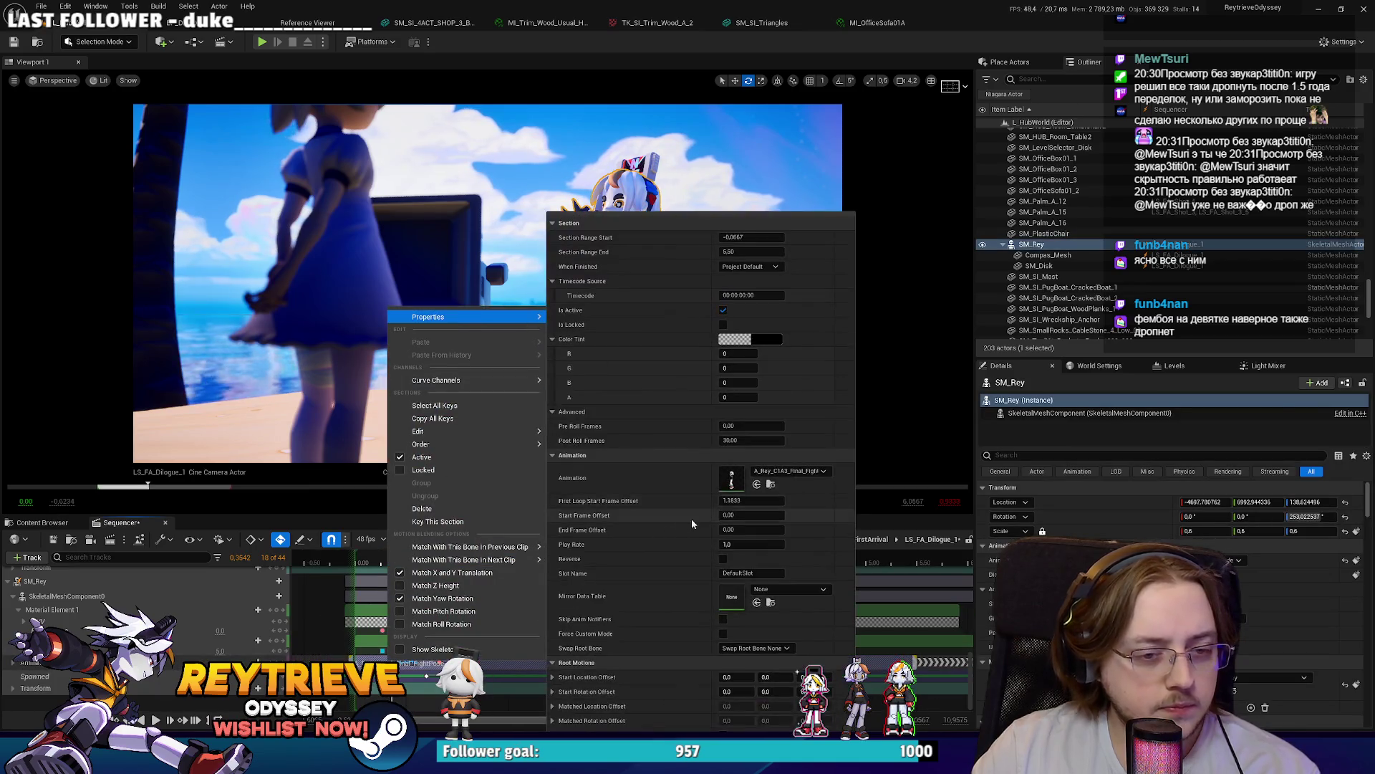
pyautogui.click(42, 522)
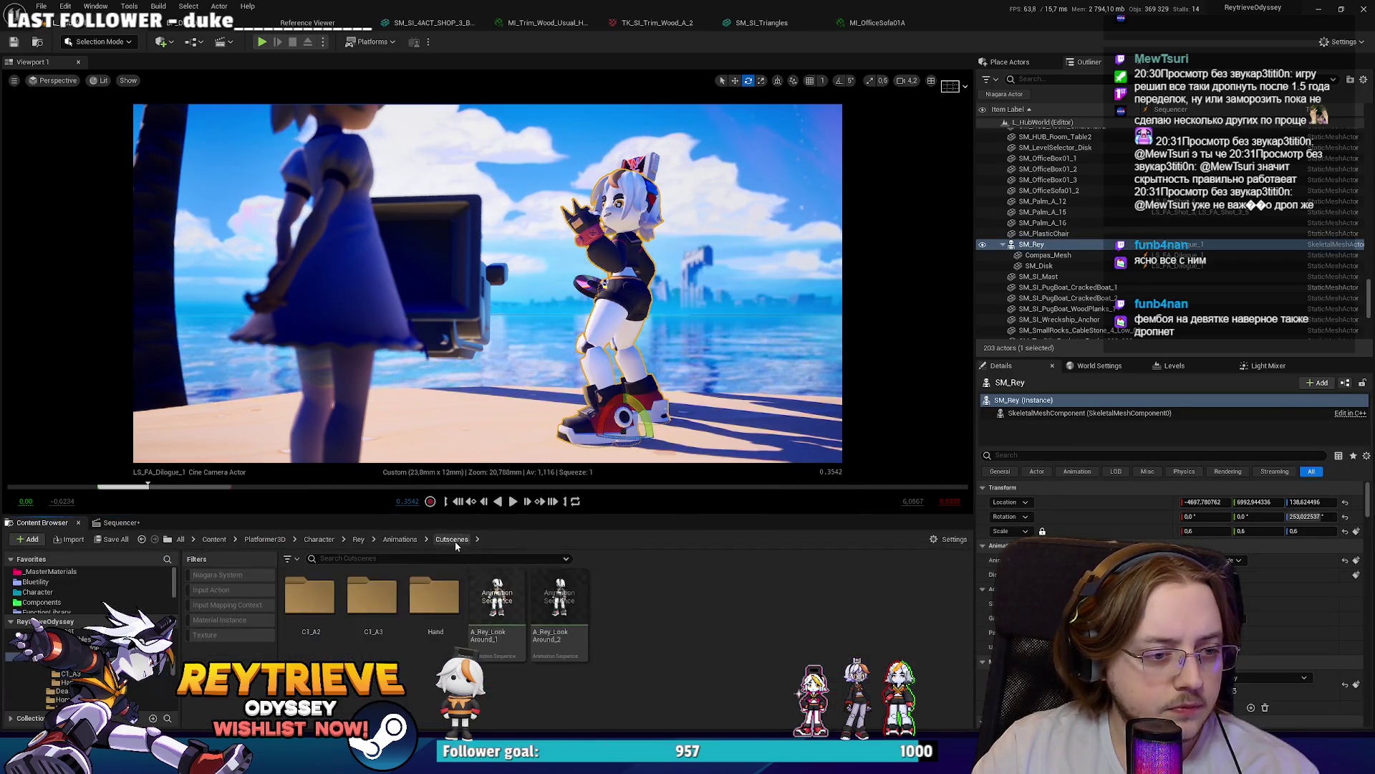
pyautogui.rightClick(607, 678)
pyautogui.click(665, 324)
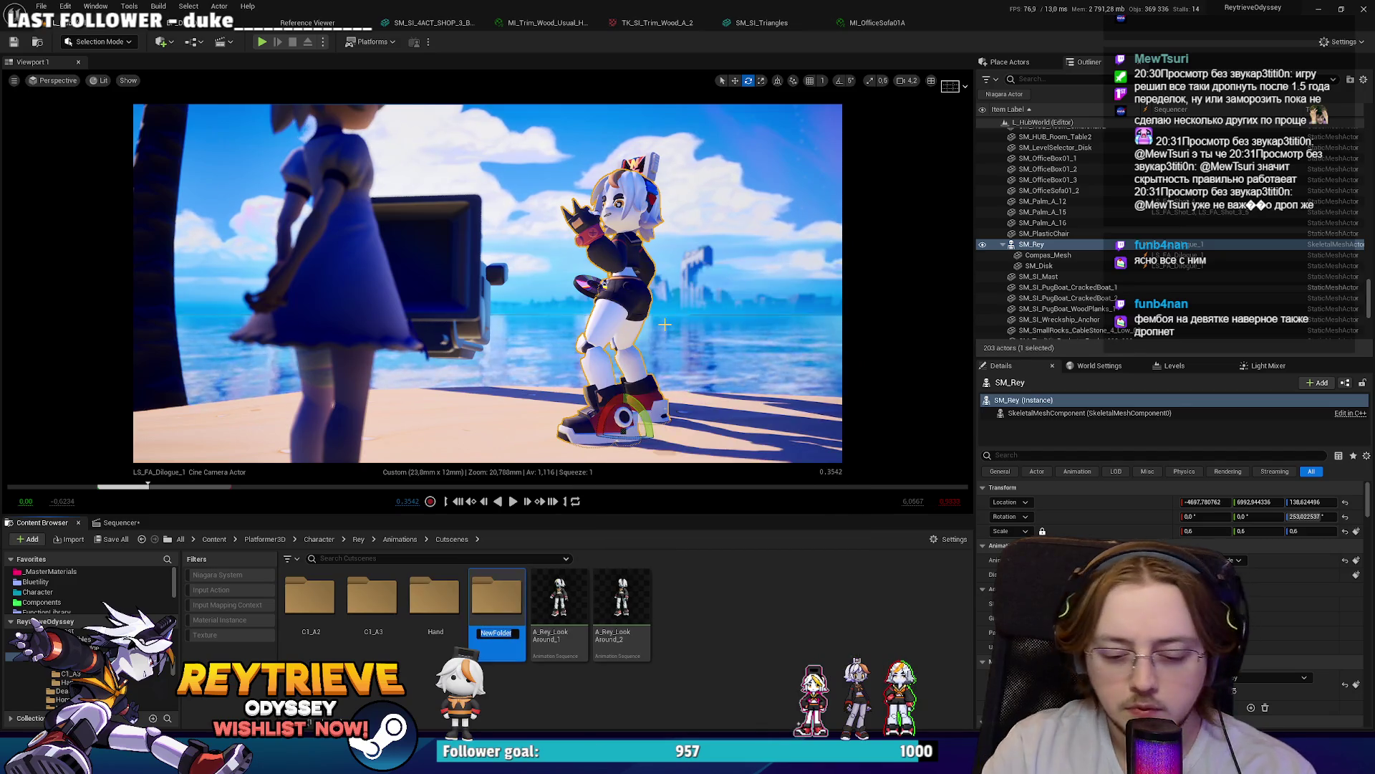
pyautogui.write('HUB')
pyautogui.press('Return')
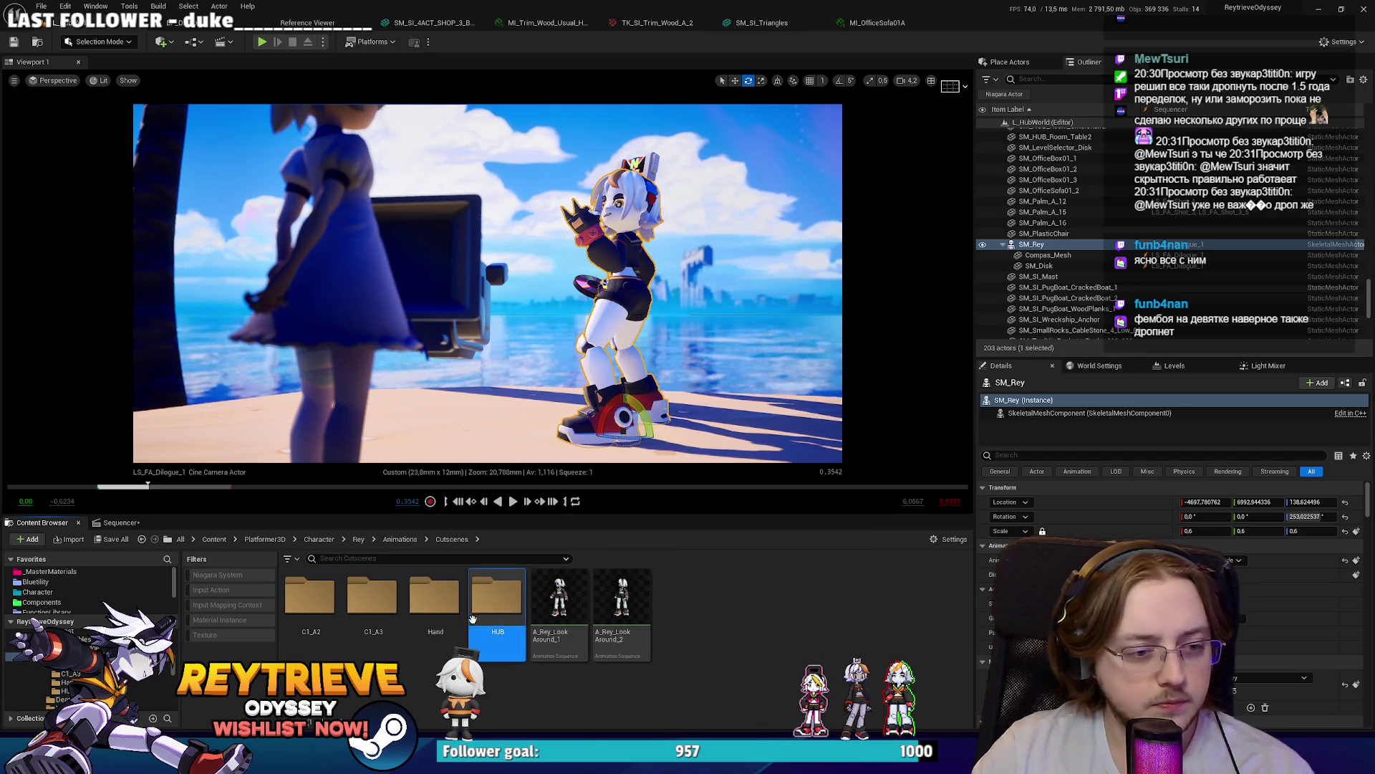
pyautogui.doubleClick(472, 617)
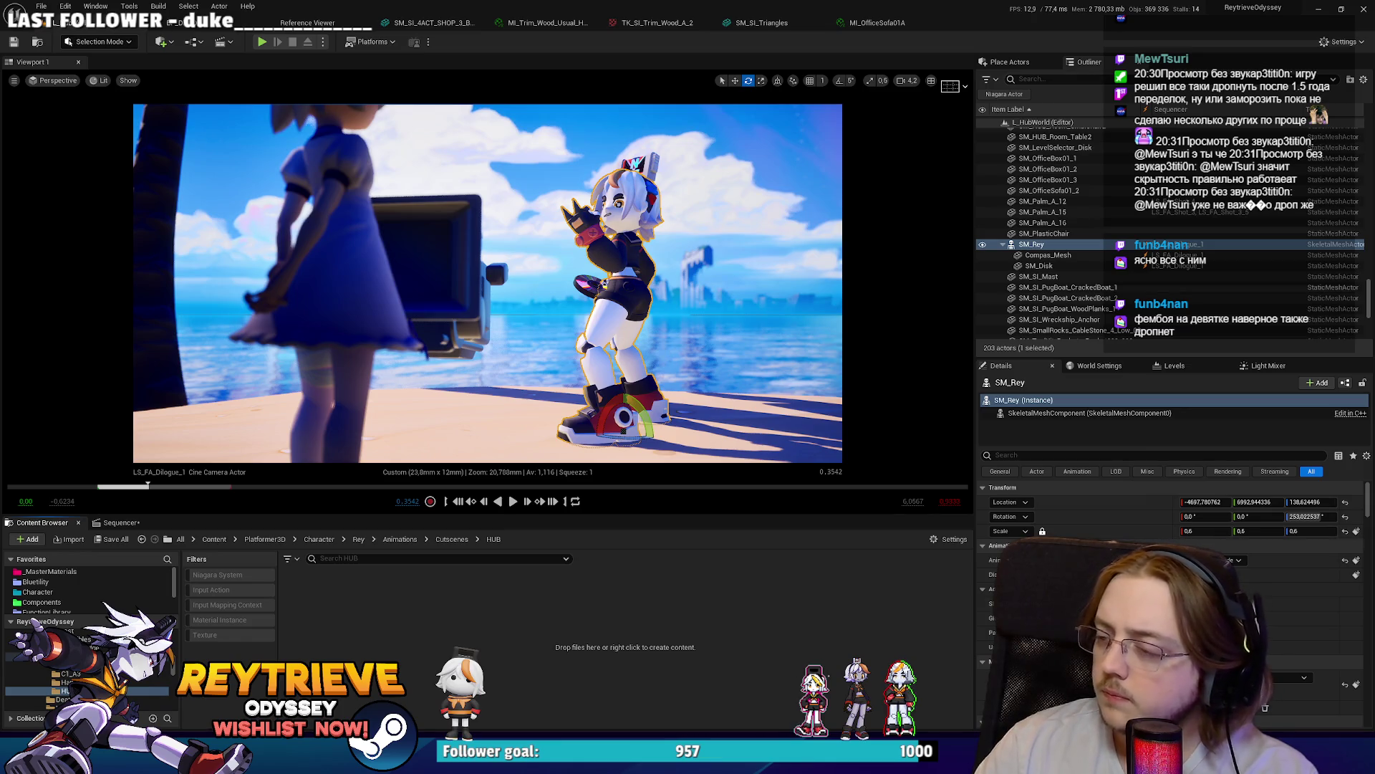
# Step: Import A_Rey_HUB_FightPose_1 onto the SKT_Rey skeleton and return to the Sequencer
pyautogui.click(732, 245)
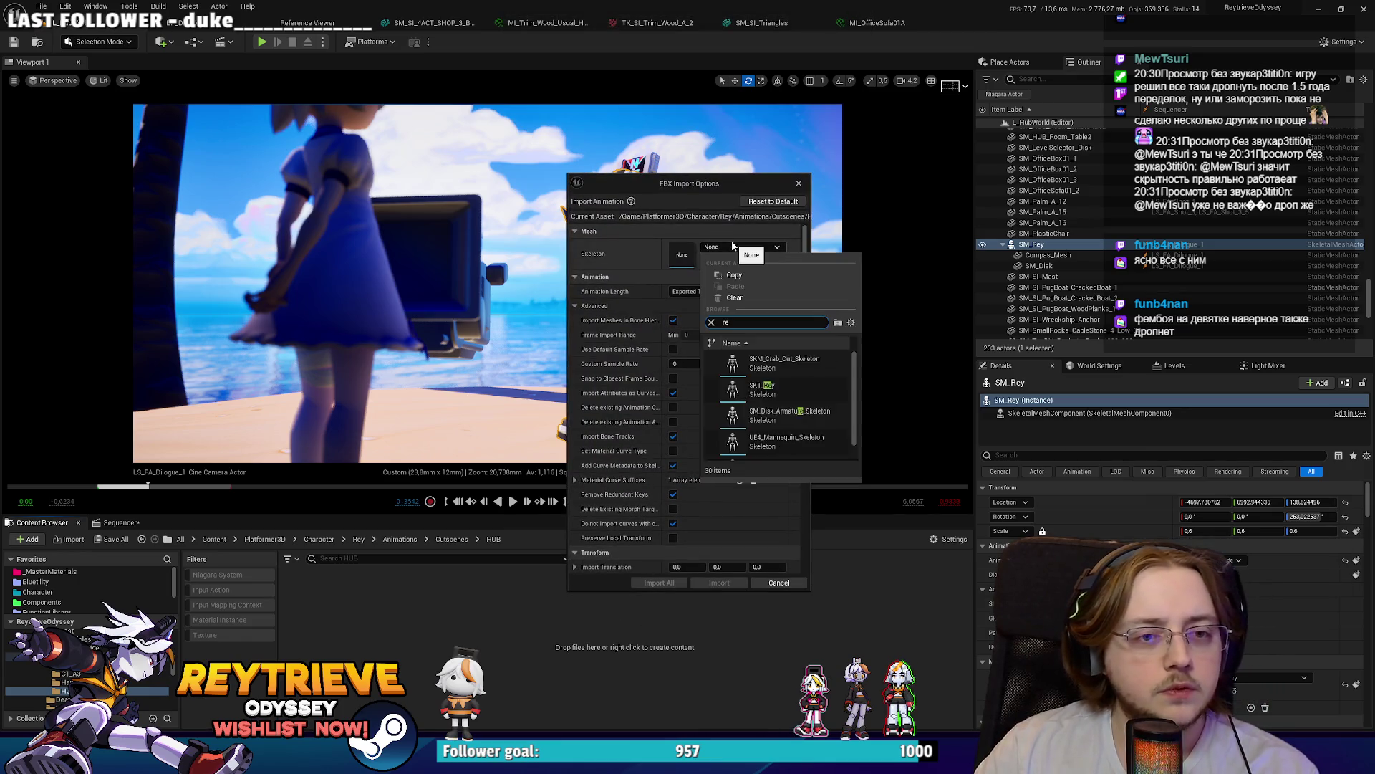
pyautogui.click(761, 389)
pyautogui.click(645, 582)
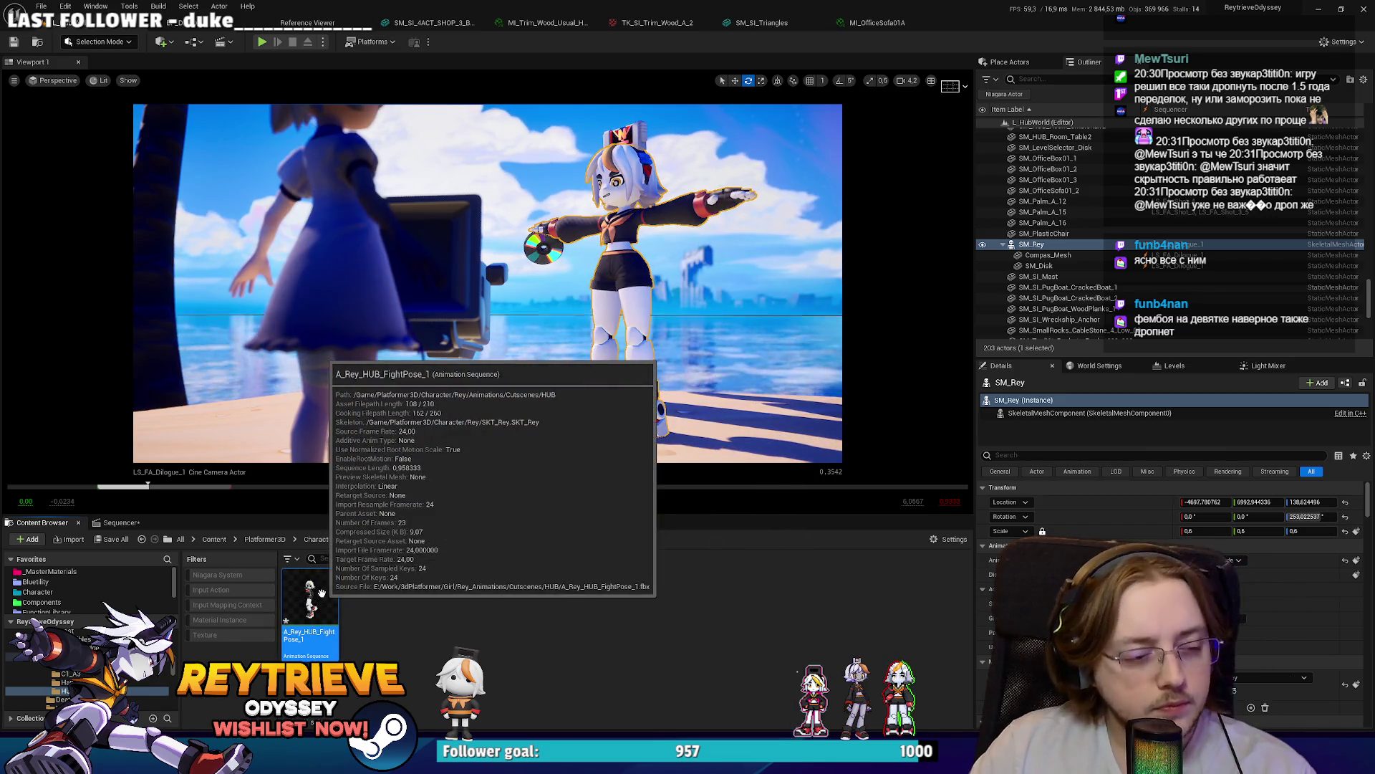
pyautogui.click(121, 522)
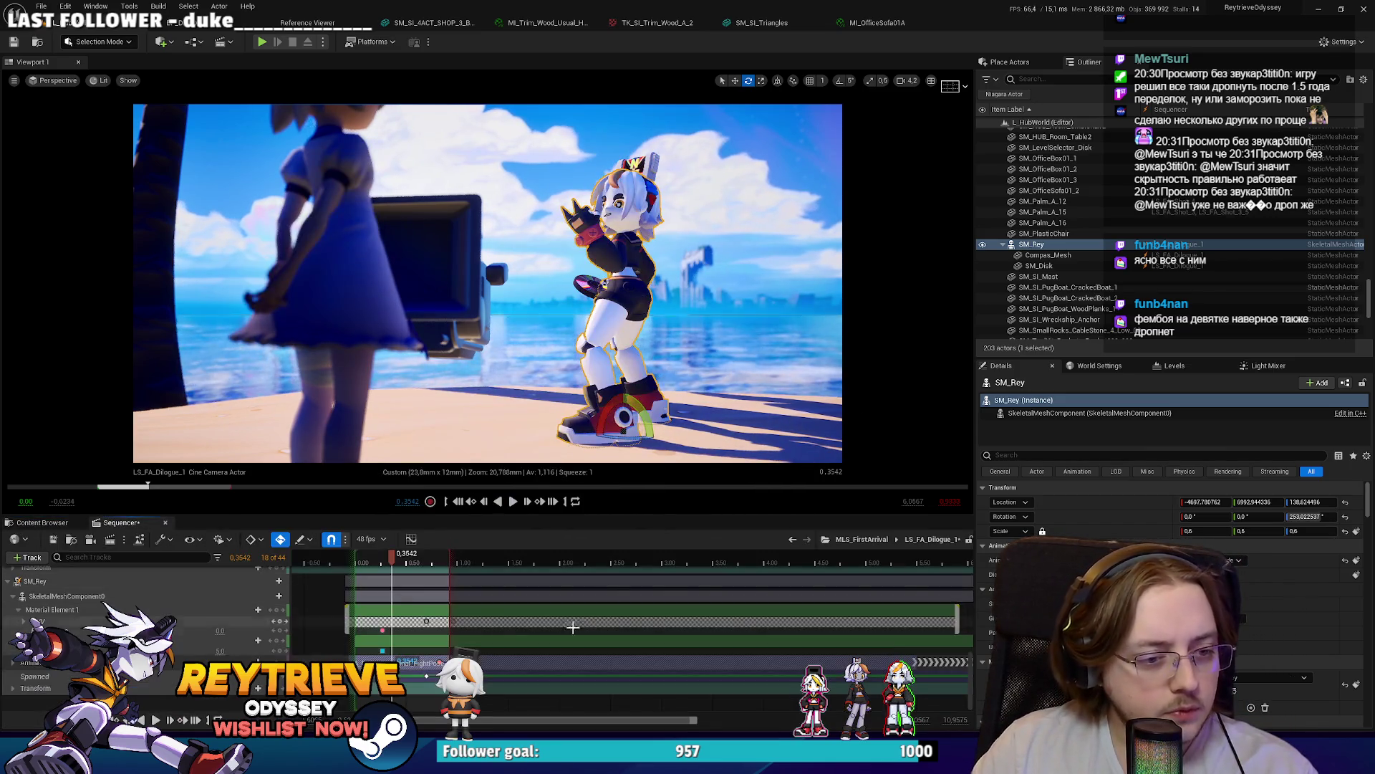
pyautogui.rightClick(522, 656)
pyautogui.moveTo(566, 318)
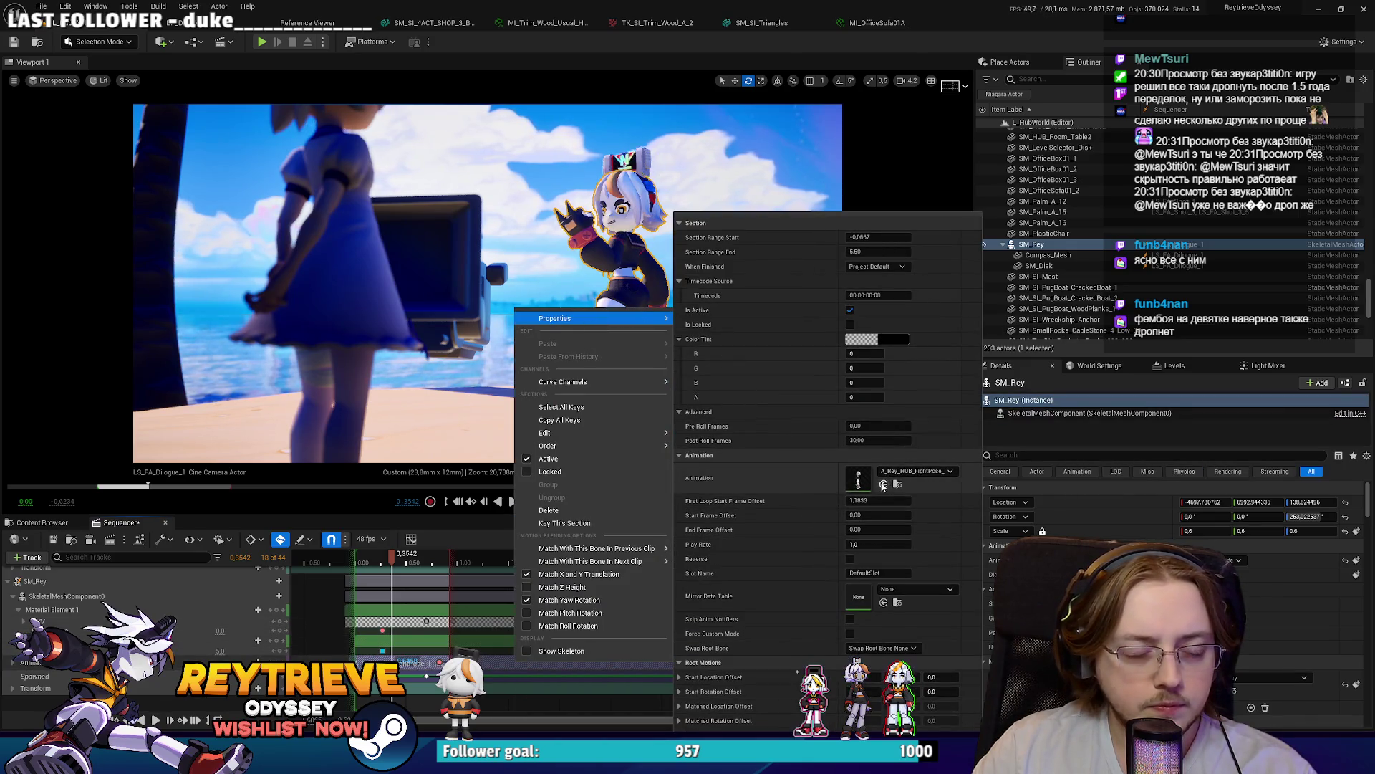
pyautogui.click(367, 565)
pyautogui.moveTo(367, 564)
pyautogui.mouseDown()
pyautogui.moveTo(336, 565)
pyautogui.moveTo(439, 564)
pyautogui.mouseUp()
pyautogui.click(397, 564)
pyautogui.rightClick(415, 663)
pyautogui.moveTo(521, 321)
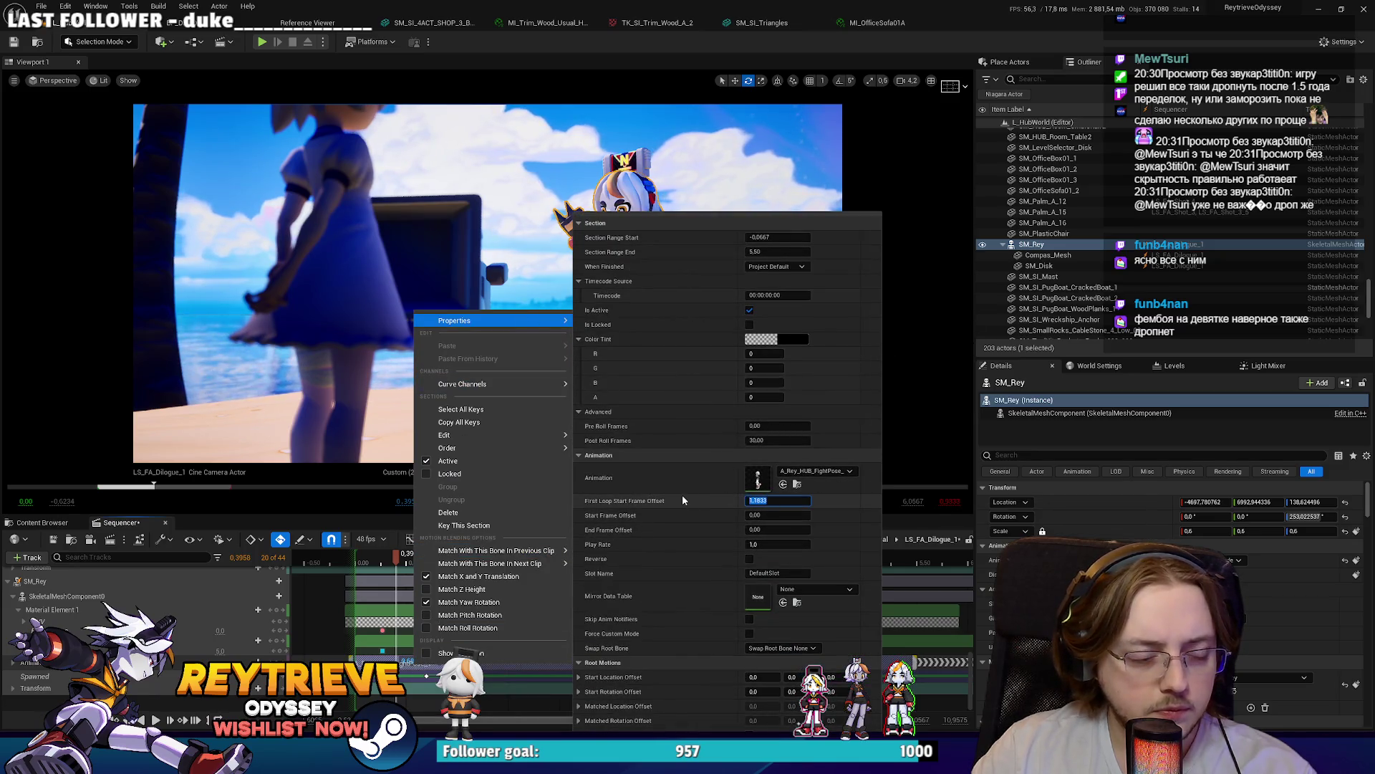
pyautogui.click(370, 557)
pyautogui.press('space')
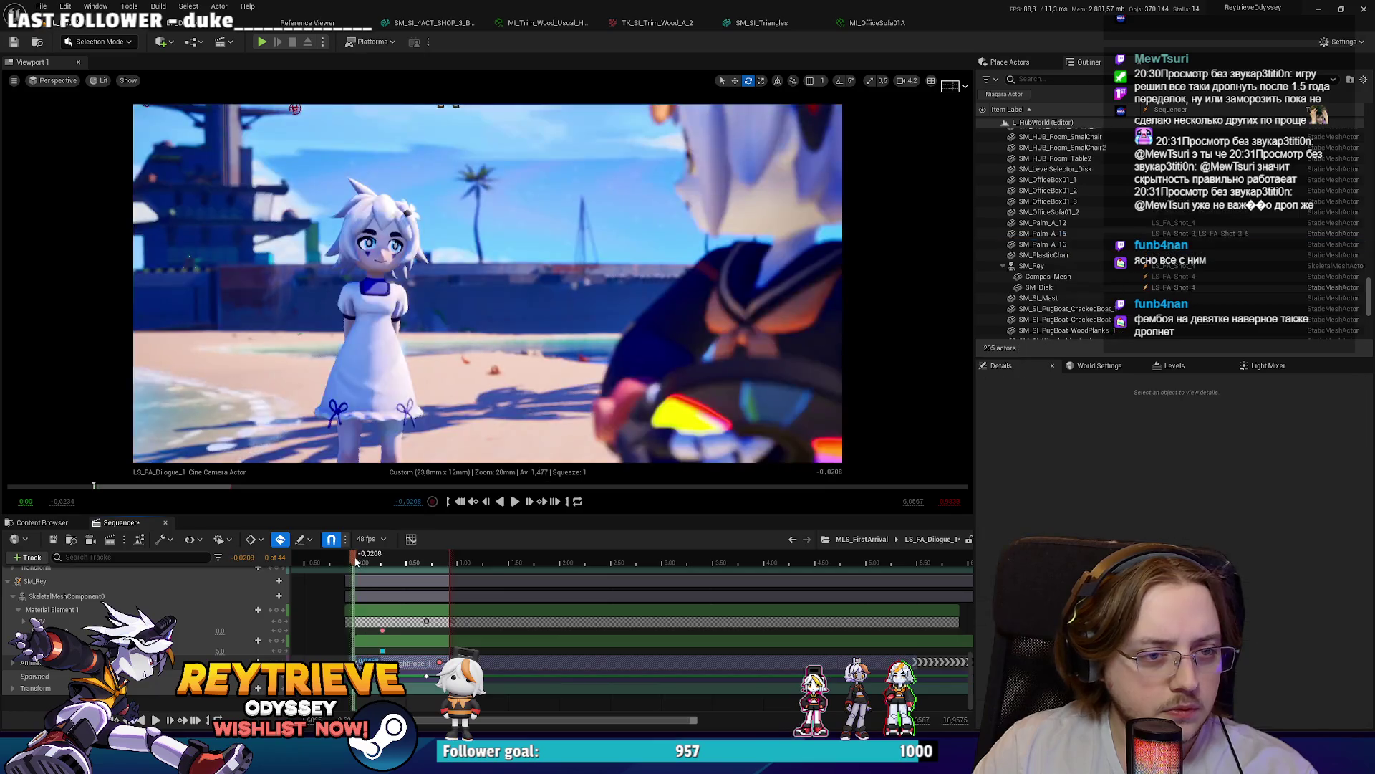
pyautogui.press('space')
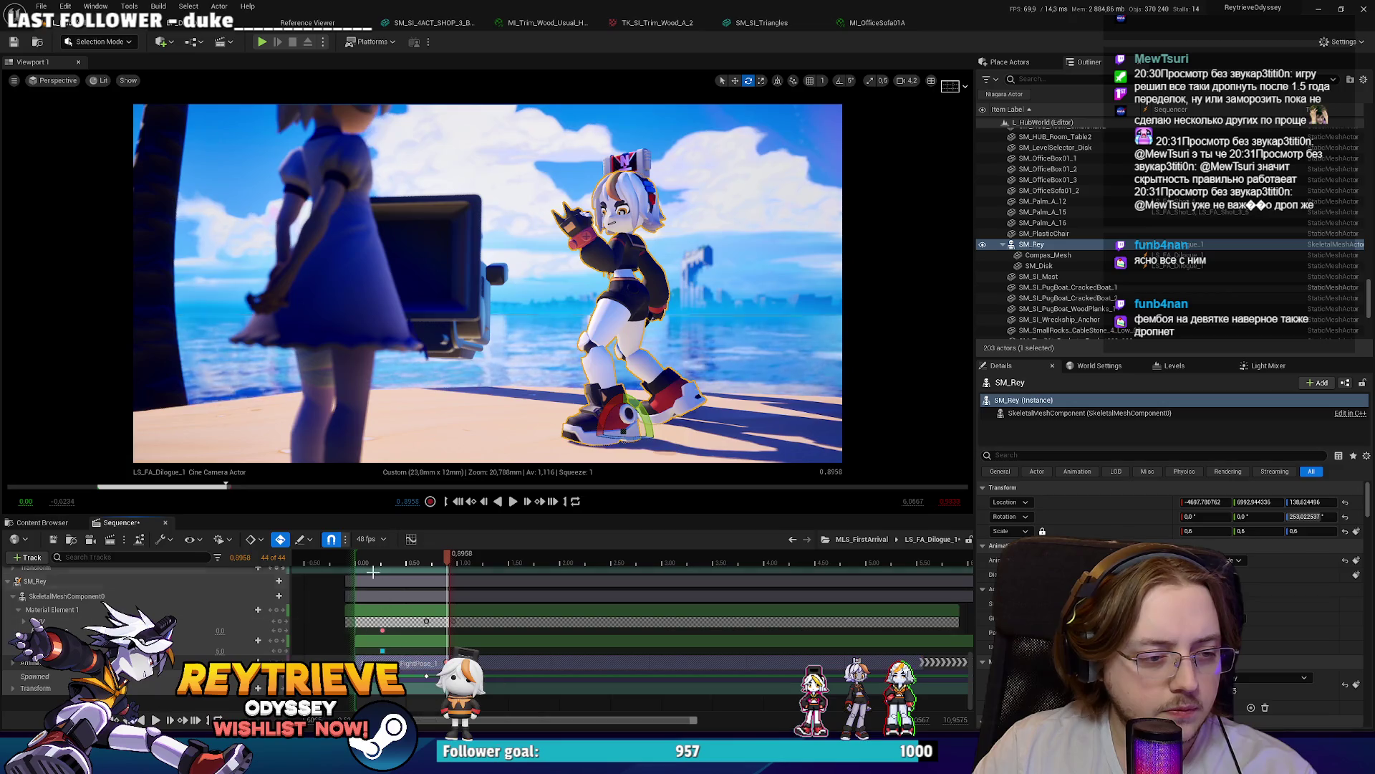
pyautogui.click(358, 561)
pyautogui.press('space')
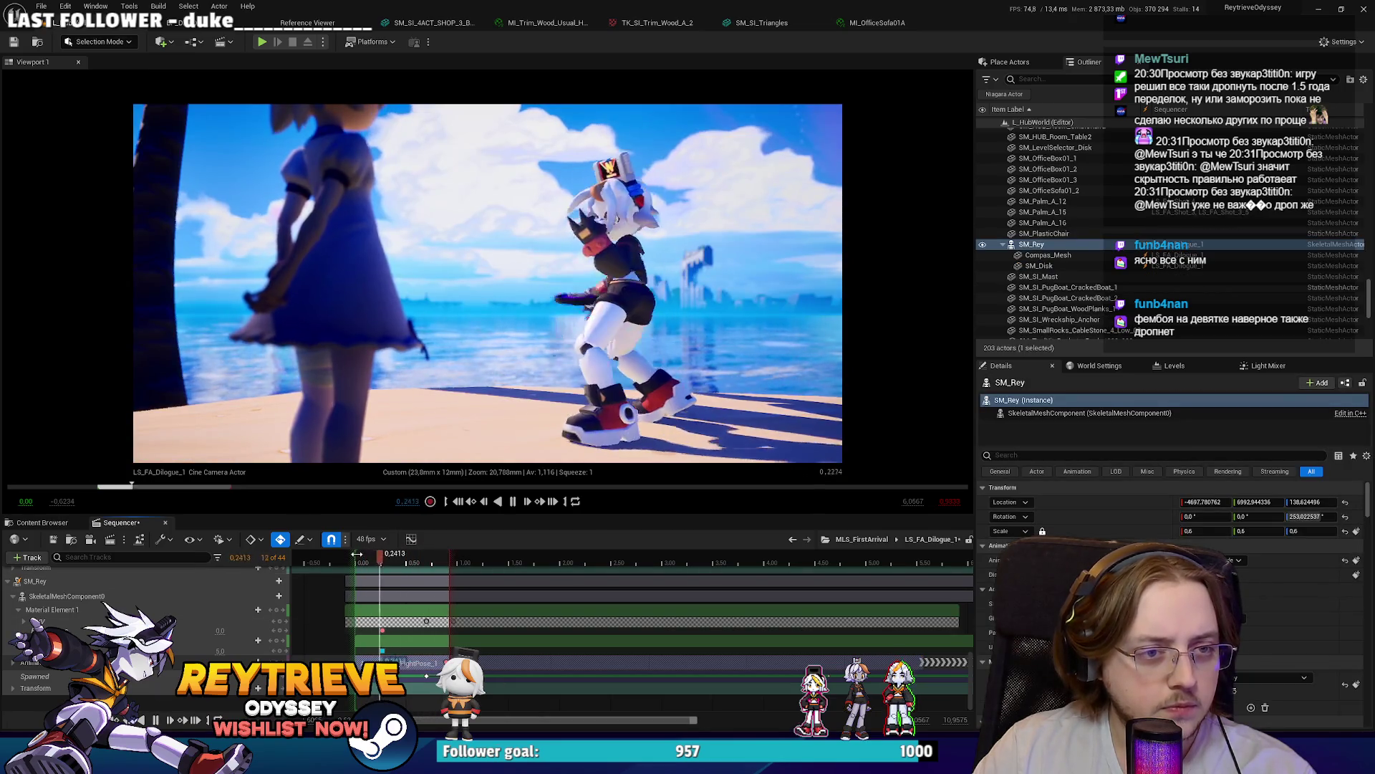
pyautogui.press('space')
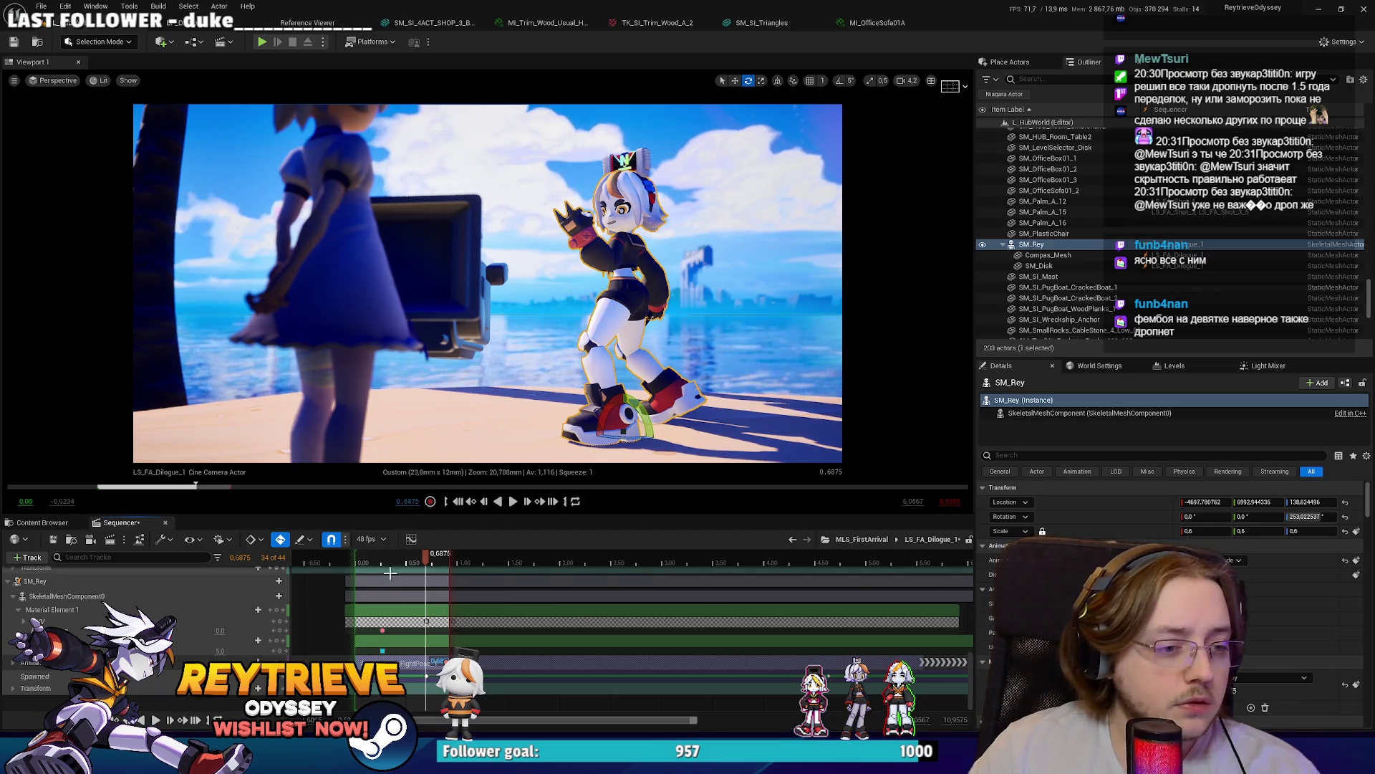
pyautogui.click(385, 650)
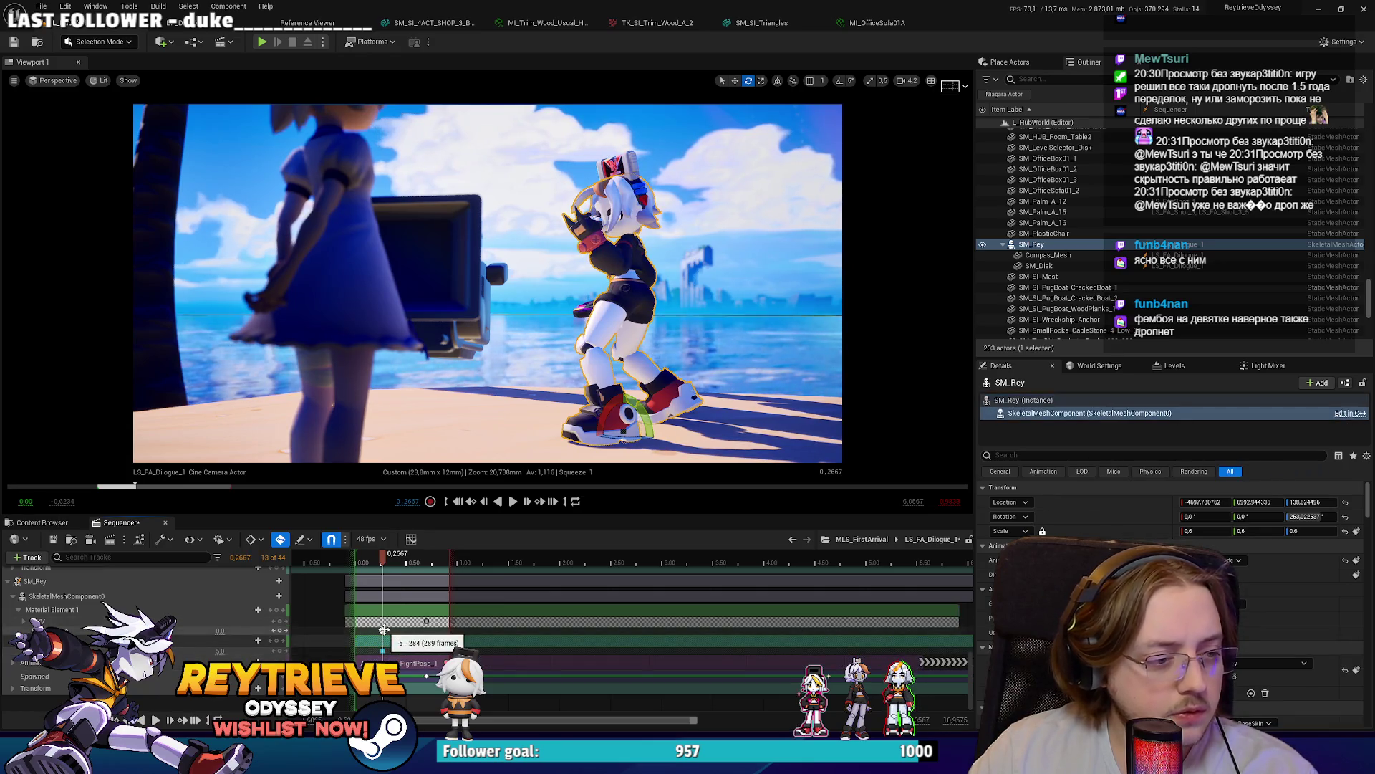
# Step: Expand SM_Rey's Material Element 1 track and shift its keys about five frames earlier
pyautogui.click(22, 622)
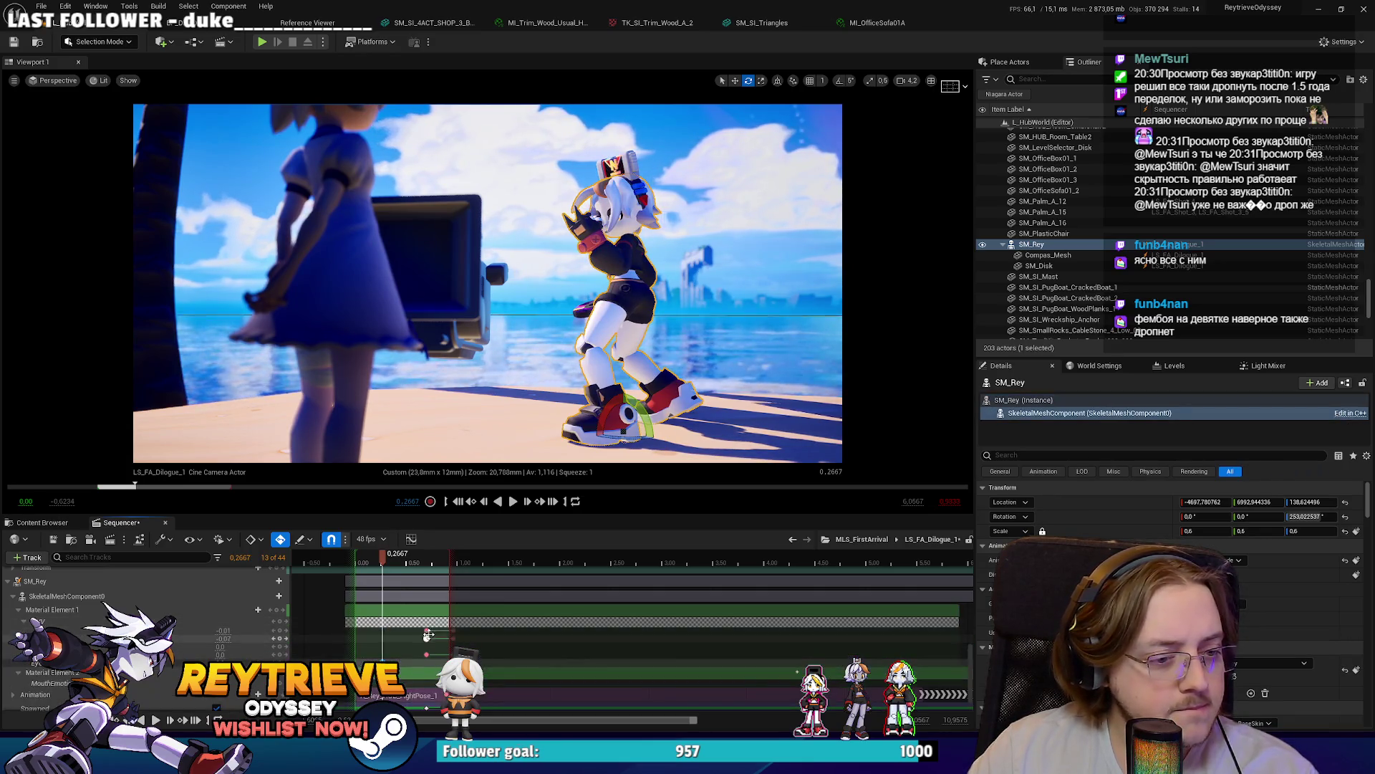
pyautogui.click(425, 628)
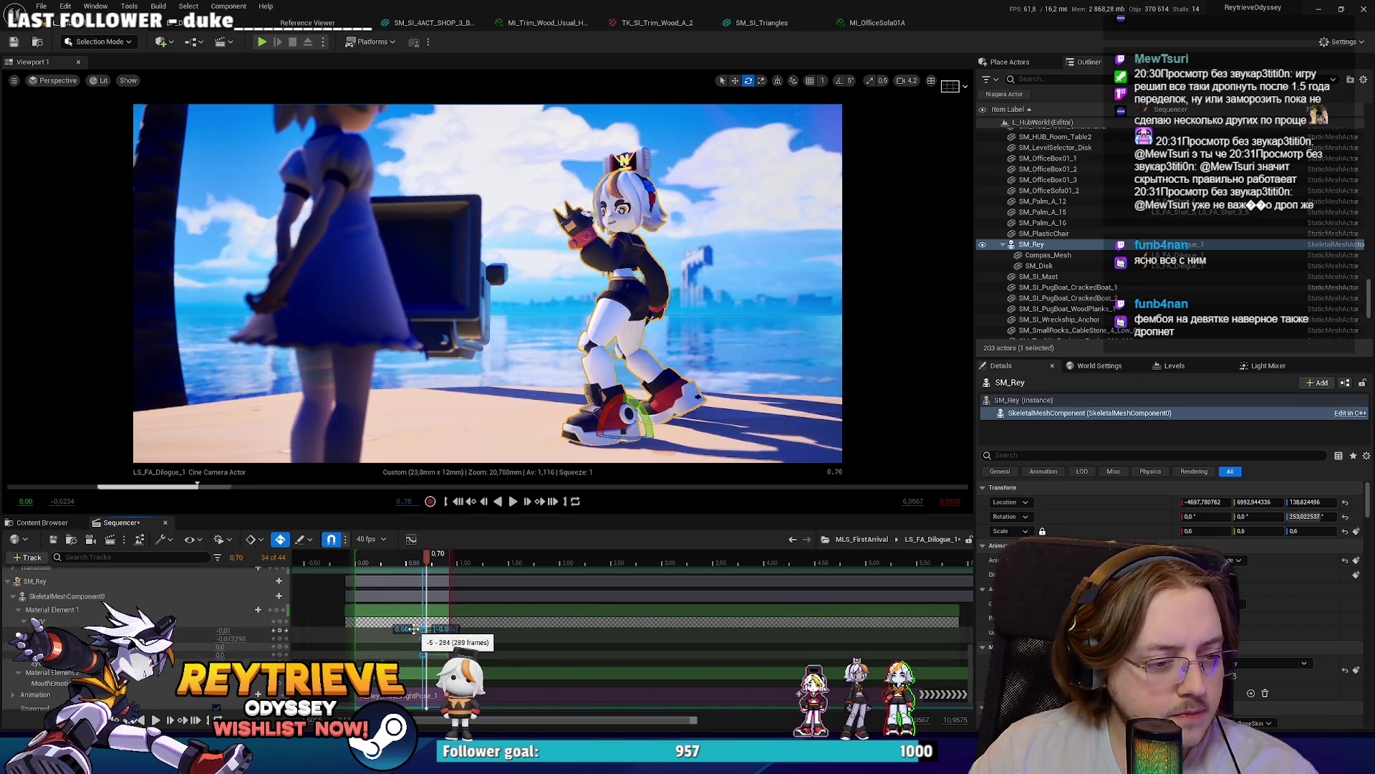
pyautogui.click(398, 565)
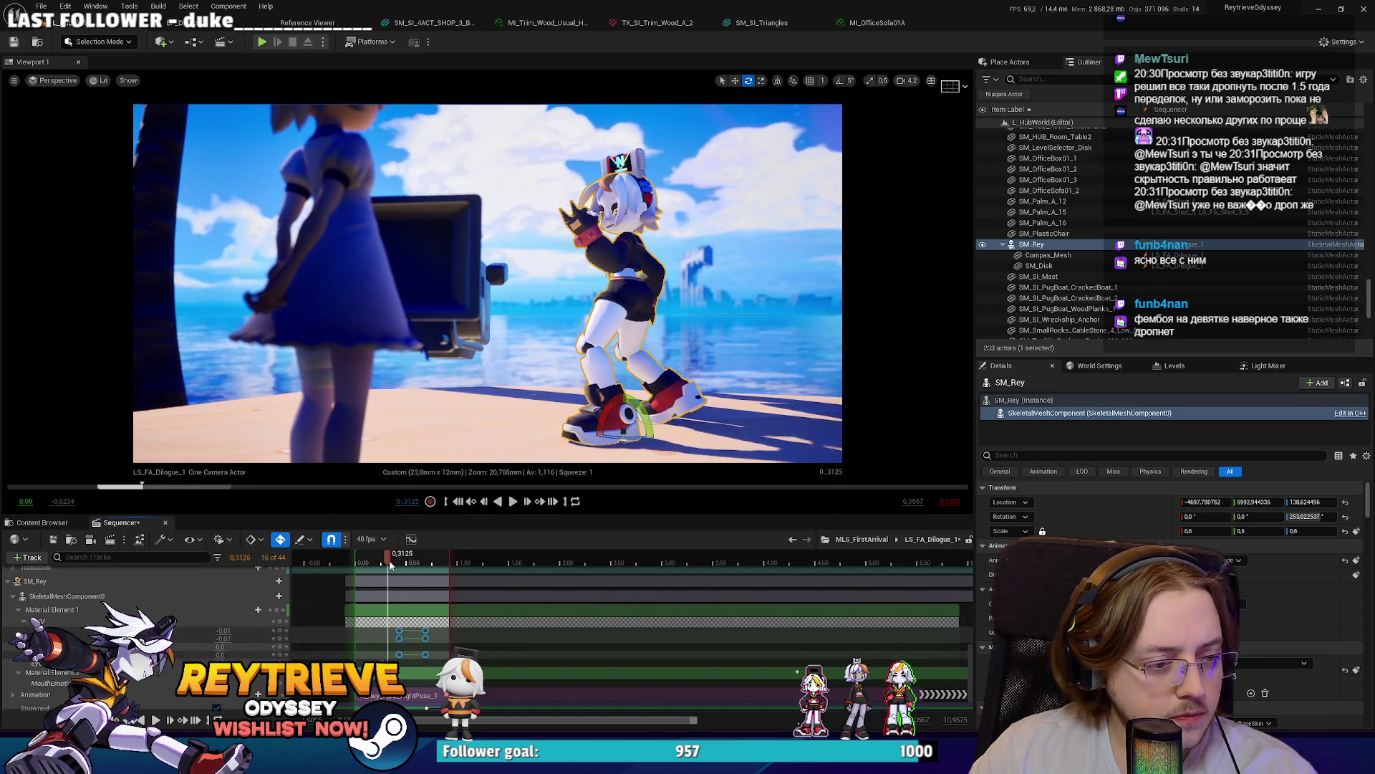
pyautogui.moveTo(399, 565); pyautogui.dragTo(365, 576)
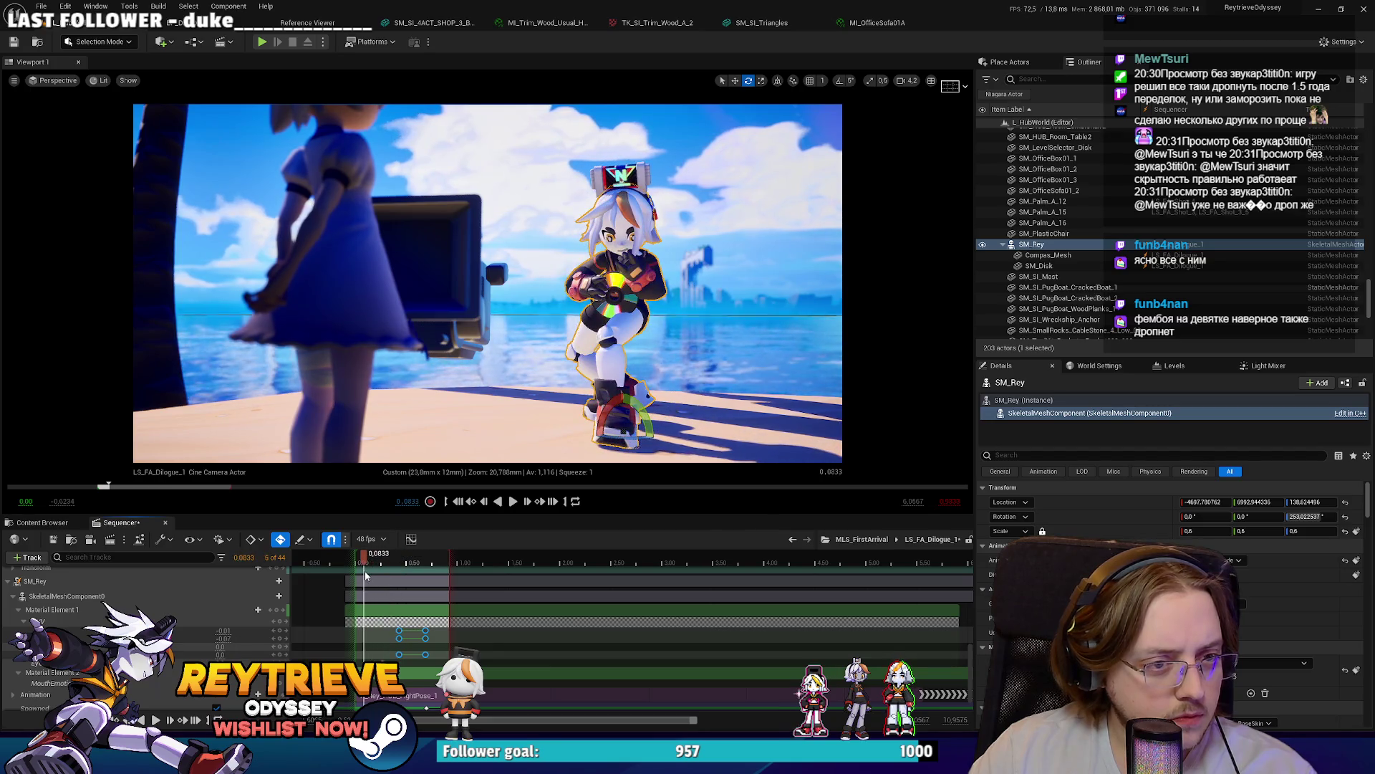
pyautogui.click(396, 629)
pyautogui.moveTo(376, 629); pyautogui.dragTo(372, 629)
pyautogui.click(372, 629)
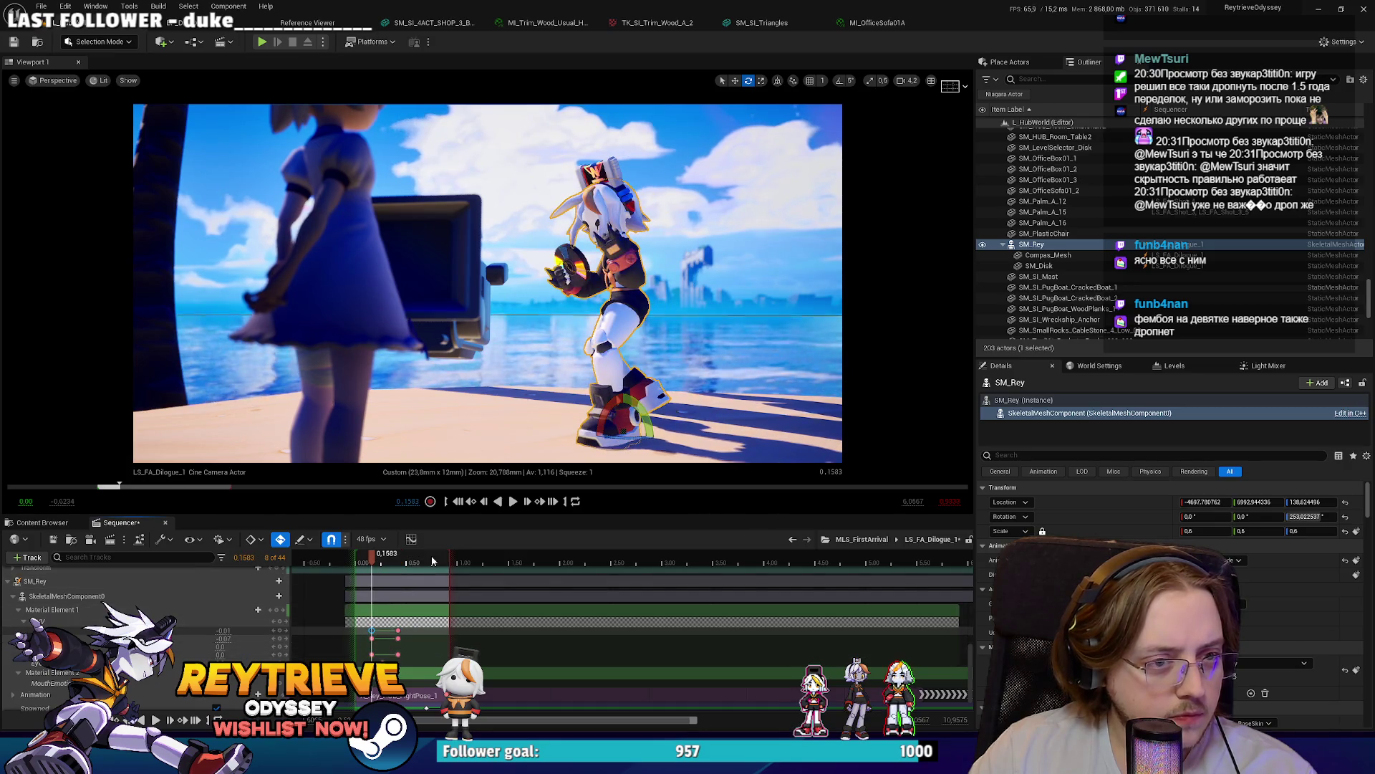
# Step: Scrub back and play the LS_FA_Dilogue_1 shot to review the retimed material keys
pyautogui.moveTo(380, 563); pyautogui.dragTo(364, 566)
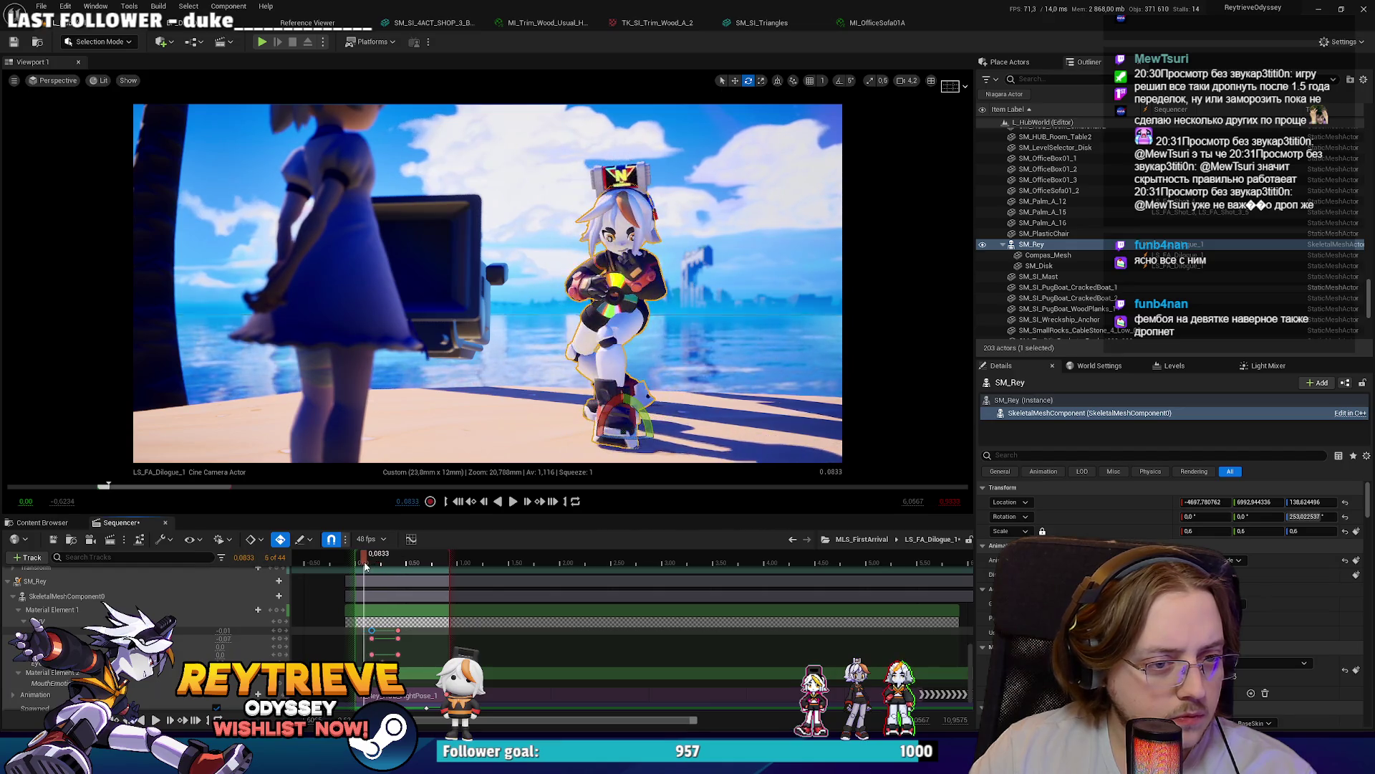
pyautogui.press('space')
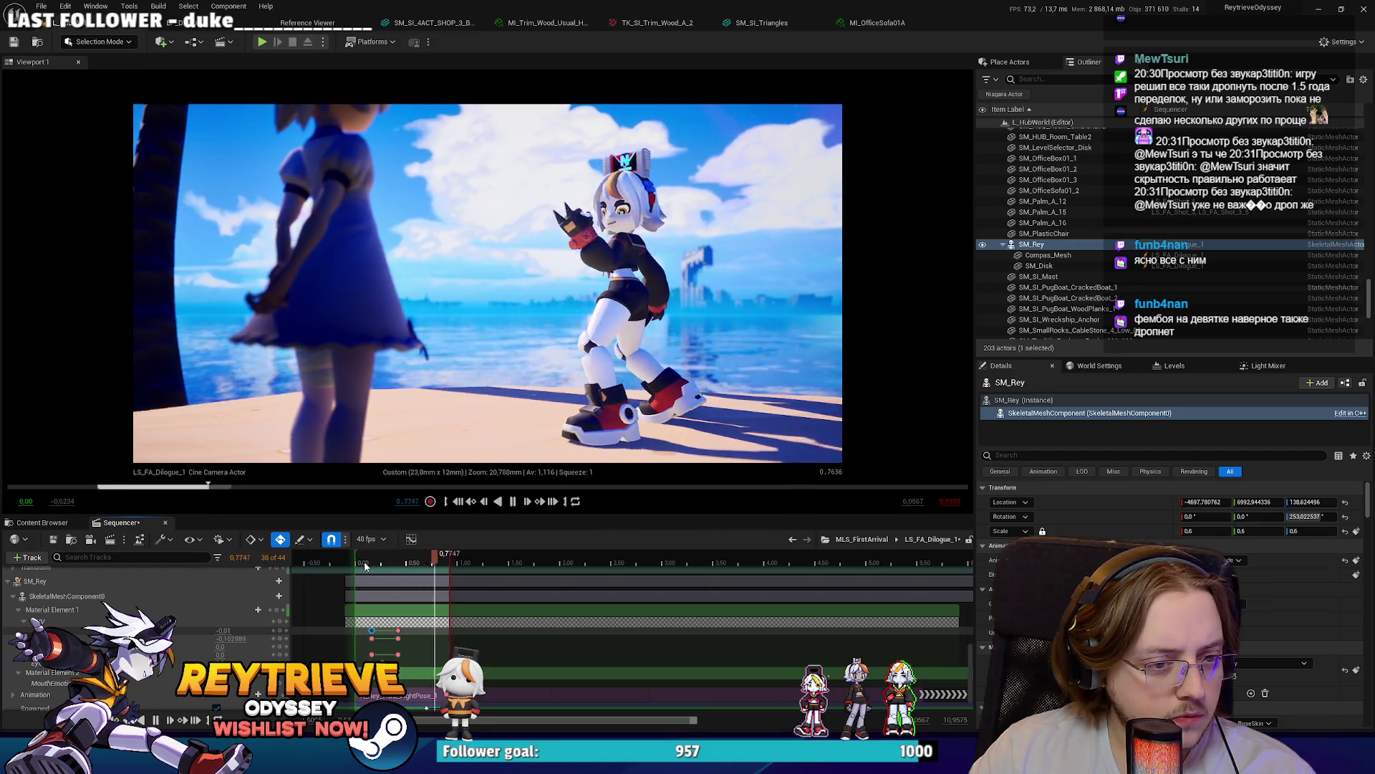
pyautogui.press('space')
pyautogui.click(411, 539)
pyautogui.click(397, 630)
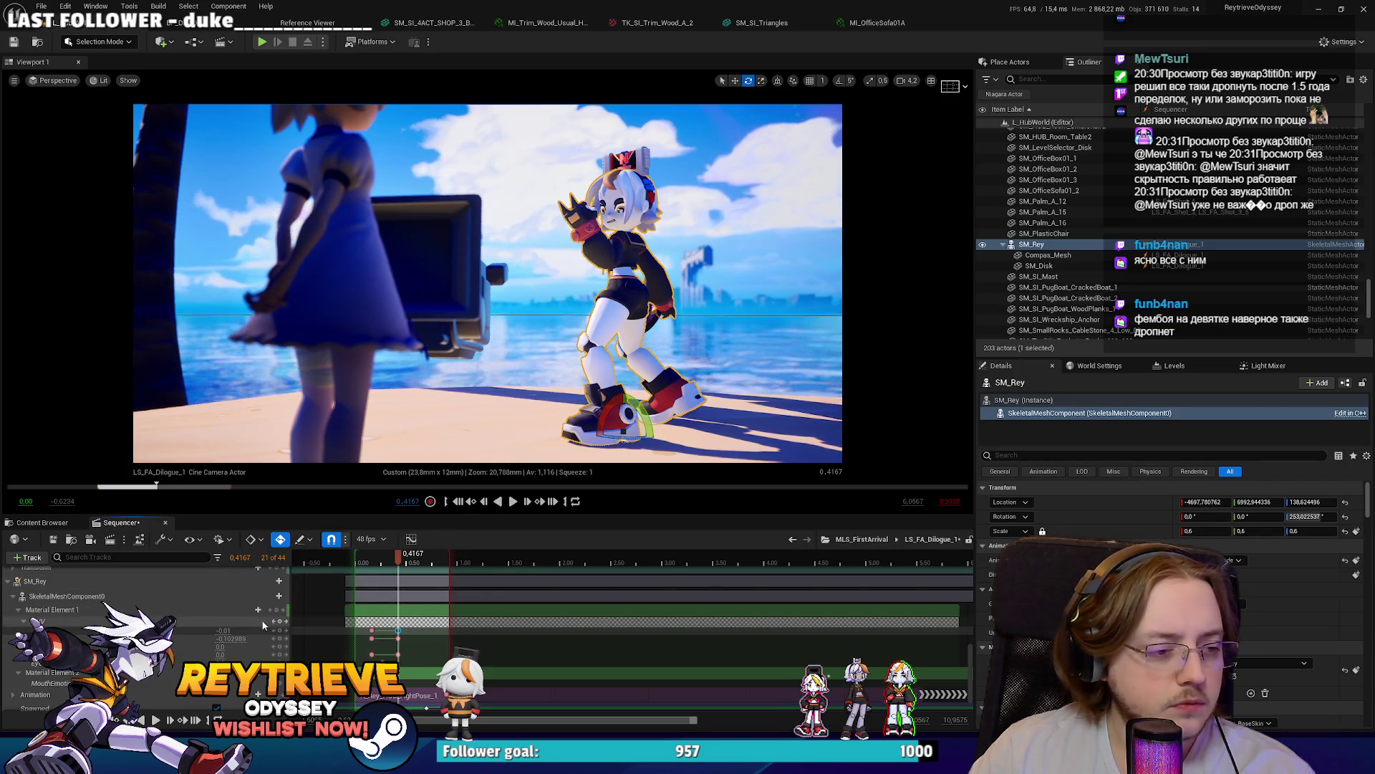
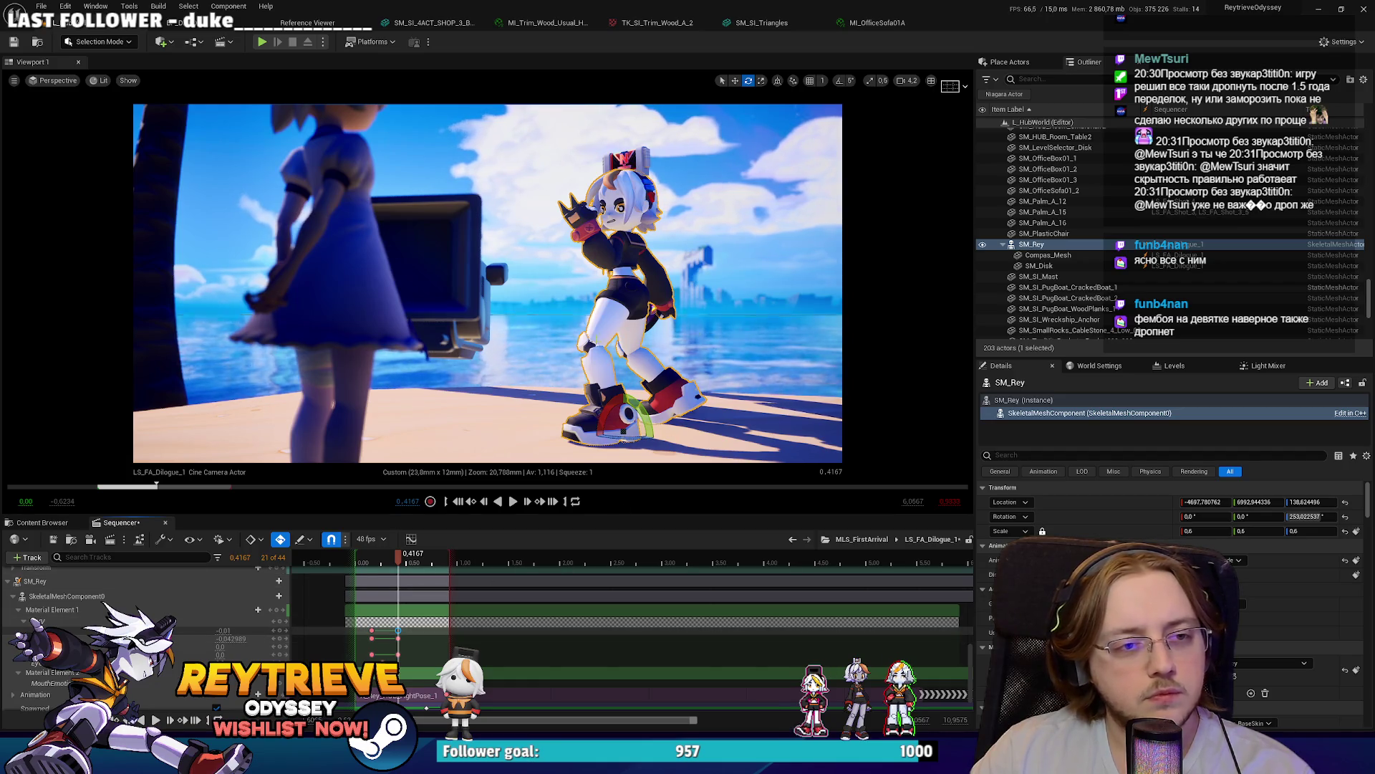
# Step: Scrub the fight-pose shot and move the selected key on Rey's material track toward 0.00
pyautogui.click(372, 559)
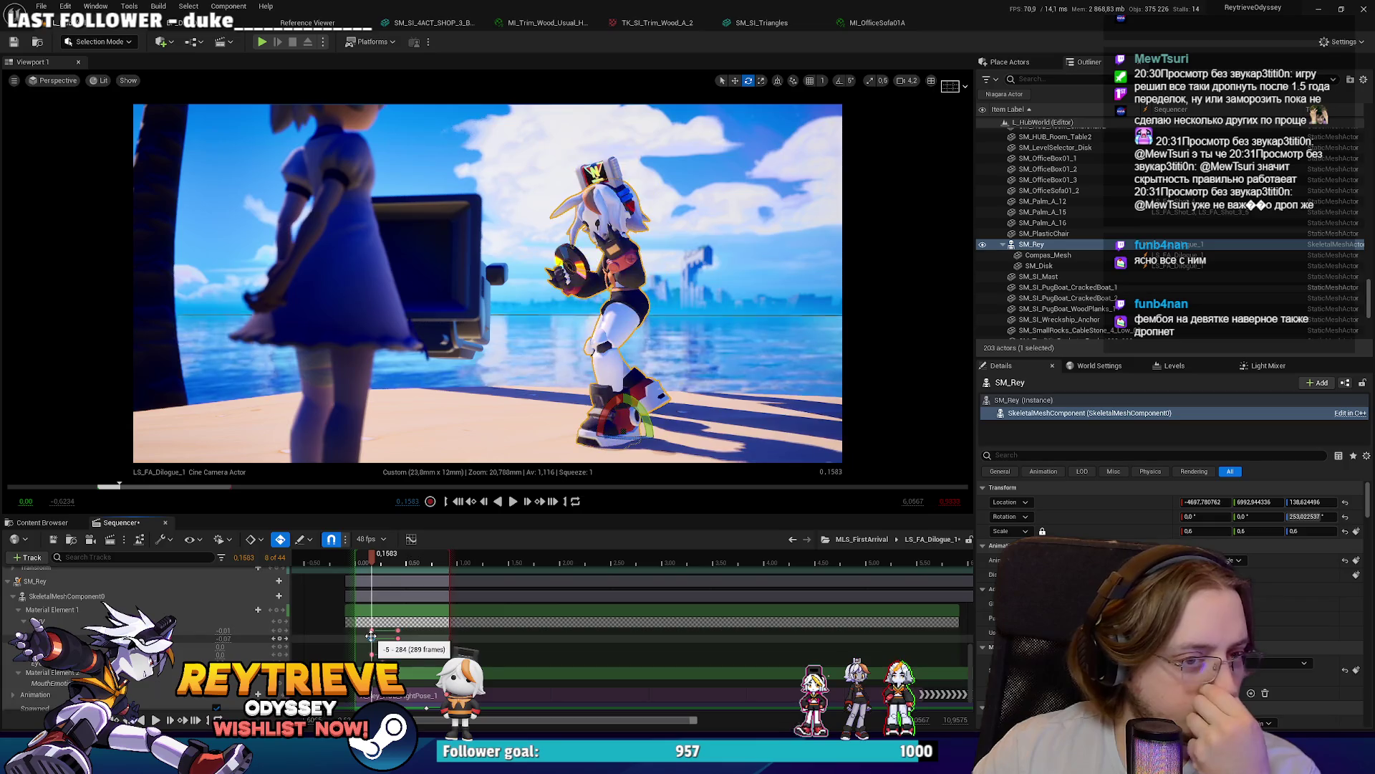
pyautogui.moveTo(385, 566); pyautogui.dragTo(424, 566)
pyautogui.click(372, 629)
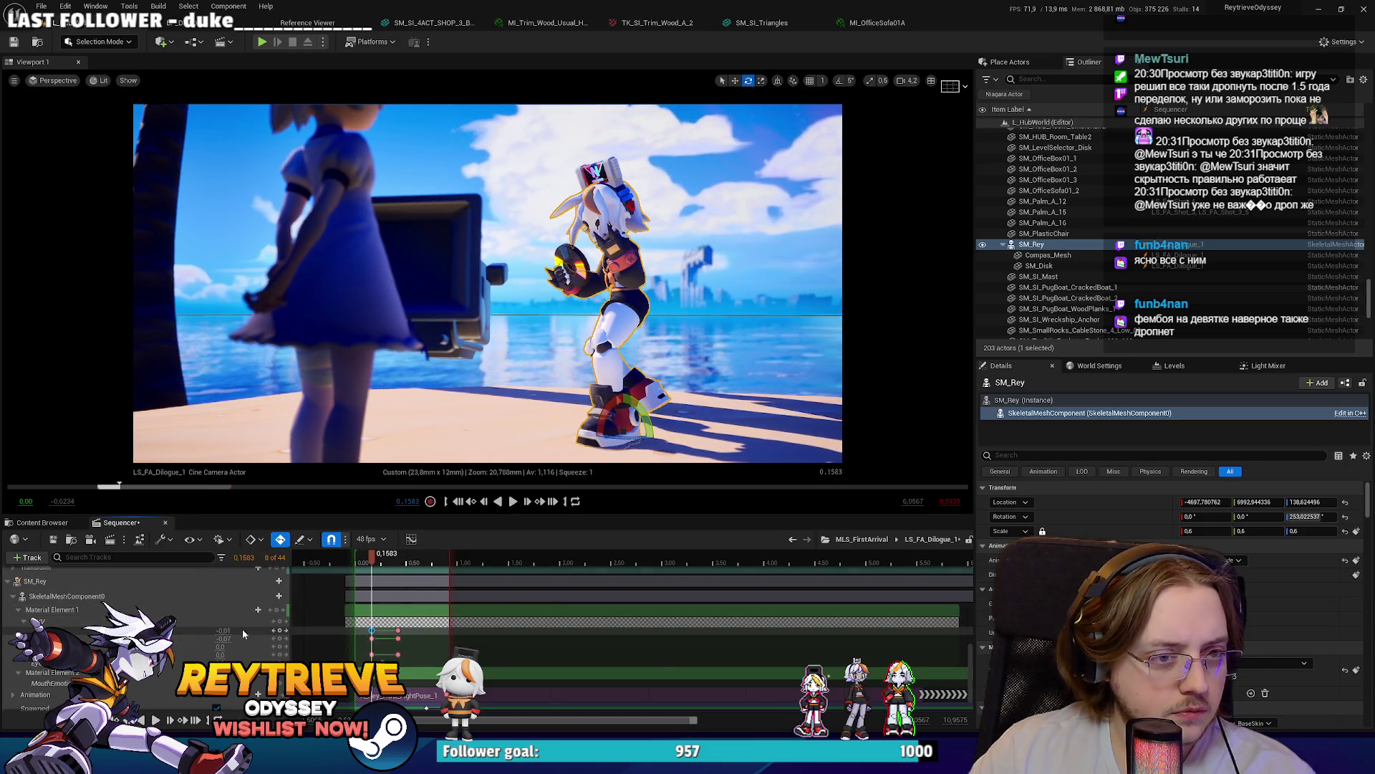
pyautogui.moveTo(370, 635); pyautogui.dragTo(365, 632)
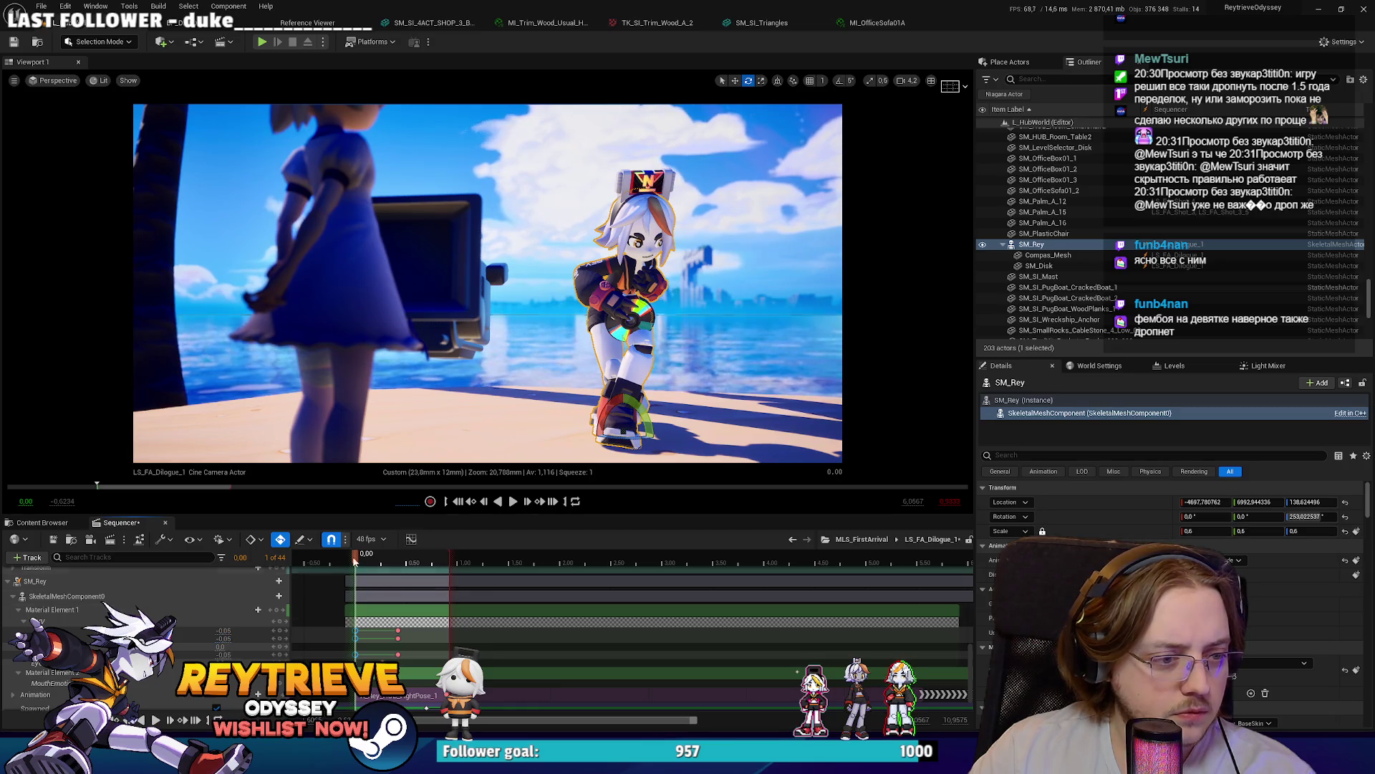
# Step: Play the shot to preview Rey's changing face, then switch to Blender
pyautogui.press('space')
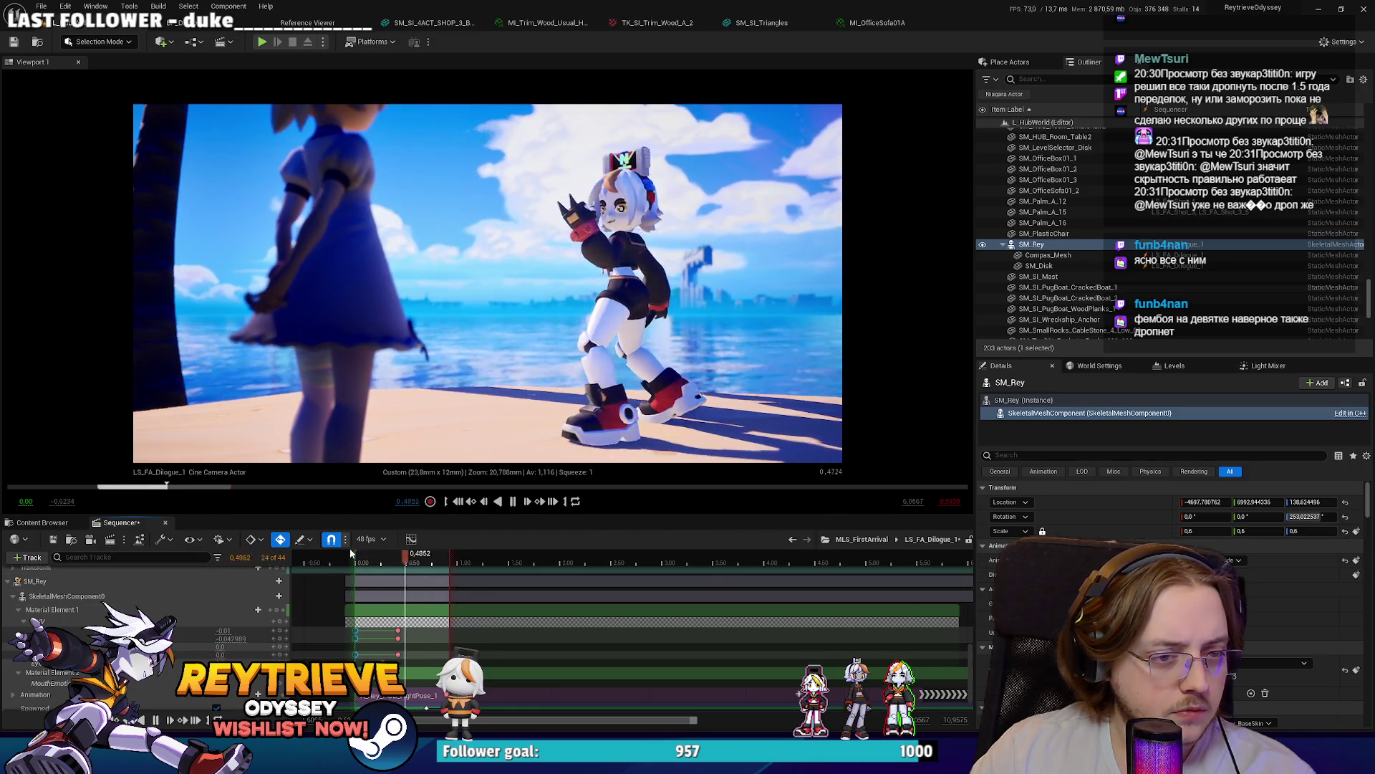
pyautogui.press('space')
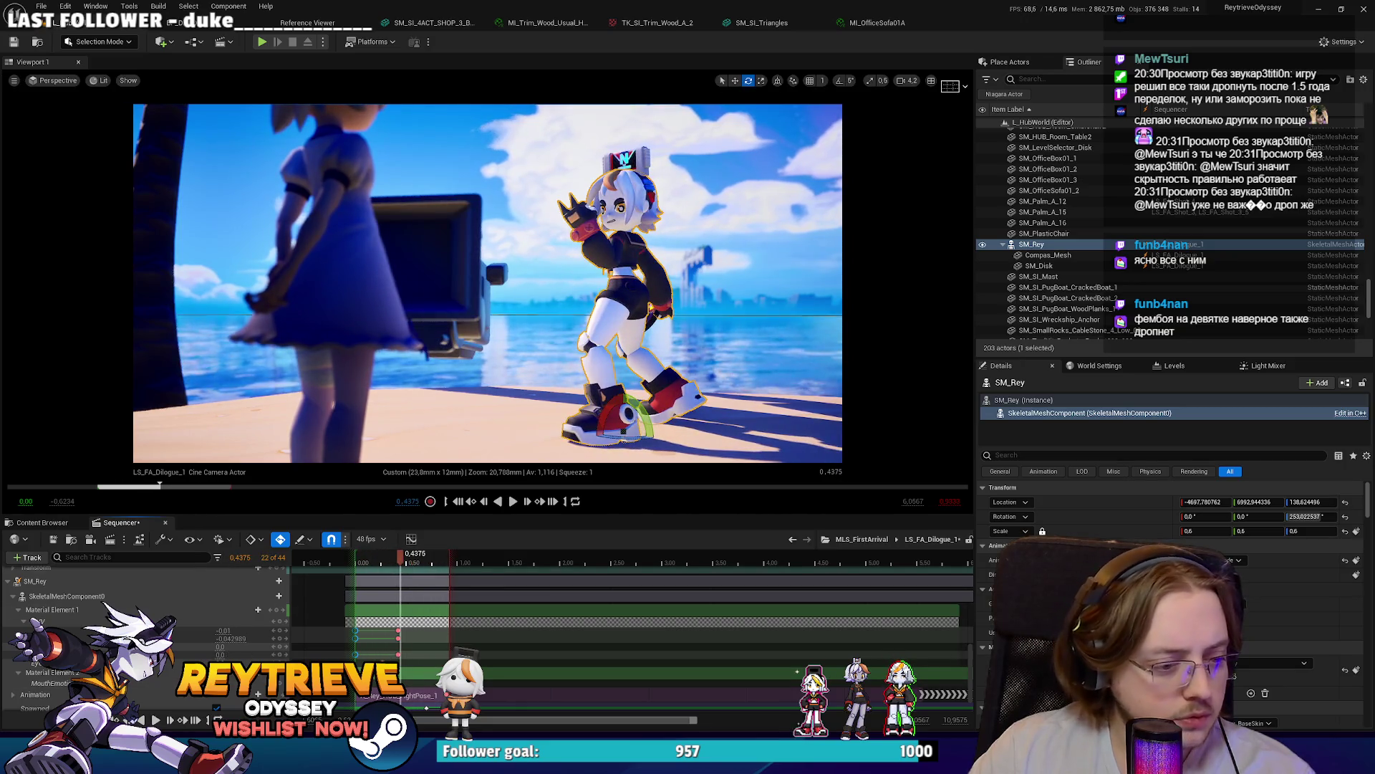
pyautogui.hotkey('alt', 'Tab')
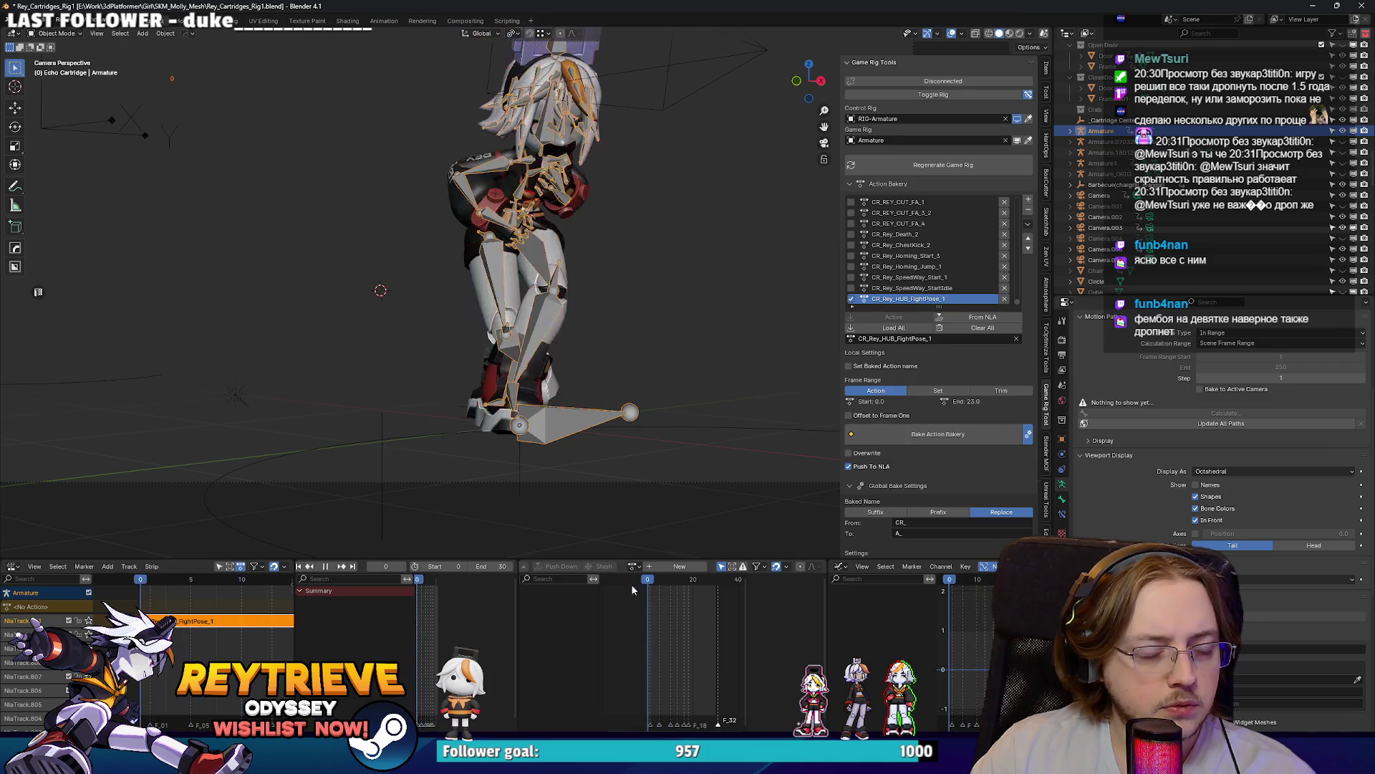
# Step: Change SM_Rey_WithGloves' Armature.001 modifier object from RIG-Armature to Armature
pyautogui.click(514, 283)
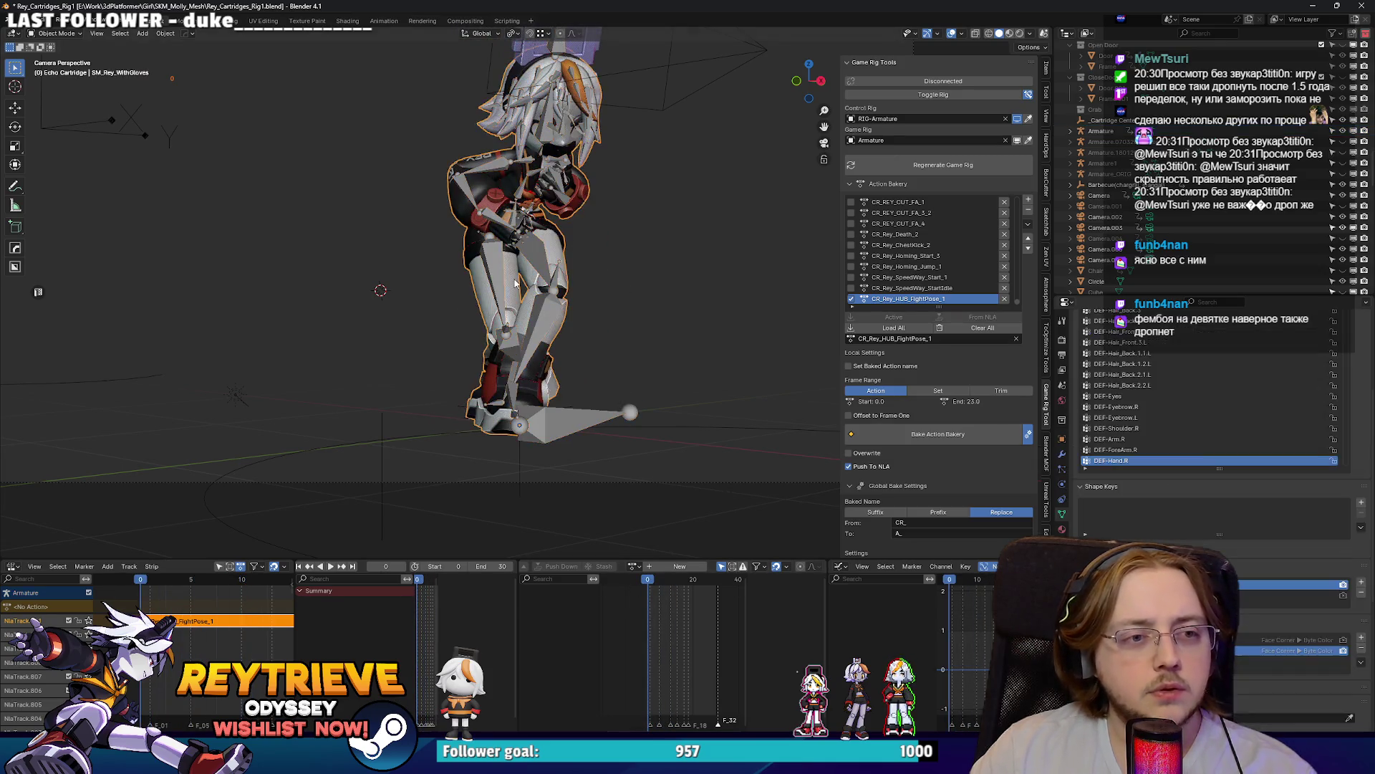
pyautogui.click(1063, 454)
pyautogui.click(1272, 373)
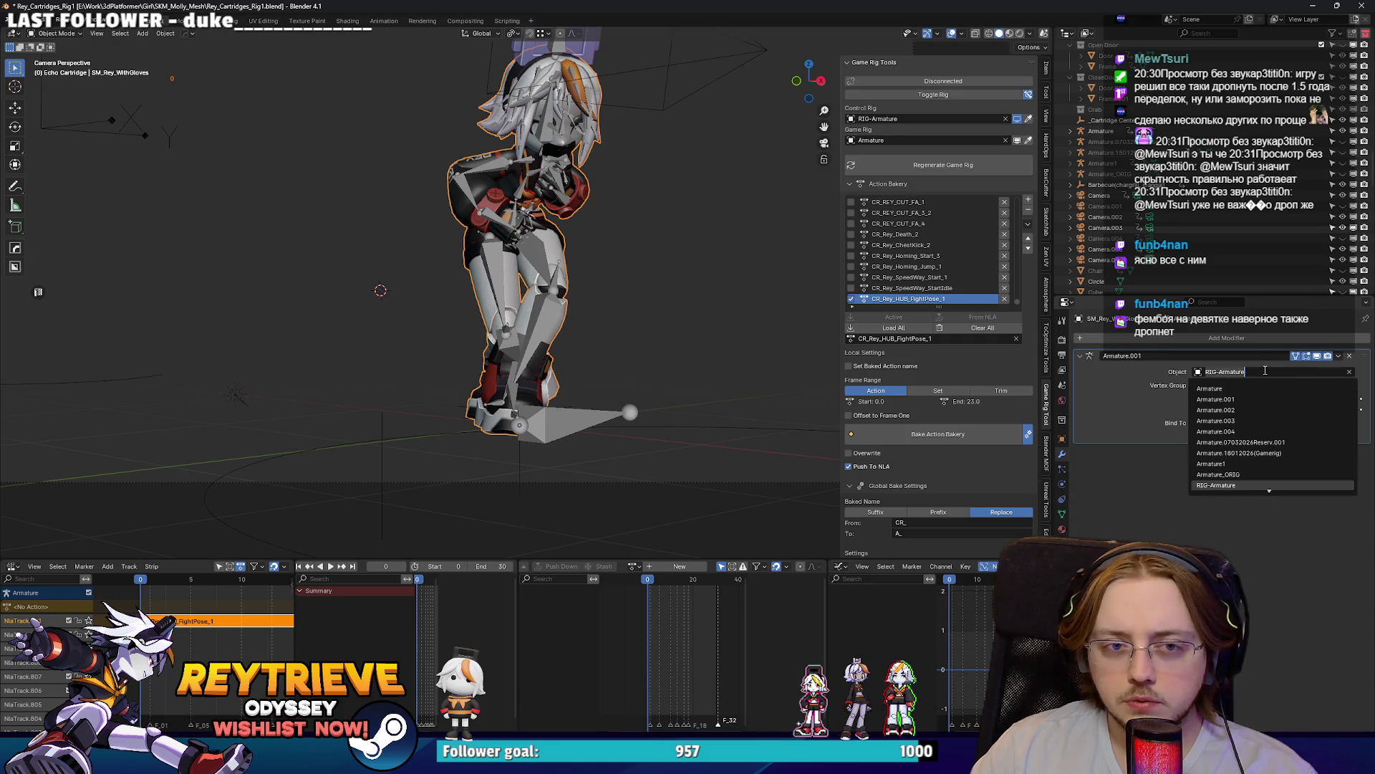
pyautogui.write('a')
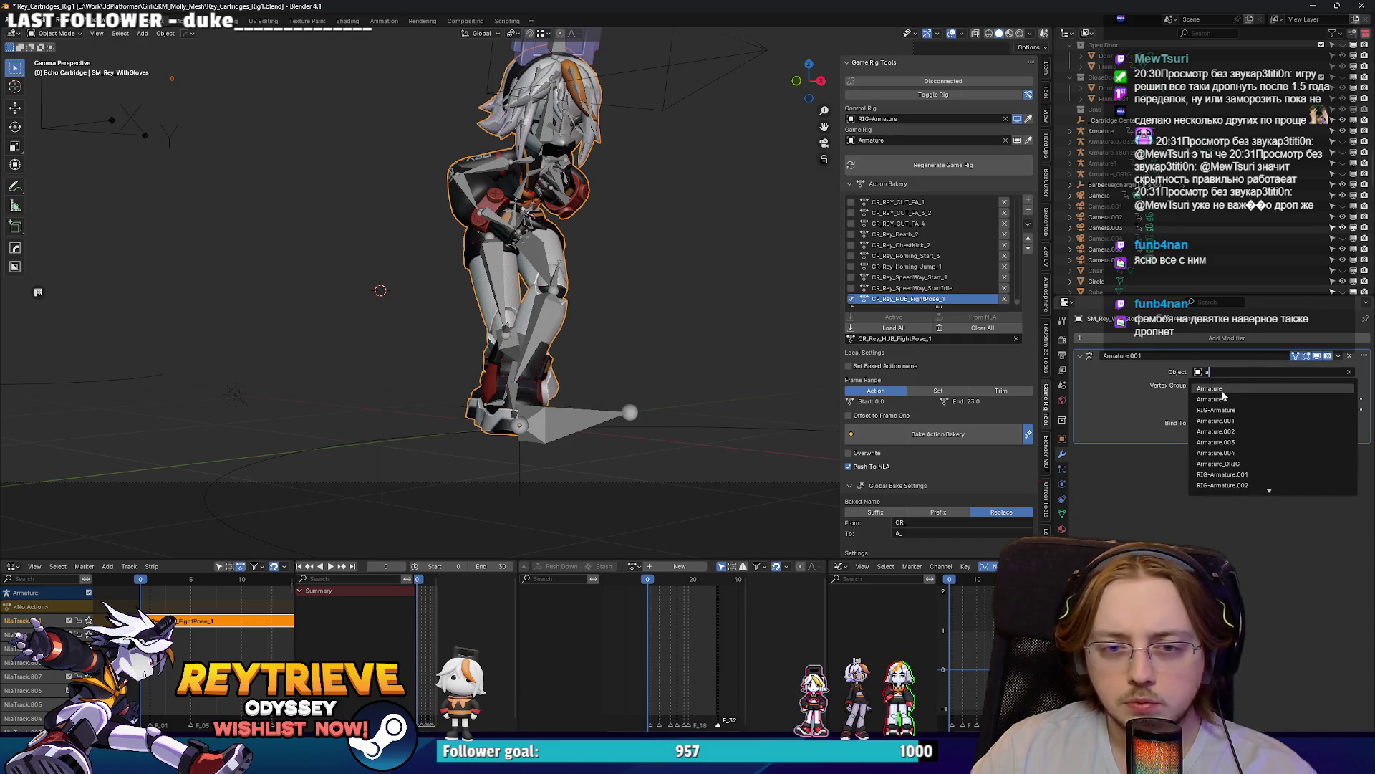
pyautogui.click(1223, 391)
# Step: Play the animation to check the feet deformation, then return to Unreal Engine
pyautogui.press('space')
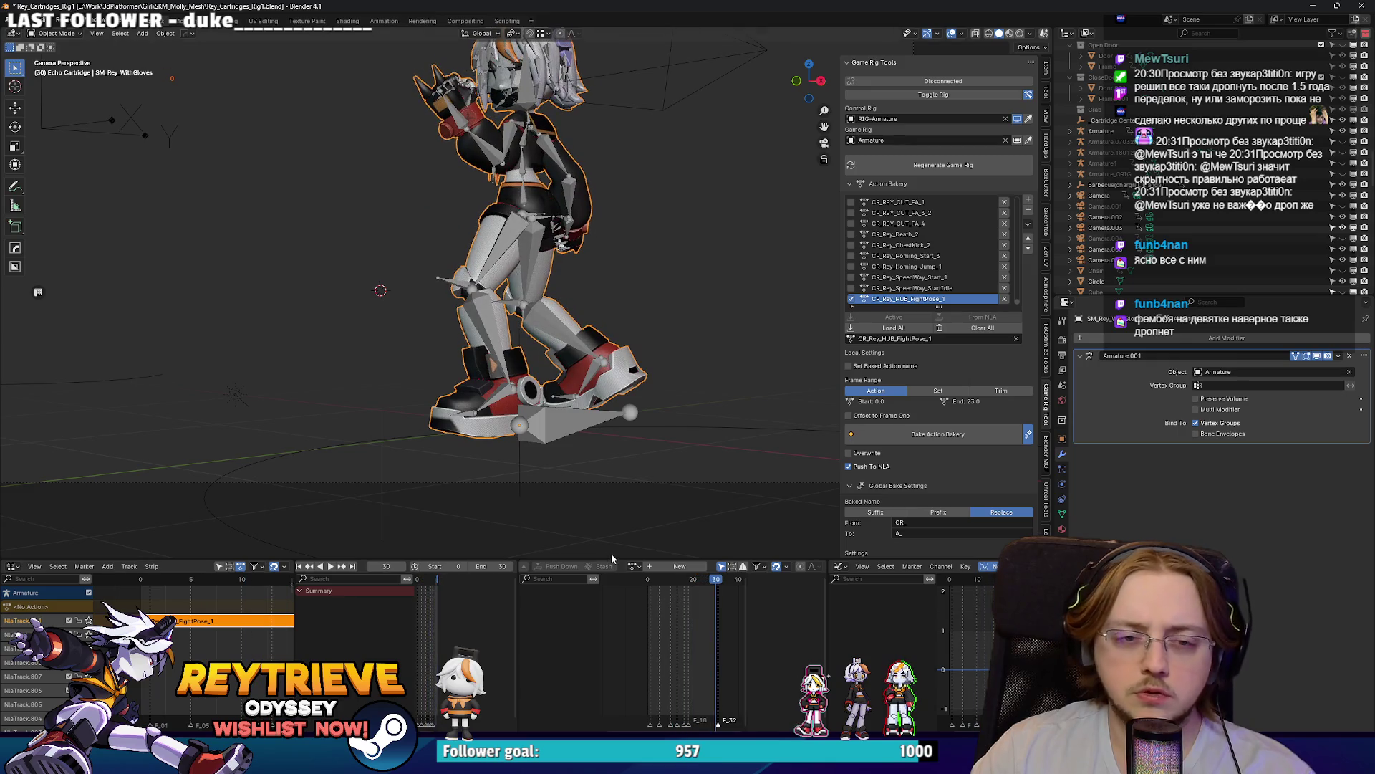
pyautogui.scroll(5, 534, 328)
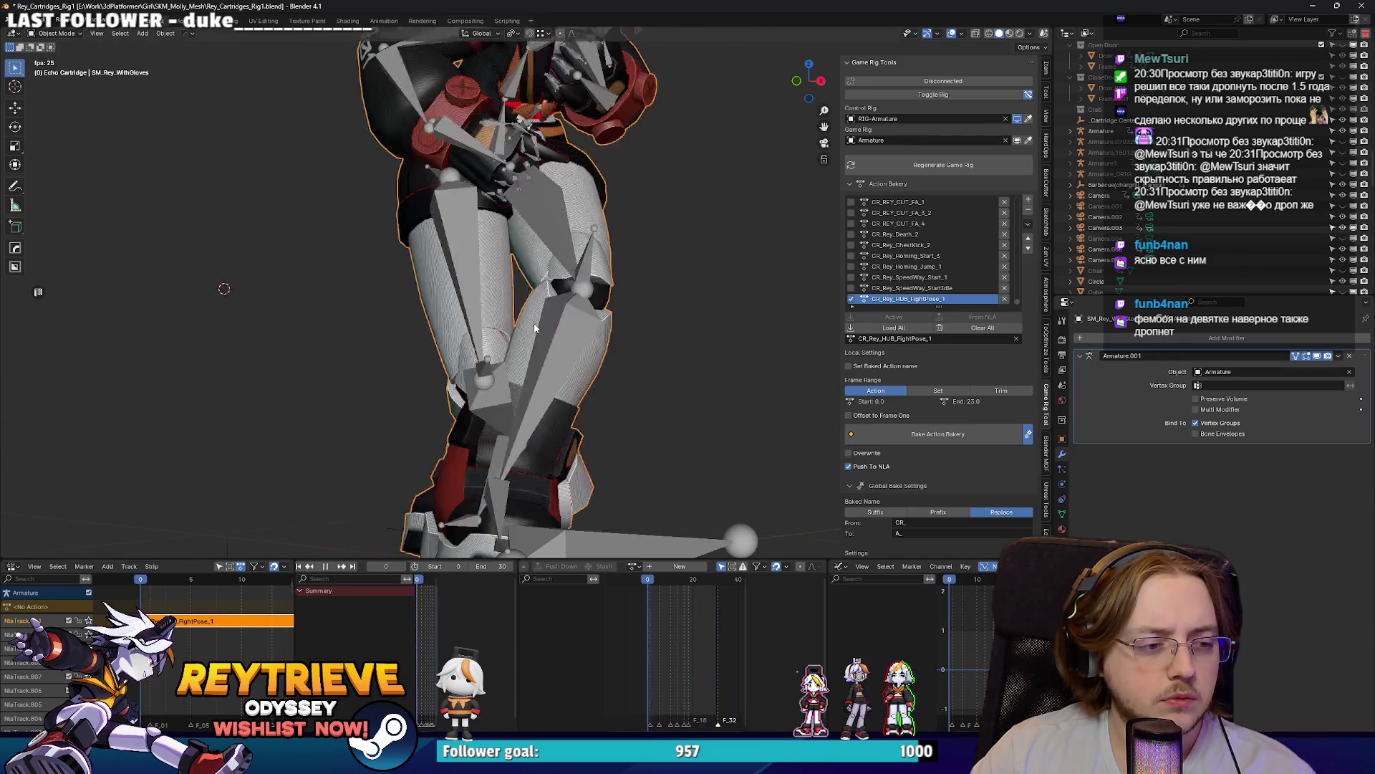
pyautogui.scroll(3, 525, 303)
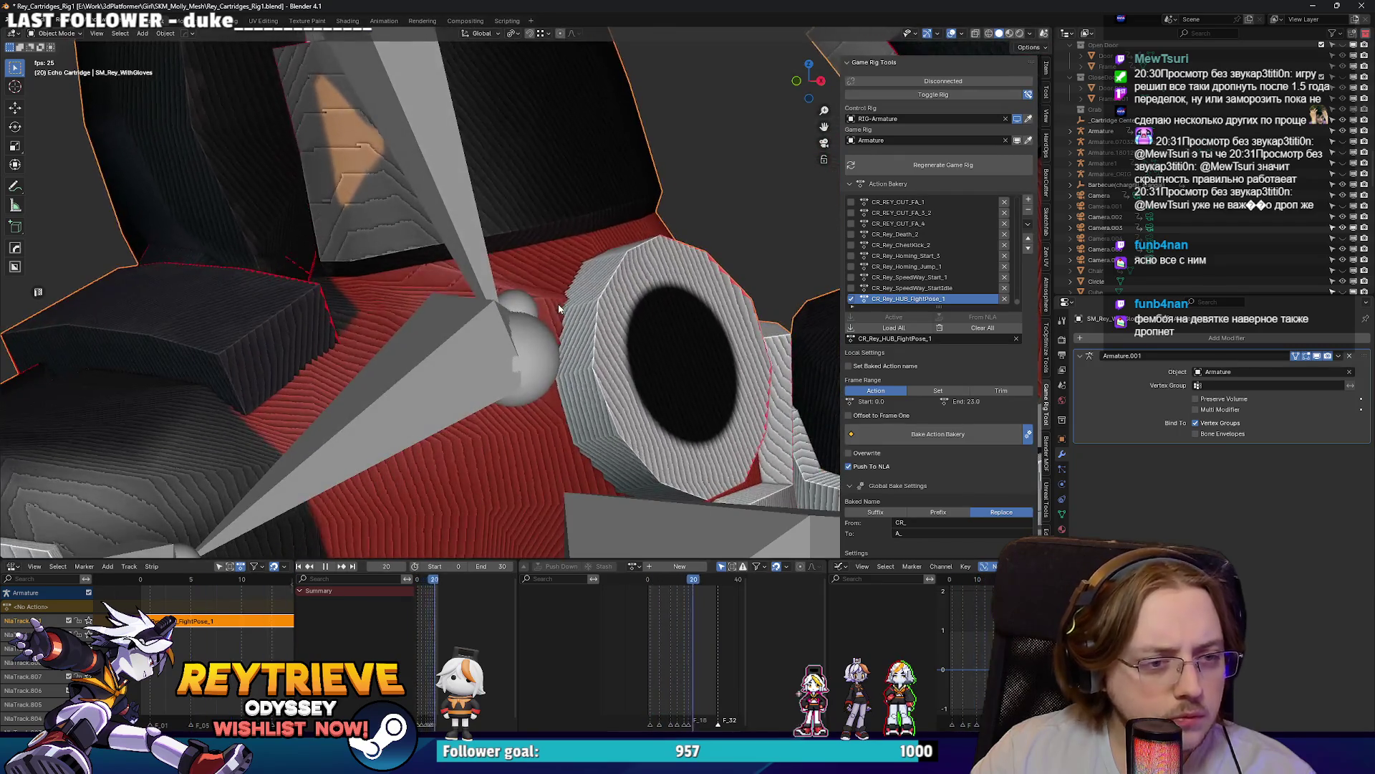
pyautogui.scroll(-10, 574, 394)
pyautogui.scroll(5, 615, 453)
pyautogui.scroll(5, 614, 453)
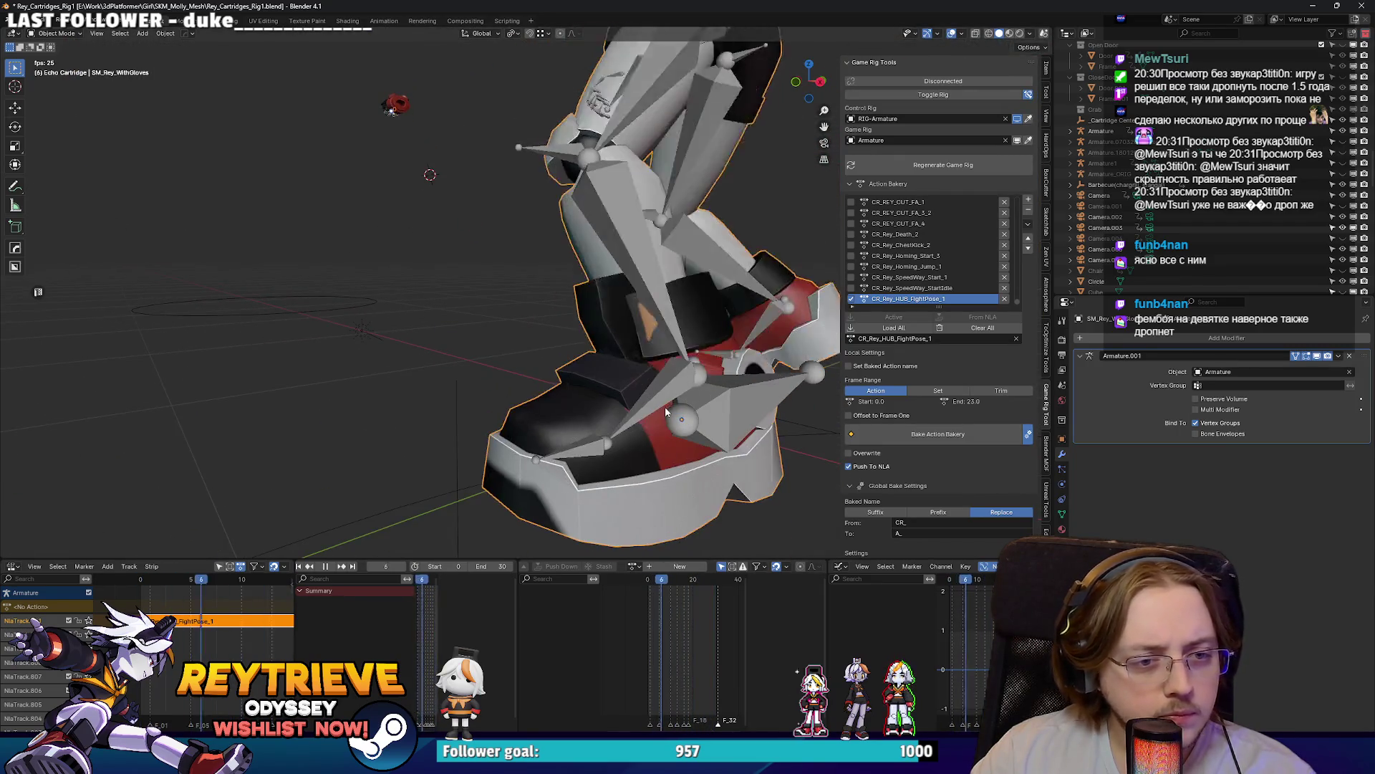
pyautogui.scroll(-2, 545, 501)
pyautogui.press('space')
pyautogui.hotkey('alt', 'Tab')
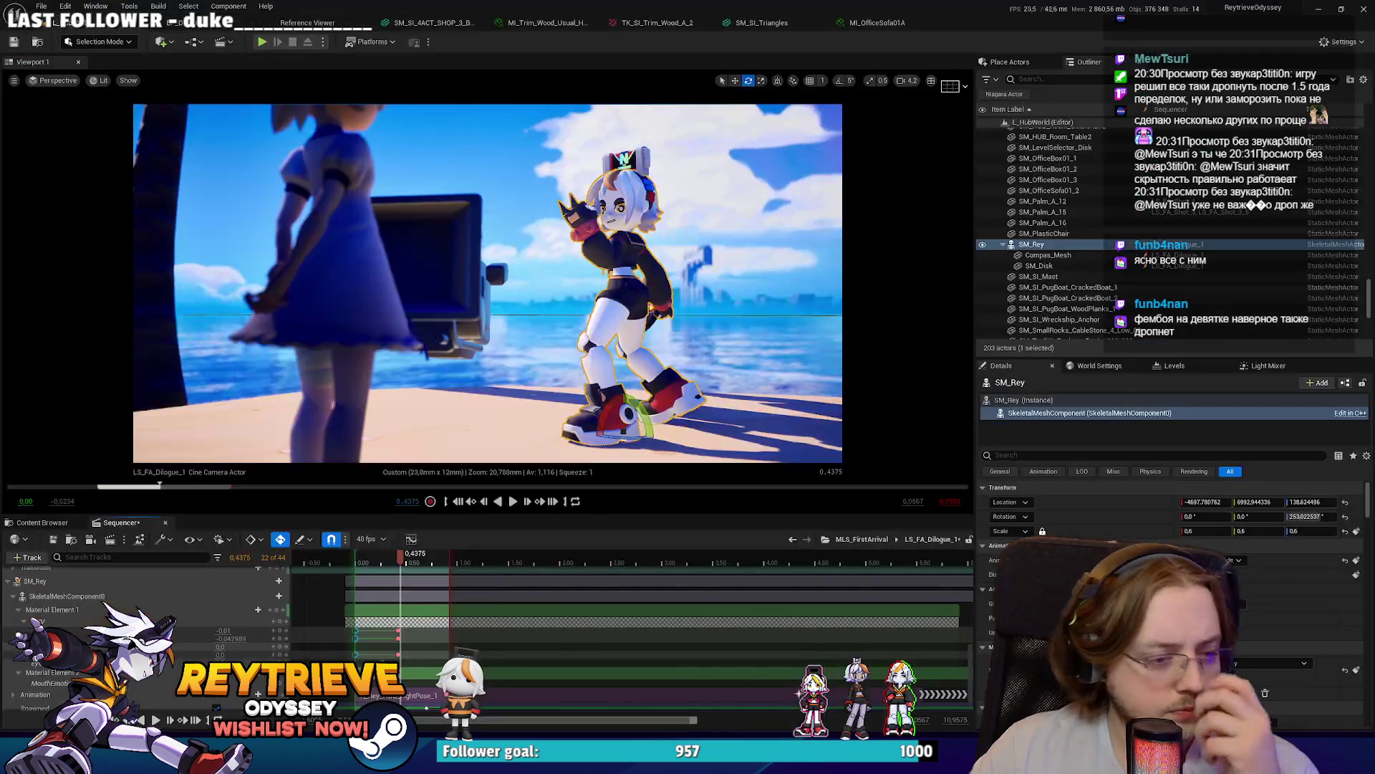
# Step: Open and dismiss the options menu for the animation section
pyautogui.rightClick(427, 695)
pyautogui.moveTo(508, 351)
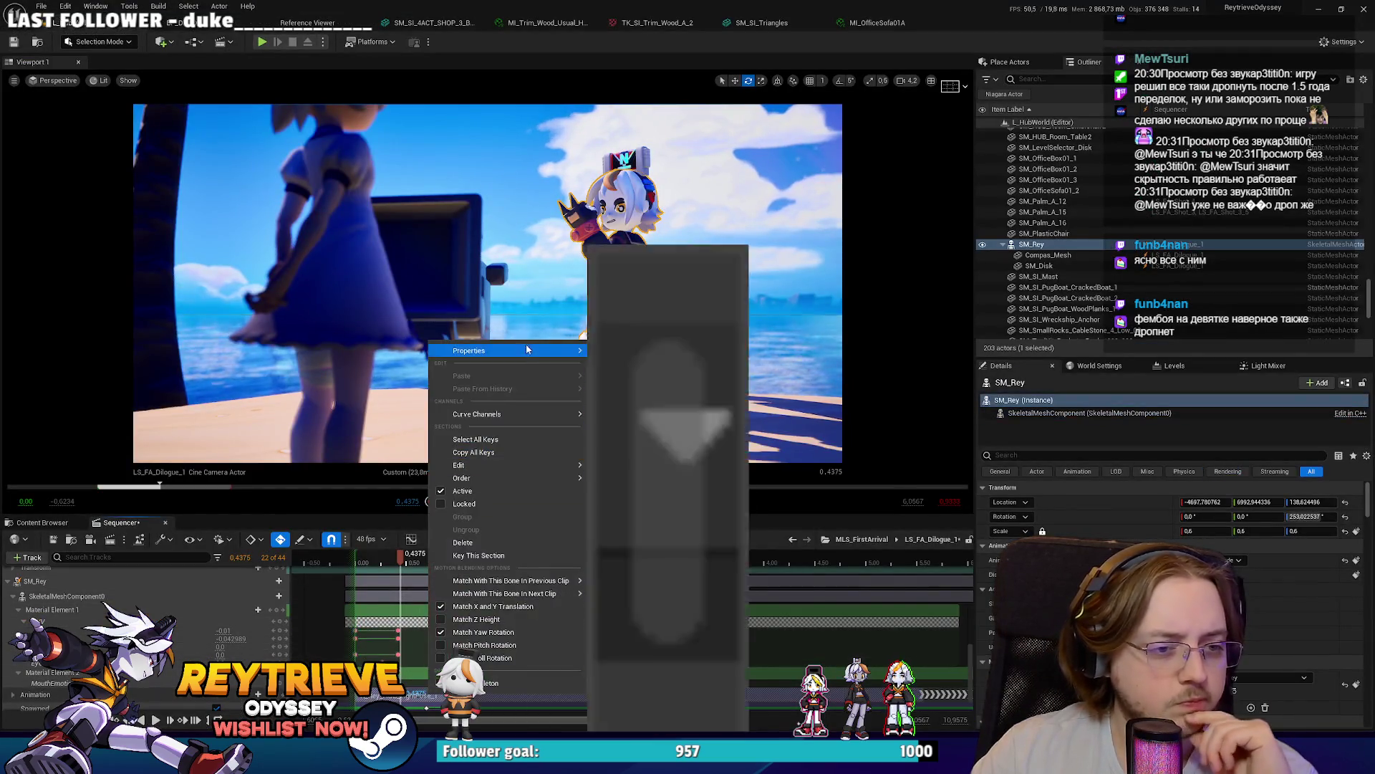
pyautogui.press('Escape')
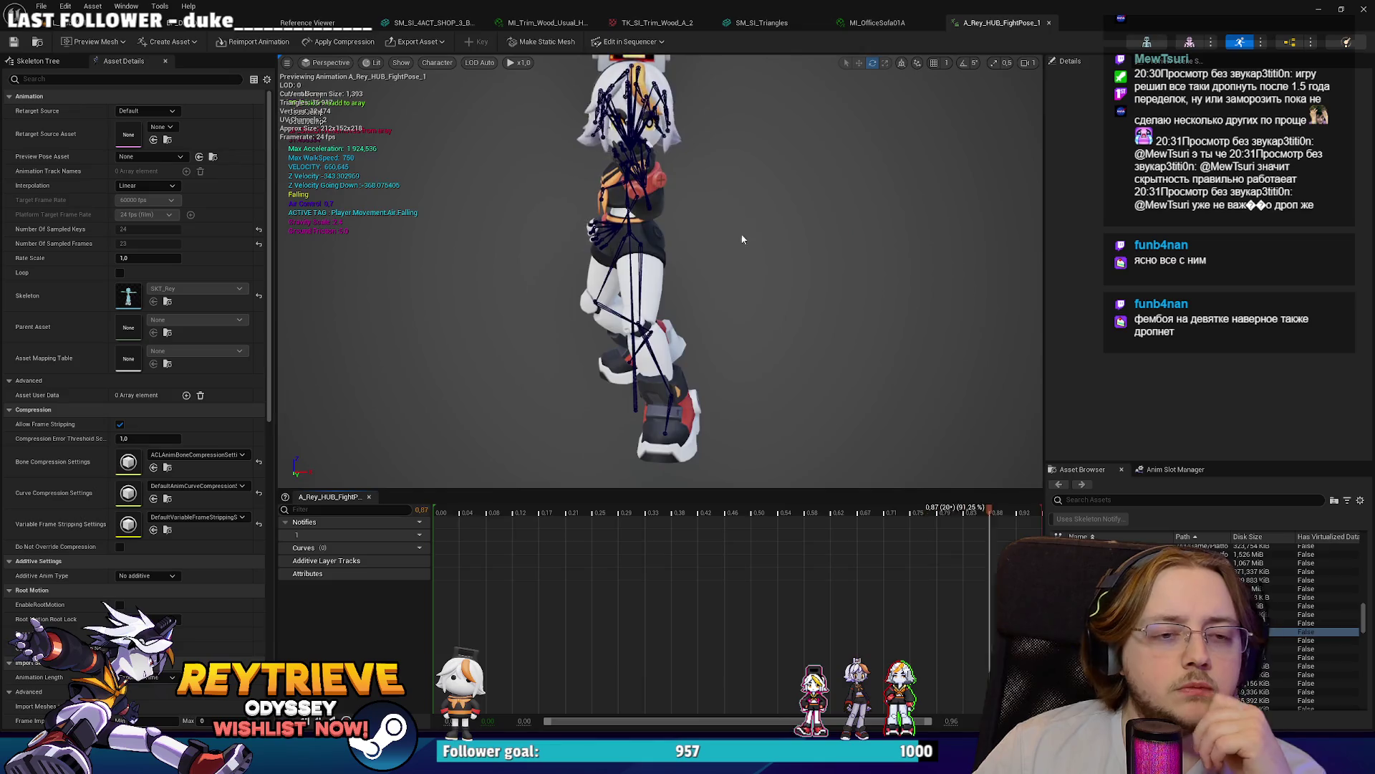
# Step: Scrub the A_Rey_HUB_FightPose_1 animation forward from its start and back, then minimize Unreal
pyautogui.click(440, 510)
pyautogui.moveTo(440, 509); pyautogui.dragTo(739, 519)
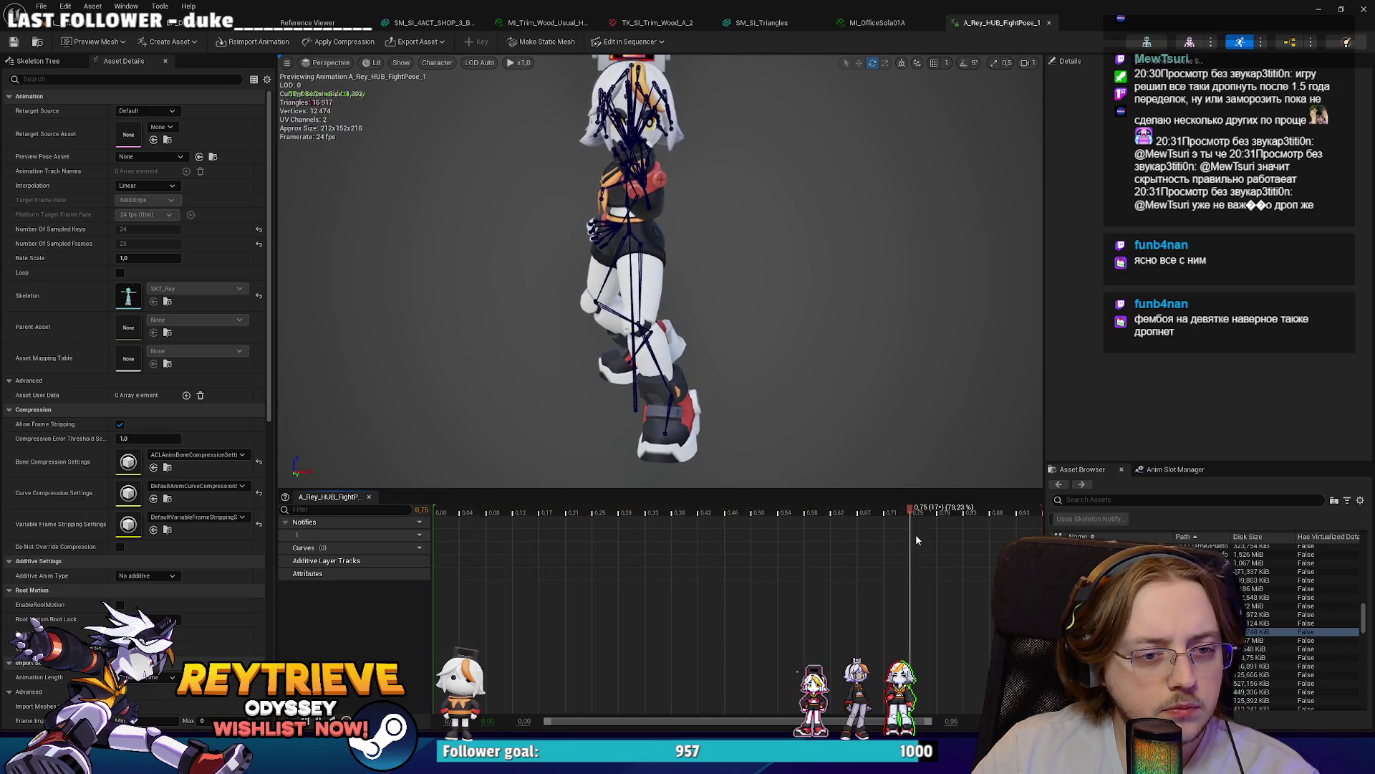
pyautogui.moveTo(1031, 510)
pyautogui.mouseDown()
pyautogui.moveTo(437, 510)
pyautogui.moveTo(652, 523)
pyautogui.mouseUp()
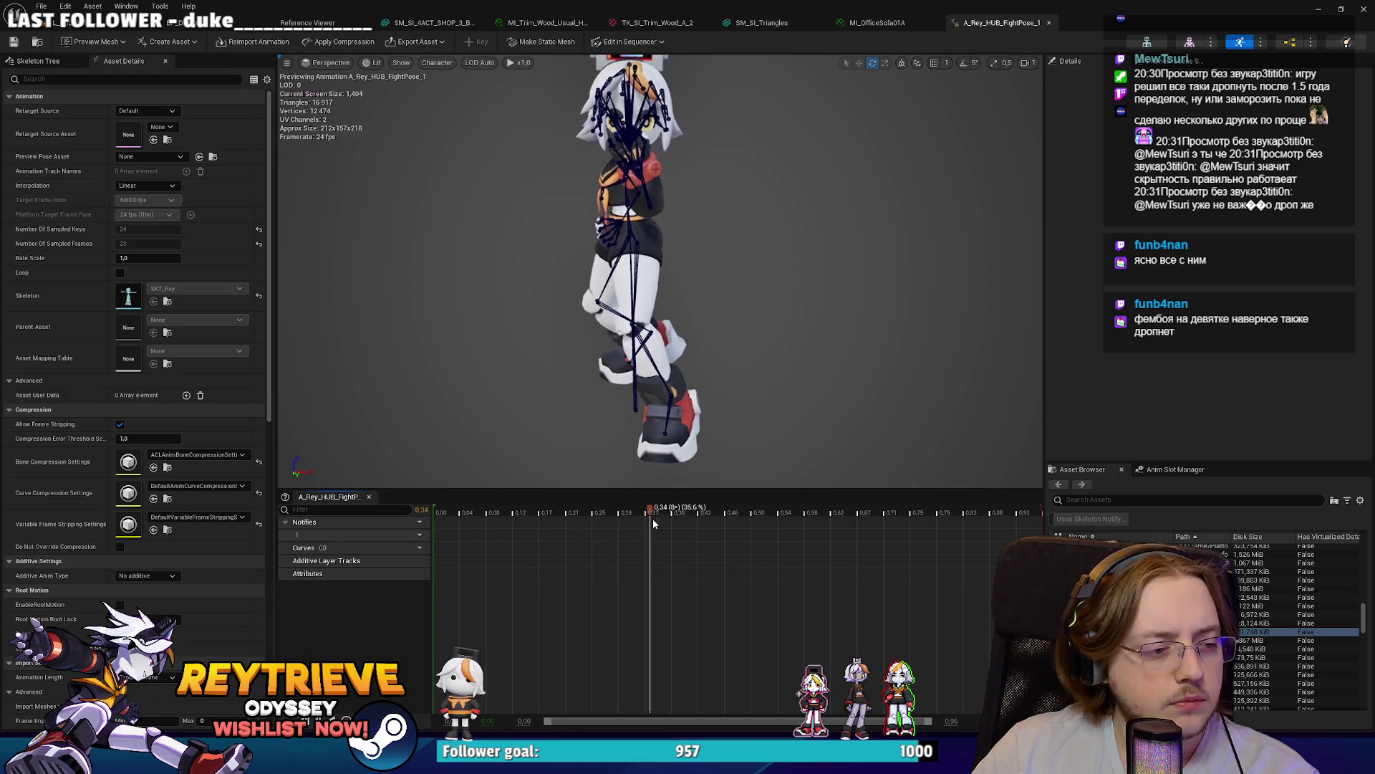
pyautogui.click(1320, 10)
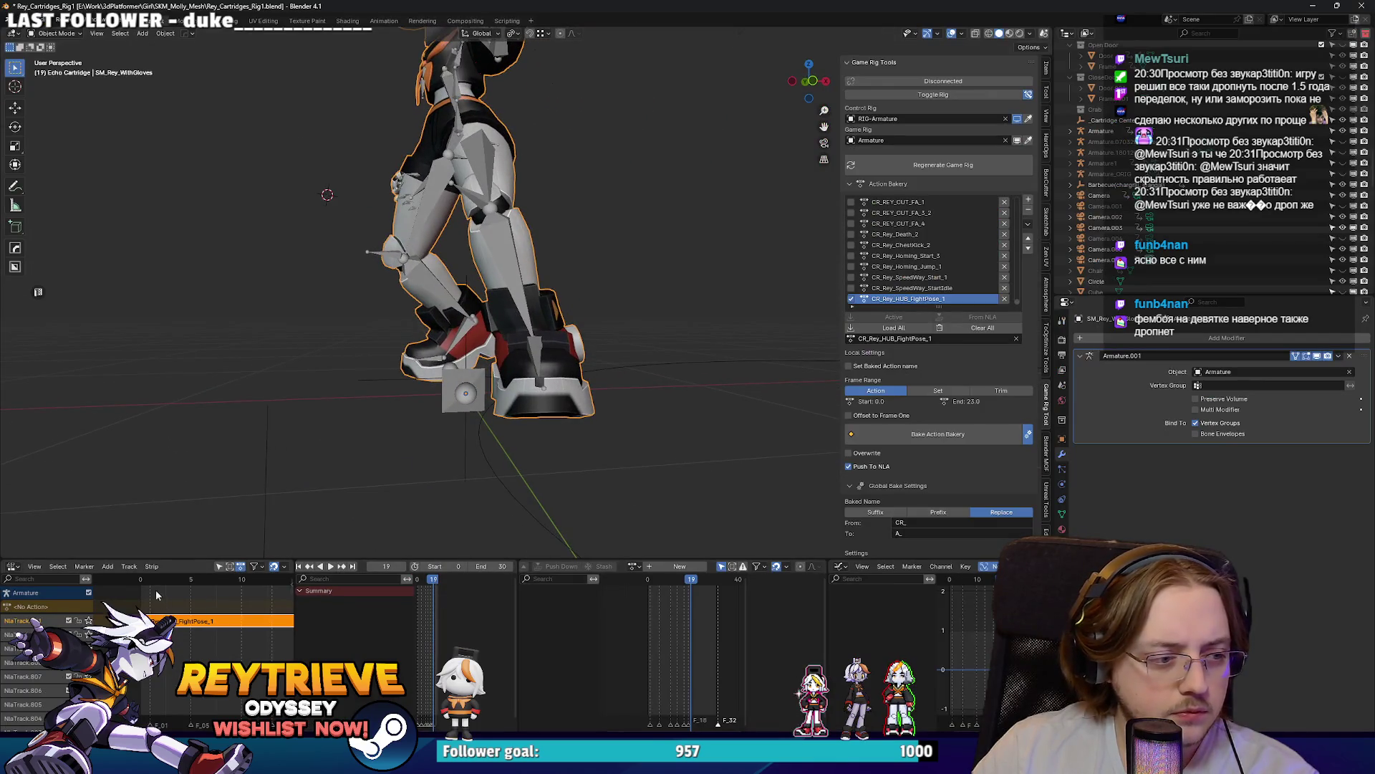
# Step: Play and scrub the fight-pose action through frames 1 to 6 to inspect the legs
pyautogui.press('space')
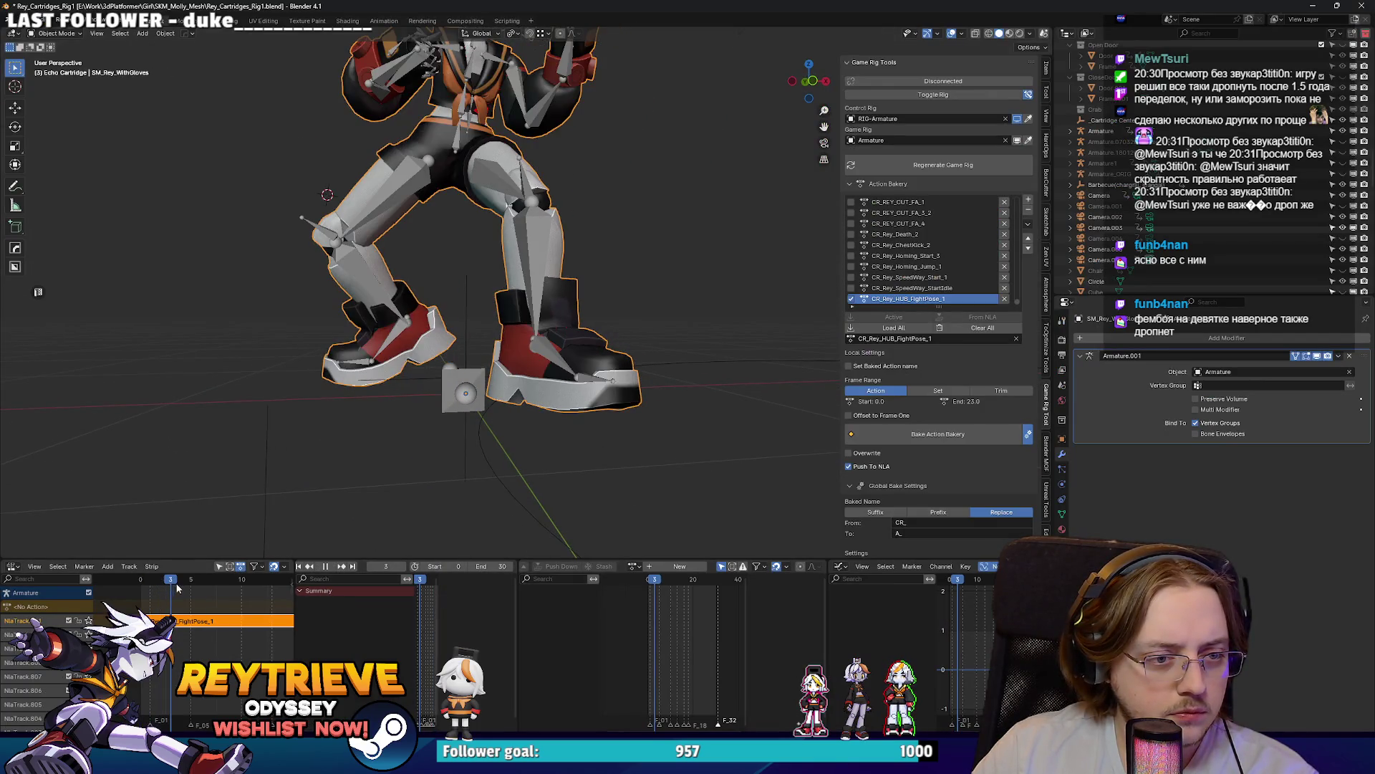
pyautogui.click(148, 585)
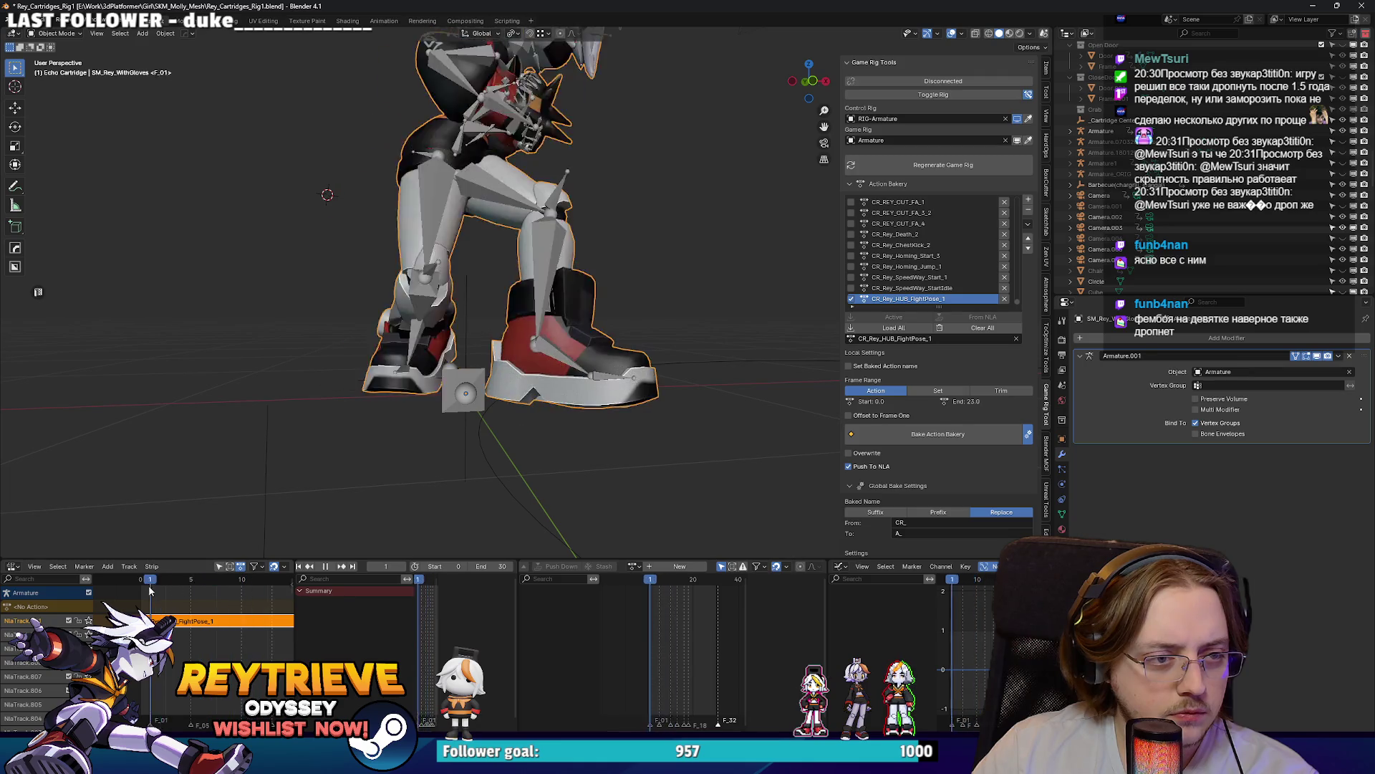
pyautogui.click(184, 593)
pyautogui.moveTo(184, 593); pyautogui.dragTo(202, 591)
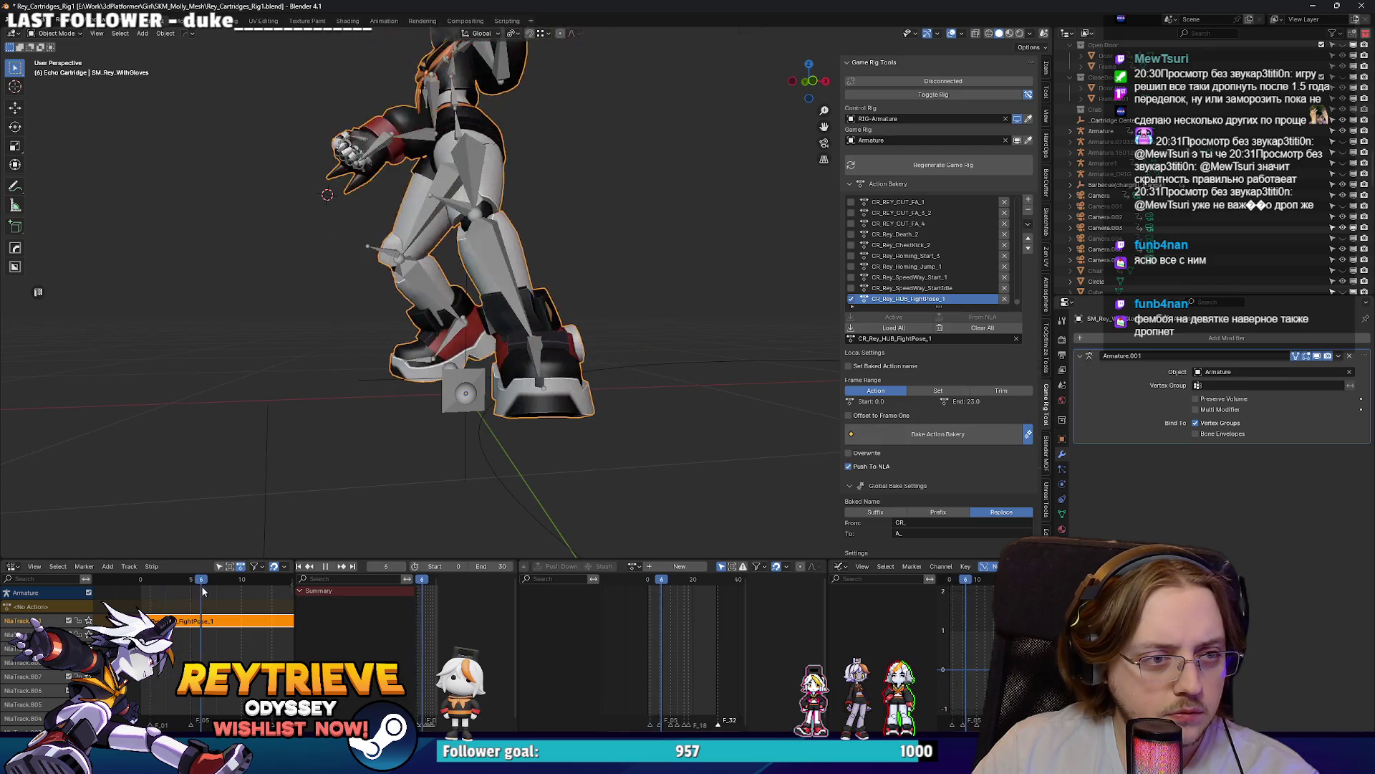
pyautogui.moveTo(554, 215); pyautogui.dragTo(842, 52)
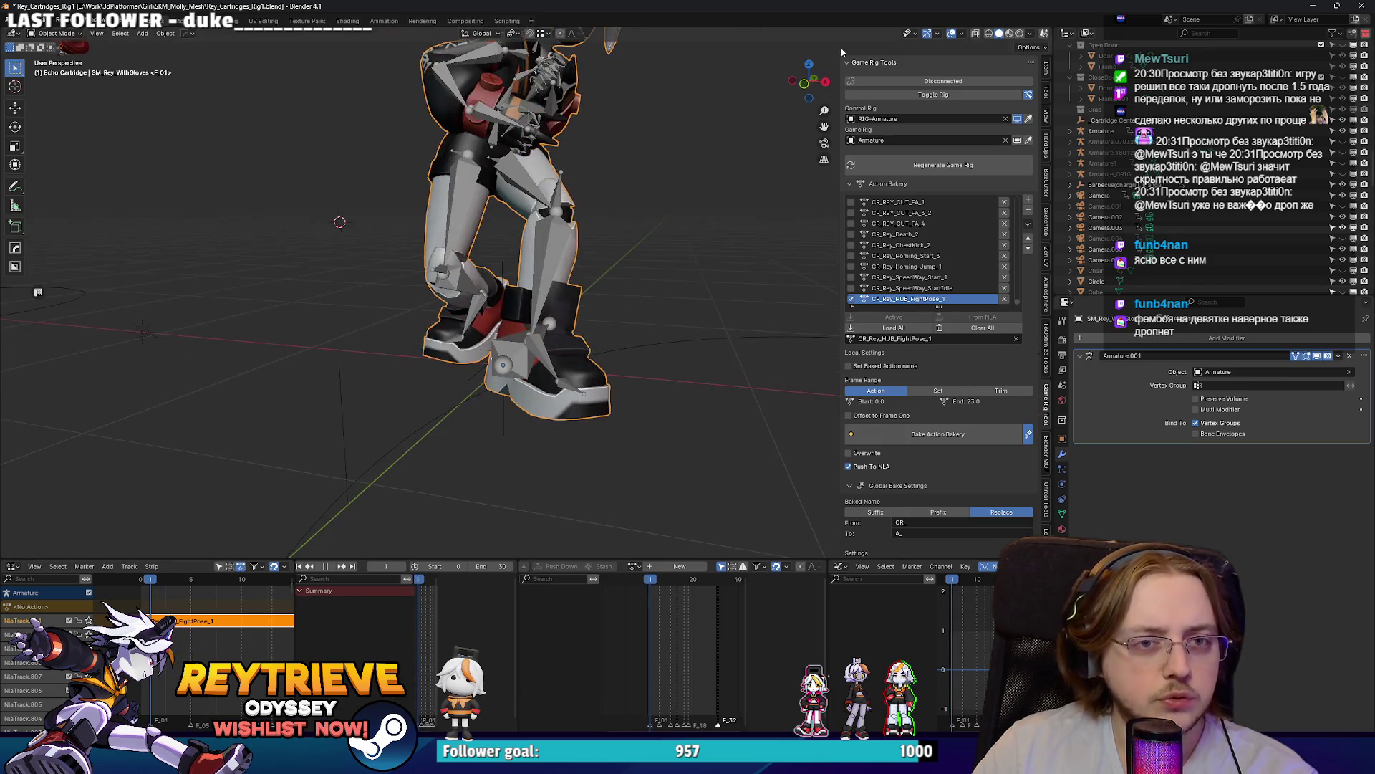
# Step: Connect the game rig to the control rig and enter pose mode to play the action
pyautogui.click(891, 94)
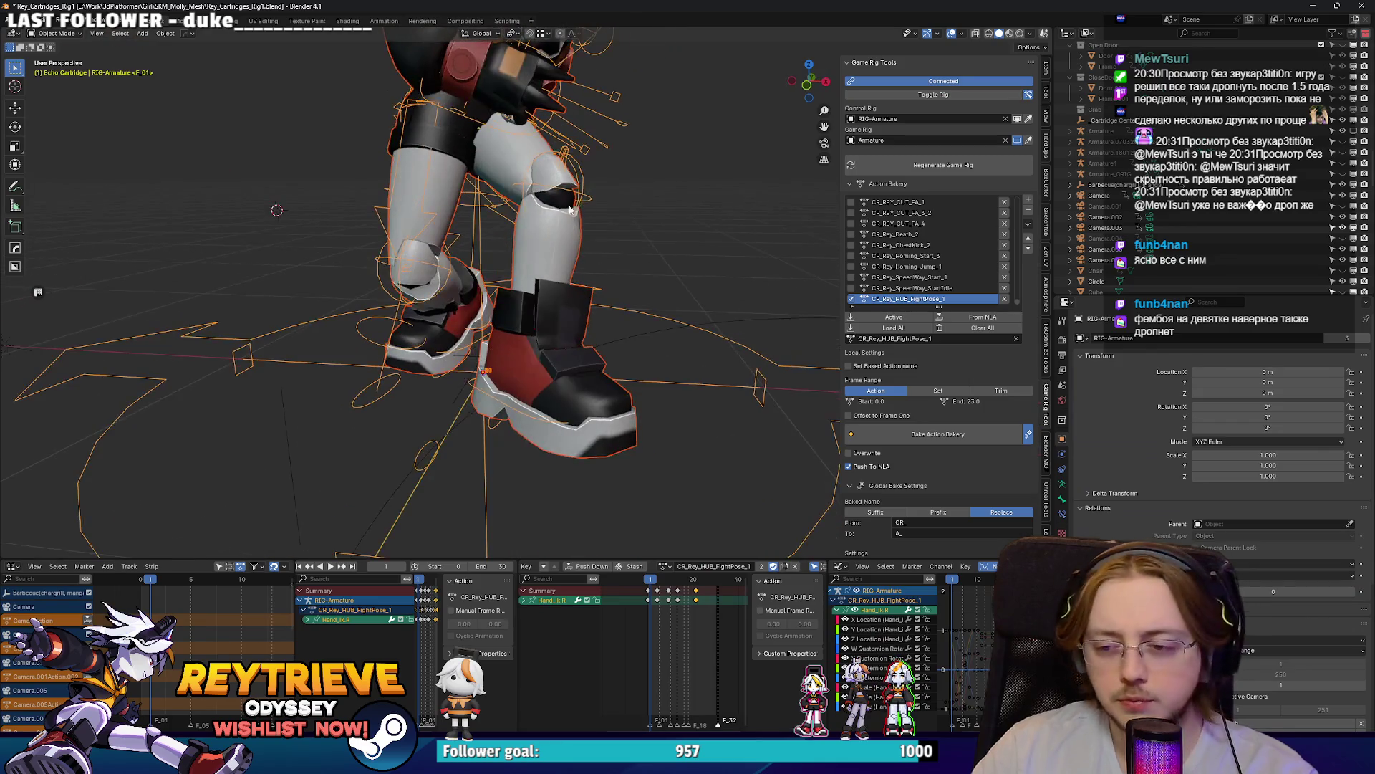
pyautogui.hotkey('ctrl', 'Tab')
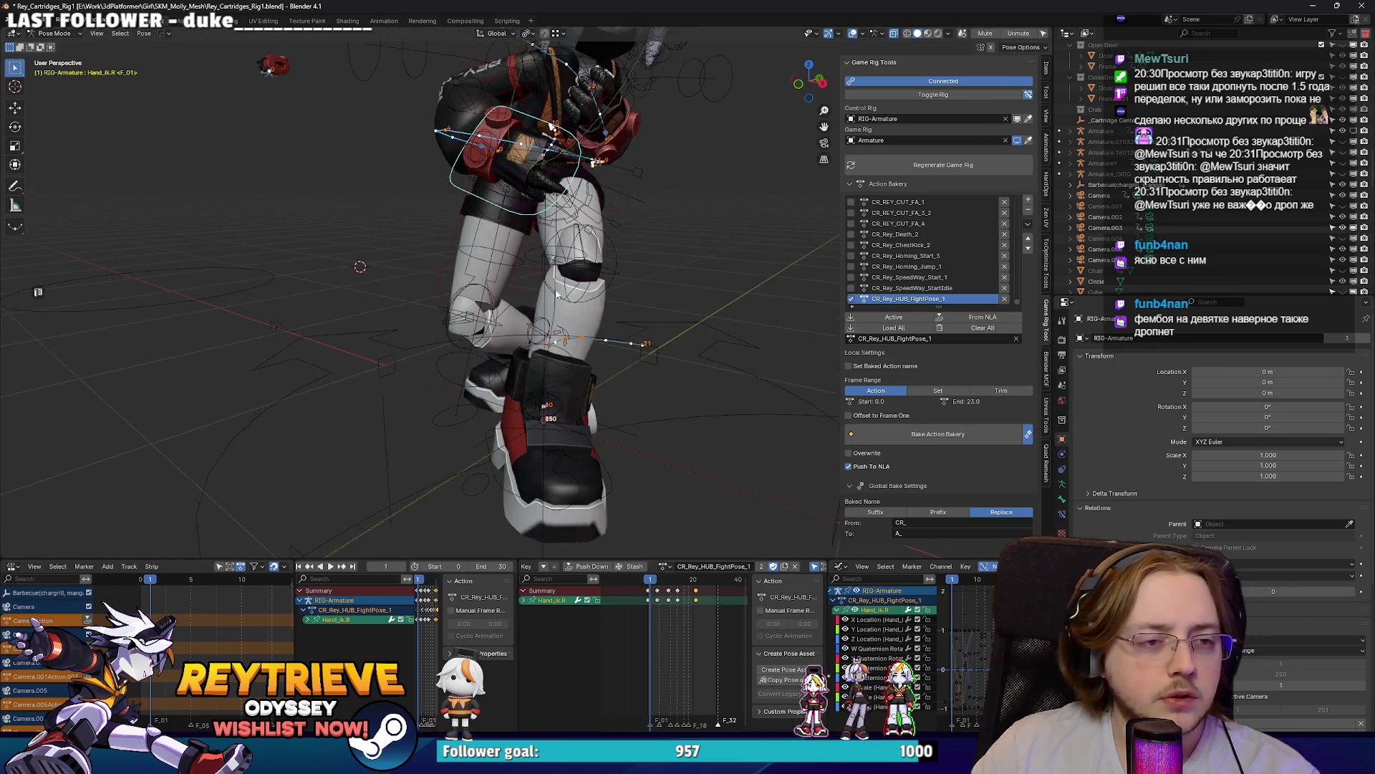
pyautogui.moveTo(577, 269); pyautogui.dragTo(535, 373)
pyautogui.press('Home')
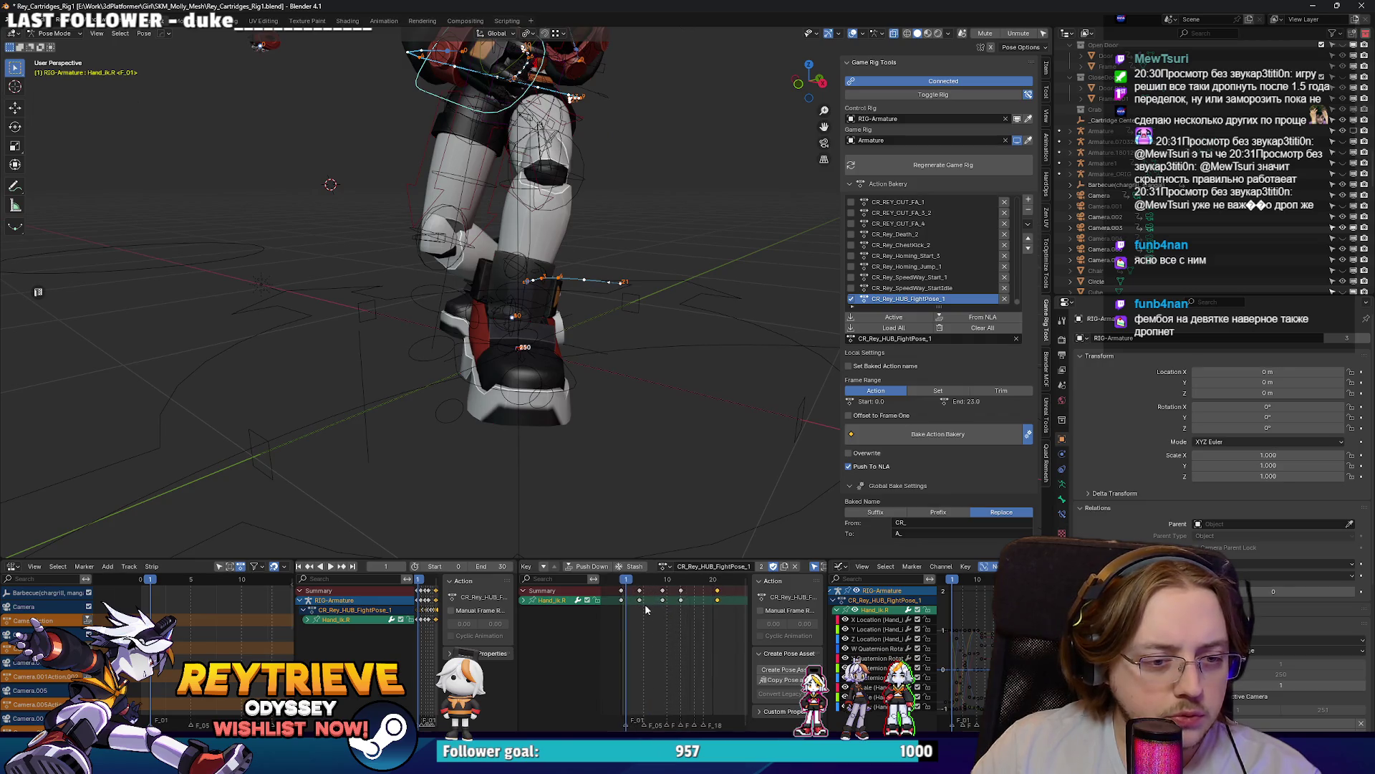
pyautogui.press('space')
pyautogui.press('space')
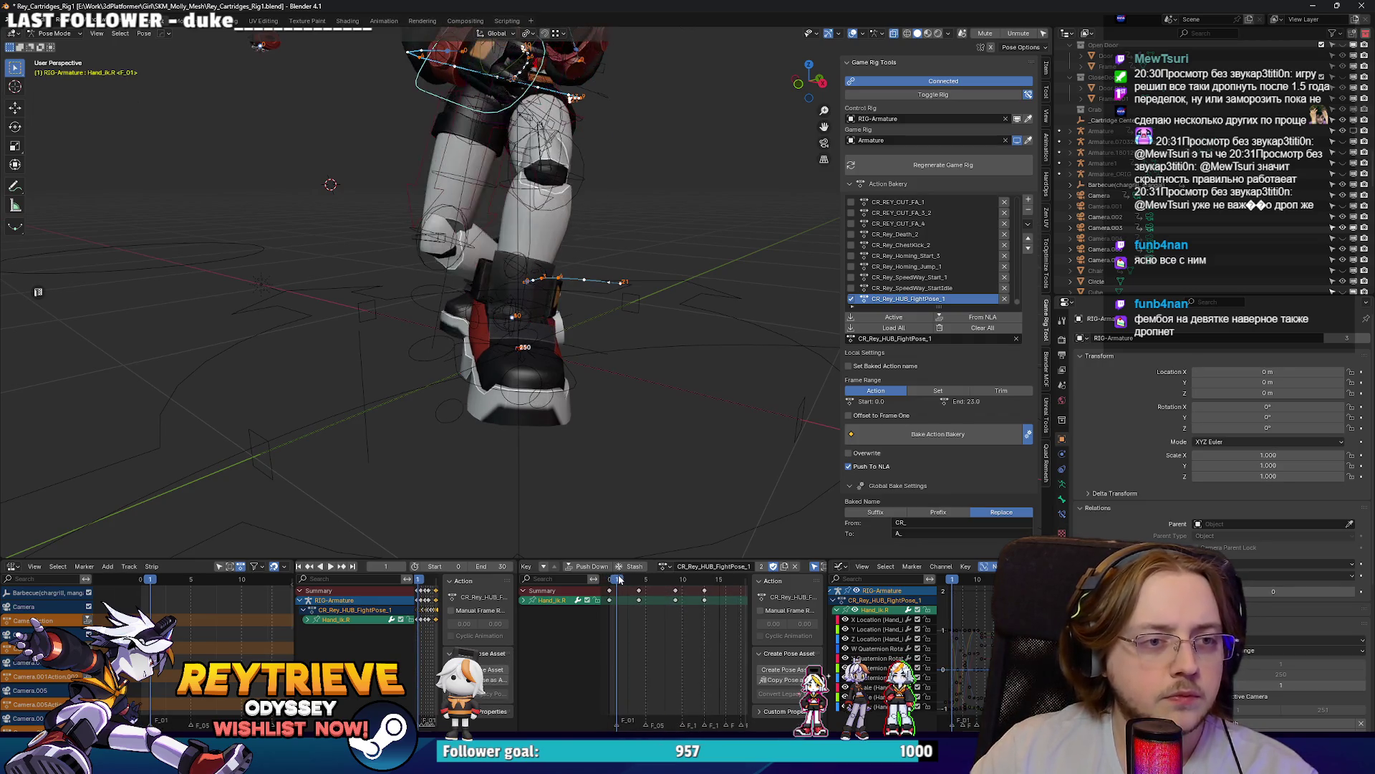
pyautogui.press('Right')
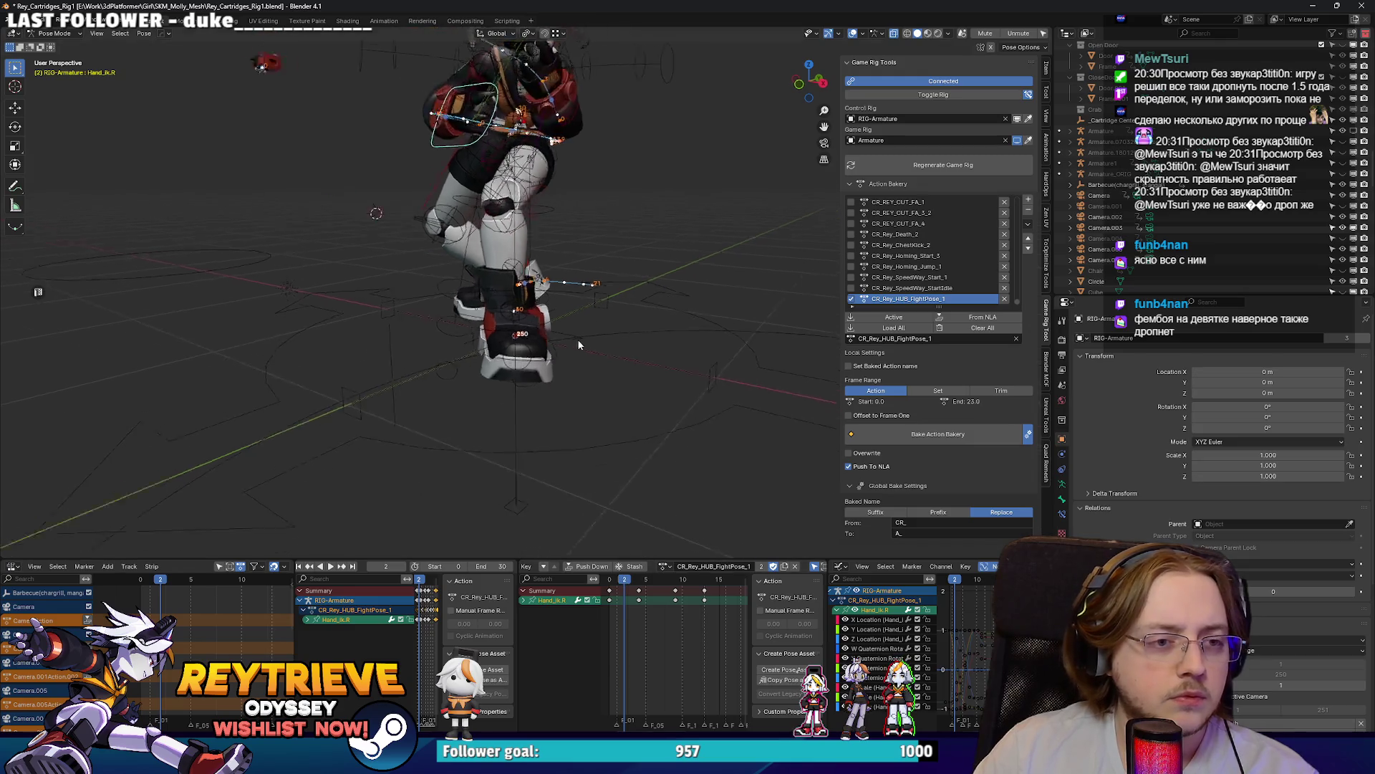
# Step: Rotate UpLeg_Ik.L 36.9° about global Z, review playback, and return to object mode
pyautogui.click(518, 179)
pyautogui.scroll(3, 672, 602)
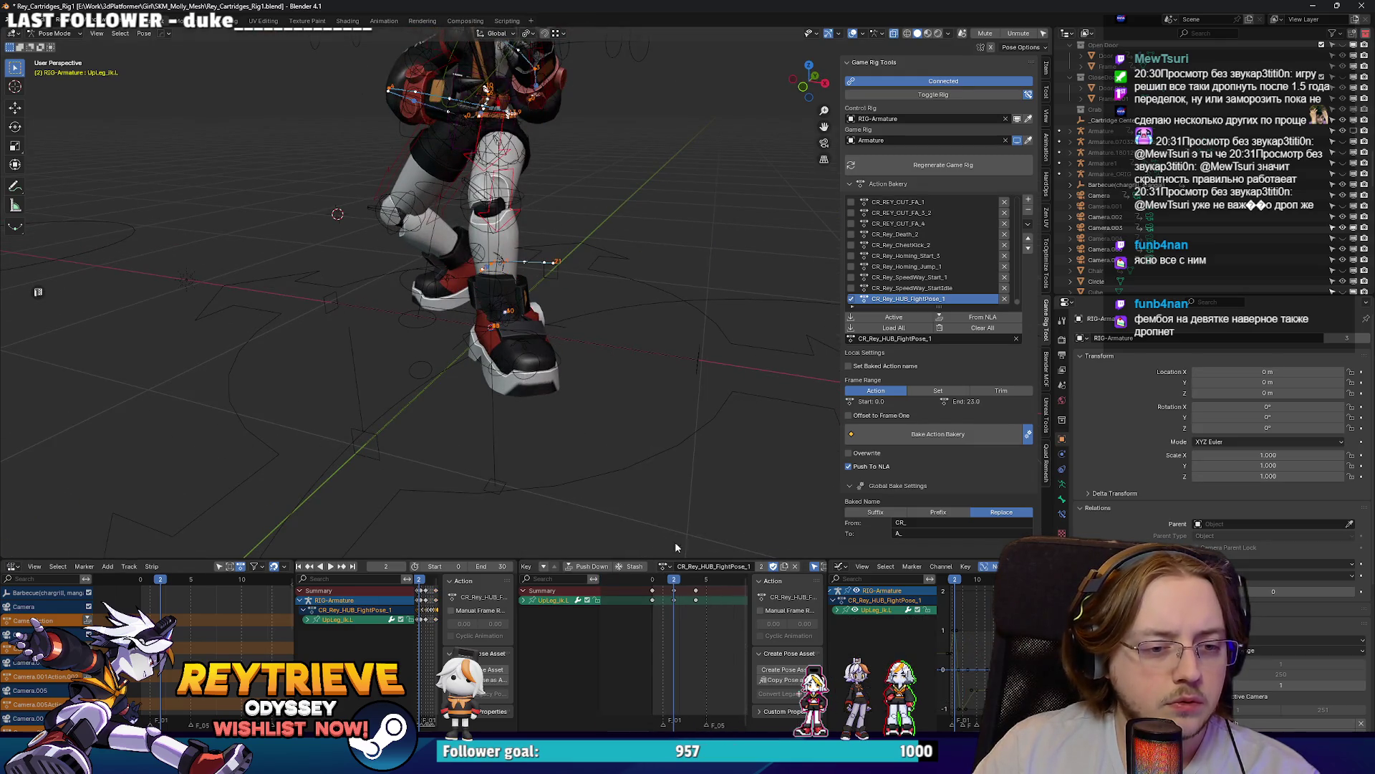
pyautogui.press('r')
pyautogui.press('z')
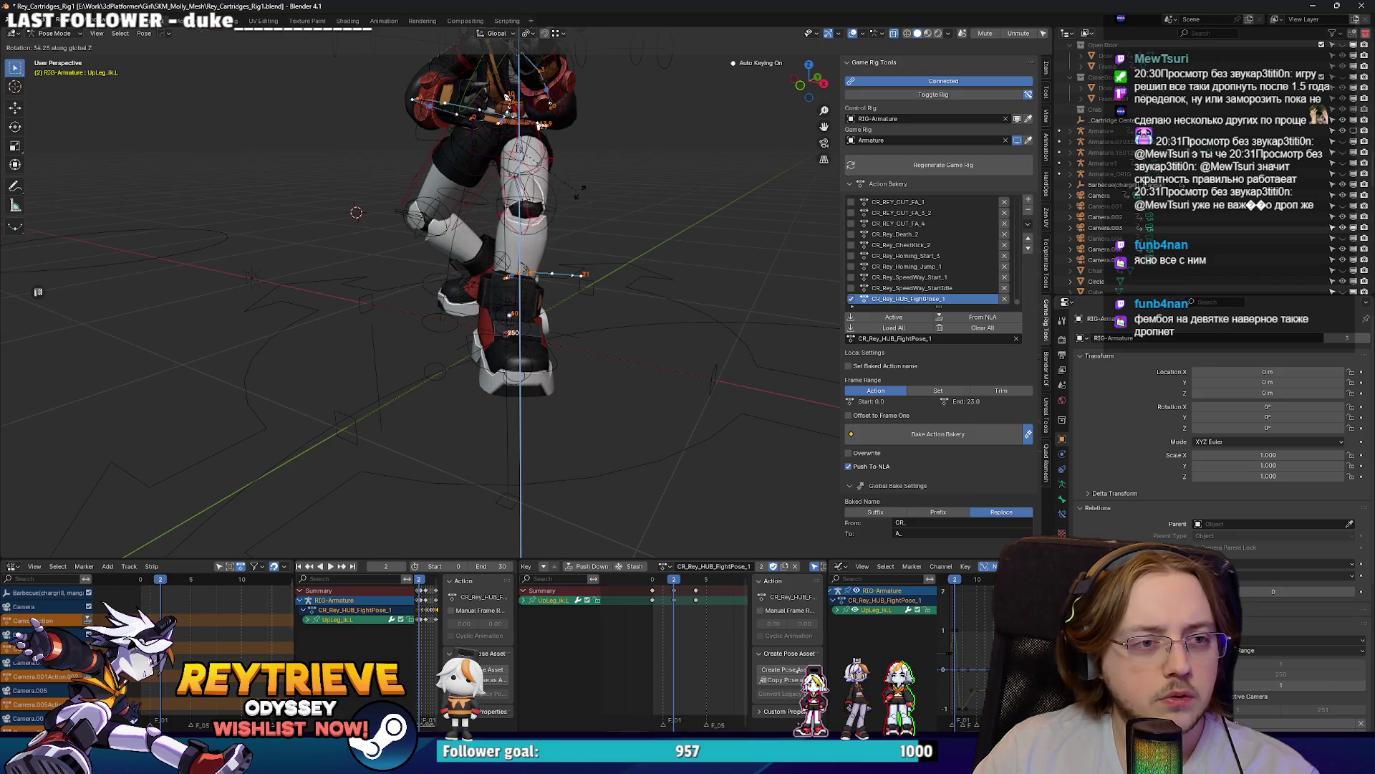
pyautogui.click(578, 188)
pyautogui.press('space')
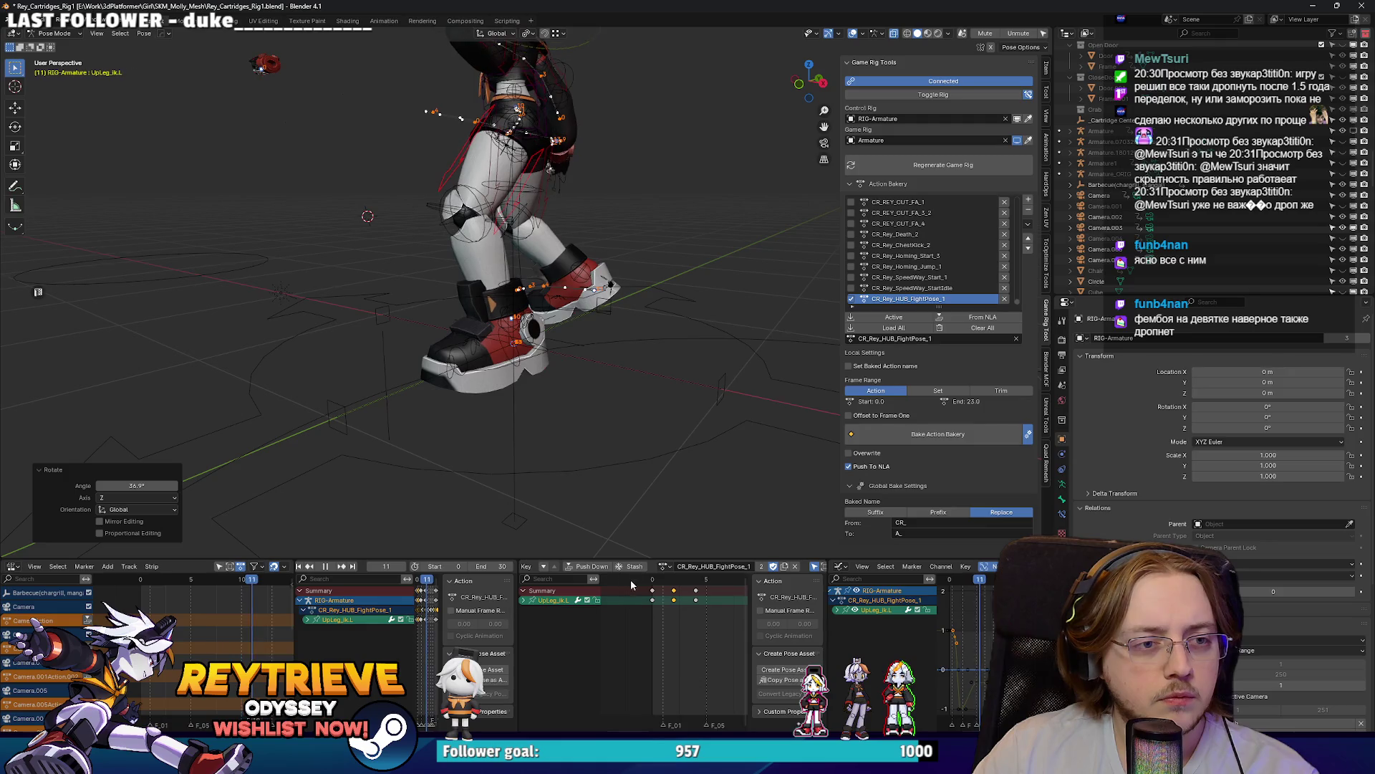
pyautogui.moveTo(616, 430); pyautogui.dragTo(596, 347)
pyautogui.press('space')
pyautogui.hotkey('ctrl', 'Tab')
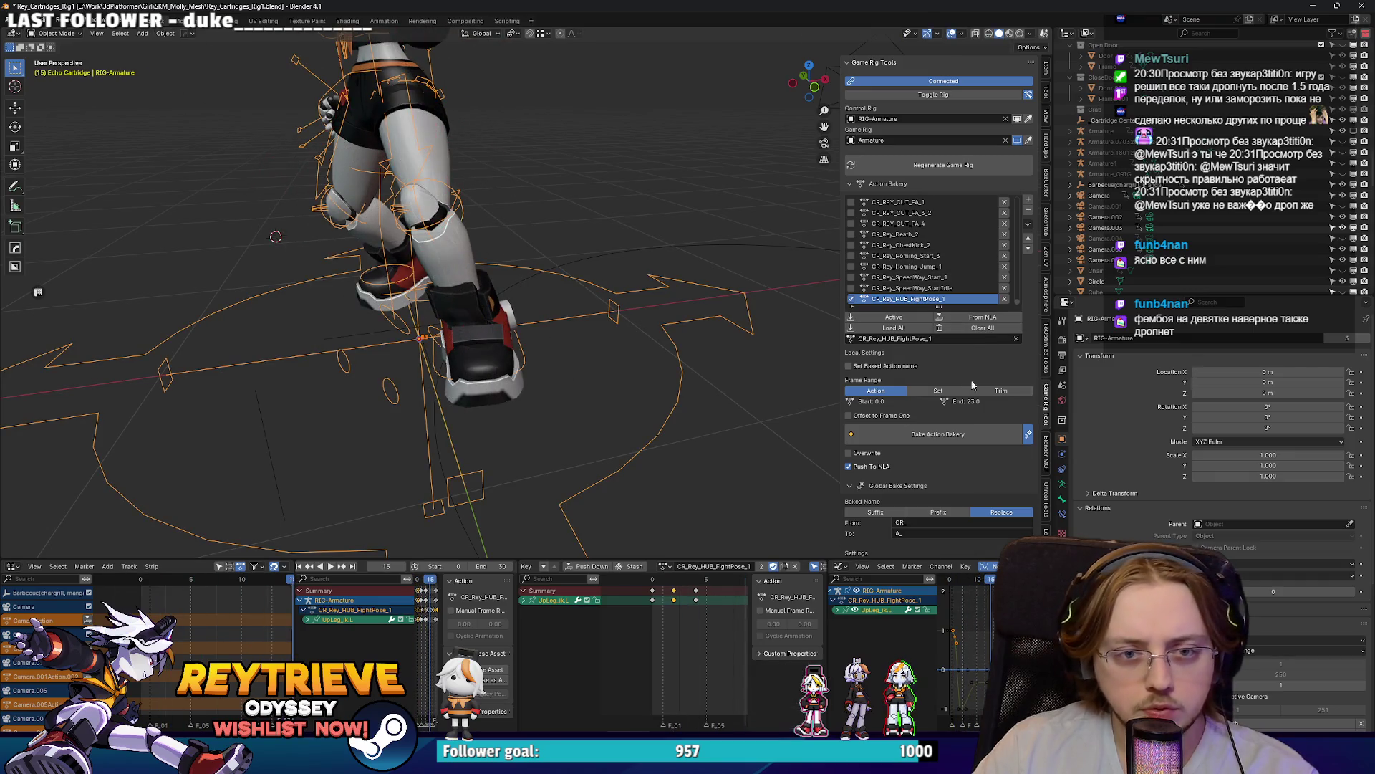
# Step: Bake the fight-pose action and export A_Rey_HUB_FightPose_1.fbx with Bake Animation enabled
pyautogui.click(966, 432)
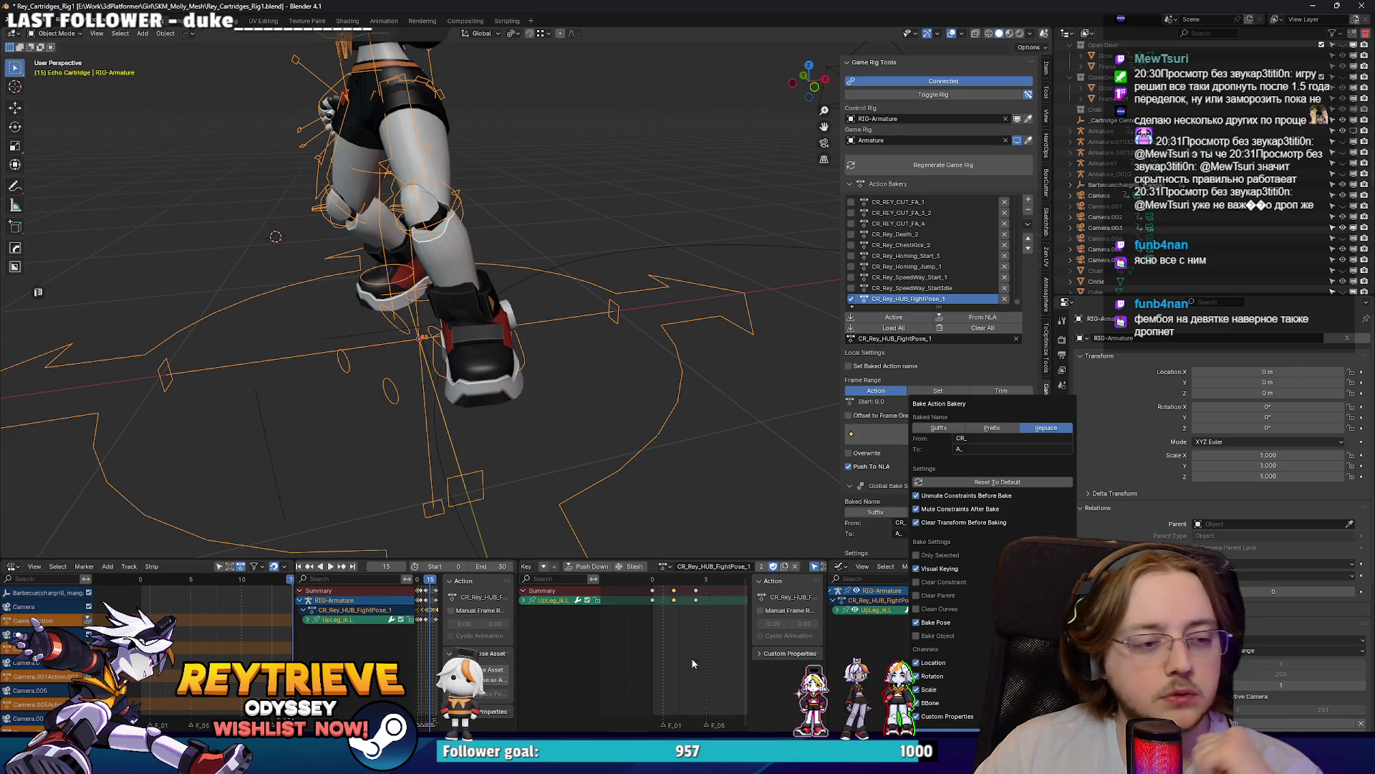
pyautogui.rightClick(705, 652)
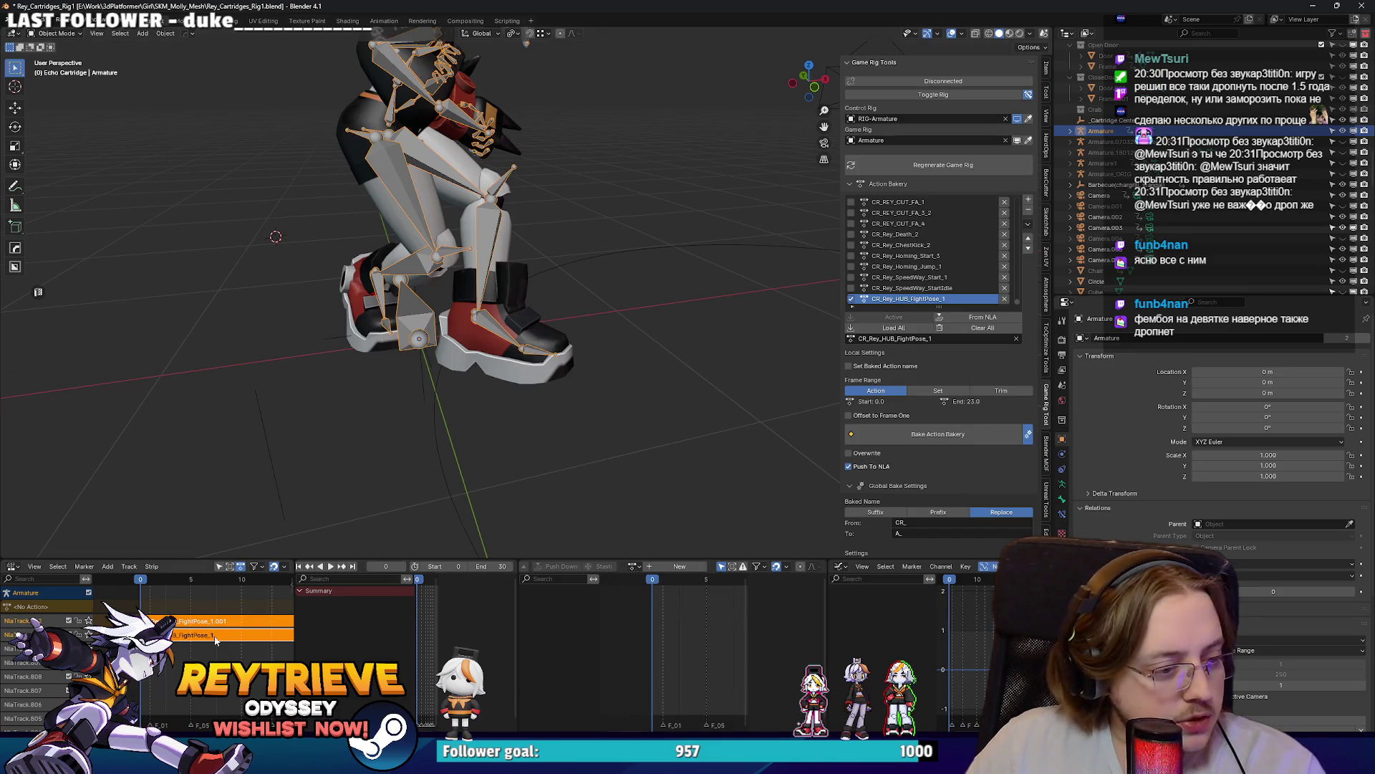
pyautogui.click(507, 468)
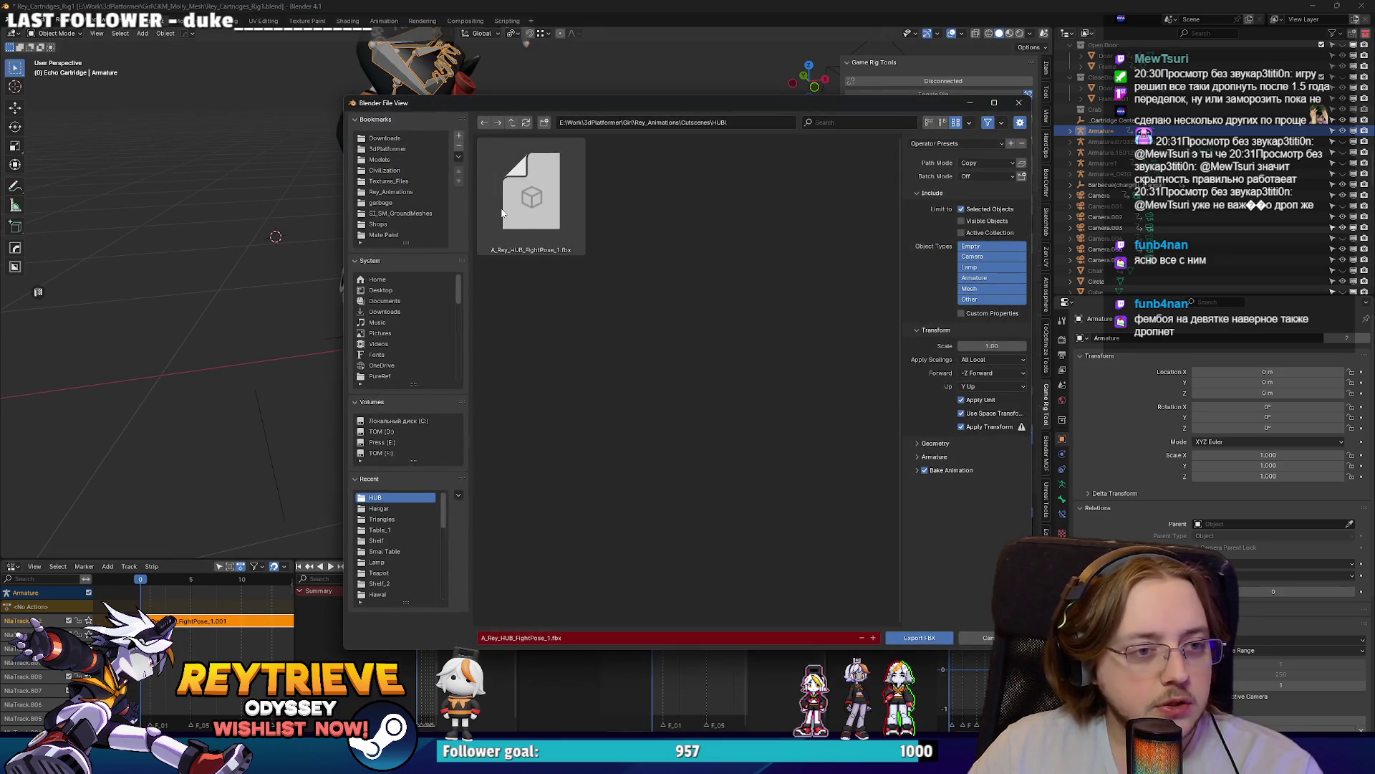
pyautogui.click(917, 470)
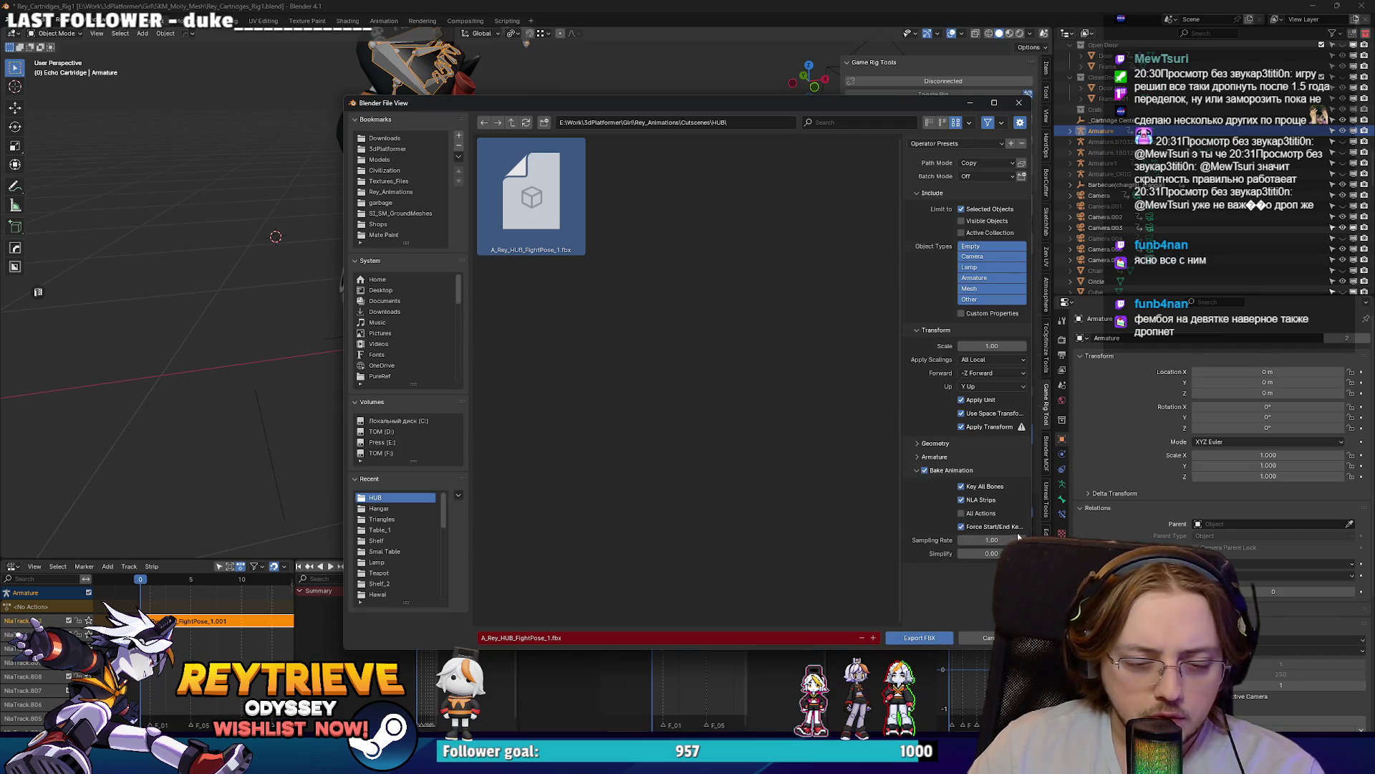
pyautogui.click(920, 638)
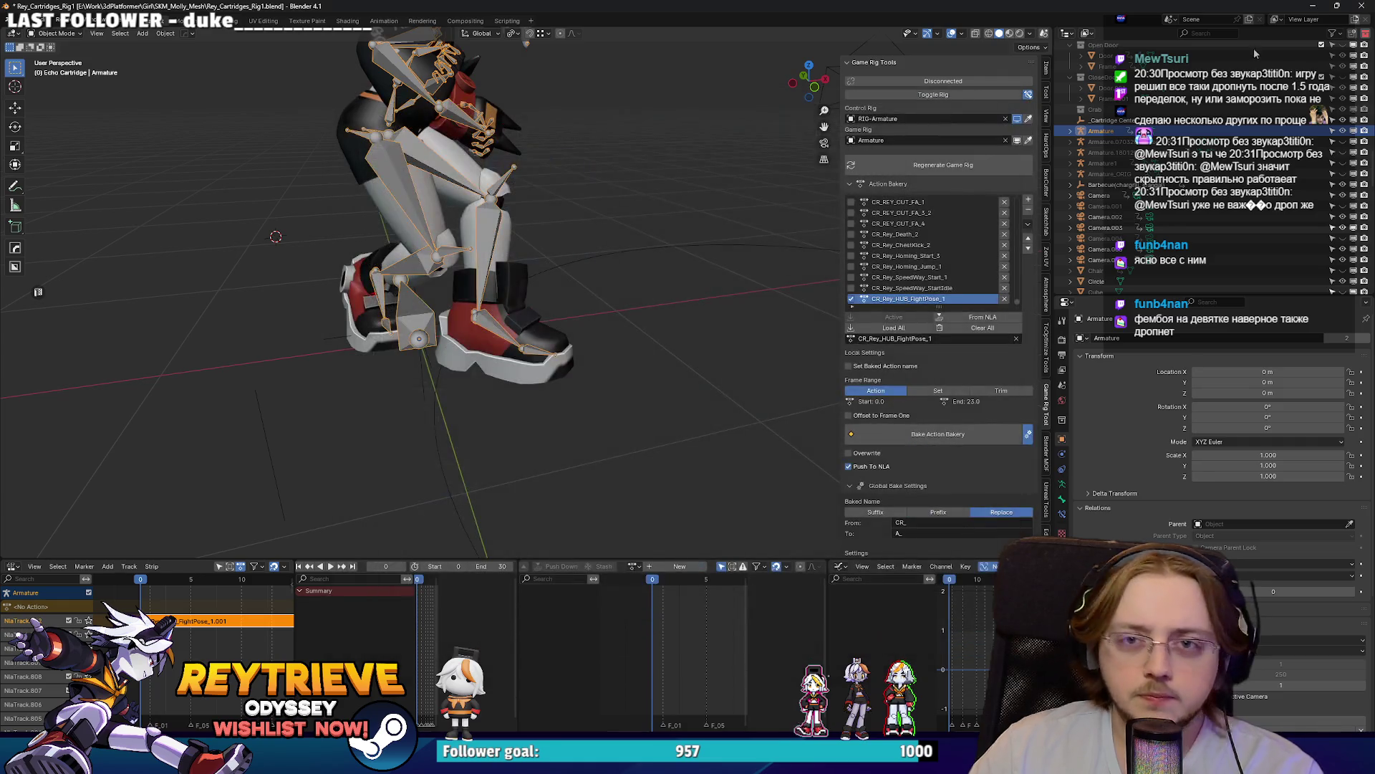
pyautogui.click(1310, 7)
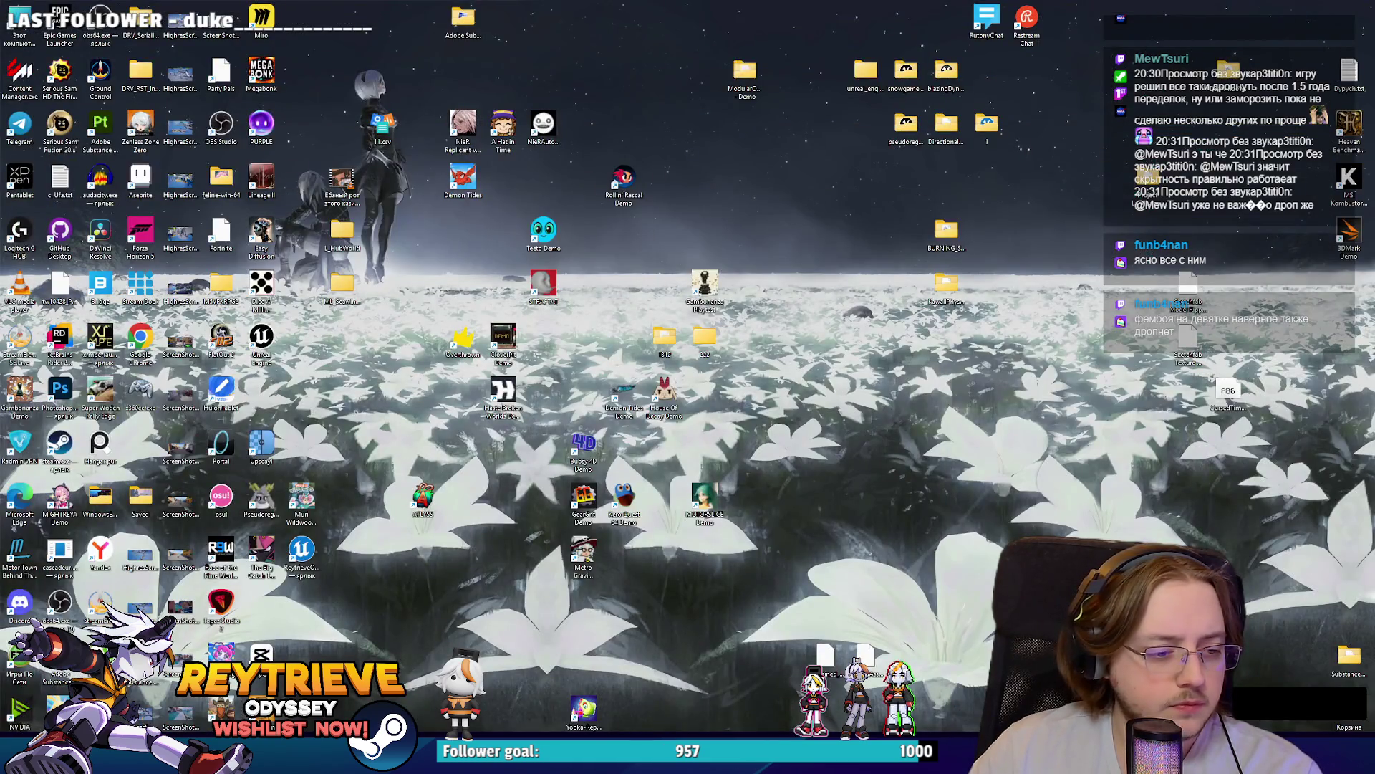
# Step: Check the reimported fight pose and play it in the beach cinematic sequence
pyautogui.hotkey('alt', 'Tab')
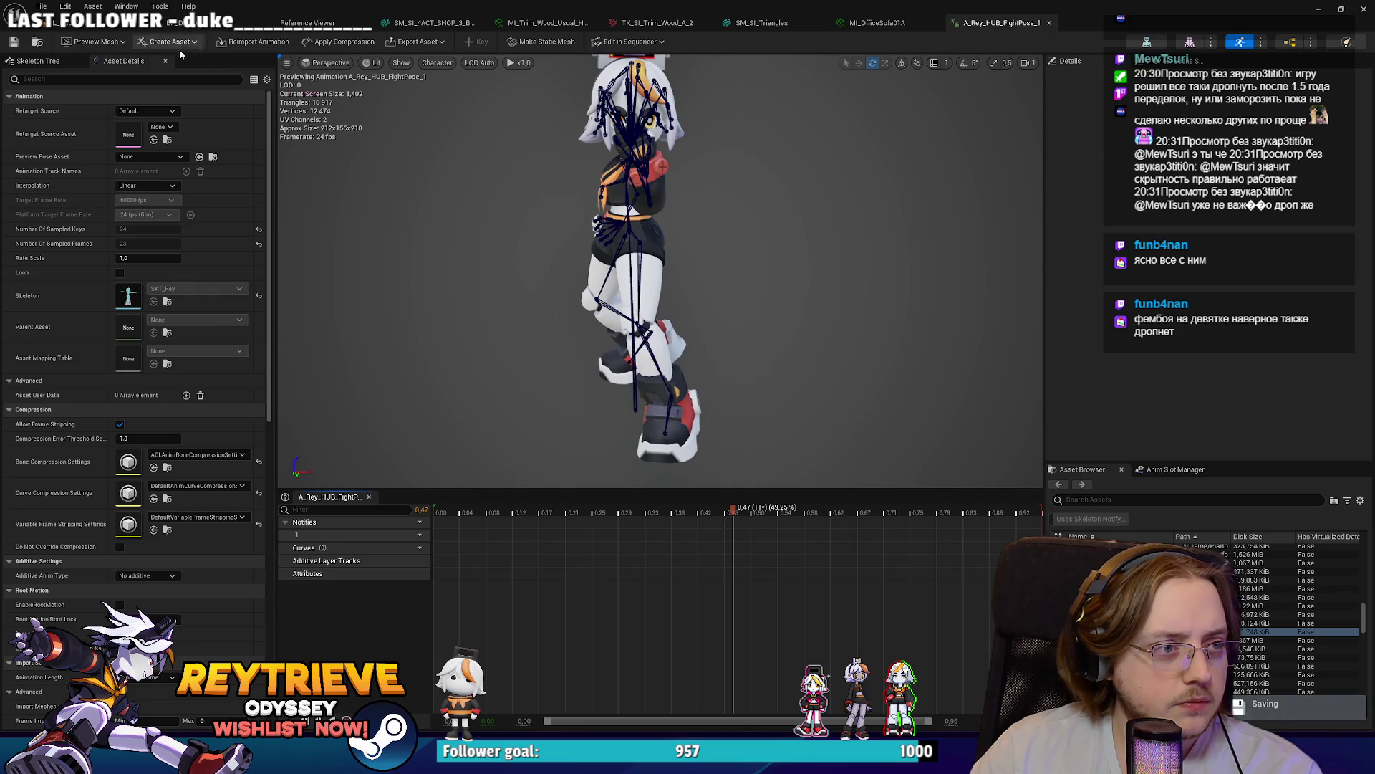
pyautogui.moveTo(465, 510)
pyautogui.mouseDown()
pyautogui.moveTo(448, 509)
pyautogui.moveTo(586, 509)
pyautogui.mouseUp()
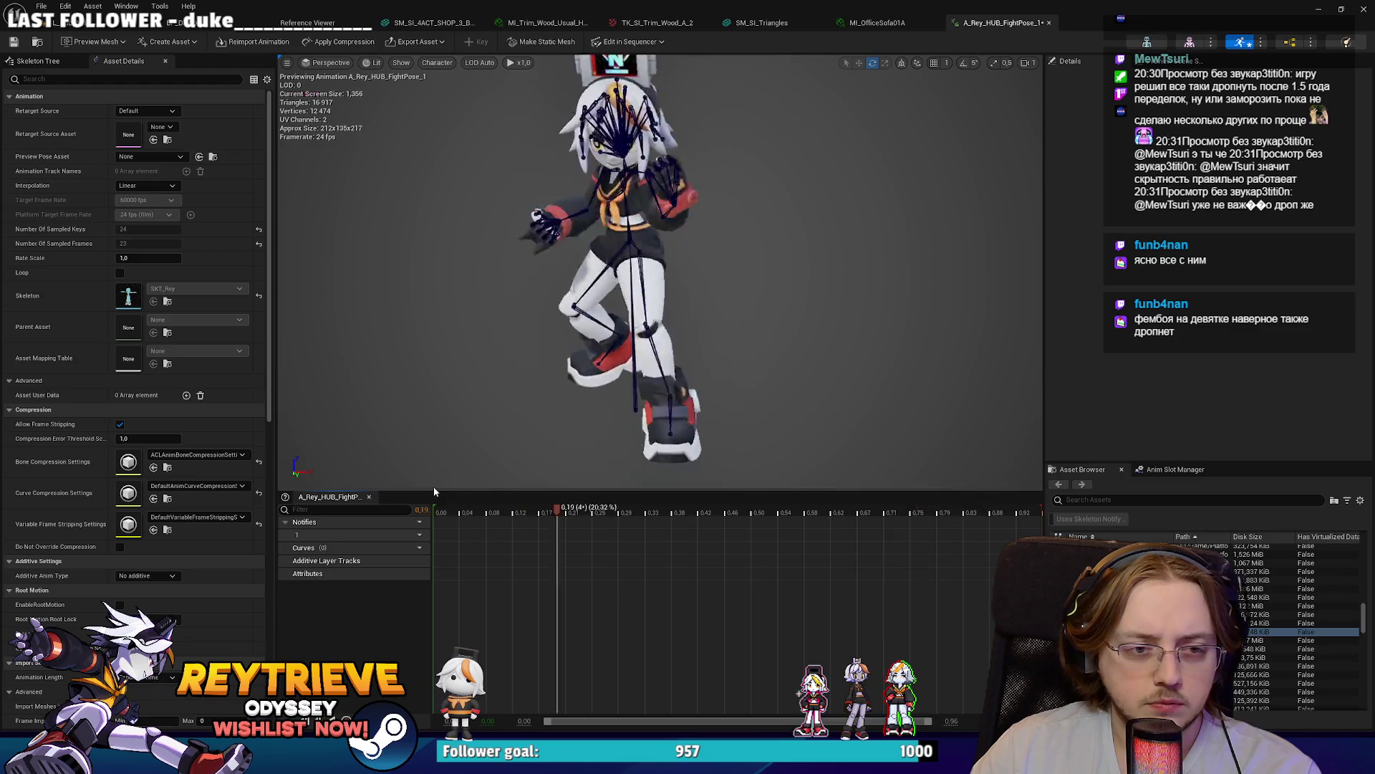
pyautogui.click(88, 26)
pyautogui.press('space')
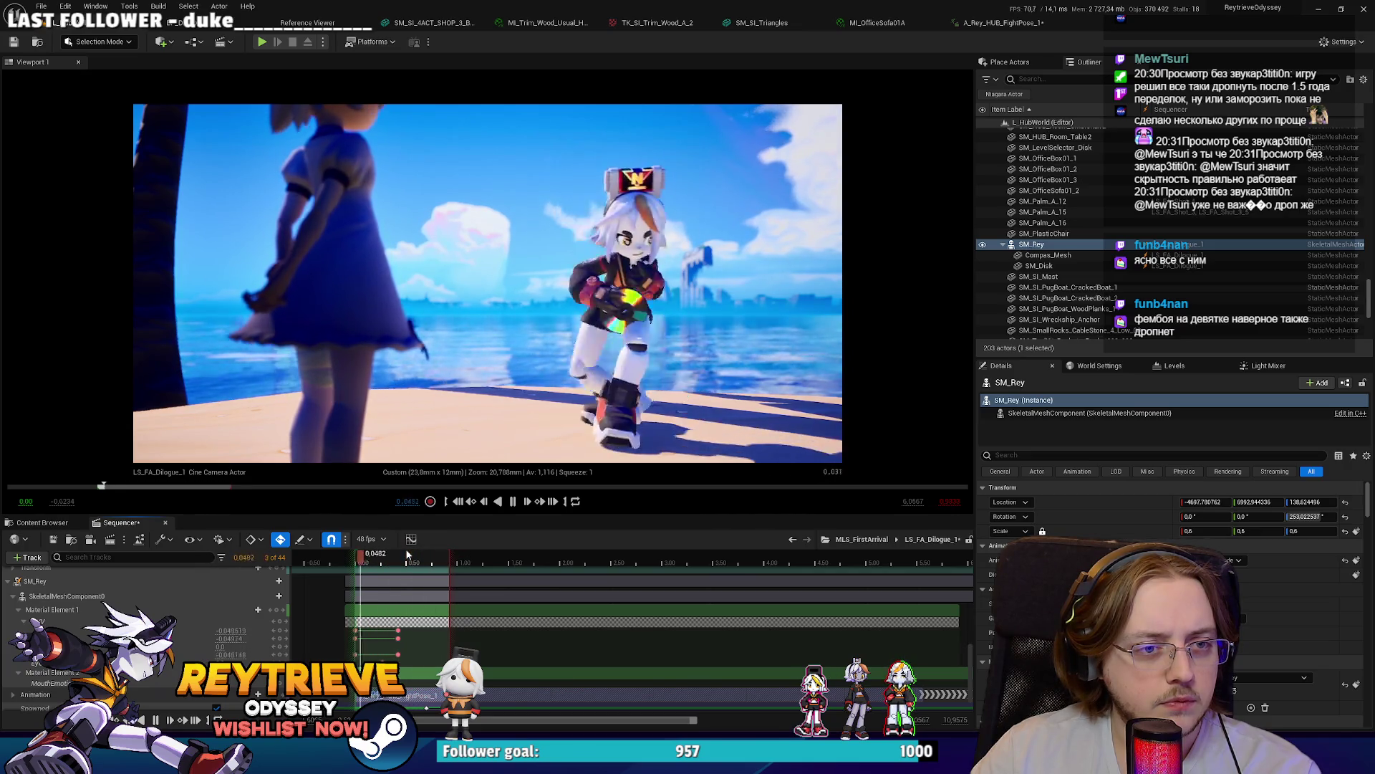
pyautogui.moveTo(407, 554)
pyautogui.mouseDown()
pyautogui.moveTo(369, 562)
pyautogui.moveTo(414, 563)
pyautogui.moveTo(358, 563)
pyautogui.moveTo(405, 563)
pyautogui.mouseUp()
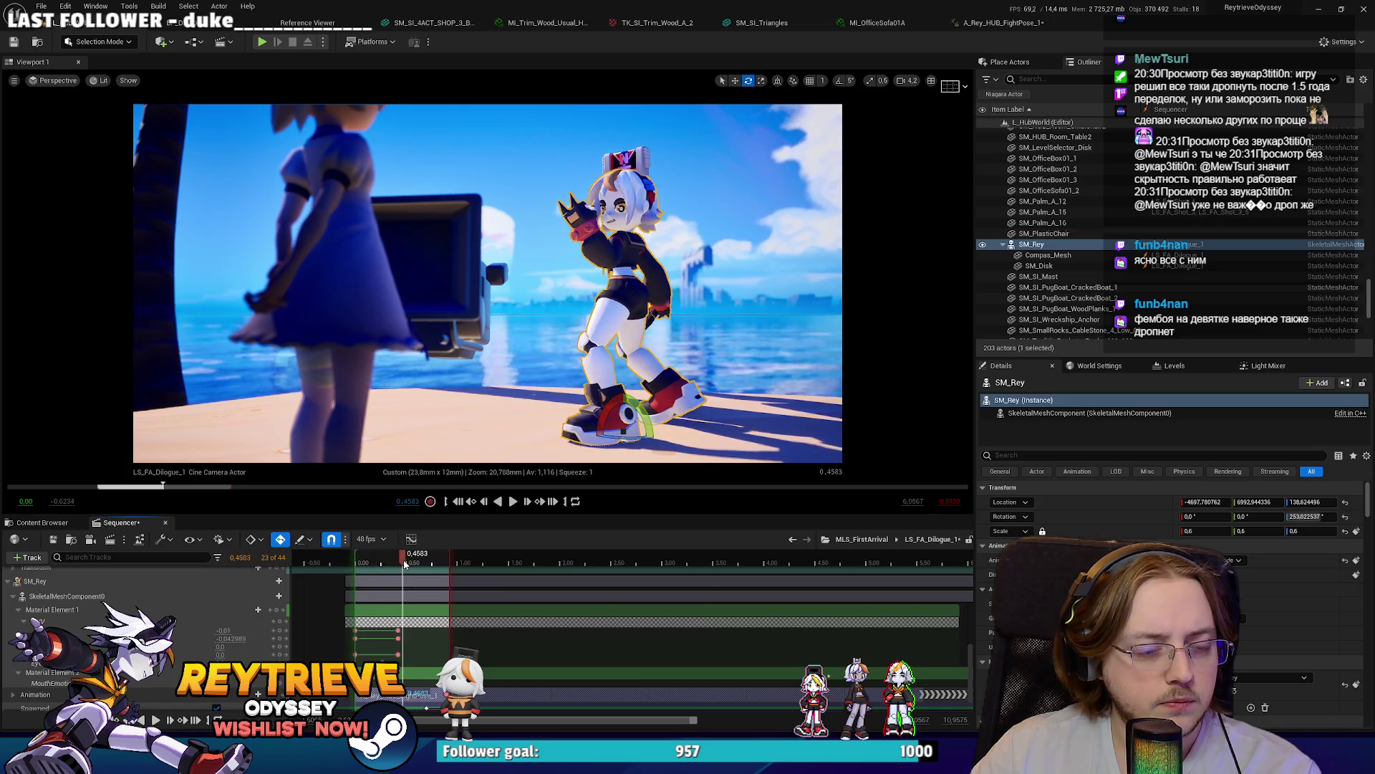
# Step: Hide the Unreal editor and bring Blender back to the front
pyautogui.click(1320, 13)
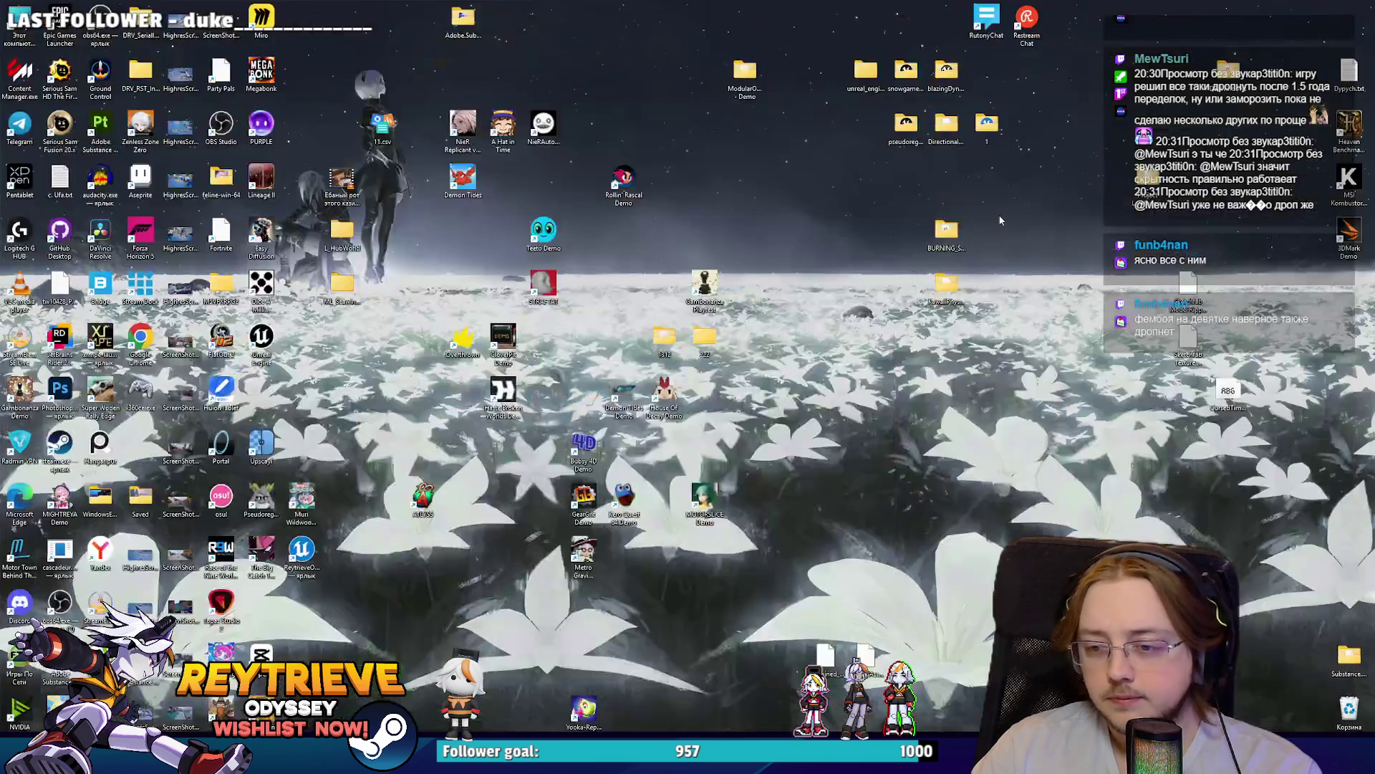
pyautogui.hotkey('alt', 'Tab')
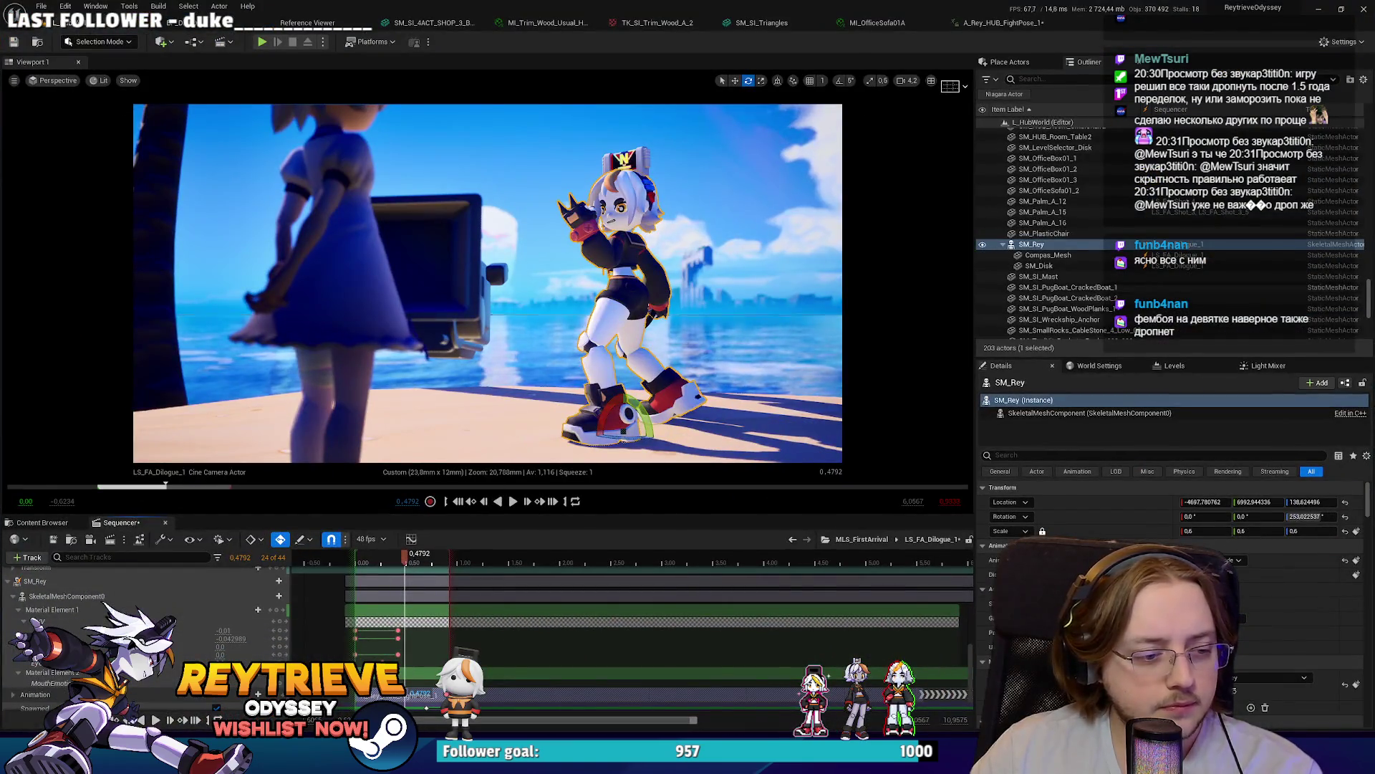
pyautogui.hotkey('alt', 'Tab')
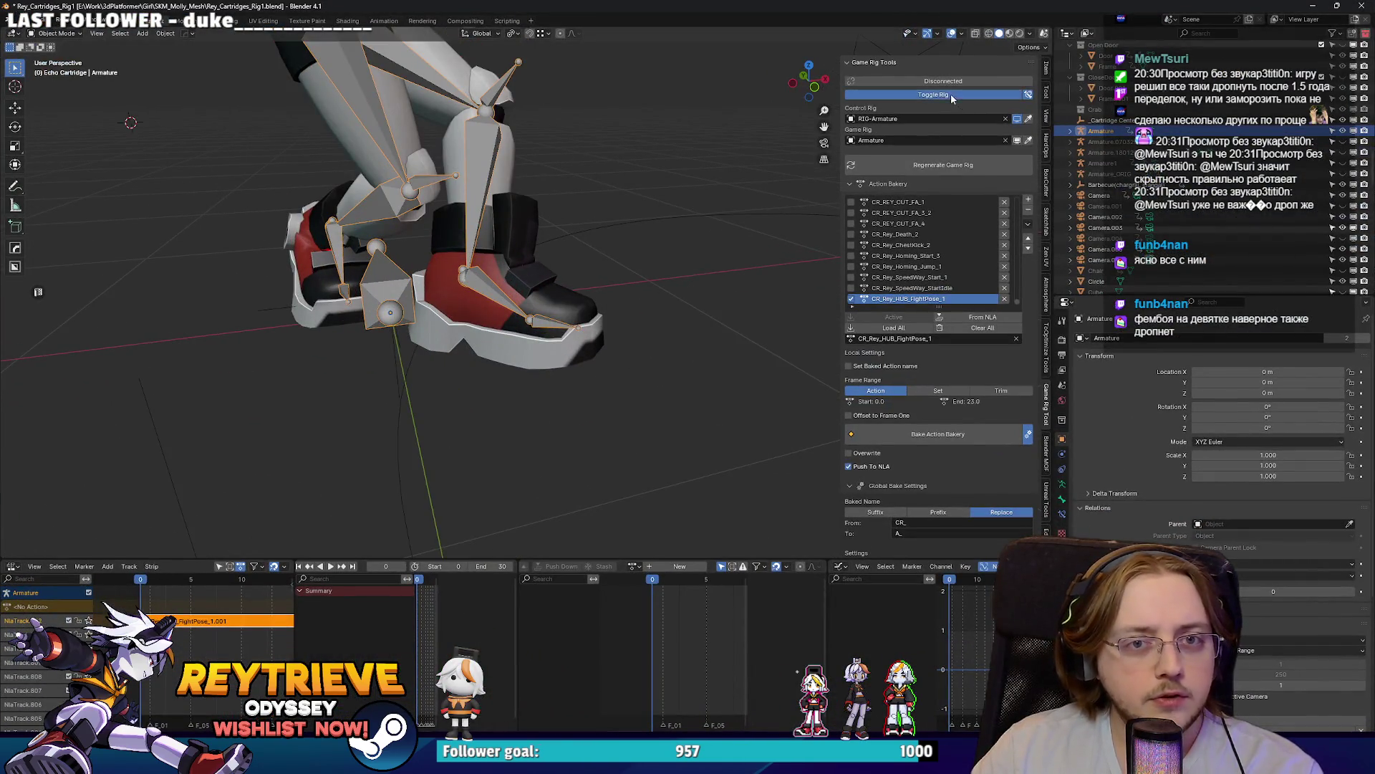
# Step: Reconnect the game rig, select the left foot IK control, and play from the front view
pyautogui.click(952, 95)
pyautogui.click(529, 333)
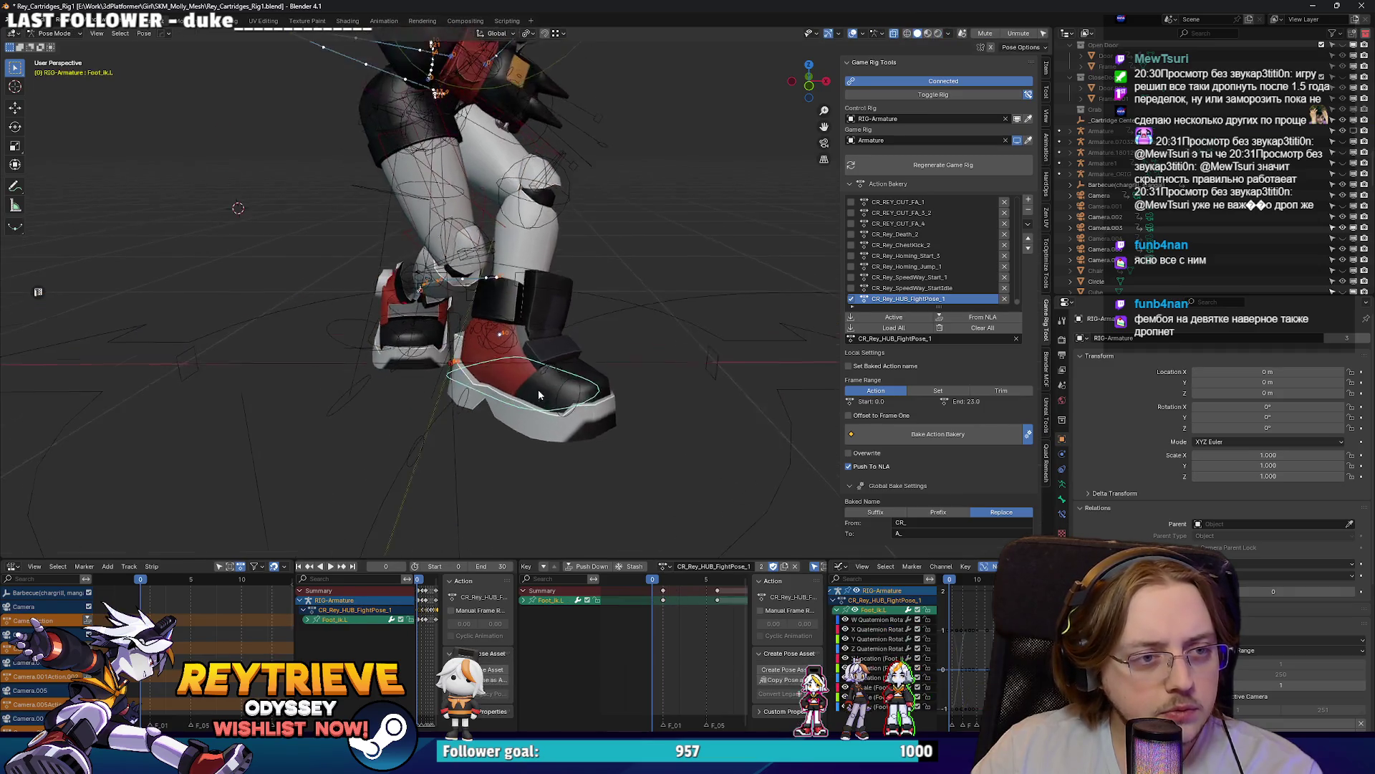
pyautogui.press('KP_1')
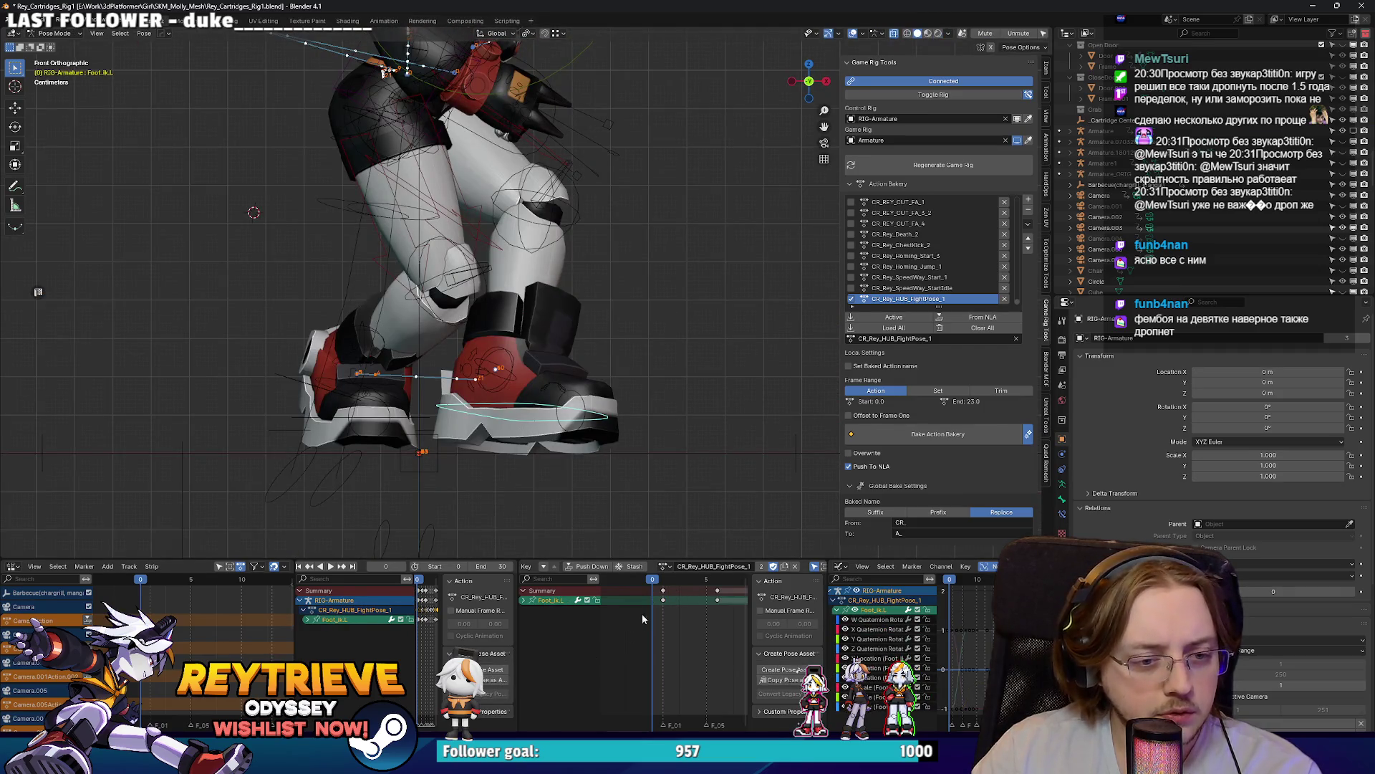
pyautogui.press('space')
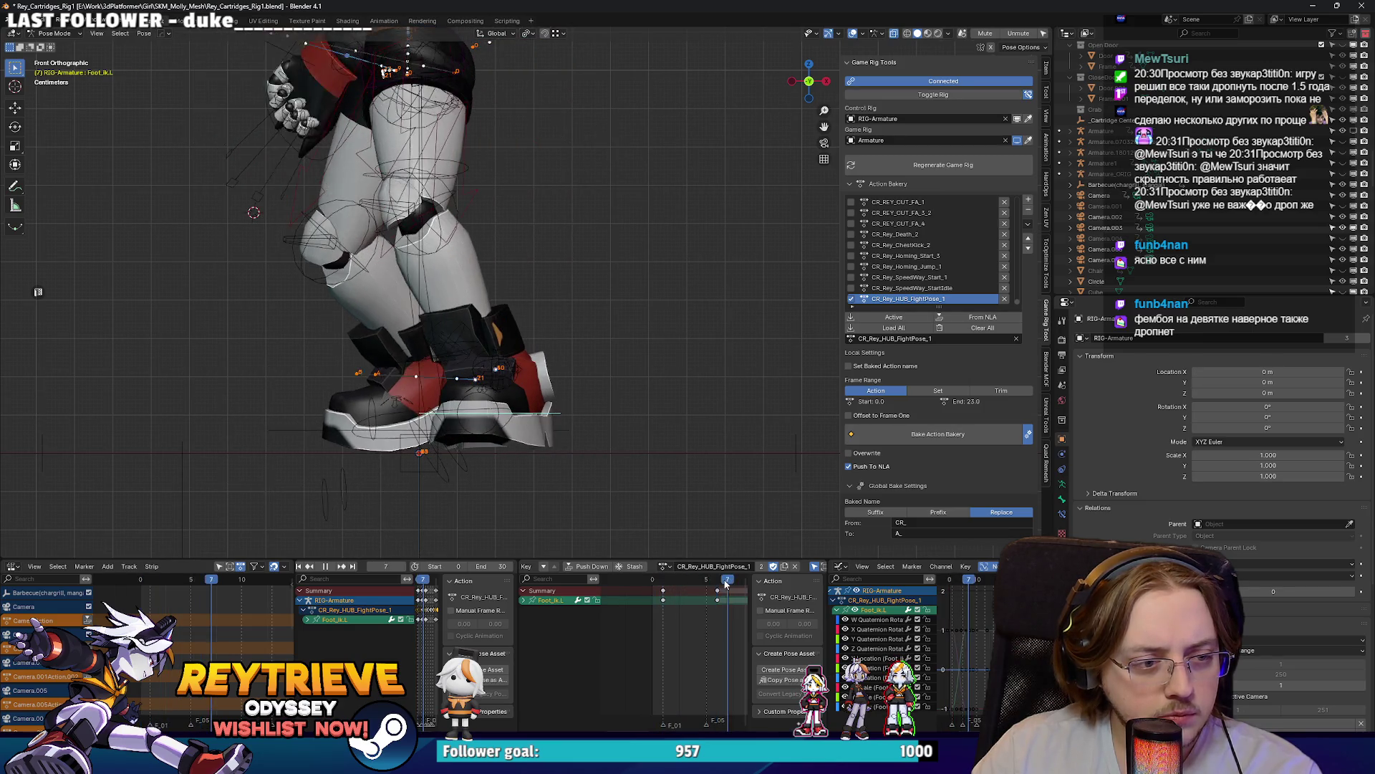
pyautogui.press('Escape')
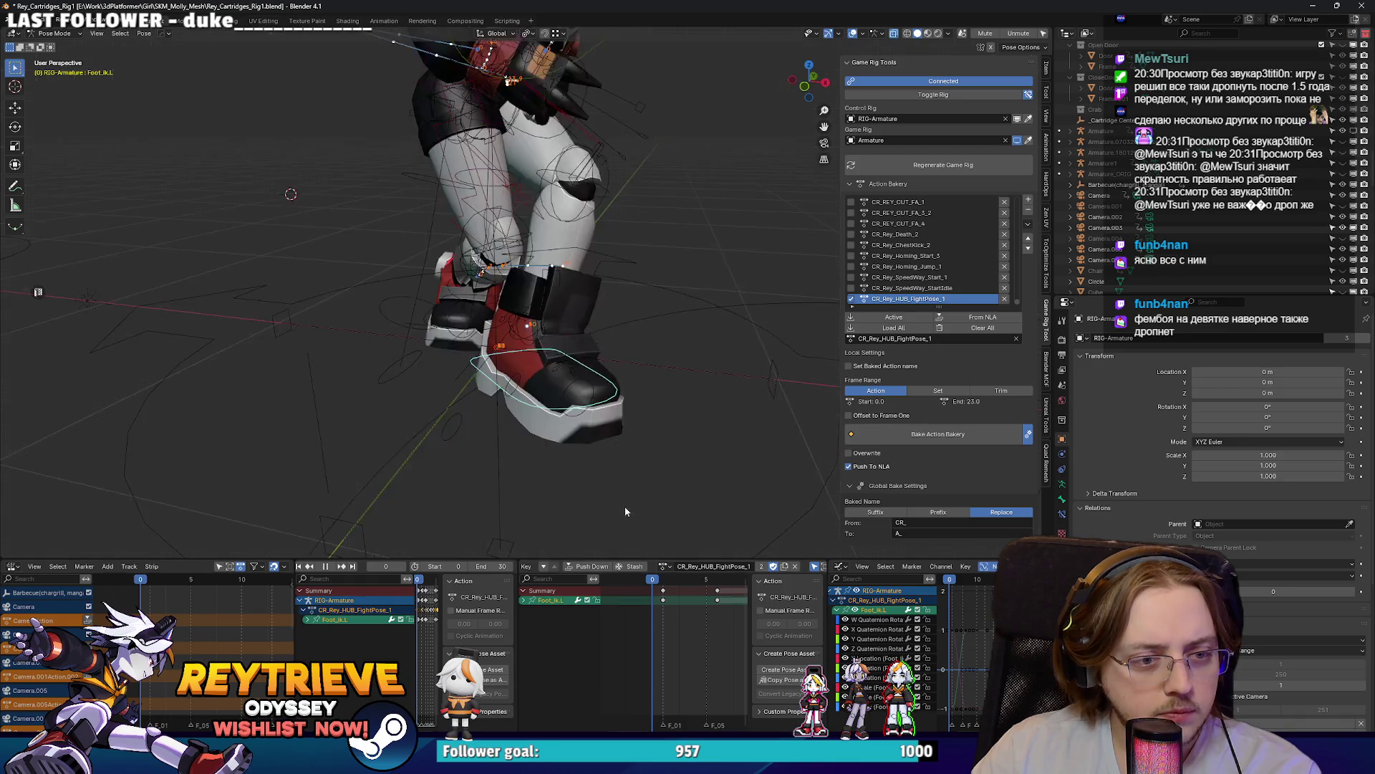
# Step: Delete the root bone's keyframes in the action
pyautogui.click(692, 392)
pyautogui.press('Home')
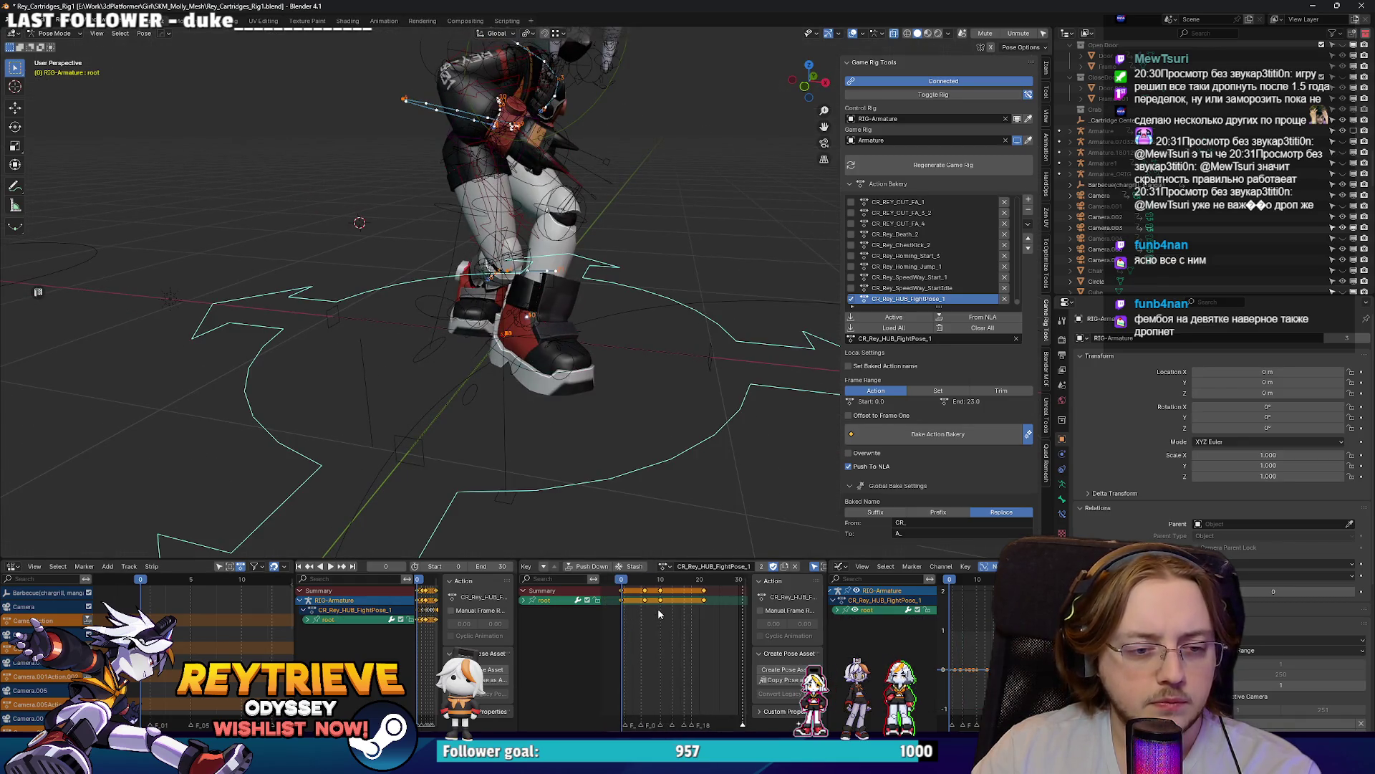
pyautogui.click(732, 418)
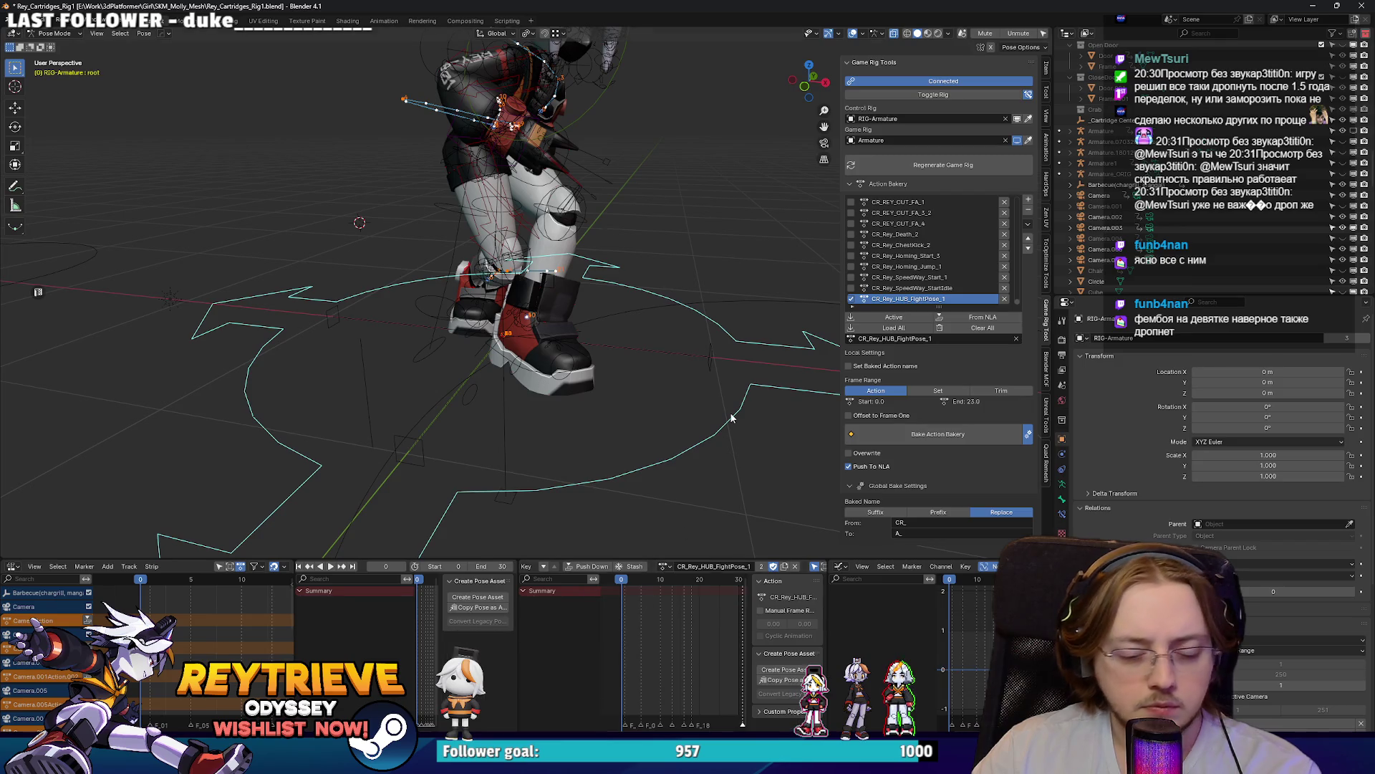
pyautogui.click(695, 352)
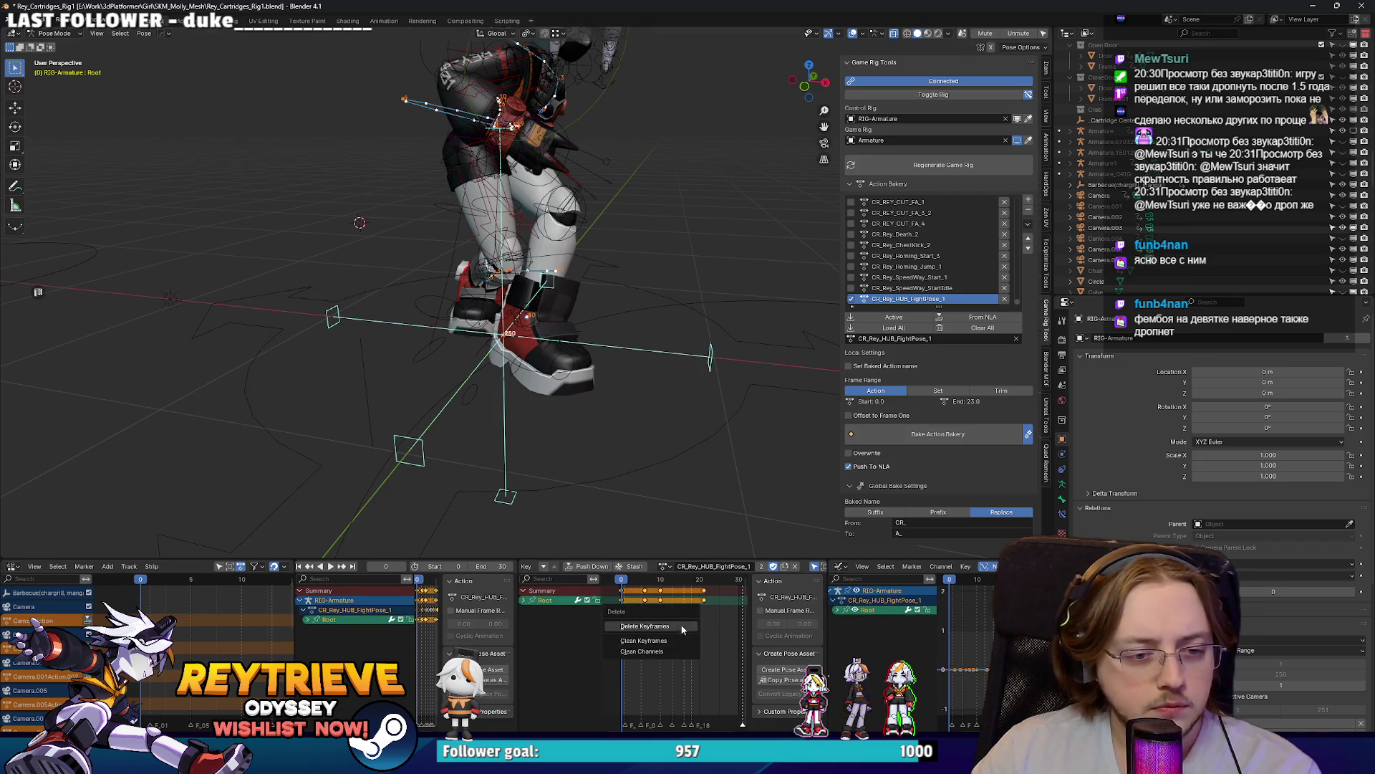
pyautogui.click(683, 629)
# Step: Move the Foot_Ik.L keyframe to frame 0
pyautogui.scroll(5, 738, 354)
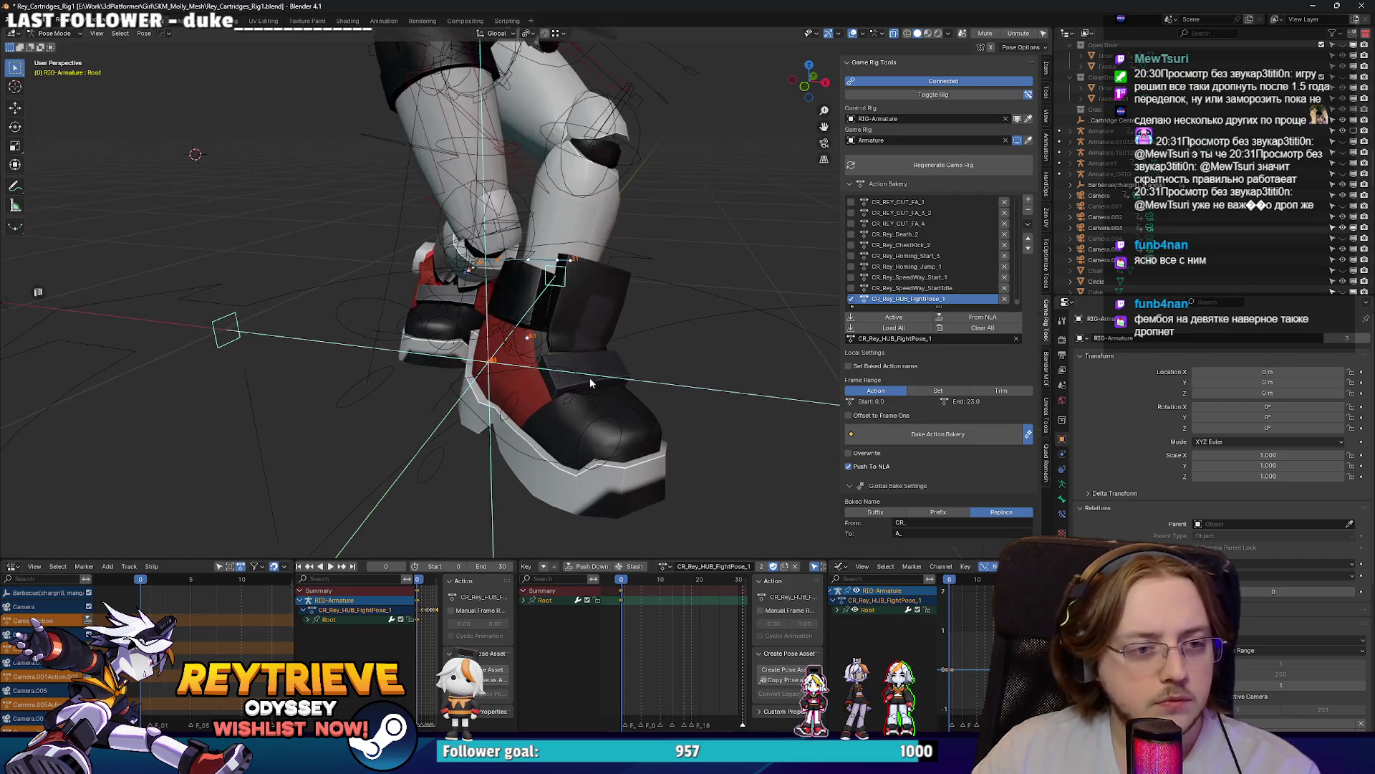
pyautogui.click(616, 403)
pyautogui.scroll(3, 675, 599)
pyautogui.moveTo(675, 599); pyautogui.dragTo(692, 579)
pyautogui.scroll(2, 672, 595)
pyautogui.click(674, 580)
pyautogui.scroll(-2, 654, 346)
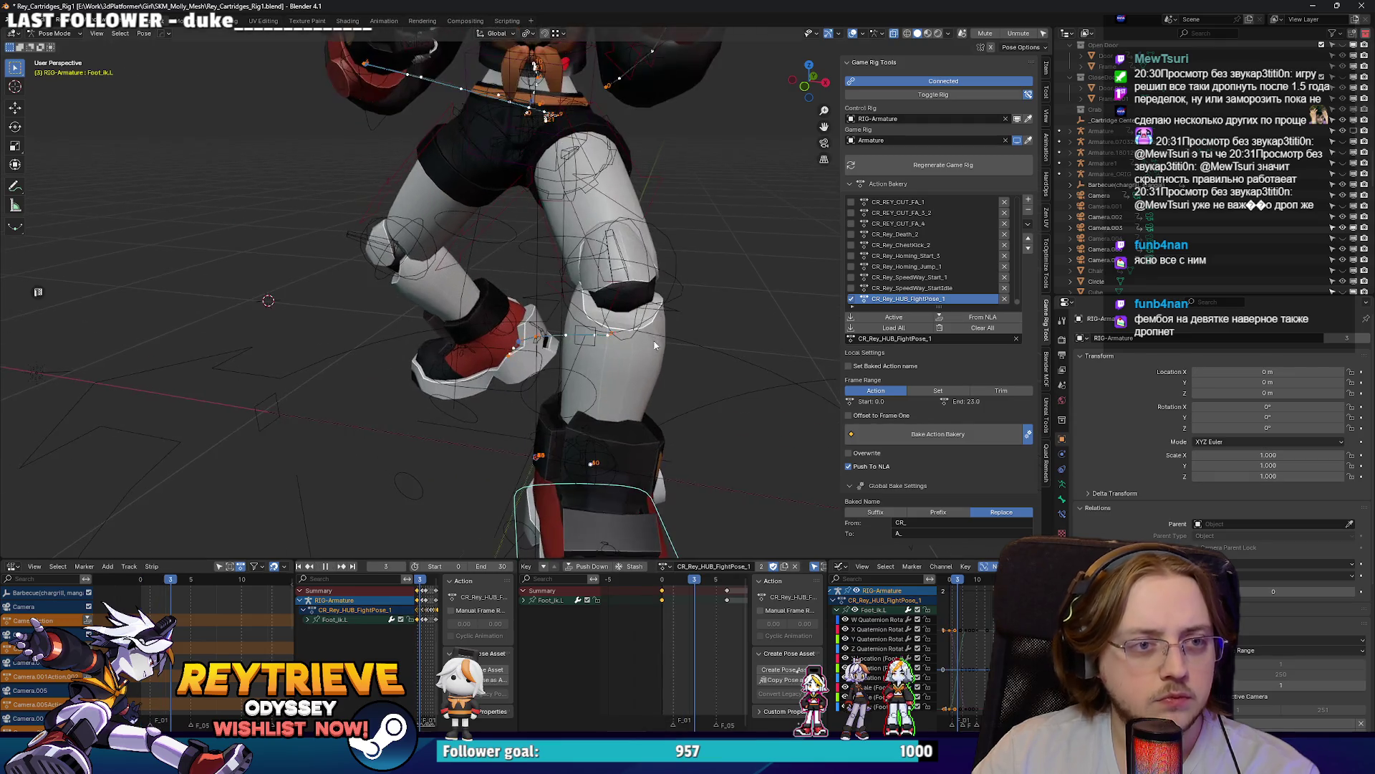
# Step: Delete the left upper-leg IK control's extra keyframes and review playback to frame 15
pyautogui.click(657, 186)
pyautogui.scroll(-2, 670, 602)
pyautogui.moveTo(673, 608); pyautogui.dragTo(652, 588)
pyautogui.press('x')
pyautogui.click(648, 598)
pyautogui.press('space')
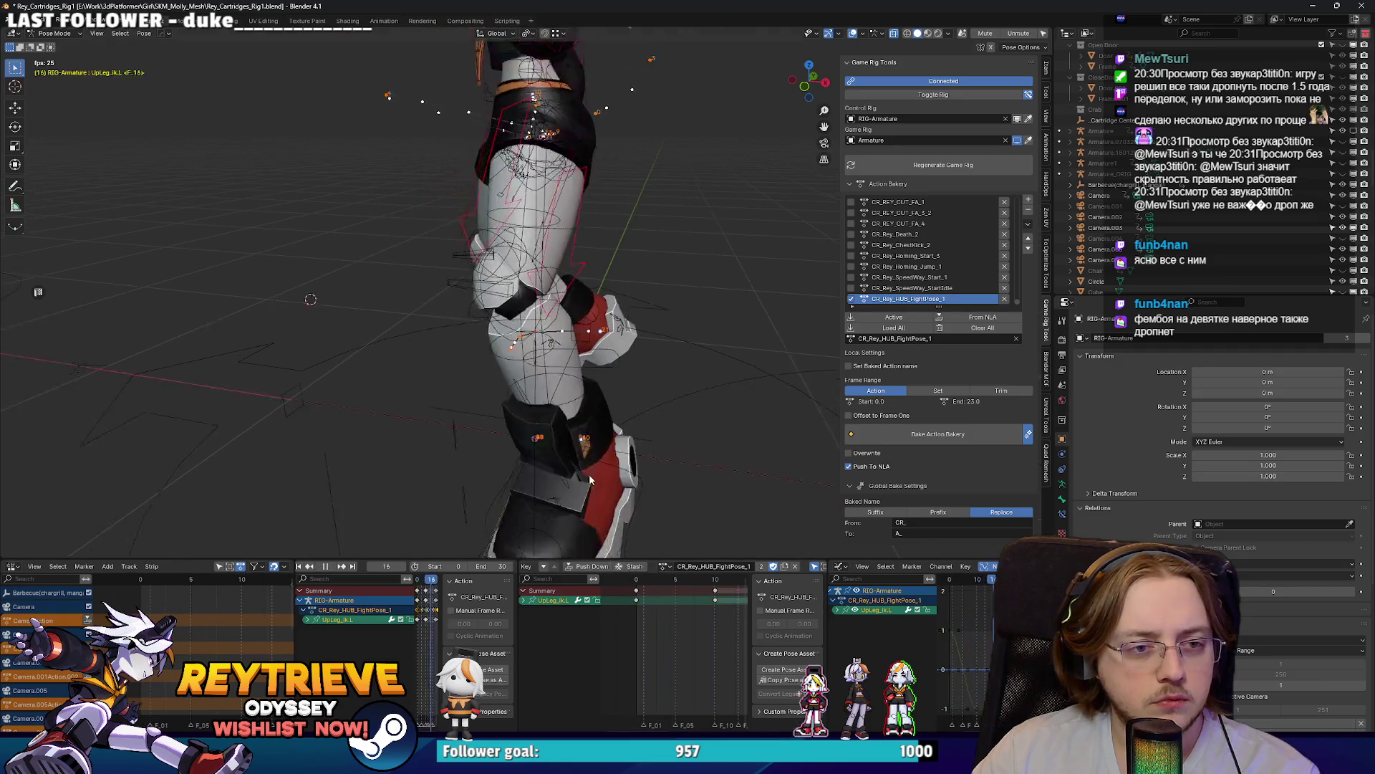
pyautogui.scroll(-3, 613, 428)
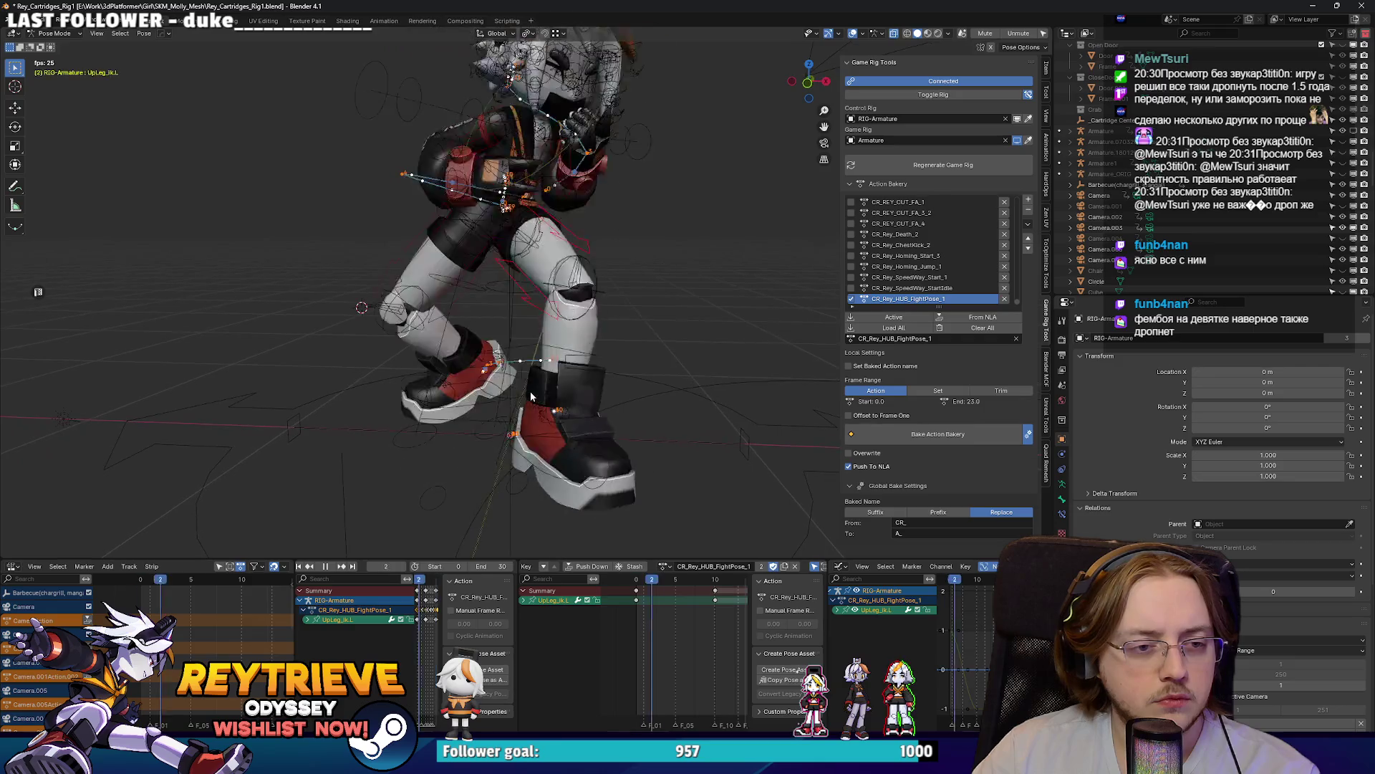
pyautogui.press('space')
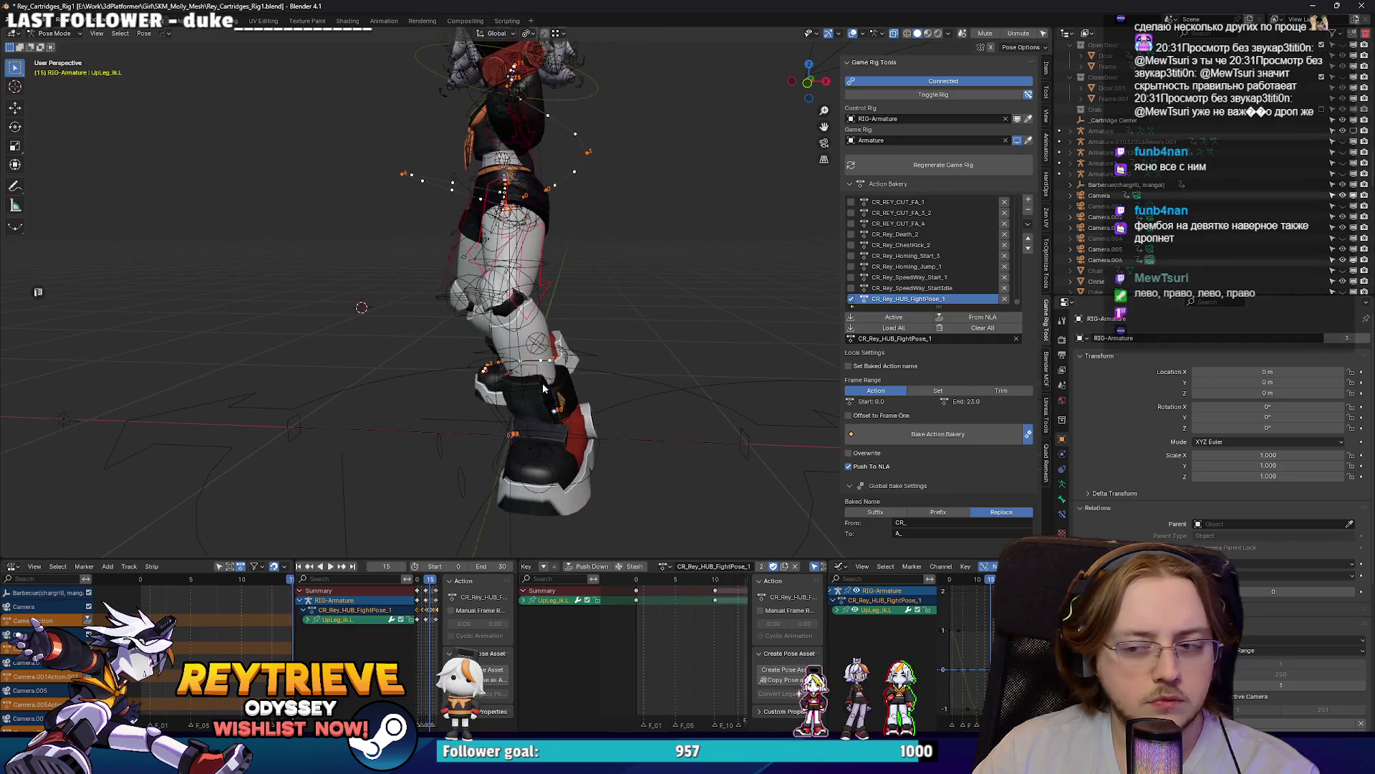
# Step: In object mode, look through the scene camera and select the SM_Rey_WithGloves mesh
pyautogui.hotkey('ctrl', 'Tab')
pyautogui.hotkey('ctrl', 'Tab')
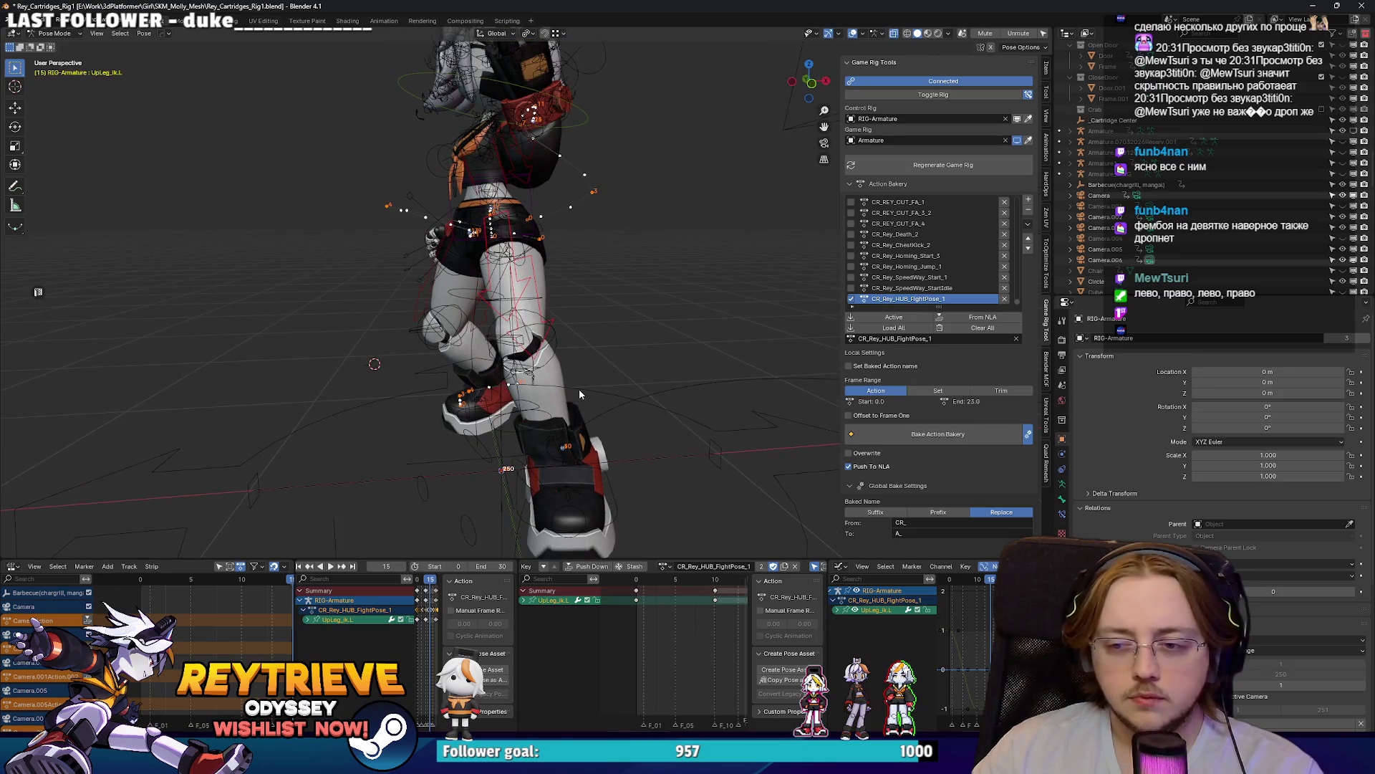
pyautogui.scroll(4, 576, 380)
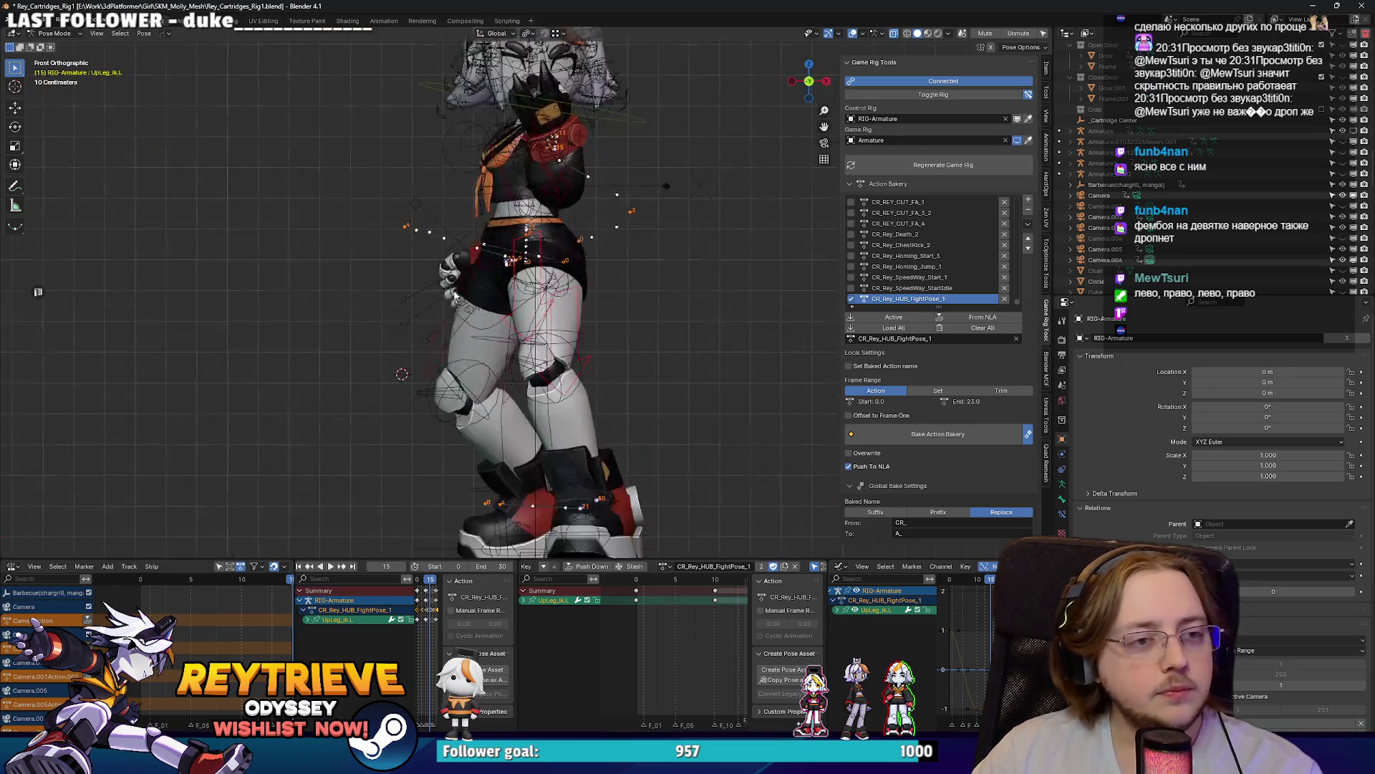
pyautogui.press('KP_0')
pyautogui.scroll(-5, 539, 370)
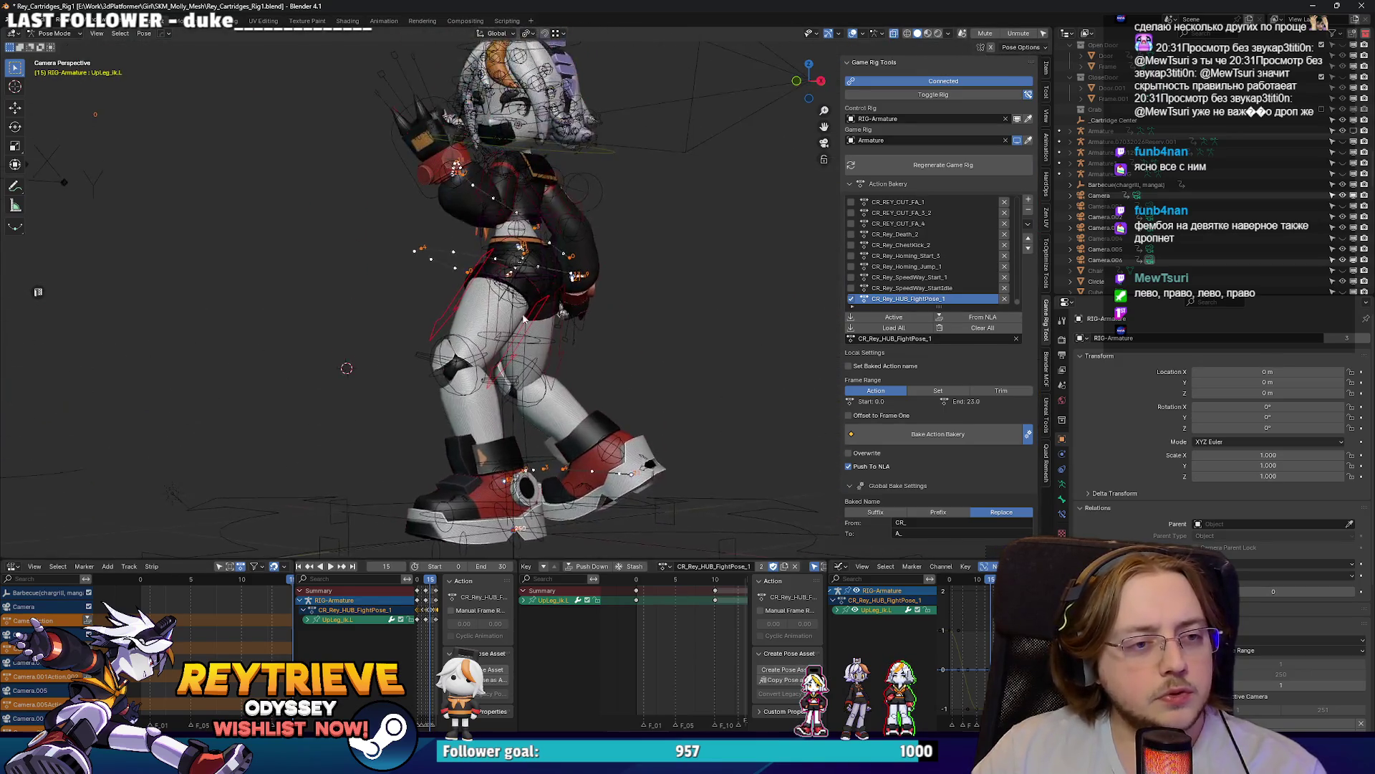
pyautogui.click(539, 366)
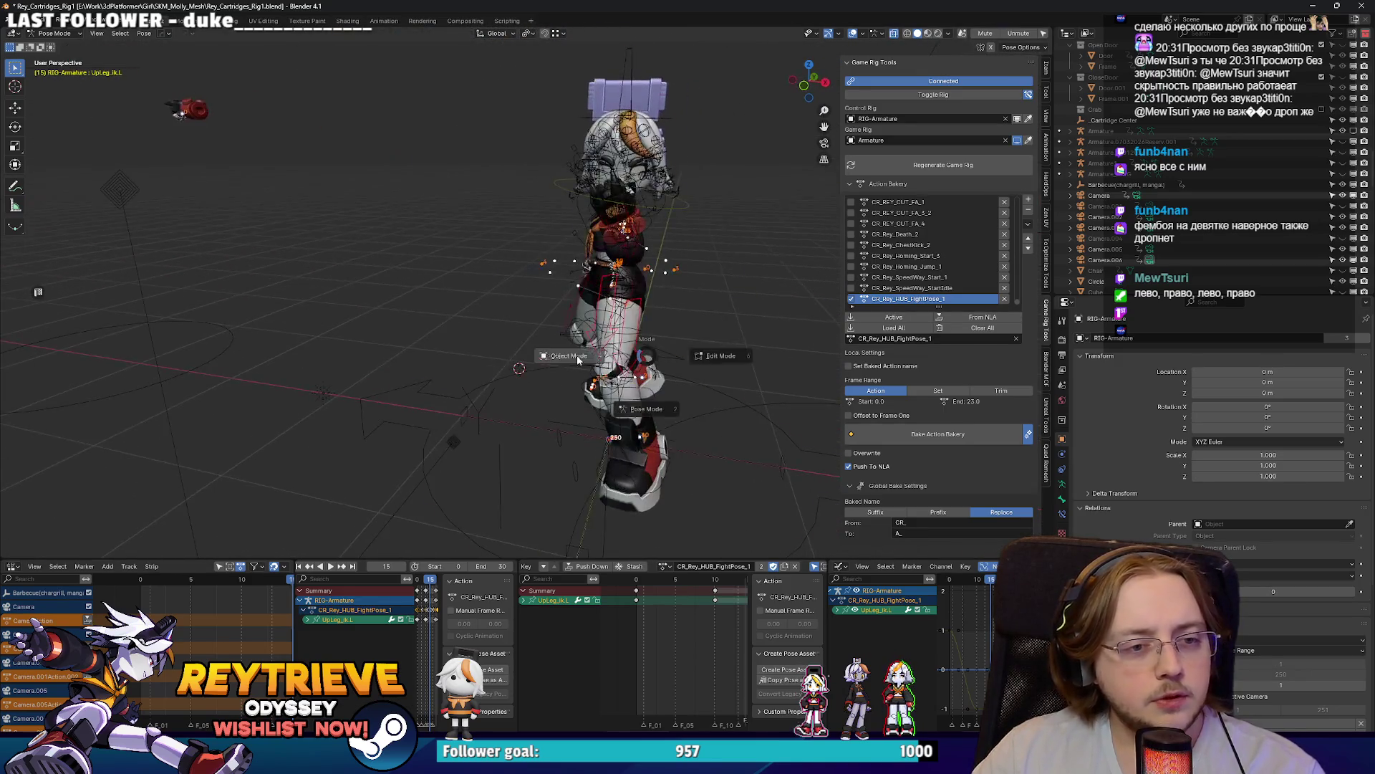
pyautogui.scroll(5, 530, 326)
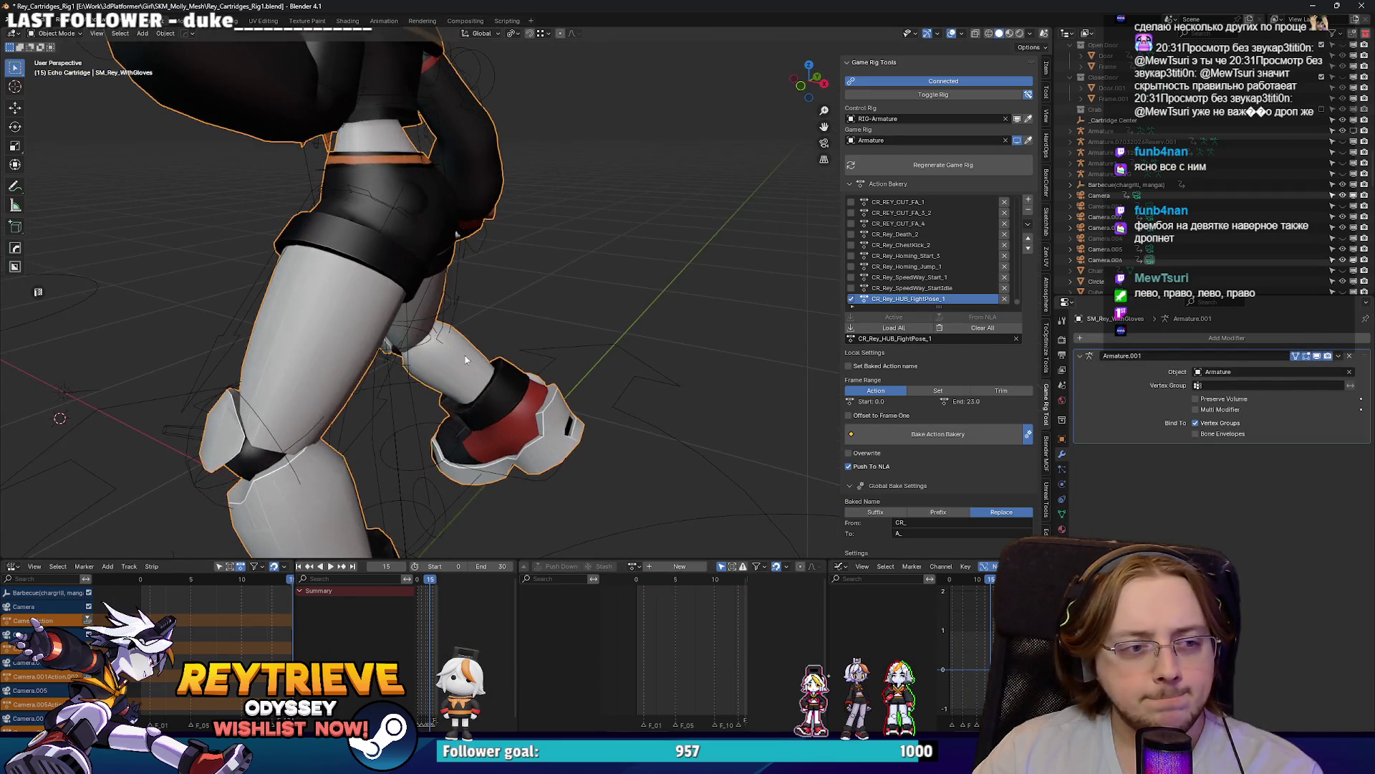
# Step: Back in pose mode, inspect both boots, pick the left foot IK control, and rewind to frame 0
pyautogui.click(476, 455)
pyautogui.hotkey('ctrl', 'Tab')
pyautogui.moveTo(477, 455)
pyautogui.mouseDown()
pyautogui.moveTo(640, 335)
pyautogui.moveTo(592, 320)
pyautogui.moveTo(638, 415)
pyautogui.moveTo(628, 410)
pyautogui.mouseUp()
pyautogui.scroll(4, 640, 335)
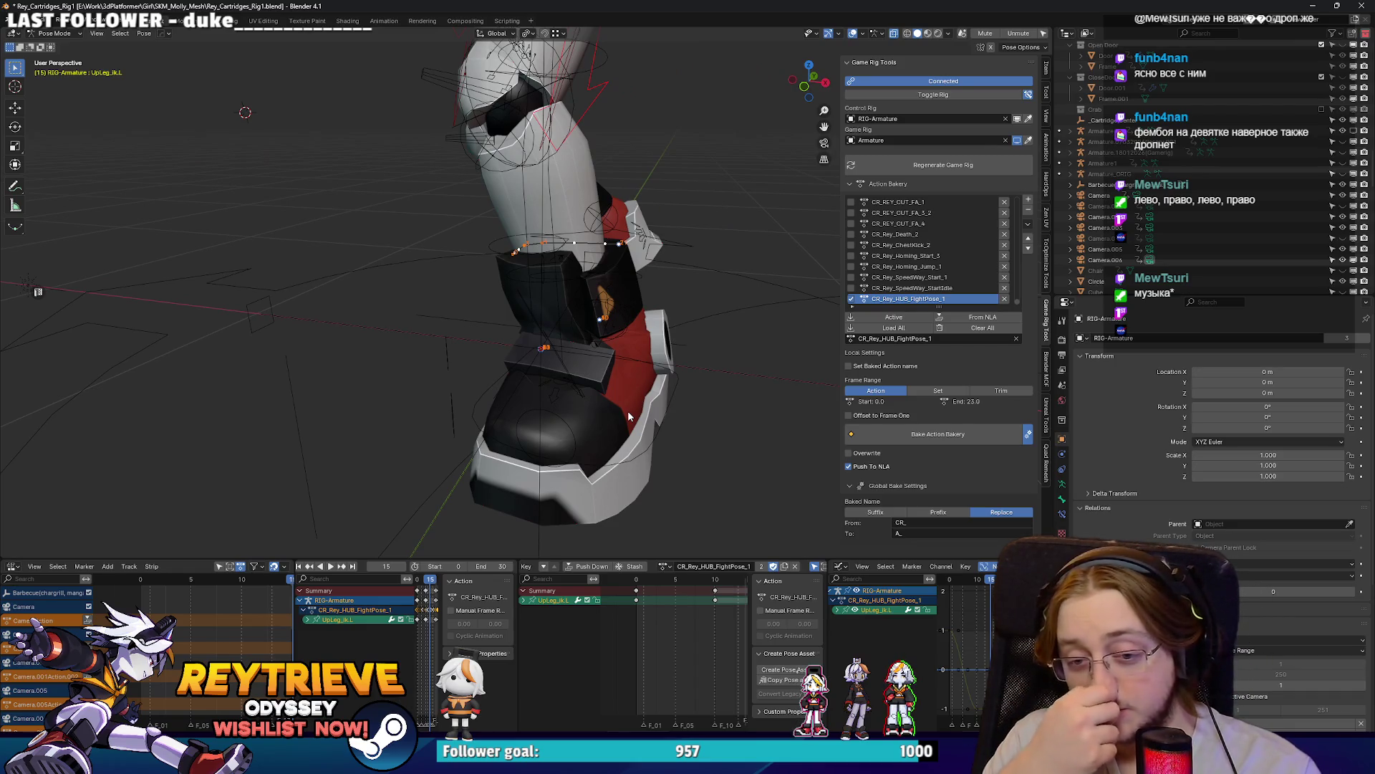
pyautogui.moveTo(628, 411)
pyautogui.mouseDown()
pyautogui.moveTo(689, 384)
pyautogui.moveTo(670, 349)
pyautogui.moveTo(587, 338)
pyautogui.moveTo(590, 310)
pyautogui.moveTo(614, 304)
pyautogui.moveTo(590, 291)
pyautogui.moveTo(450, 321)
pyautogui.mouseUp()
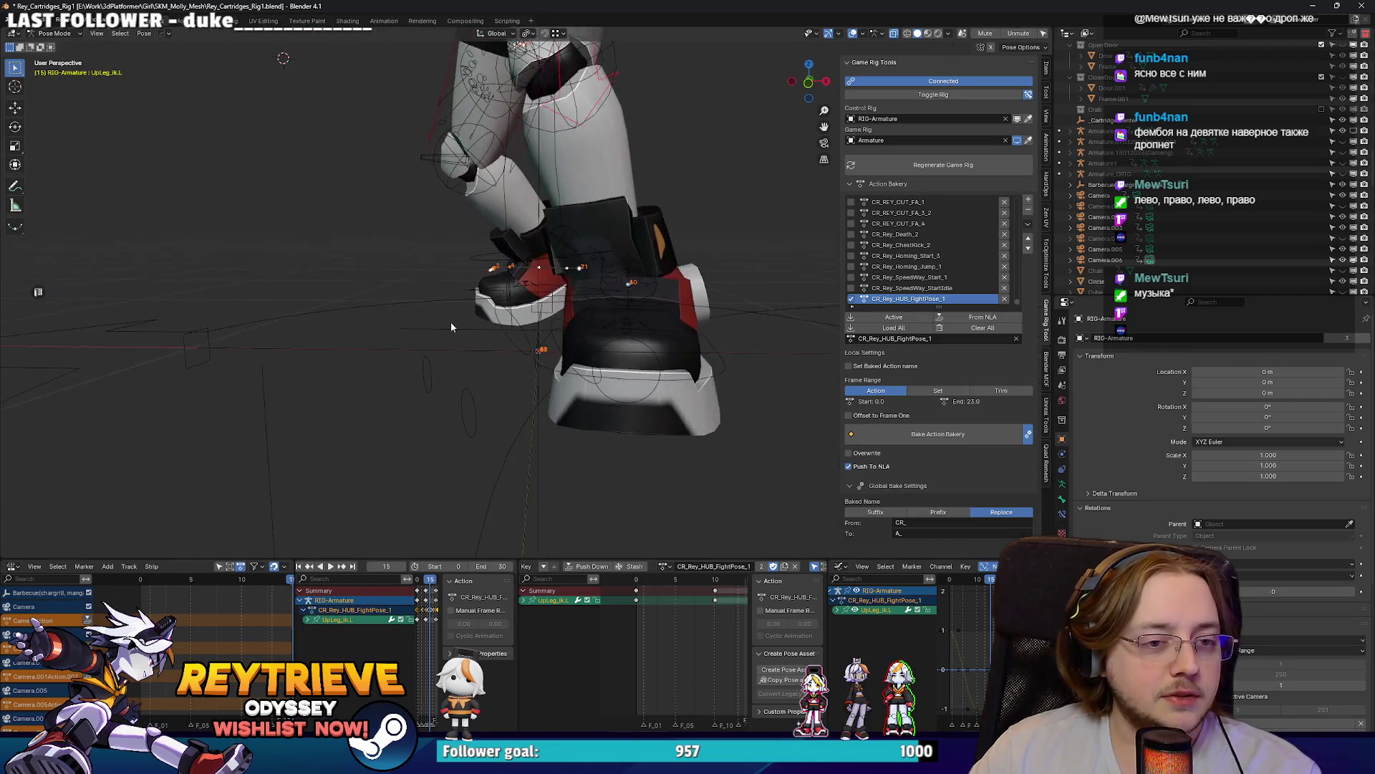
pyautogui.click(705, 387)
pyautogui.click(643, 579)
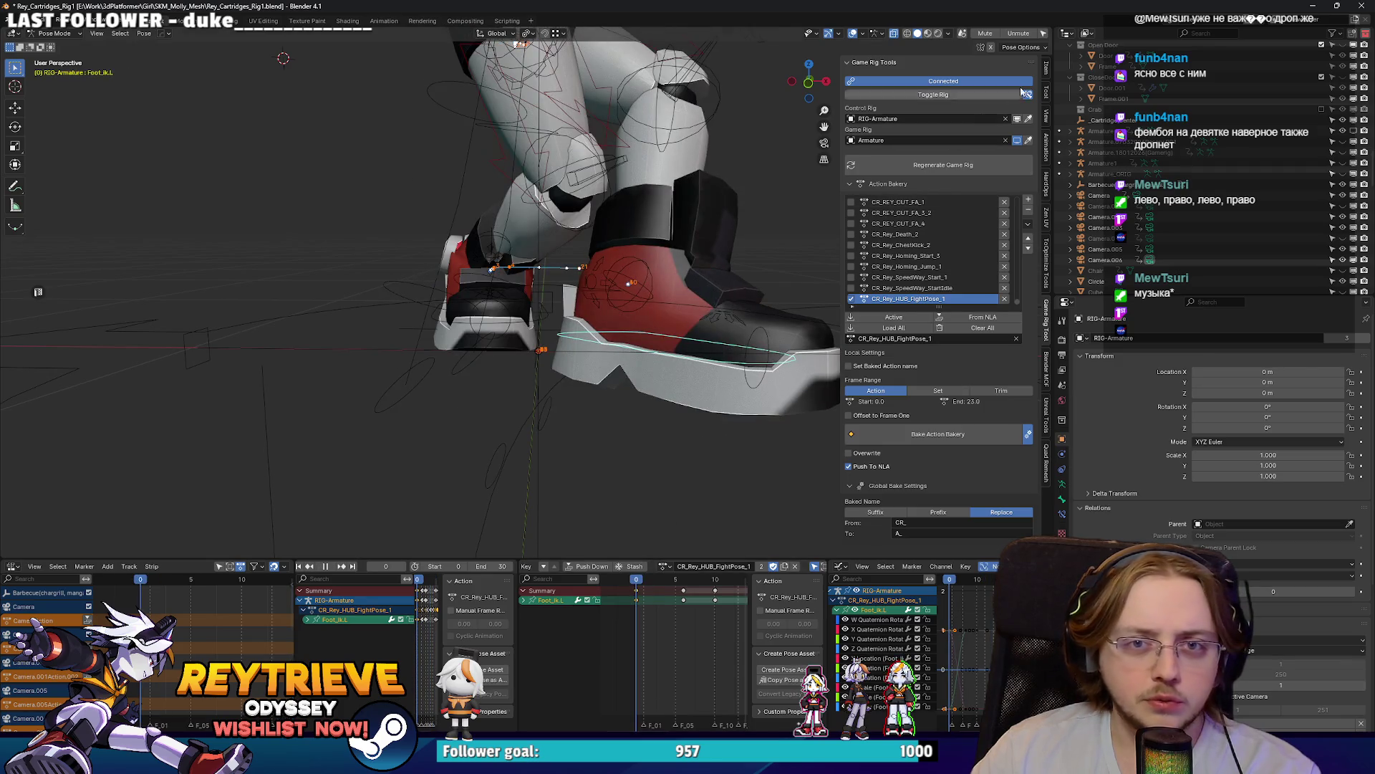
# Step: Show Foot_ik.L's transform values and step through the action from frame 0 to 20
pyautogui.click(1047, 68)
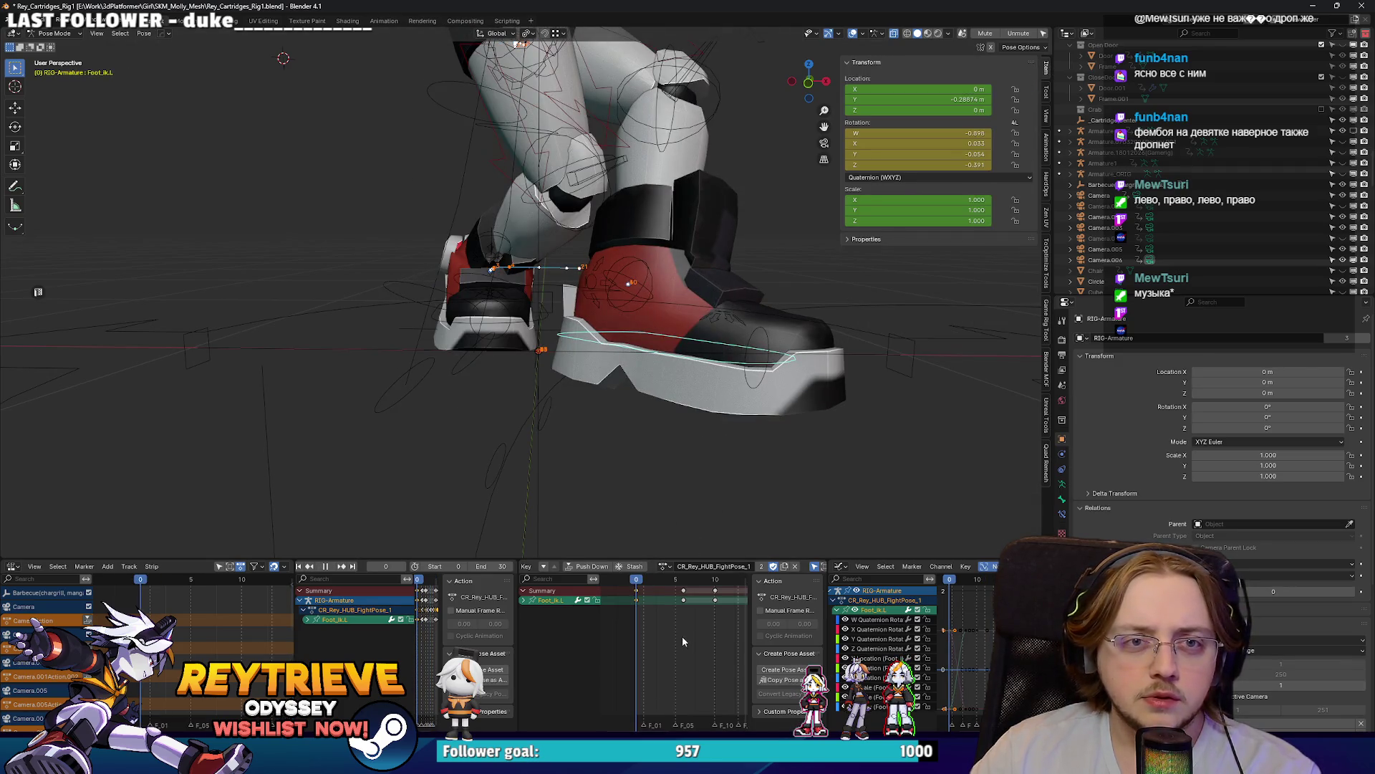
pyautogui.scroll(-3, 679, 622)
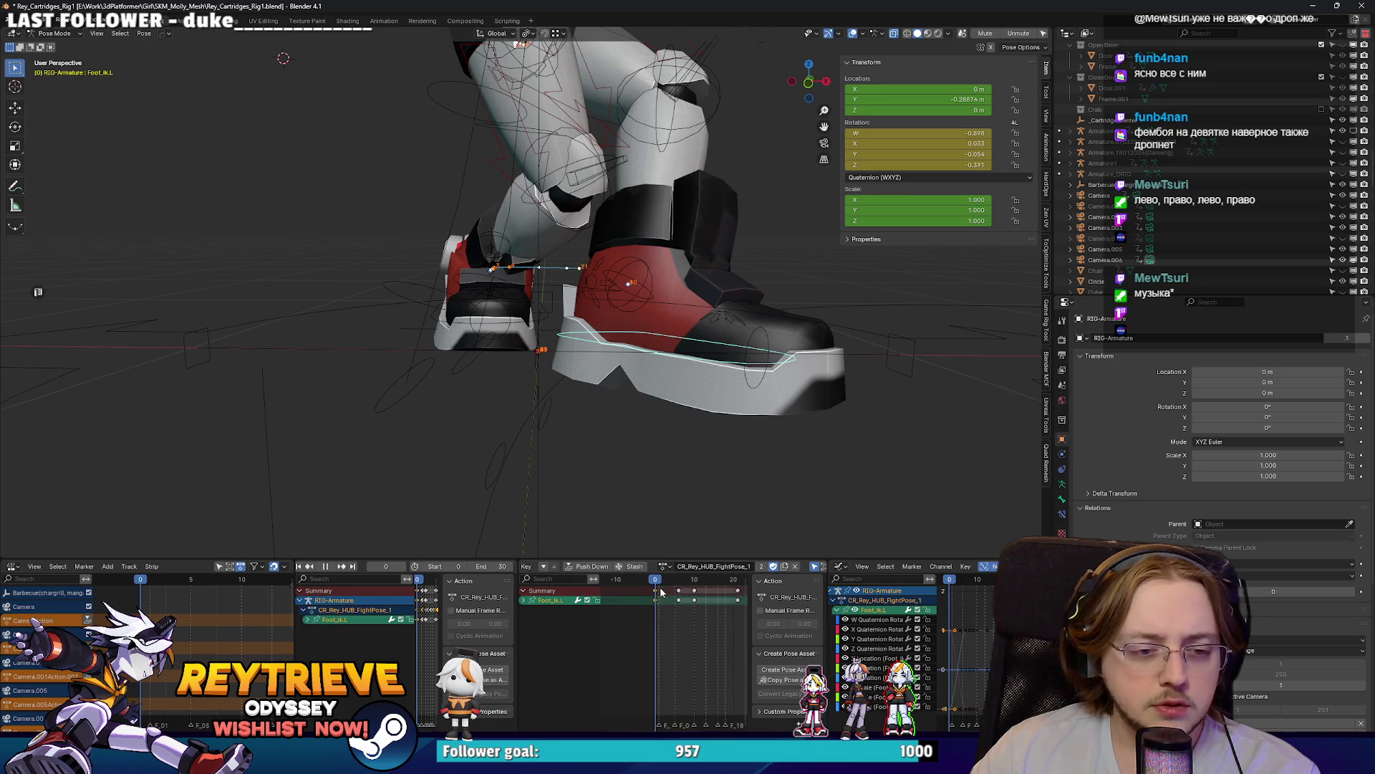
pyautogui.moveTo(657, 582)
pyautogui.mouseDown()
pyautogui.moveTo(738, 582)
pyautogui.moveTo(636, 588)
pyautogui.mouseUp()
pyautogui.scroll(-2, 690, 633)
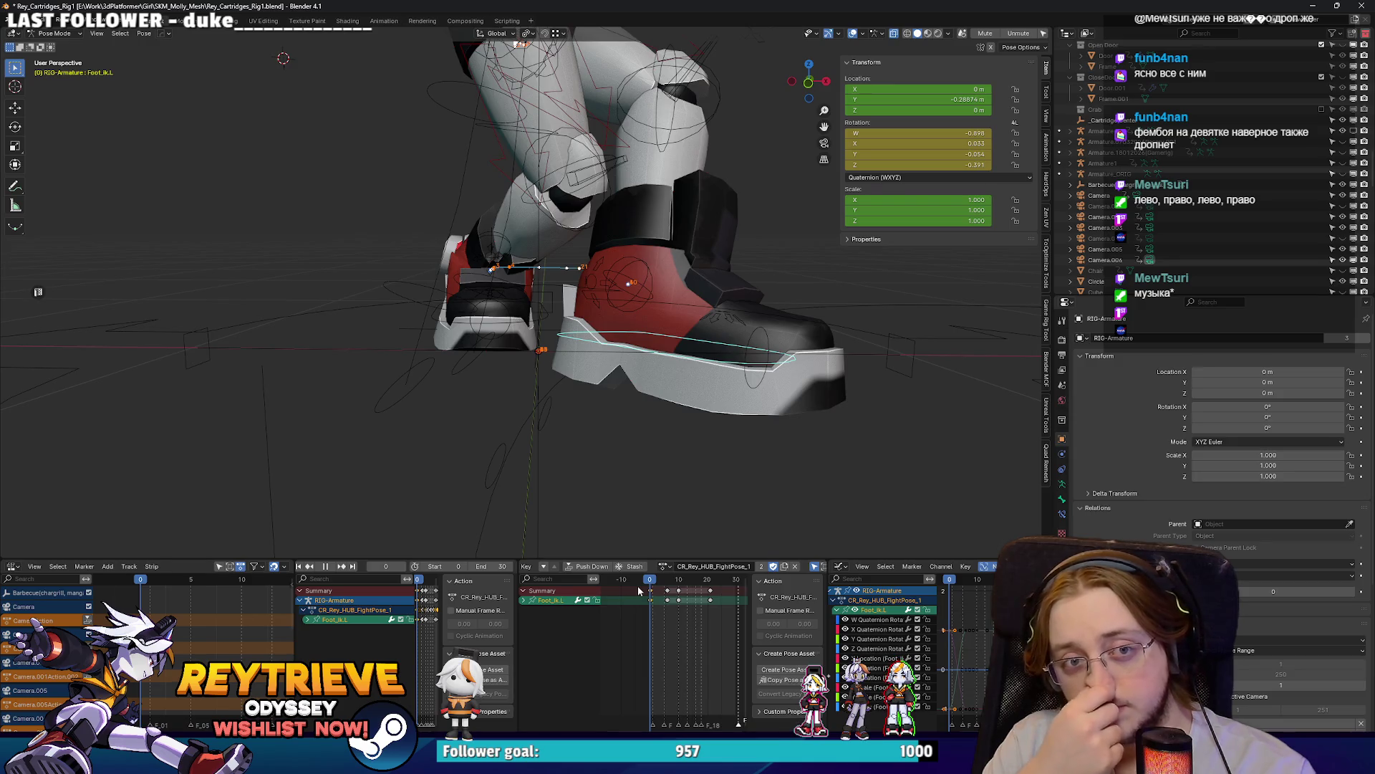
# Step: Inspect the left upper-leg IK, knee tweak and Ass.L hip controls from below
pyautogui.moveTo(683, 413); pyautogui.dragTo(624, 248)
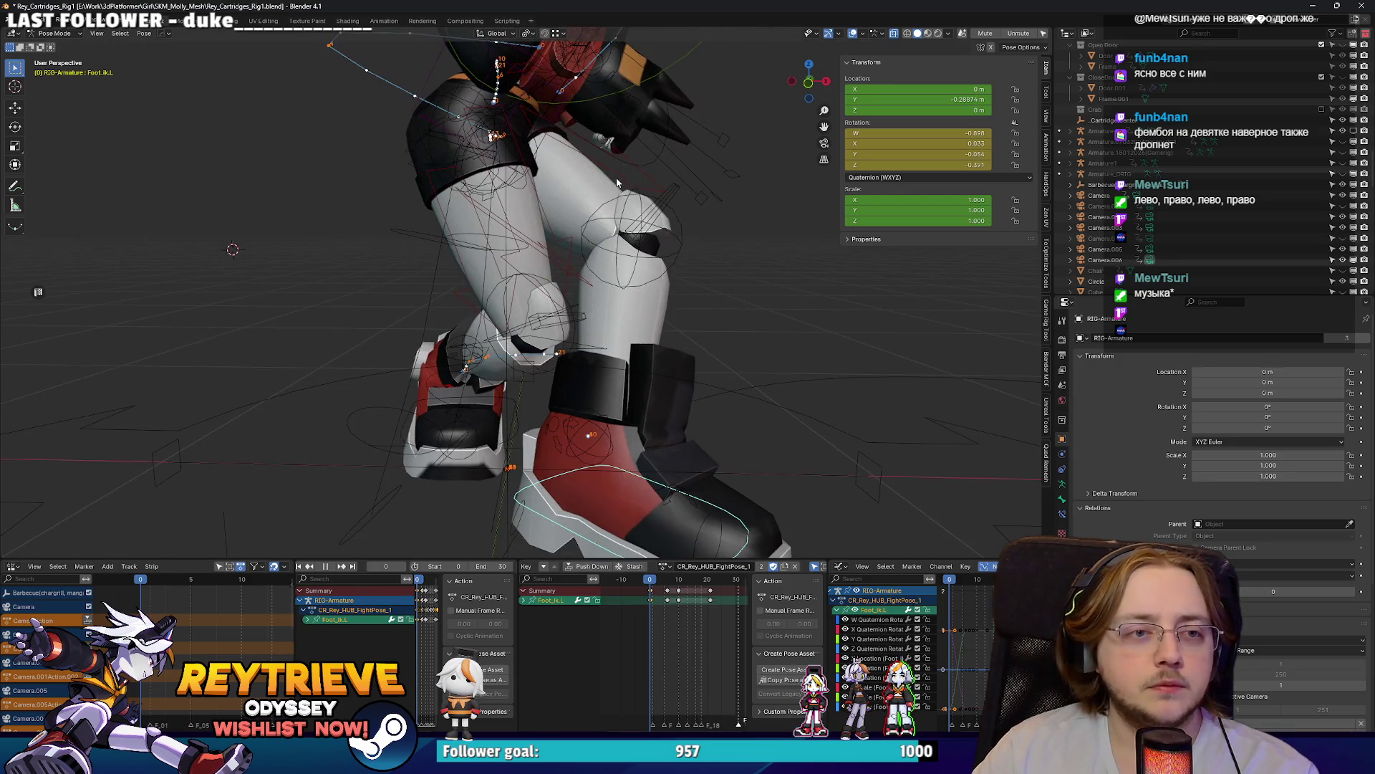
pyautogui.click(617, 183)
pyautogui.moveTo(641, 444)
pyautogui.mouseDown()
pyautogui.moveTo(587, 224)
pyautogui.moveTo(484, 185)
pyautogui.moveTo(681, 237)
pyautogui.moveTo(552, 323)
pyautogui.mouseUp()
pyautogui.click(604, 225)
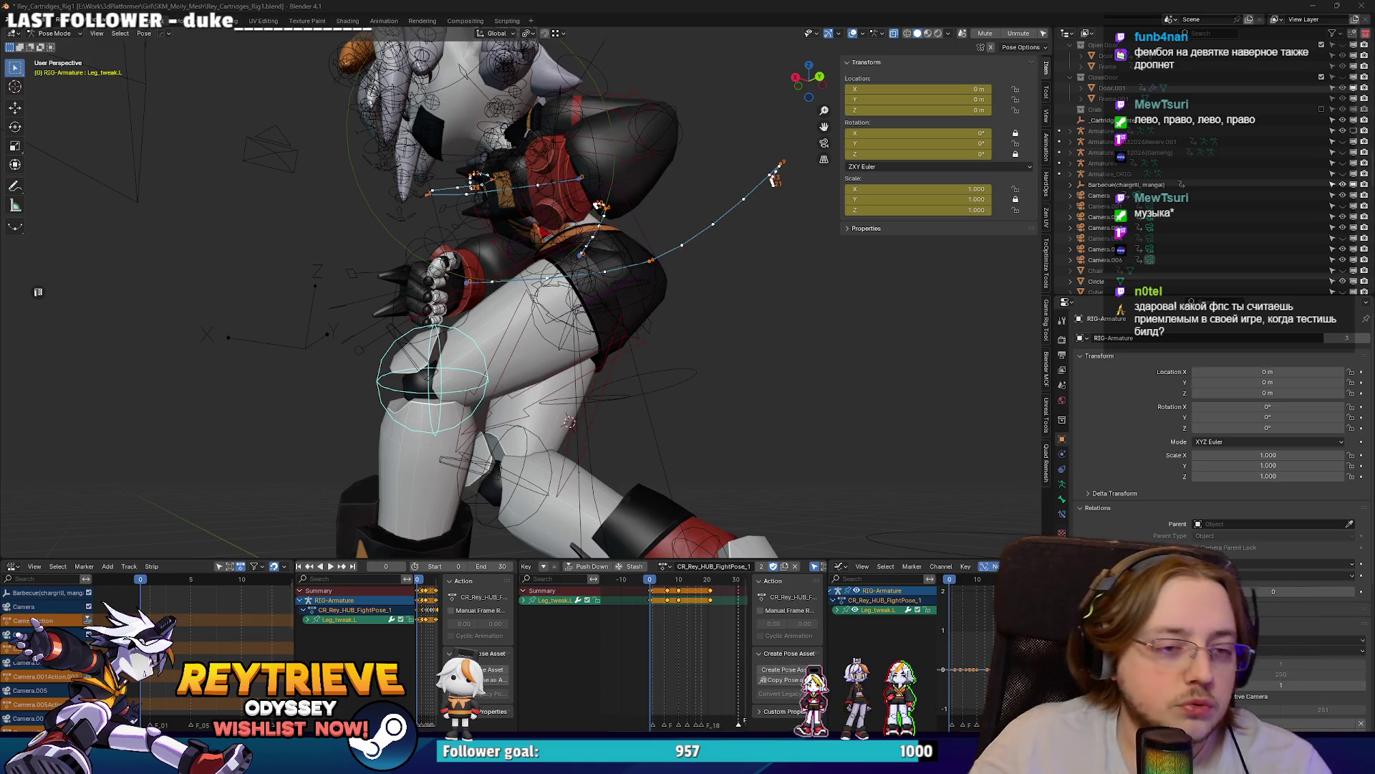
pyautogui.scroll(5, 571, 316)
pyautogui.click(528, 248)
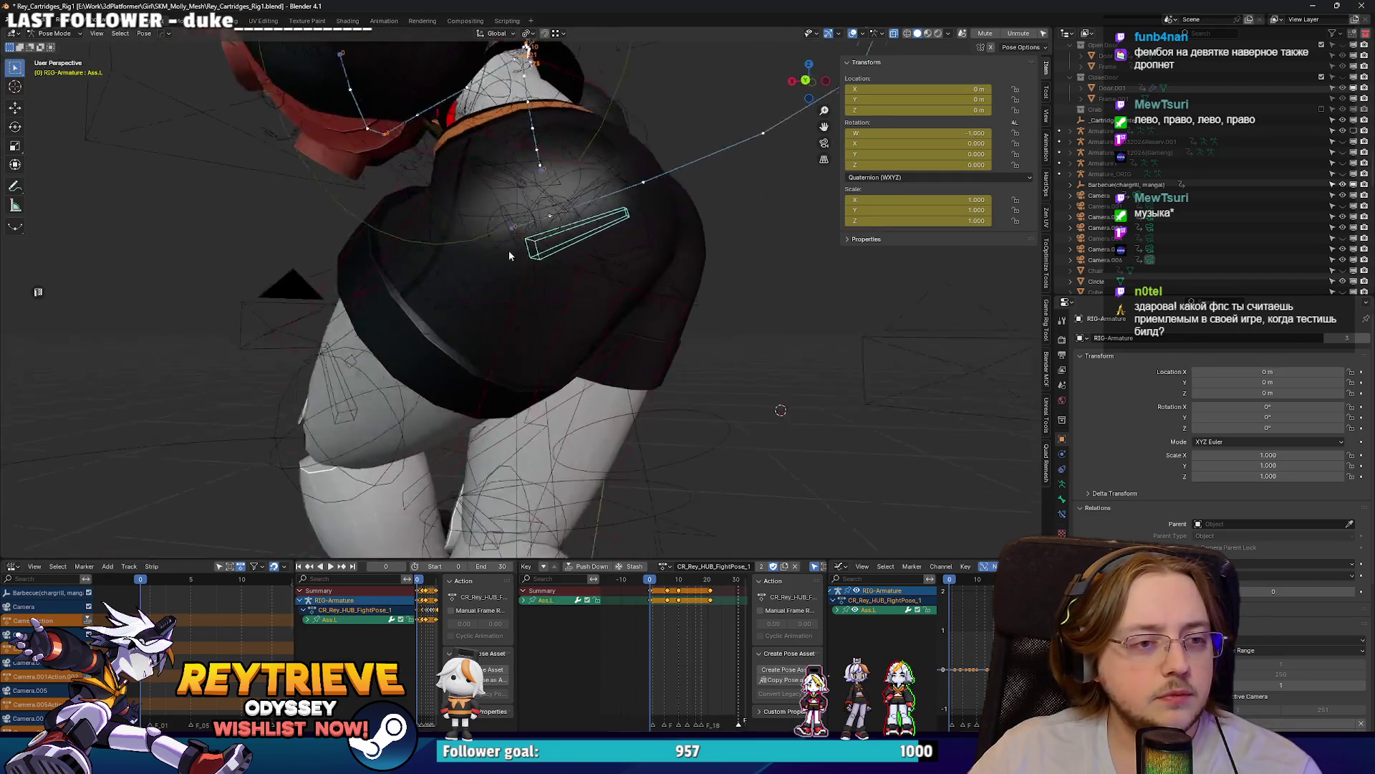
pyautogui.scroll(-5, 577, 270)
# Step: Review playback, reselect Foot_ik.L, and set the playhead to frame 4
pyautogui.press('space')
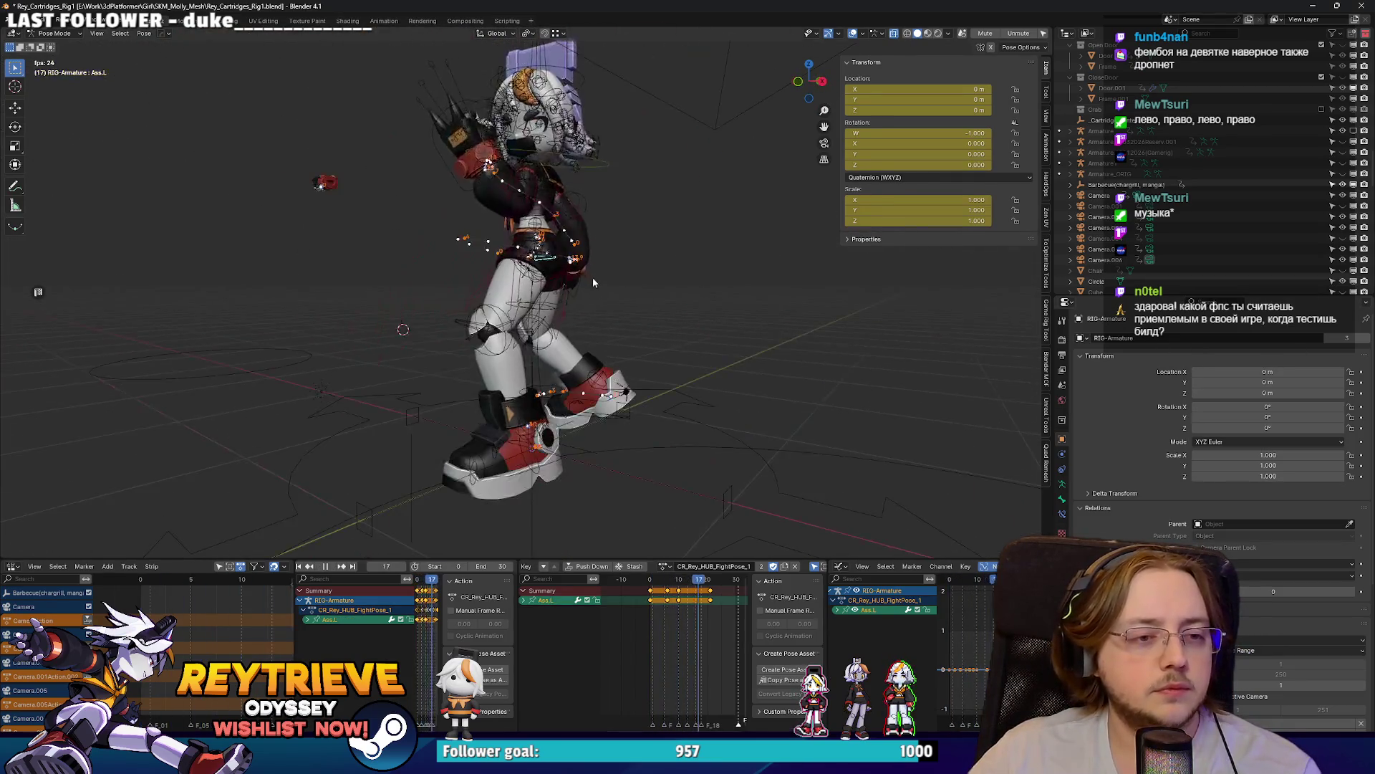
pyautogui.scroll(5, 563, 270)
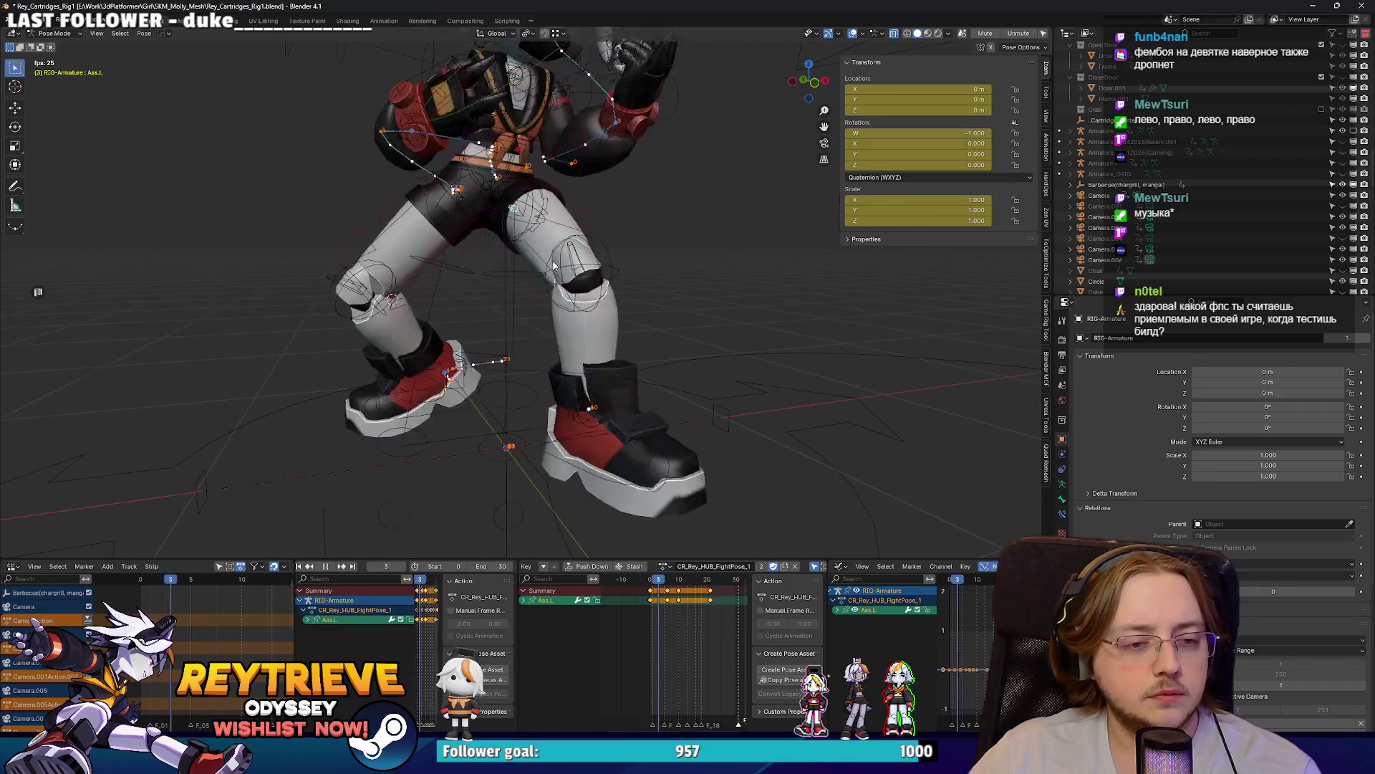
pyautogui.press('space')
pyautogui.click(609, 462)
pyautogui.scroll(3, 666, 644)
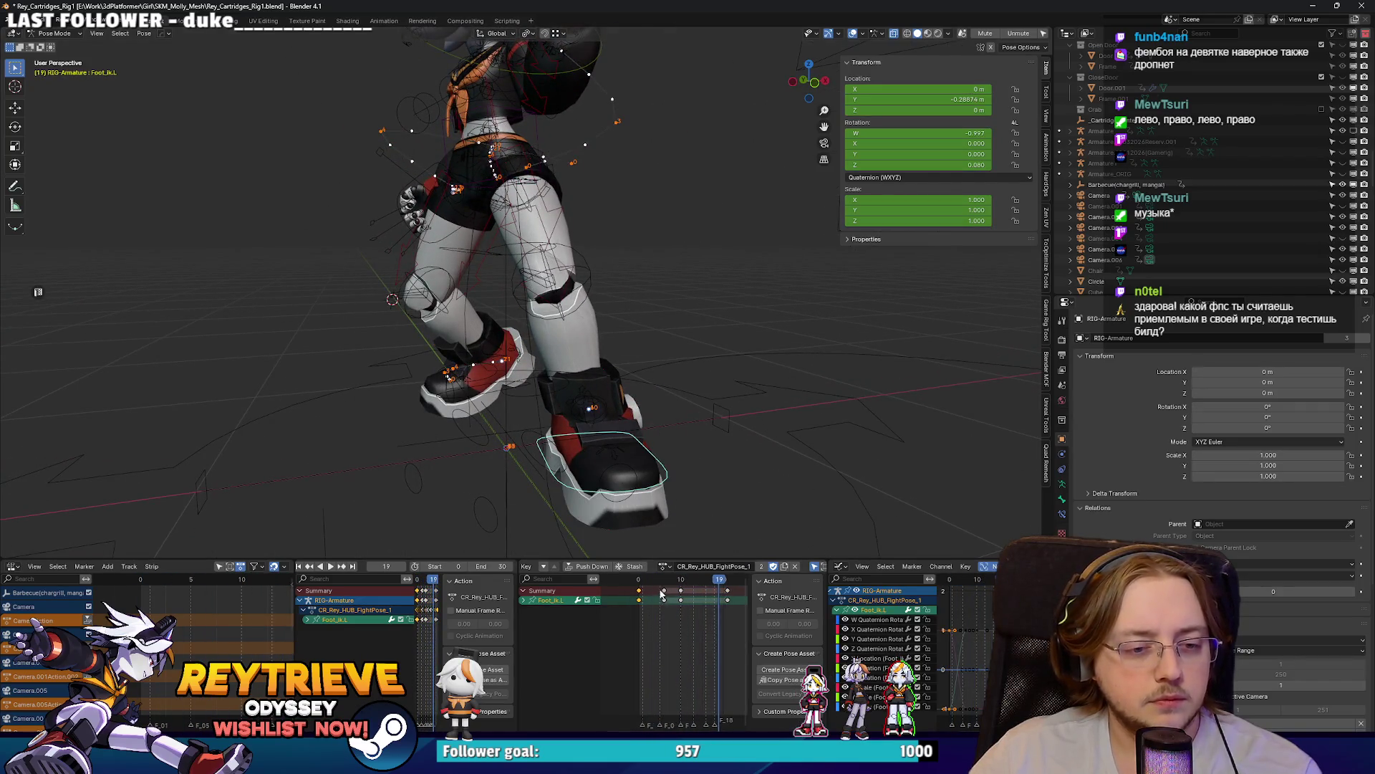
pyautogui.click(623, 584)
pyautogui.moveTo(622, 583); pyautogui.dragTo(691, 579)
pyautogui.press('space')
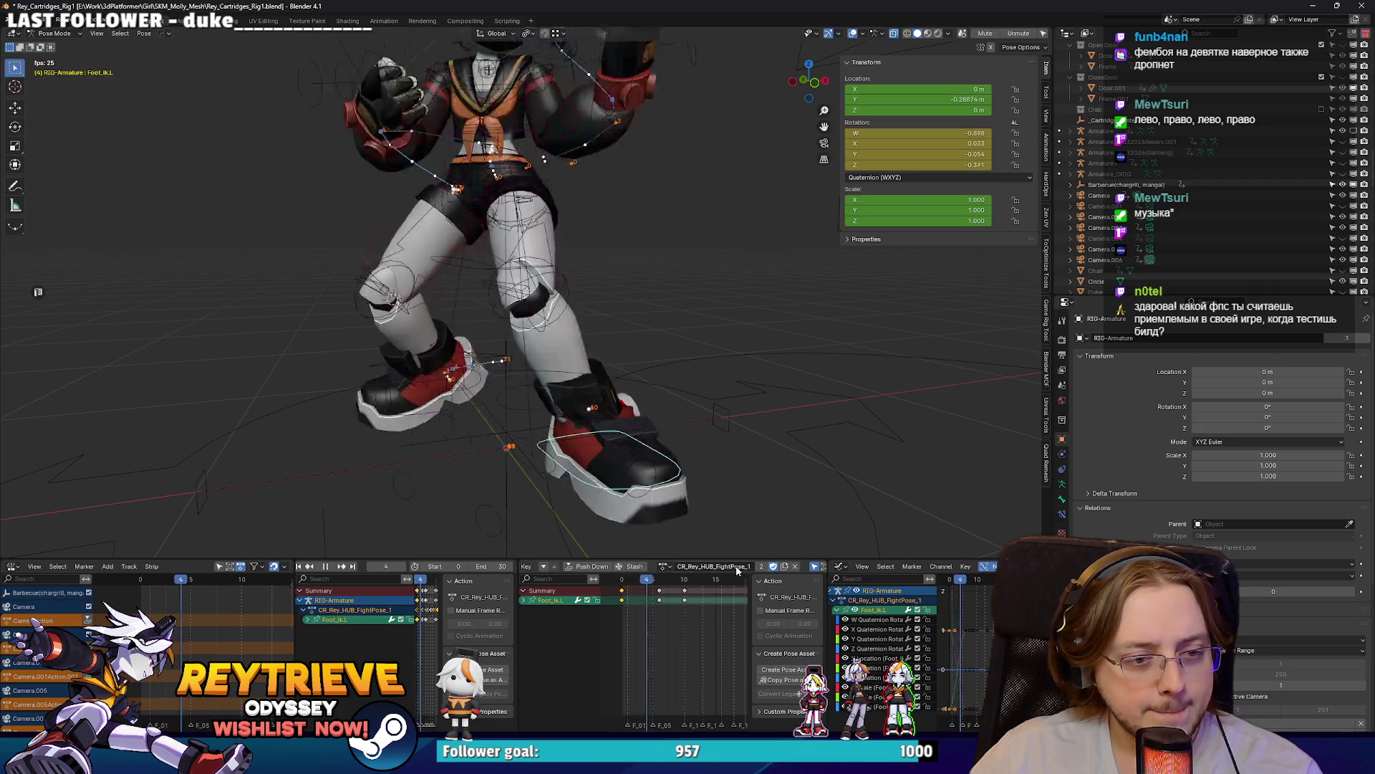
pyautogui.click(647, 579)
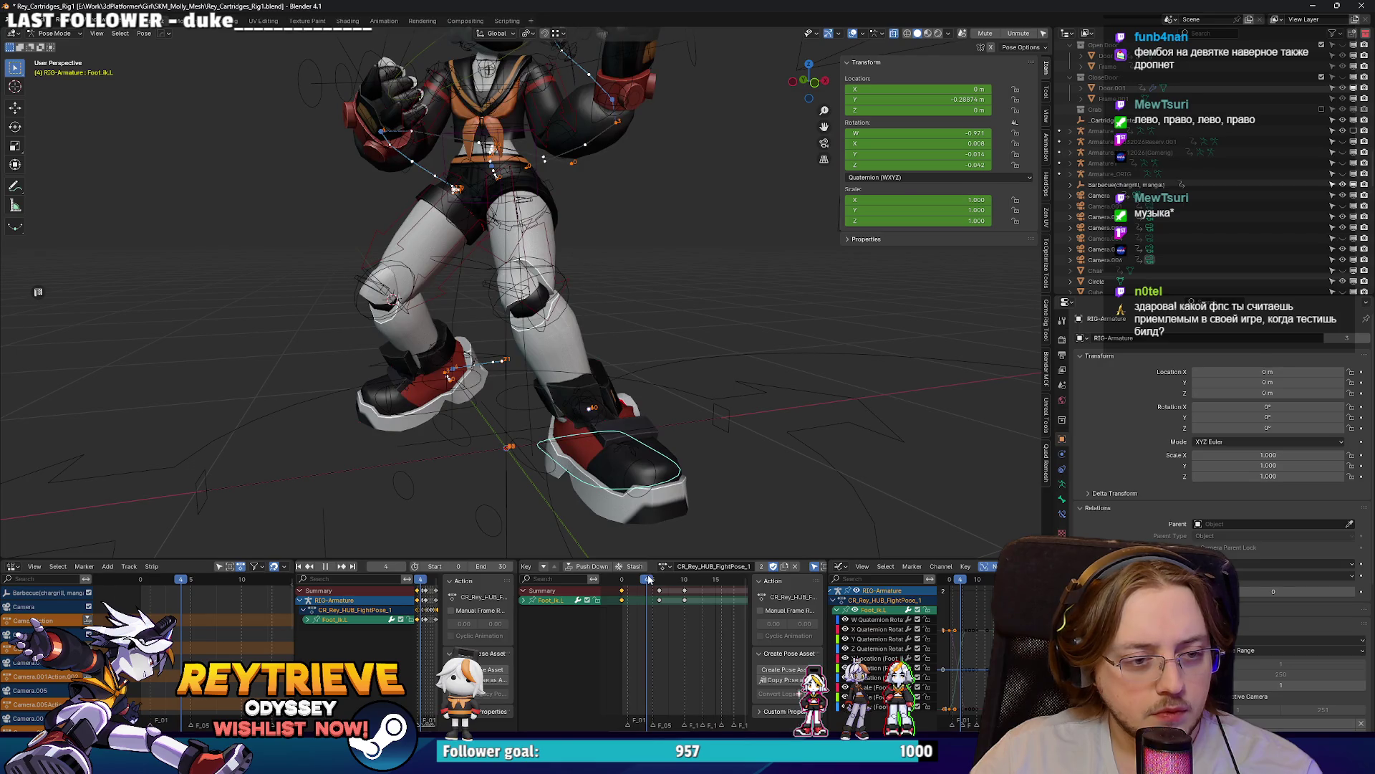
# Step: Rotate Foot_ik.L around the vertical axis at frame 4 and remove the foot key near frame 6
pyautogui.press('r')
pyautogui.press('z')
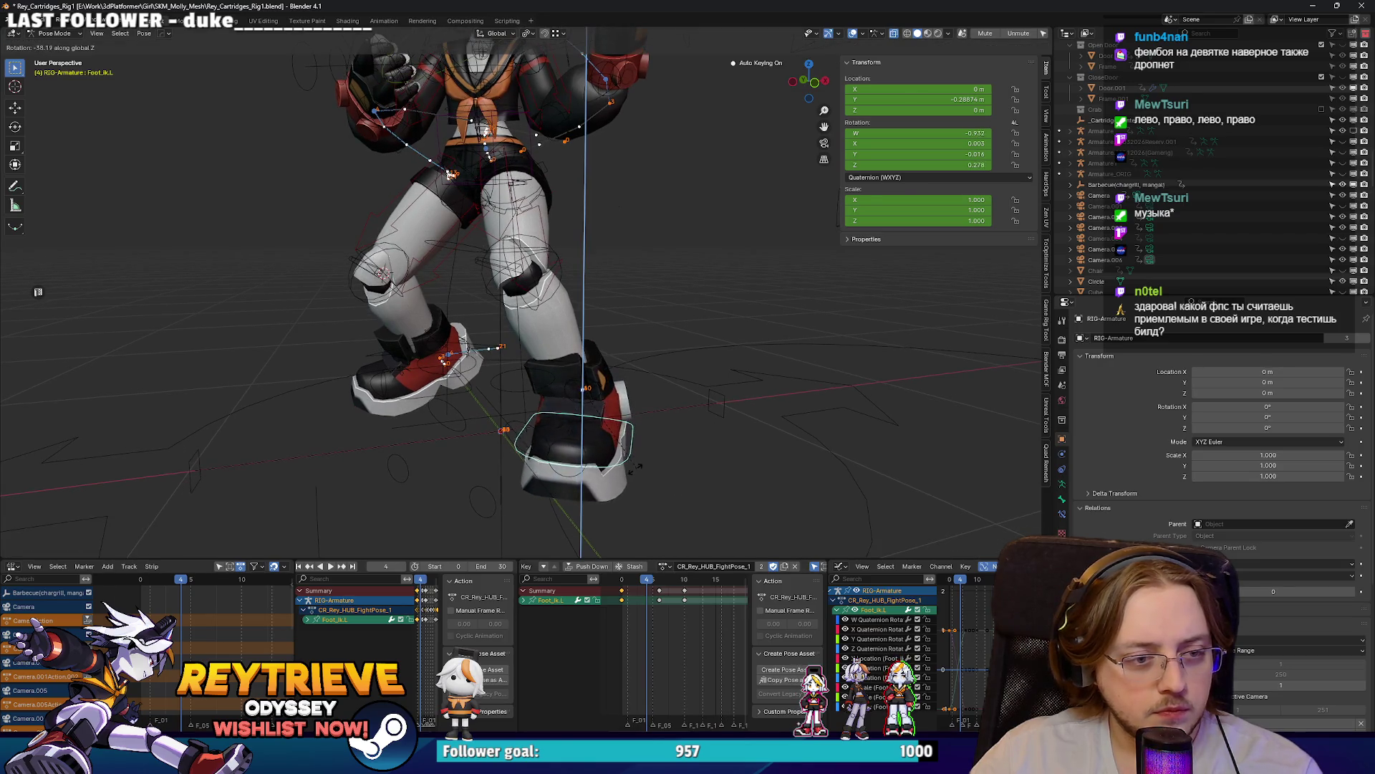
pyautogui.press('Return')
pyautogui.press('space')
pyautogui.press('space')
pyautogui.click(643, 598)
pyautogui.press('space')
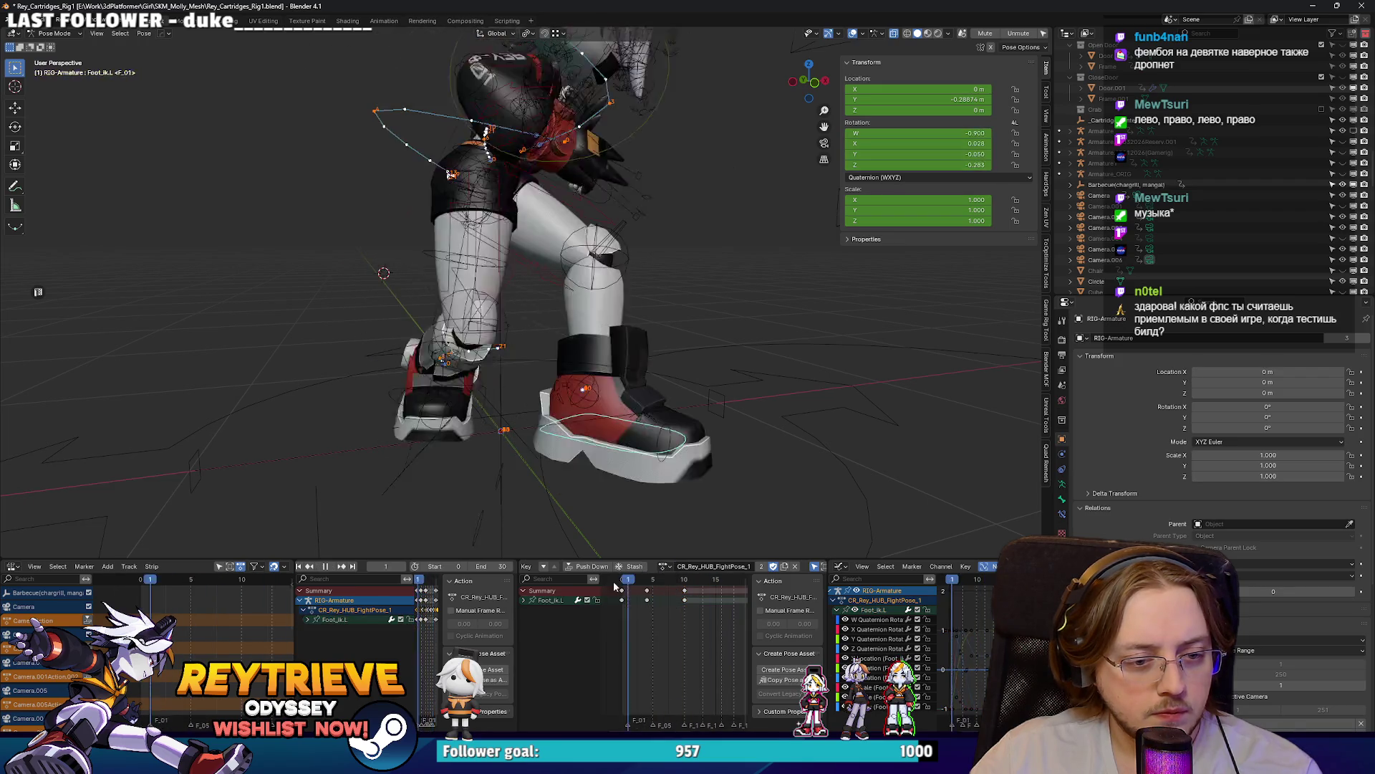
# Step: Shift a foot keyframe a few frames earlier, check the timing, and return to object mode
pyautogui.press('space')
pyautogui.moveTo(686, 596); pyautogui.dragTo(672, 596)
pyautogui.press('space')
pyautogui.moveTo(614, 436); pyautogui.dragTo(590, 387)
pyautogui.press('space')
pyautogui.hotkey('ctrl', 'Tab')
pyautogui.press('KP_Decimal')
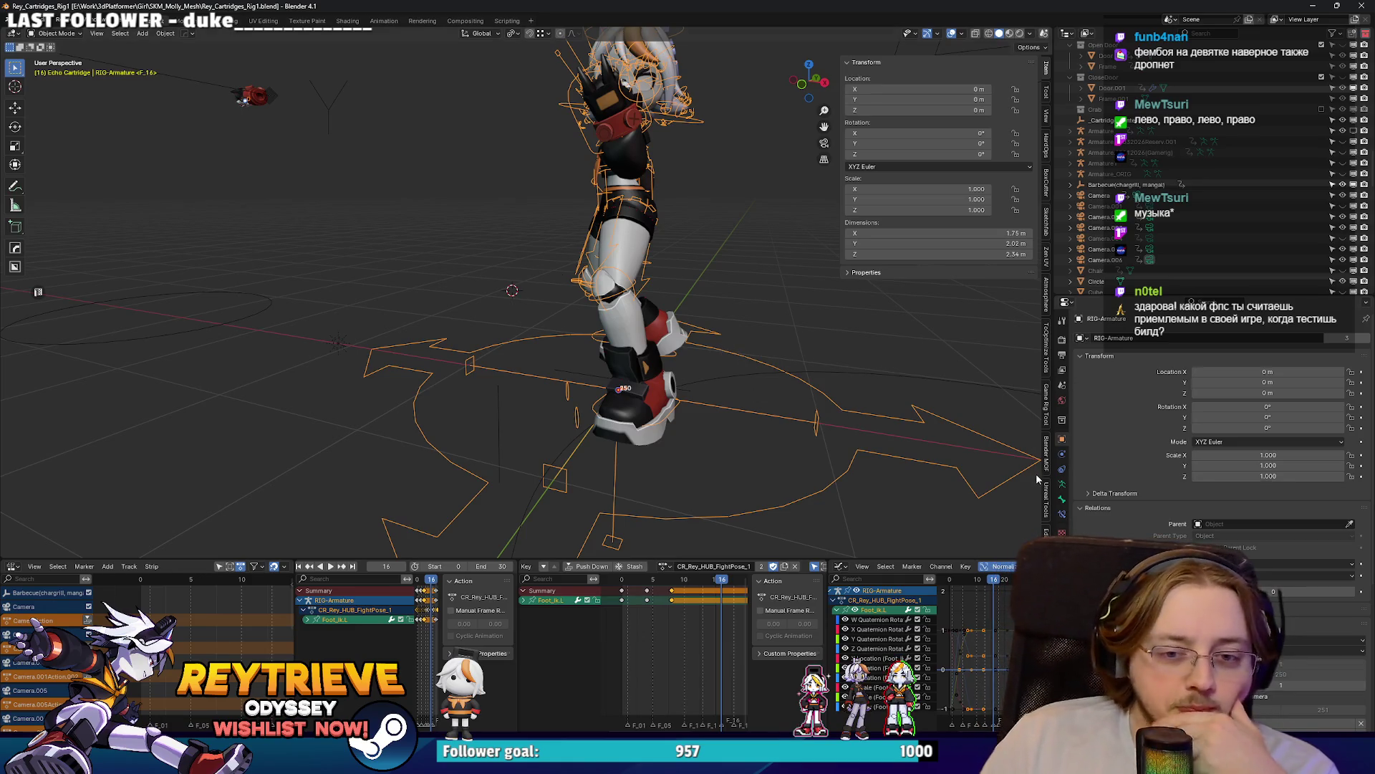
# Step: Bake the fight-pose action onto the game rig with Bake Action Bakery and confirm the settings
pyautogui.scroll(-2, 1037, 476)
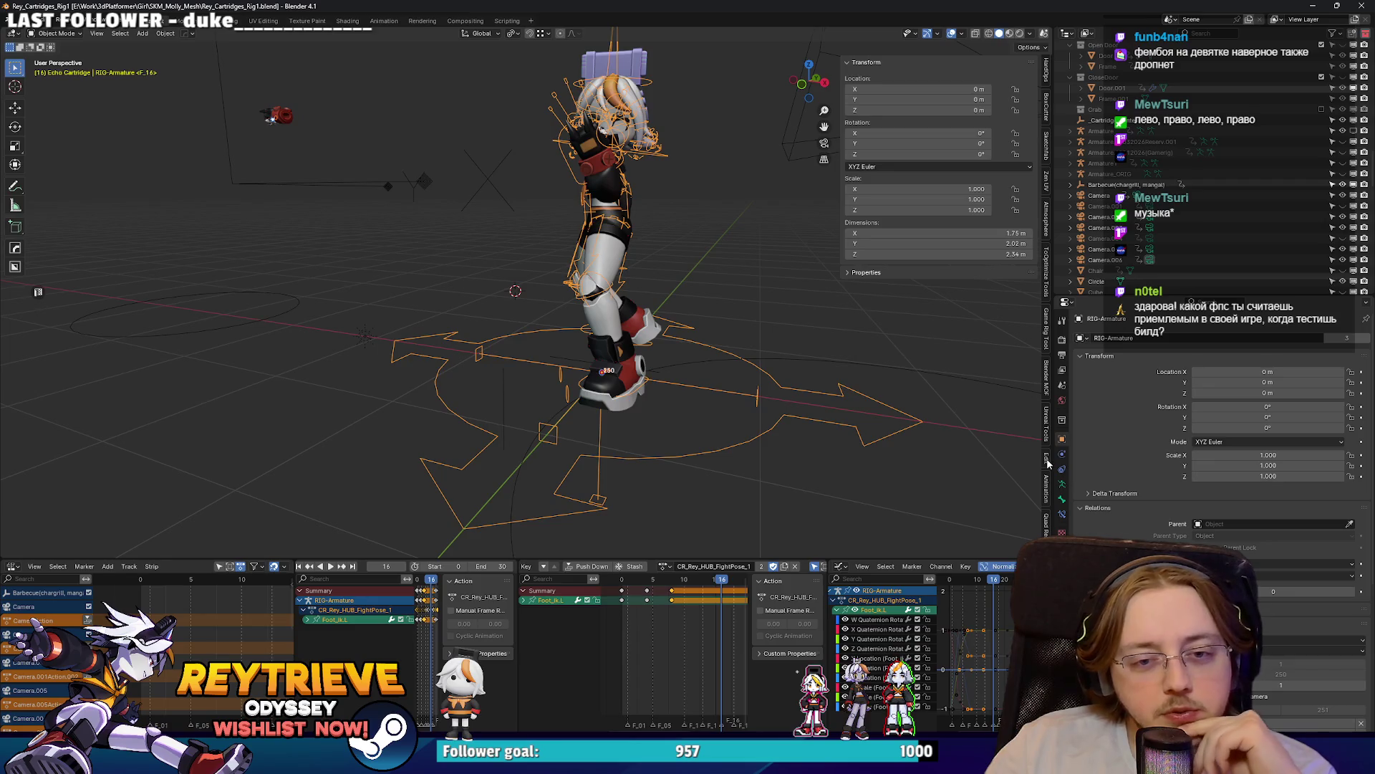
pyautogui.click(1045, 480)
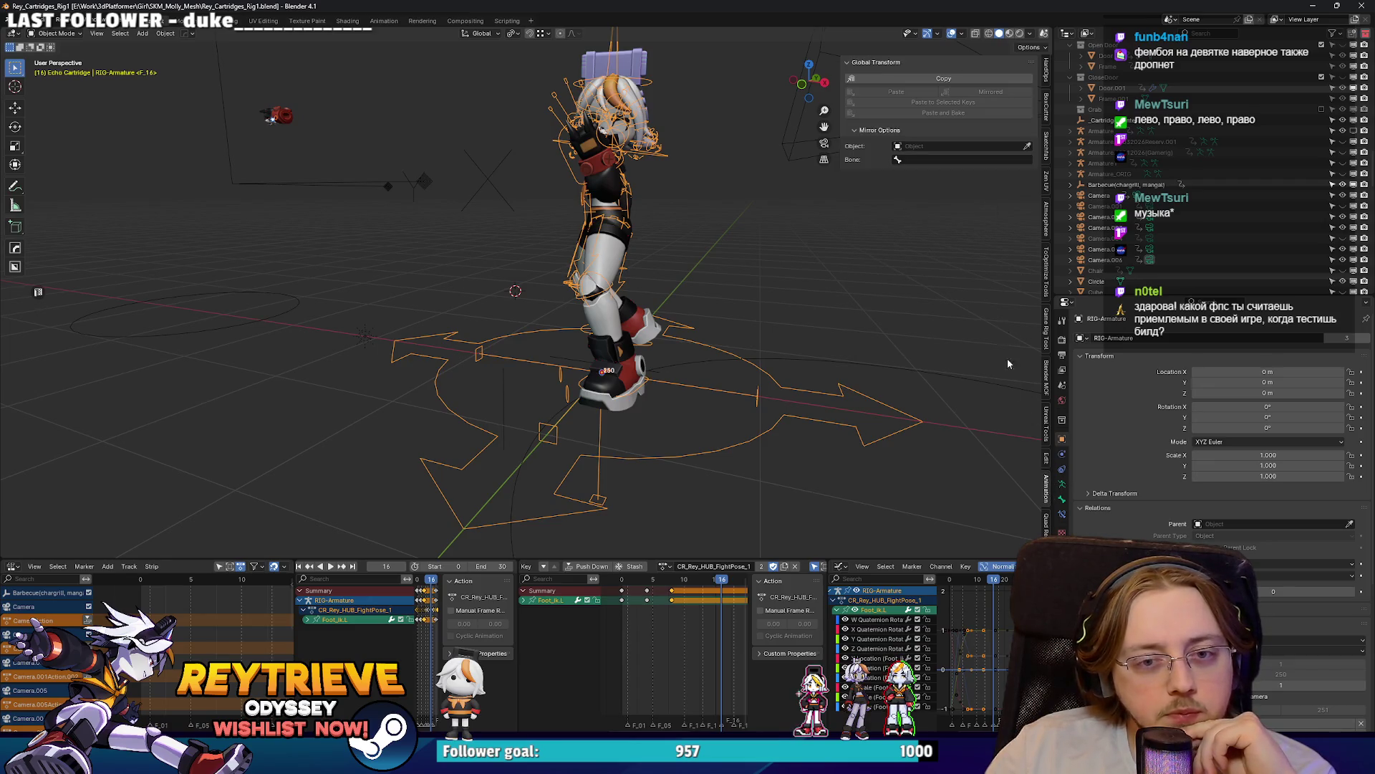
pyautogui.click(1047, 331)
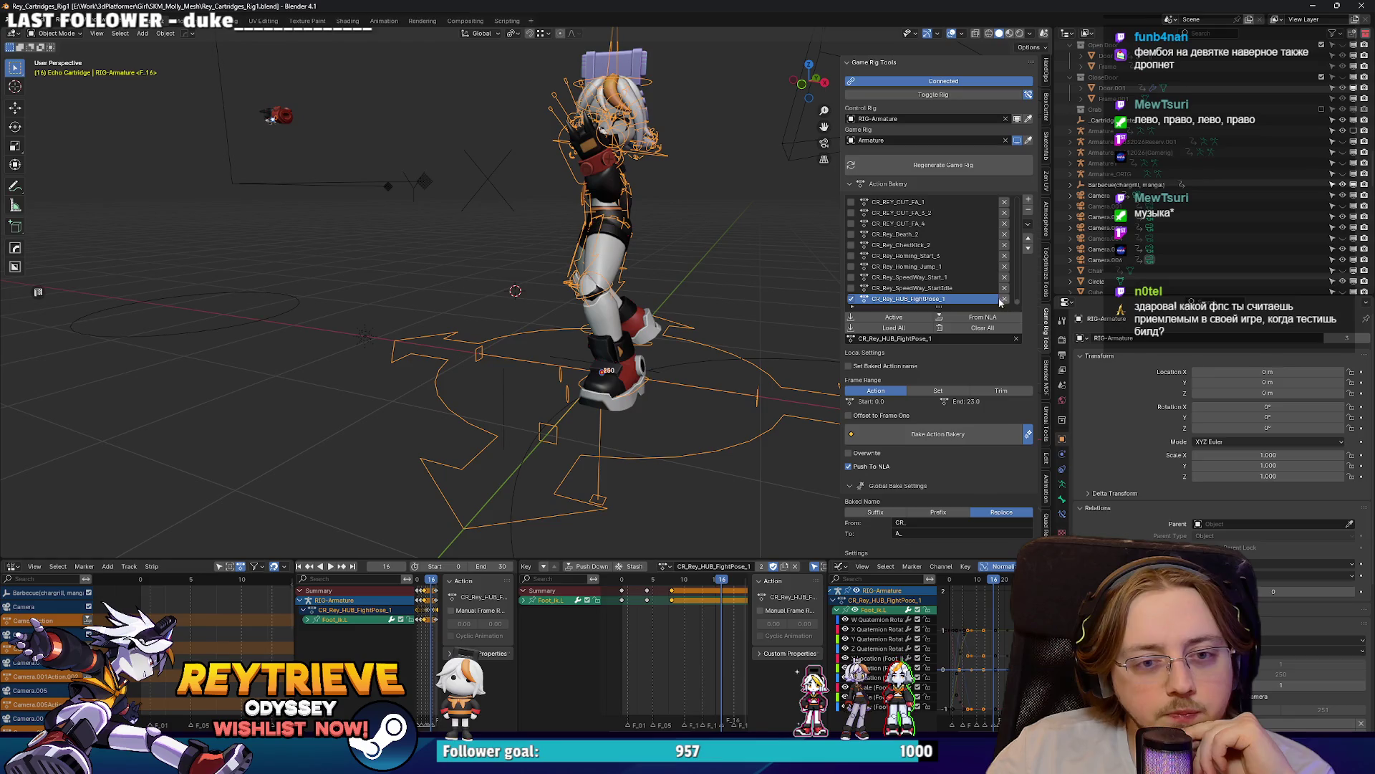
pyautogui.click(957, 434)
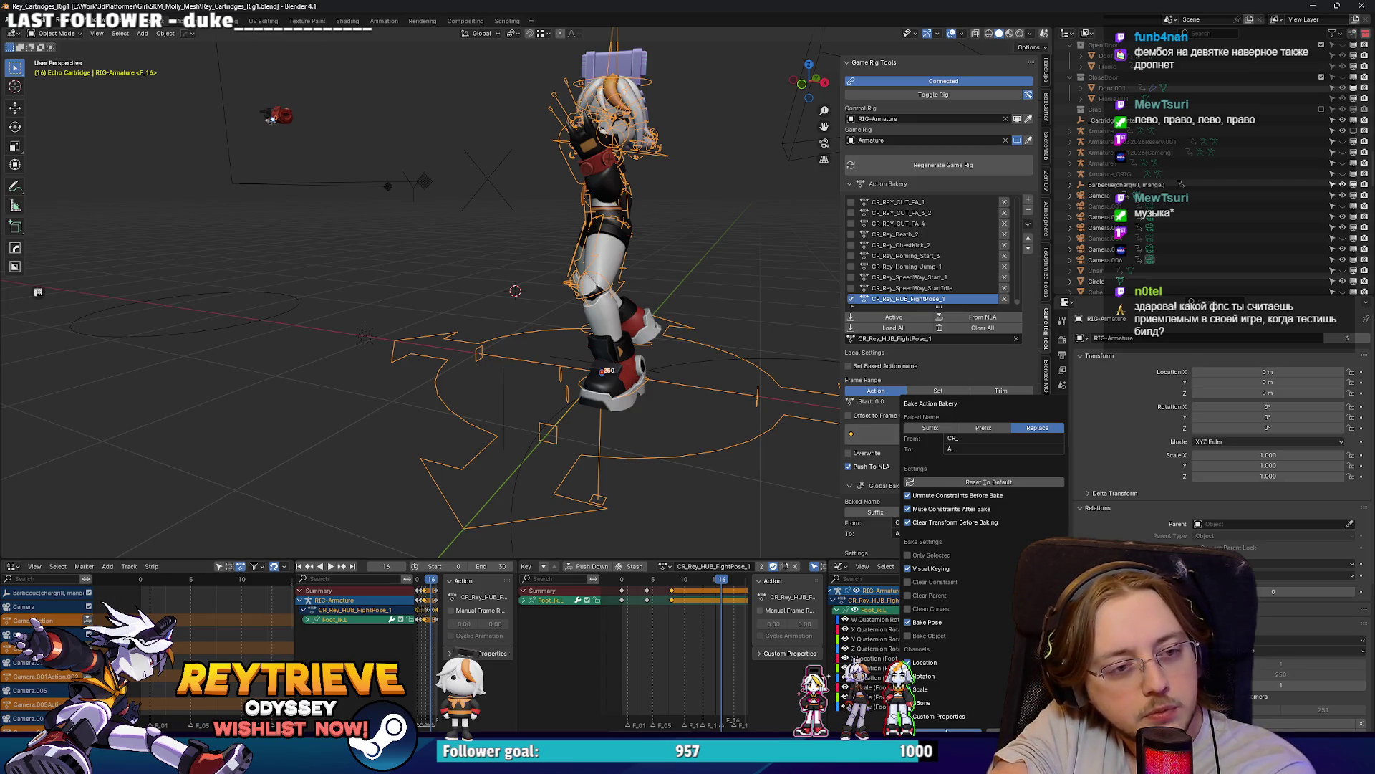
pyautogui.press('Return')
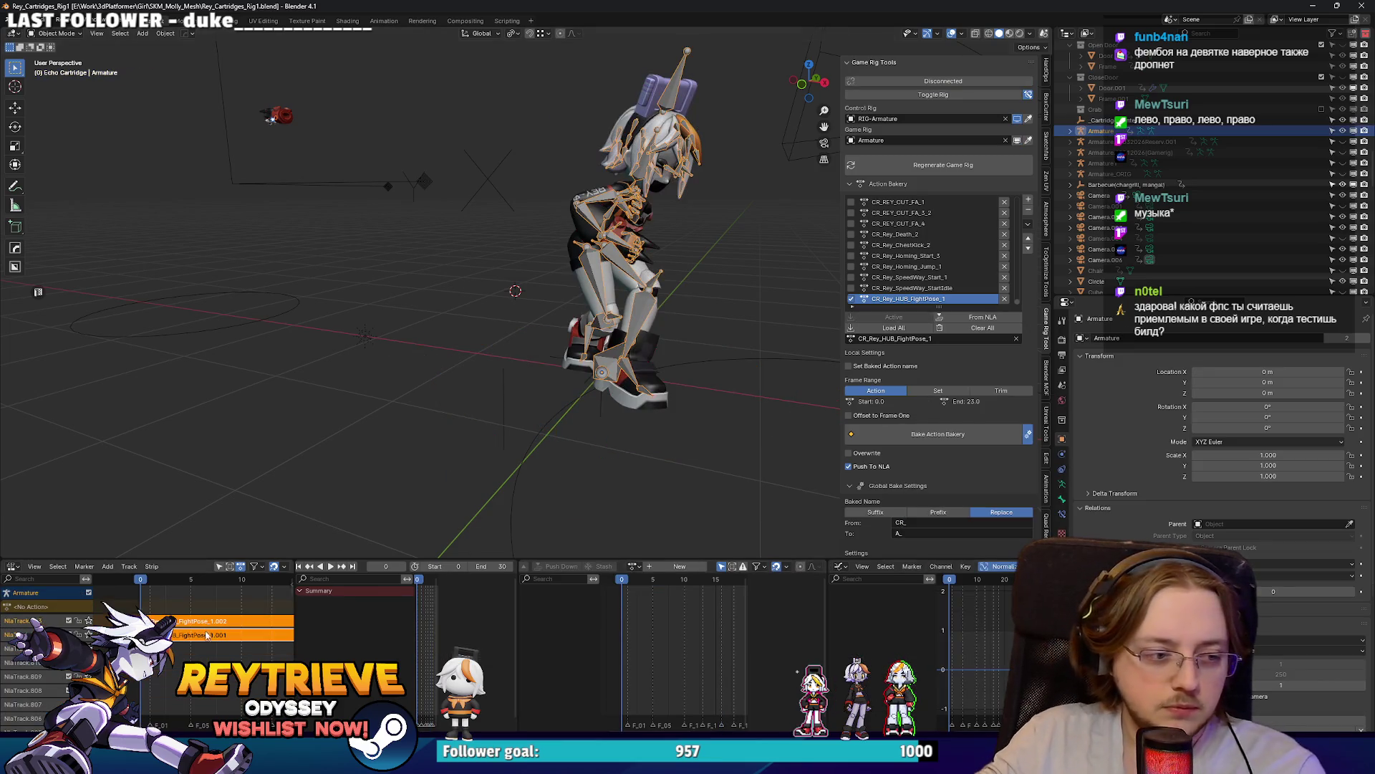
# Step: Export the baked animation as A_Rey_HUB_FightPose_1.fbx
pyautogui.press('q')
pyautogui.click(592, 437)
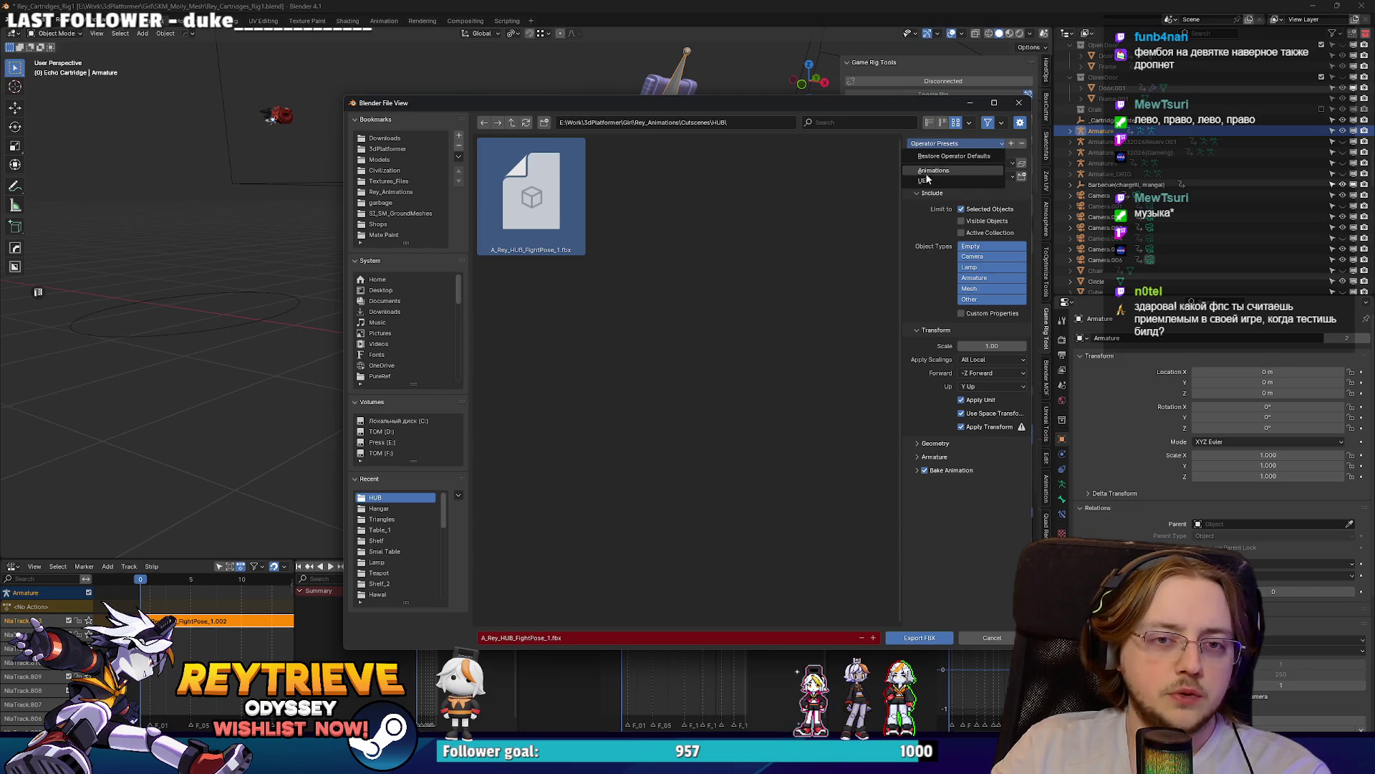
pyautogui.click(920, 638)
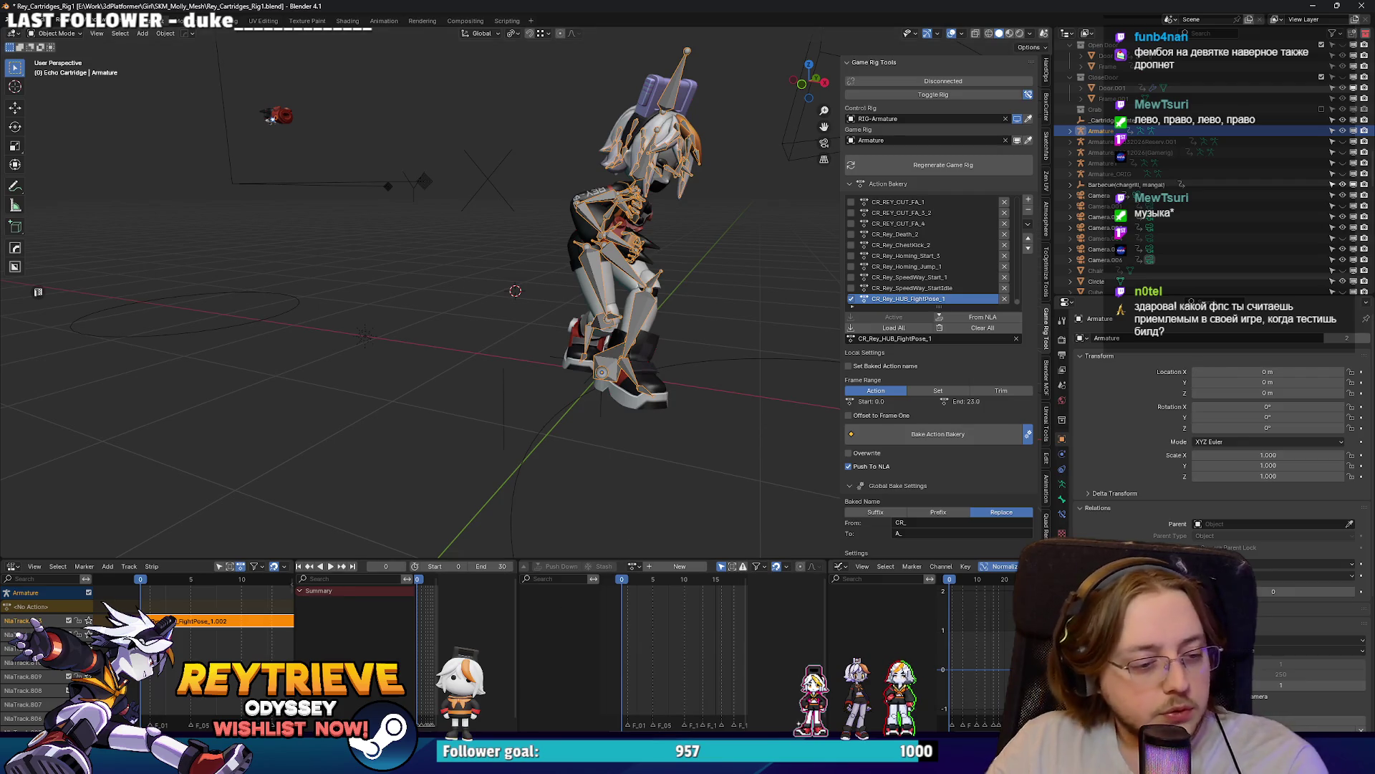
pyautogui.hotkey('alt', 'Tab')
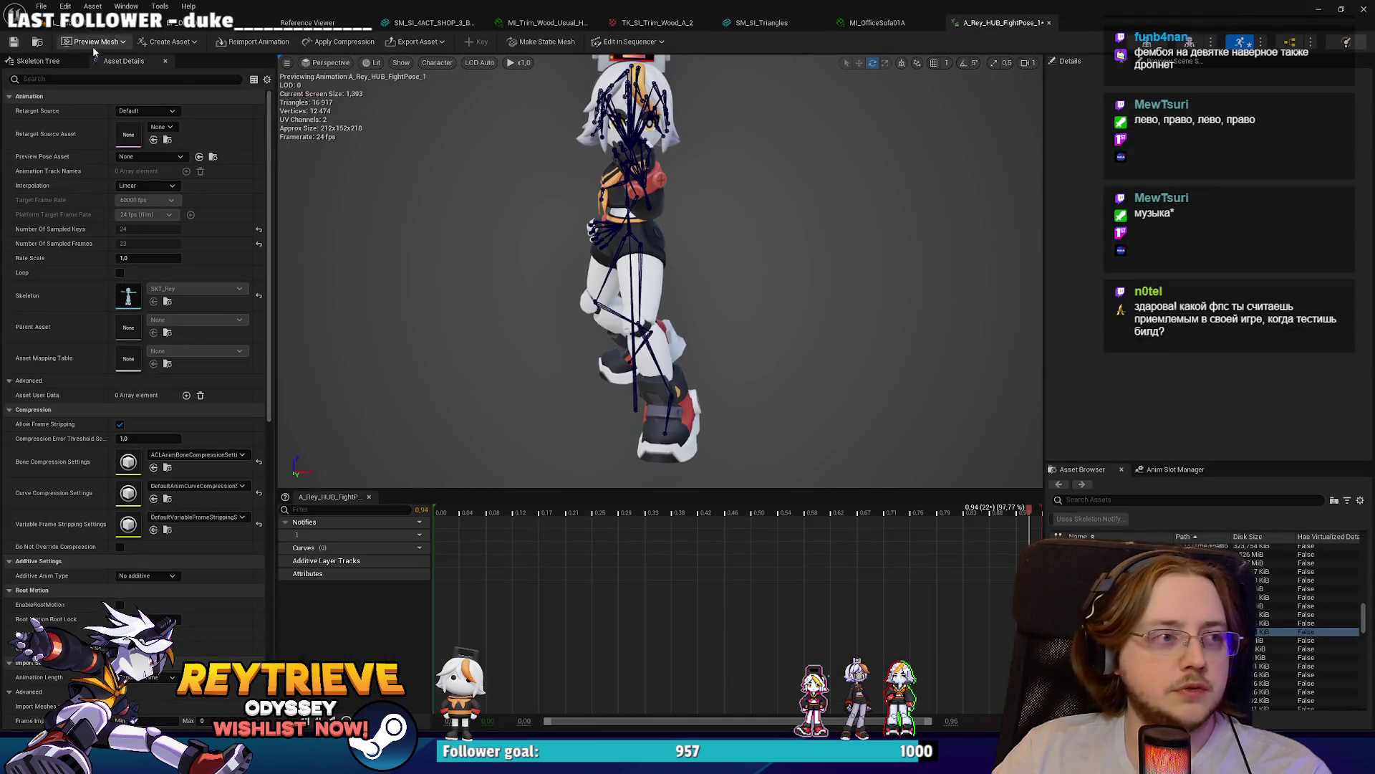
# Step: Reimport the updated fight-pose animation, scrub through it, and return to the beach level
pyautogui.click(258, 41)
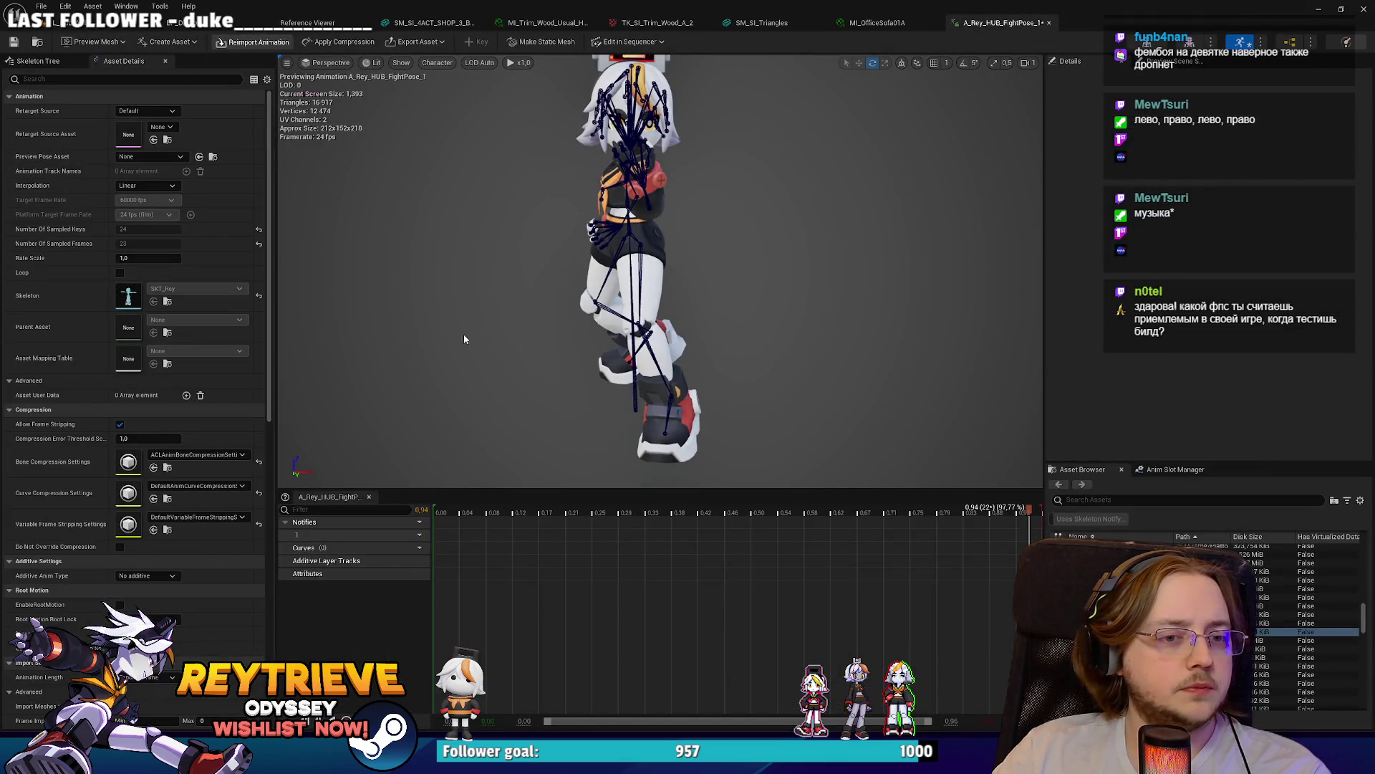
pyautogui.moveTo(446, 511); pyautogui.dragTo(542, 510)
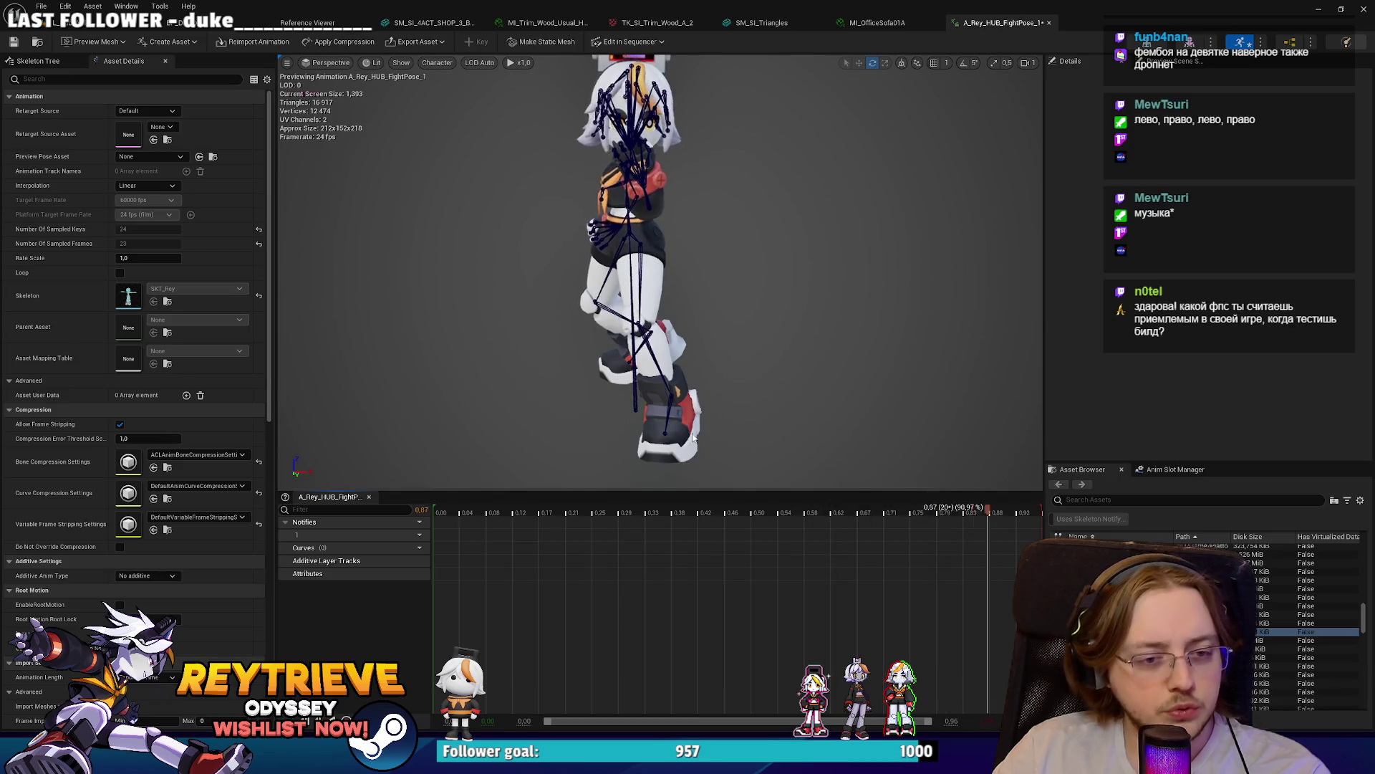
pyautogui.click(29, 23)
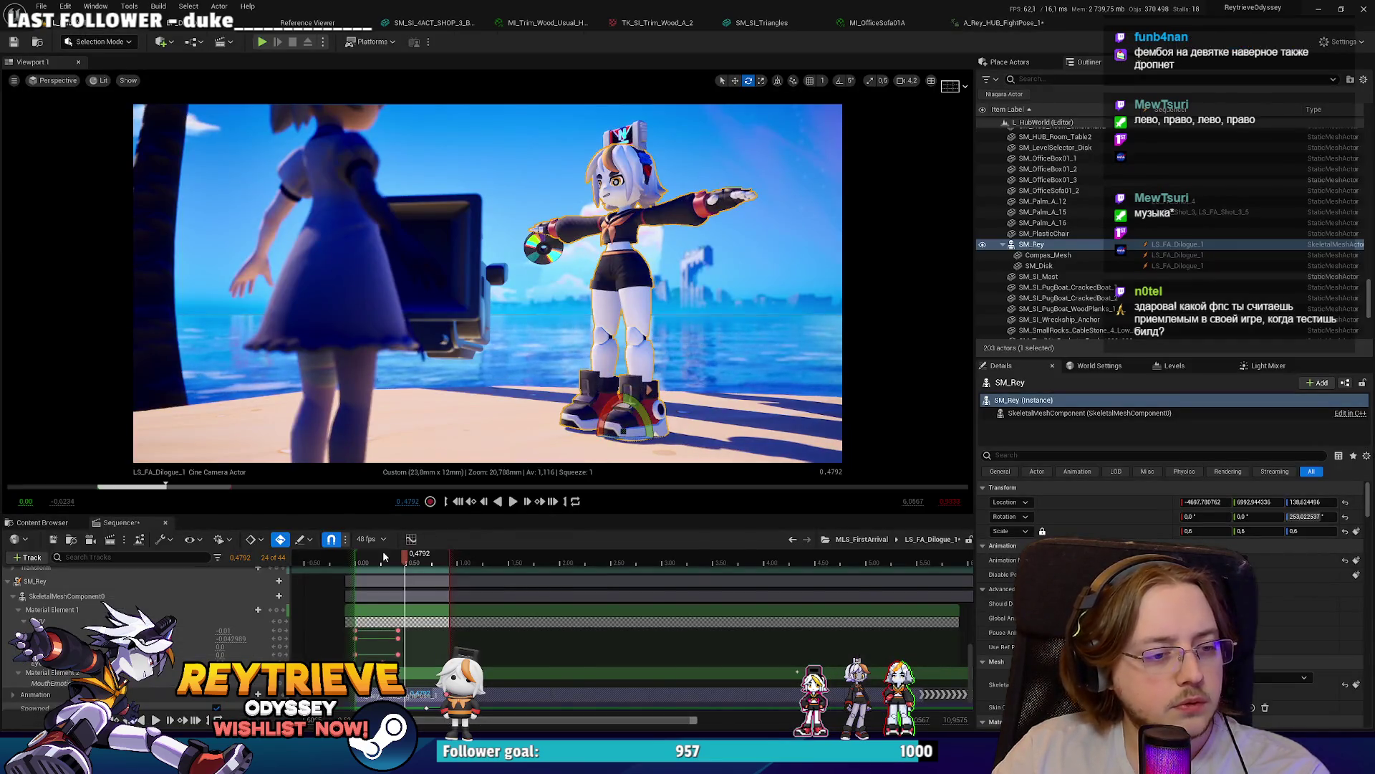
# Step: Play the beach shot, stop it, then scrub from frame 2 forward to frame 34
pyautogui.click(360, 559)
pyautogui.press('space')
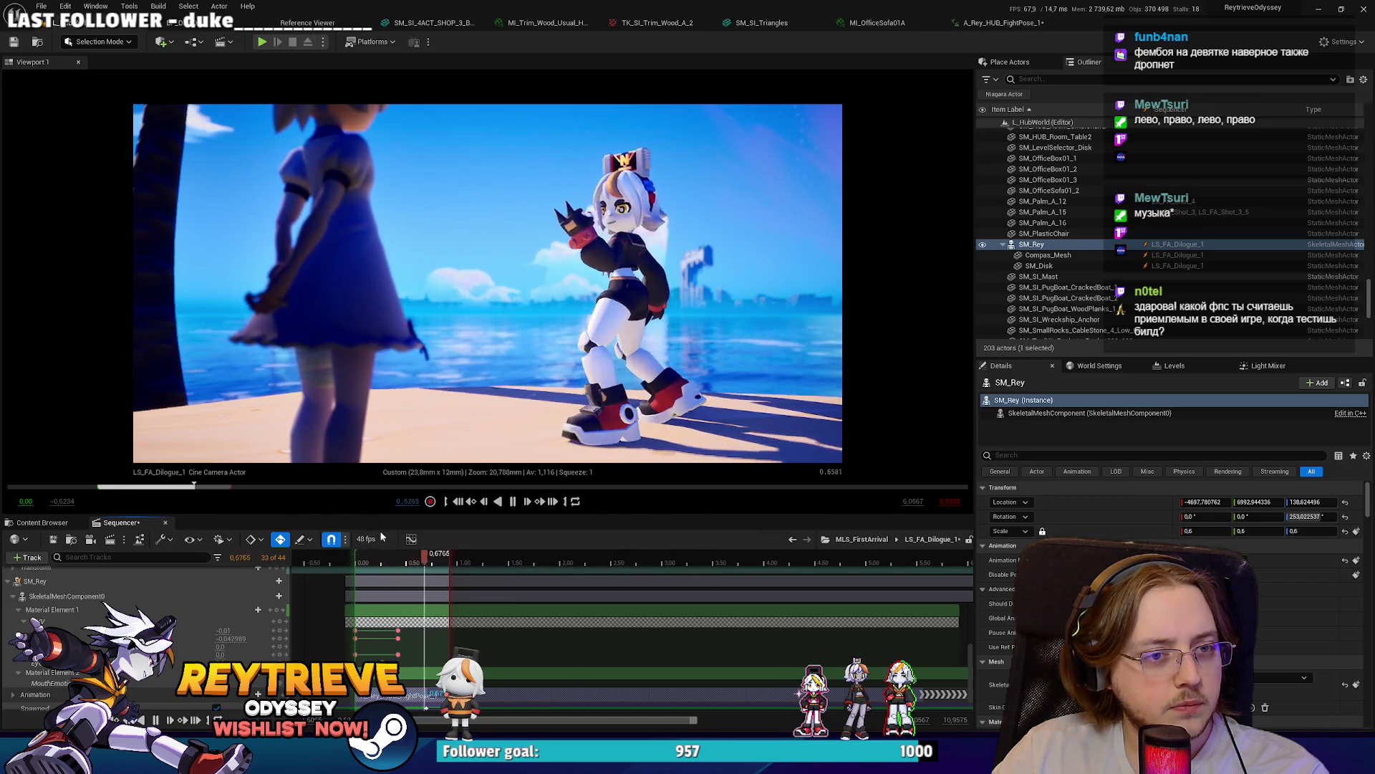
pyautogui.press('space')
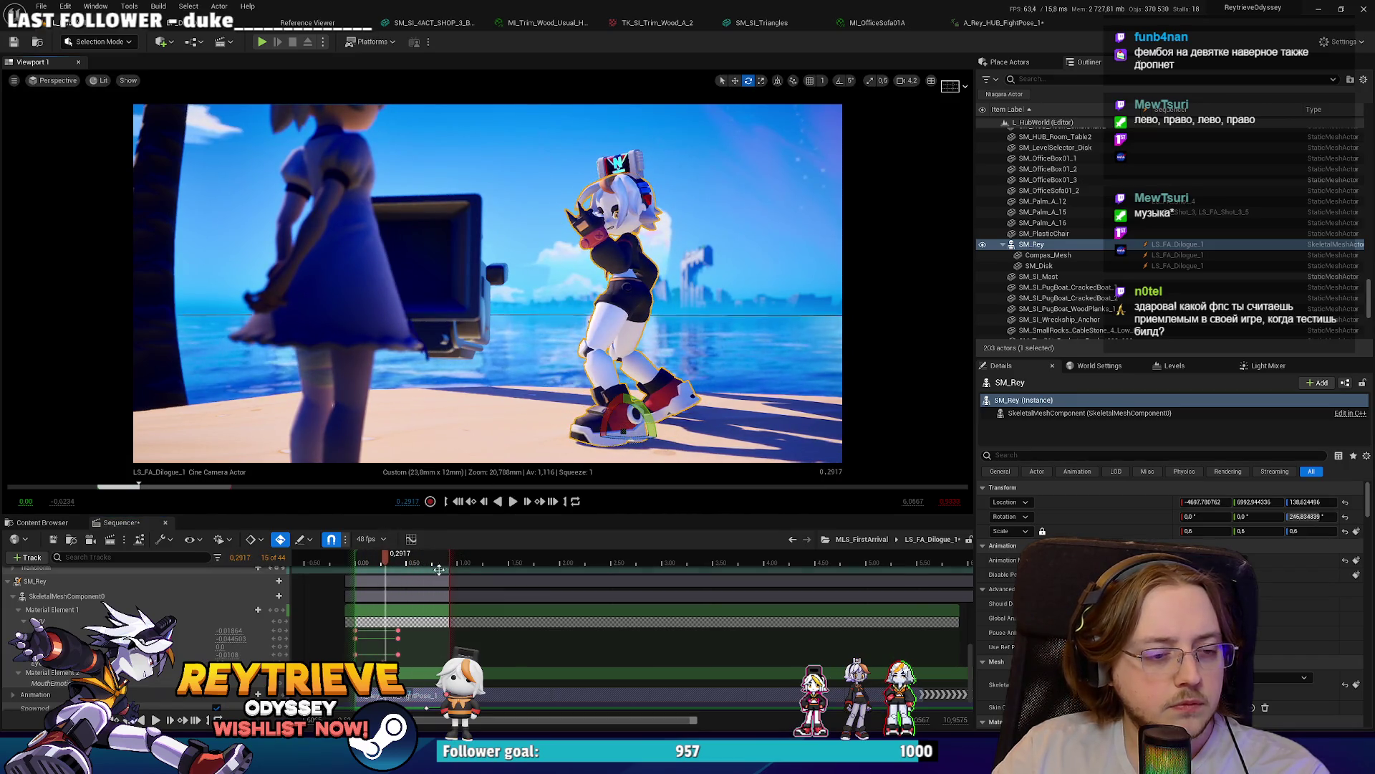
pyautogui.click(359, 561)
pyautogui.moveTo(359, 561); pyautogui.dragTo(417, 561)
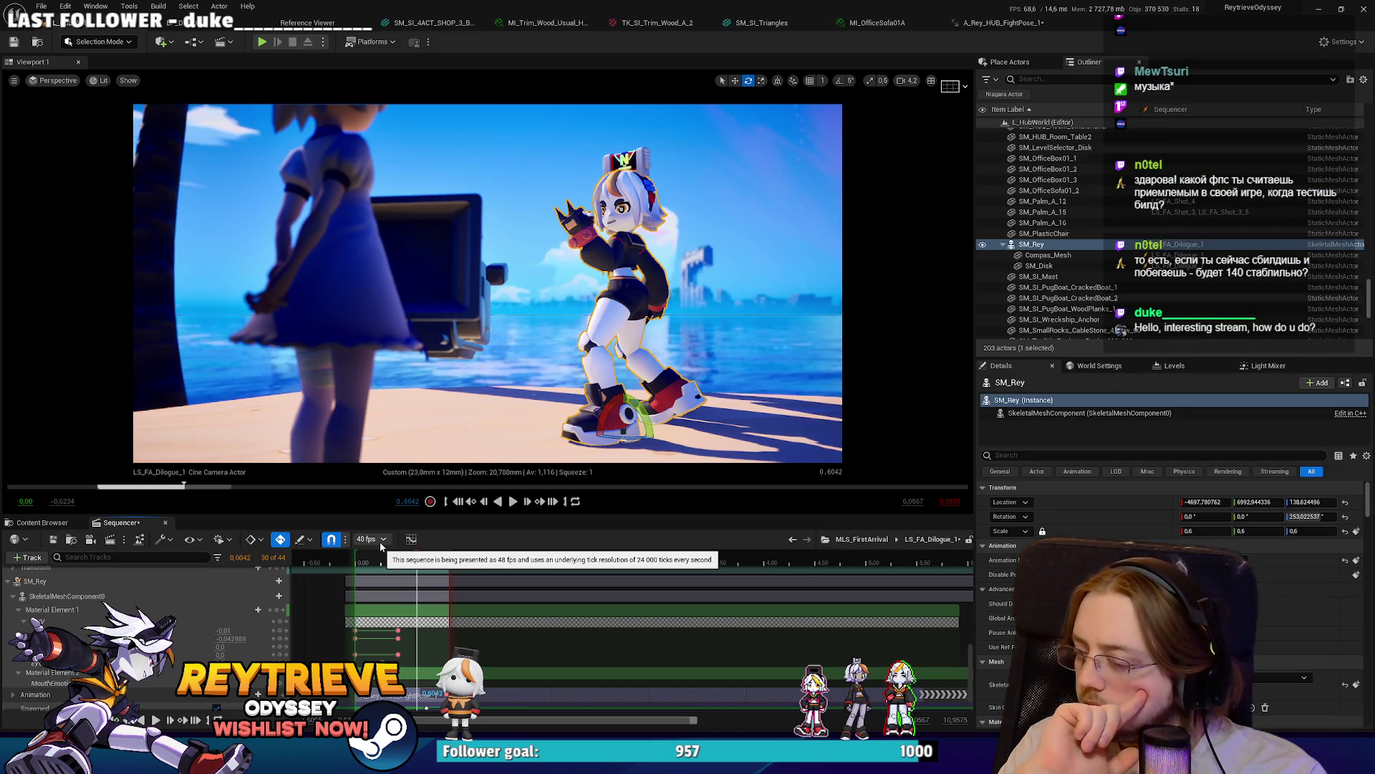
pyautogui.scroll(-2, 501, 609)
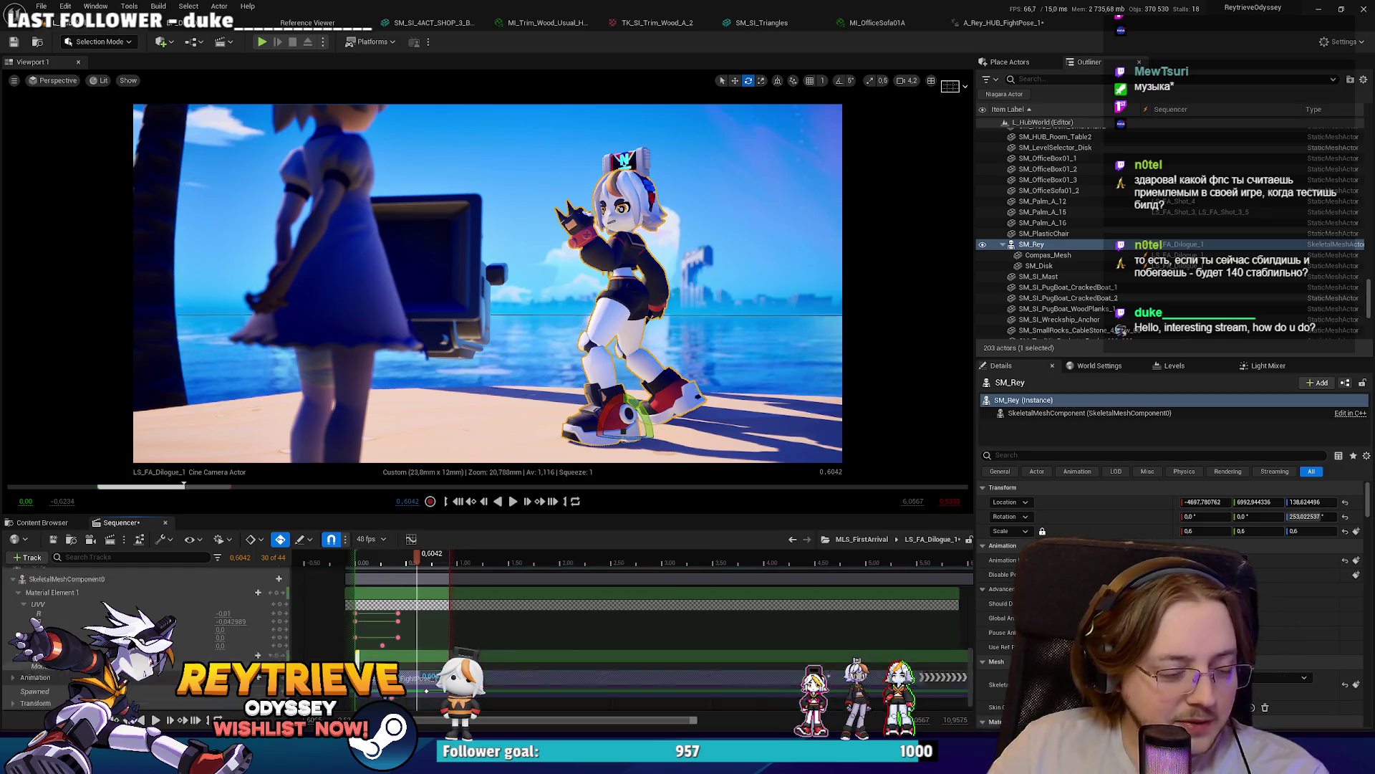
pyautogui.press('Right')
pyautogui.press('Right')
pyautogui.press('Right')
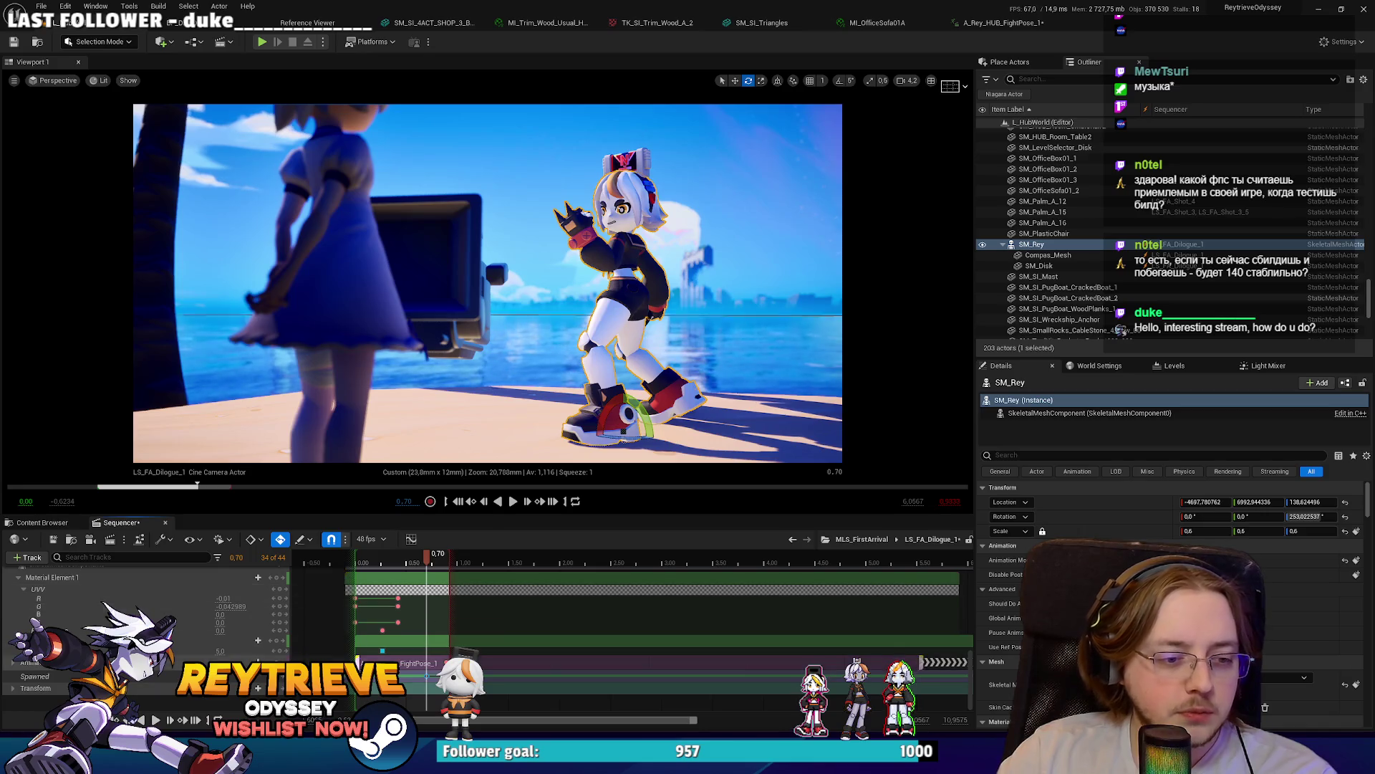
# Step: Select a material-track keyframe, then replay the shot from the start and from frame 13
pyautogui.click(399, 622)
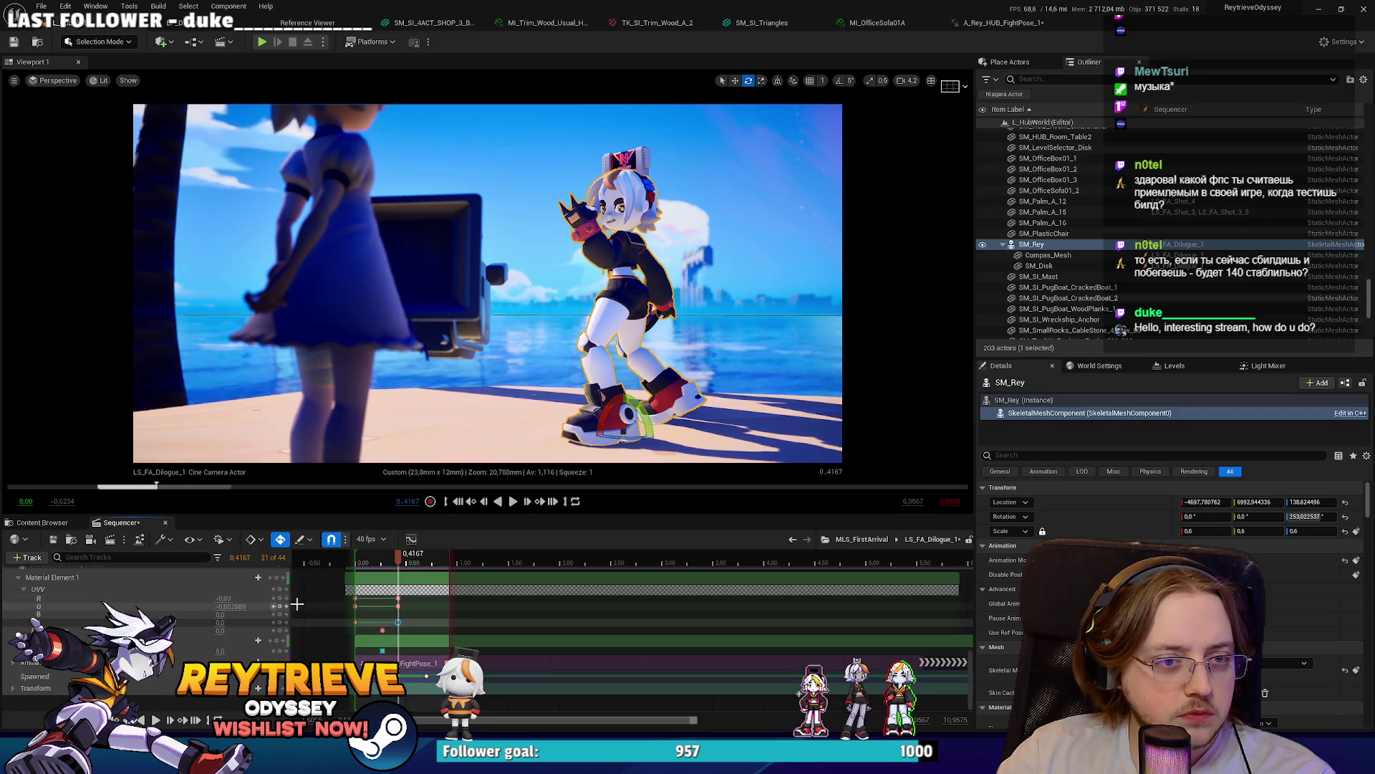
pyautogui.press('space')
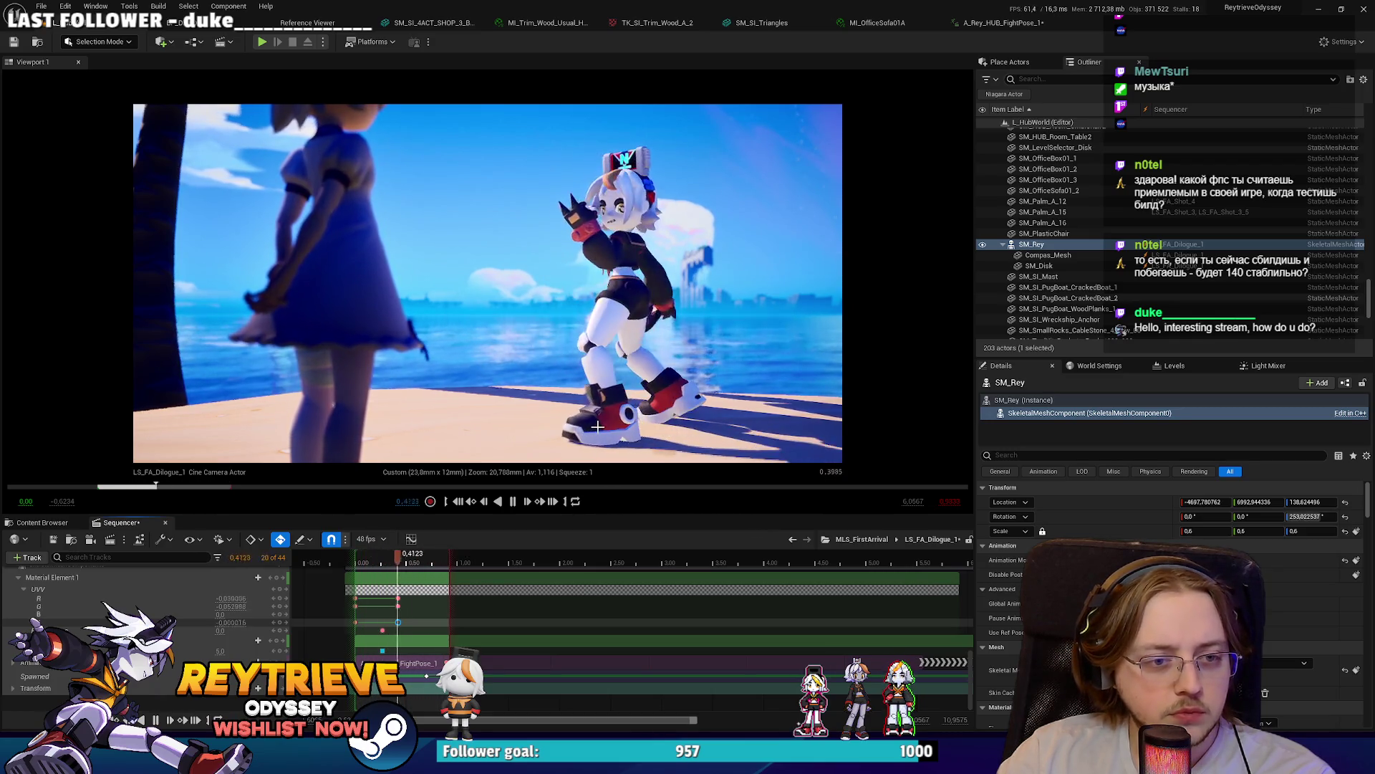
pyautogui.click(362, 563)
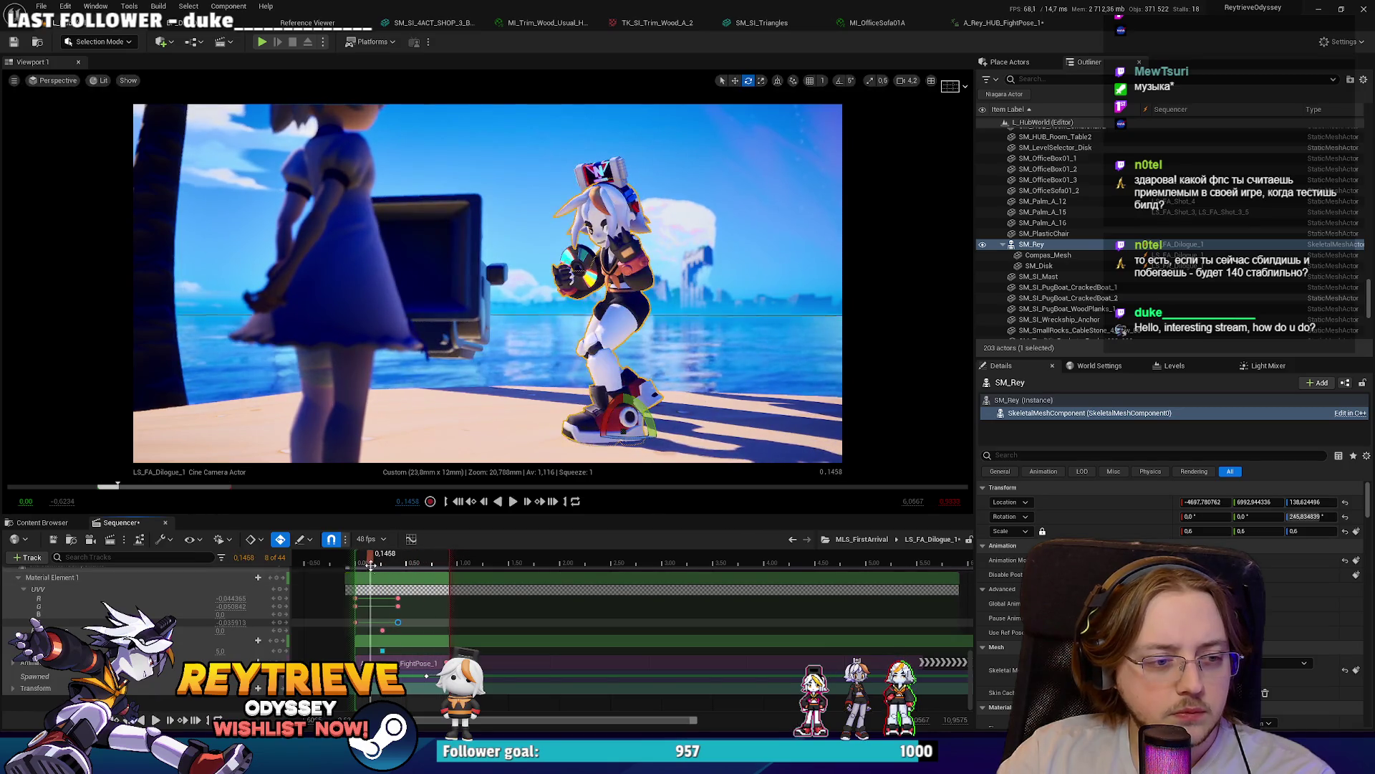
pyautogui.moveTo(362, 564); pyautogui.dragTo(384, 564)
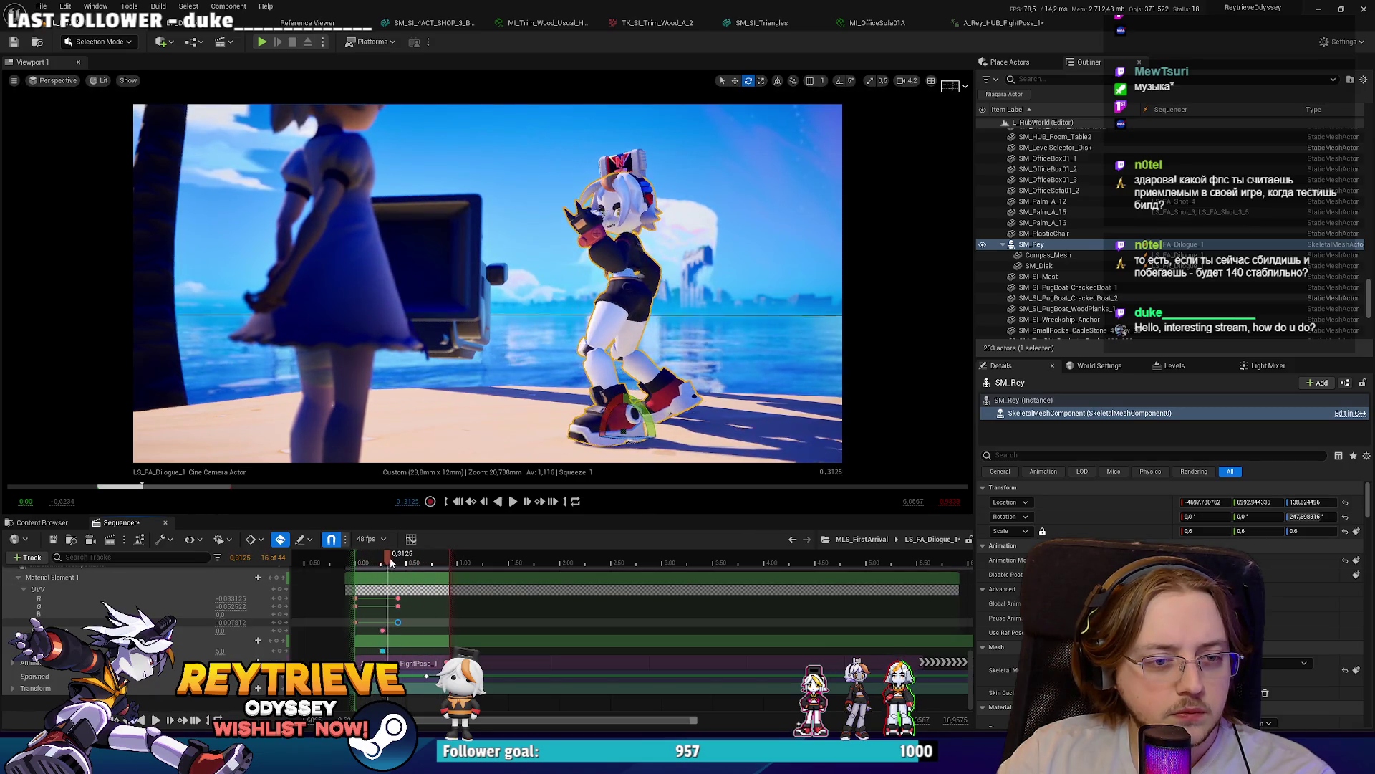
pyautogui.press('space')
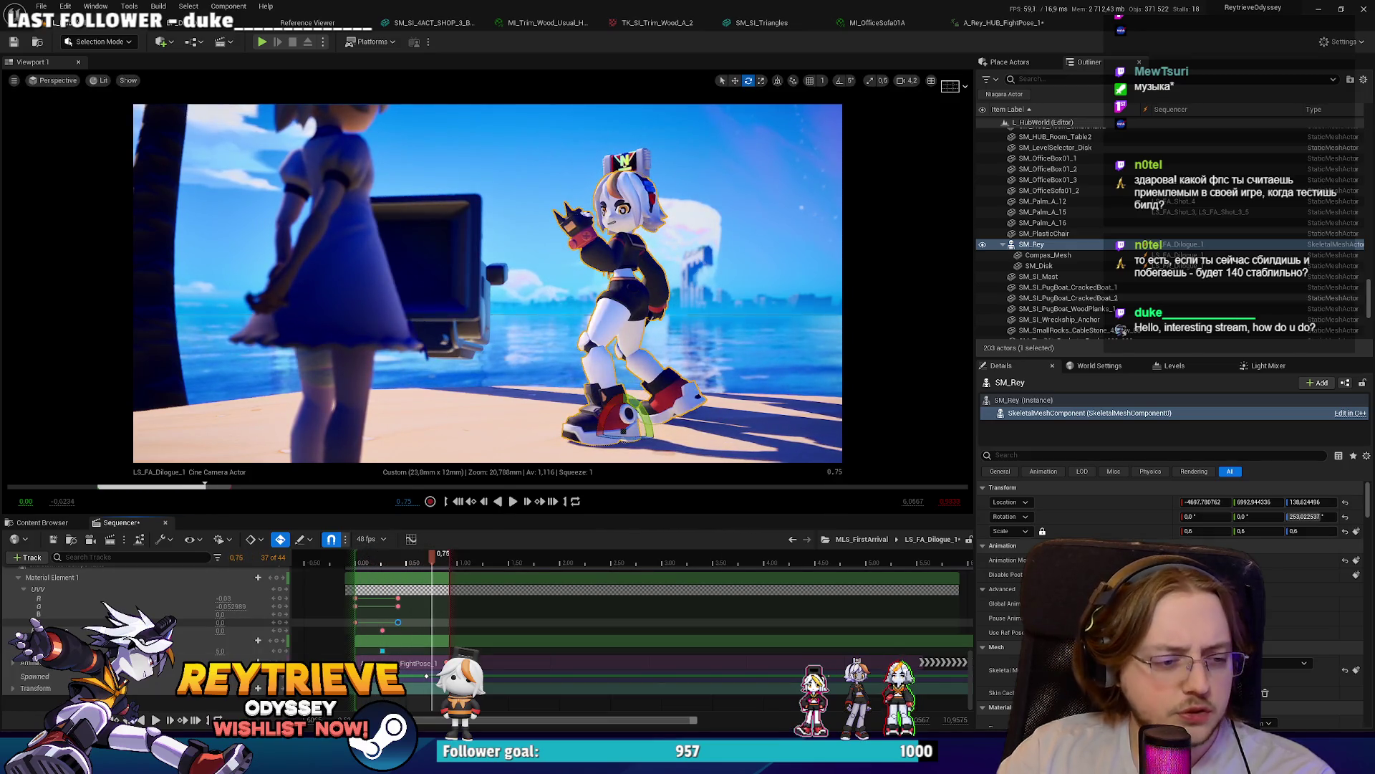
pyautogui.hotkey('alt', 'Tab')
pyautogui.scroll(4, 558, 387)
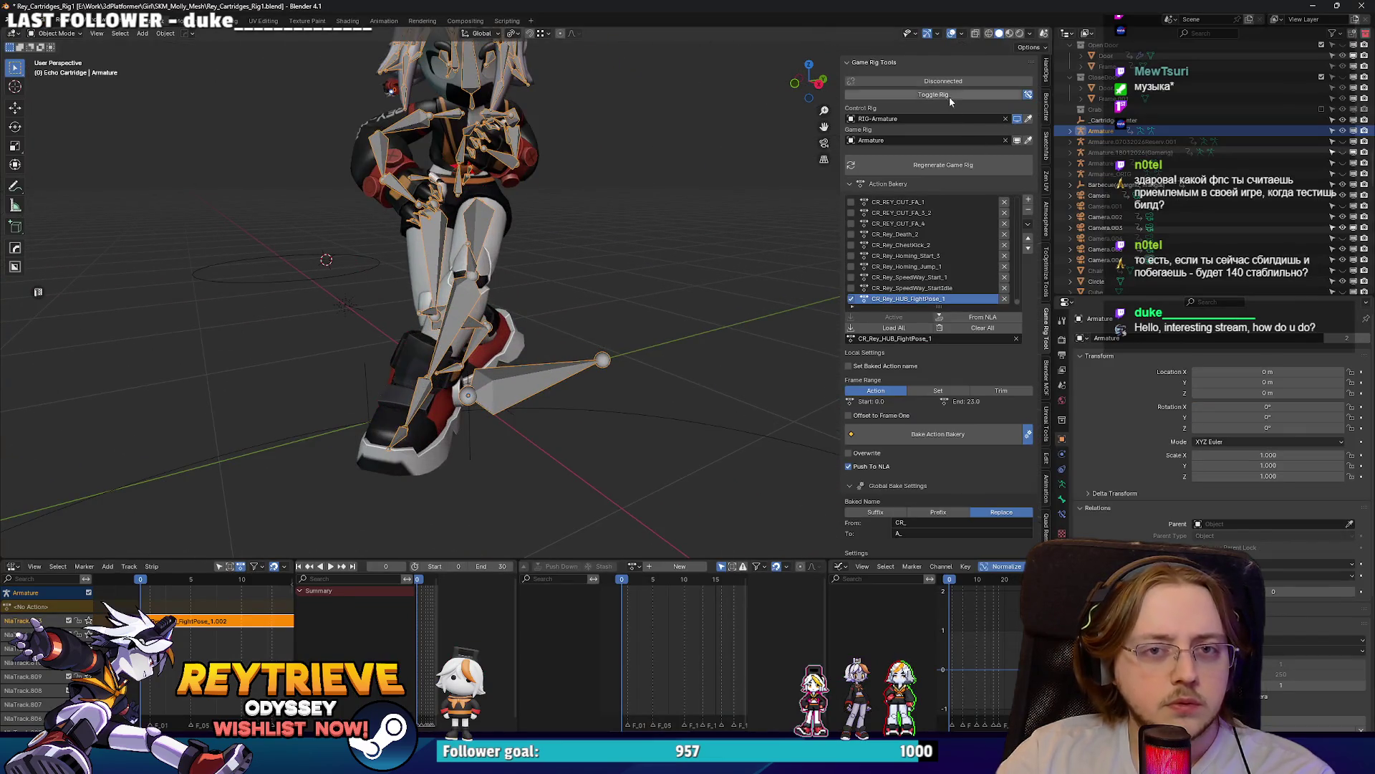
# Step: Connect the game rig and play the fight-pose action, stopping around frame 17
pyautogui.hotkey('ctrl', 'Tab')
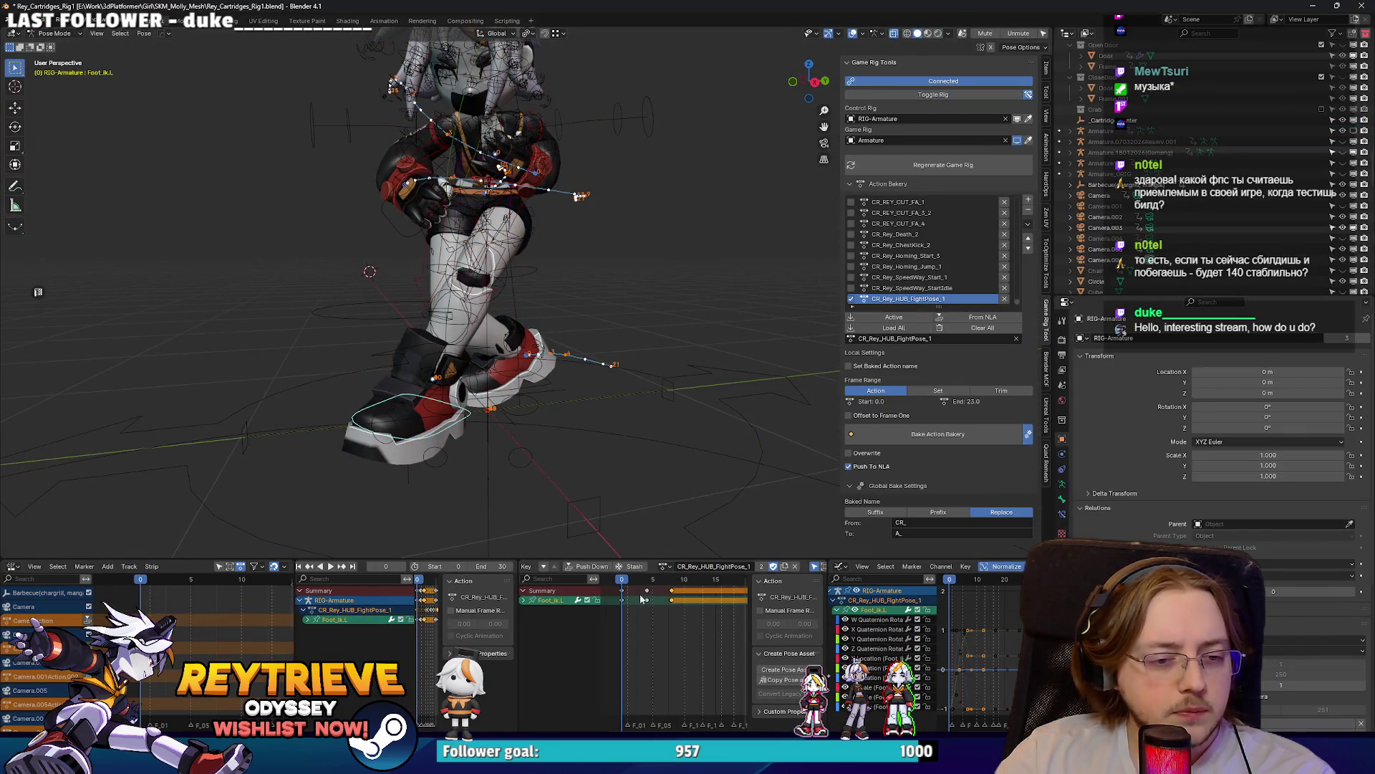
pyautogui.press('space')
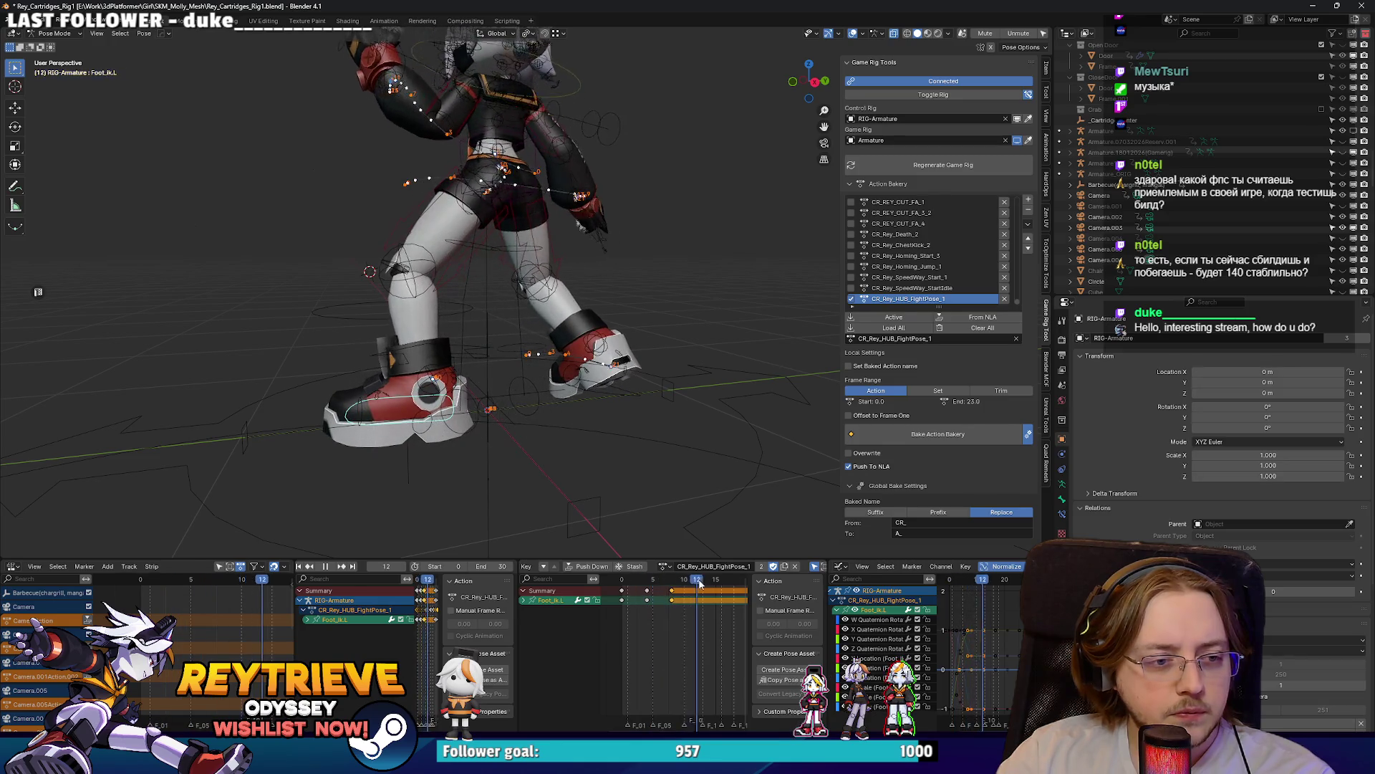
pyautogui.moveTo(700, 584); pyautogui.dragTo(727, 593)
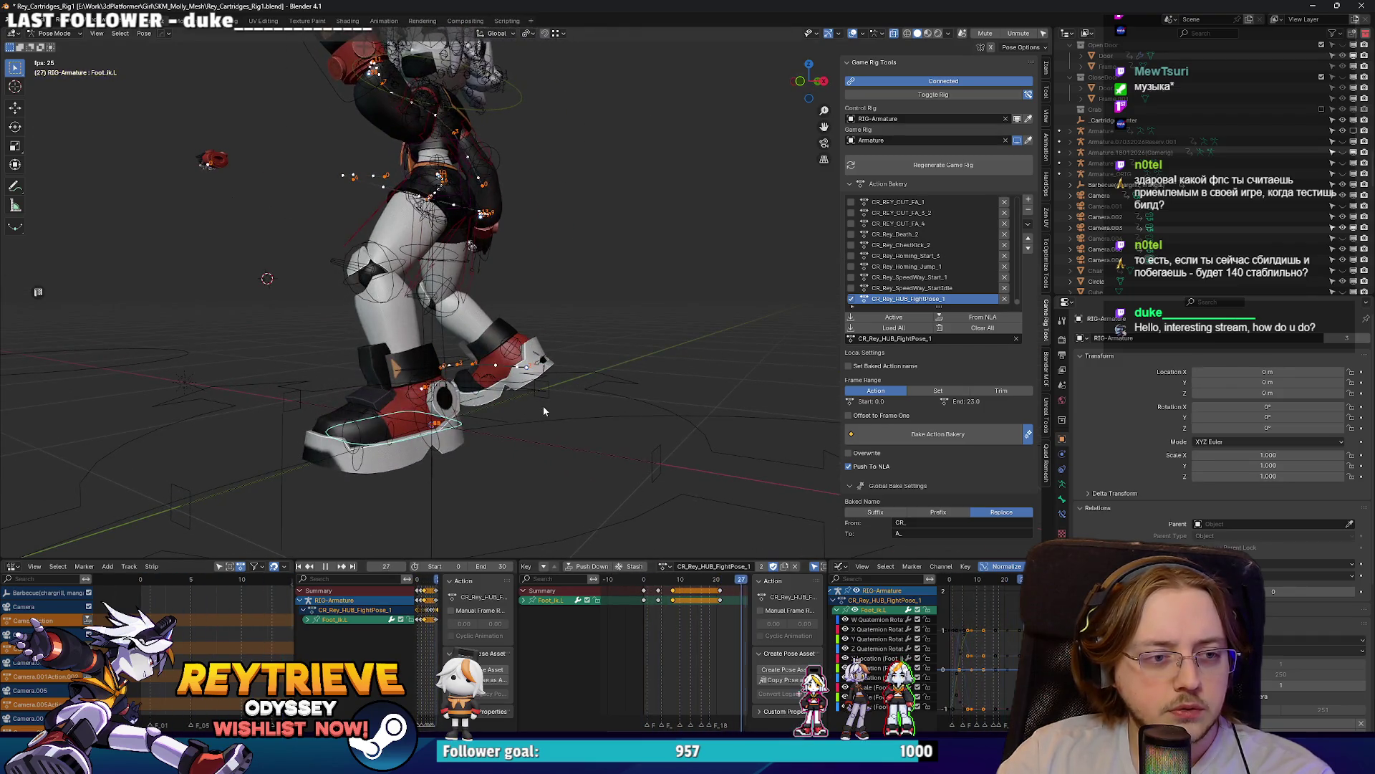
pyautogui.press('space')
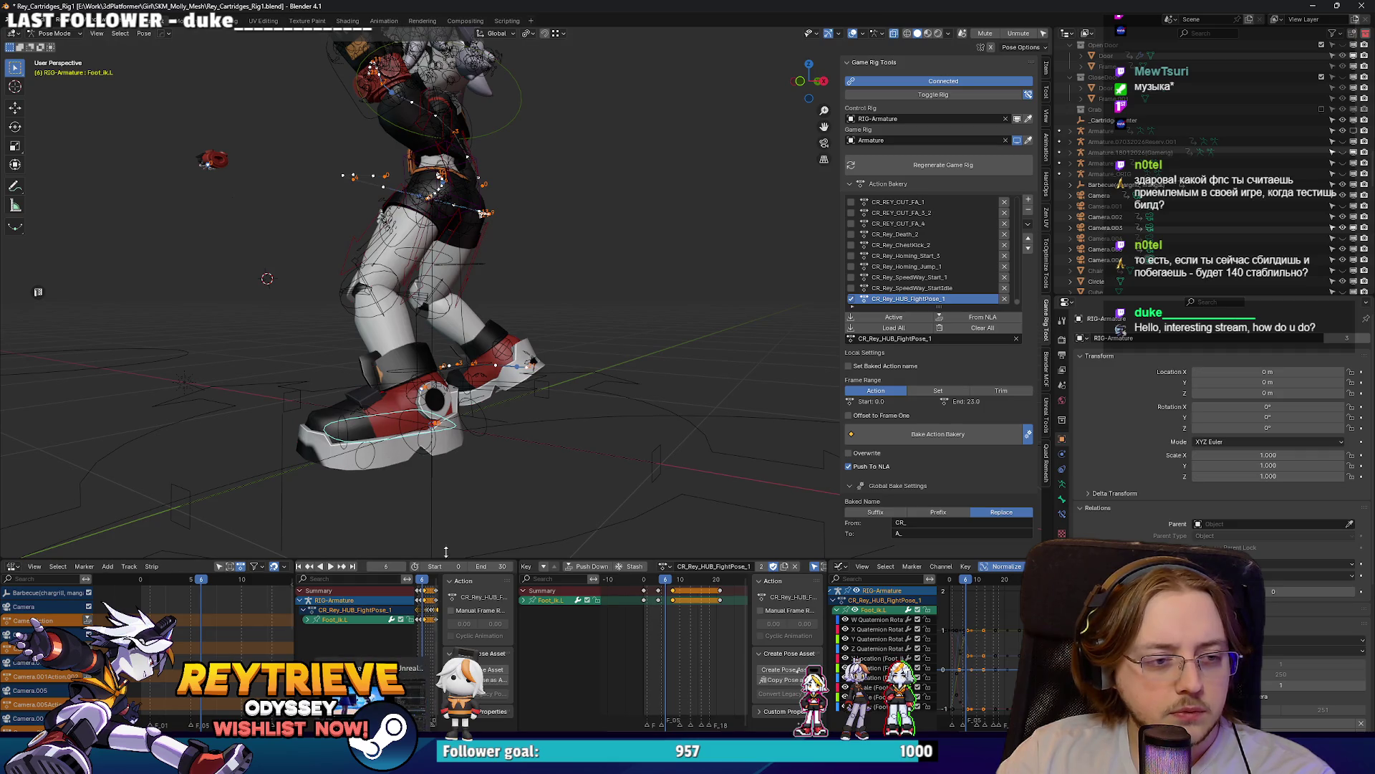
# Step: Move the left foot control down and left with auto-keying while replaying from frame 0
pyautogui.press('g')
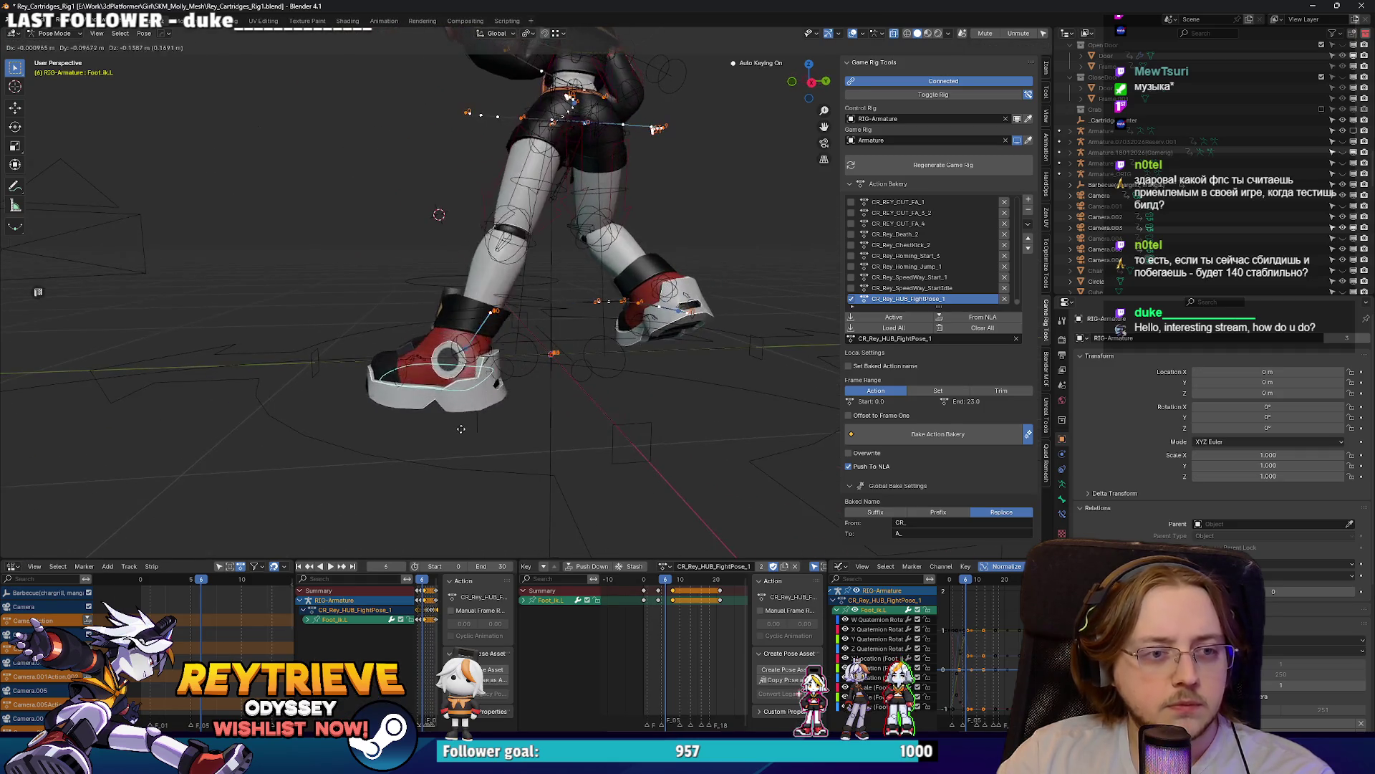
pyautogui.press('Escape')
pyautogui.press('space')
pyautogui.click(643, 582)
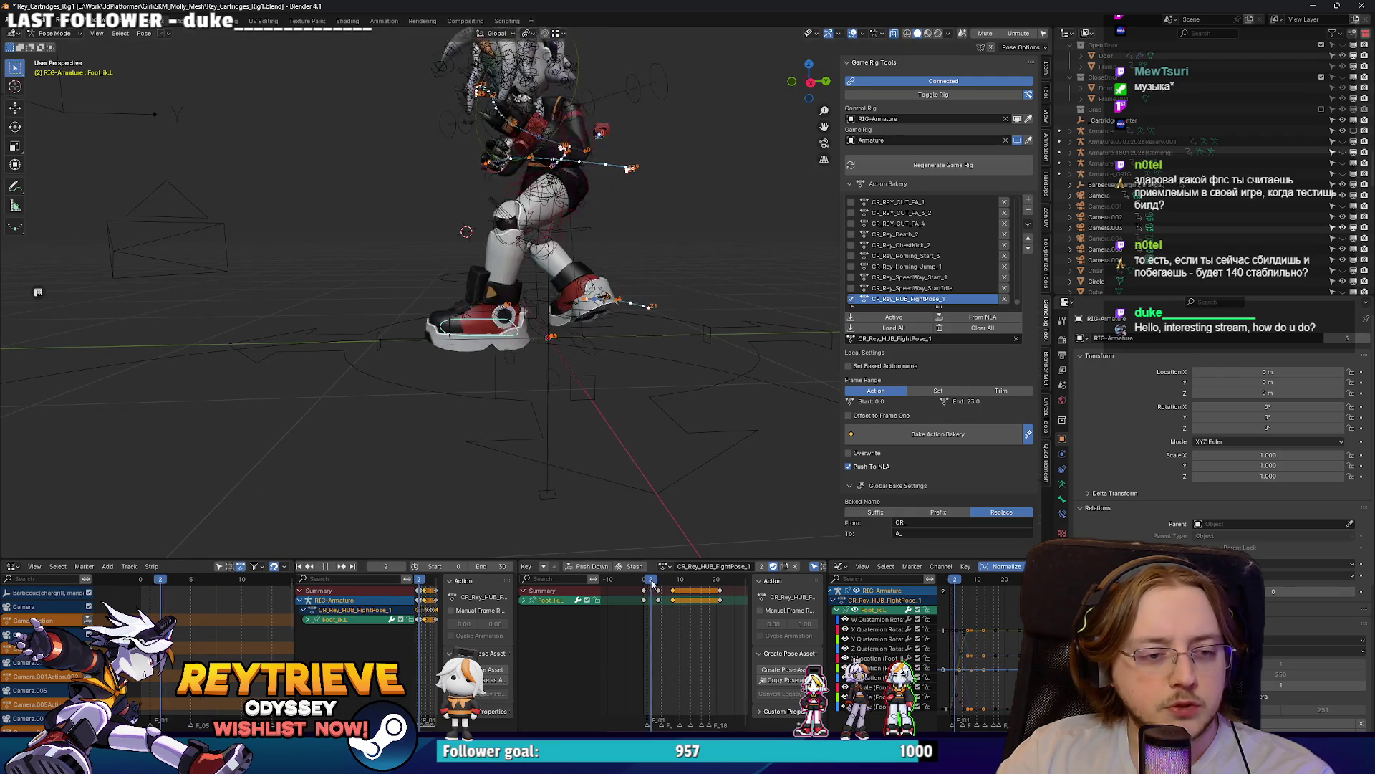
pyautogui.press('space')
pyautogui.press('g')
pyautogui.press('Escape')
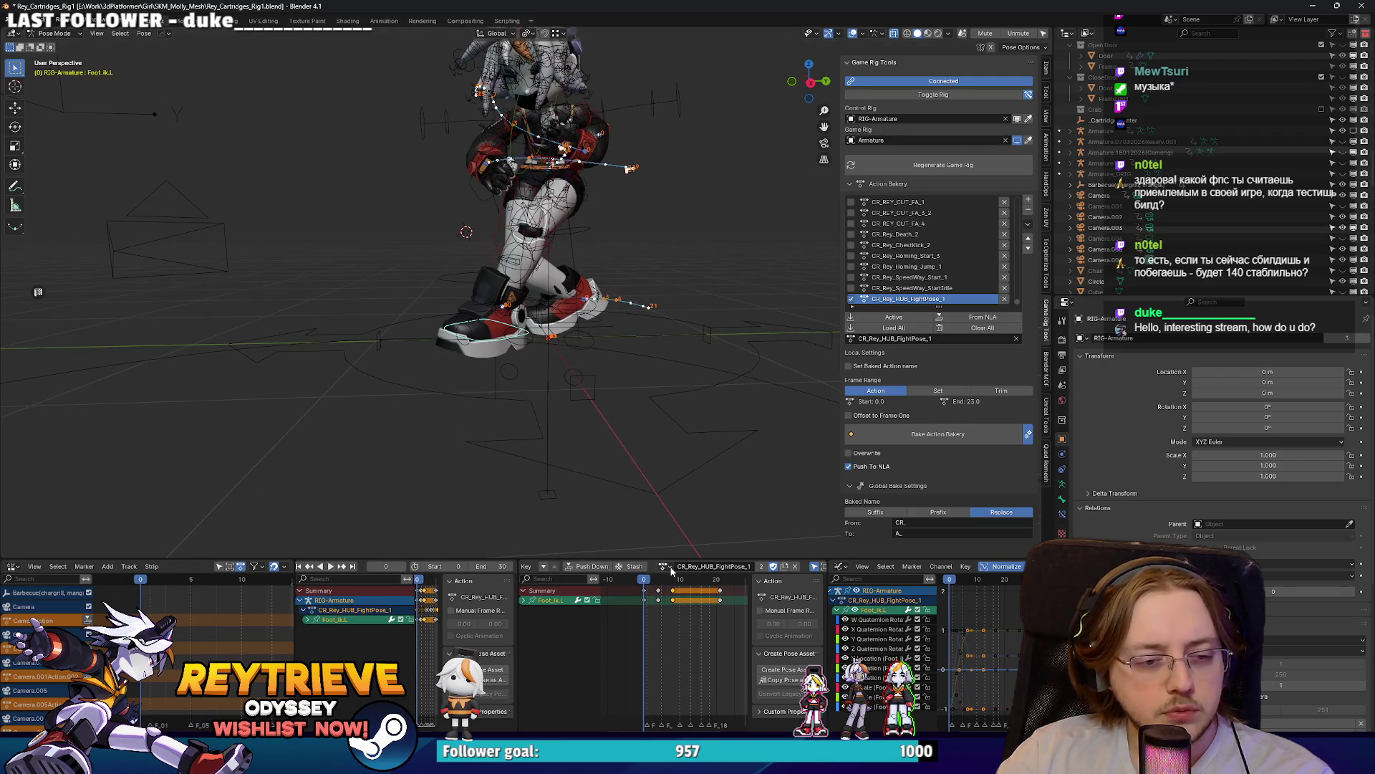
pyautogui.press('space')
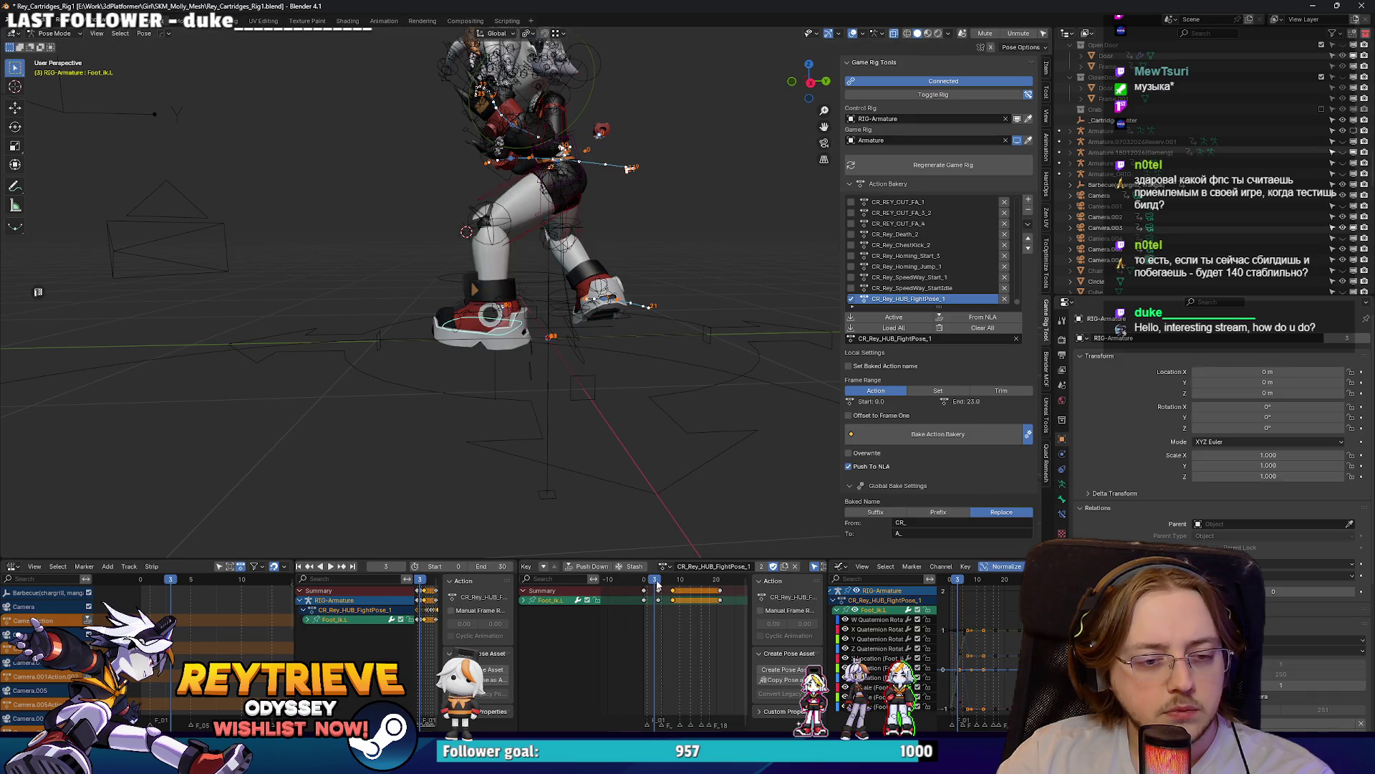
pyautogui.press('Escape')
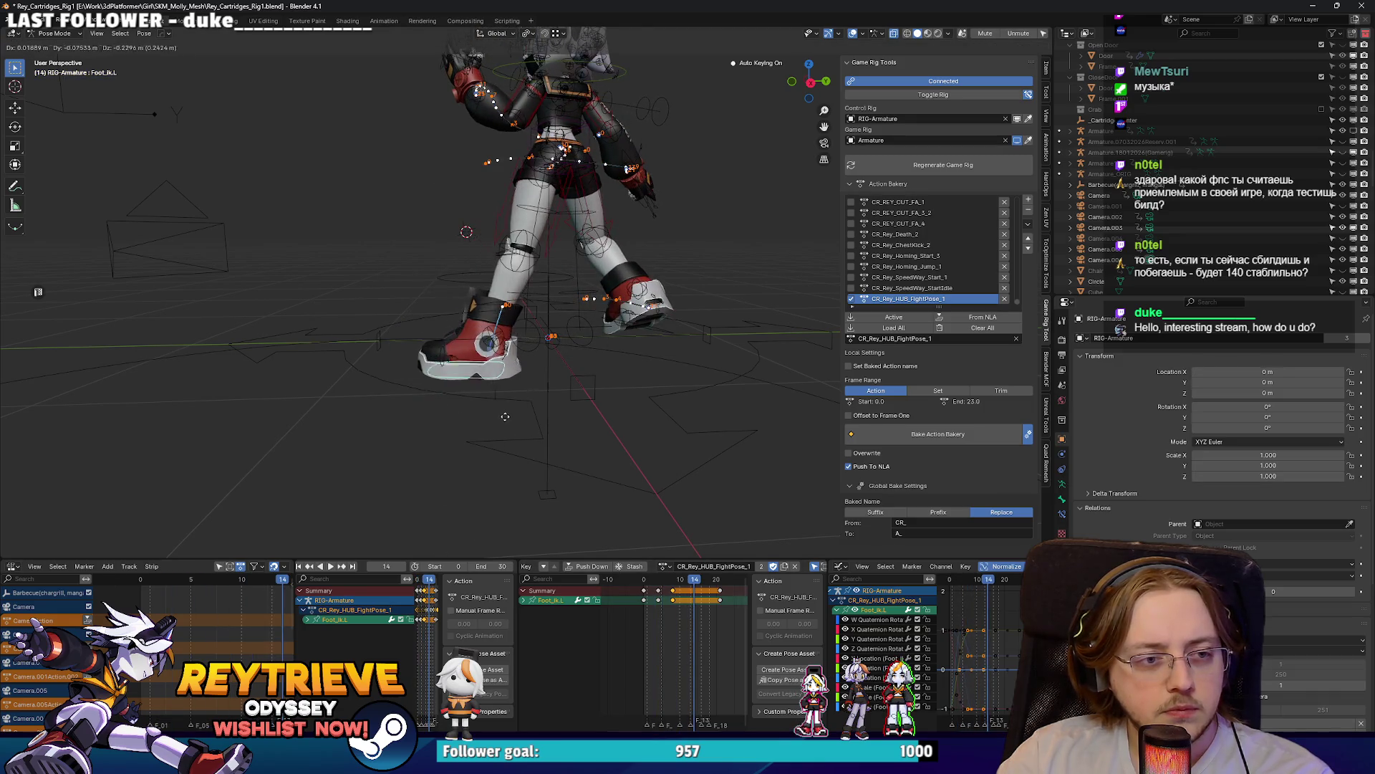
pyautogui.hotkey('ctrl', 'Tab')
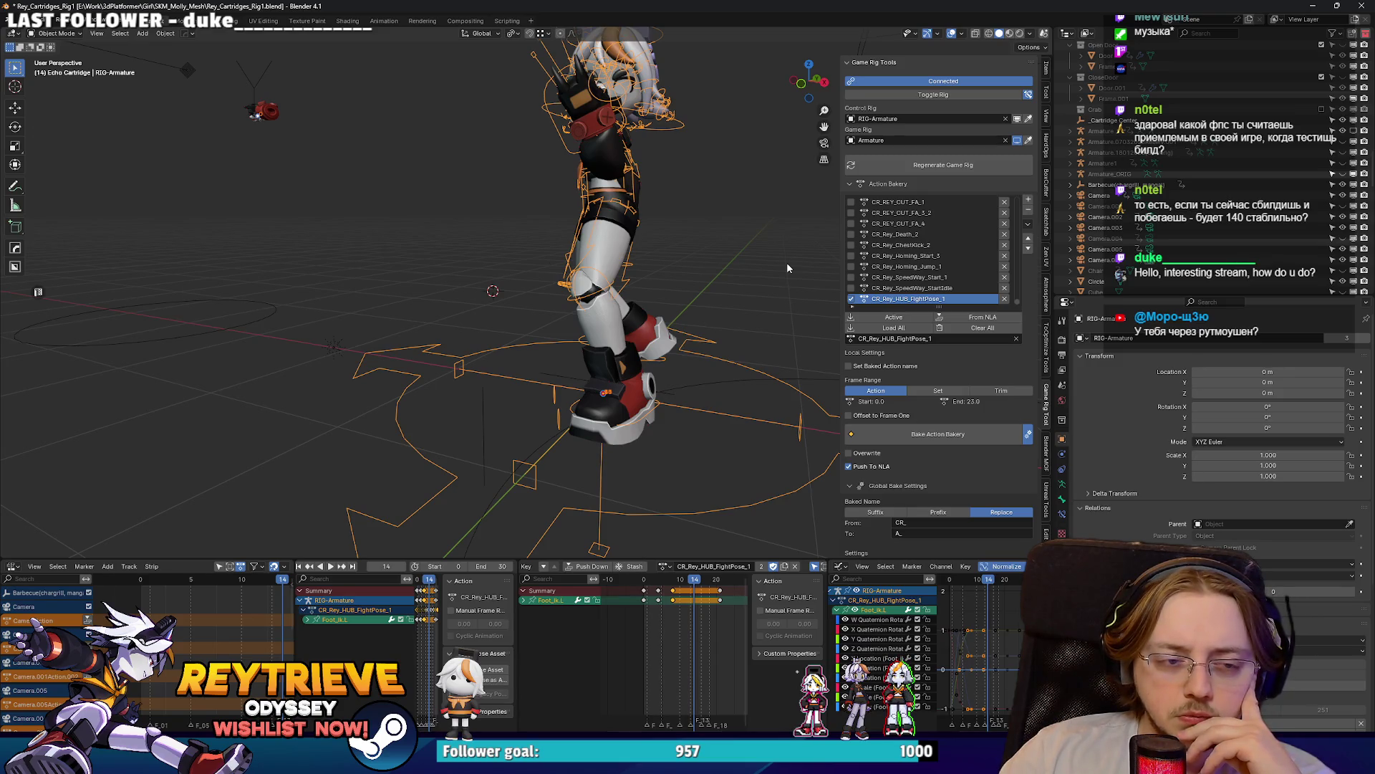
# Step: In Pose Mode, select Leg_tweak.L and reveal all hidden bones with Alt+H
pyautogui.scroll(5, 570, 326)
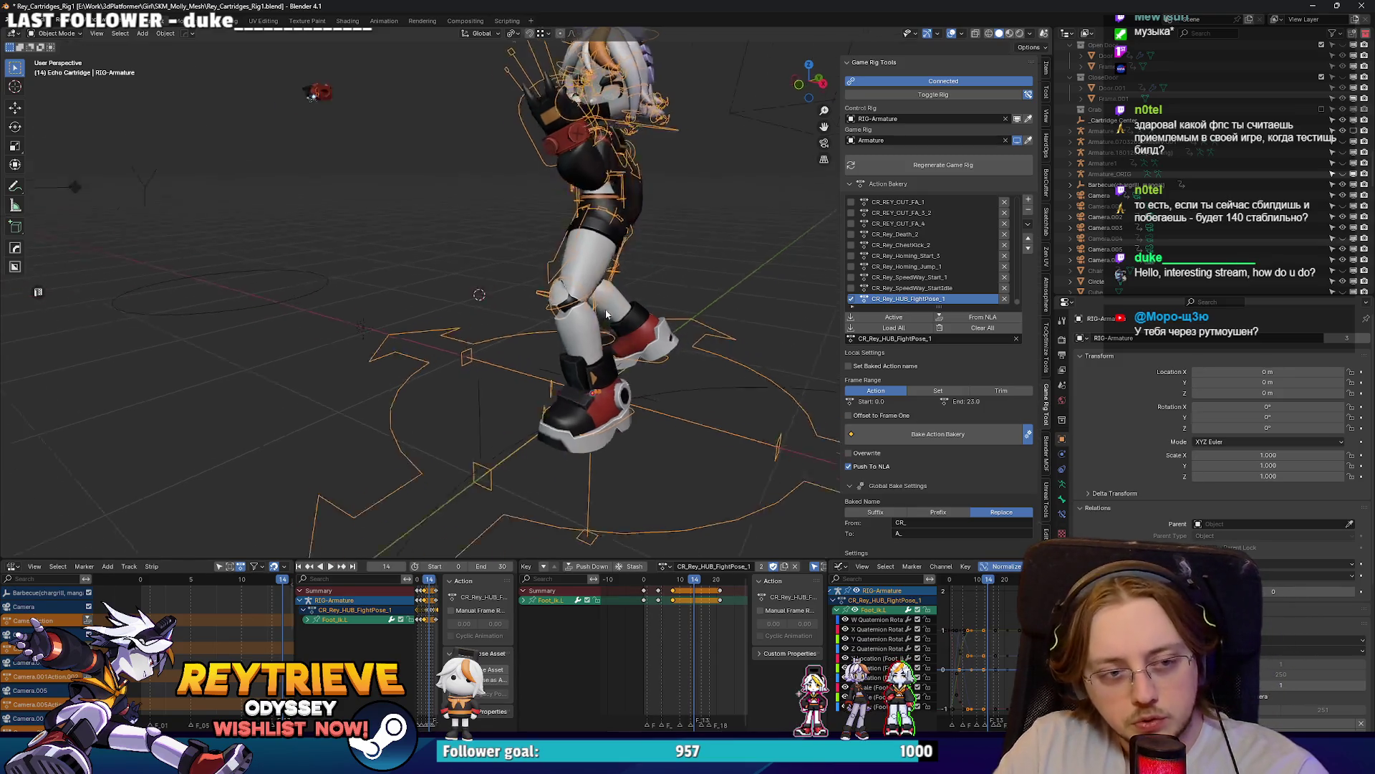
pyautogui.moveTo(566, 344); pyautogui.dragTo(621, 307)
pyautogui.hotkey('ctrl', 'Tab')
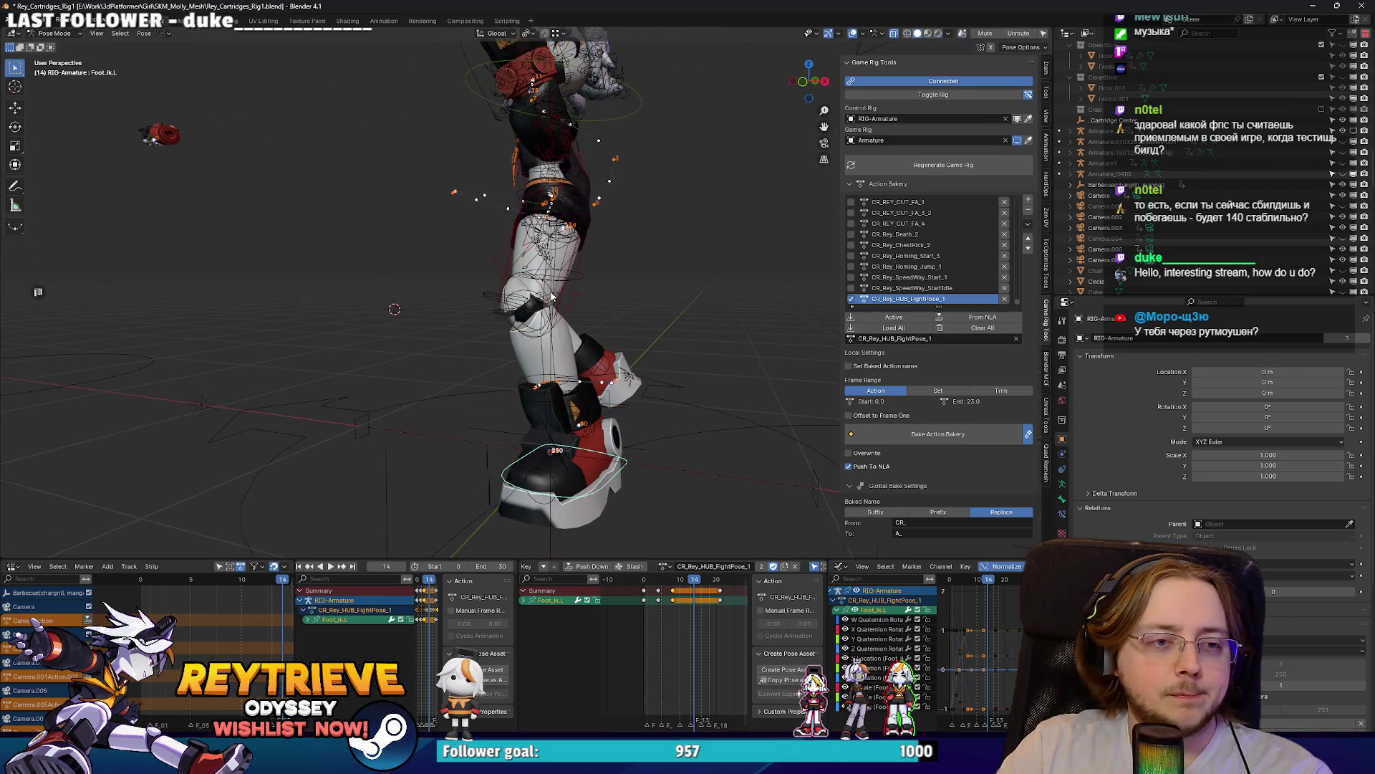
pyautogui.click(569, 299)
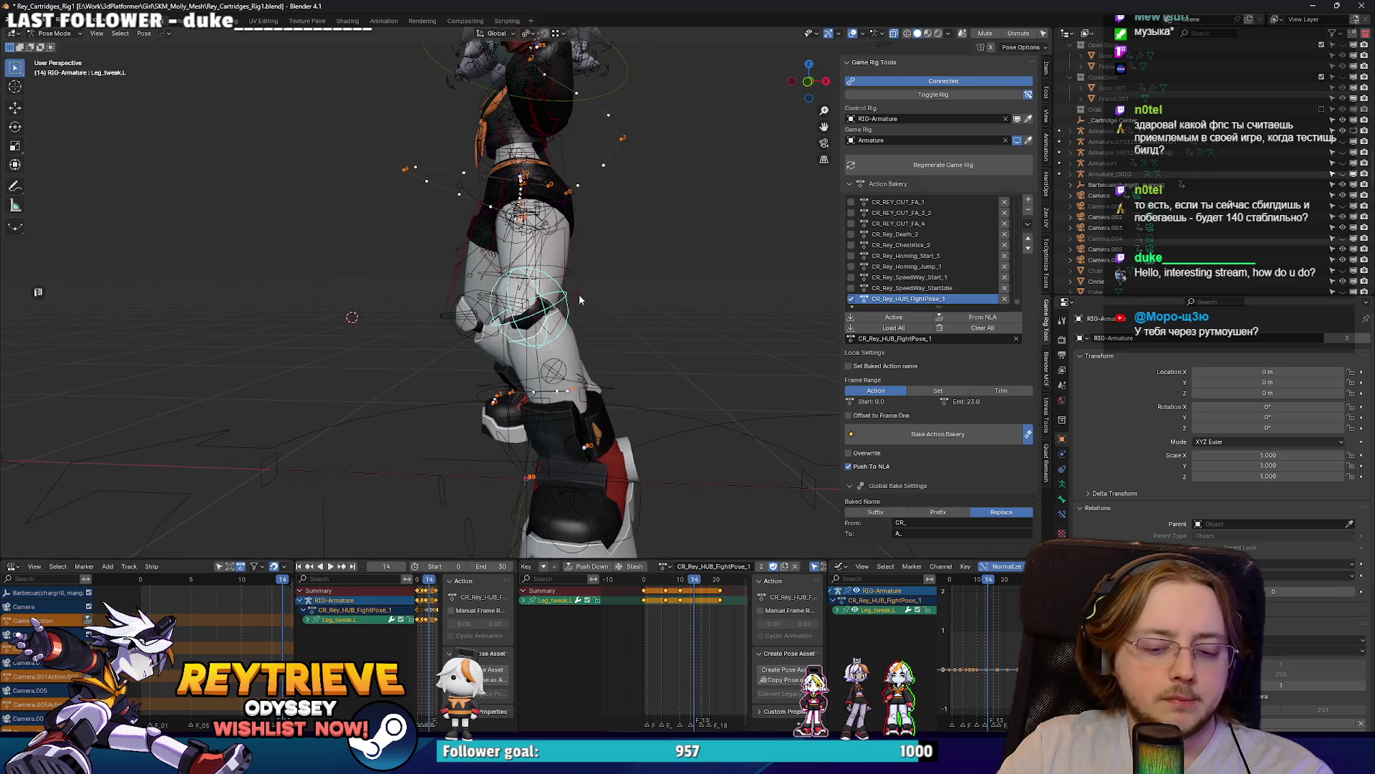
pyautogui.hotkey('alt', 'h')
pyautogui.moveTo(579, 293); pyautogui.dragTo(613, 537)
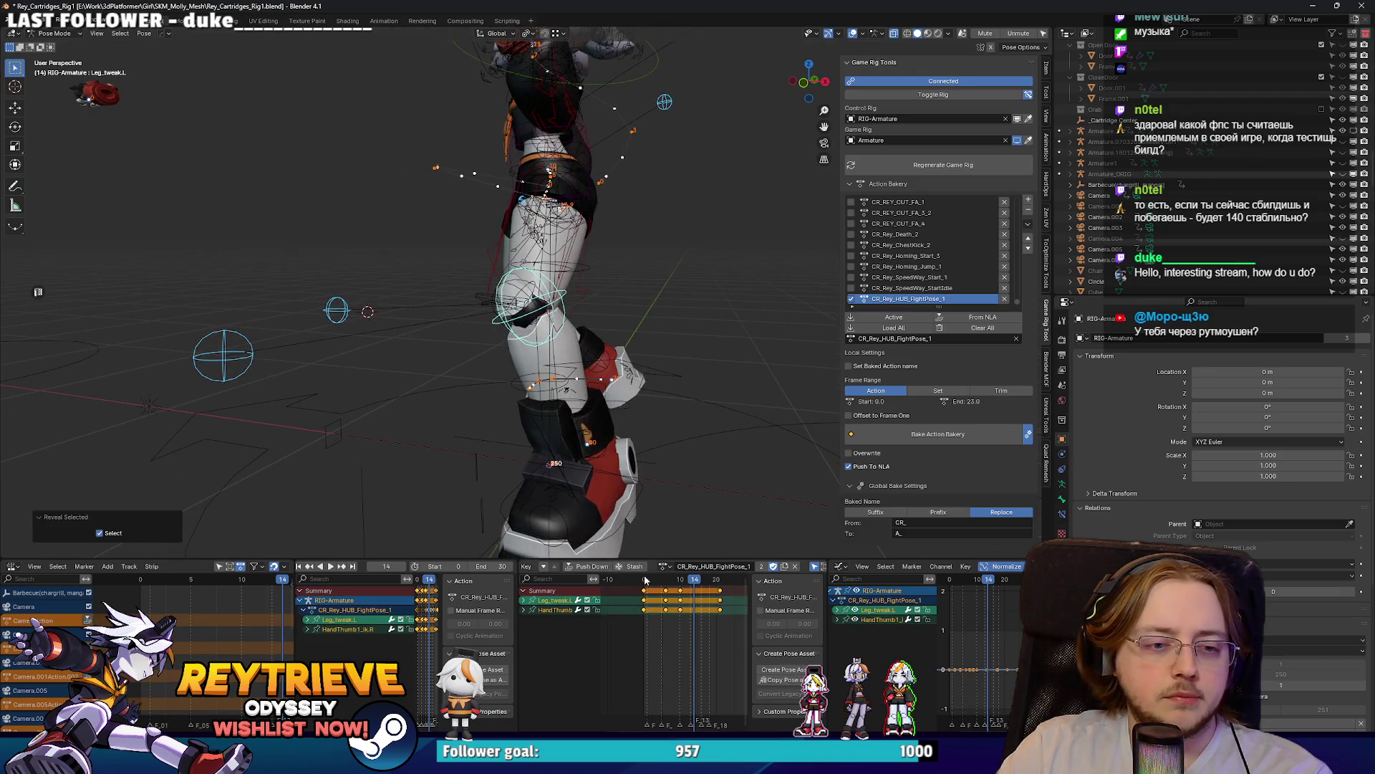
# Step: Play the animation, stop it, and step back to frame 14
pyautogui.press('space')
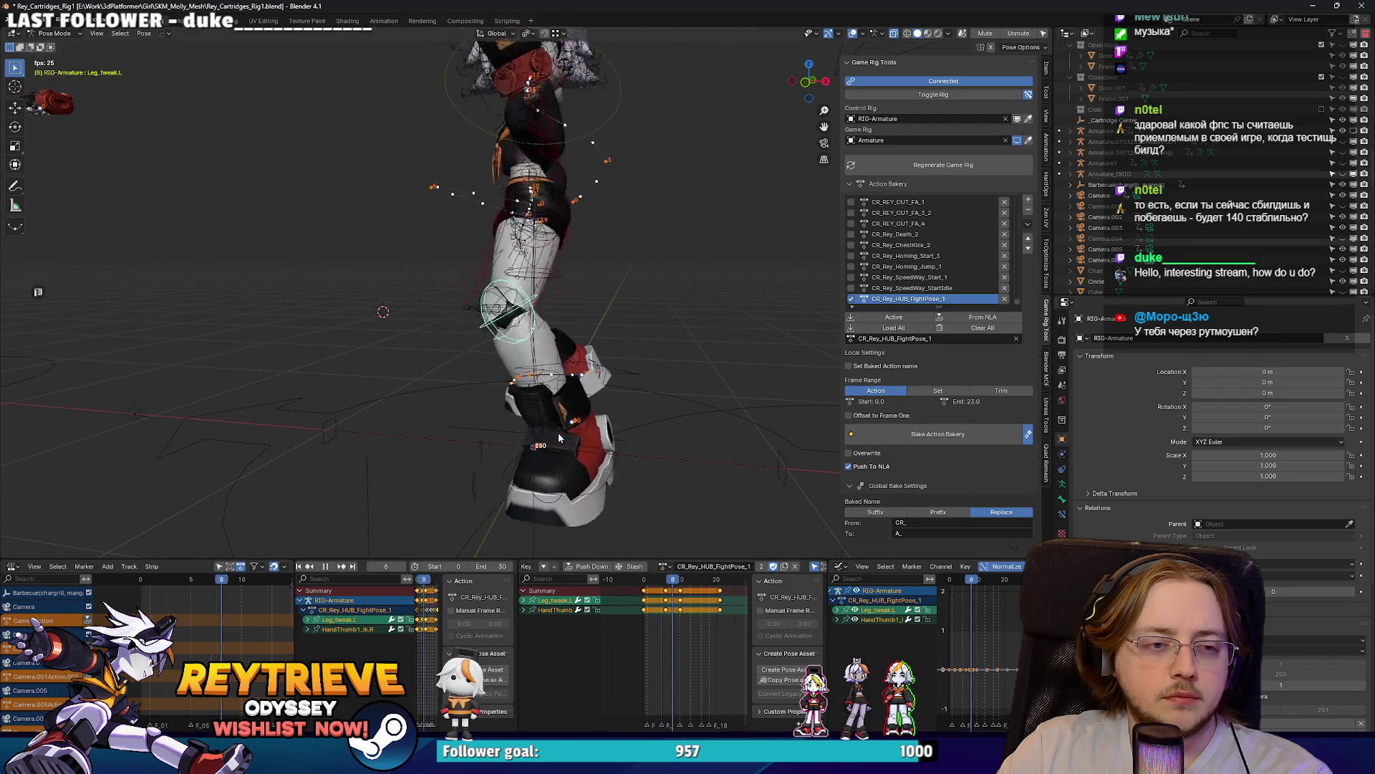
pyautogui.press('space')
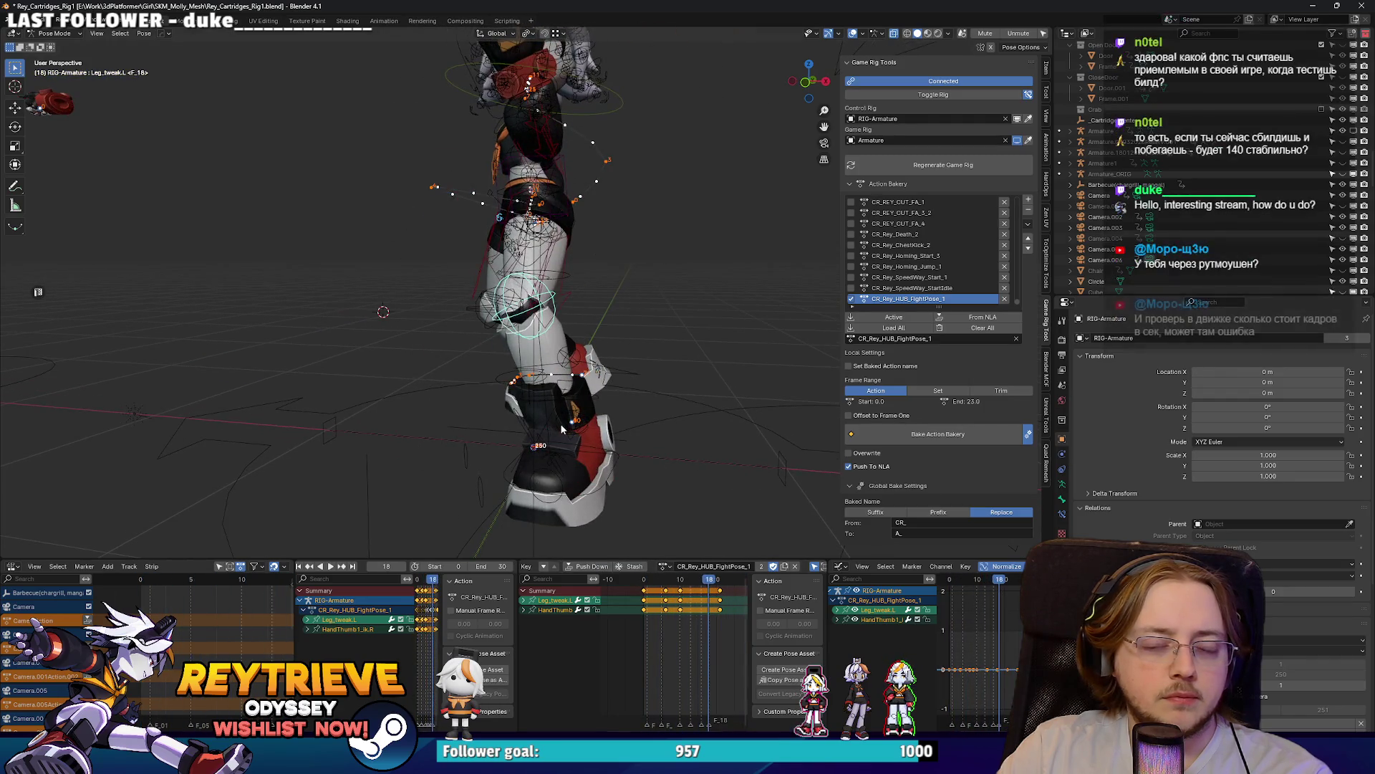
pyautogui.press('Left')
pyautogui.press('Left')
pyautogui.press('Left')
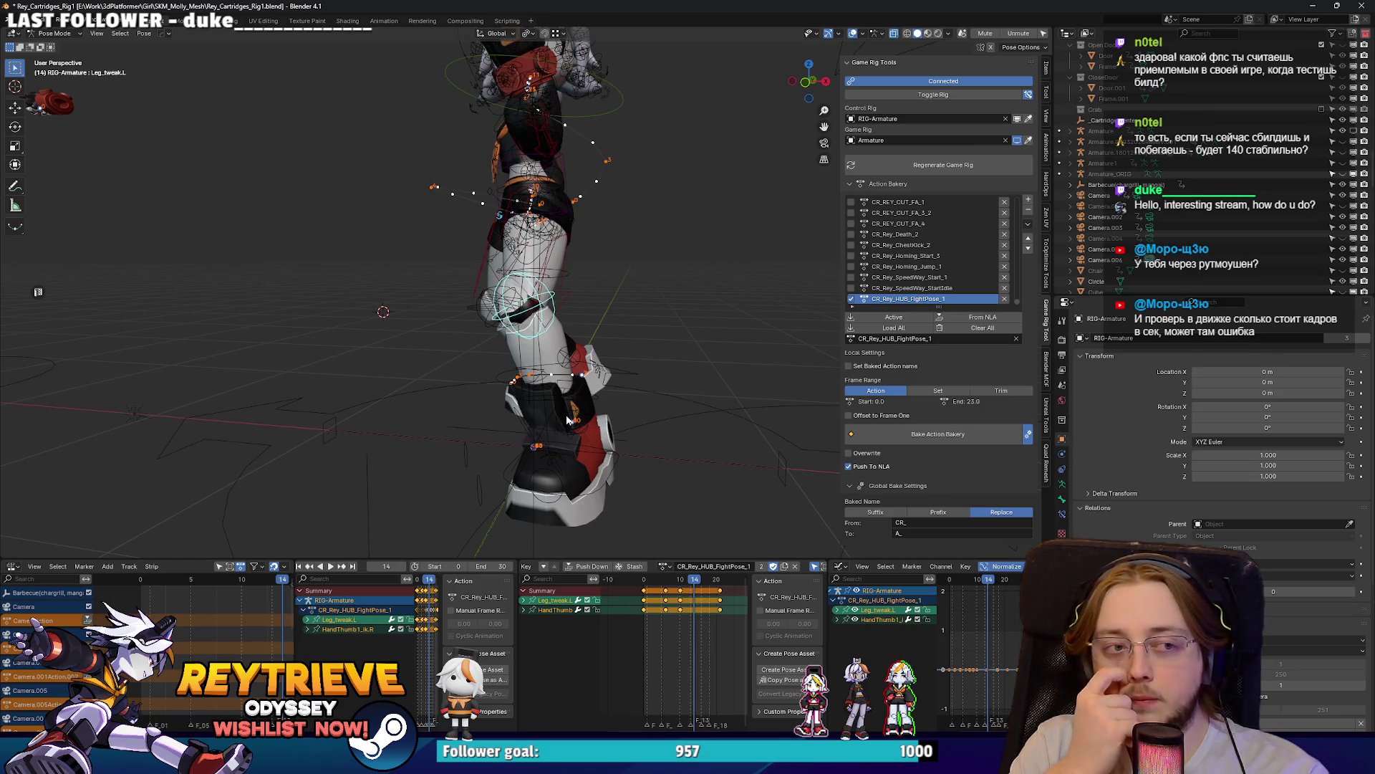
pyautogui.moveTo(568, 419); pyautogui.dragTo(479, 505)
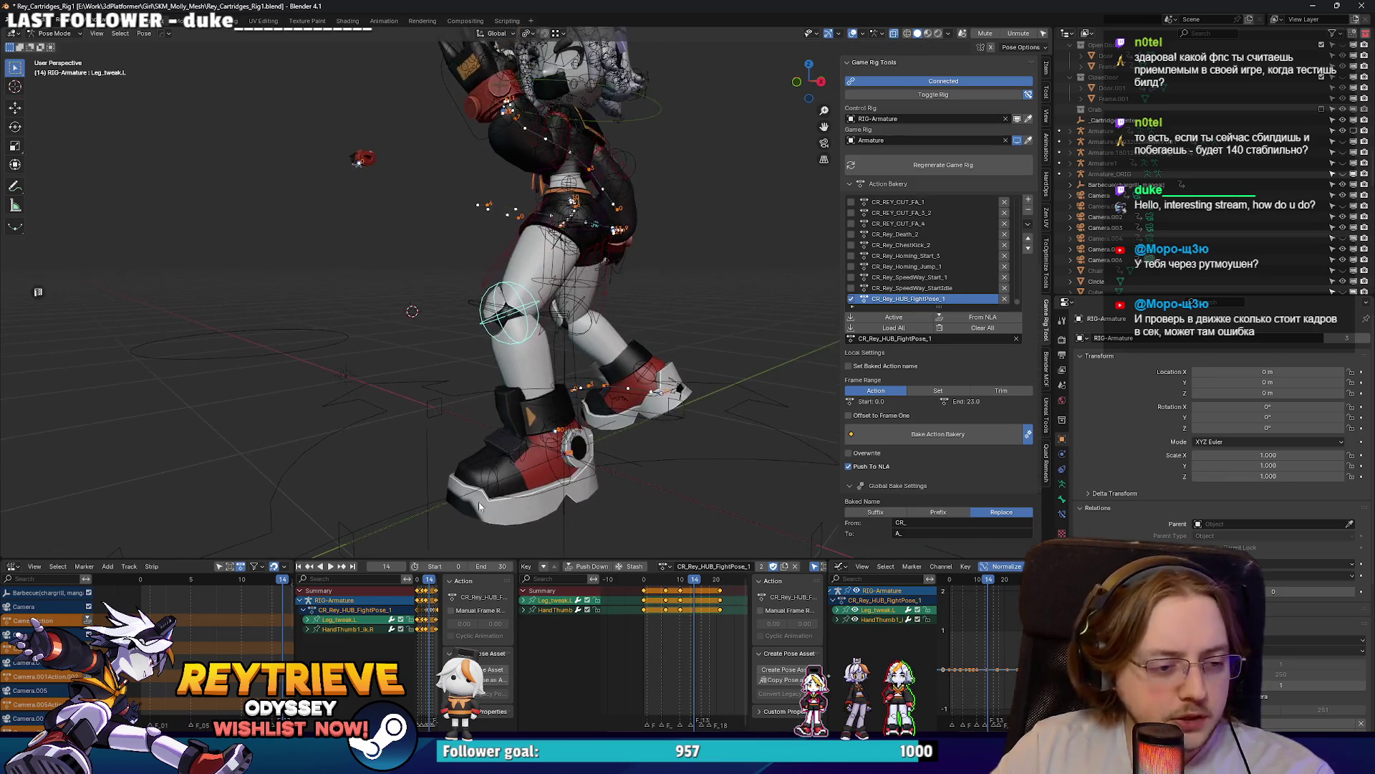
pyautogui.hotkey('alt', 'Tab')
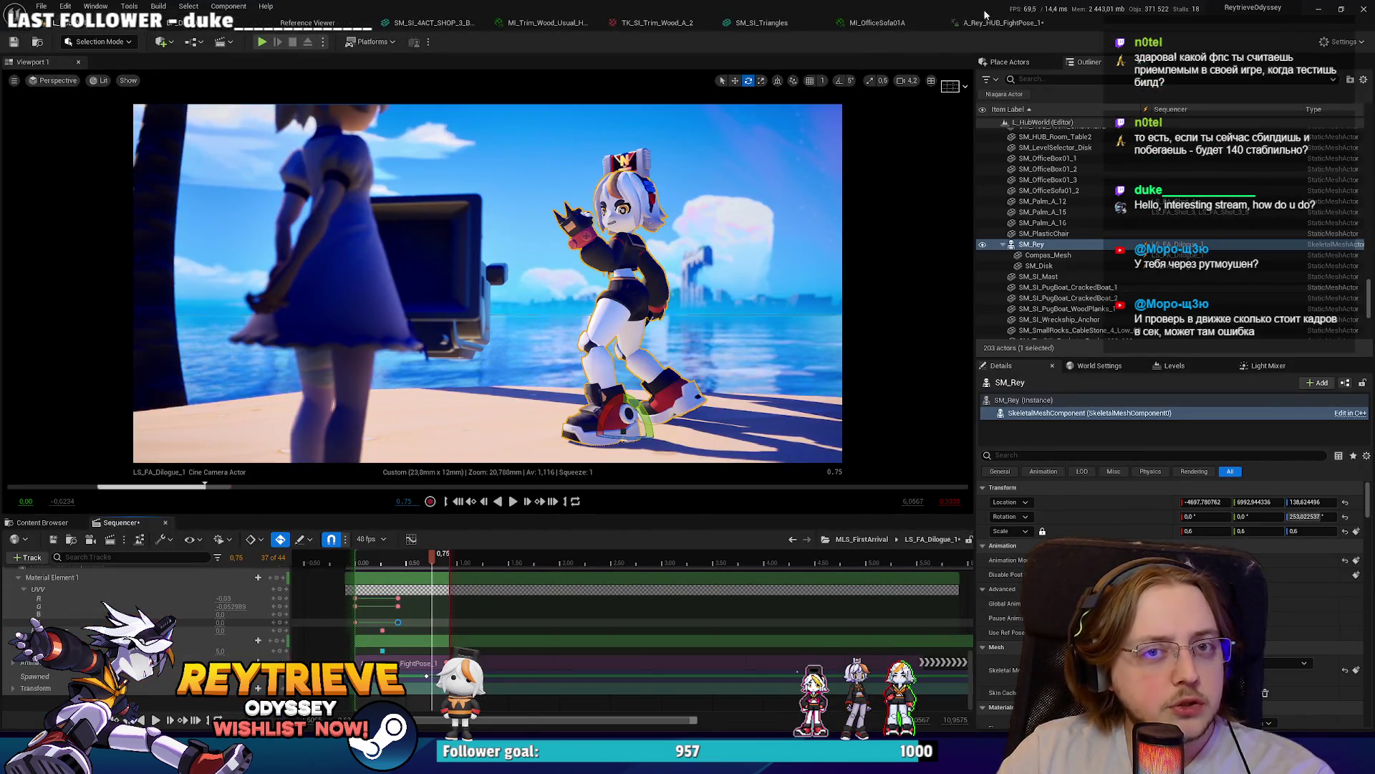
# Step: Open the A_Rey_HUB_FightPose_1 tab to preview the fight pose in its animation editor
pyautogui.click(989, 22)
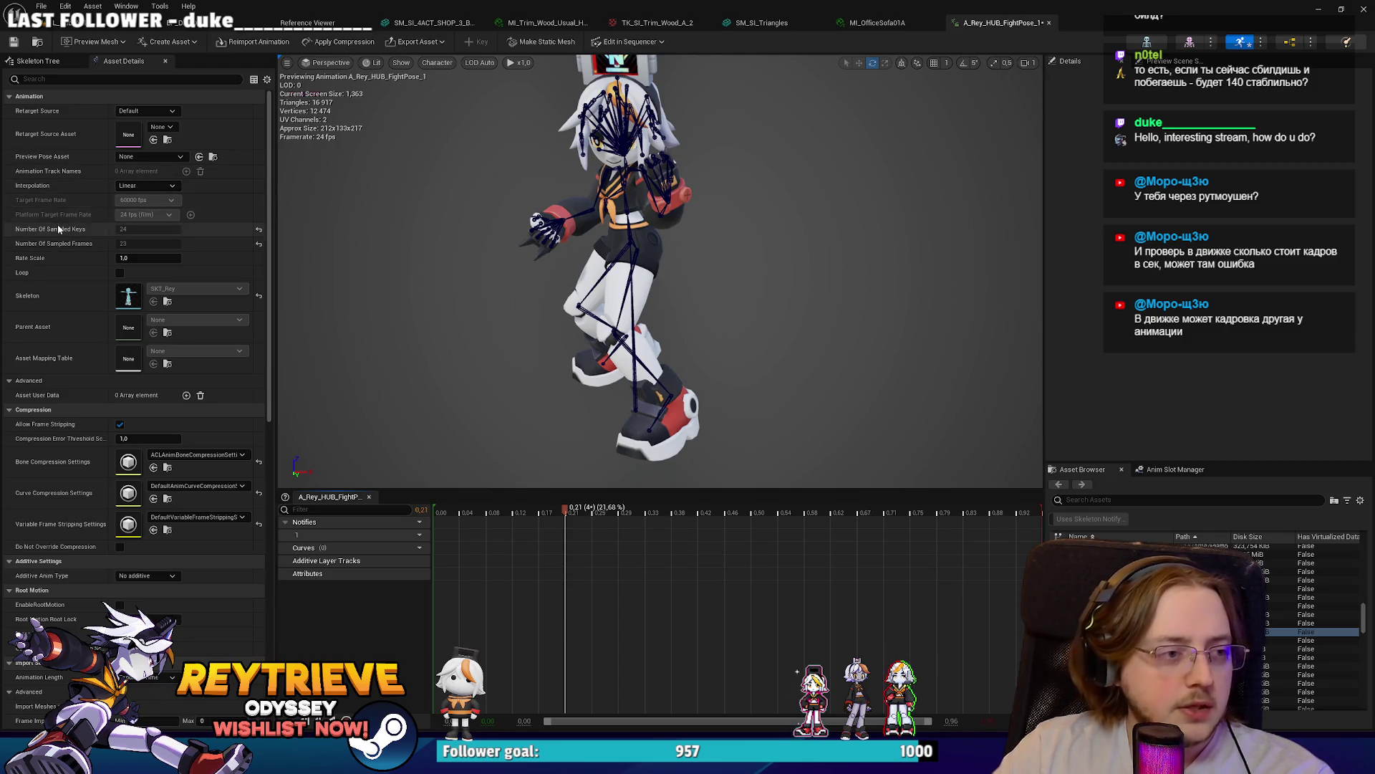
# Step: Try Step interpolation on the fight-pose animation, frame the character, then set it back to Linear
pyautogui.click(170, 207)
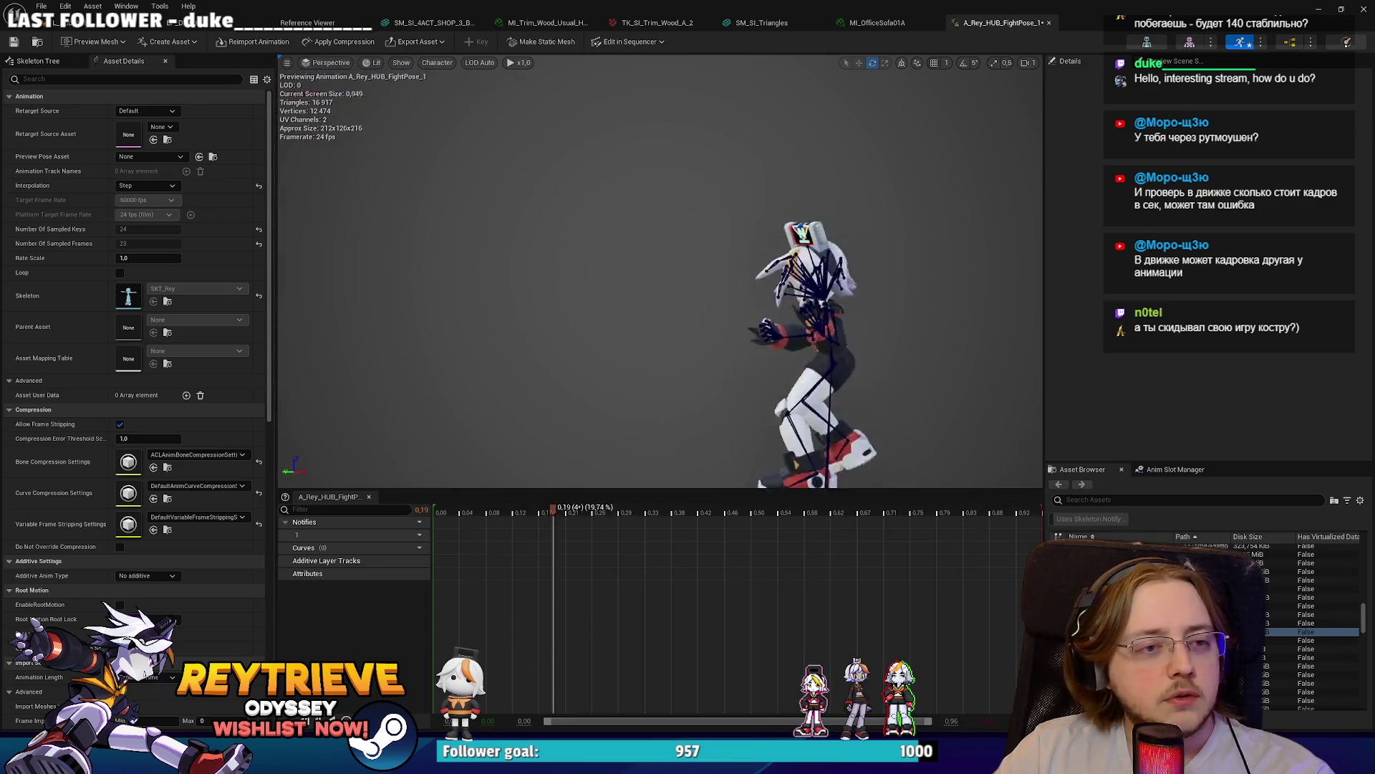
pyautogui.scroll(-1, 602, 336)
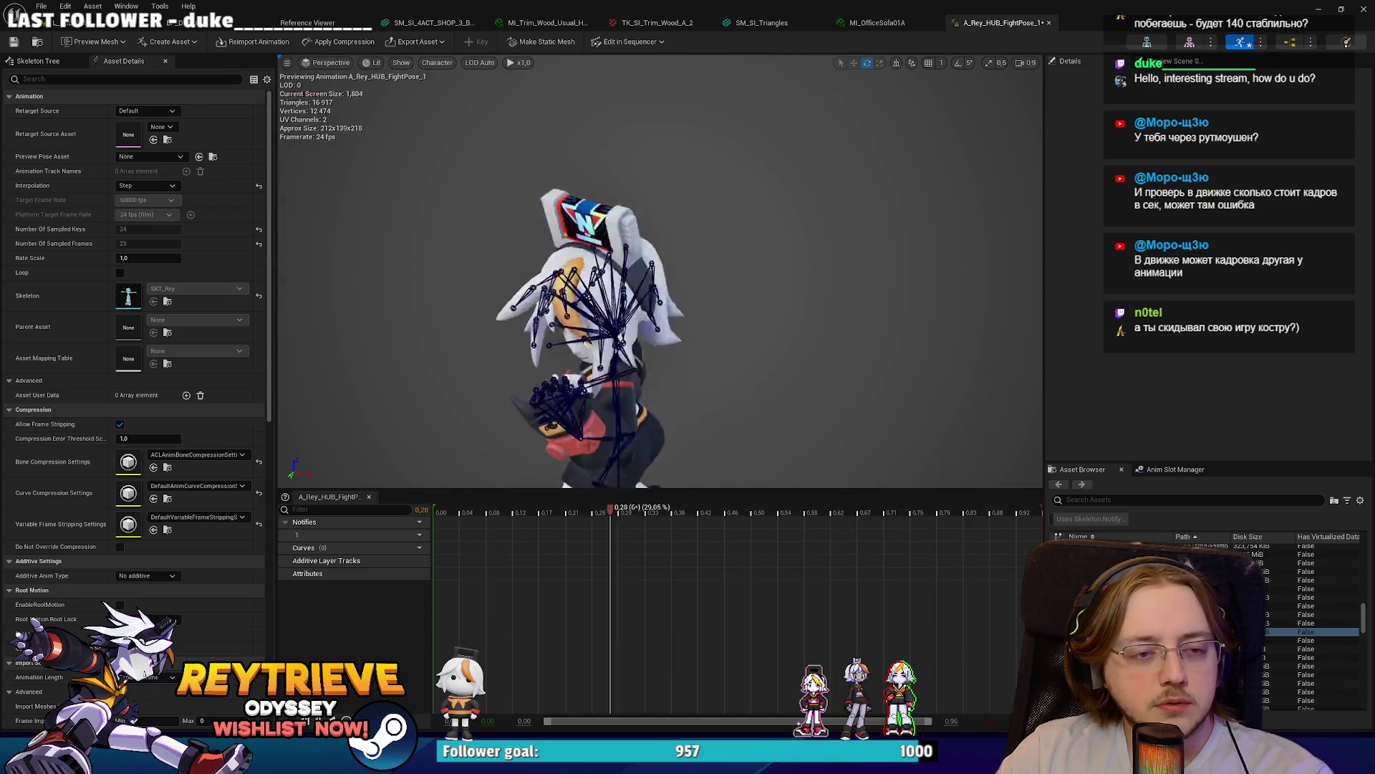
pyautogui.scroll(-1, 685, 261)
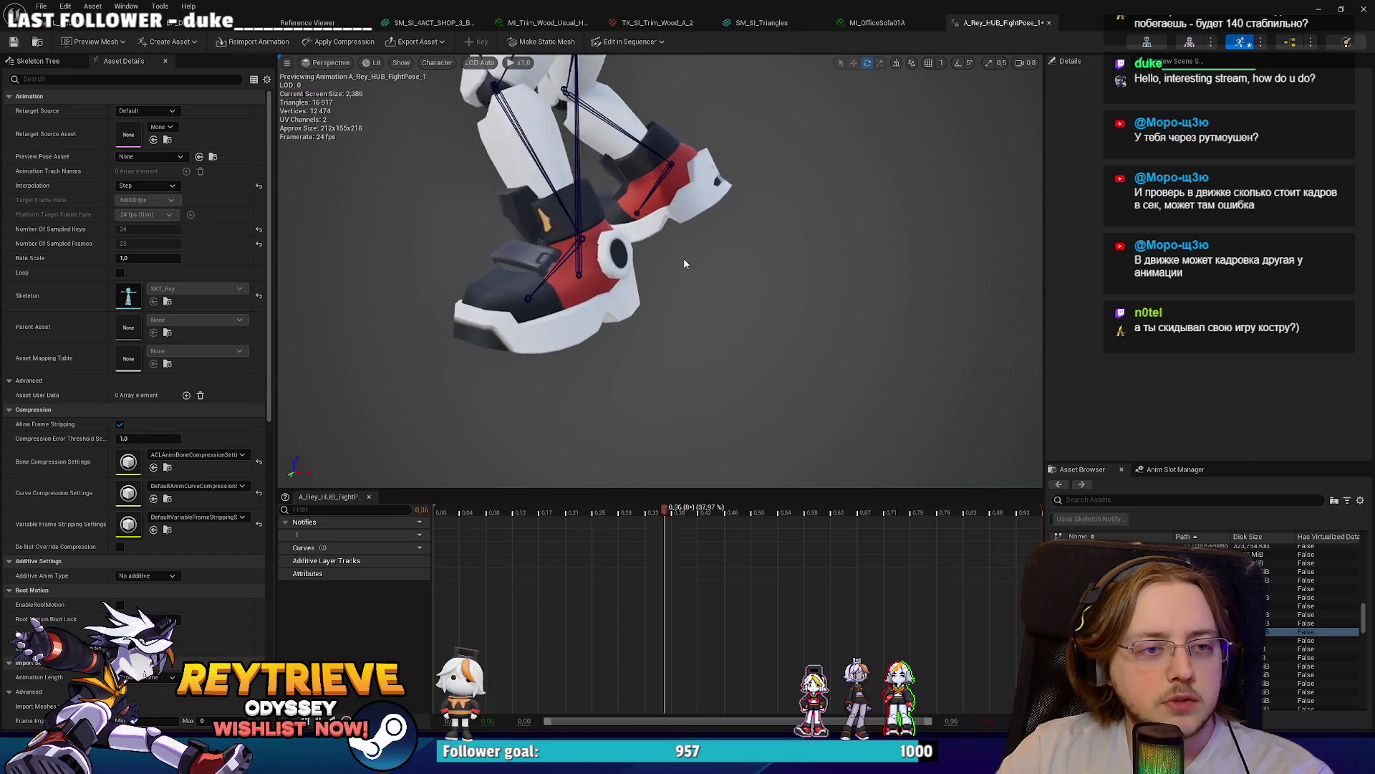
pyautogui.press('f')
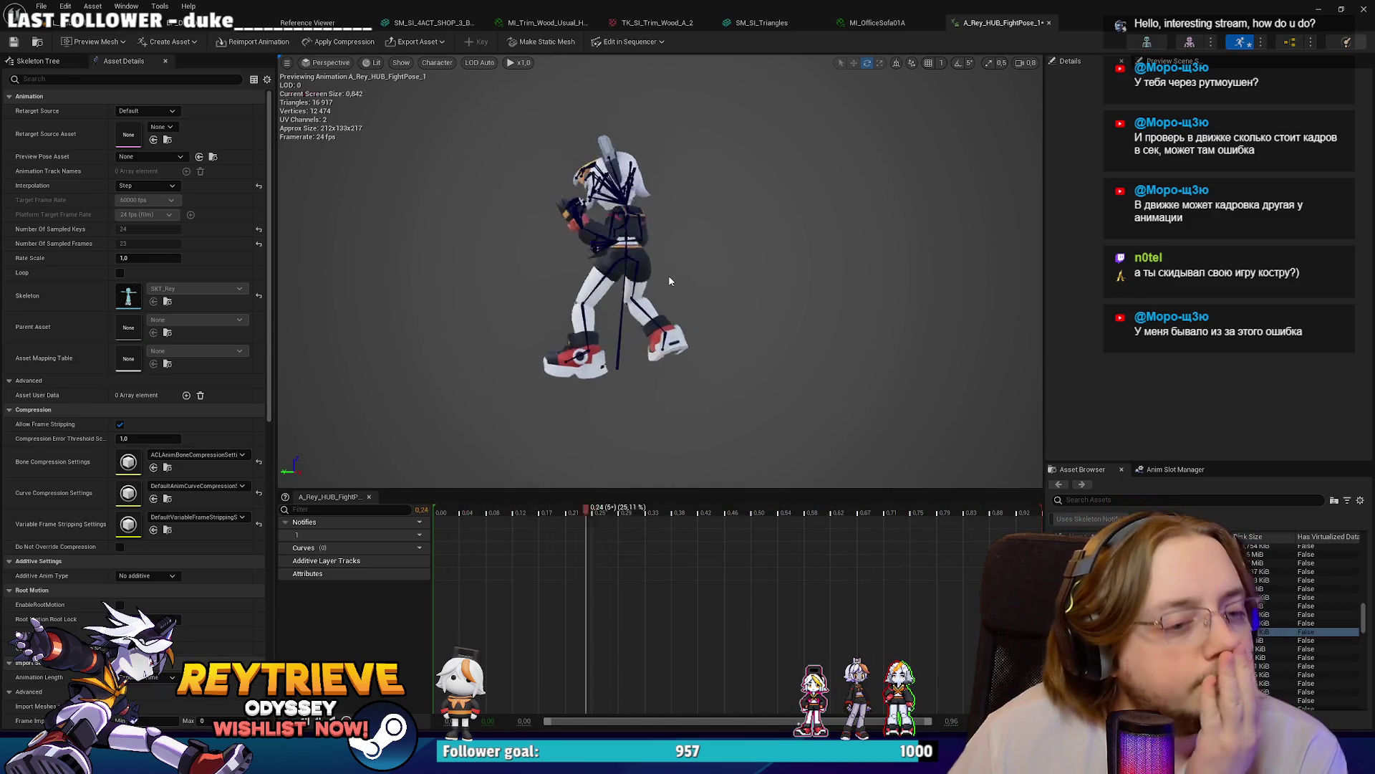
pyautogui.click(148, 186)
pyautogui.click(155, 196)
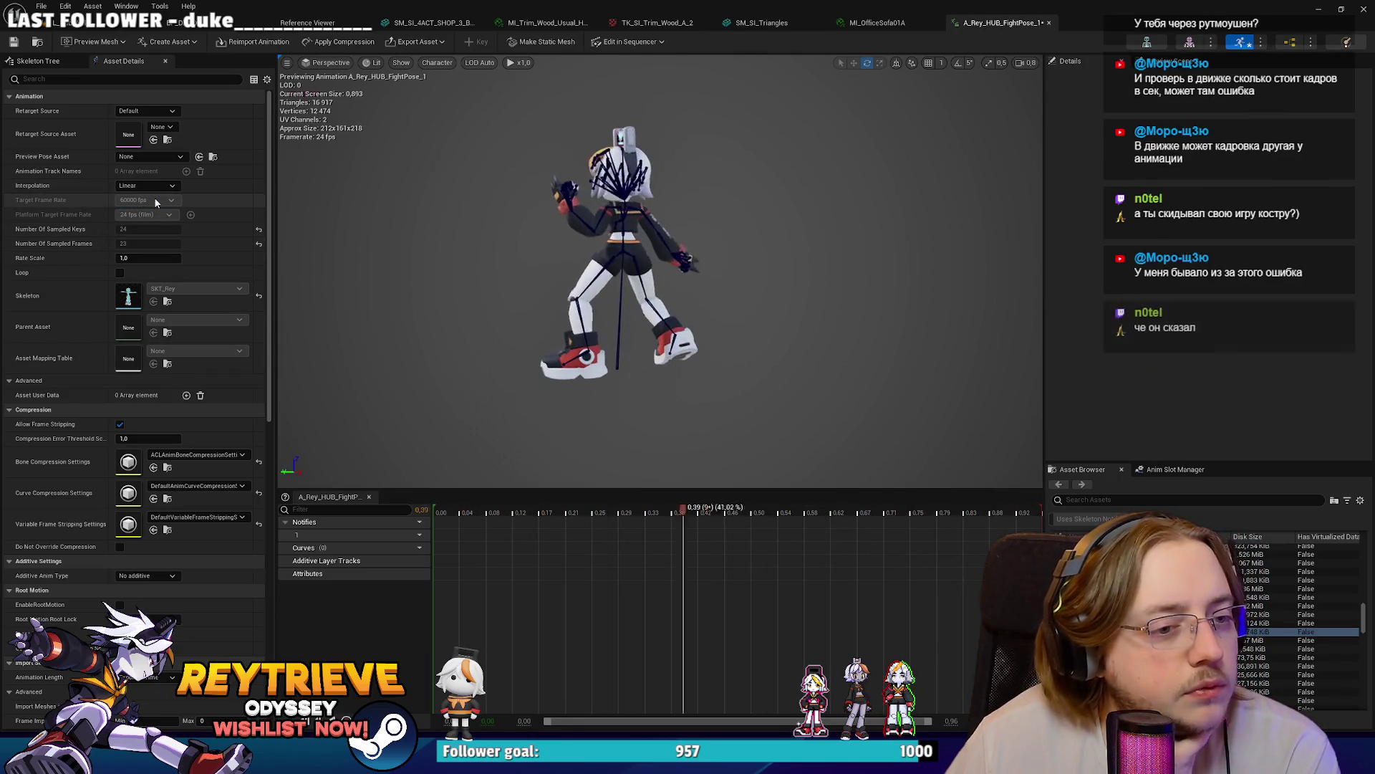
# Step: Orbit the preview, keep Linear interpolation, and scrub the level's shot to 0.8333
pyautogui.scroll(3, 659, 272)
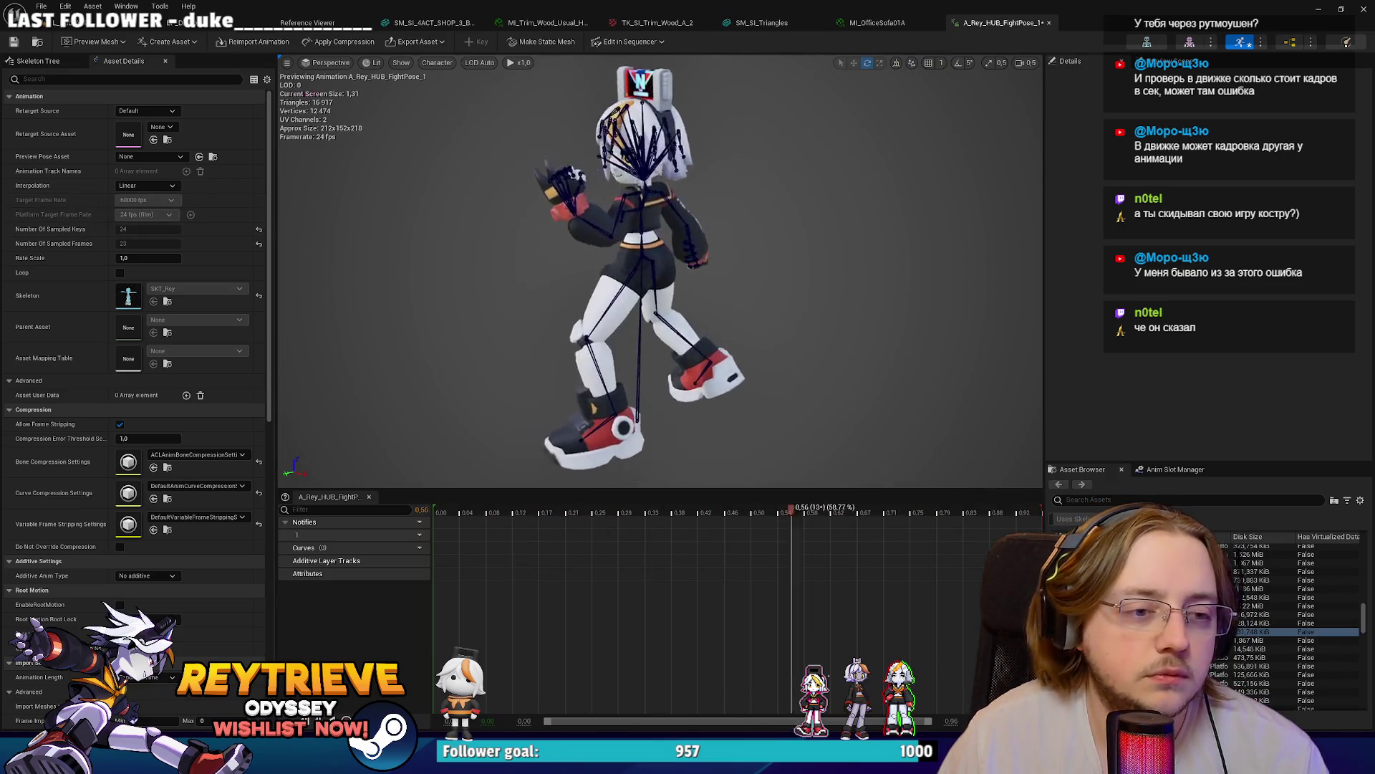
pyautogui.moveTo(729, 268)
pyautogui.mouseDown()
pyautogui.moveTo(673, 269)
pyautogui.moveTo(729, 268)
pyautogui.mouseUp()
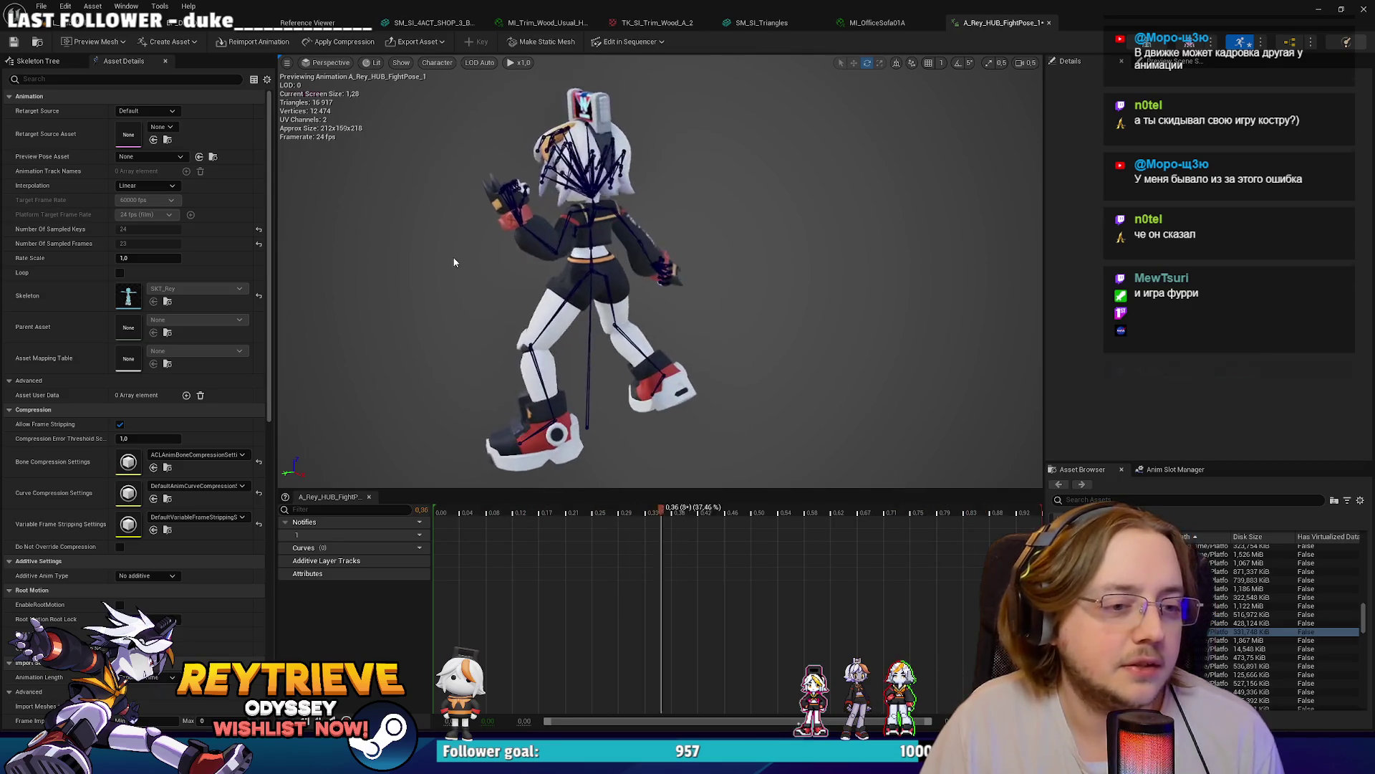
pyautogui.moveTo(477, 256); pyautogui.dragTo(502, 256)
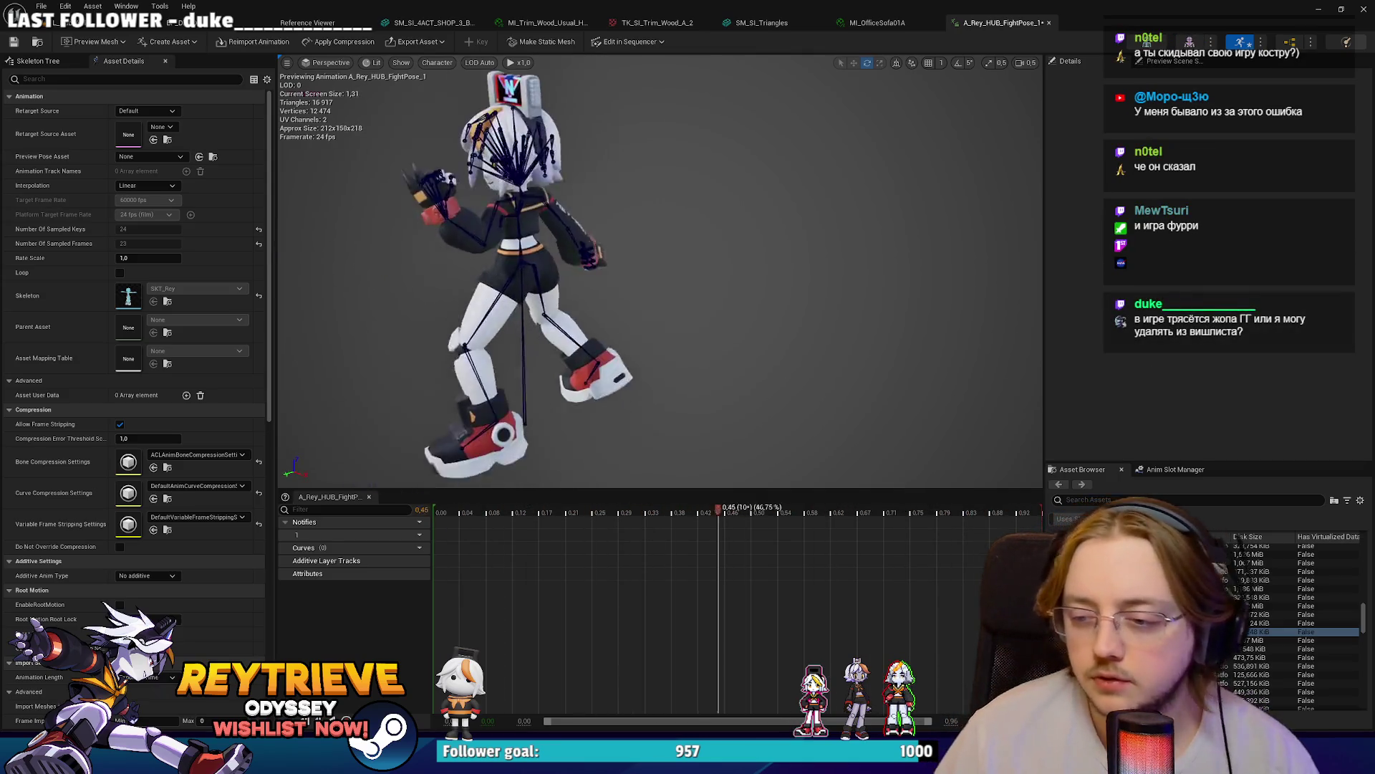
pyautogui.scroll(3, 659, 272)
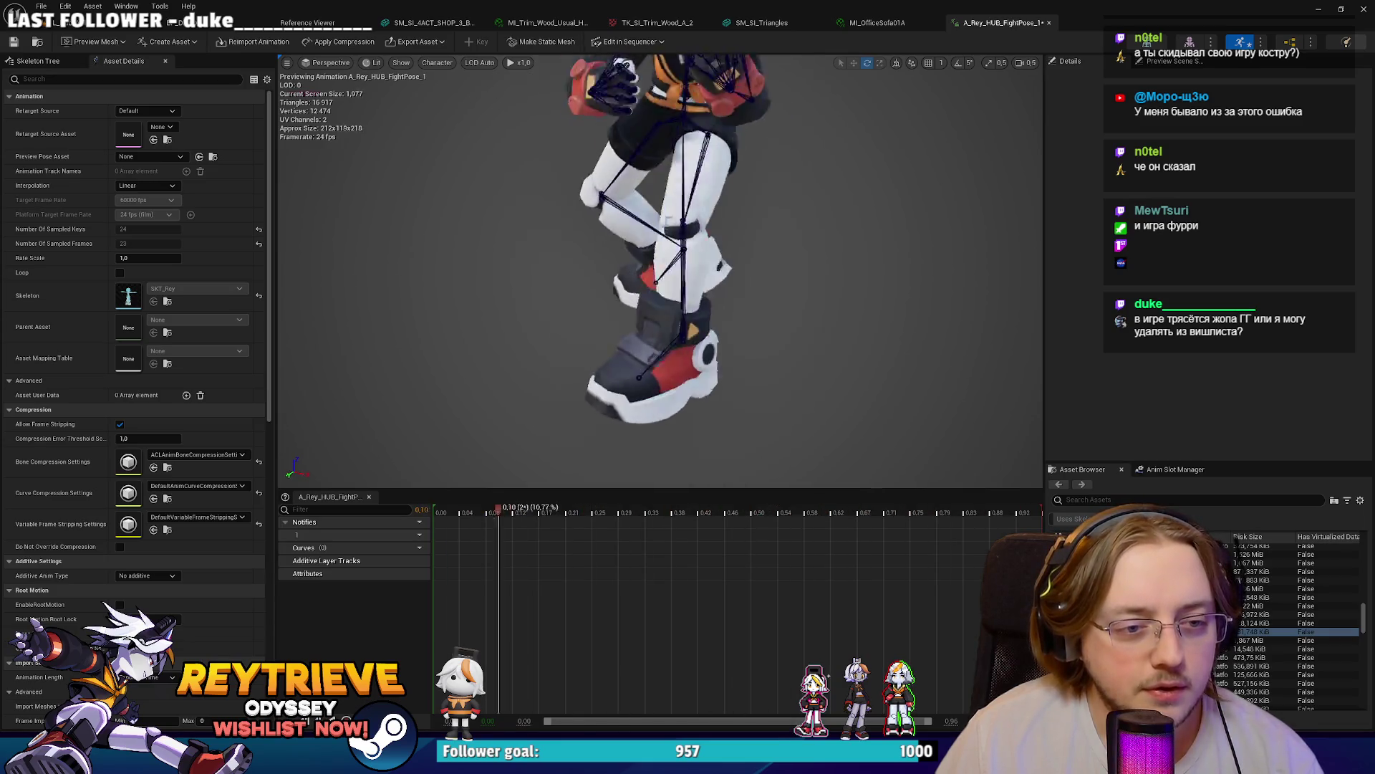
pyautogui.scroll(2, 673, 308)
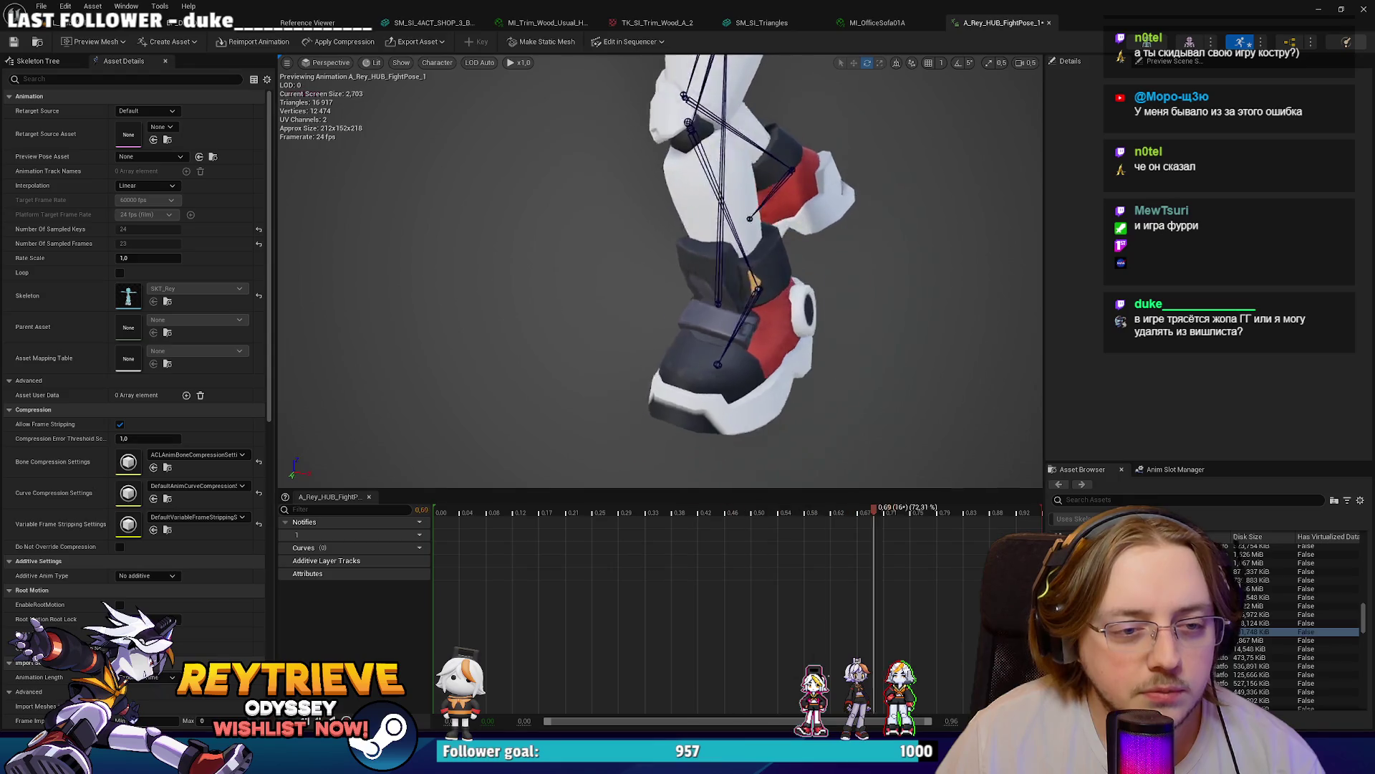
pyautogui.click(143, 186)
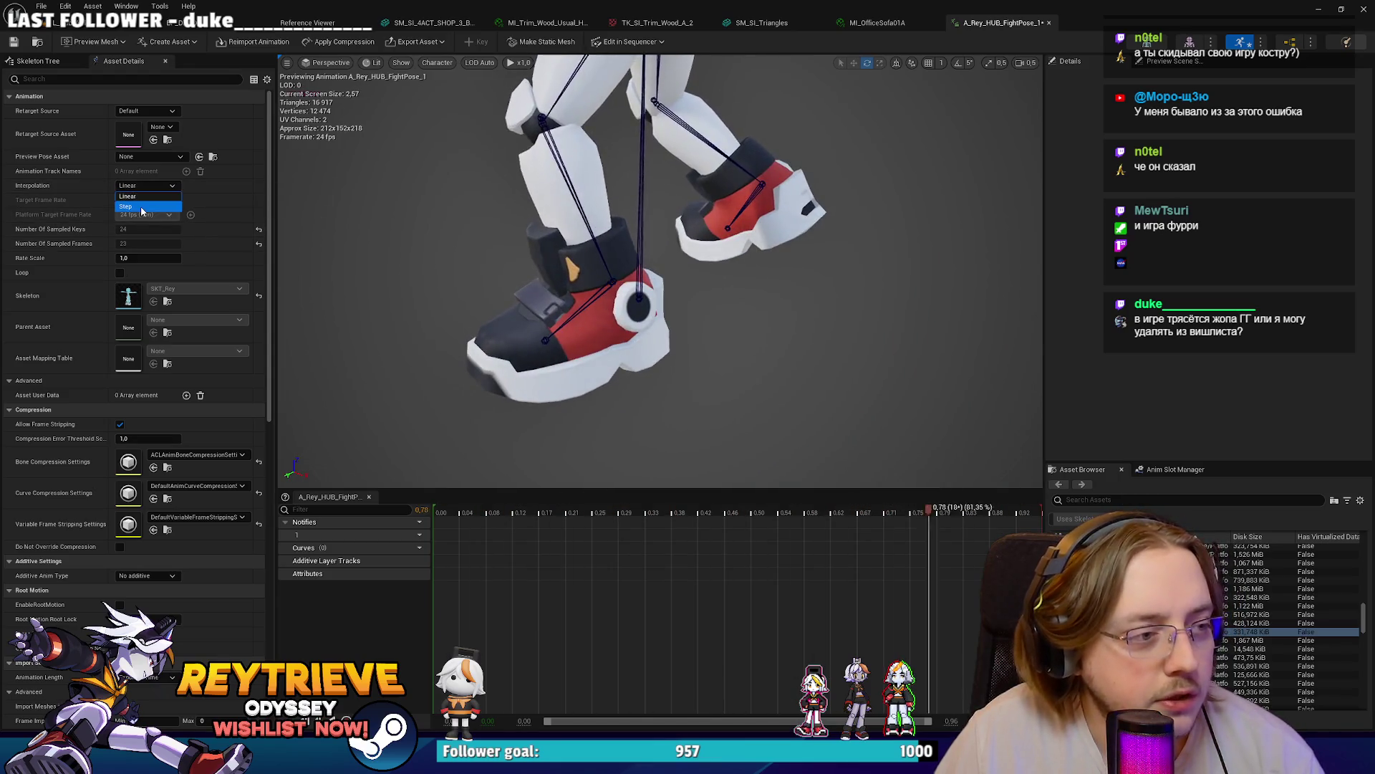
pyautogui.click(602, 306)
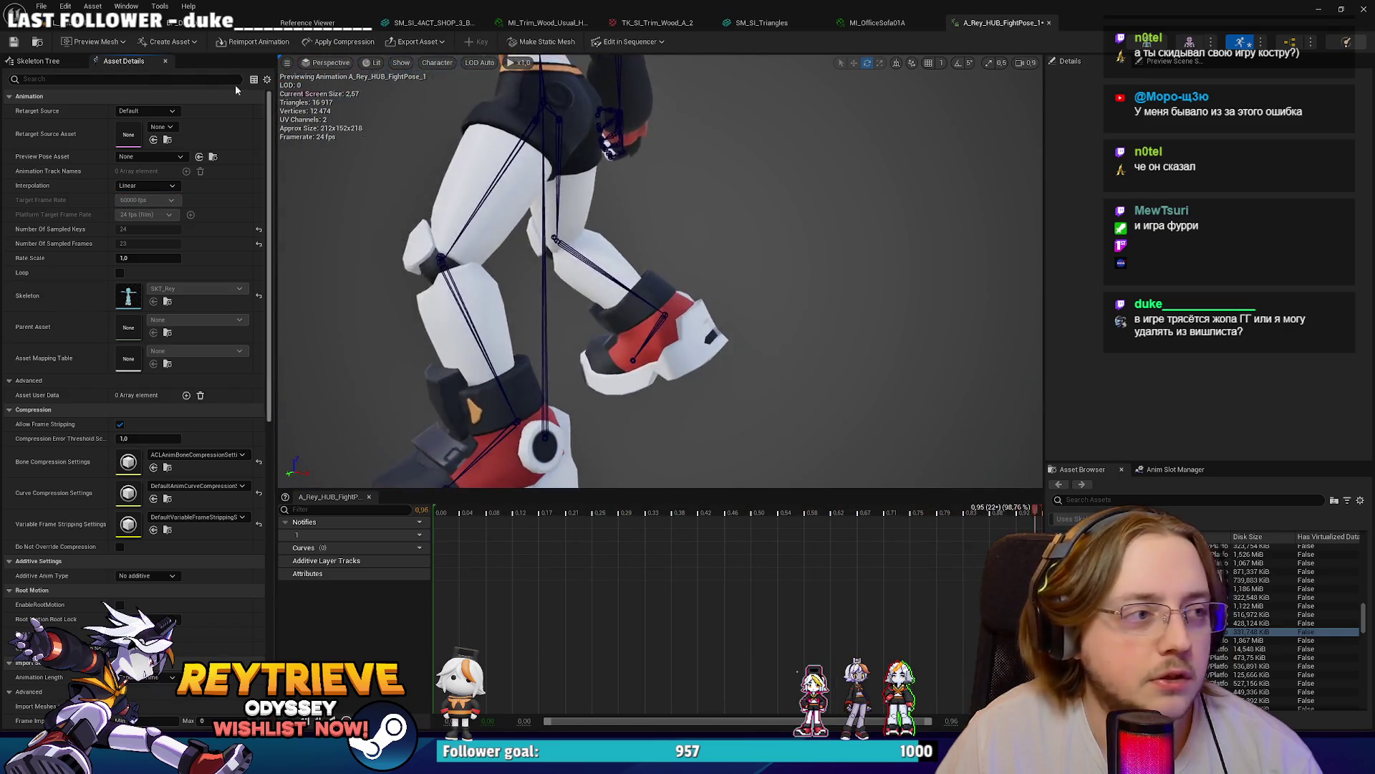
pyautogui.click(101, 26)
pyautogui.moveTo(368, 558); pyautogui.dragTo(440, 558)
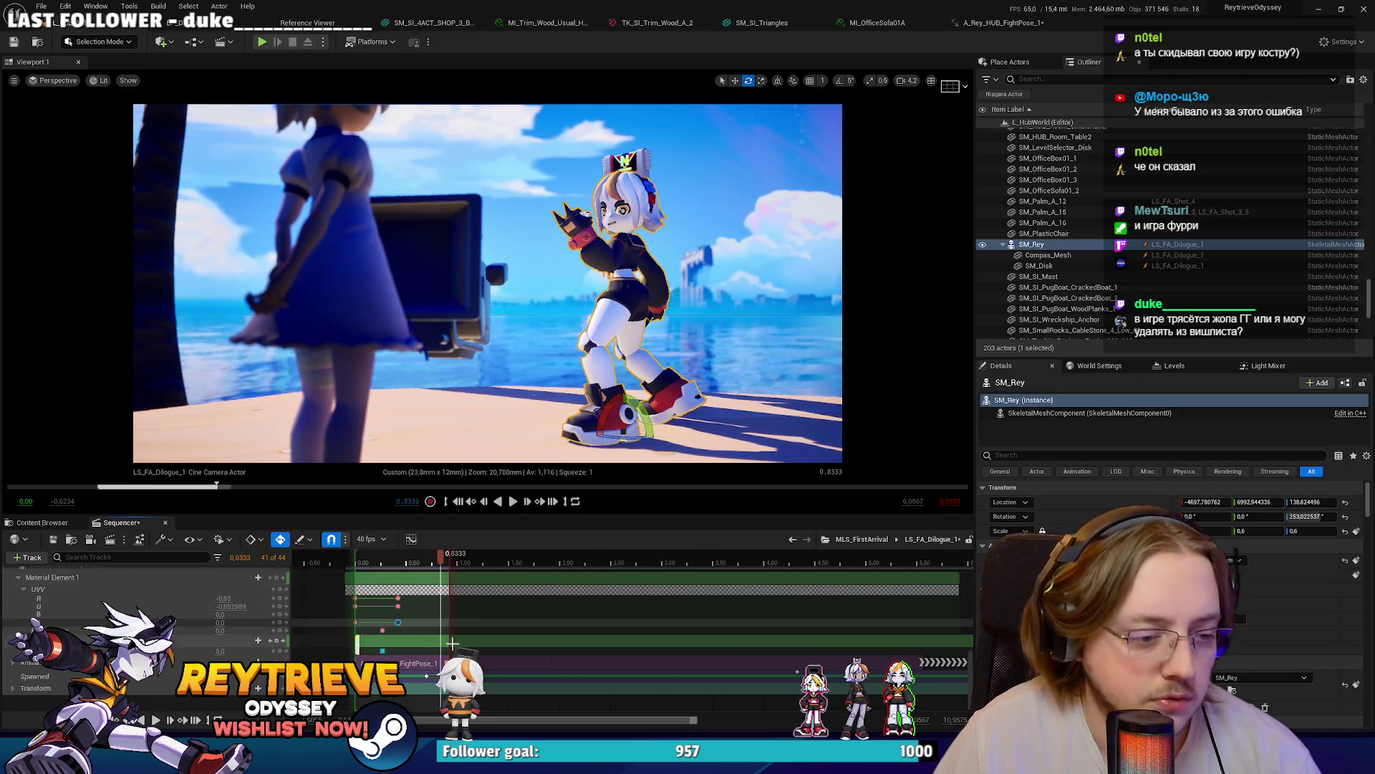
# Step: Select the FightPose section, expand its track to show Weight, play from the start, then reopen the animation editor
pyautogui.click(423, 669)
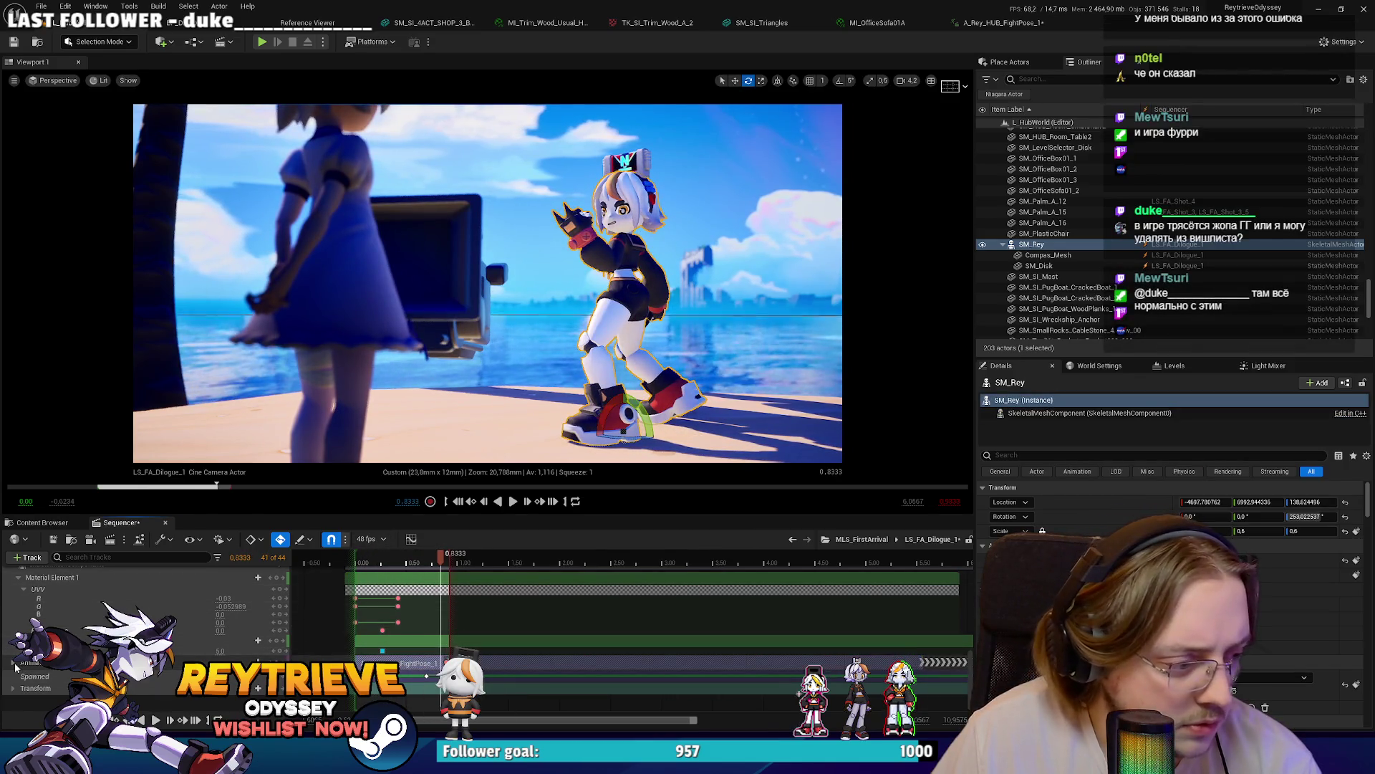
pyautogui.click(15, 666)
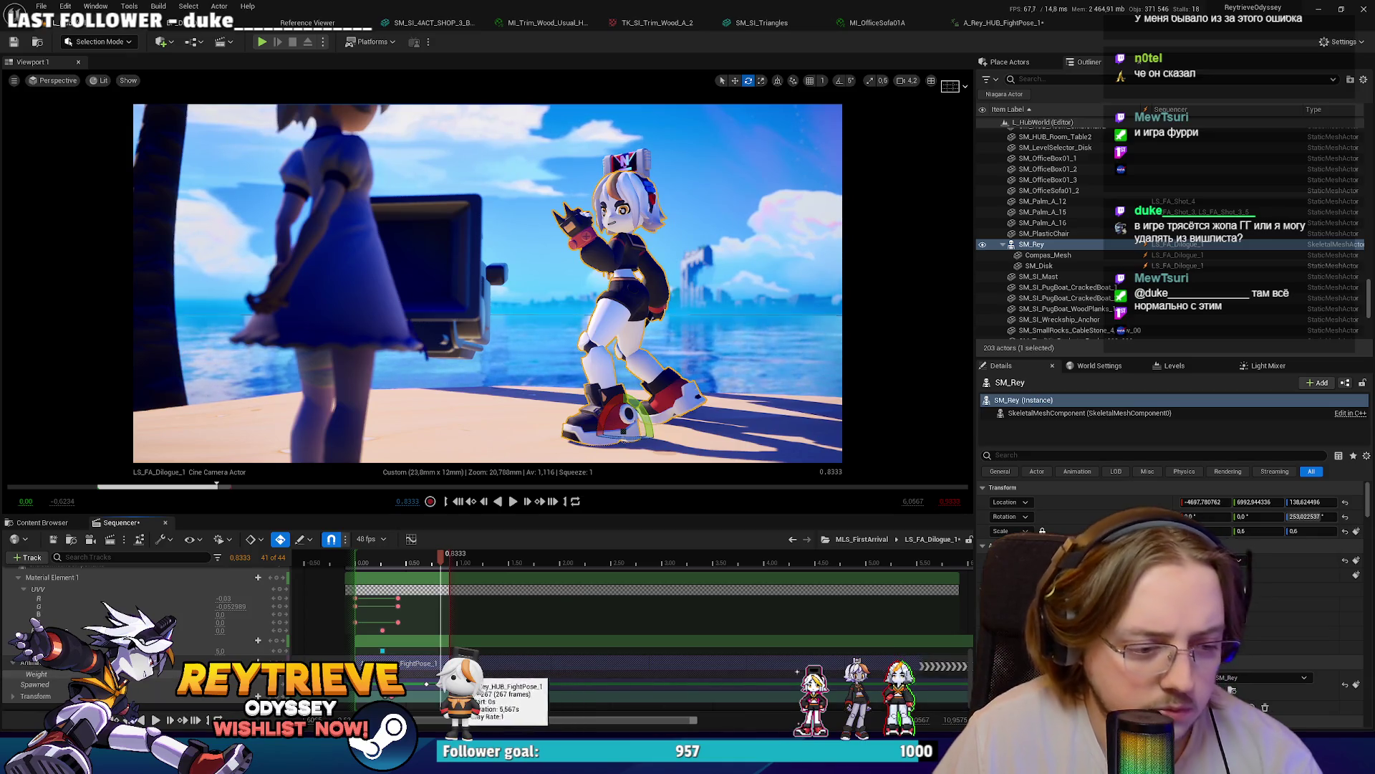
pyautogui.press('Escape')
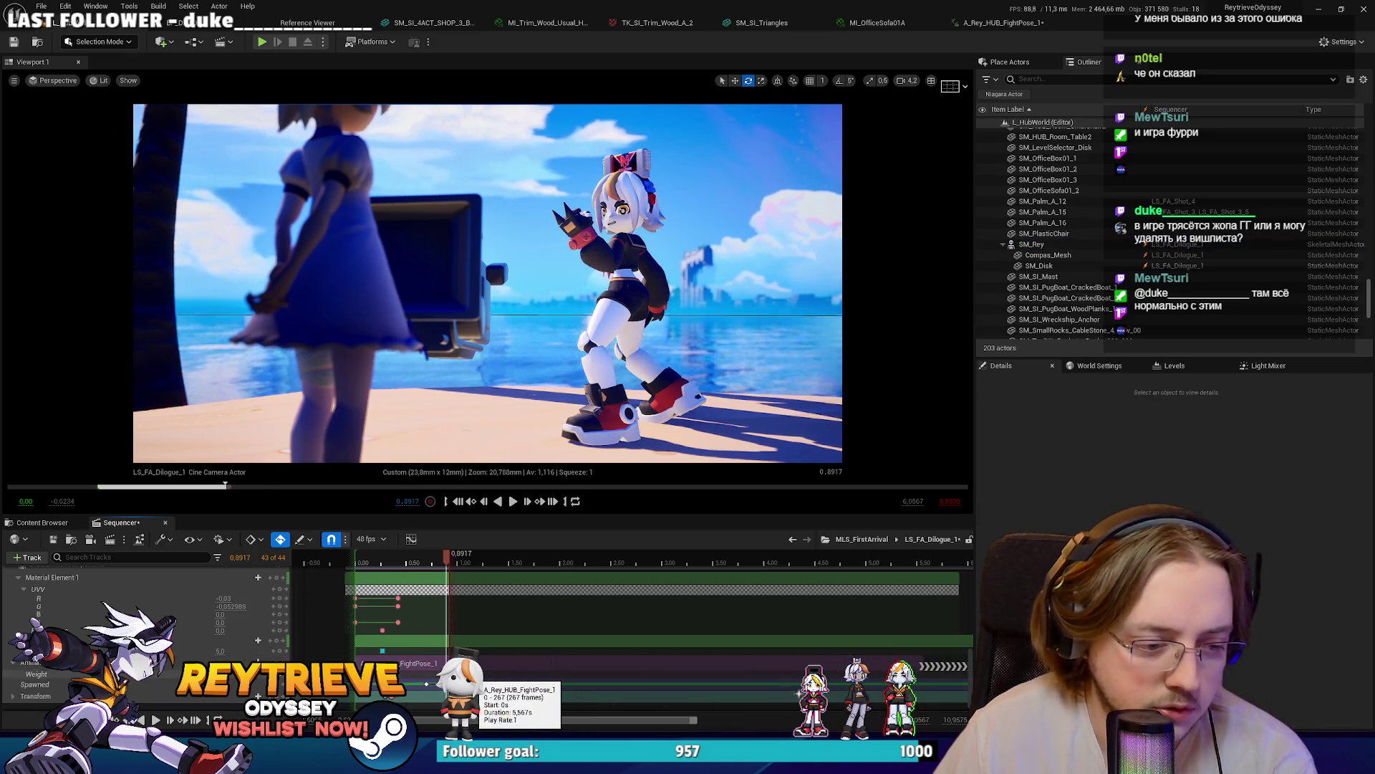
pyautogui.press('space')
pyautogui.click(362, 559)
pyautogui.press('space')
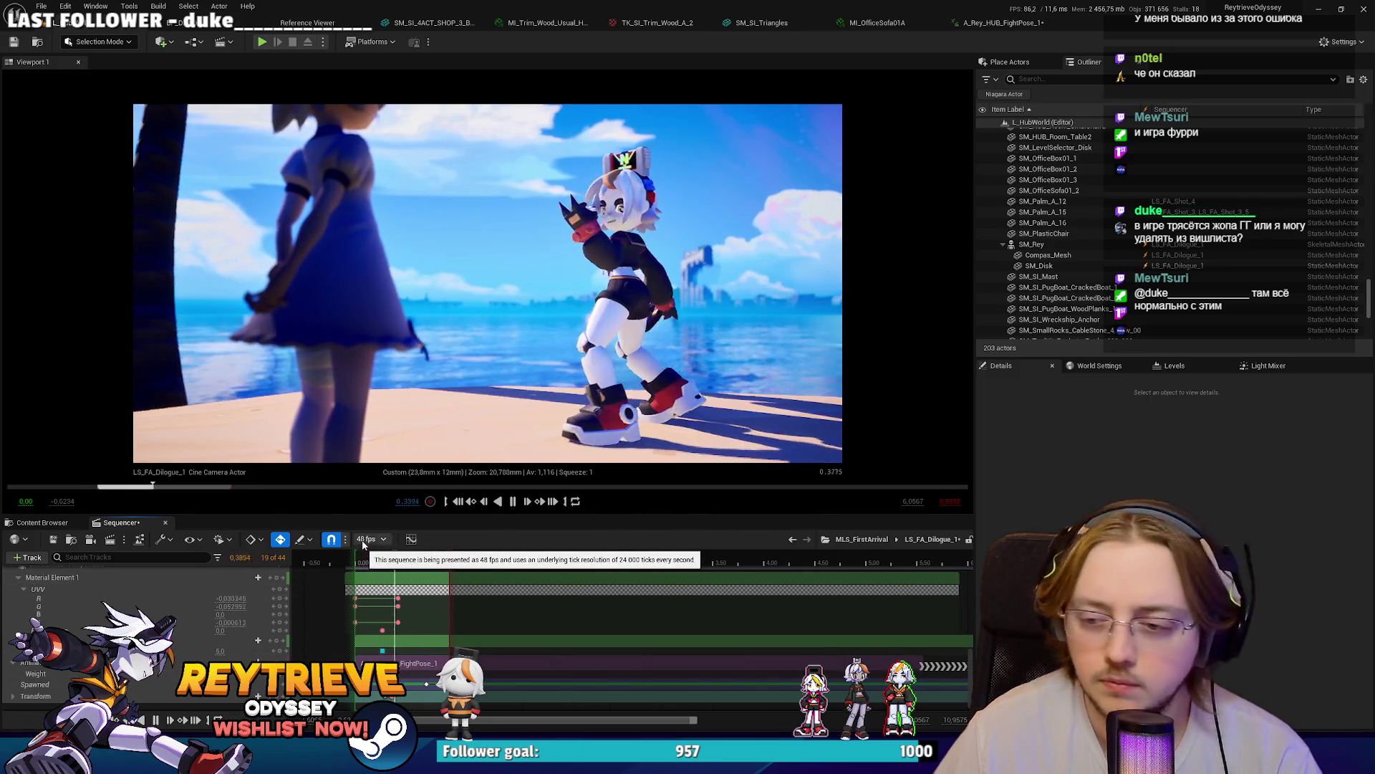
pyautogui.click(992, 23)
pyautogui.scroll(-5, 695, 243)
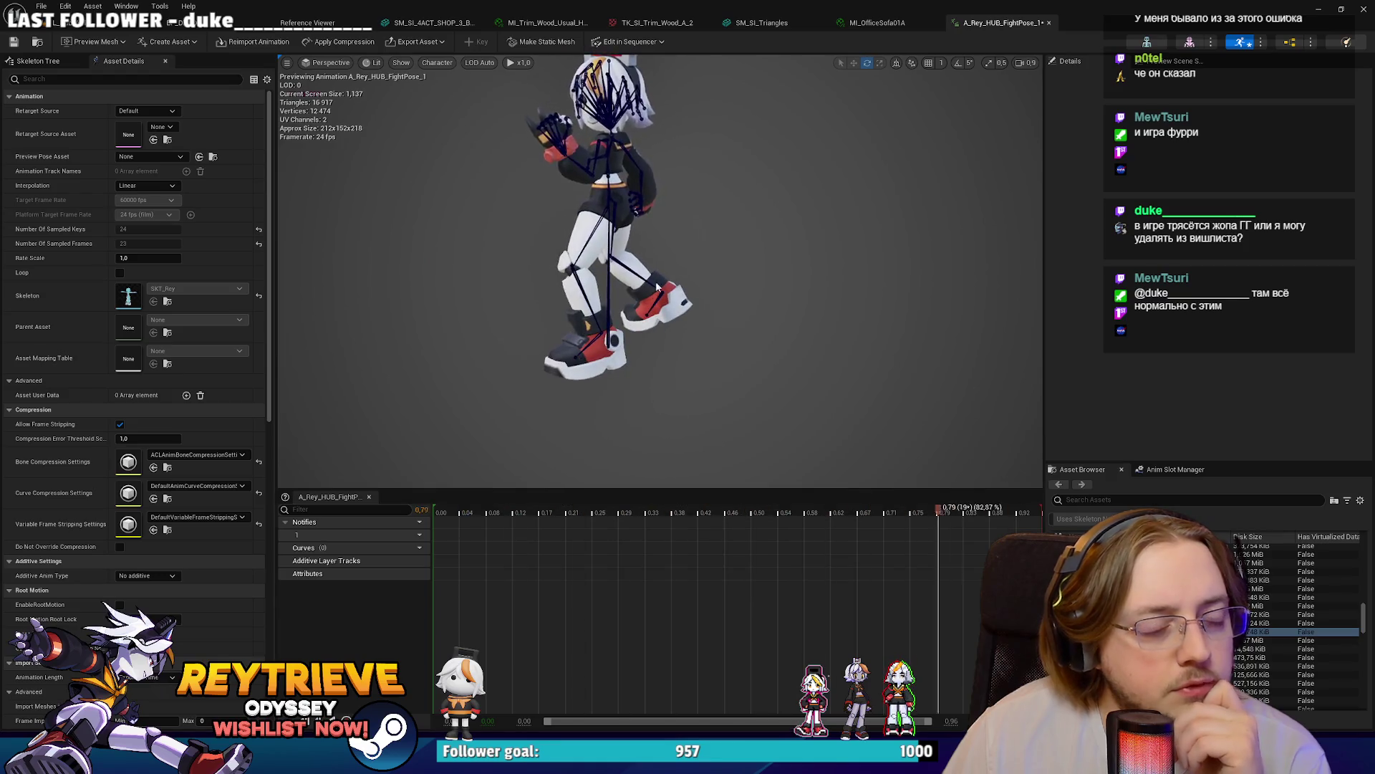
# Step: Scrub the animation preview to 0.25 and save all unsaved assets via Save Selected
pyautogui.moveTo(475, 511)
pyautogui.mouseDown()
pyautogui.moveTo(448, 513)
pyautogui.moveTo(866, 517)
pyautogui.mouseUp()
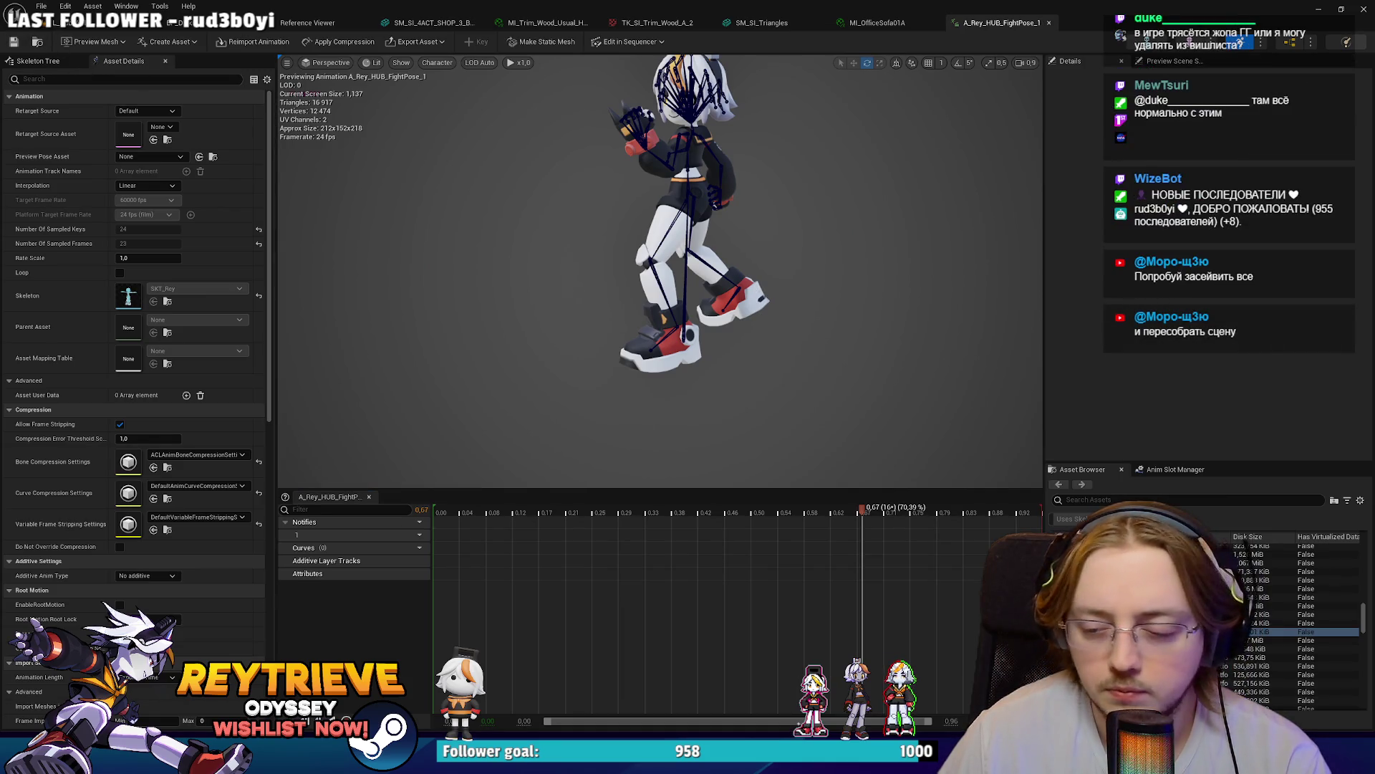
pyautogui.hotkey('ctrl', 'shift', 's')
pyautogui.click(827, 501)
pyautogui.click(86, 22)
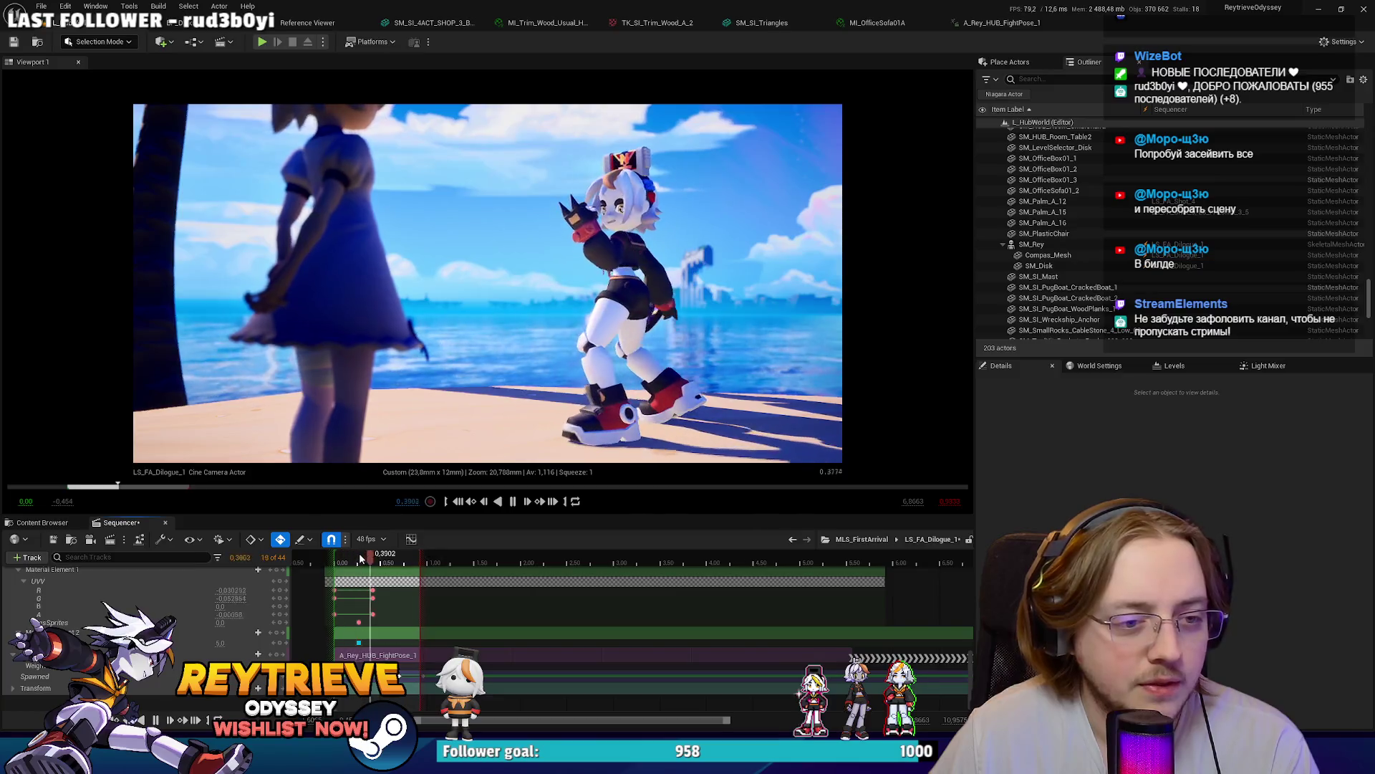
# Step: Play the shot from frame 7, stop at frame 17, and move to 0.4167
pyautogui.moveTo(341, 556); pyautogui.dragTo(371, 556)
pyautogui.press('space')
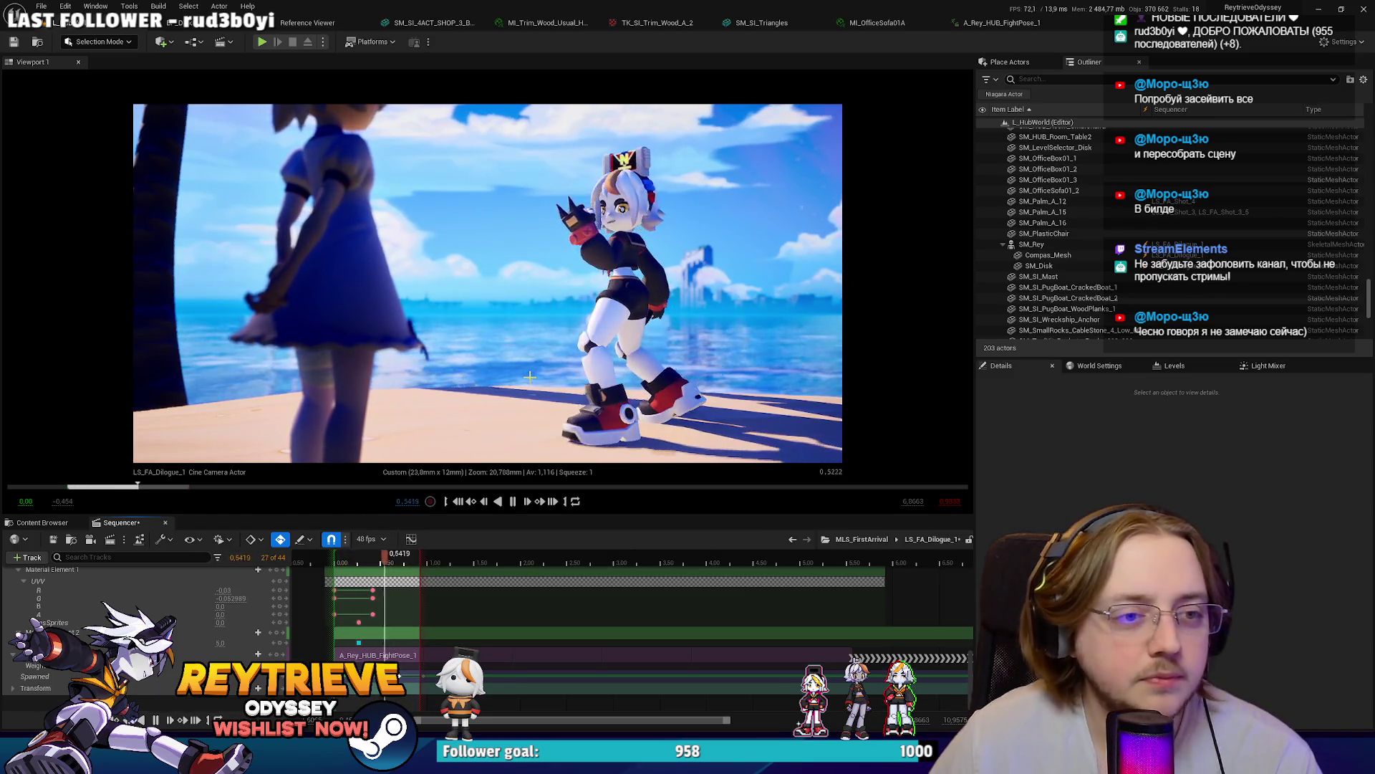
pyautogui.click(367, 564)
pyautogui.moveTo(367, 566); pyautogui.dragTo(380, 564)
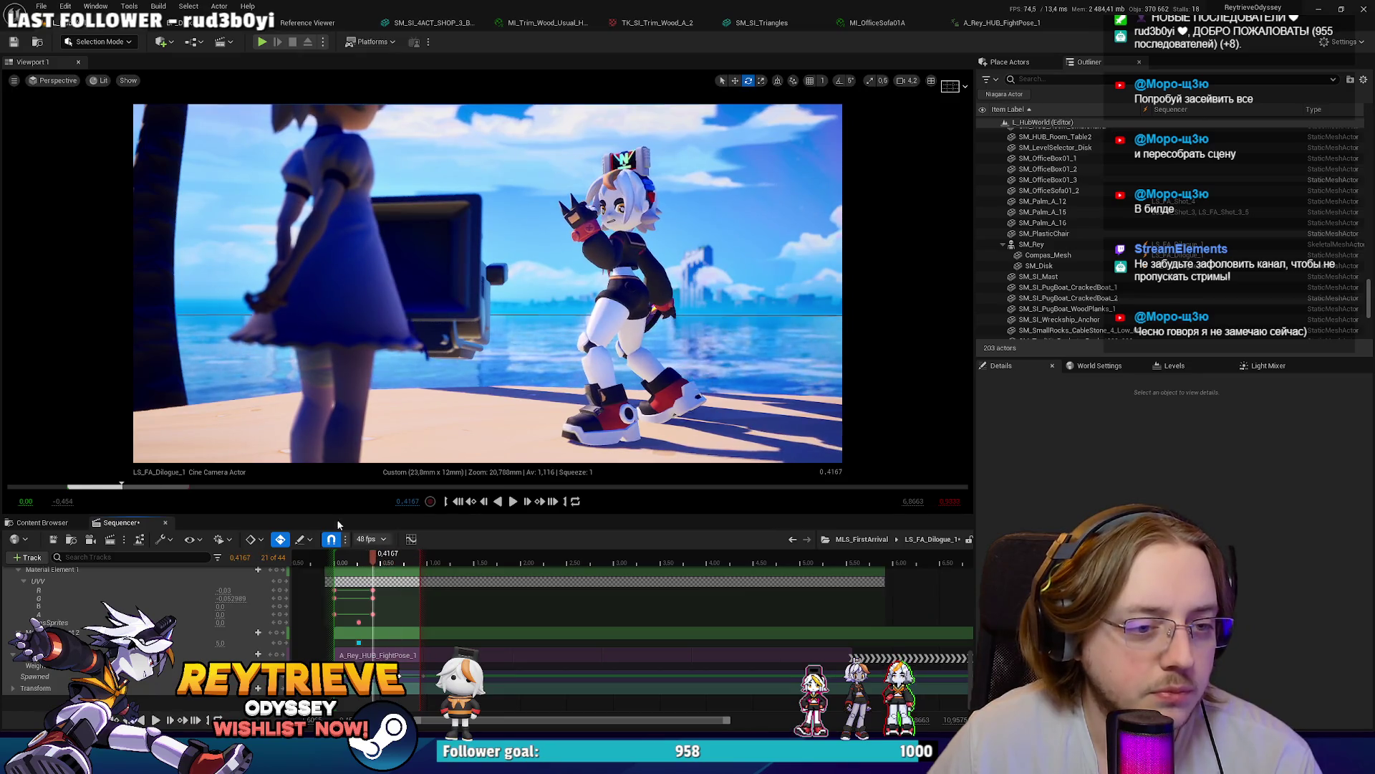
# Step: Select palm tree SM_Palm_A_16, then scrub the fight-pose animation preview to 0.22
pyautogui.click(139, 348)
pyautogui.press('w')
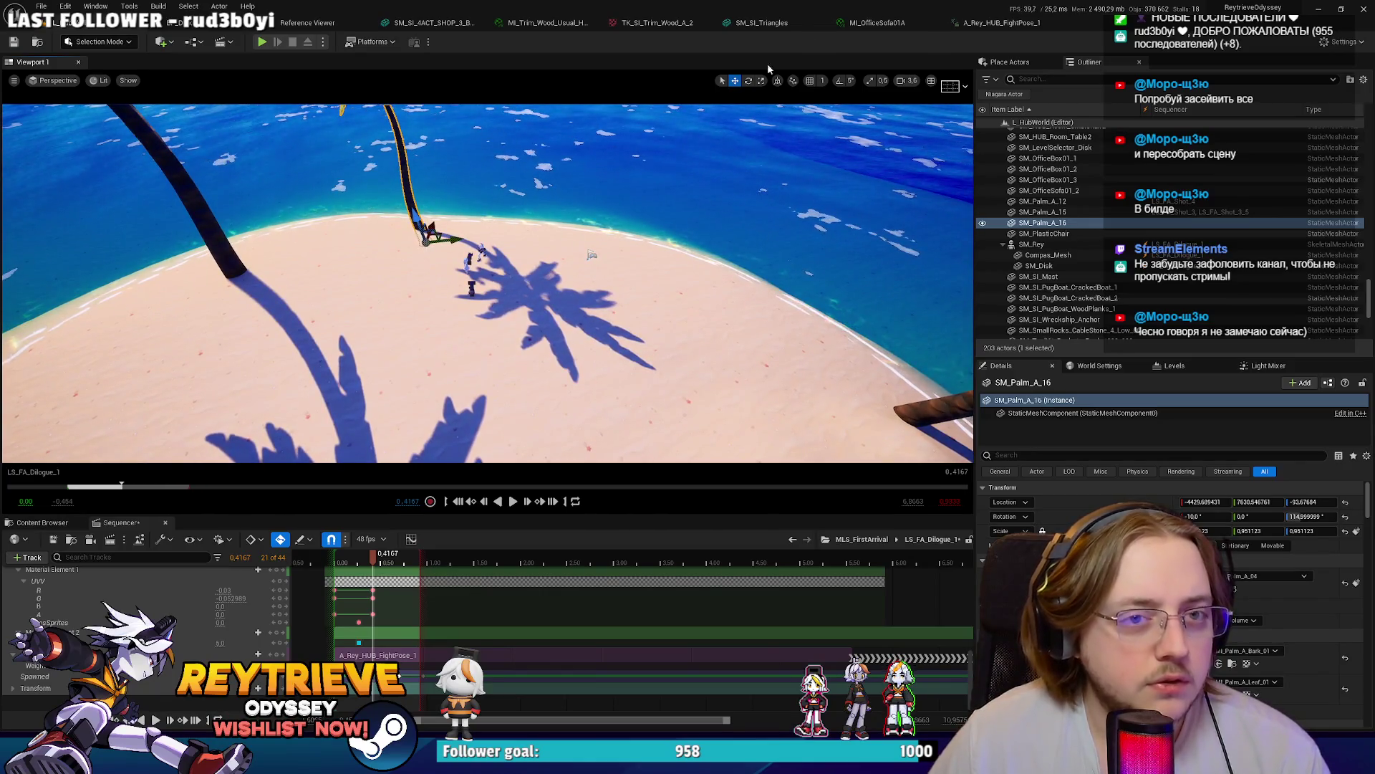
pyautogui.click(1002, 22)
pyautogui.moveTo(484, 513)
pyautogui.mouseDown()
pyautogui.moveTo(437, 513)
pyautogui.moveTo(587, 522)
pyautogui.moveTo(389, 510)
pyautogui.mouseUp()
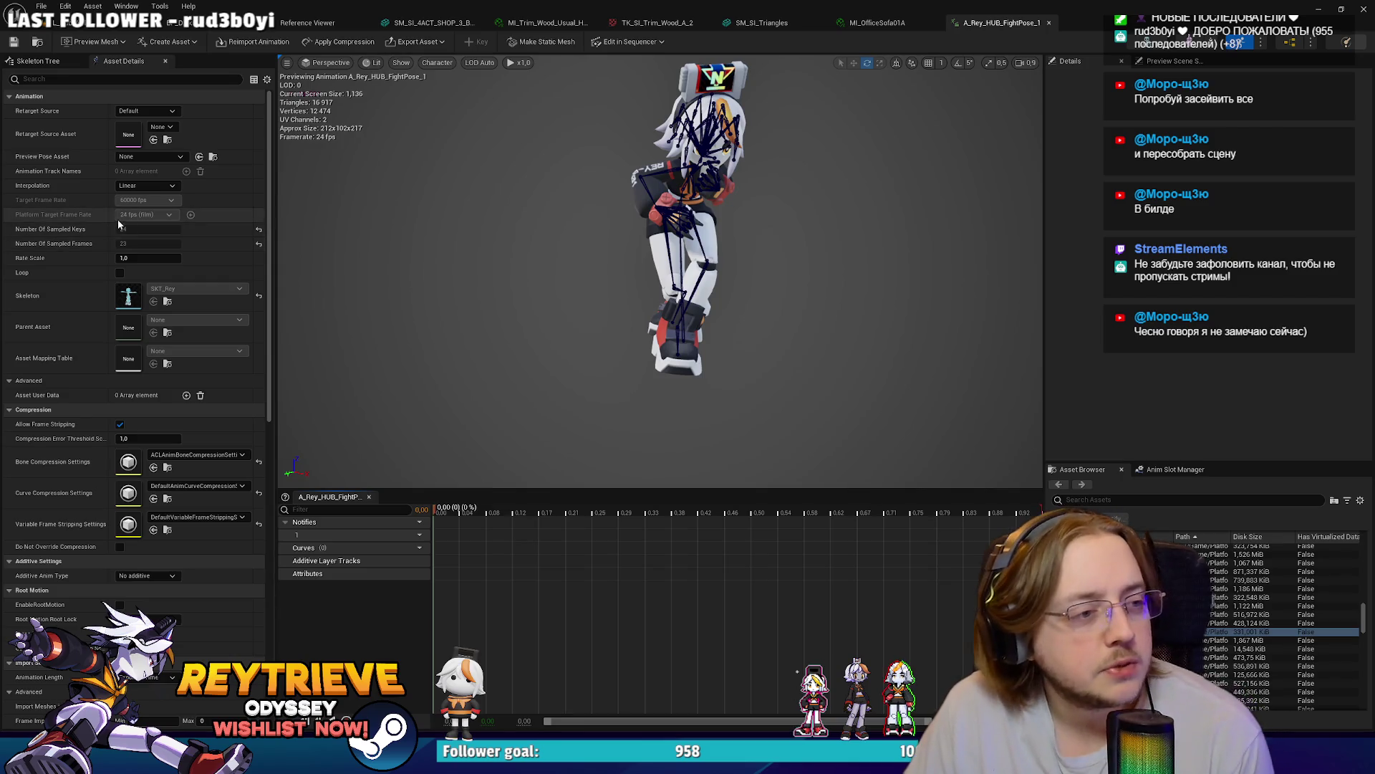
# Step: Switch the fight-pose animation's interpolation to Step briefly, then restore Linear
pyautogui.click(163, 188)
pyautogui.click(160, 203)
pyautogui.click(162, 187)
pyautogui.click(153, 203)
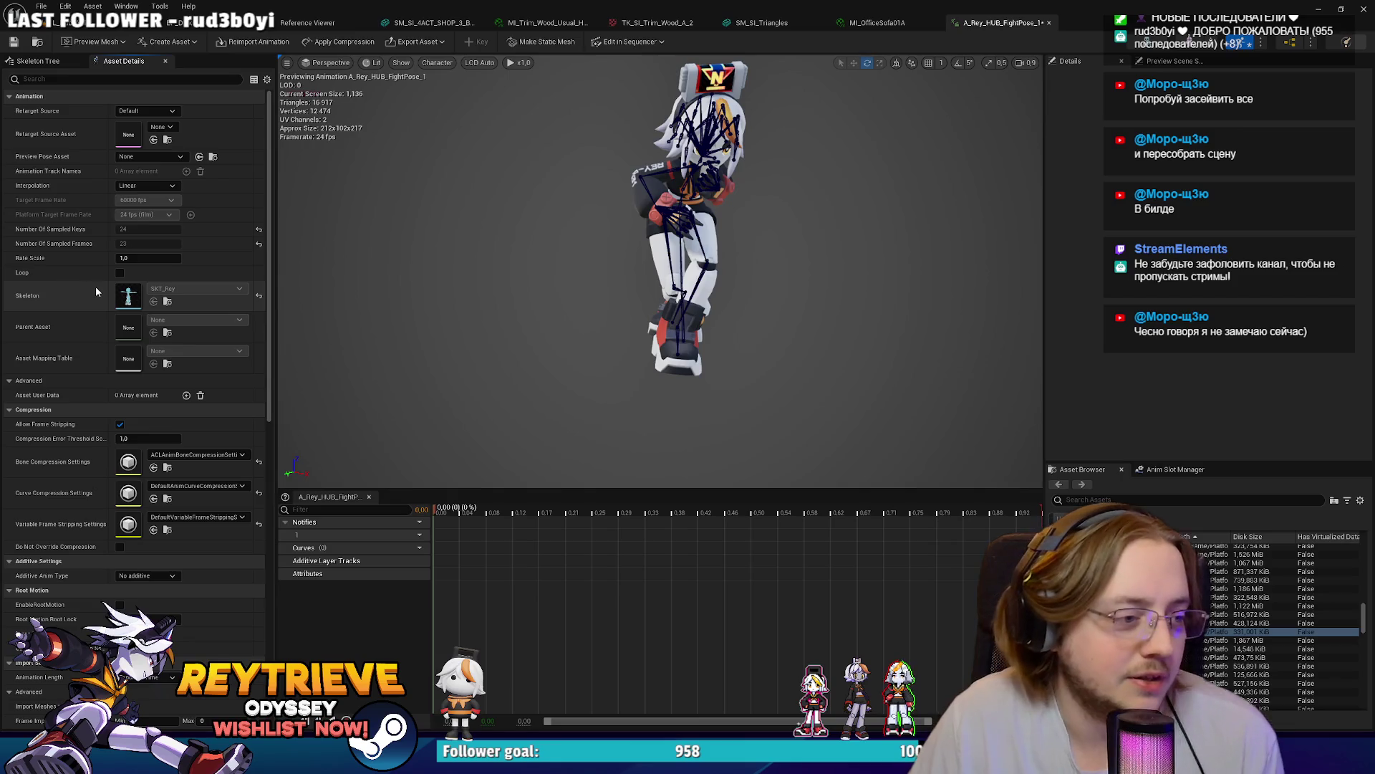
pyautogui.click(47, 27)
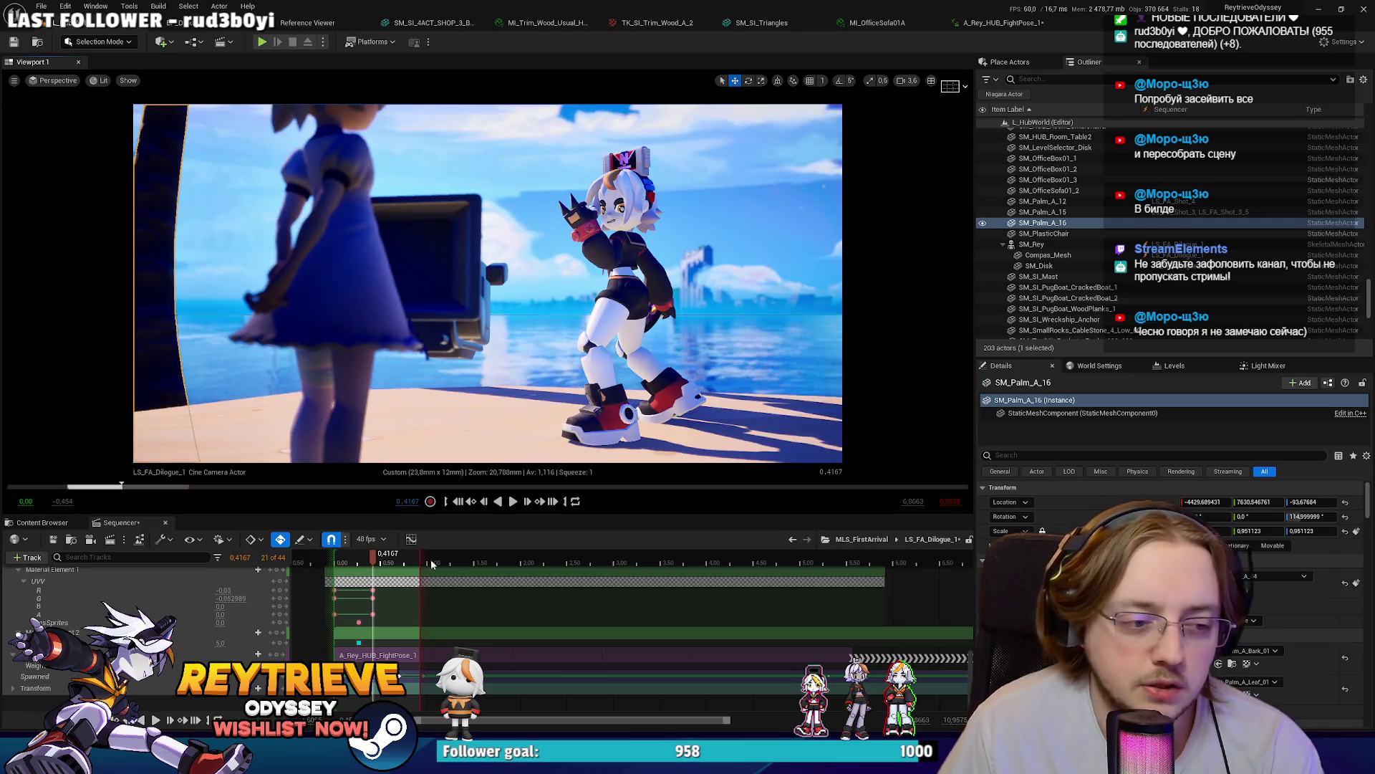
# Step: Play and pause the fight-pose shot in Sequencer, scrub to frame 33, then switch to Blender
pyautogui.press('space')
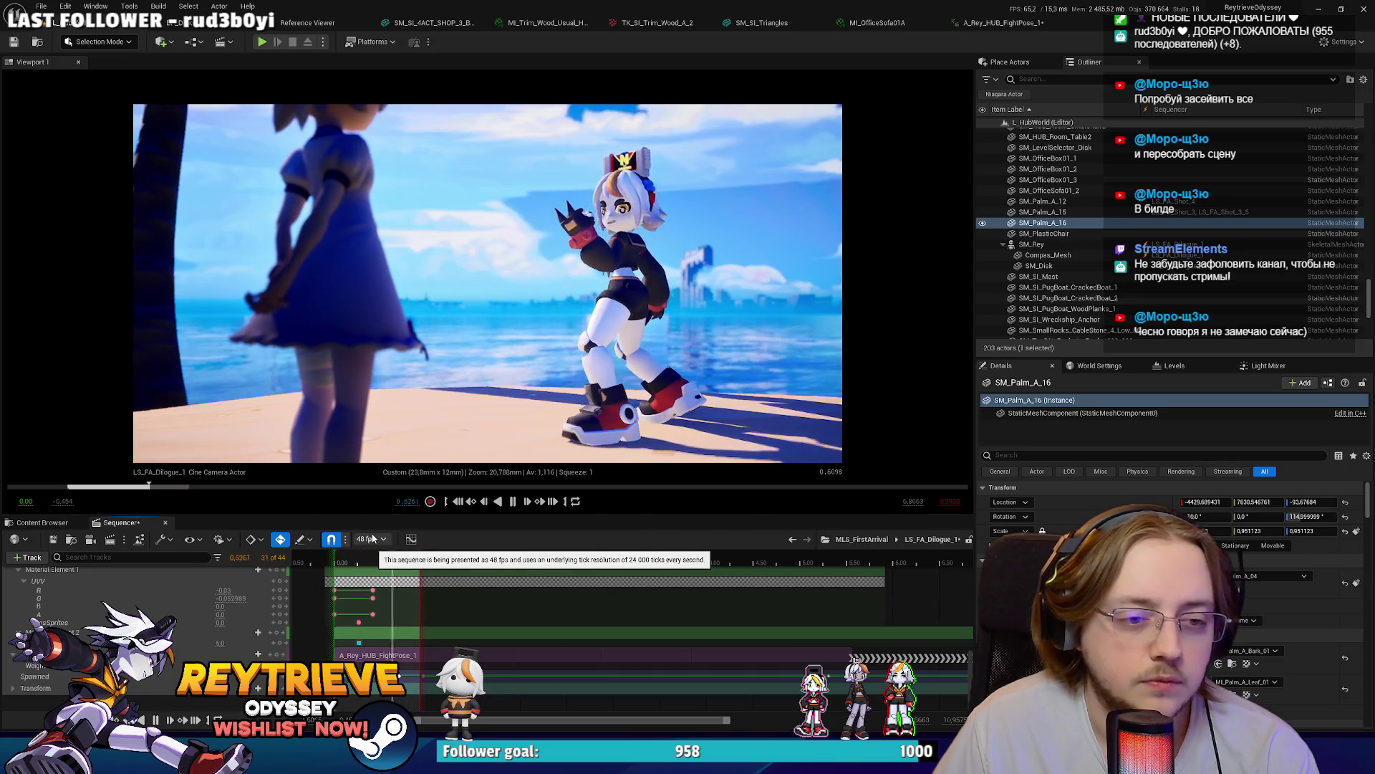
pyautogui.press('space')
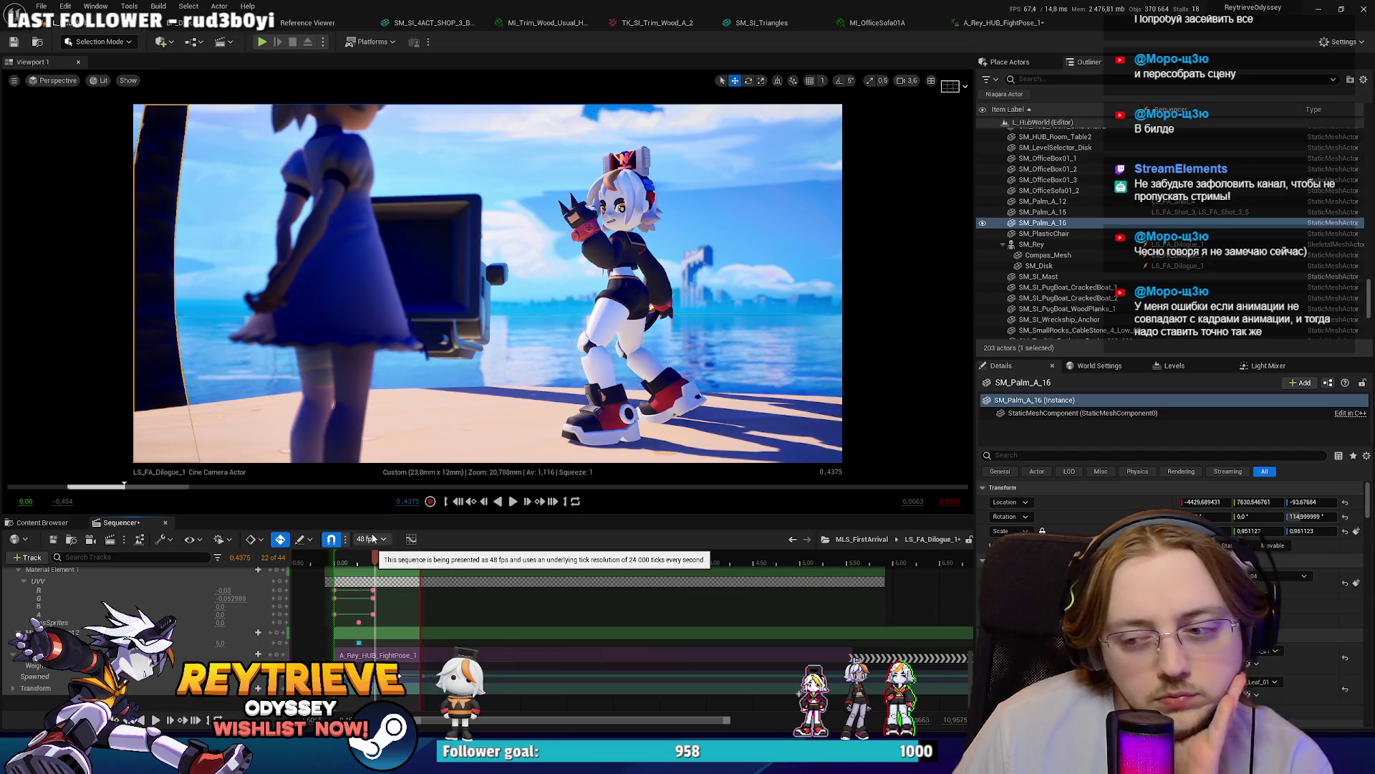
pyautogui.moveTo(375, 559)
pyautogui.mouseDown()
pyautogui.moveTo(387, 559)
pyautogui.moveTo(341, 552)
pyautogui.moveTo(396, 559)
pyautogui.mouseUp()
pyautogui.hotkey('alt', 'Tab')
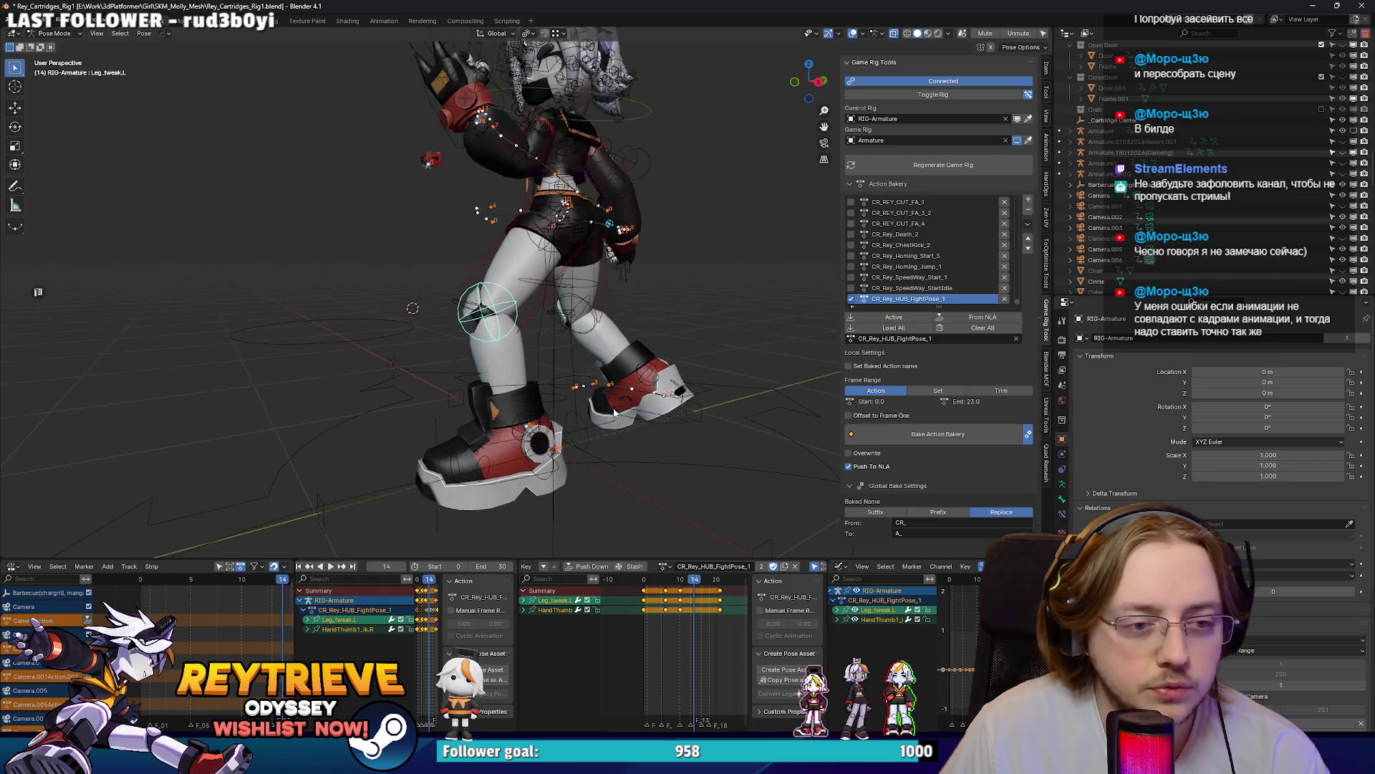
# Step: Select the Foot_ik.R control, scrub to frame 13 and play the action to check the foot
pyautogui.click(680, 450)
pyautogui.moveTo(703, 585)
pyautogui.mouseDown()
pyautogui.moveTo(674, 587)
pyautogui.moveTo(709, 591)
pyautogui.moveTo(686, 599)
pyautogui.mouseUp()
pyautogui.scroll(4, 662, 602)
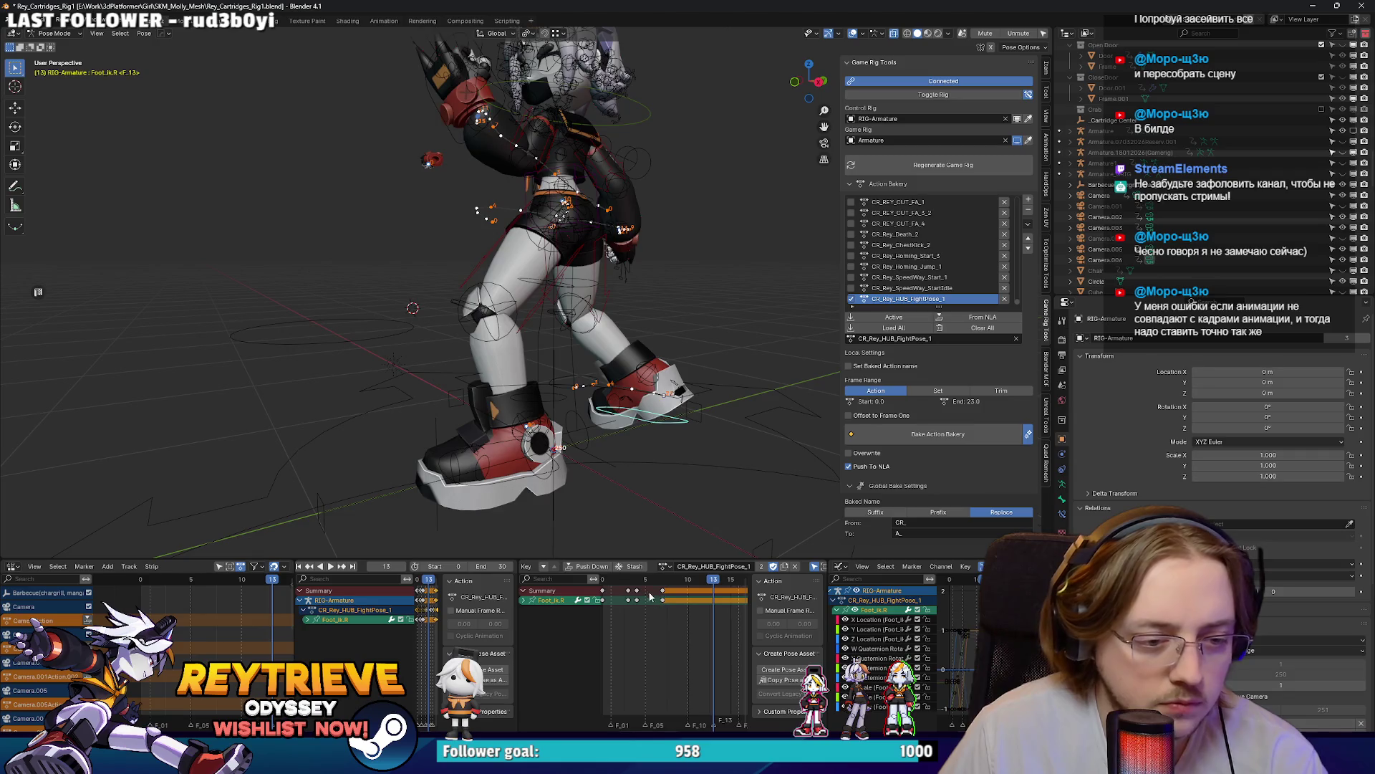
pyautogui.press('space')
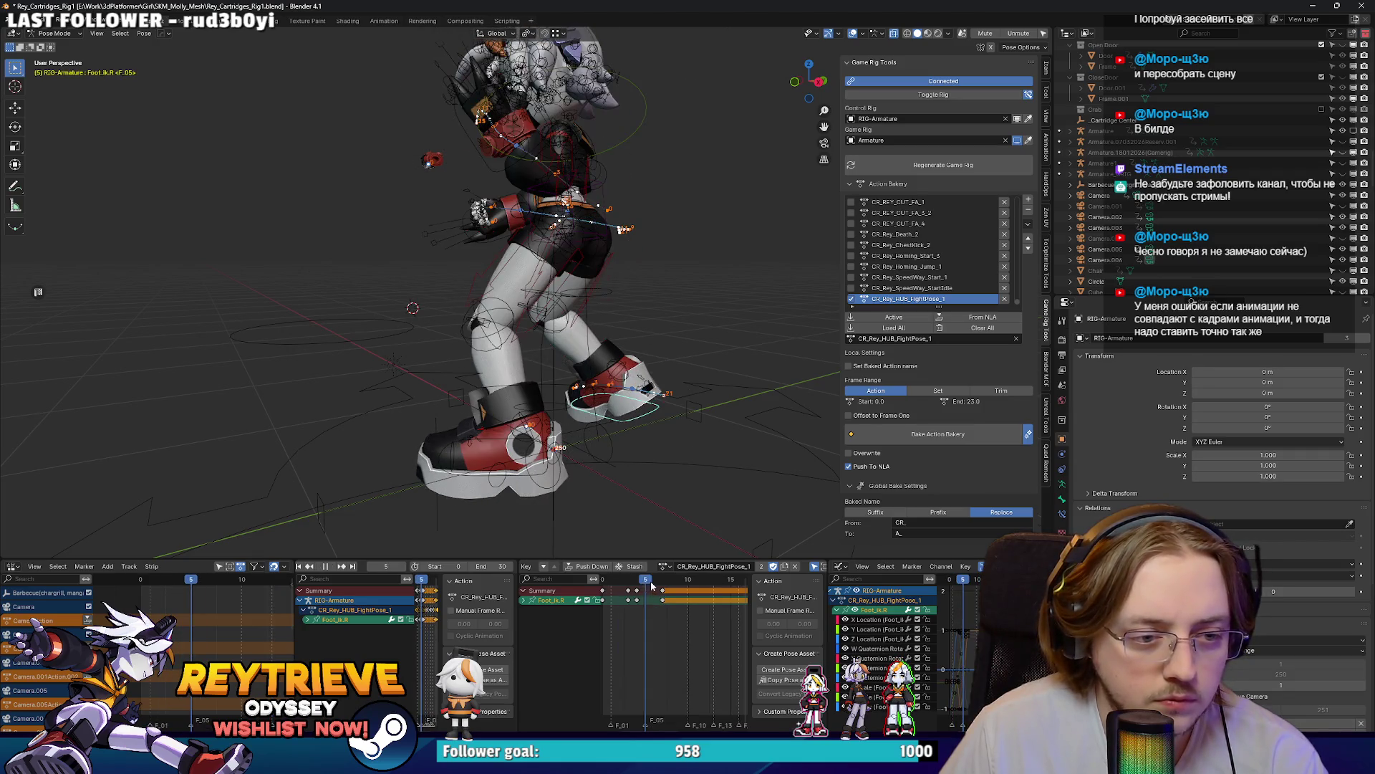
# Step: Shift the right foot IK keyframes one frame earlier and replay to check the timing
pyautogui.press('g')
pyautogui.click(618, 594)
pyautogui.click(655, 591)
pyautogui.press('g')
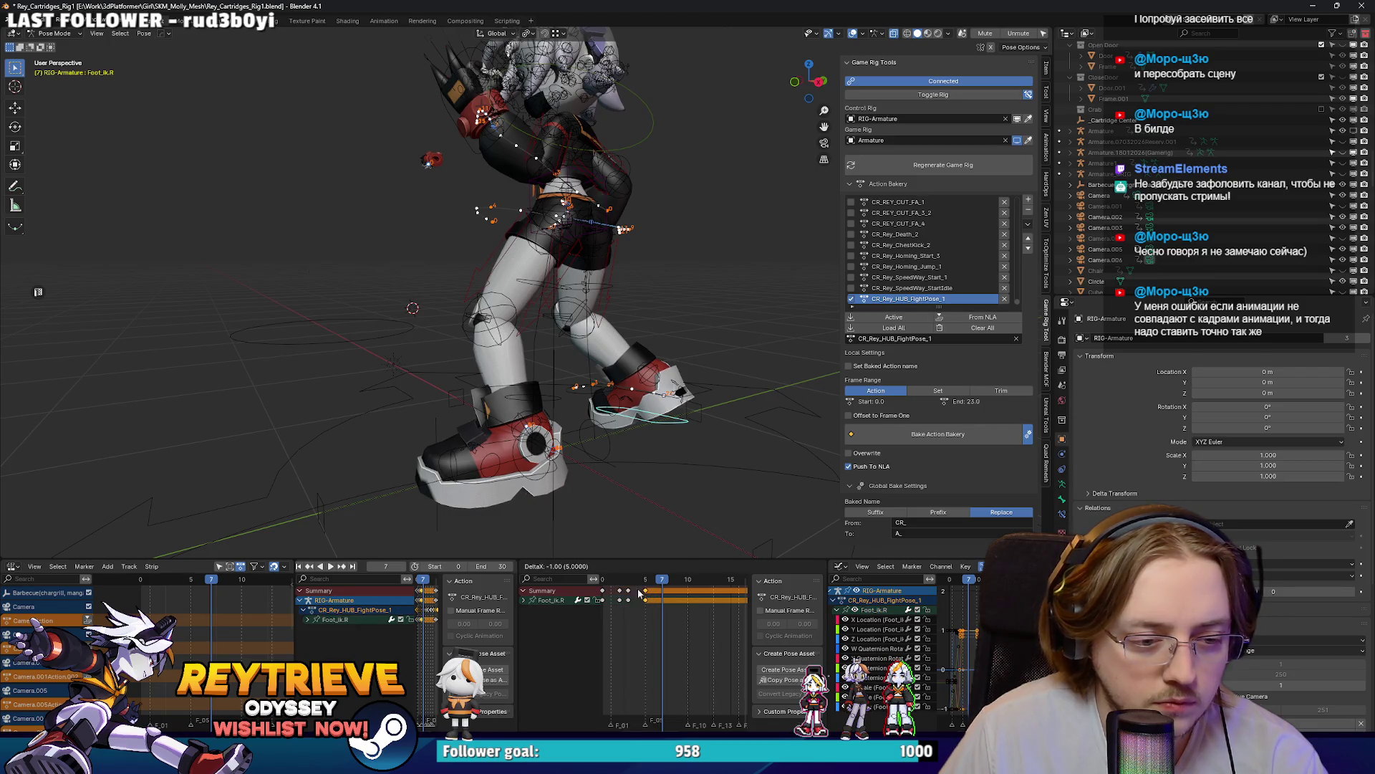
pyautogui.click(640, 593)
pyautogui.press('space')
pyautogui.scroll(-3, 495, 396)
pyautogui.scroll(8, 593, 470)
pyautogui.scroll(-6, 609, 410)
# Step: Return to Object Mode, open the Action Bakery bake settings, and switch back to Unreal
pyautogui.hotkey('ctrl', 'Tab')
pyautogui.click(924, 437)
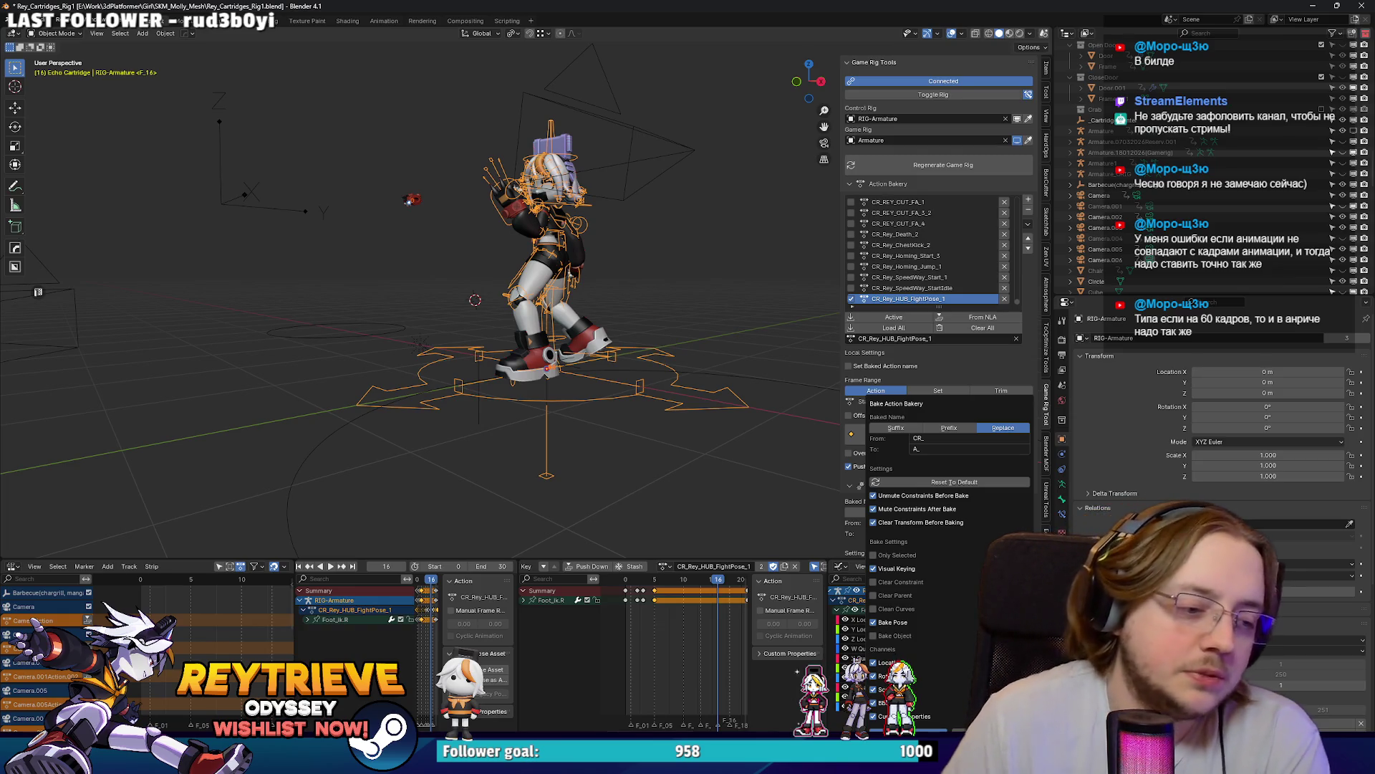
pyautogui.hotkey('alt', 'Tab')
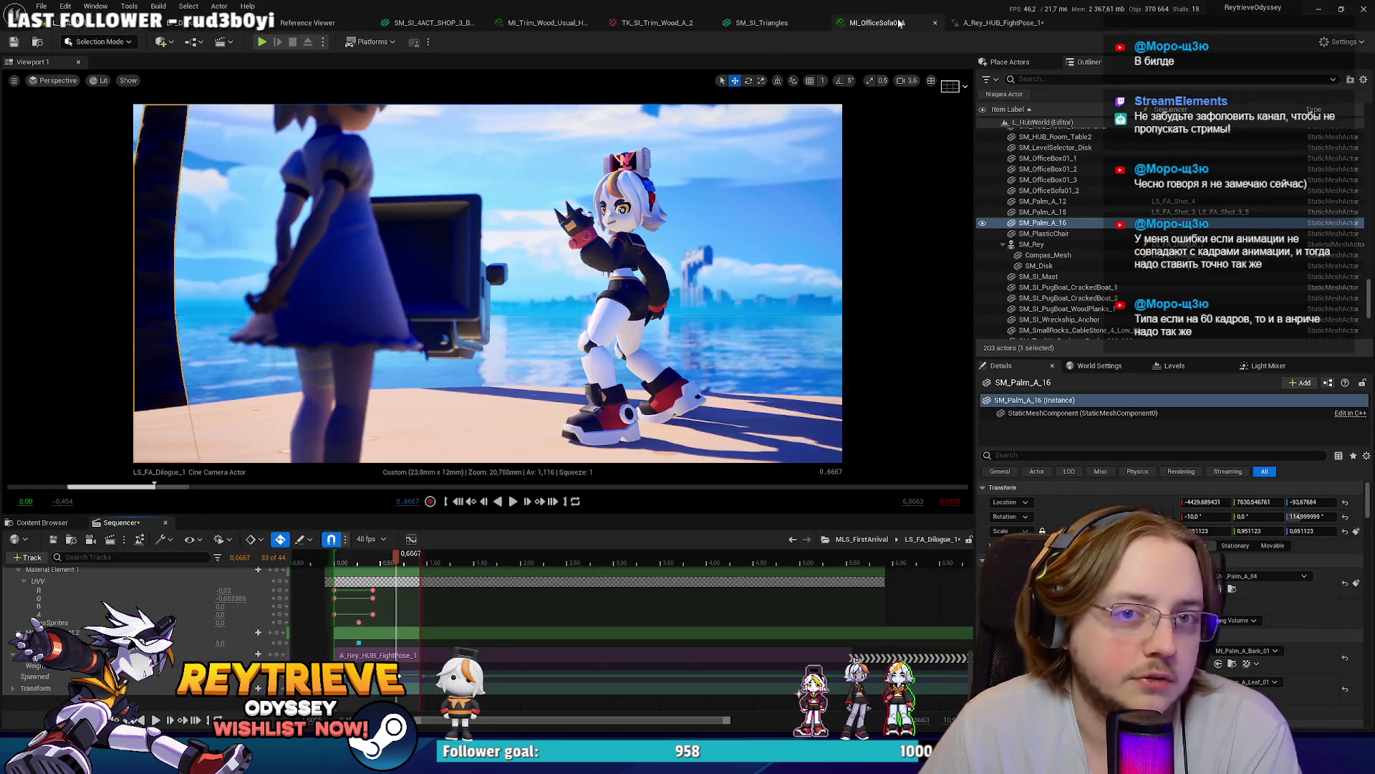
# Step: In A_Rey_HUB_FightPose_1, try Step interpolation, revert to Linear, then return to Blender
pyautogui.click(1003, 22)
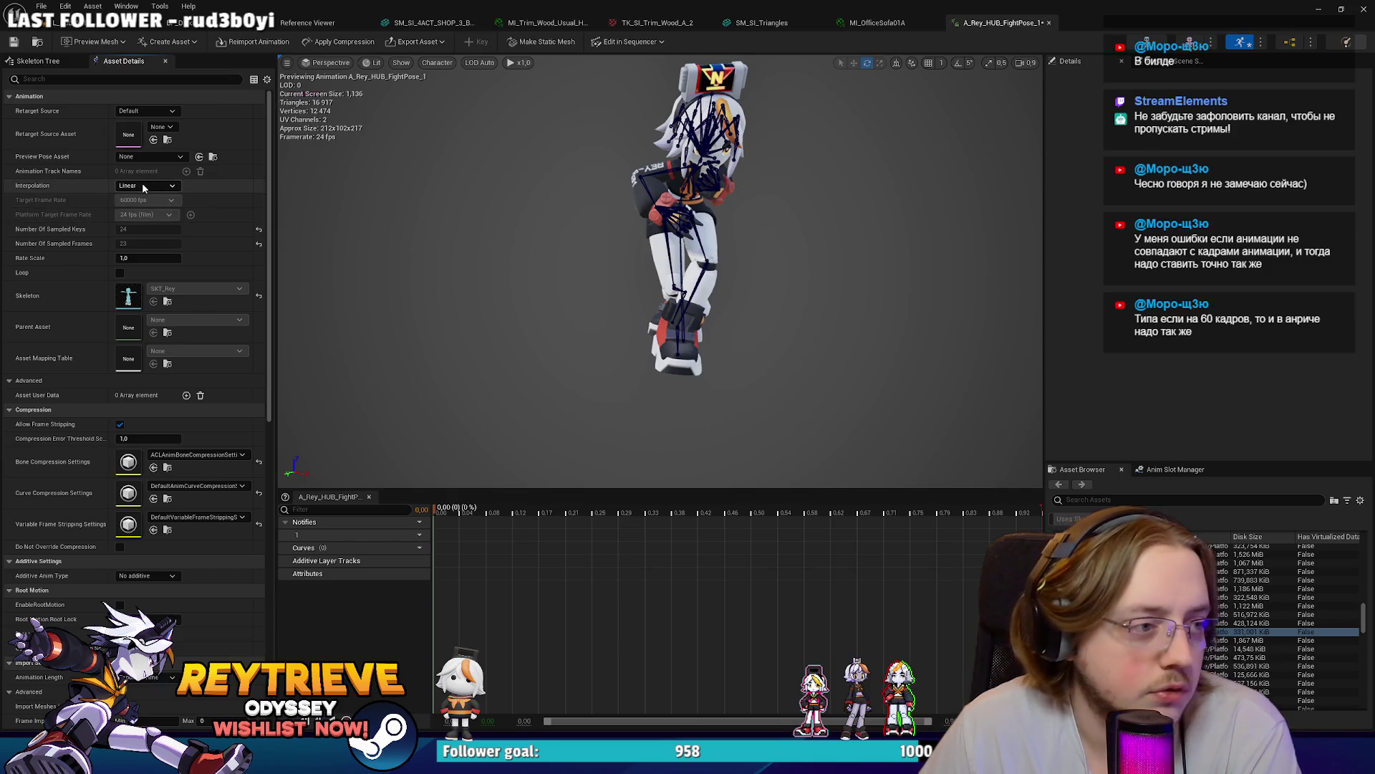
pyautogui.click(143, 206)
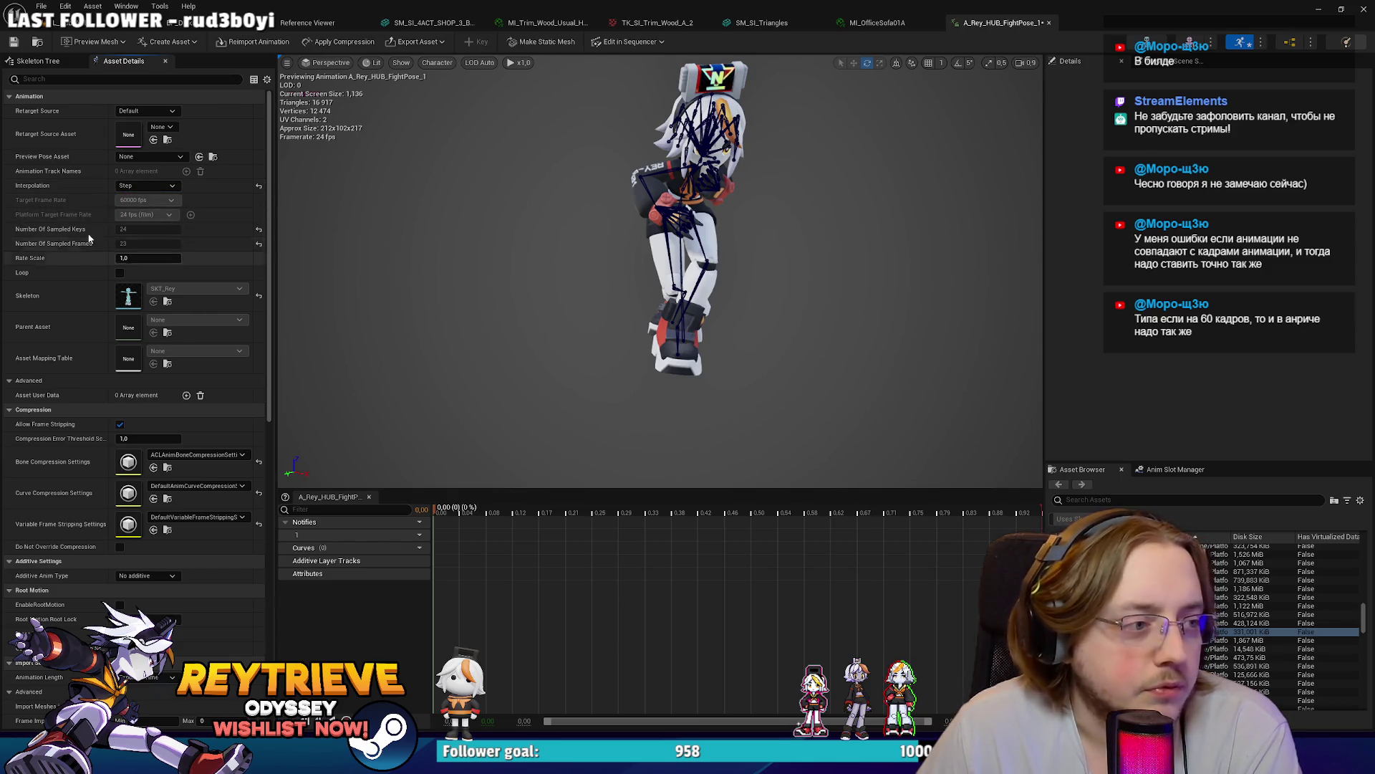
pyautogui.click(259, 185)
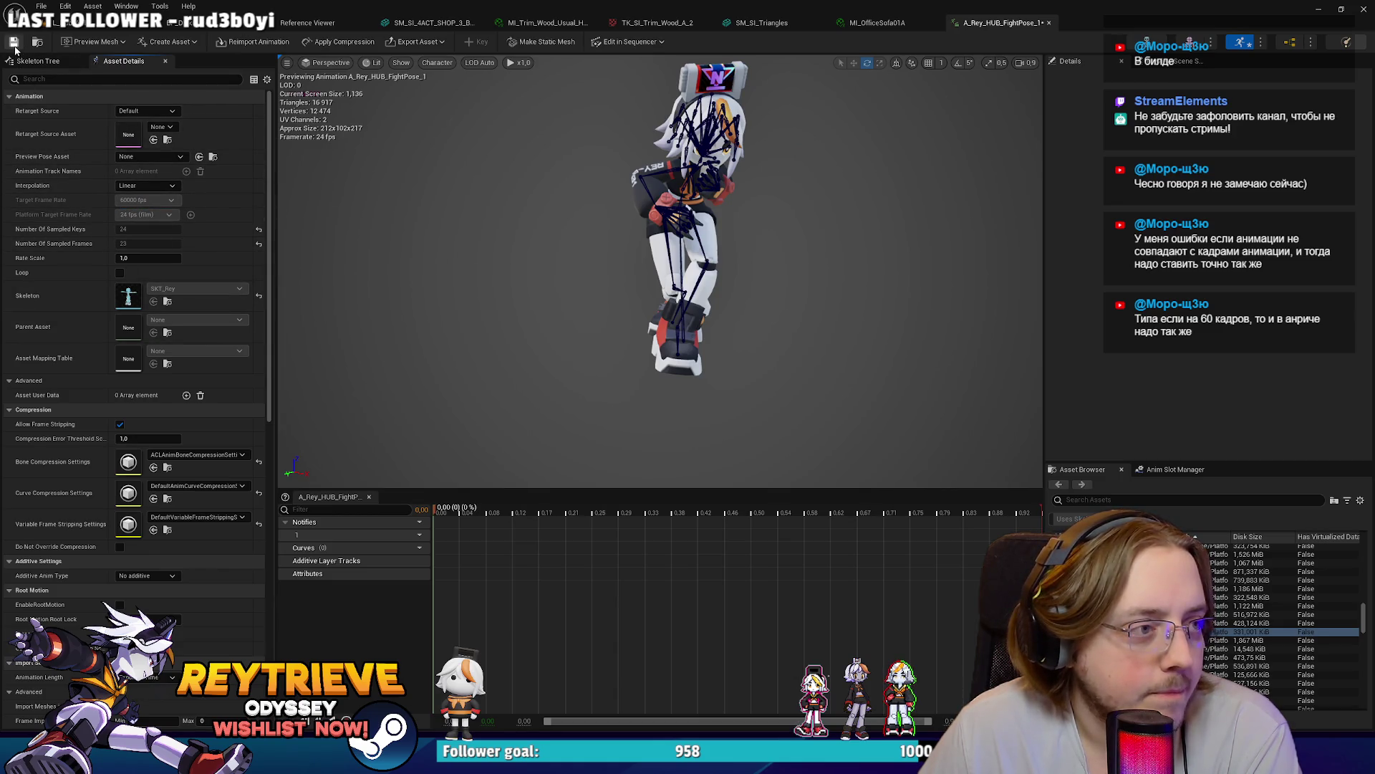
pyautogui.hotkey('alt', 'Tab')
pyautogui.hotkey('alt', 'Tab')
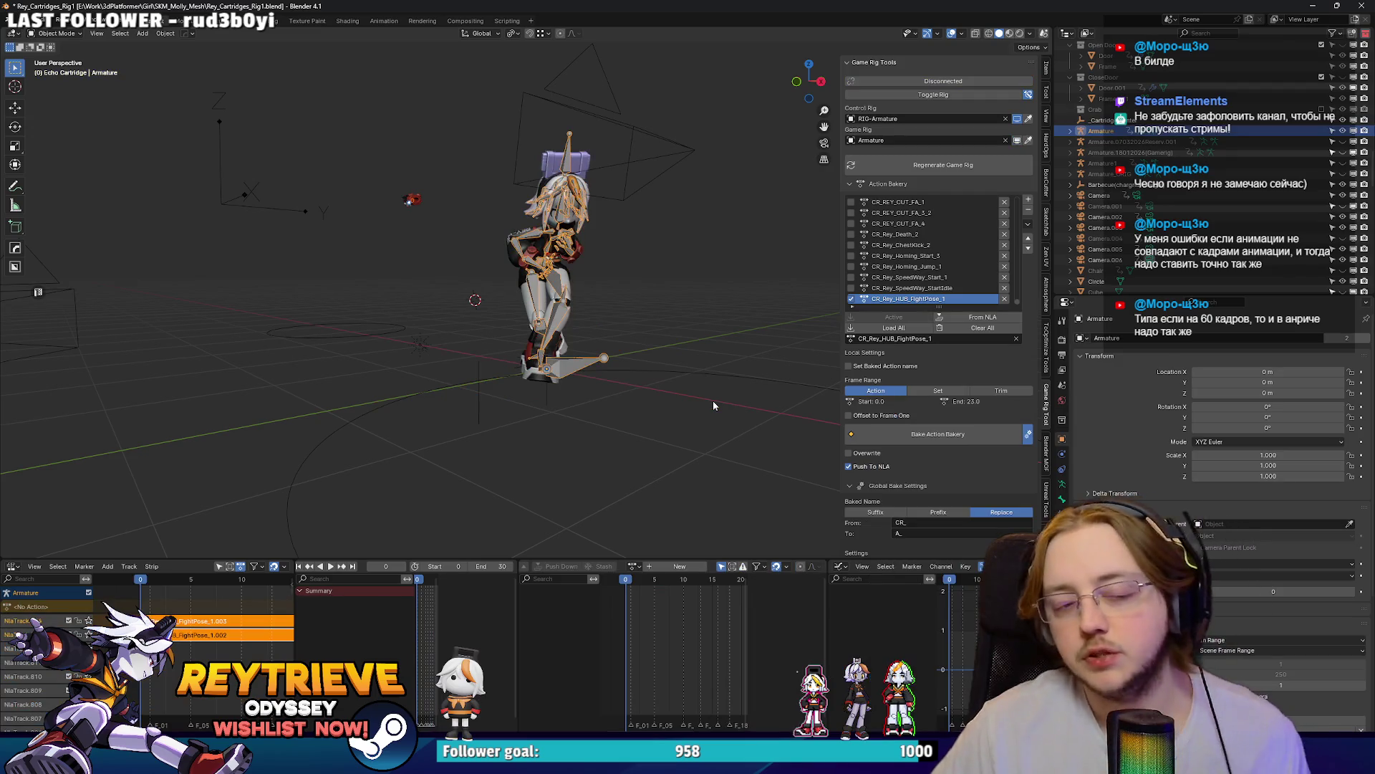
# Step: Export the FightPose_1.002 strip as A_Rey_HUB_FightPose_1.fbx and minimize Blender
pyautogui.click(239, 636)
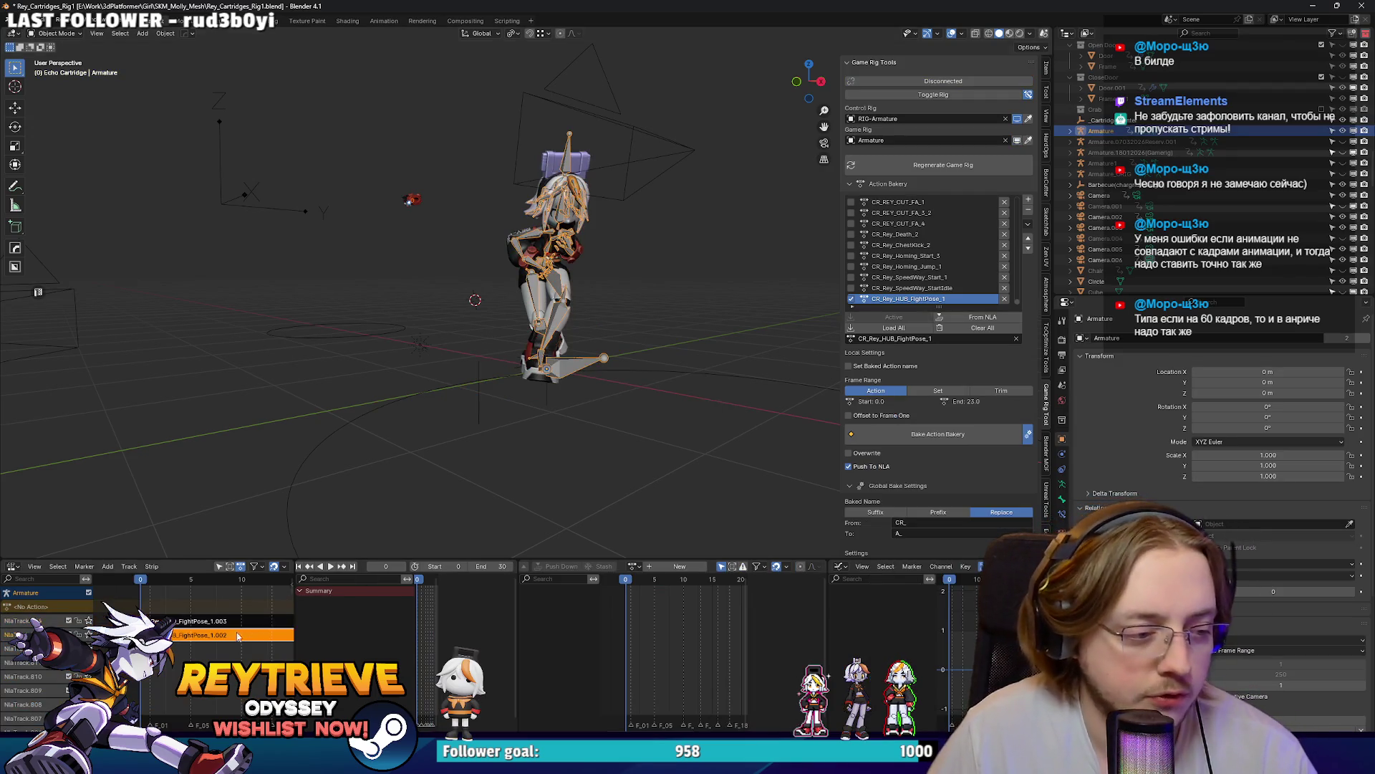
pyautogui.press('q')
pyautogui.click(544, 351)
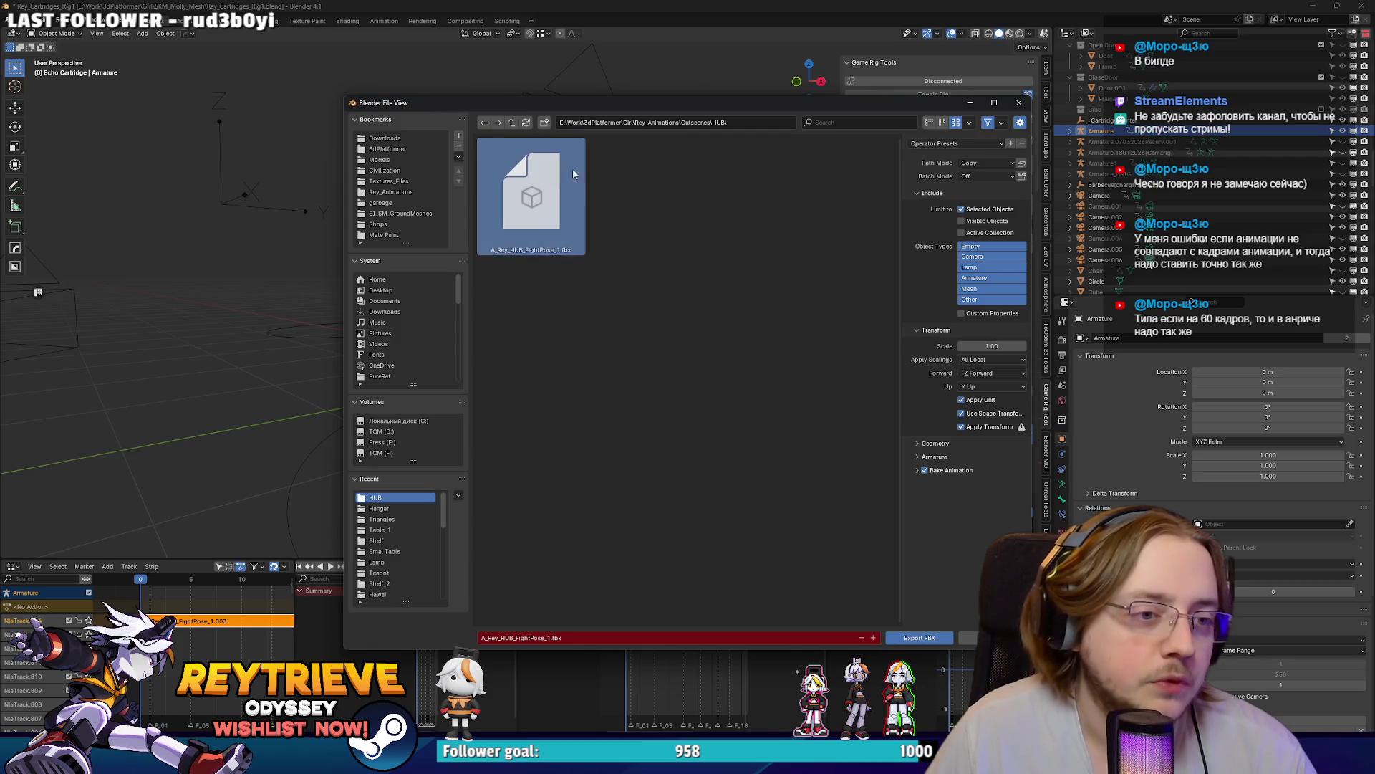
pyautogui.click(920, 637)
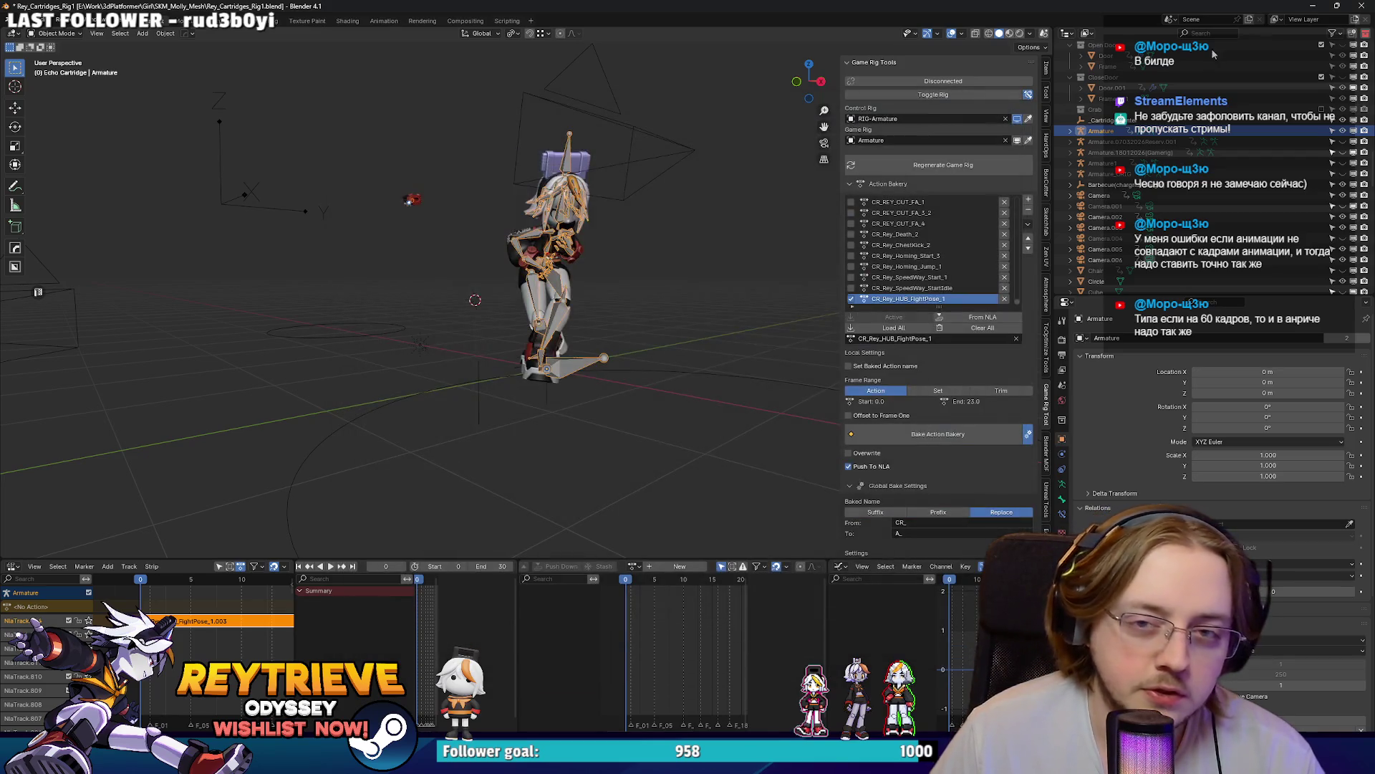
pyautogui.click(1317, 6)
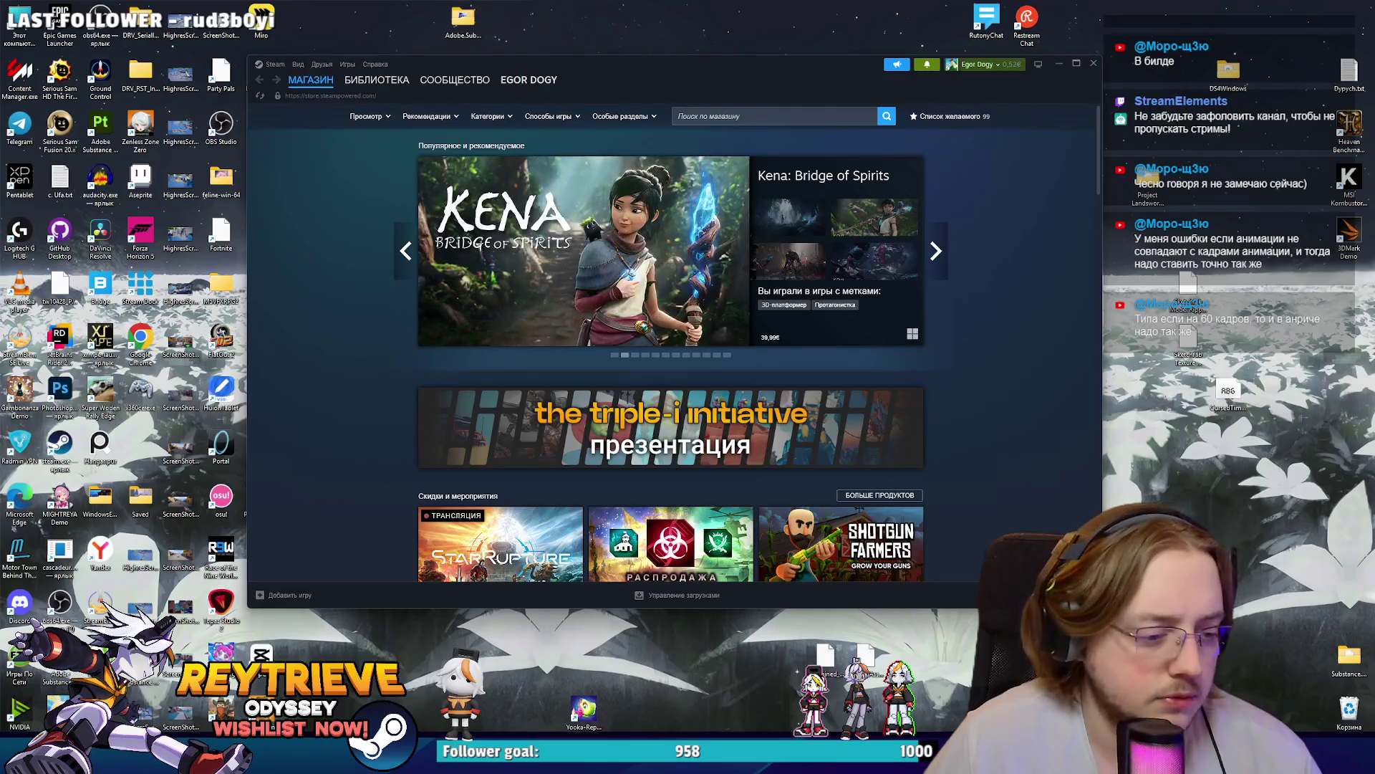
# Step: Reimport A_Rey_HUB_FightPose_1 from the new FBX in Unreal and return to the level editor
pyautogui.hotkey('alt', 'Tab')
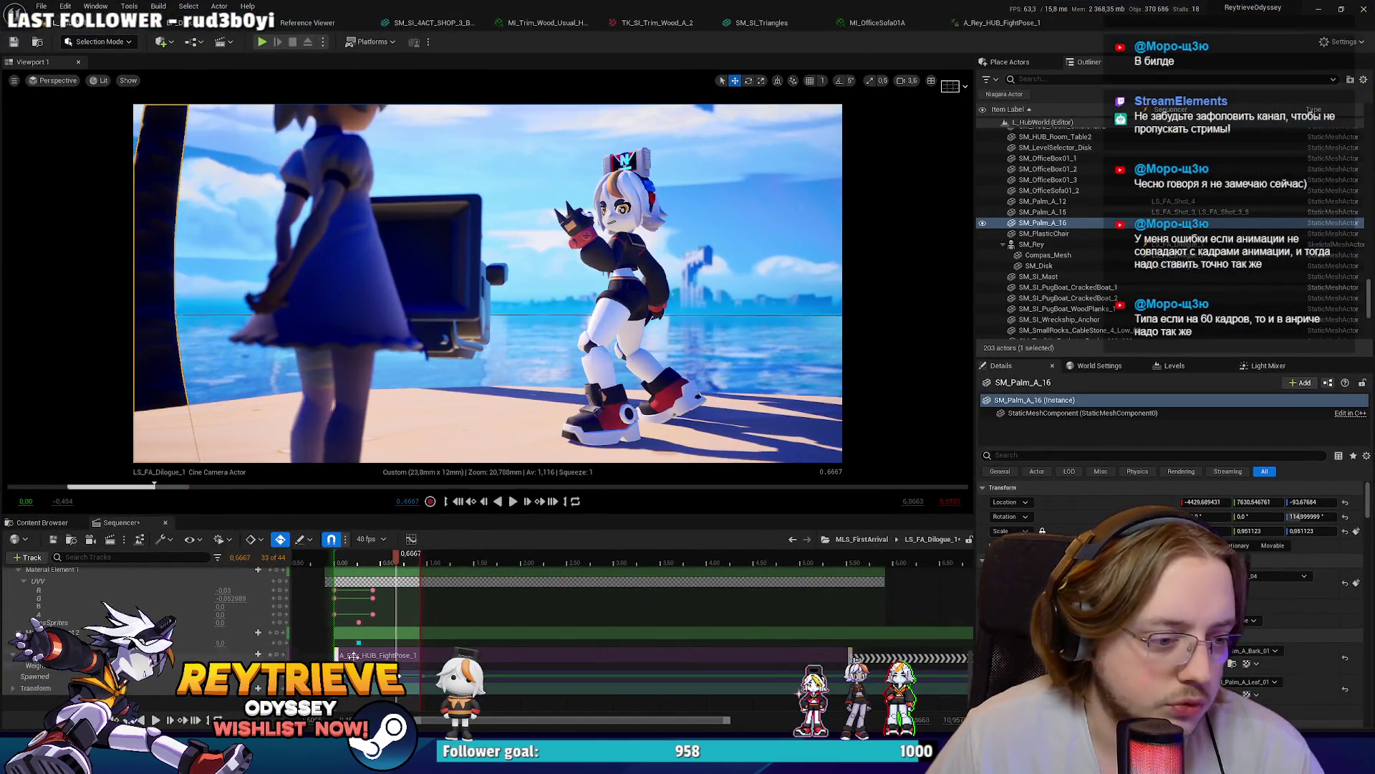
pyautogui.click(1002, 22)
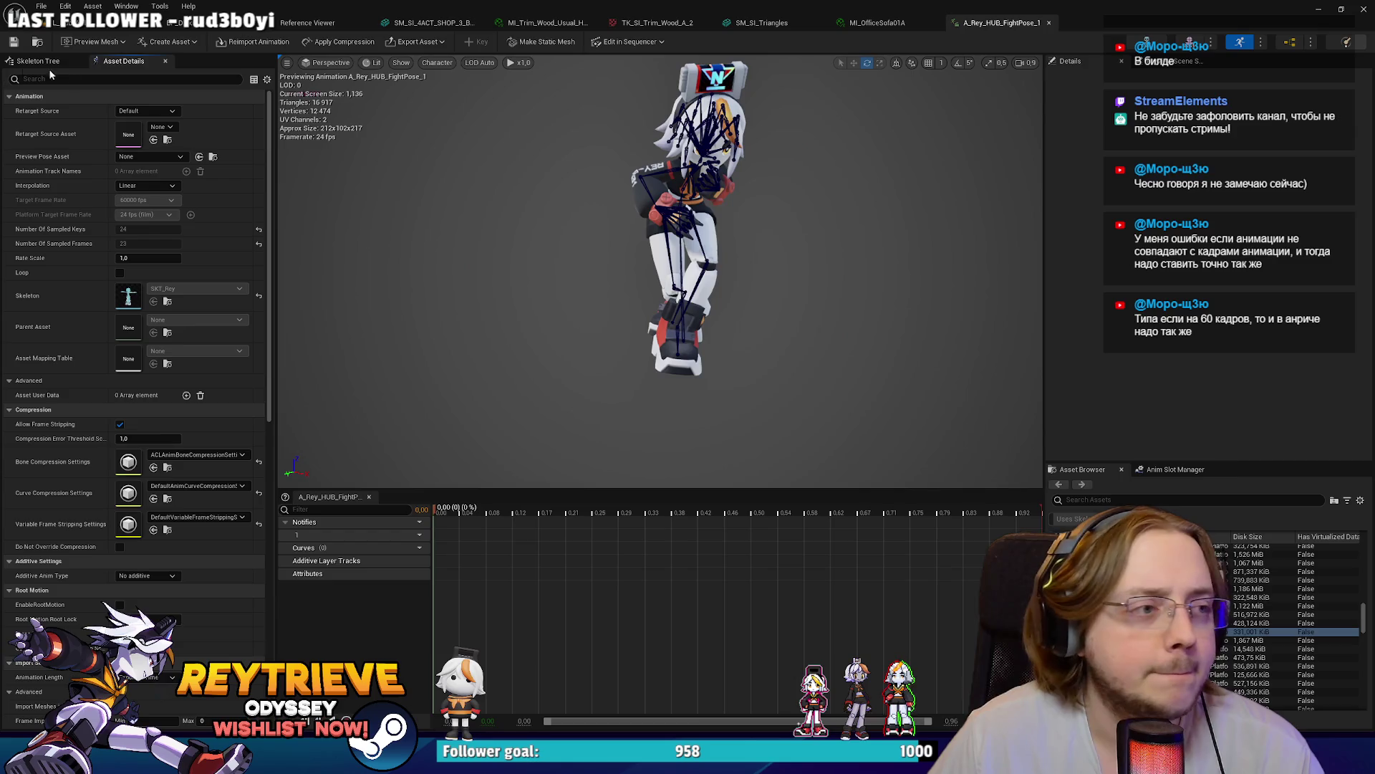
pyautogui.click(225, 43)
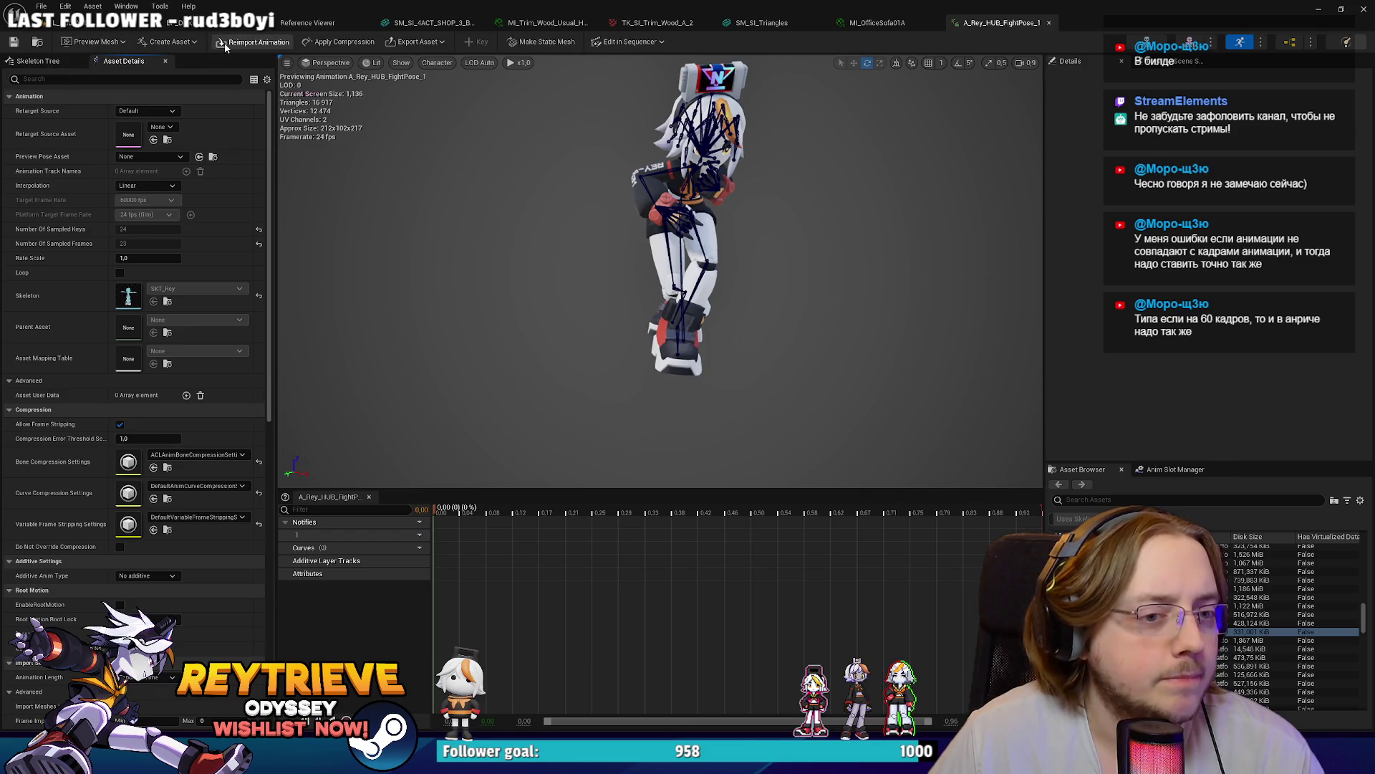
pyautogui.click(214, 23)
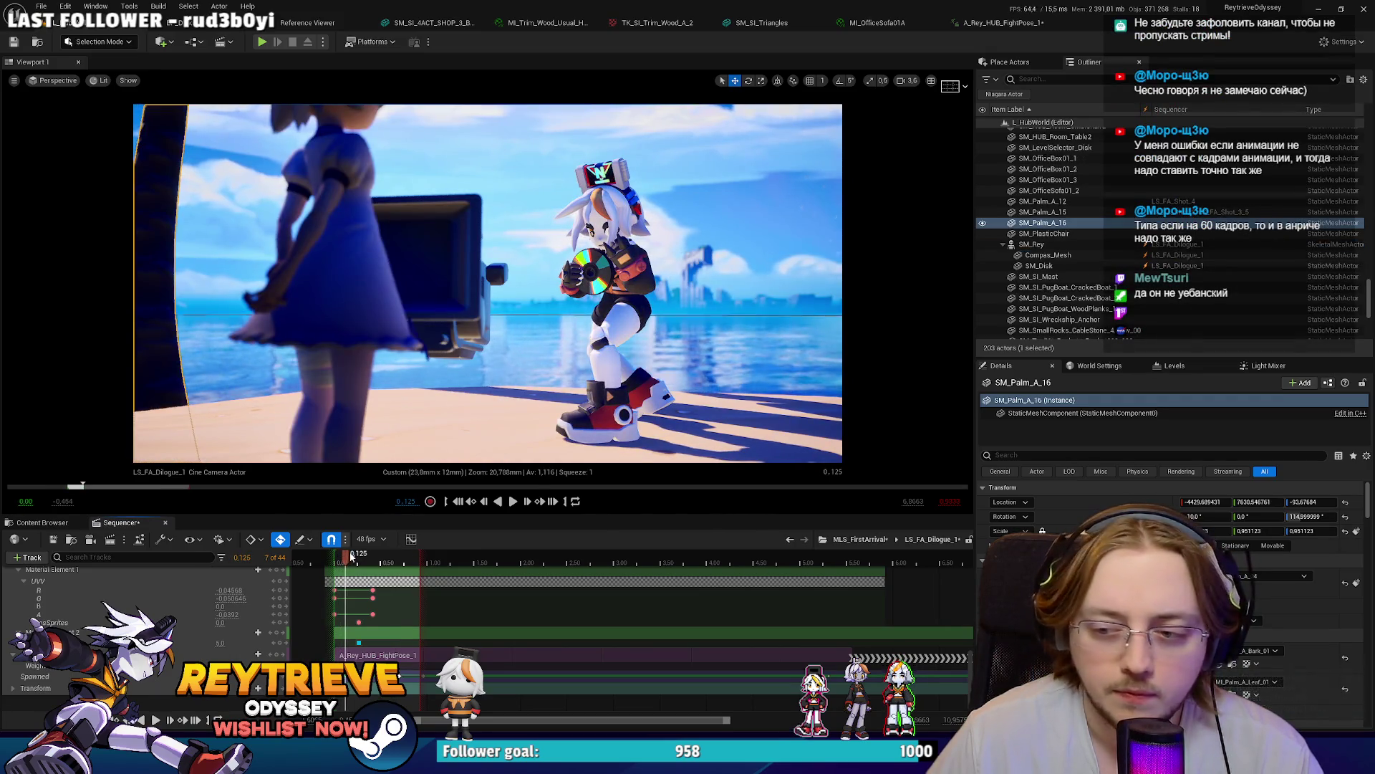
# Step: Replay the dialogue shot from frame 0, save the changes, and select palm tree SM_Palm_A_16
pyautogui.moveTo(353, 560); pyautogui.dragTo(337, 561)
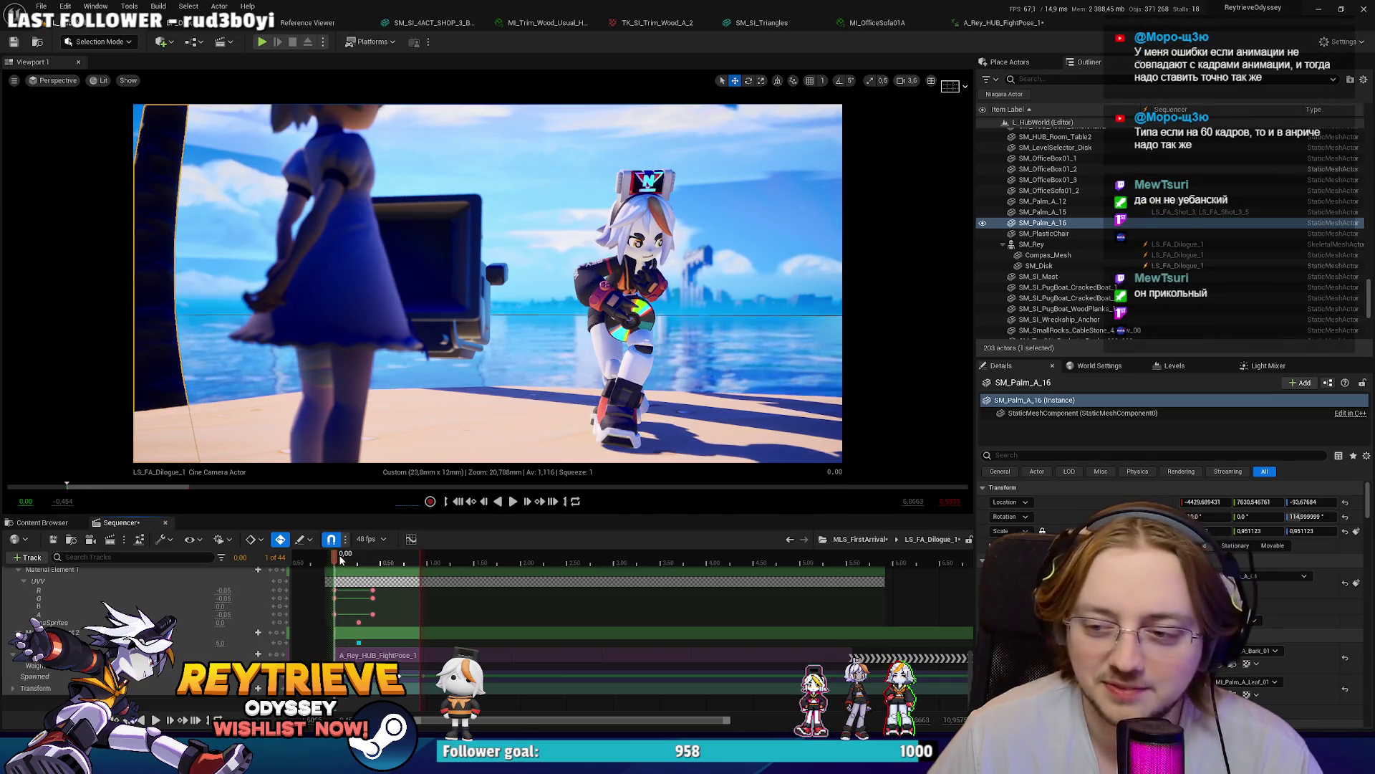
pyautogui.press('space')
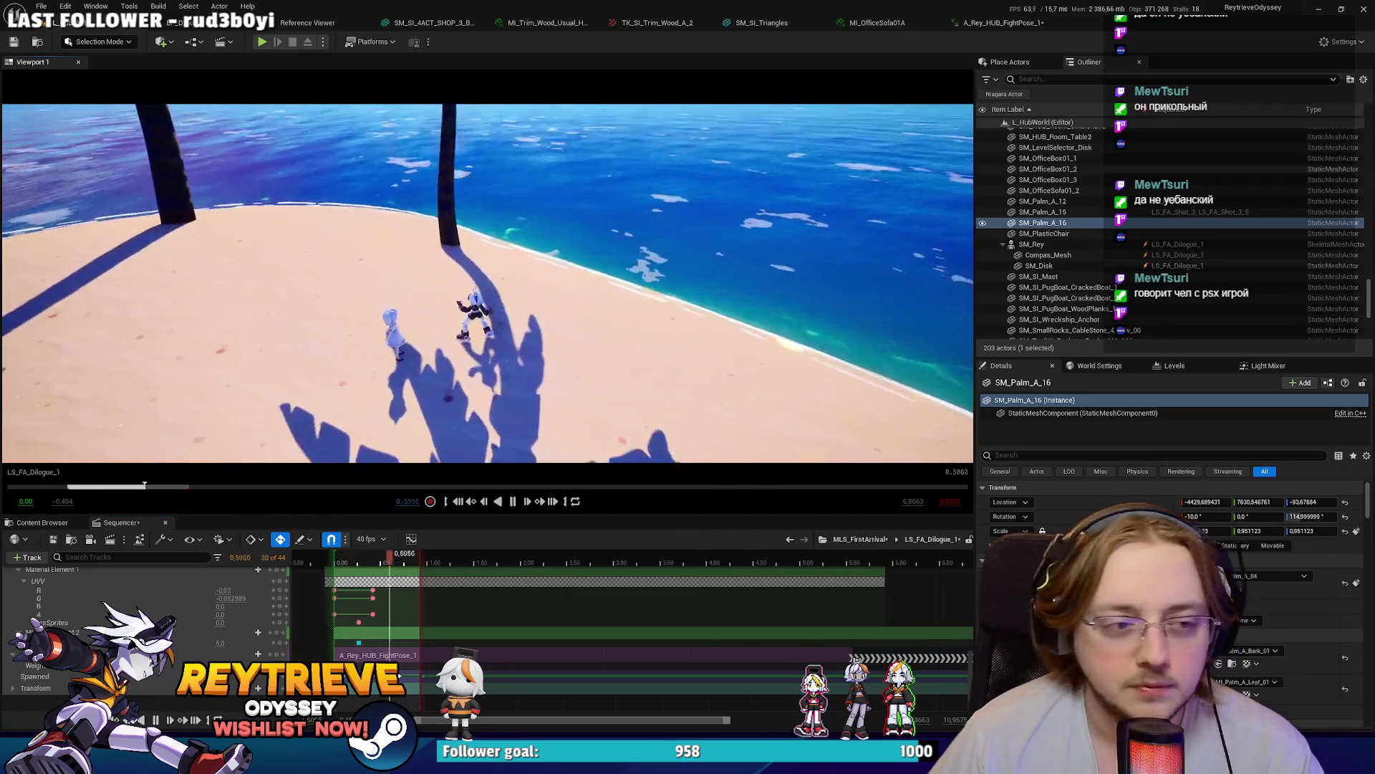
pyautogui.click(607, 324)
pyautogui.hotkey('ctrl', 's')
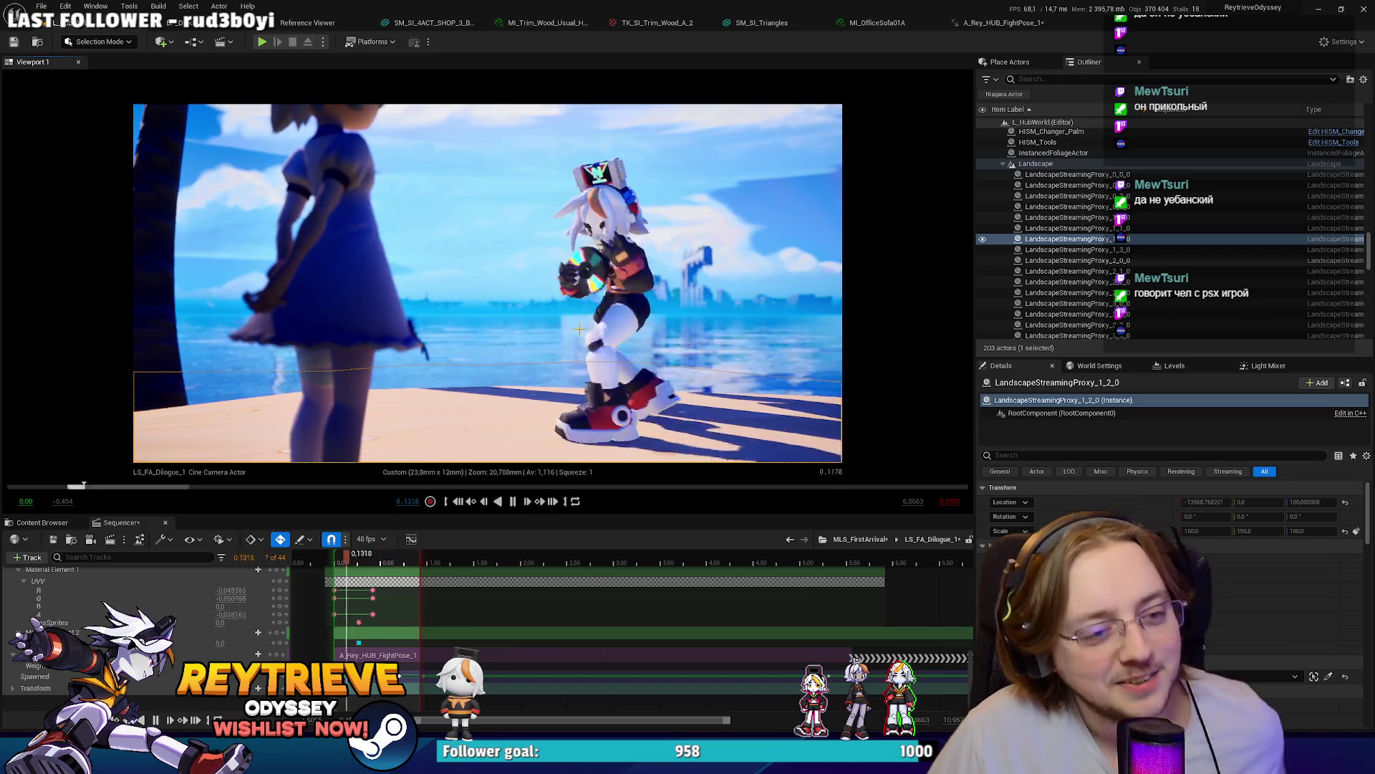
pyautogui.click(178, 372)
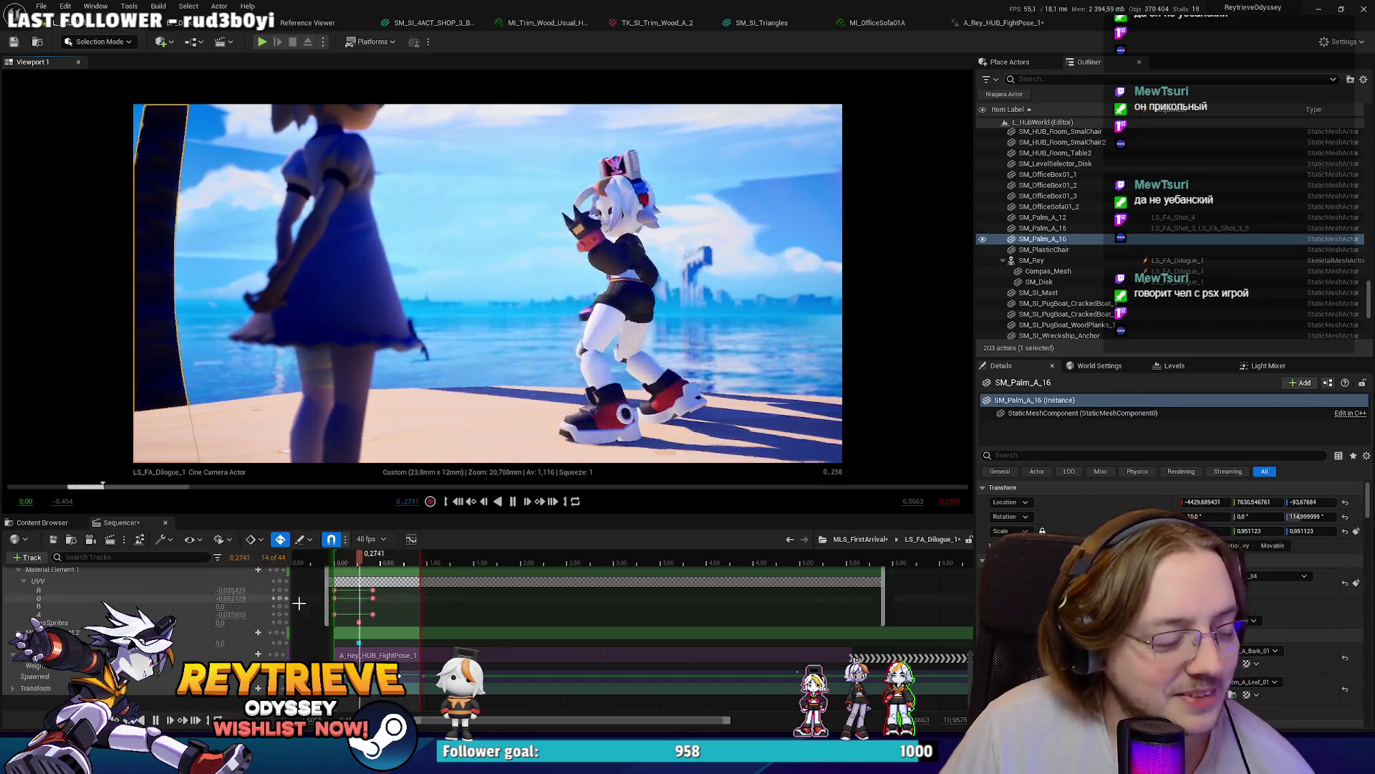
pyautogui.scroll(5, 202, 636)
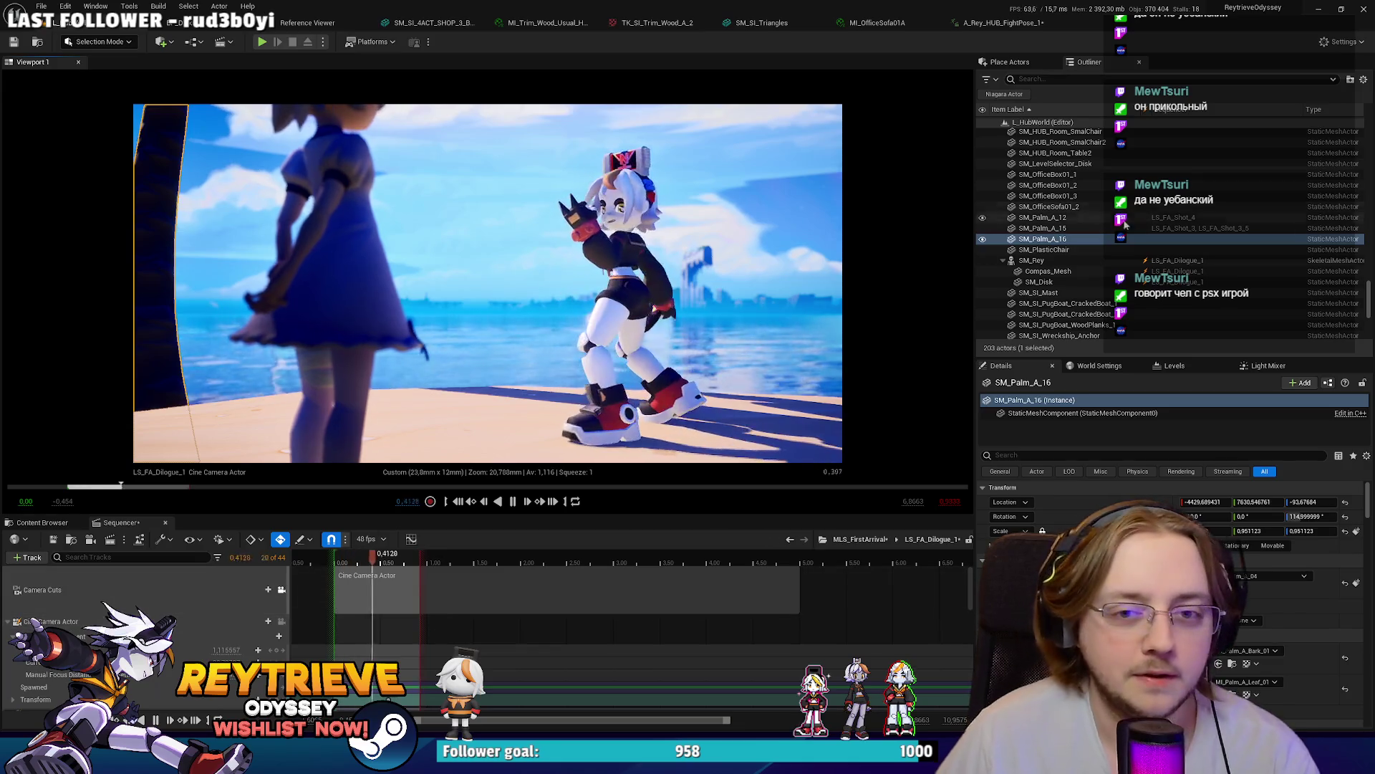
# Step: Drag SM_Palm_A_16 from the Outliner into the LS_FA_Dilogue_1 Sequencer track list
pyautogui.moveTo(1042, 238)
pyautogui.mouseDown()
pyautogui.moveTo(909, 308)
pyautogui.moveTo(436, 614)
pyautogui.moveTo(384, 621)
pyautogui.mouseUp()
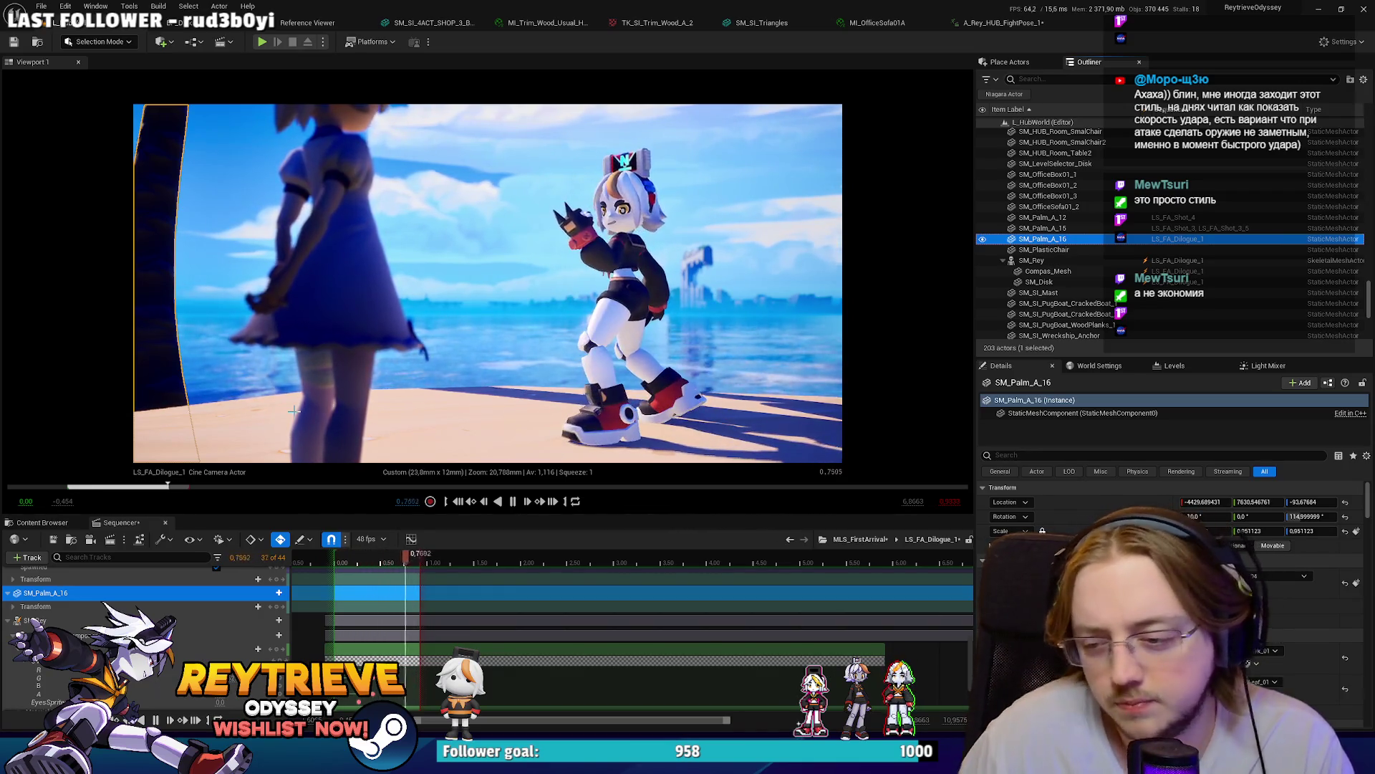
# Step: Change the sequence from 48 to 24 fps (film), preview it, pause at 0.625, and select SM_Disk
pyautogui.click(340, 564)
pyautogui.click(335, 564)
pyautogui.click(371, 539)
pyautogui.press('Escape')
pyautogui.click(507, 344)
pyautogui.press('space')
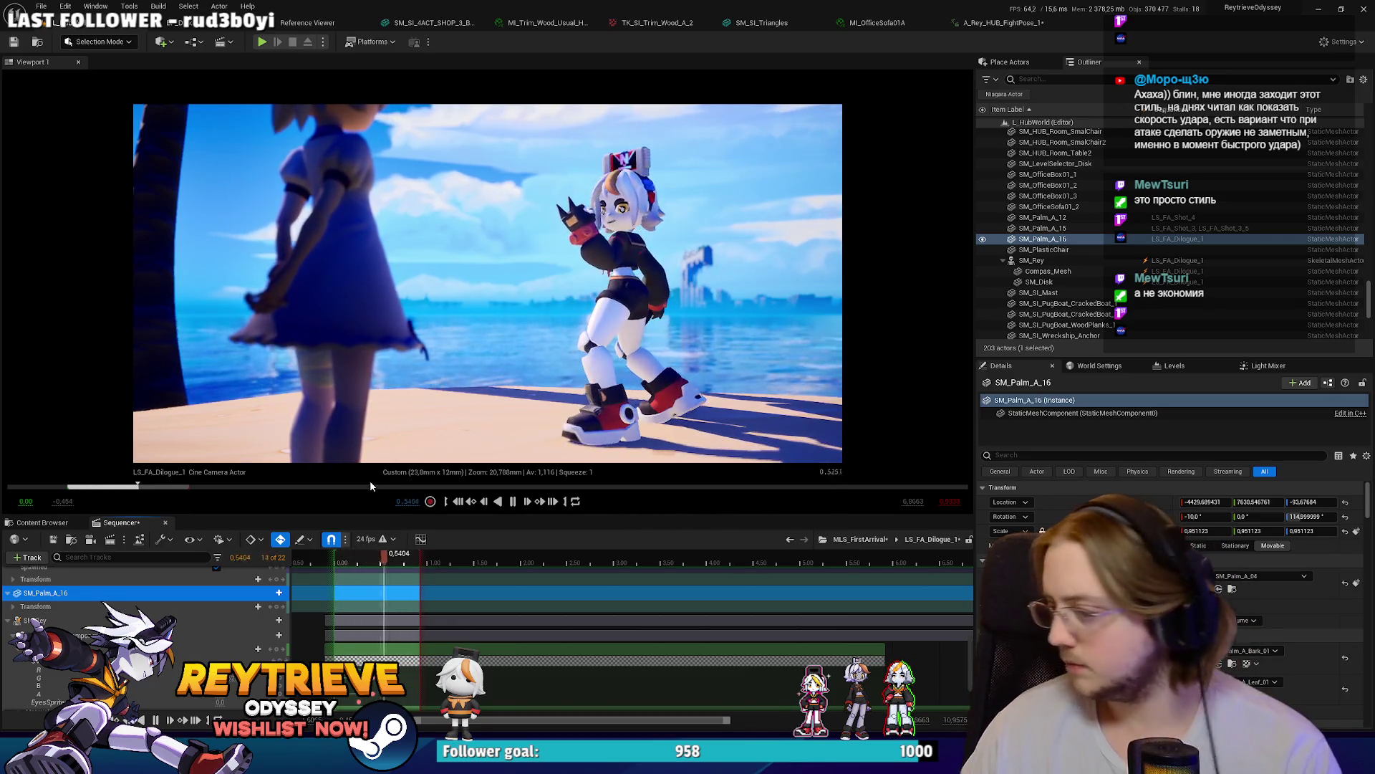
pyautogui.click(513, 501)
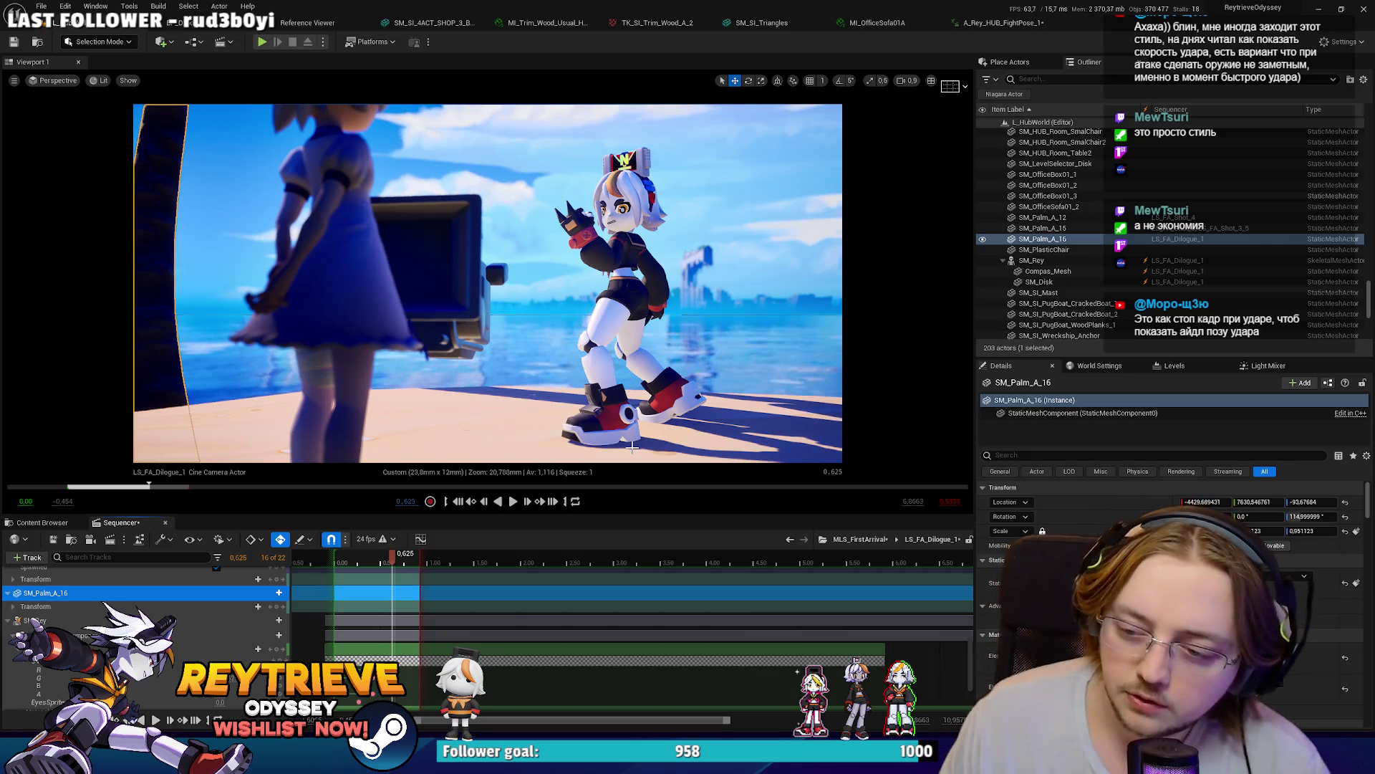
pyautogui.click(1038, 282)
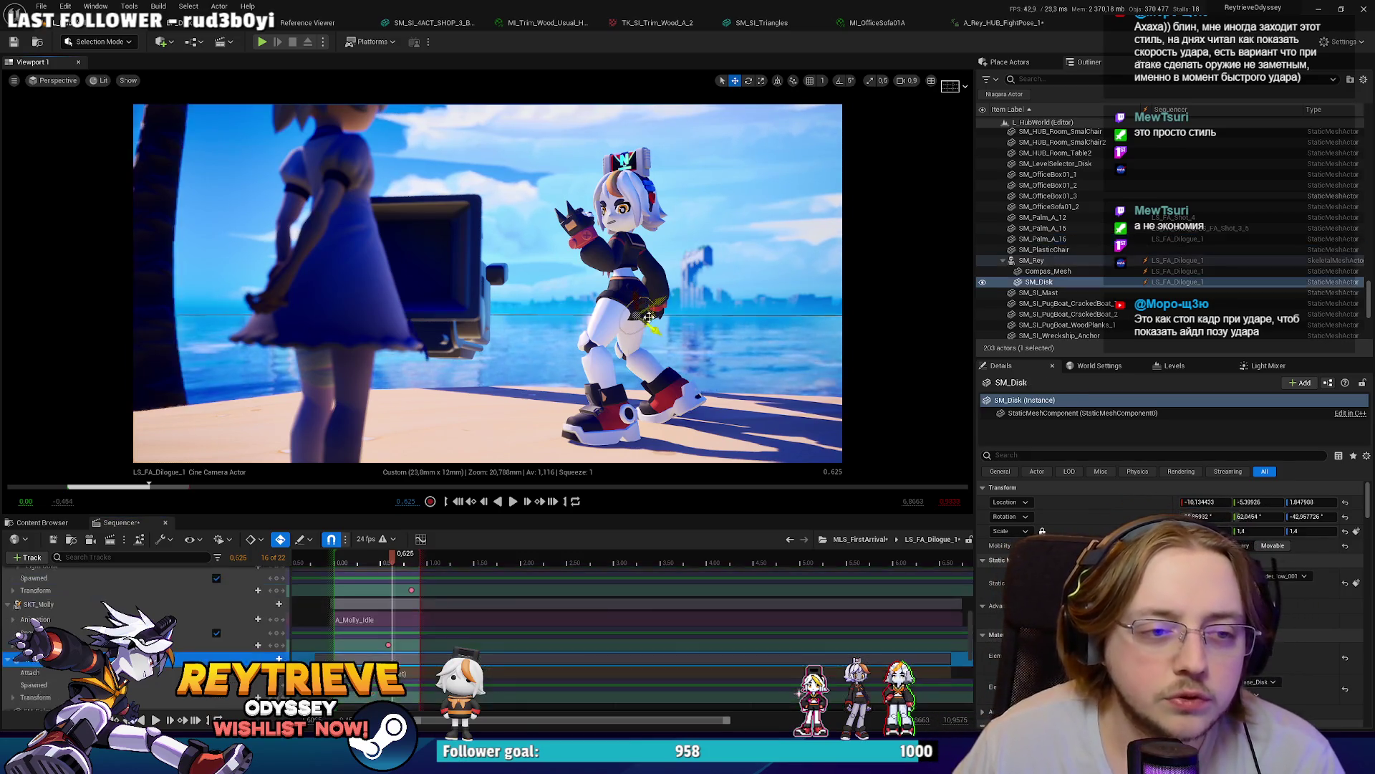
# Step: Frame the disk in Rey's hand and orbit around her to a wider low angle
pyautogui.press('f')
pyautogui.scroll(-3, 487, 283)
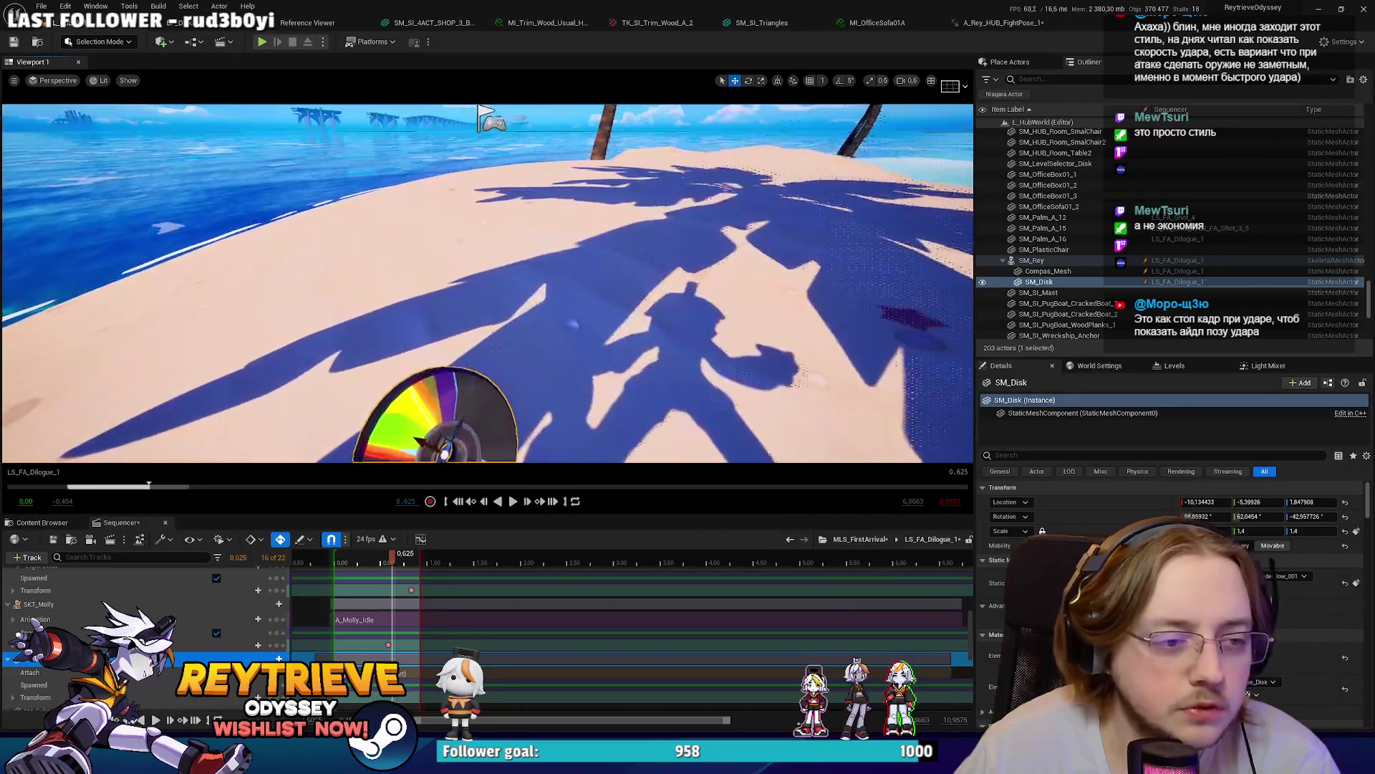
pyautogui.moveTo(505, 283)
pyautogui.mouseDown()
pyautogui.moveTo(505, 215)
pyautogui.moveTo(505, 344)
pyautogui.mouseUp()
pyautogui.press('e')
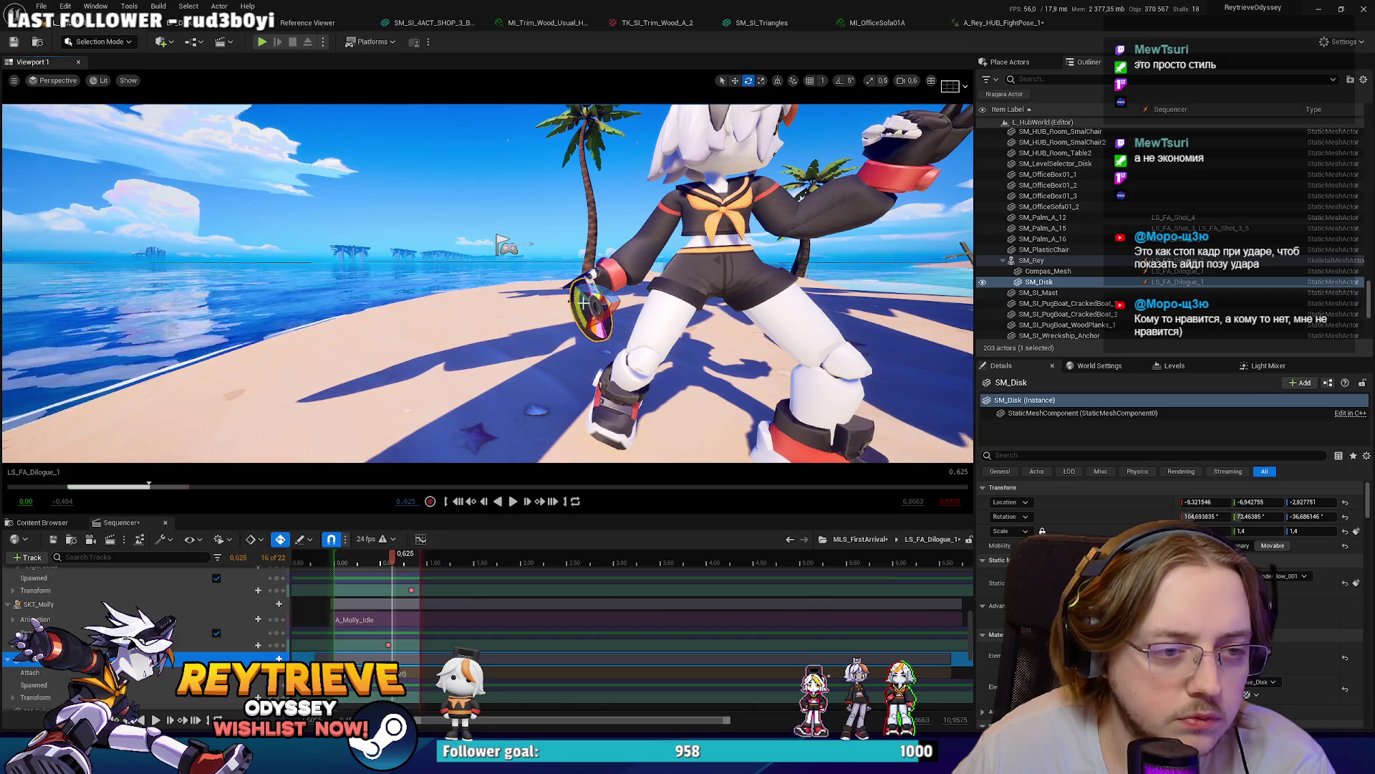
pyautogui.moveTo(505, 344)
pyautogui.mouseDown()
pyautogui.moveTo(598, 333)
pyautogui.moveTo(690, 363)
pyautogui.mouseUp()
pyautogui.press('e')
pyautogui.moveTo(581, 258)
pyautogui.mouseDown()
pyautogui.moveTo(544, 265)
pyautogui.moveTo(595, 258)
pyautogui.moveTo(566, 265)
pyautogui.mouseUp()
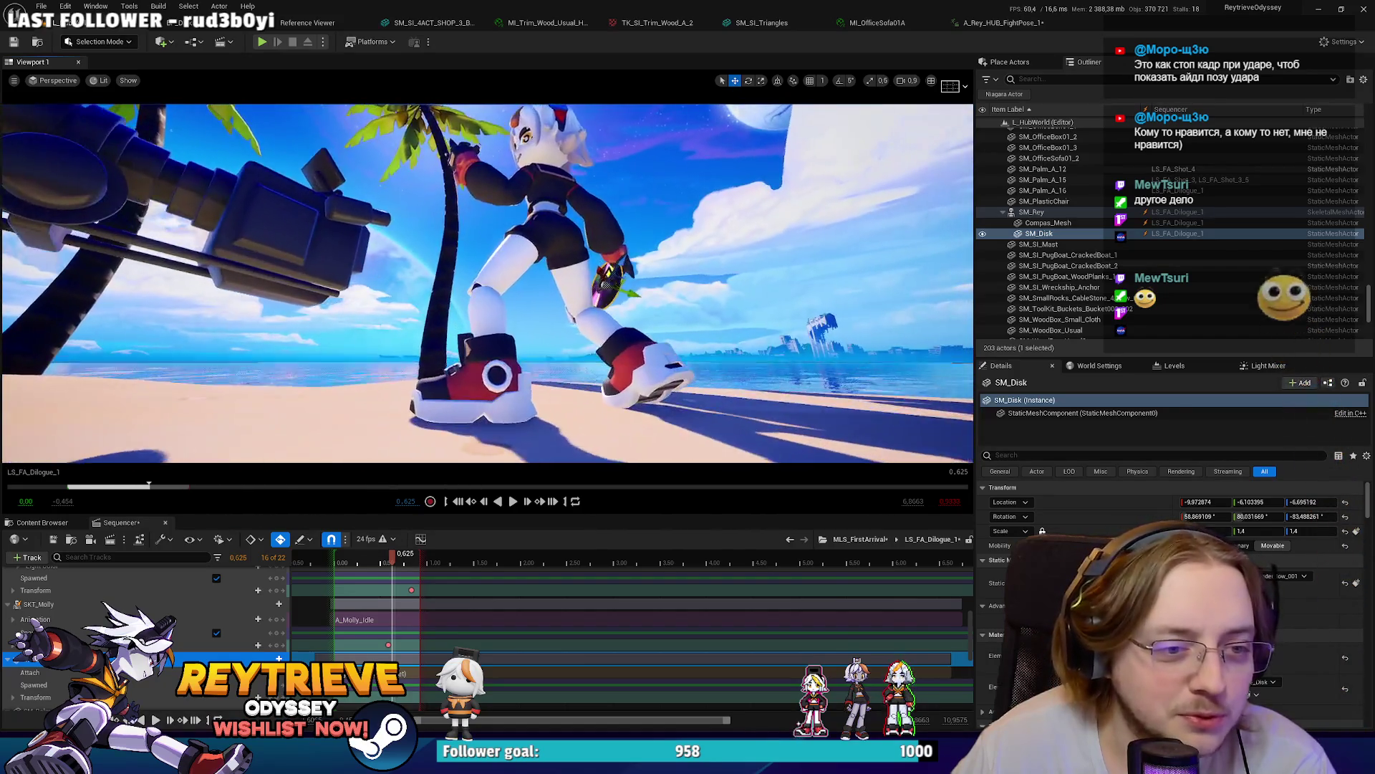
# Step: Tilt the disk nearly edge-on, replay the shot to check it, and save all modified assets
pyautogui.press('e')
pyautogui.moveTo(617, 252)
pyautogui.mouseDown()
pyautogui.moveTo(623, 283)
pyautogui.moveTo(642, 280)
pyautogui.moveTo(609, 260)
pyautogui.moveTo(581, 264)
pyautogui.mouseUp()
pyautogui.press('w')
pyautogui.moveTo(609, 323)
pyautogui.mouseDown()
pyautogui.moveTo(544, 326)
pyautogui.moveTo(589, 328)
pyautogui.mouseUp()
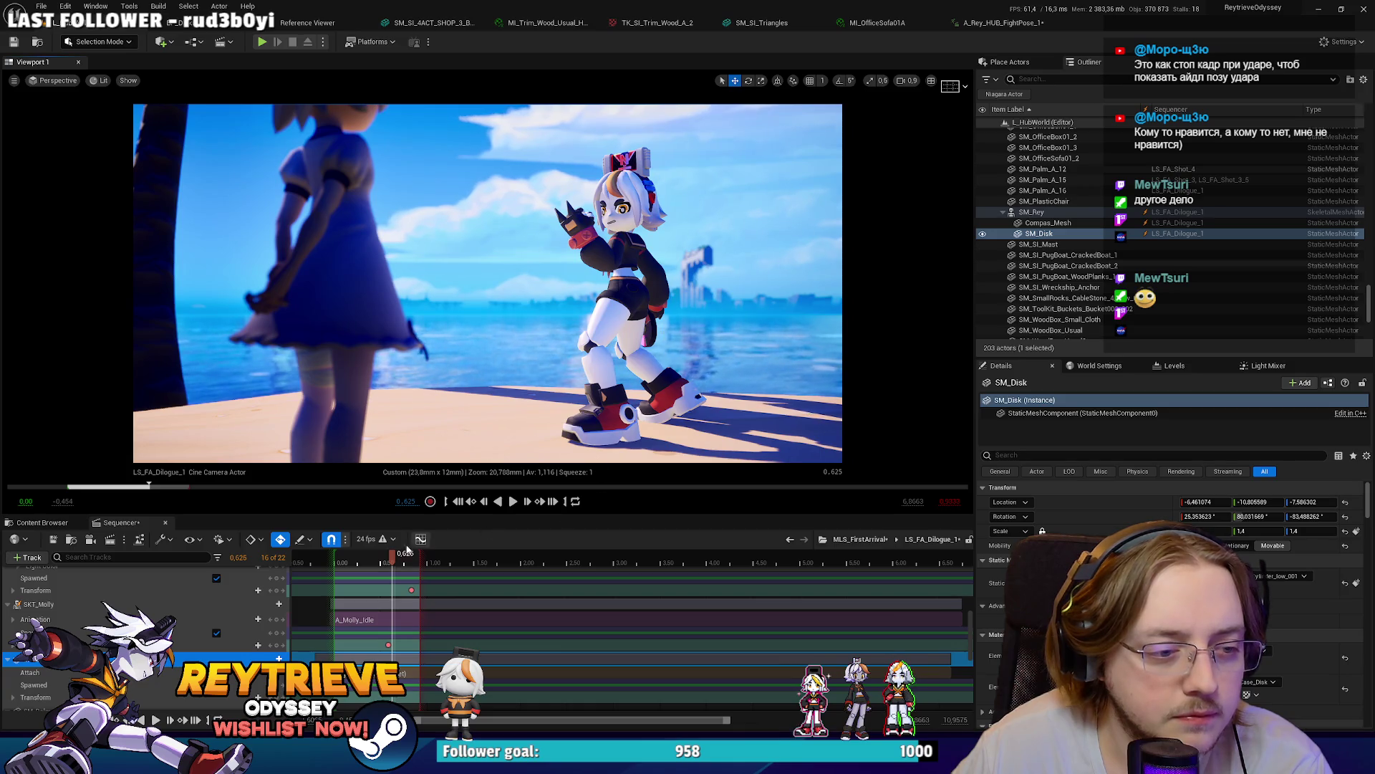
pyautogui.press('space')
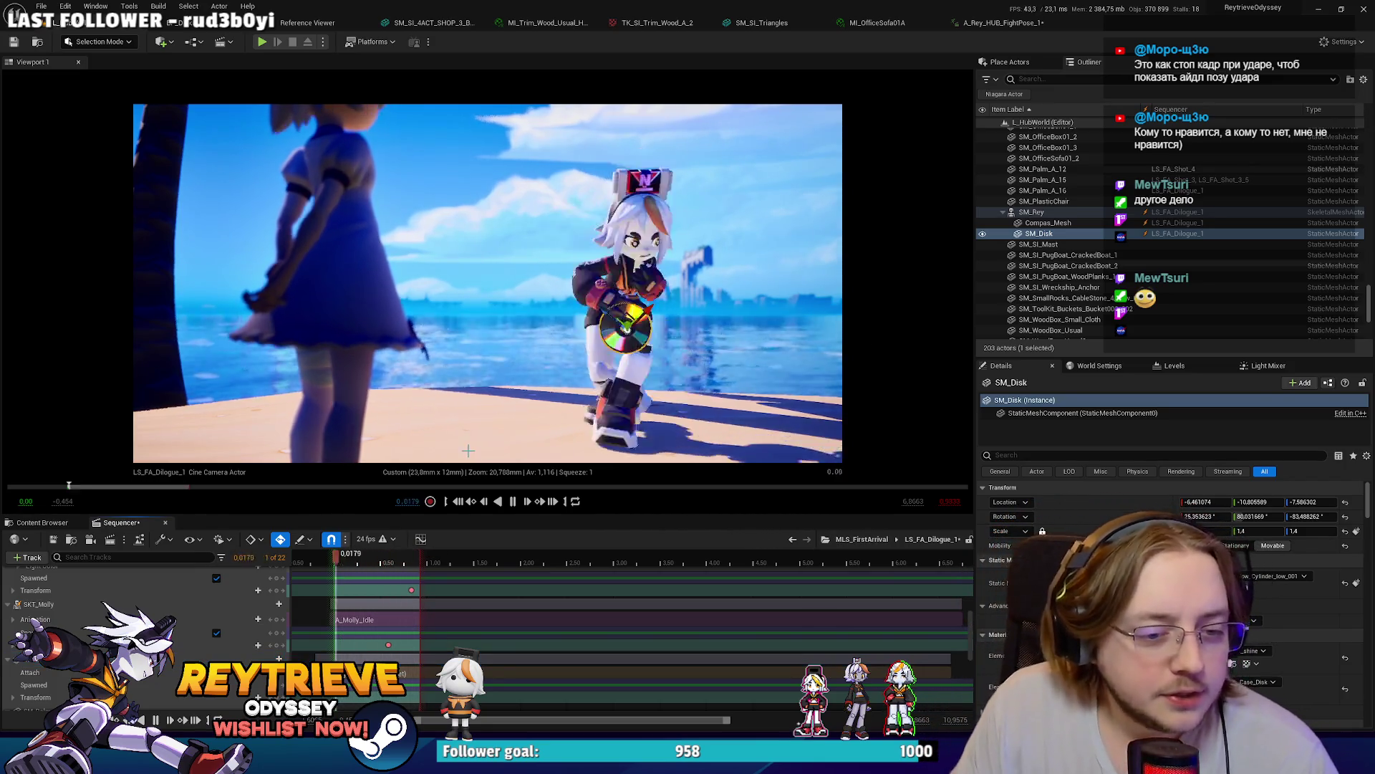
pyautogui.hotkey('ctrl', 'shift', 's')
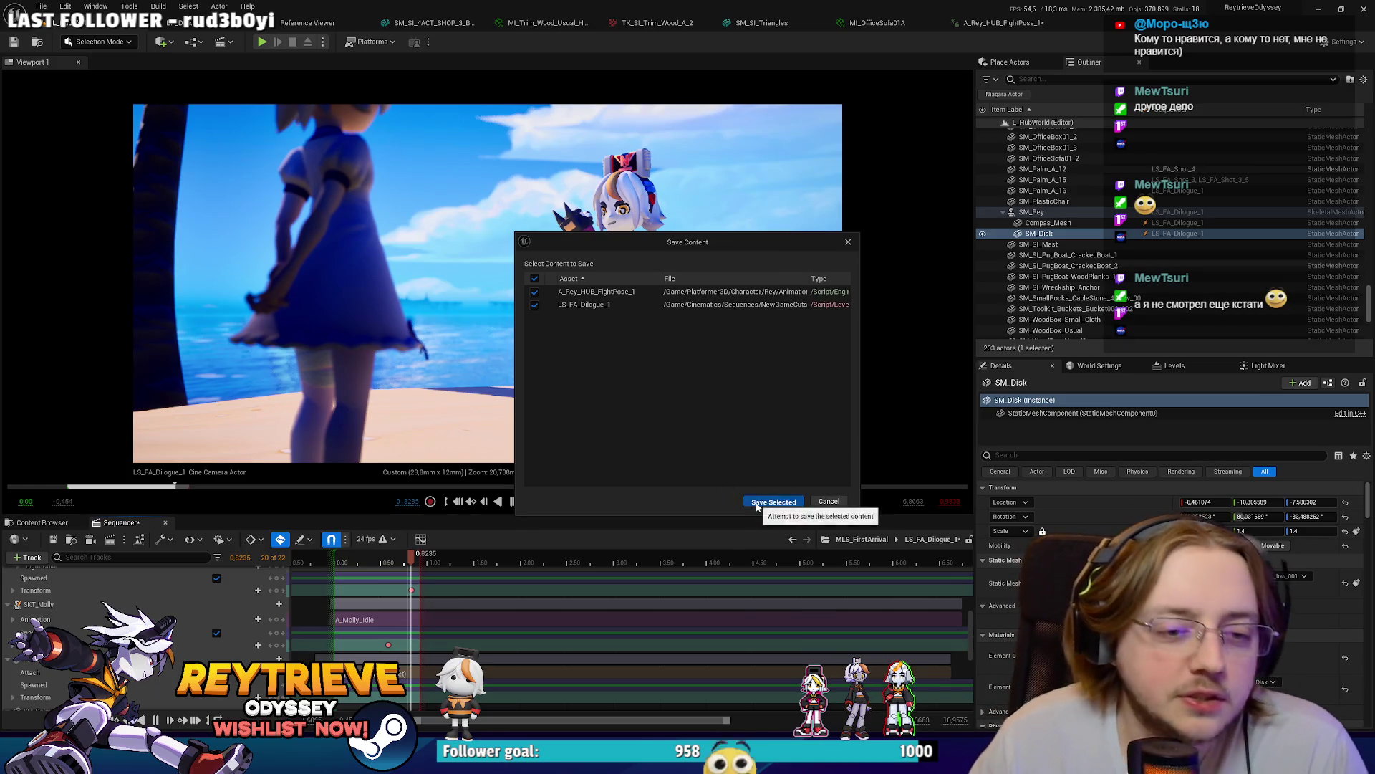
# Step: Confirm saving the animation and sequence, then shift the palm SM_Palm_A_16 toward the left frame edge
pyautogui.click(770, 500)
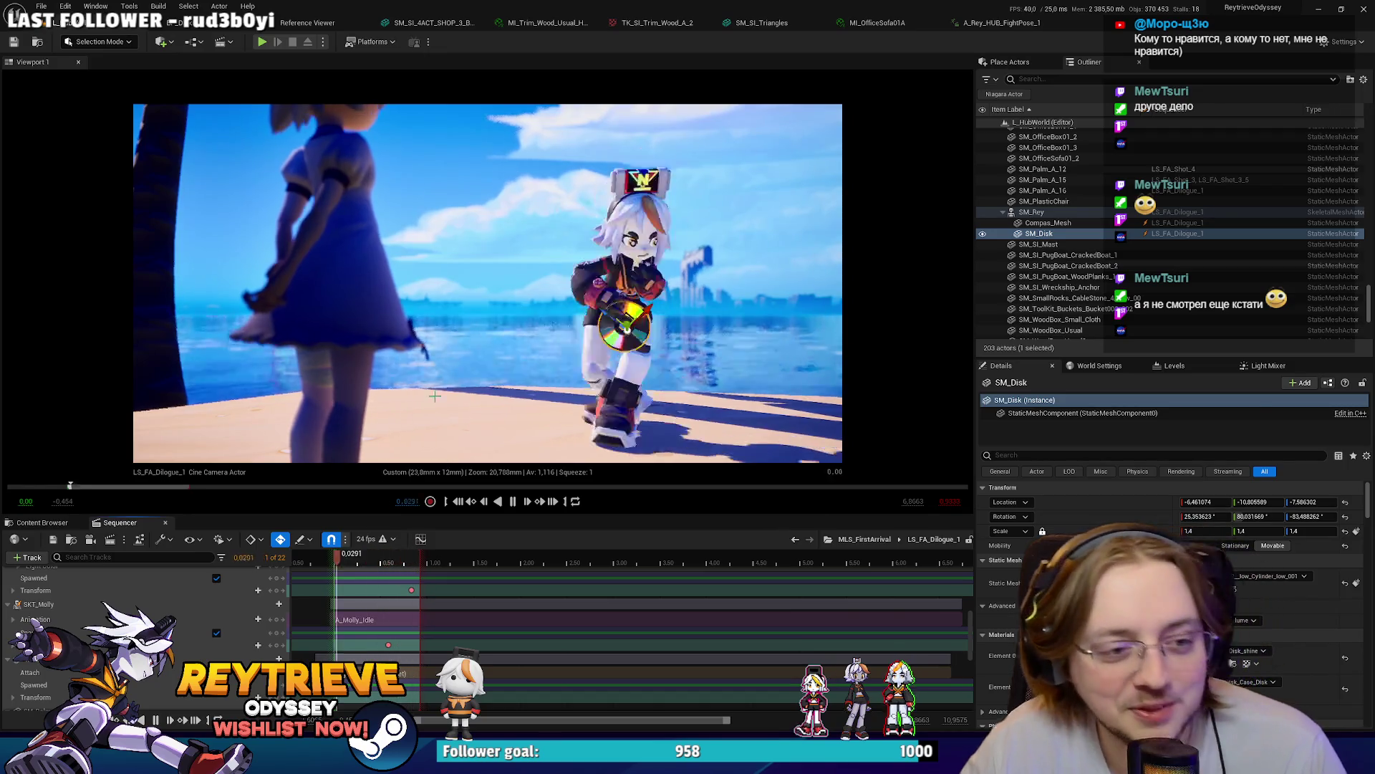
pyautogui.press('space')
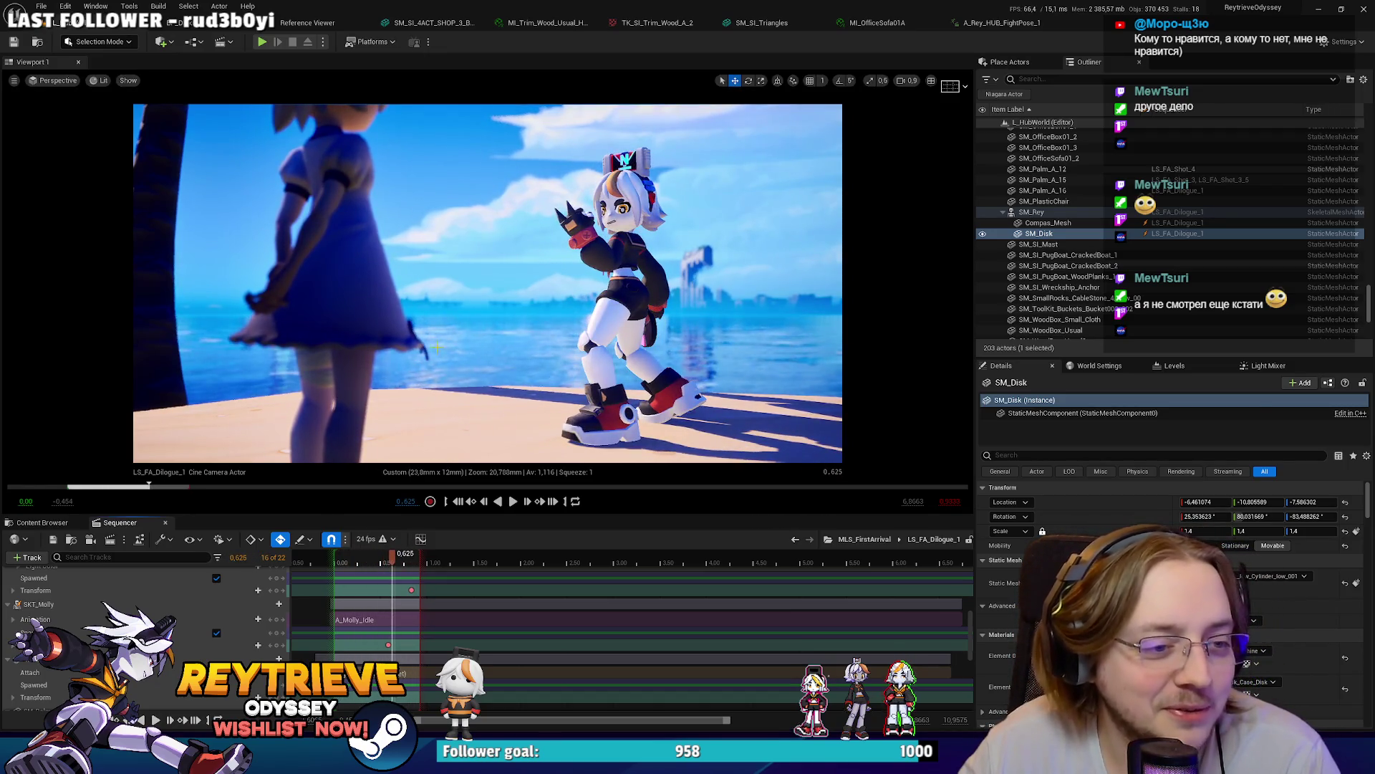
pyautogui.click(1042, 190)
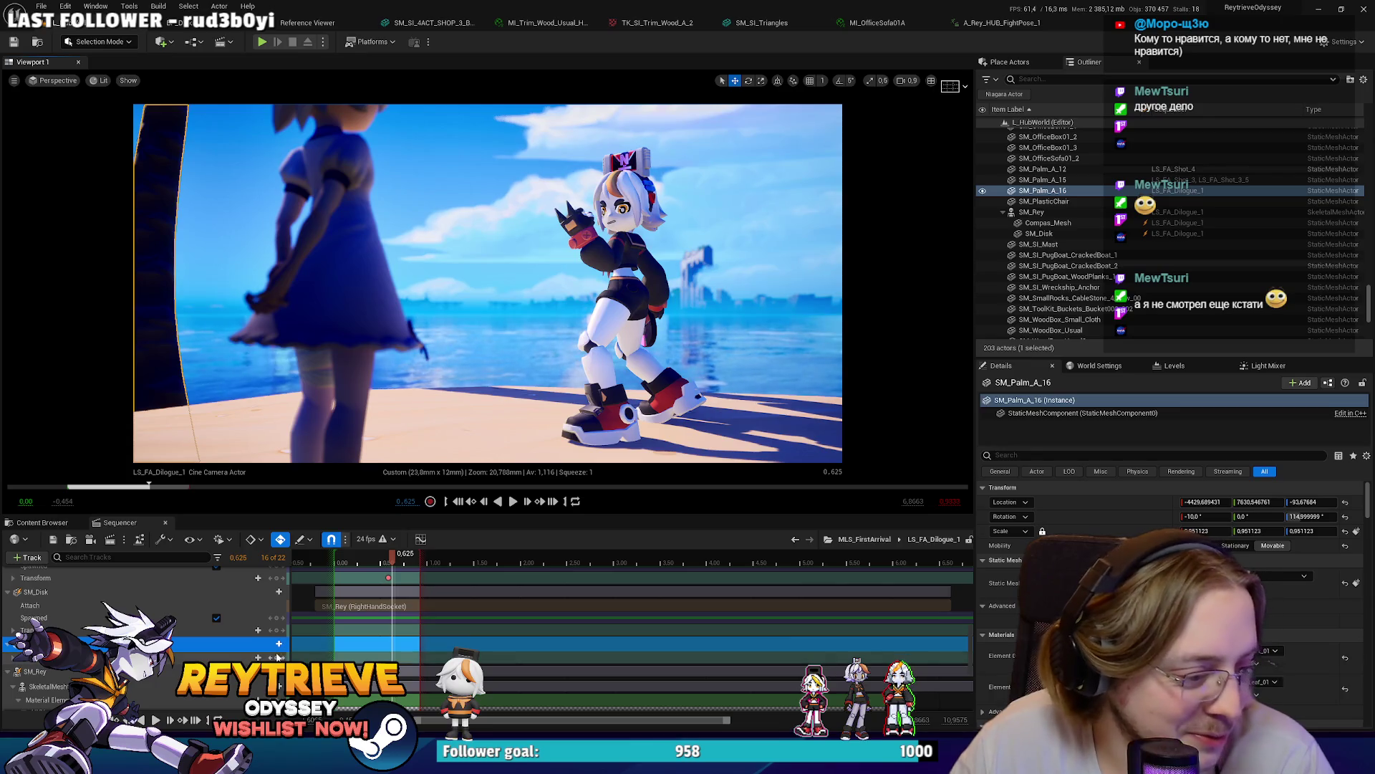
pyautogui.moveTo(488, 287); pyautogui.dragTo(566, 305)
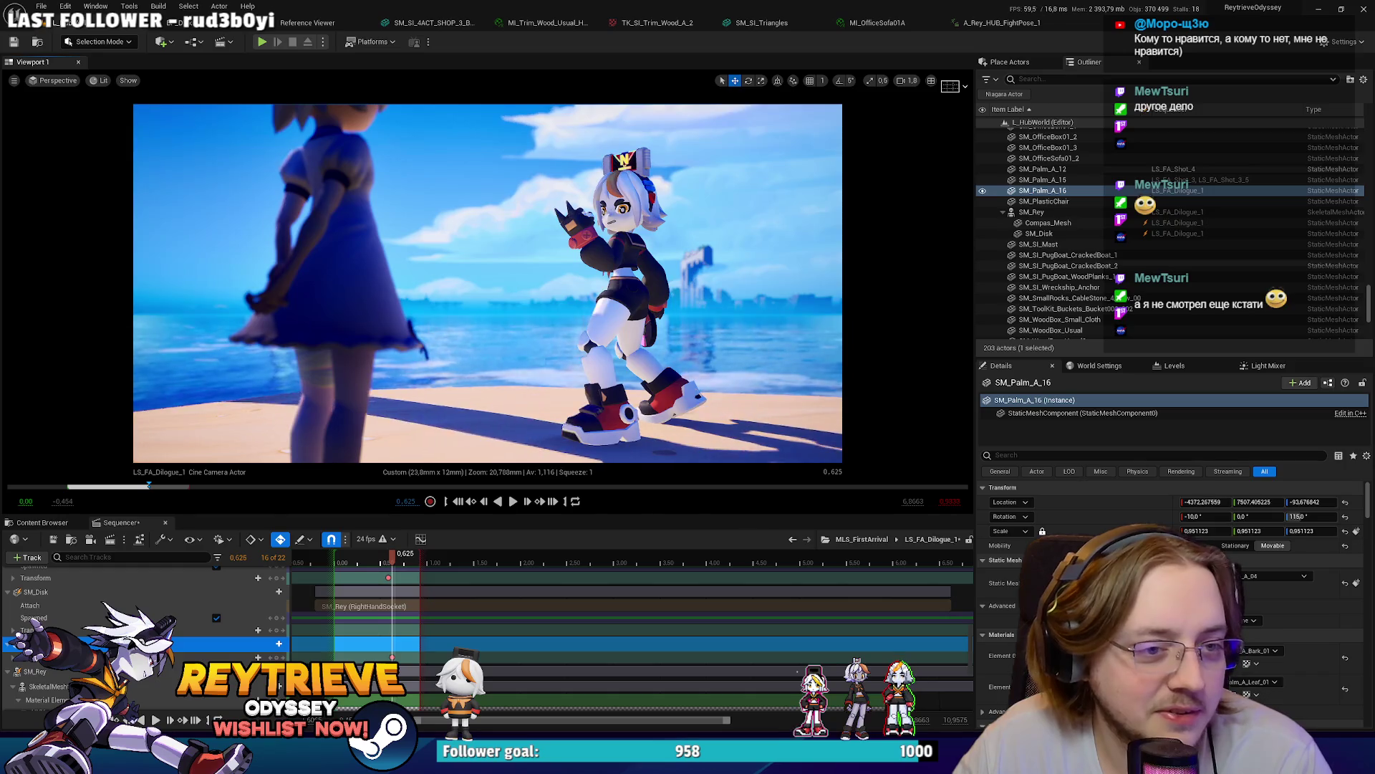
pyautogui.moveTo(143, 287)
pyautogui.mouseDown()
pyautogui.moveTo(183, 287)
pyautogui.moveTo(164, 287)
pyautogui.mouseUp()
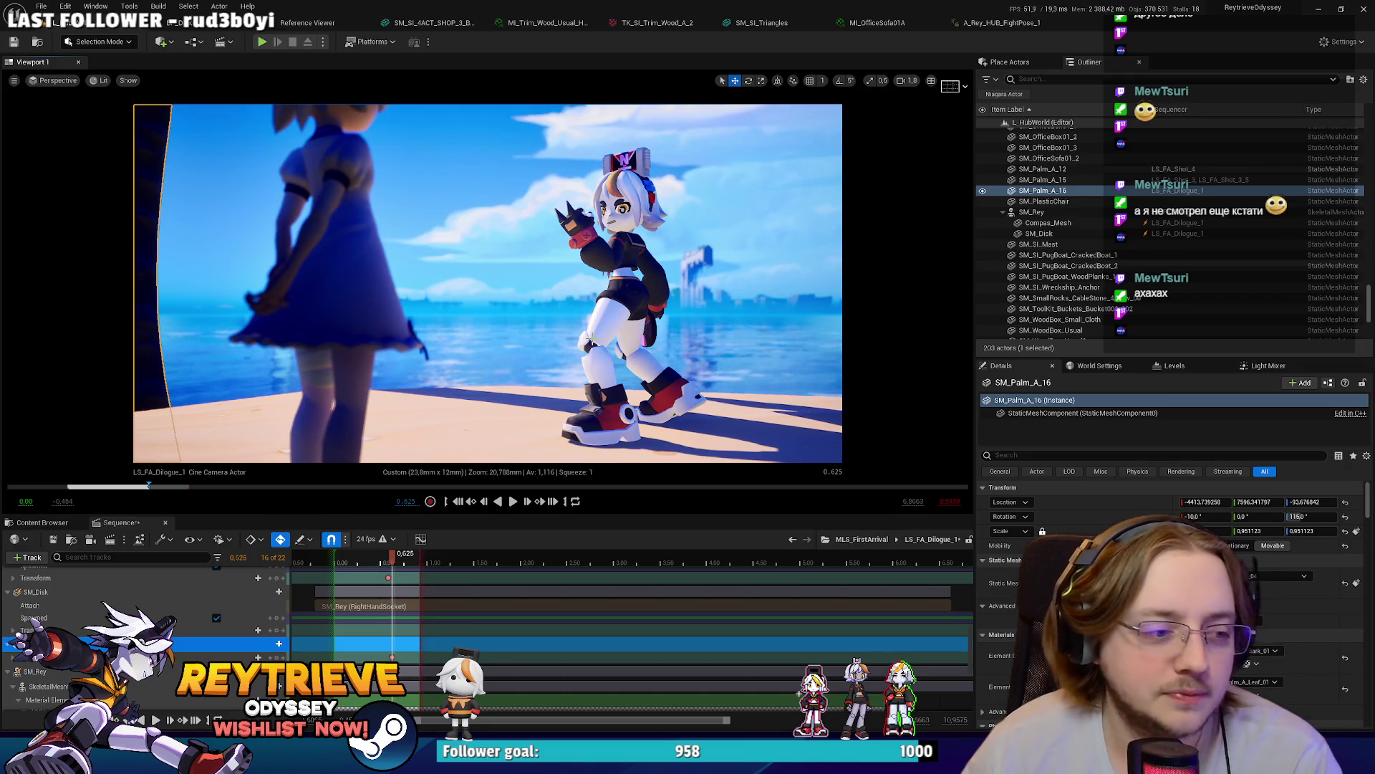
pyautogui.moveTo(628, 338); pyautogui.dragTo(617, 344)
# Step: Select the RectLight, expand its transform track, and put the playhead on frame 21
pyautogui.click(493, 357)
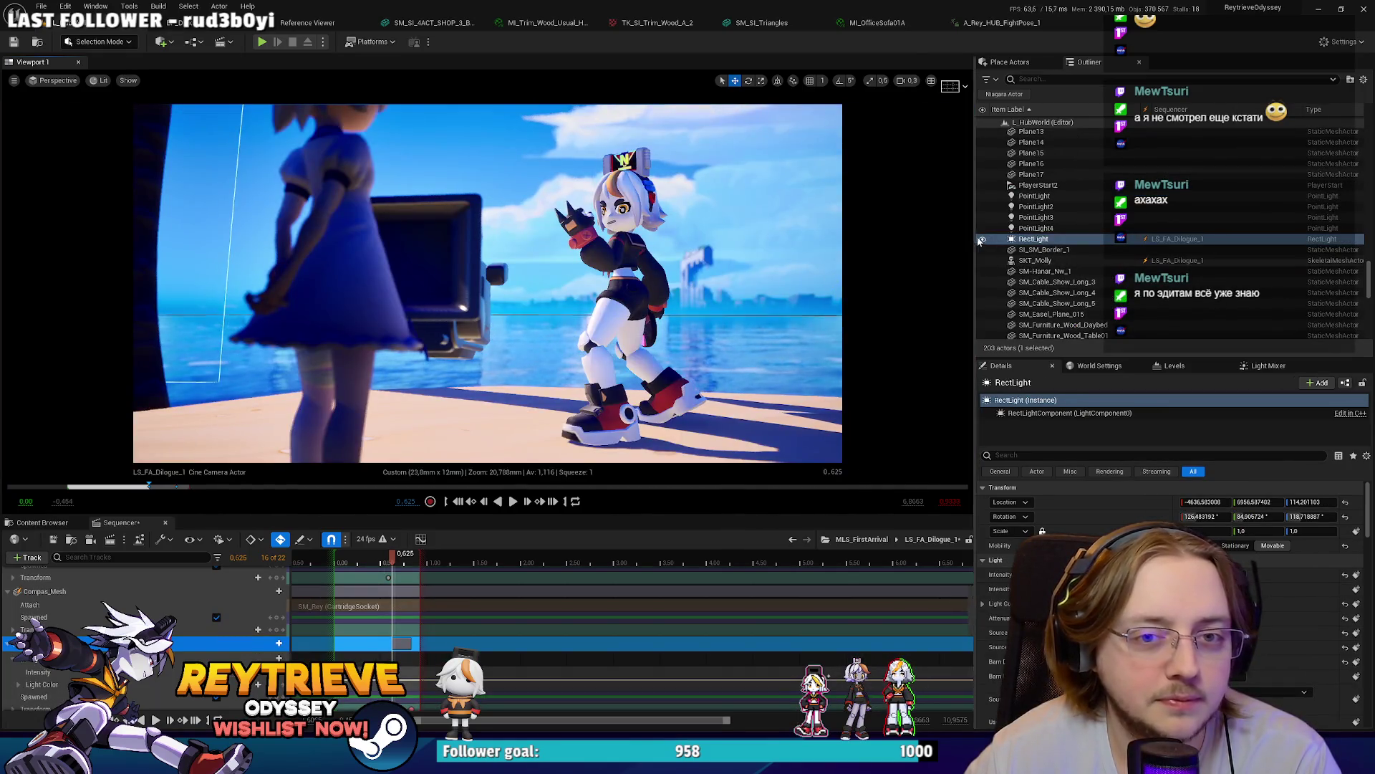
pyautogui.click(1033, 238)
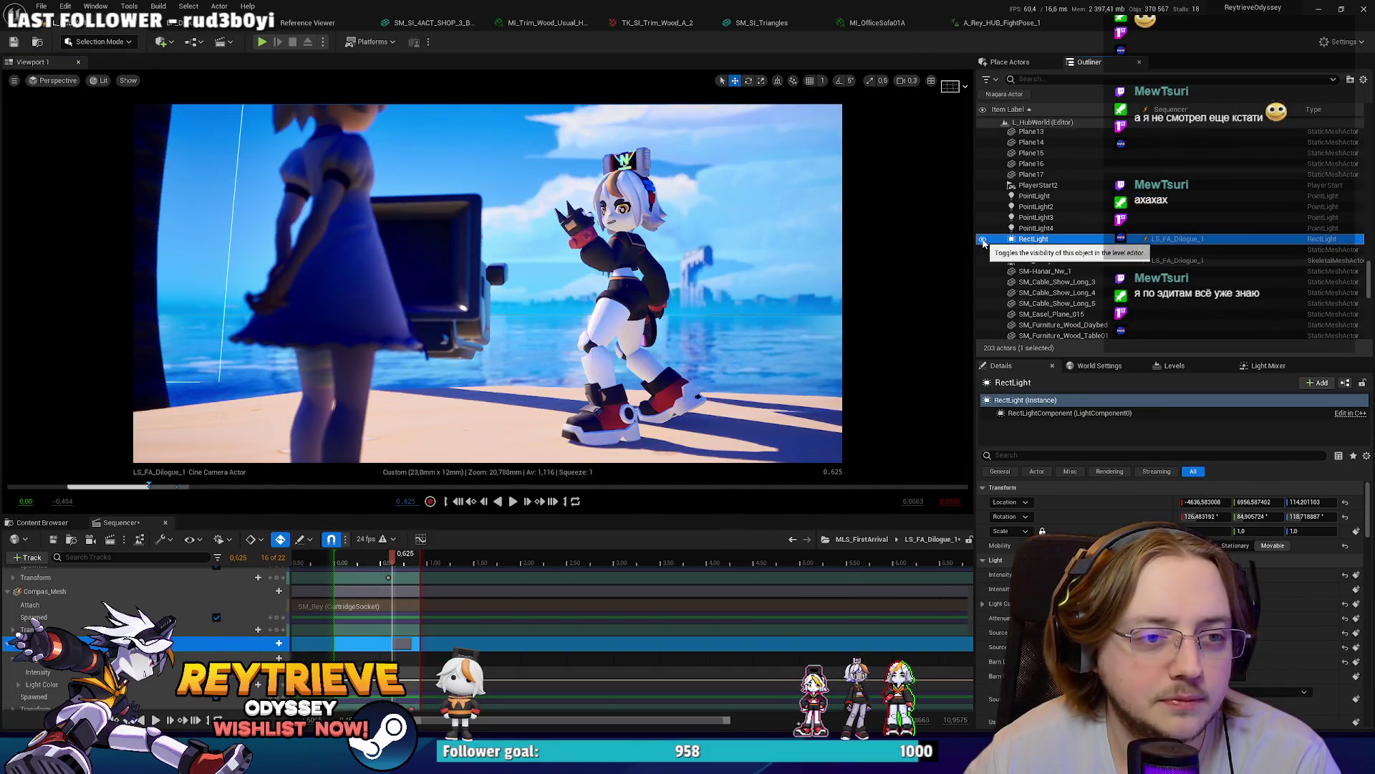
pyautogui.moveTo(659, 296); pyautogui.dragTo(651, 305)
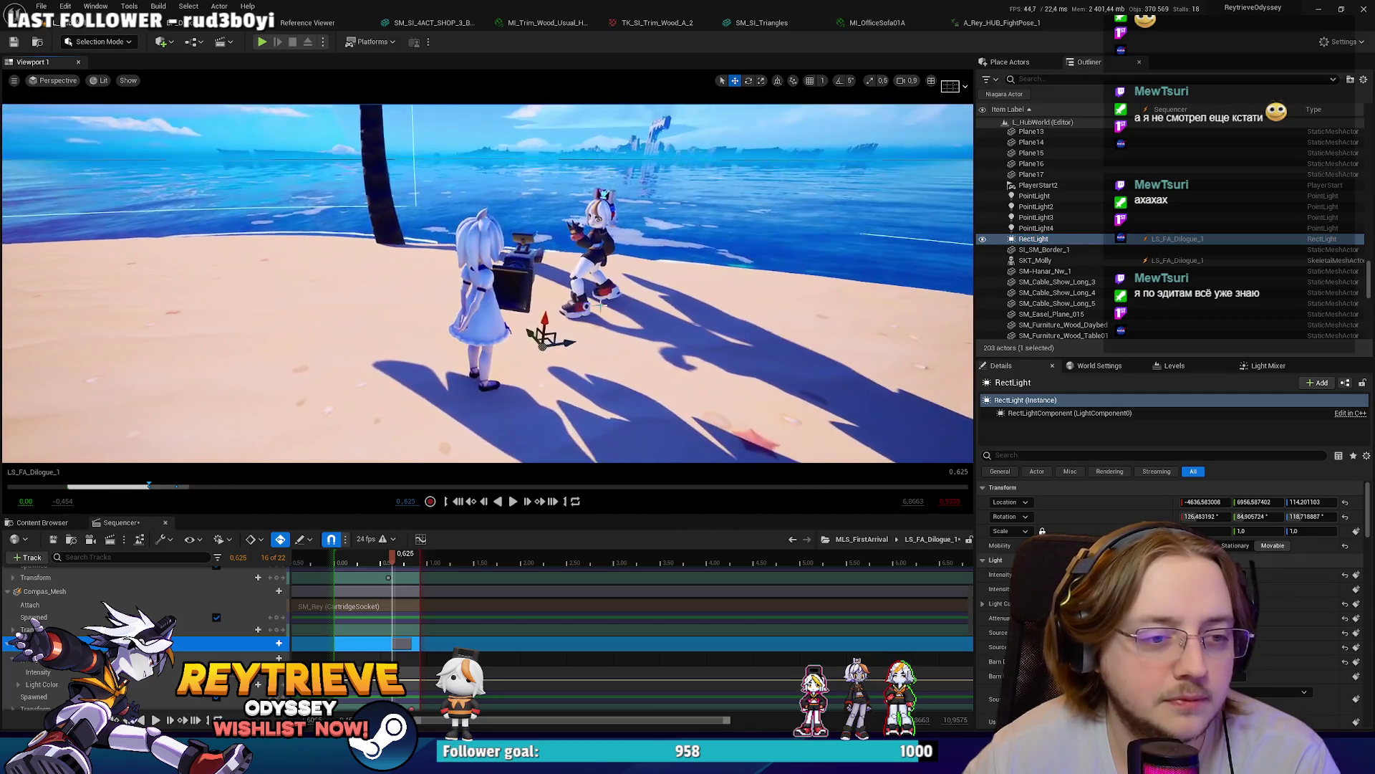
pyautogui.scroll(-3, 43, 645)
pyautogui.click(13, 658)
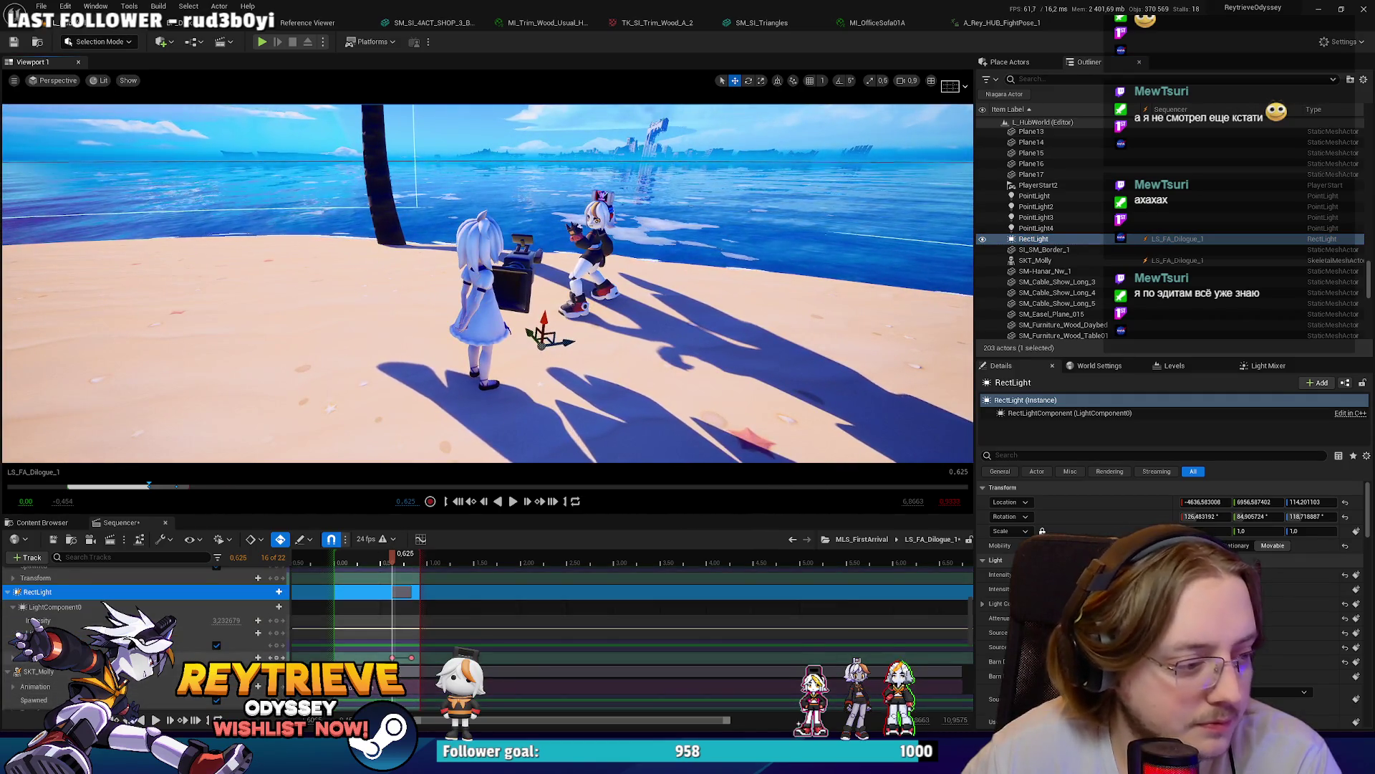
pyautogui.click(412, 558)
pyautogui.press('Right')
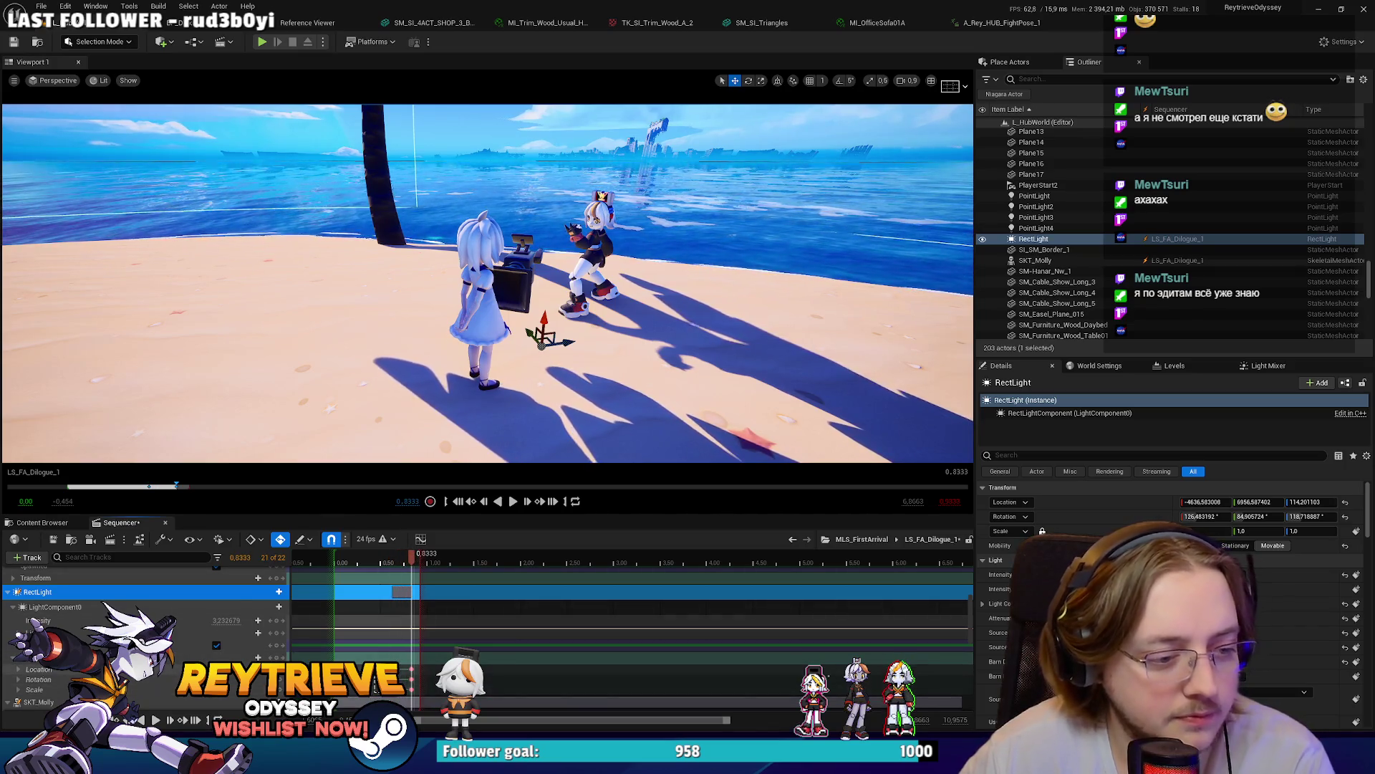
# Step: Lock the view to the cine camera, re-angle RectLight, and duplicate it as RectLight2 above Rey
pyautogui.click(414, 552)
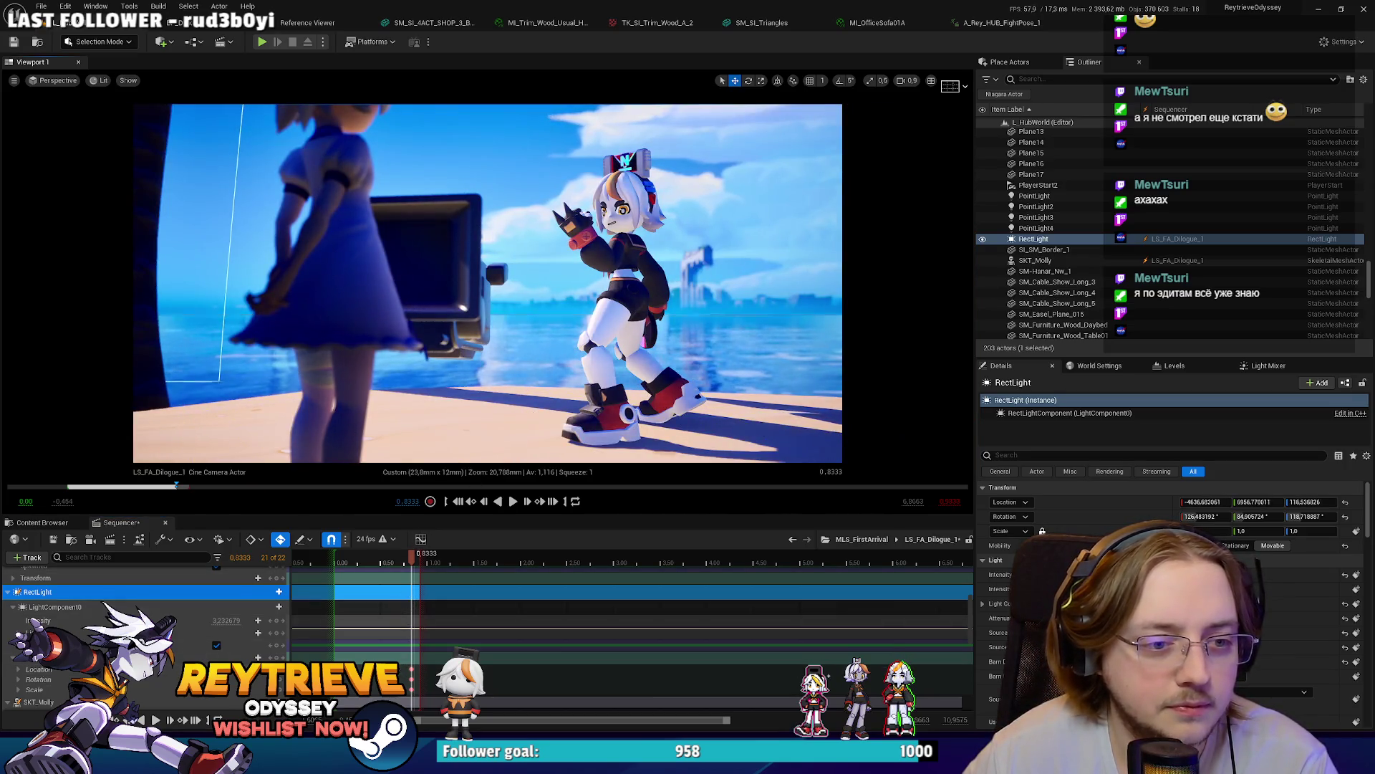
pyautogui.moveTo(399, 438); pyautogui.dragTo(399, 438)
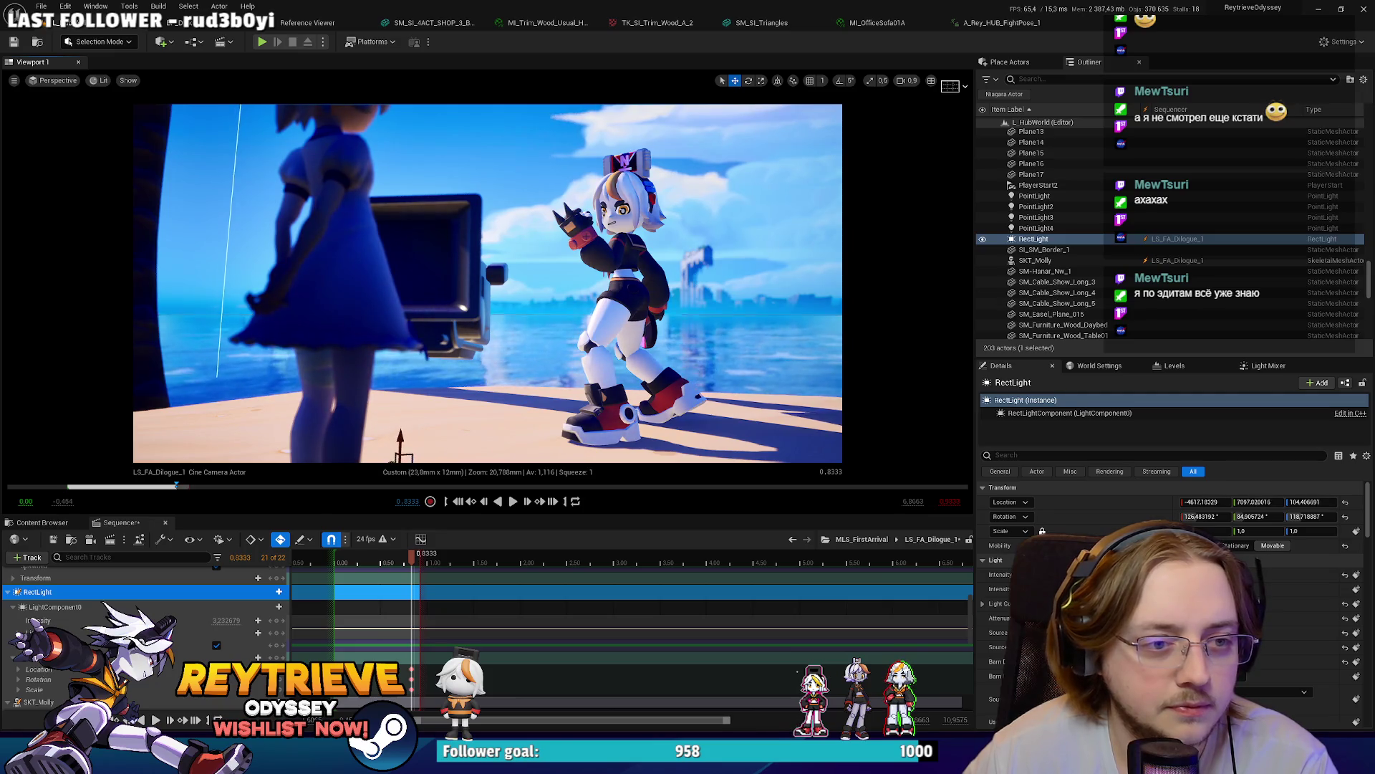
pyautogui.moveTo(387, 422); pyautogui.dragTo(379, 411)
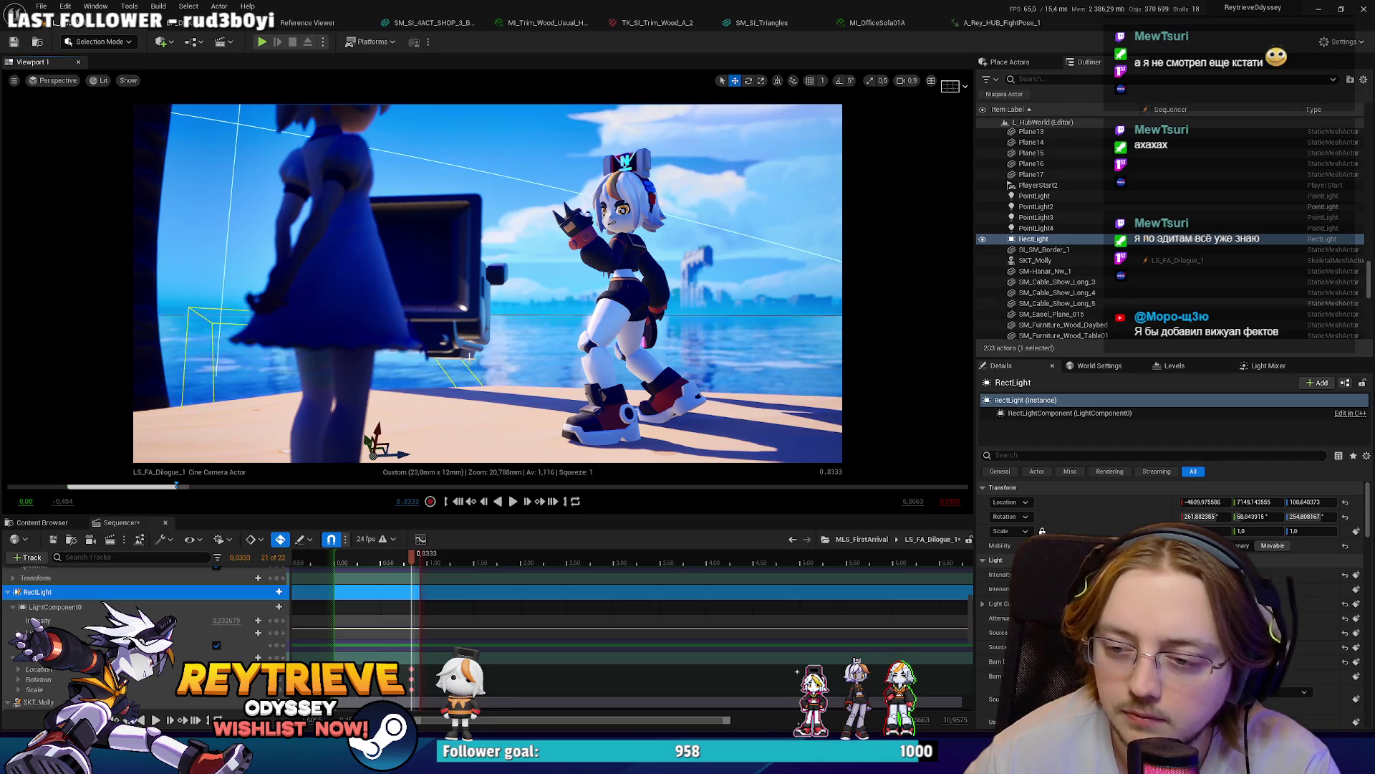
pyautogui.moveTo(378, 450)
pyautogui.mouseDown()
pyautogui.moveTo(625, 313)
pyautogui.moveTo(465, 396)
pyautogui.moveTo(530, 154)
pyautogui.moveTo(566, 204)
pyautogui.mouseUp()
pyautogui.press('e')
pyautogui.press('w')
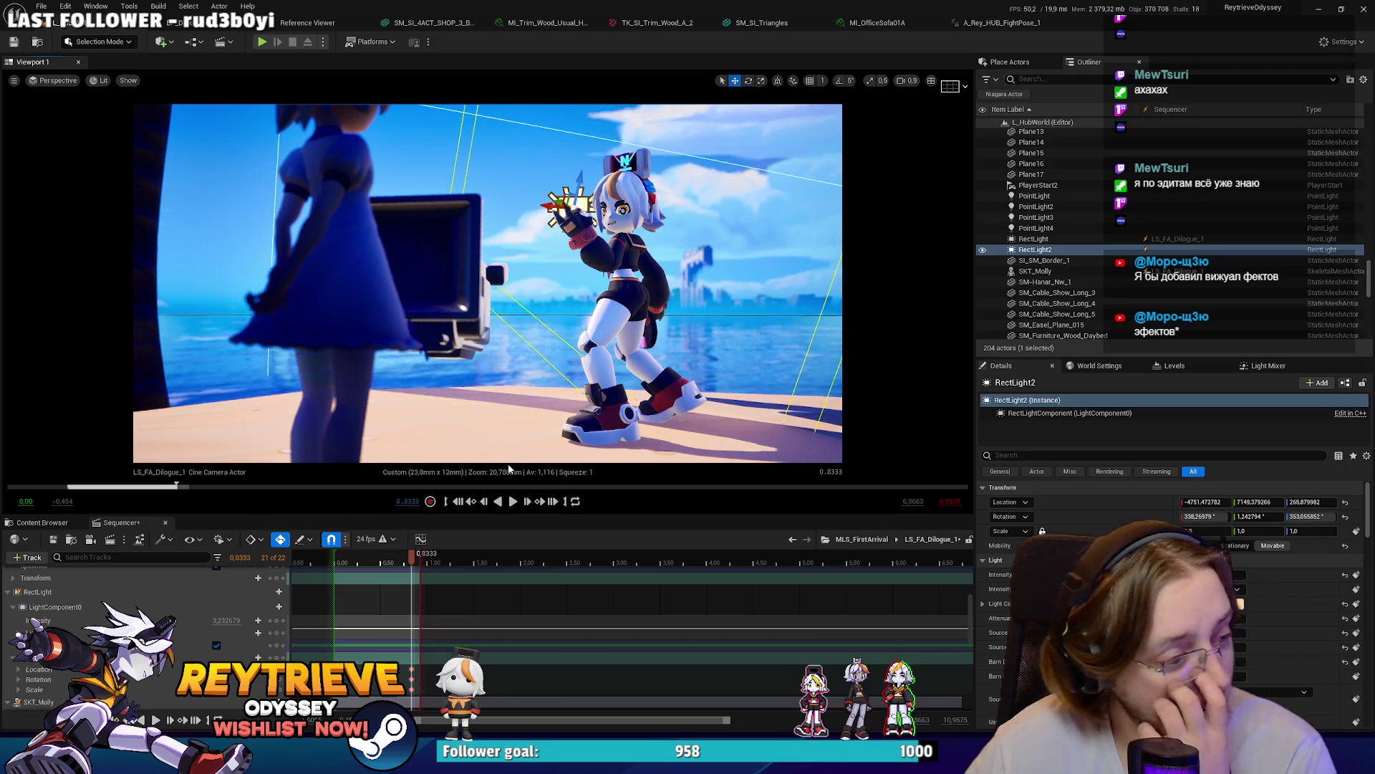
# Step: Nudge RectLight2 and add it as a track in the fight-pose sequence
pyautogui.scroll(5, 502, 630)
pyautogui.moveTo(1050, 253); pyautogui.dragTo(732, 428)
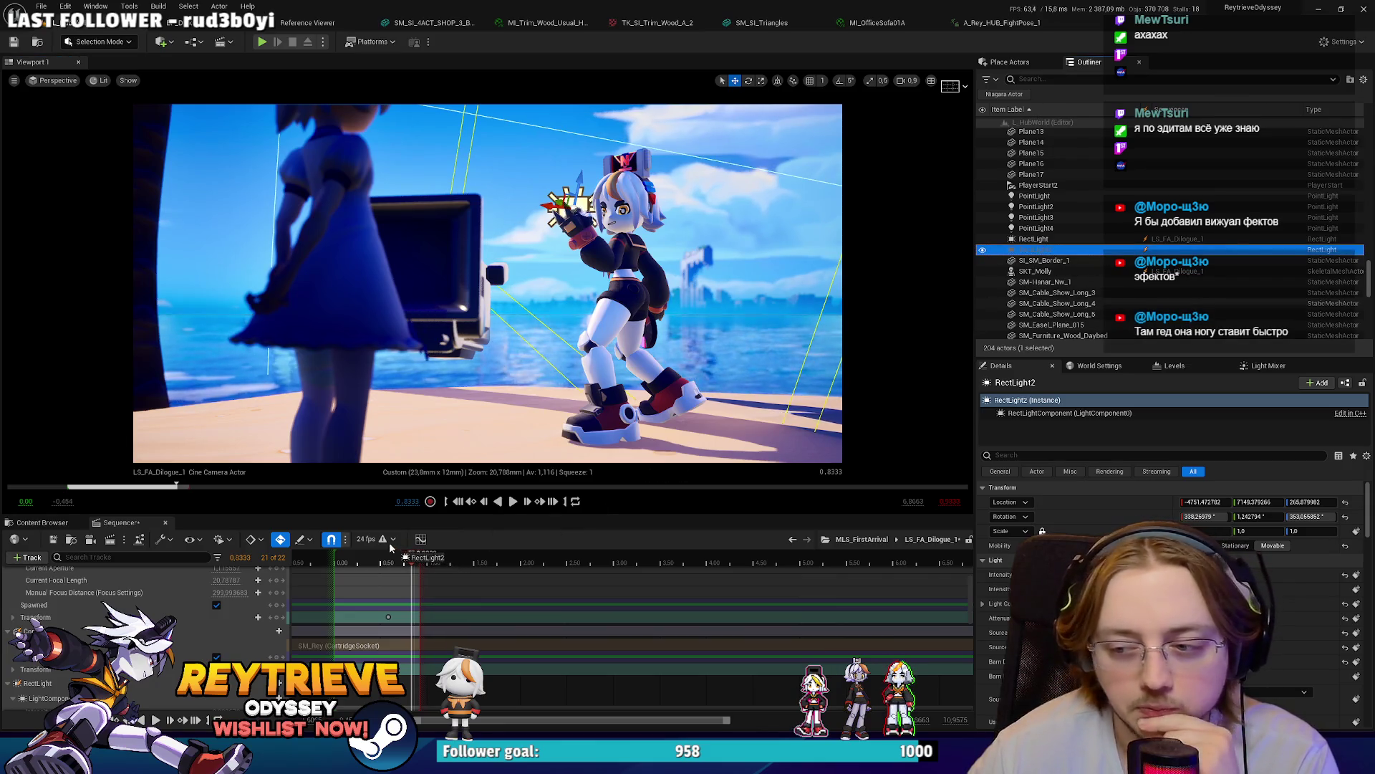
pyautogui.moveTo(152, 573); pyautogui.dragTo(123, 579)
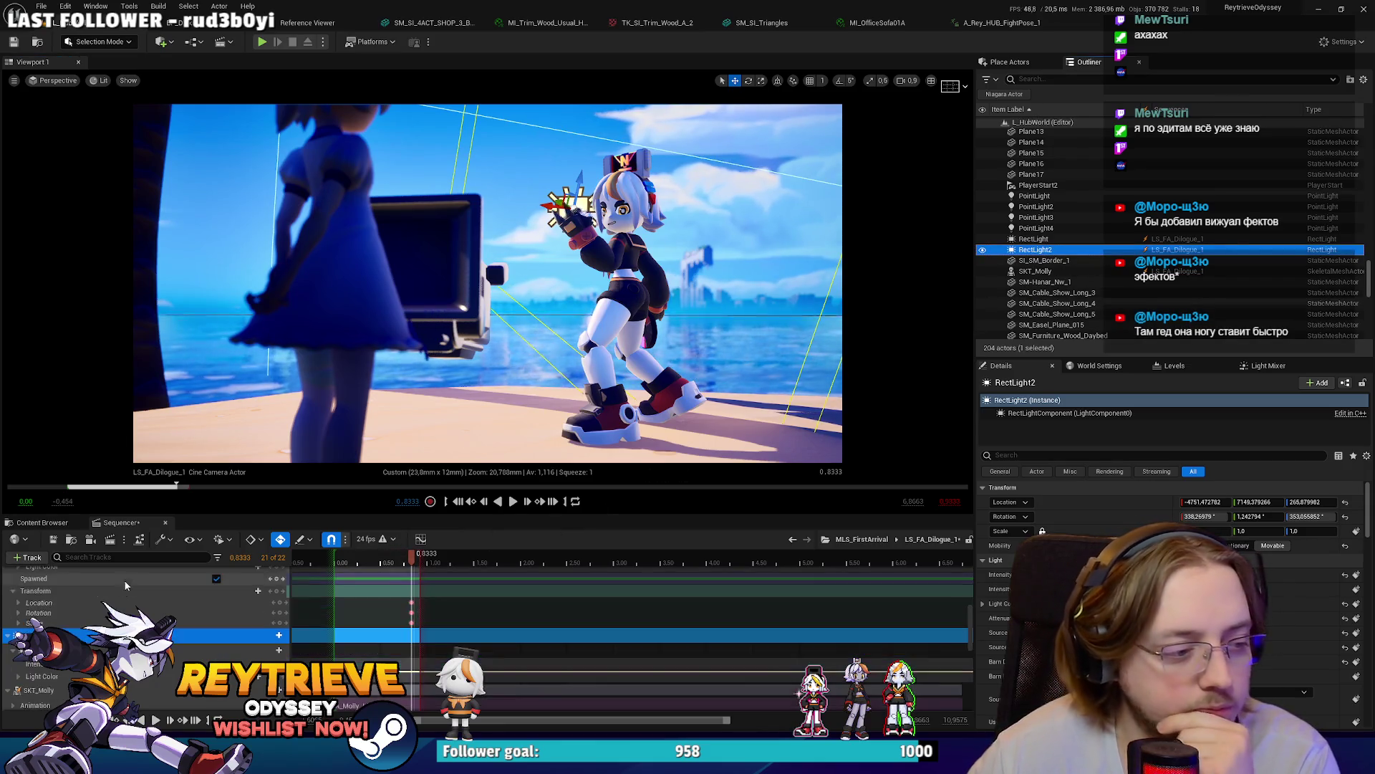
# Step: Convert the RectLight2 track to Spawnable and select it
pyautogui.click(278, 634)
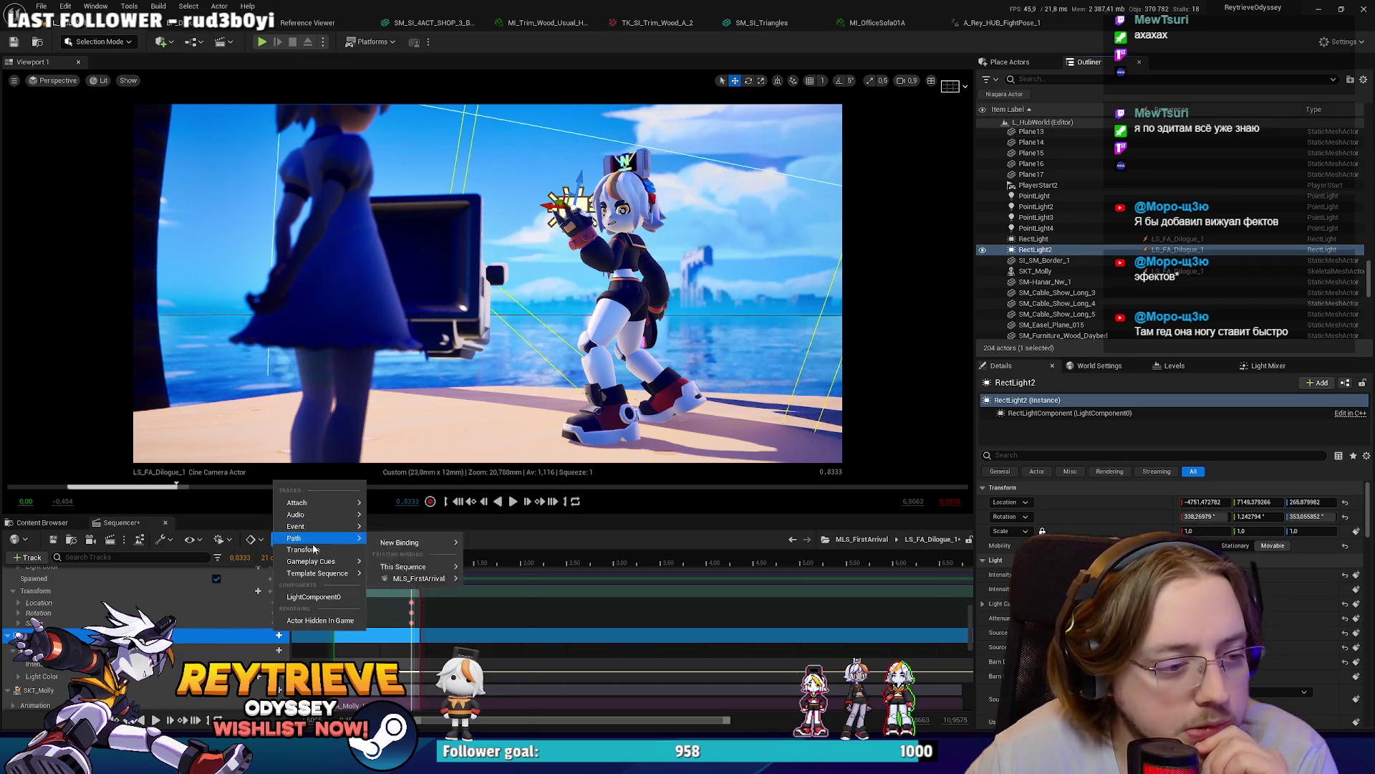
pyautogui.rightClick(126, 631)
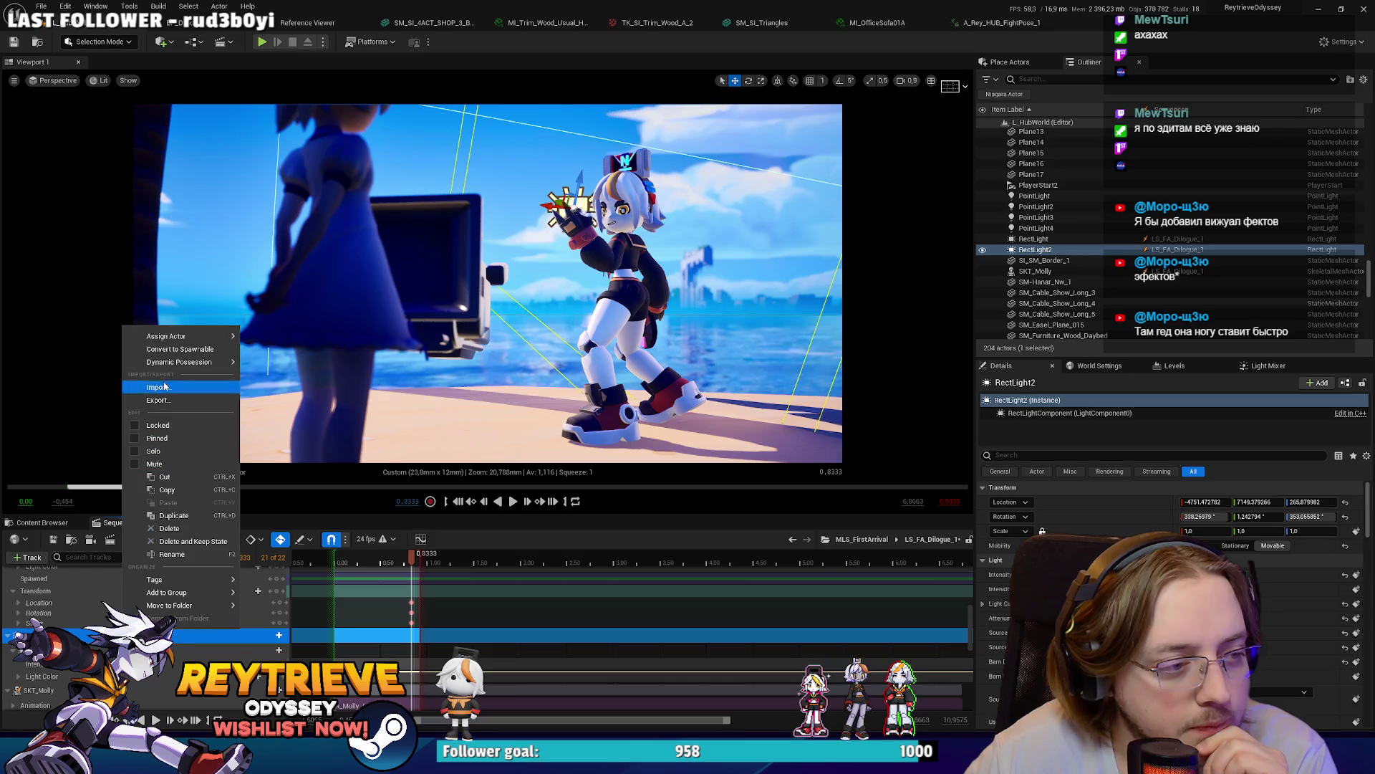
pyautogui.click(180, 349)
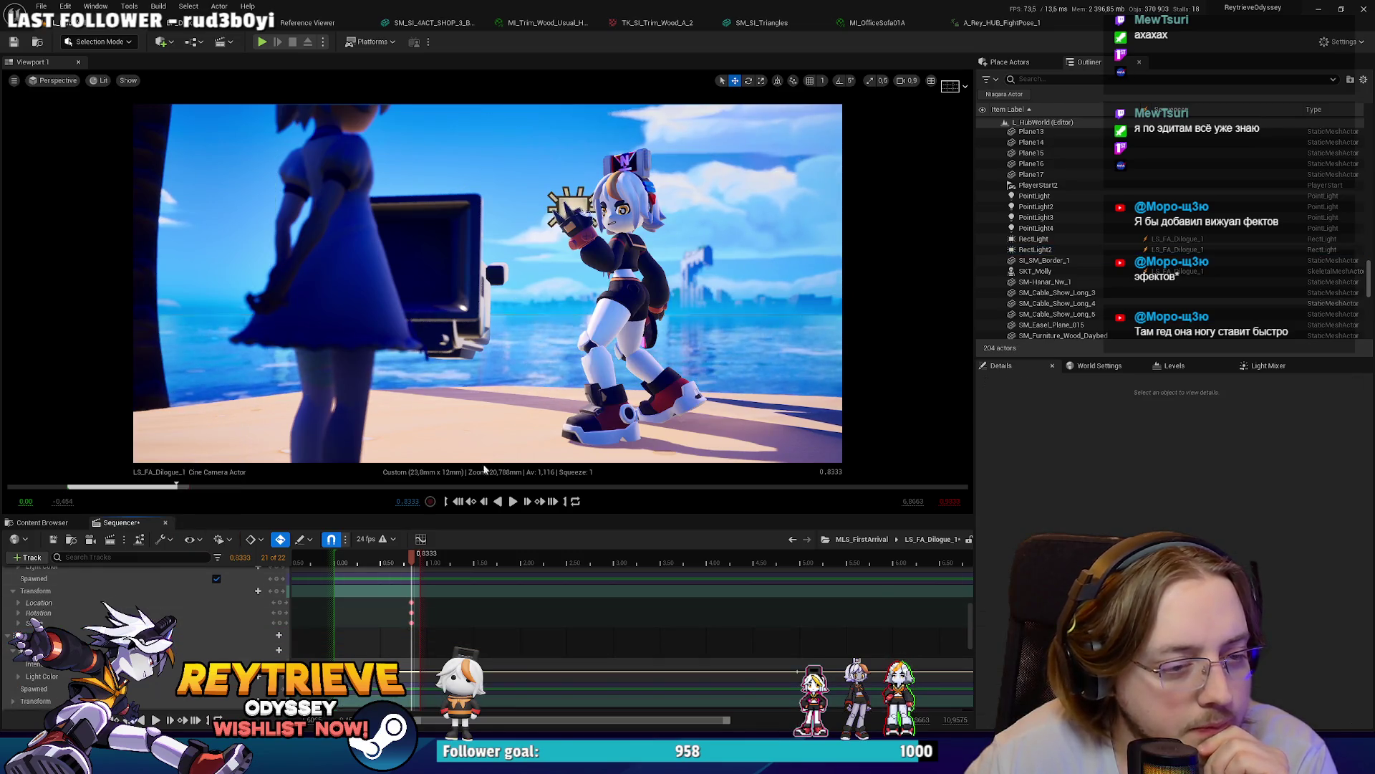
pyautogui.click(219, 634)
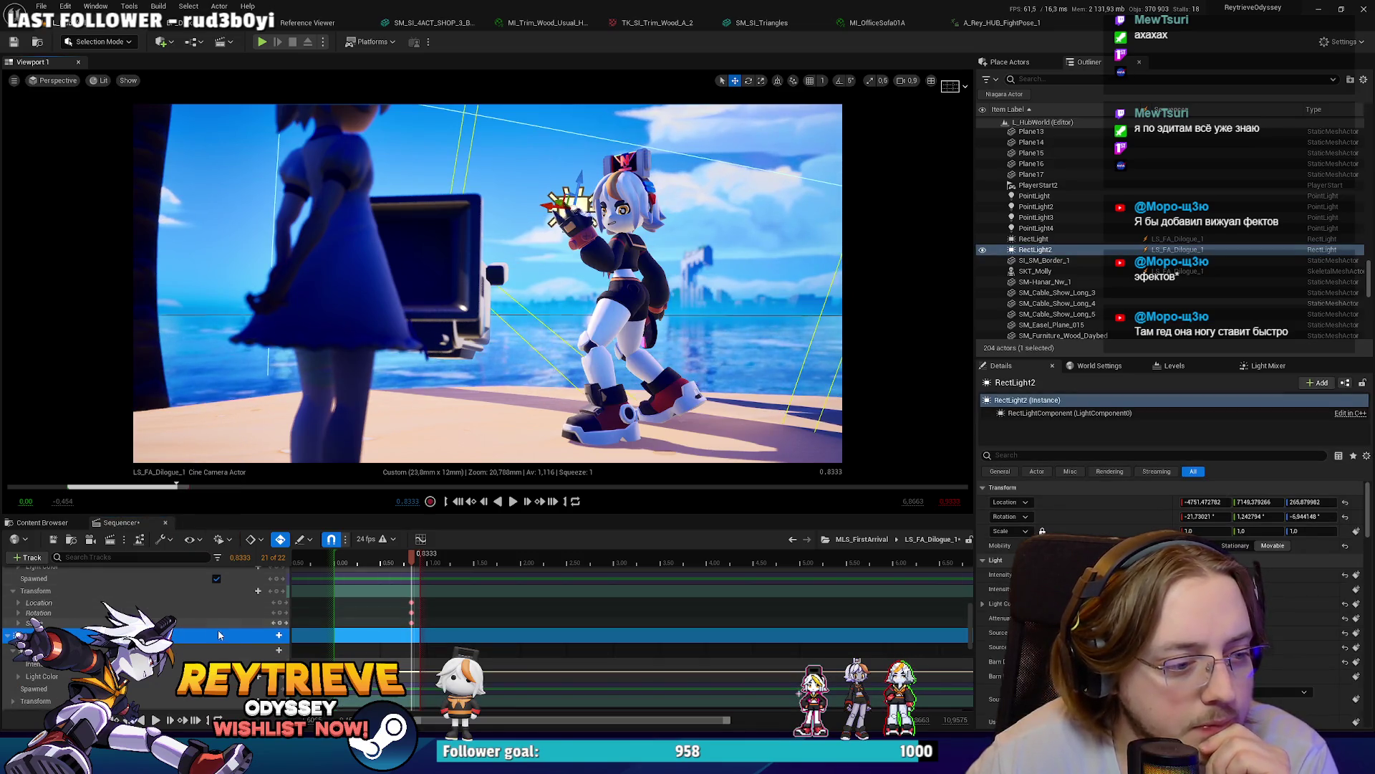
pyautogui.scroll(-3, 270, 655)
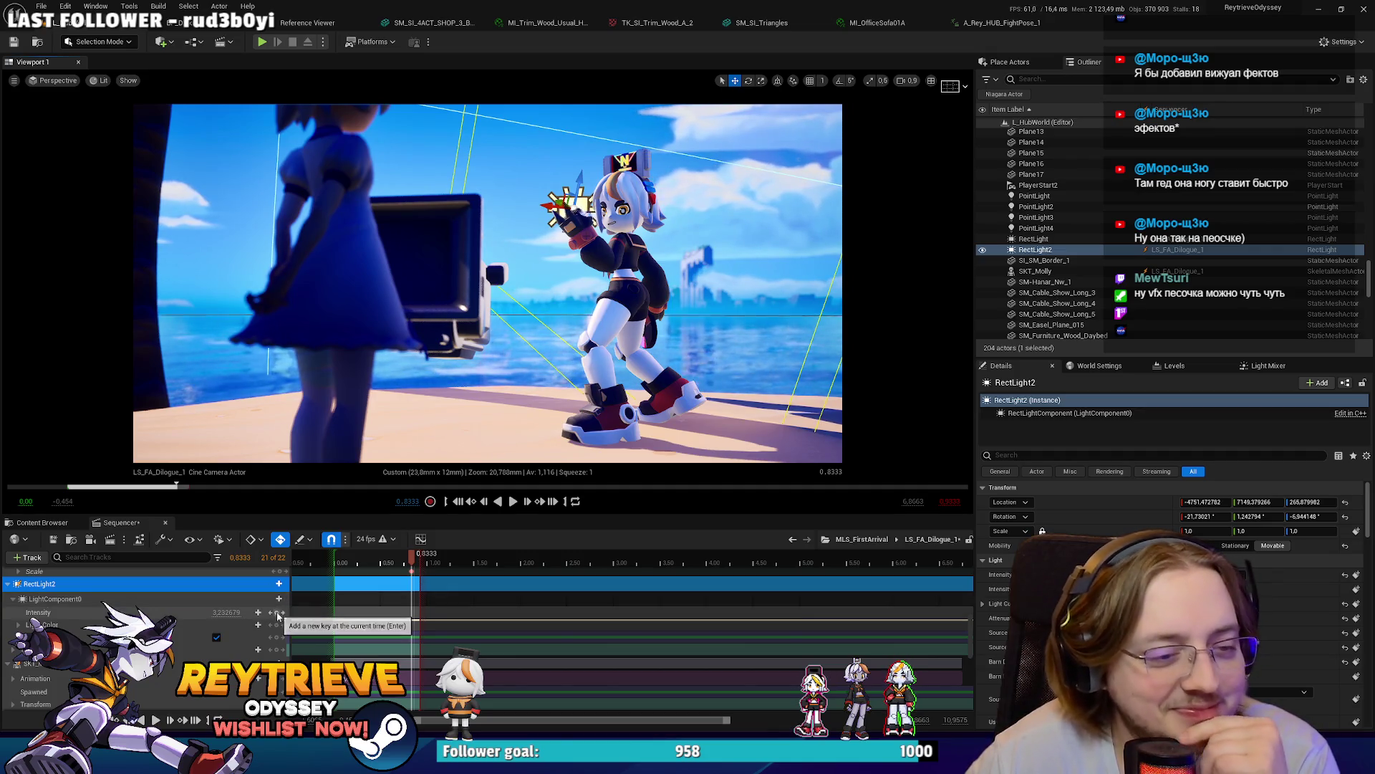
# Step: Change RectLight2's light colour from peach to blue
pyautogui.click(33, 624)
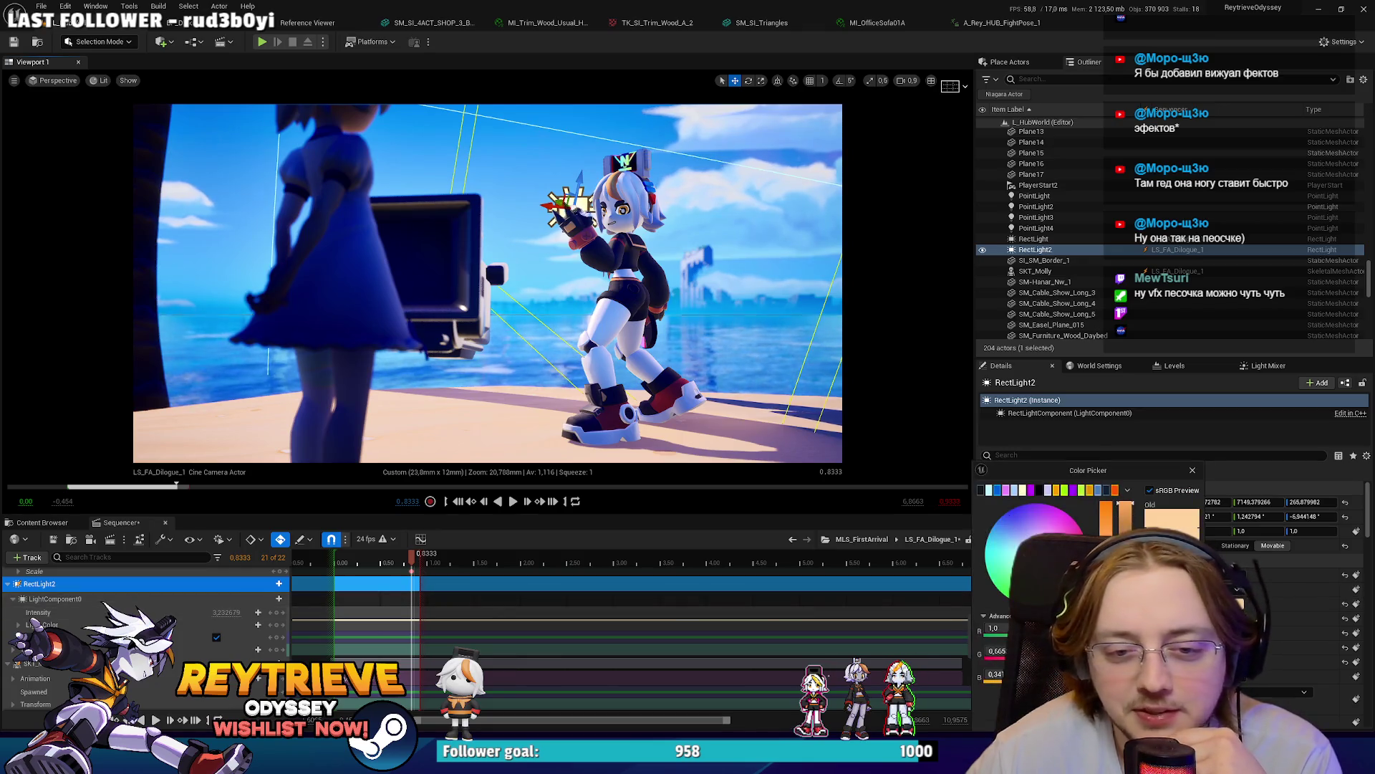
pyautogui.moveTo(1046, 531); pyautogui.dragTo(1016, 511)
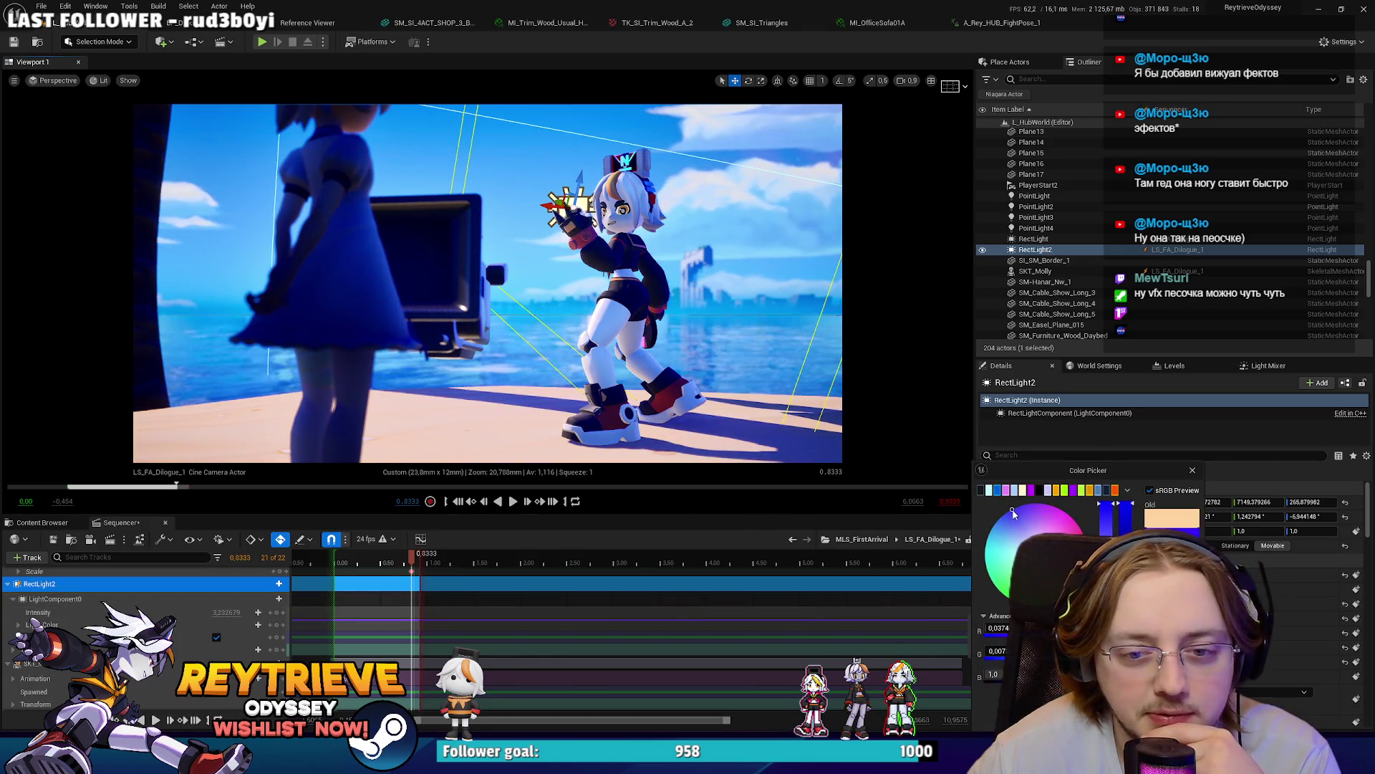
pyautogui.press('Return')
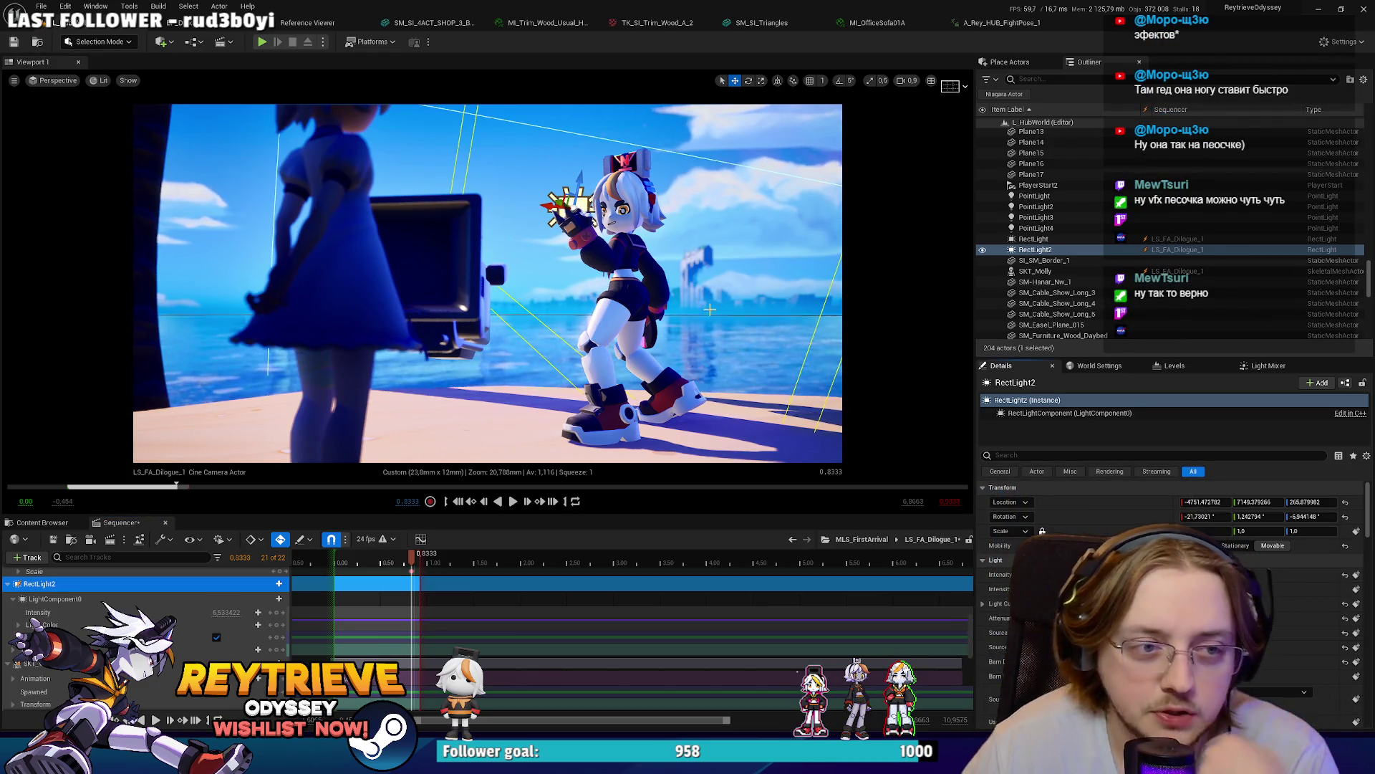
# Step: Move RectLight2 right around Rey and re-aim it to rotation about -40.2, -55.0, 28.3
pyautogui.moveTo(566, 207)
pyautogui.mouseDown()
pyautogui.moveTo(700, 160)
pyautogui.moveTo(526, 138)
pyautogui.moveTo(613, 143)
pyautogui.mouseUp()
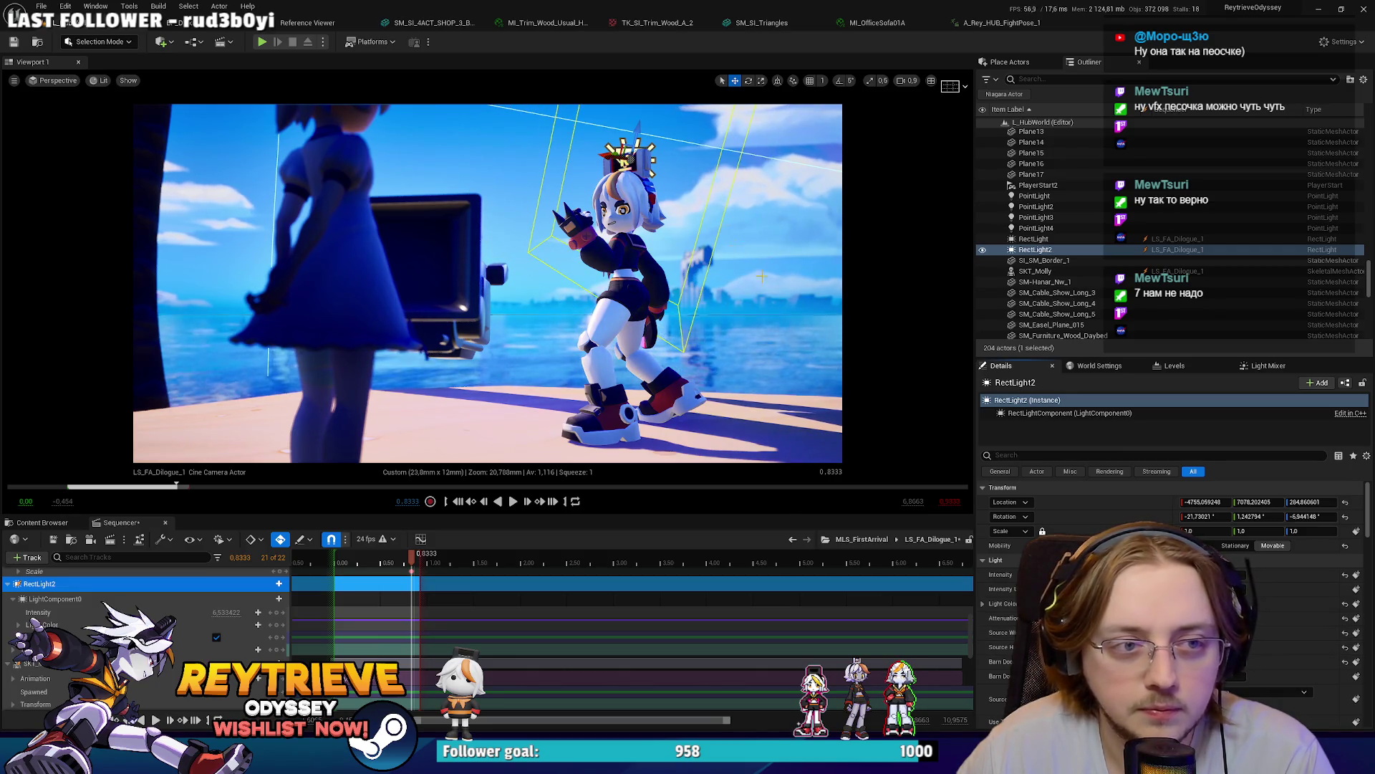
pyautogui.moveTo(612, 151)
pyautogui.mouseDown()
pyautogui.moveTo(709, 180)
pyautogui.moveTo(684, 223)
pyautogui.moveTo(695, 244)
pyautogui.mouseUp()
pyautogui.press('e')
pyautogui.press('w')
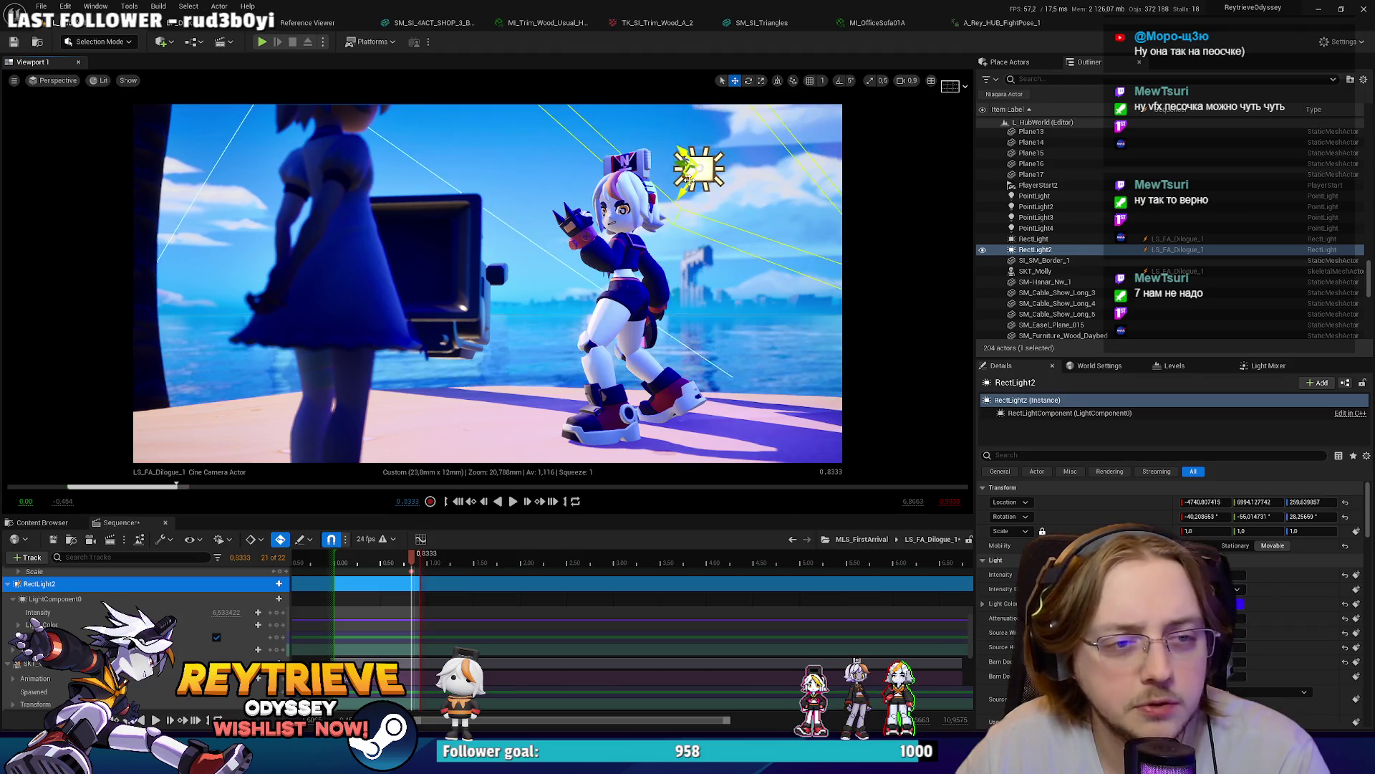
# Step: Delete RectLight2 from the level and select its remaining Sequencer track
pyautogui.press('Delete')
pyautogui.click(89, 583)
pyautogui.scroll(1, 89, 583)
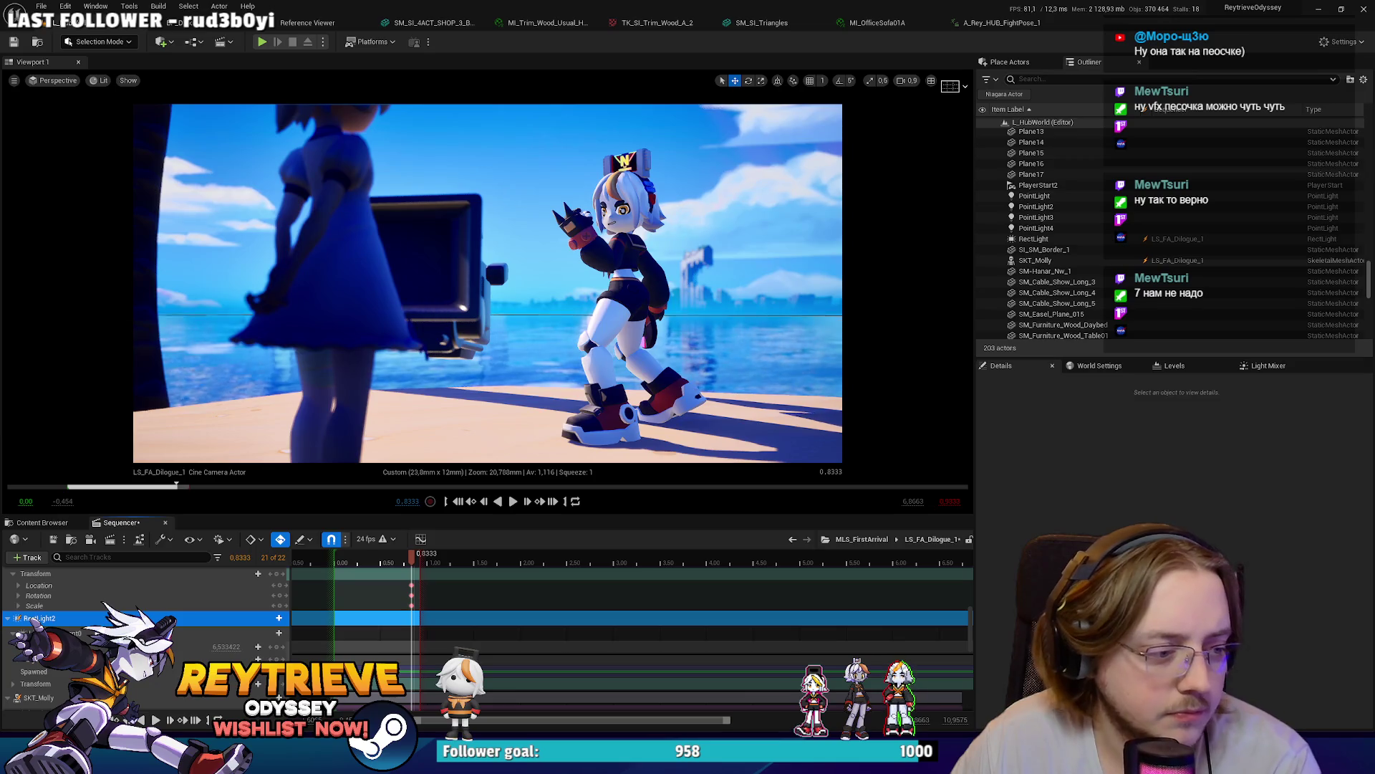
# Step: Remove the leftover RectLight2 track and preview the shot's playback
pyautogui.press('Delete')
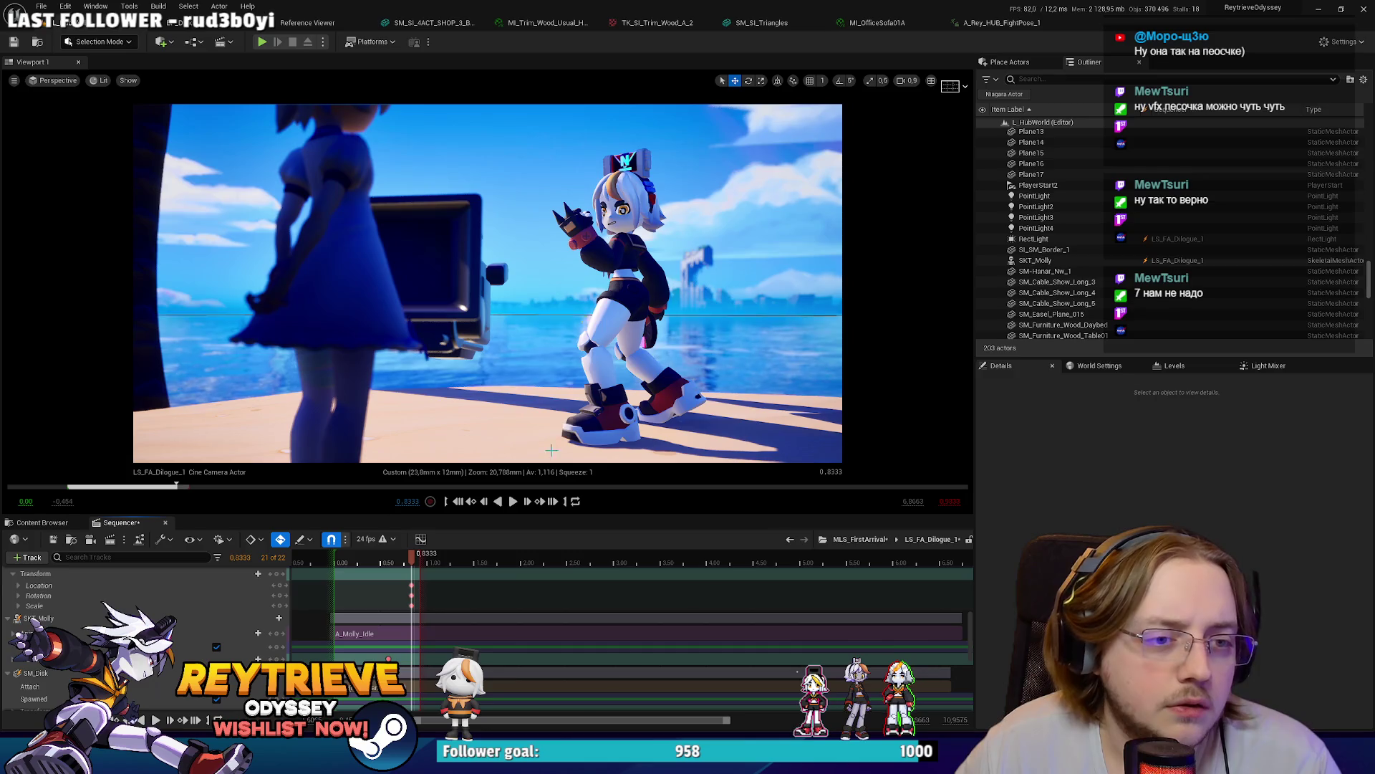
pyautogui.press('space')
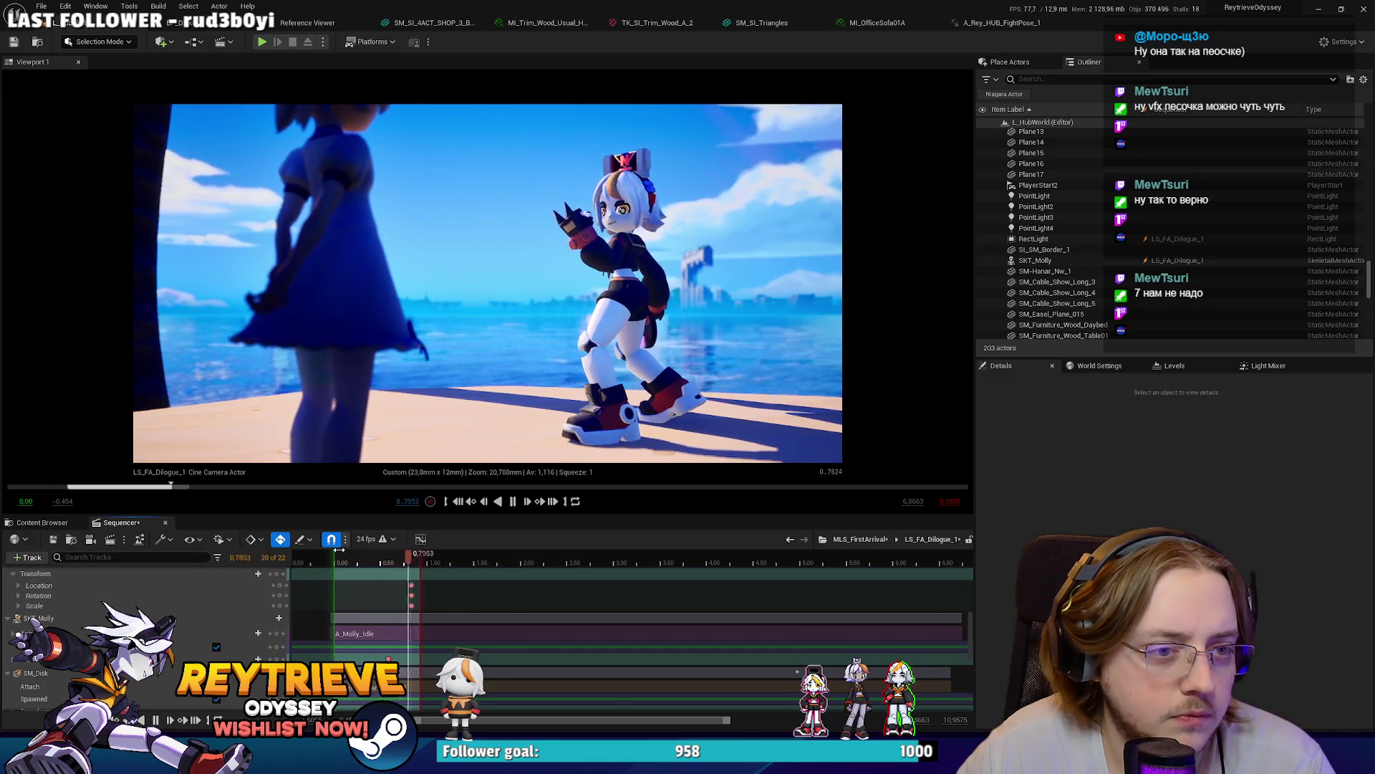
pyautogui.press('space')
# Step: Duplicate the left-edge palm as SM_Palm_A_17, scale it to about 0.547, and place it lower right
pyautogui.click(167, 384)
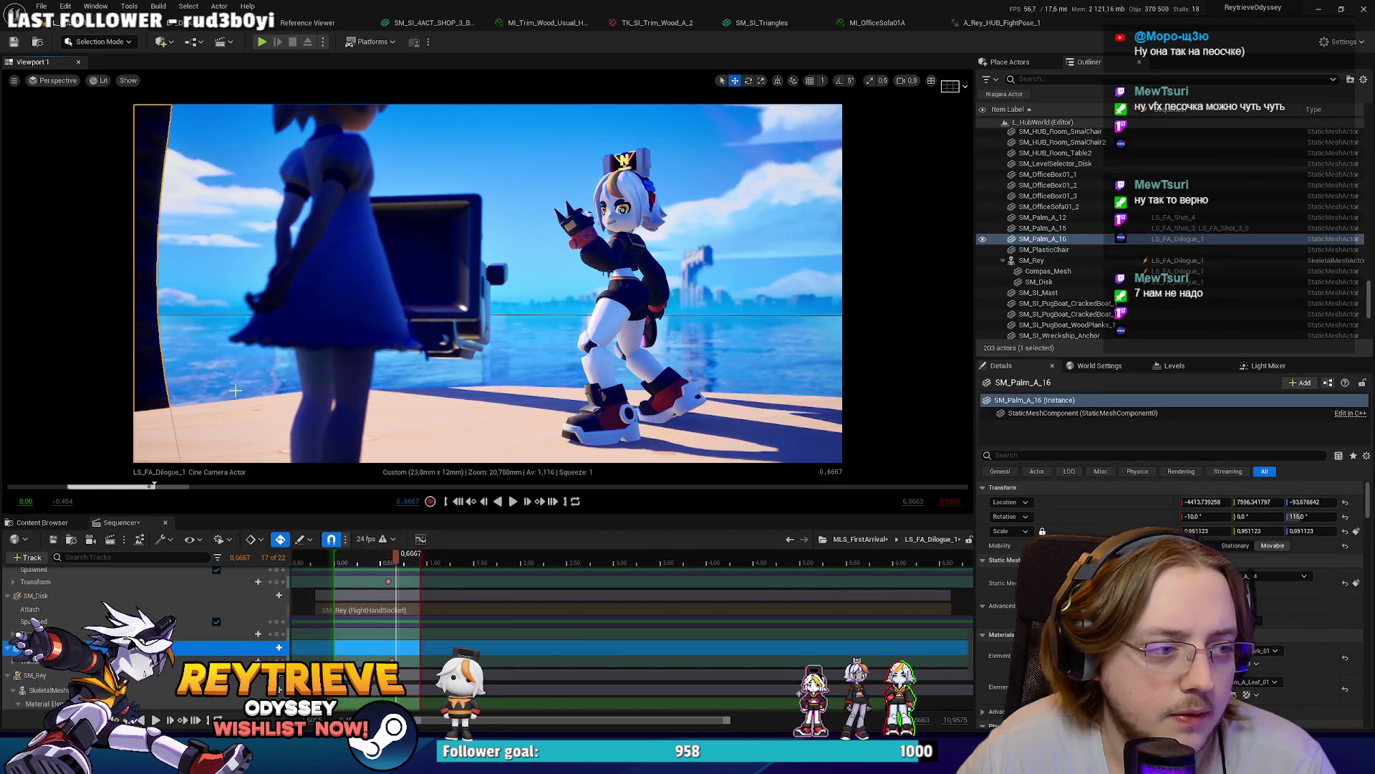
pyautogui.press('f')
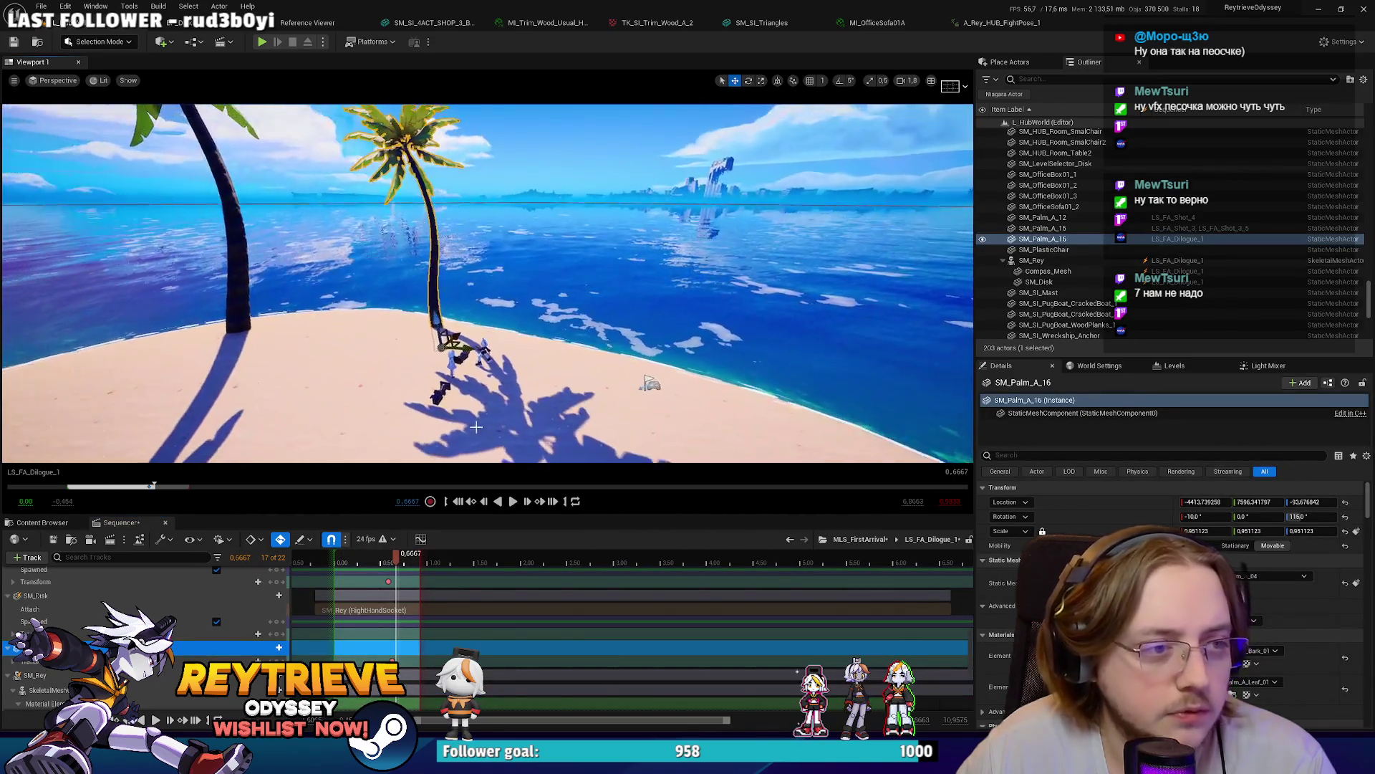
pyautogui.moveTo(453, 338)
pyautogui.keyDown('alt'); pyautogui.mouseDown()
pyautogui.moveTo(630, 316)
pyautogui.moveTo(573, 315)
pyautogui.moveTo(595, 308)
pyautogui.moveTo(605, 452)
pyautogui.moveTo(602, 433)
pyautogui.mouseUp(); pyautogui.keyUp('alt')
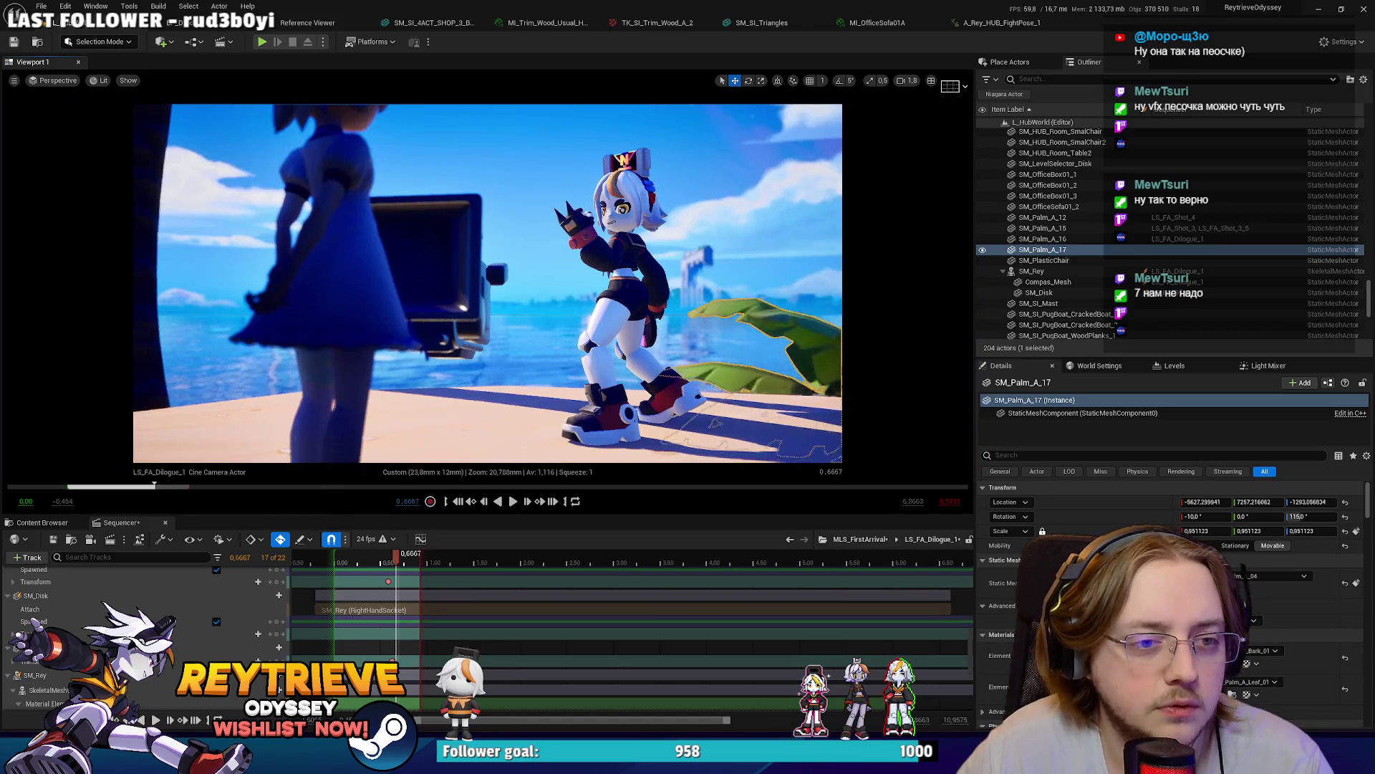
pyautogui.moveTo(715, 423)
pyautogui.mouseDown()
pyautogui.moveTo(709, 373)
pyautogui.moveTo(681, 358)
pyautogui.moveTo(650, 369)
pyautogui.moveTo(618, 412)
pyautogui.mouseUp()
pyautogui.press('w')
pyautogui.moveTo(567, 319); pyautogui.dragTo(570, 294)
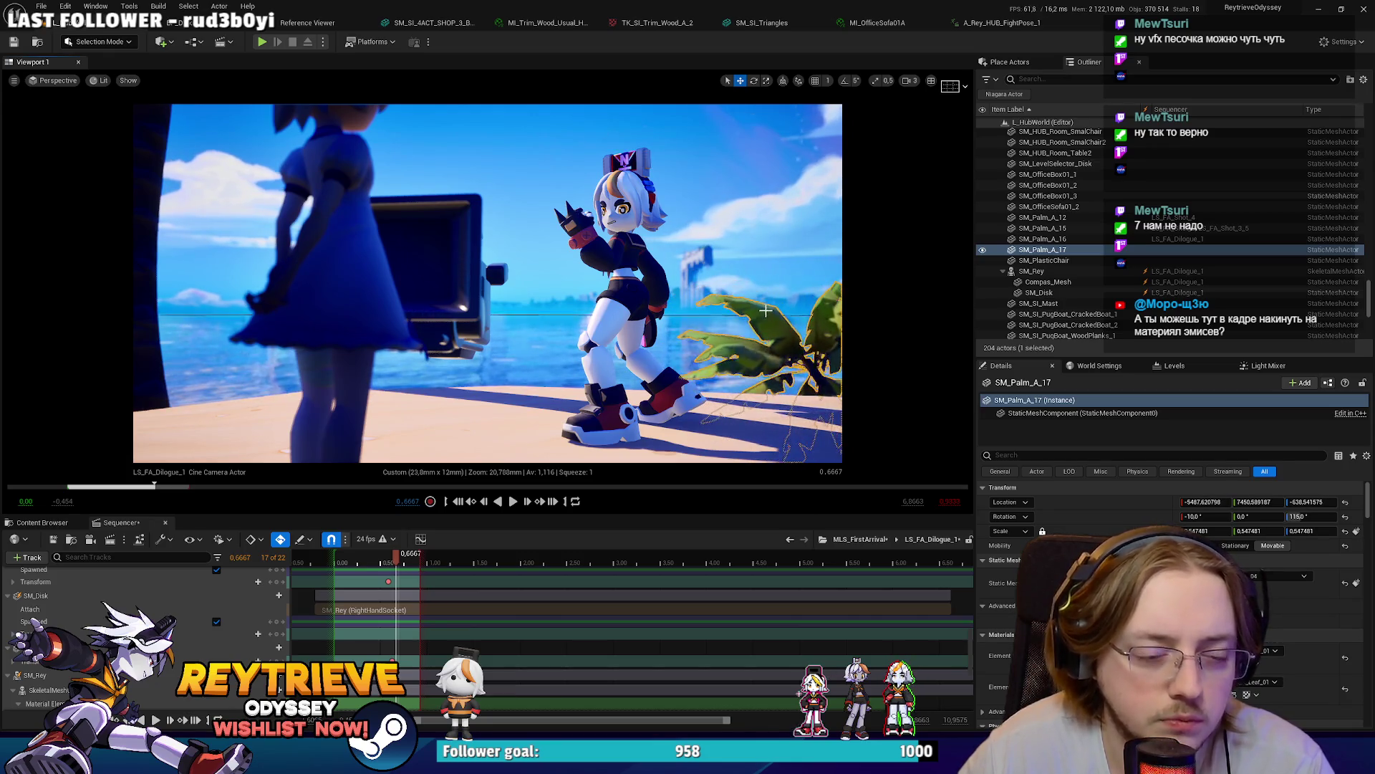
# Step: Add SM_Palm_A_17 to the sequence as a spawnable track and play back to check it
pyautogui.moveTo(1087, 251); pyautogui.dragTo(324, 594)
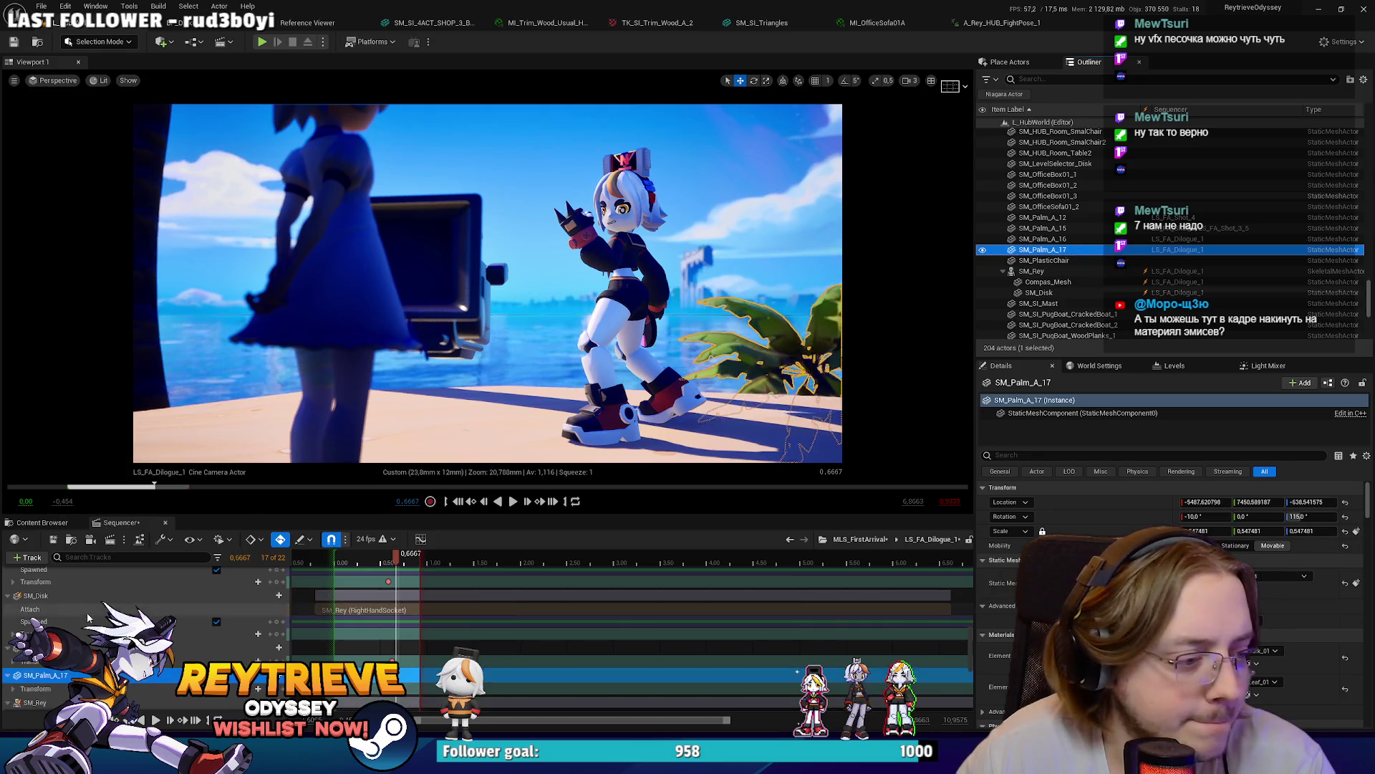
pyautogui.rightClick(115, 673)
pyautogui.click(188, 393)
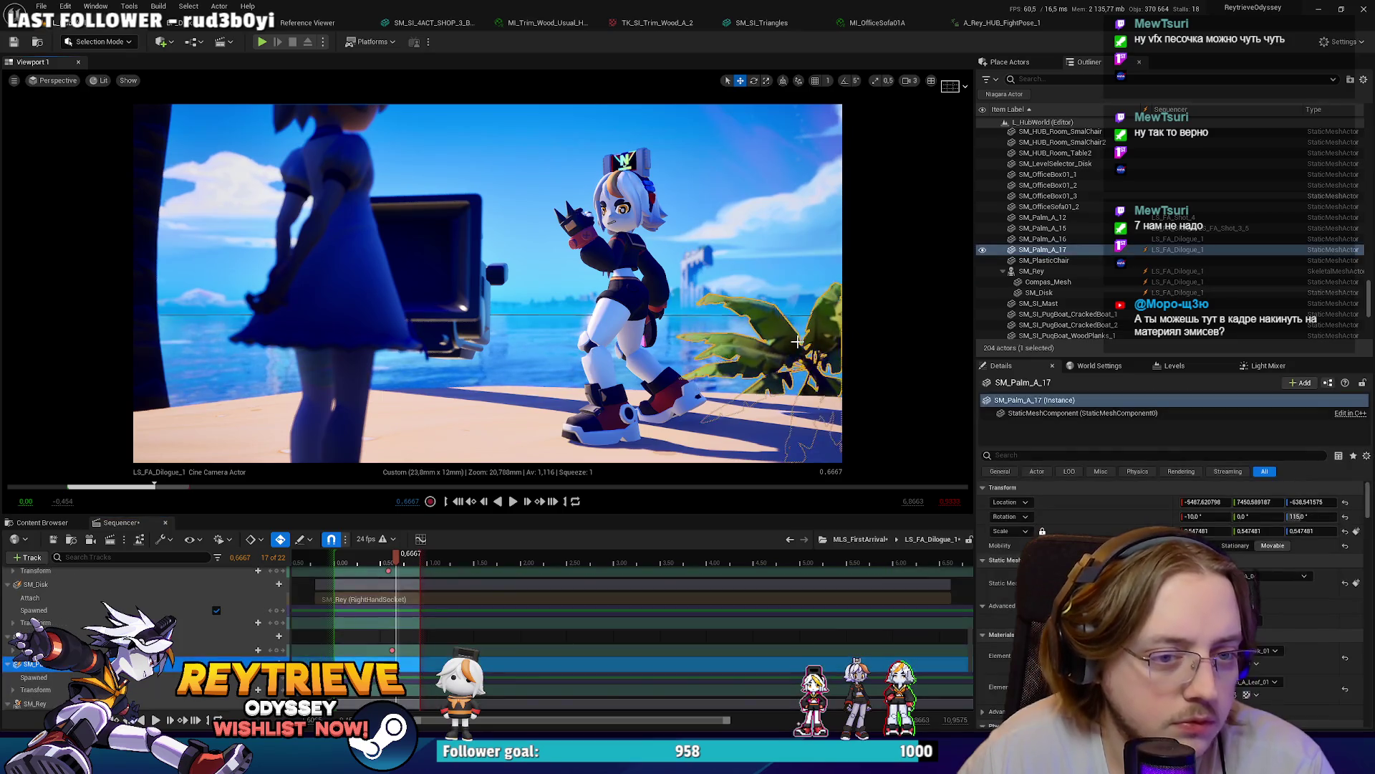
pyautogui.press('space')
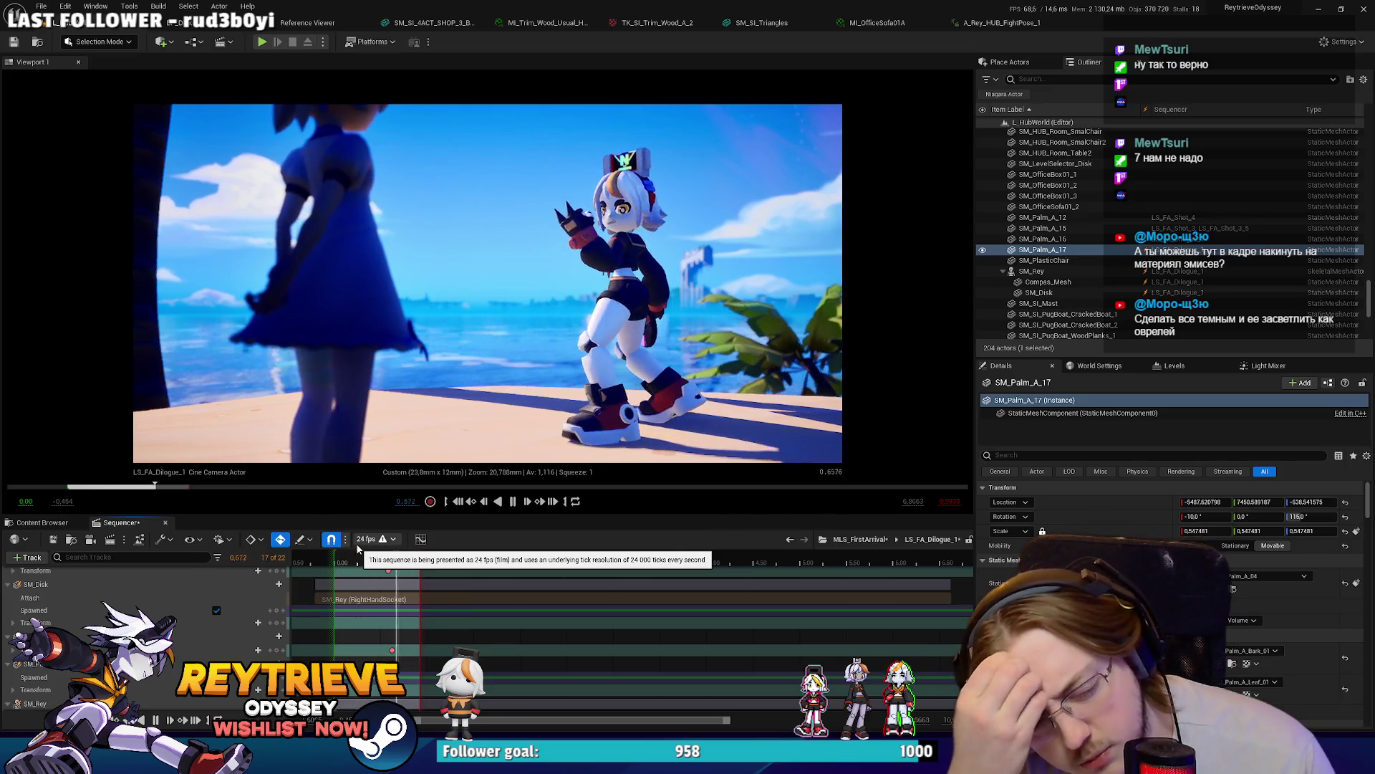
pyautogui.press('space')
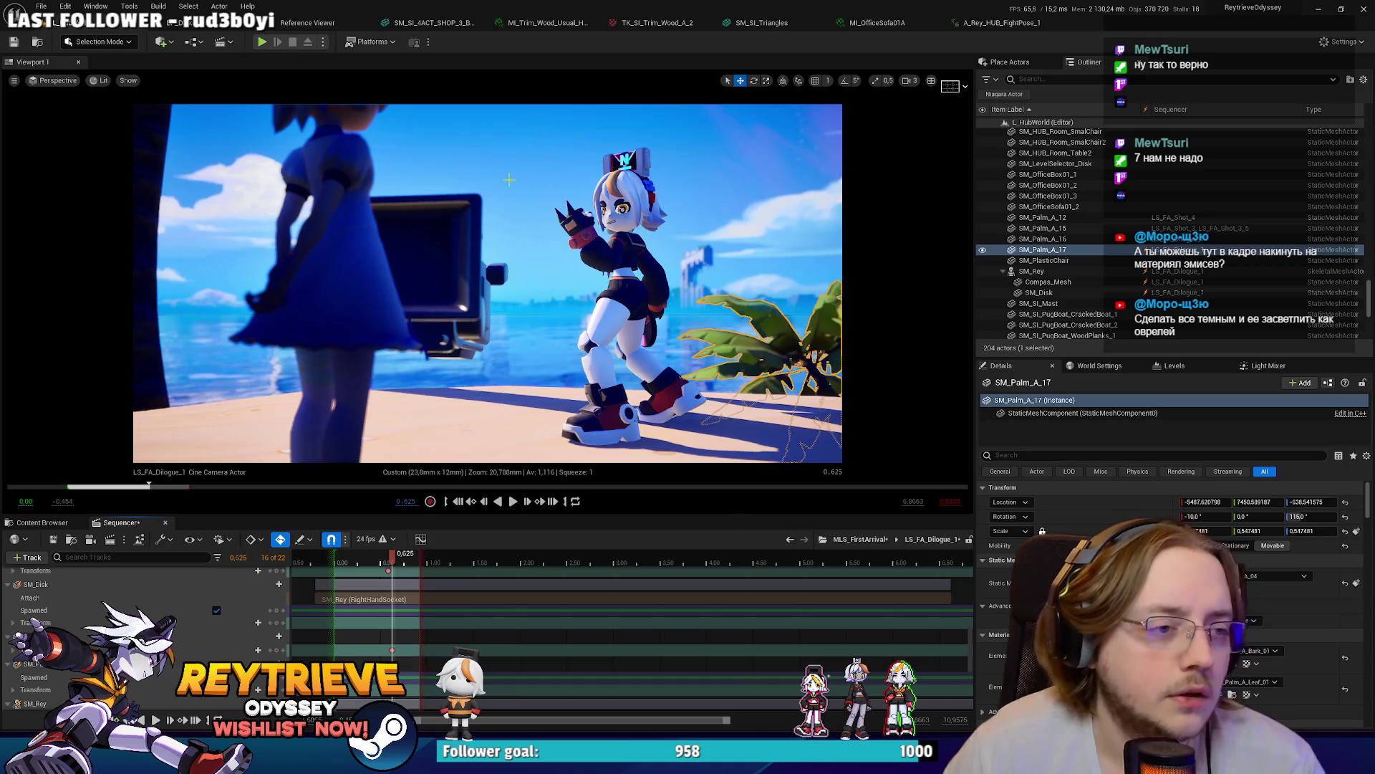
pyautogui.click(453, 294)
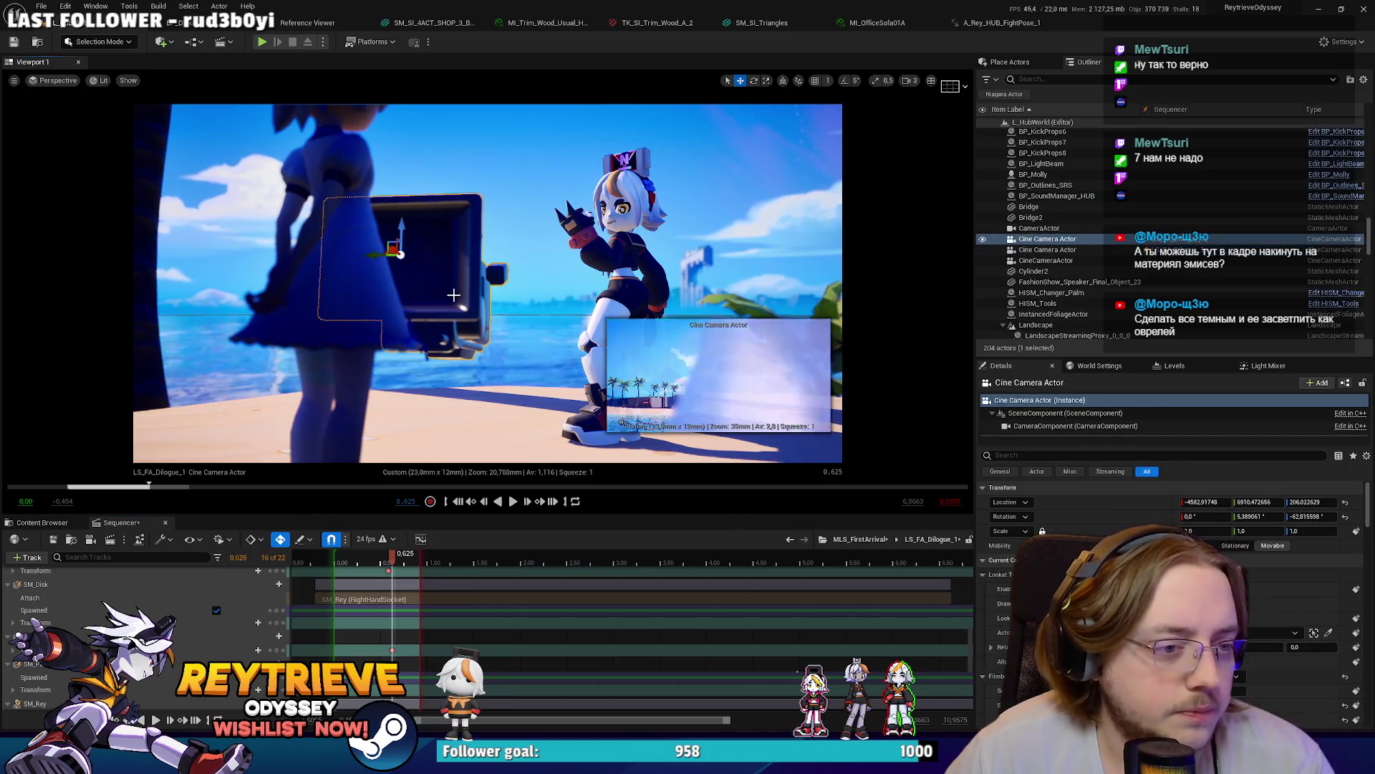
# Step: Rewind near the first frame and turn on the cine camera's post-process material
pyautogui.click(449, 431)
pyautogui.moveTo(385, 568); pyautogui.dragTo(338, 566)
pyautogui.scroll(10, 71, 605)
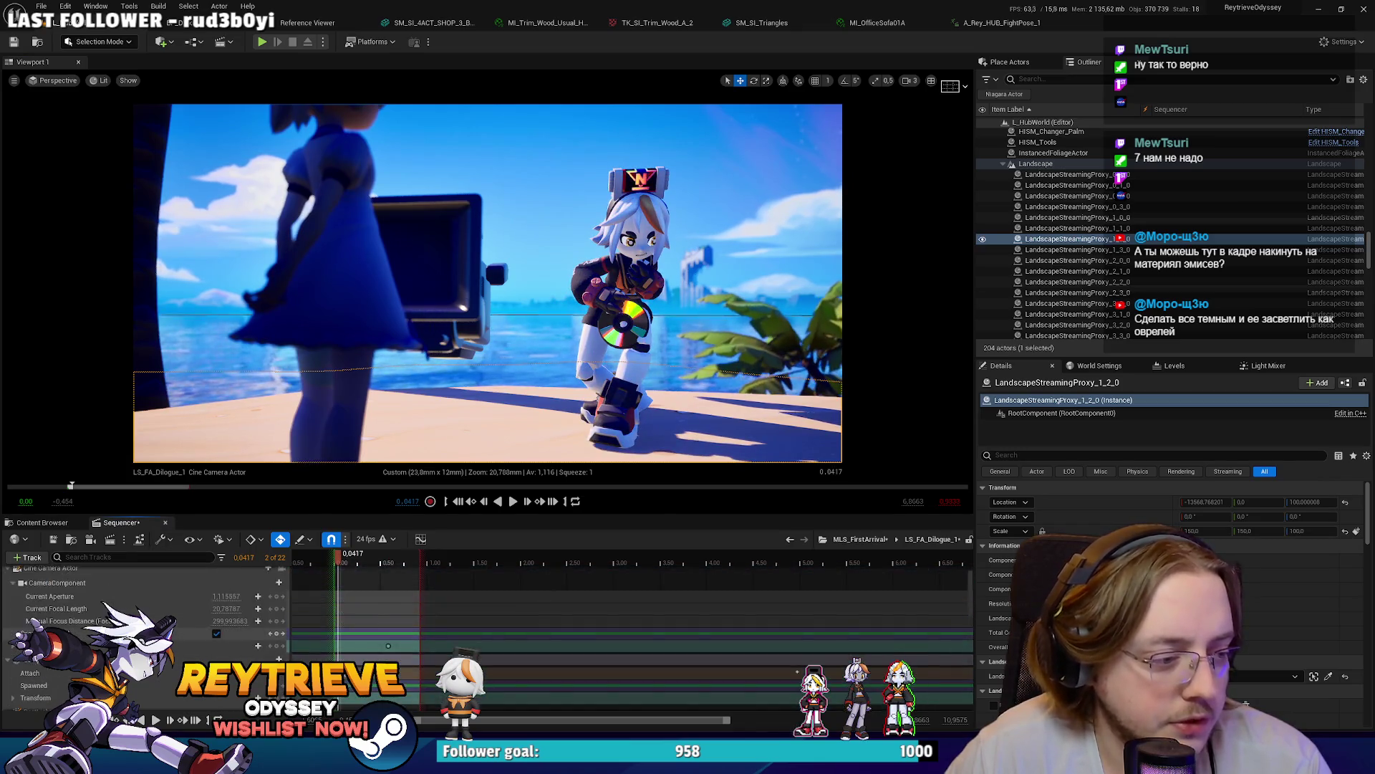
pyautogui.click(91, 620)
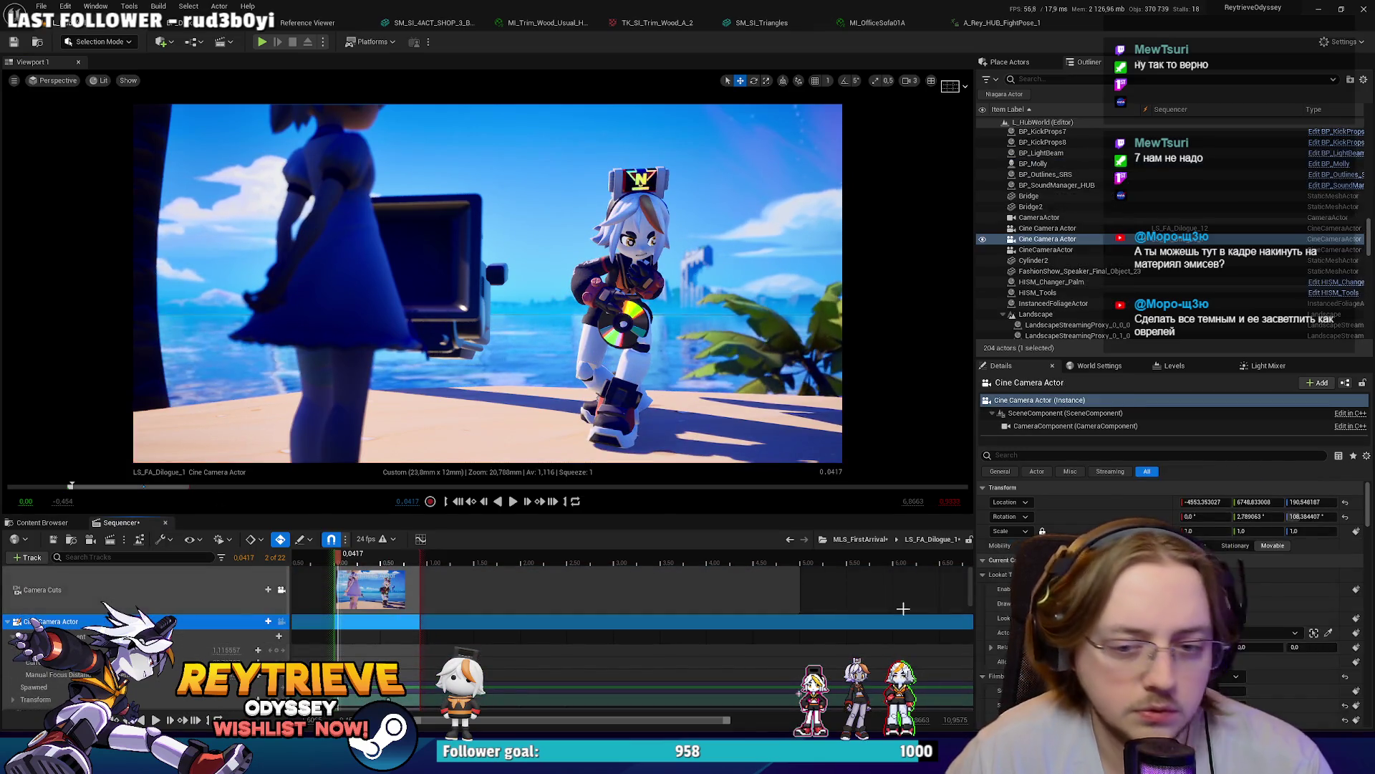
pyautogui.scroll(-5, 1175, 595)
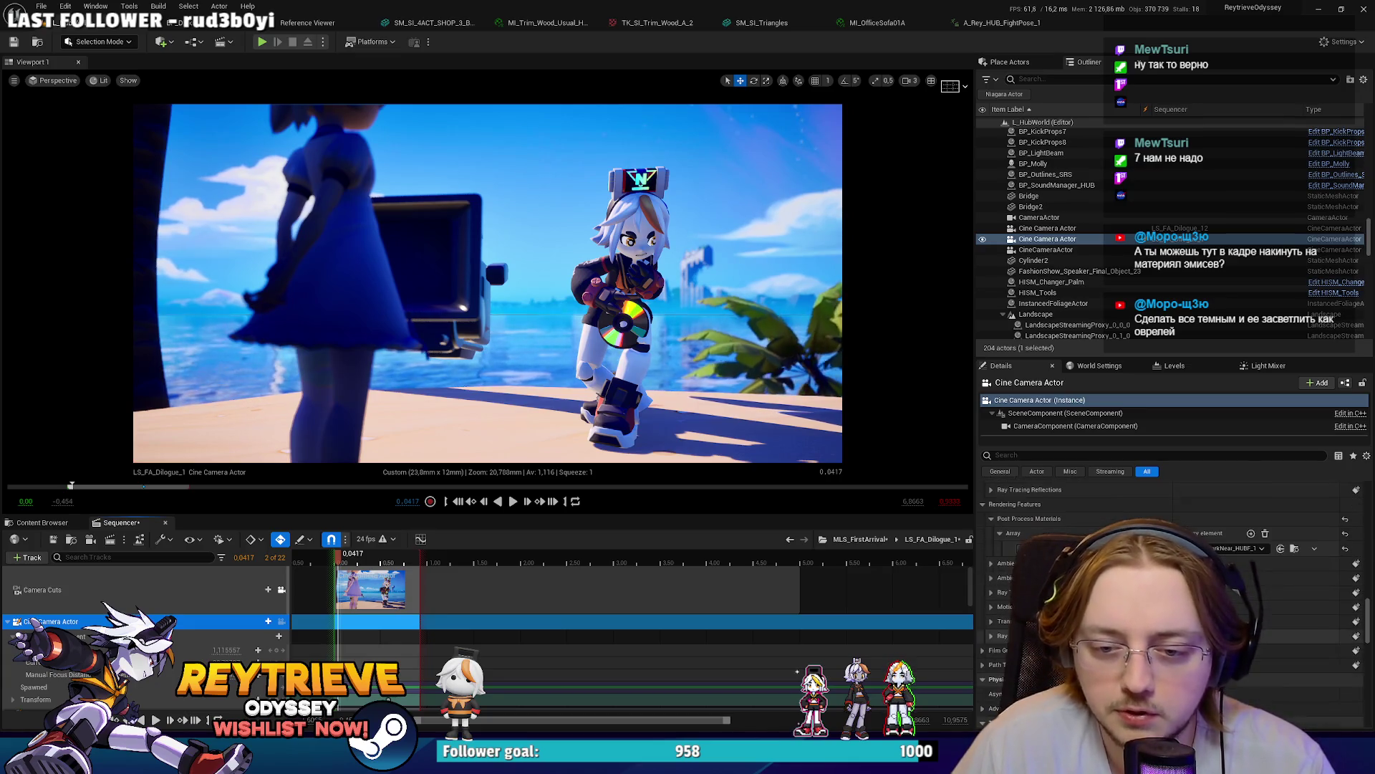
pyautogui.click(1018, 548)
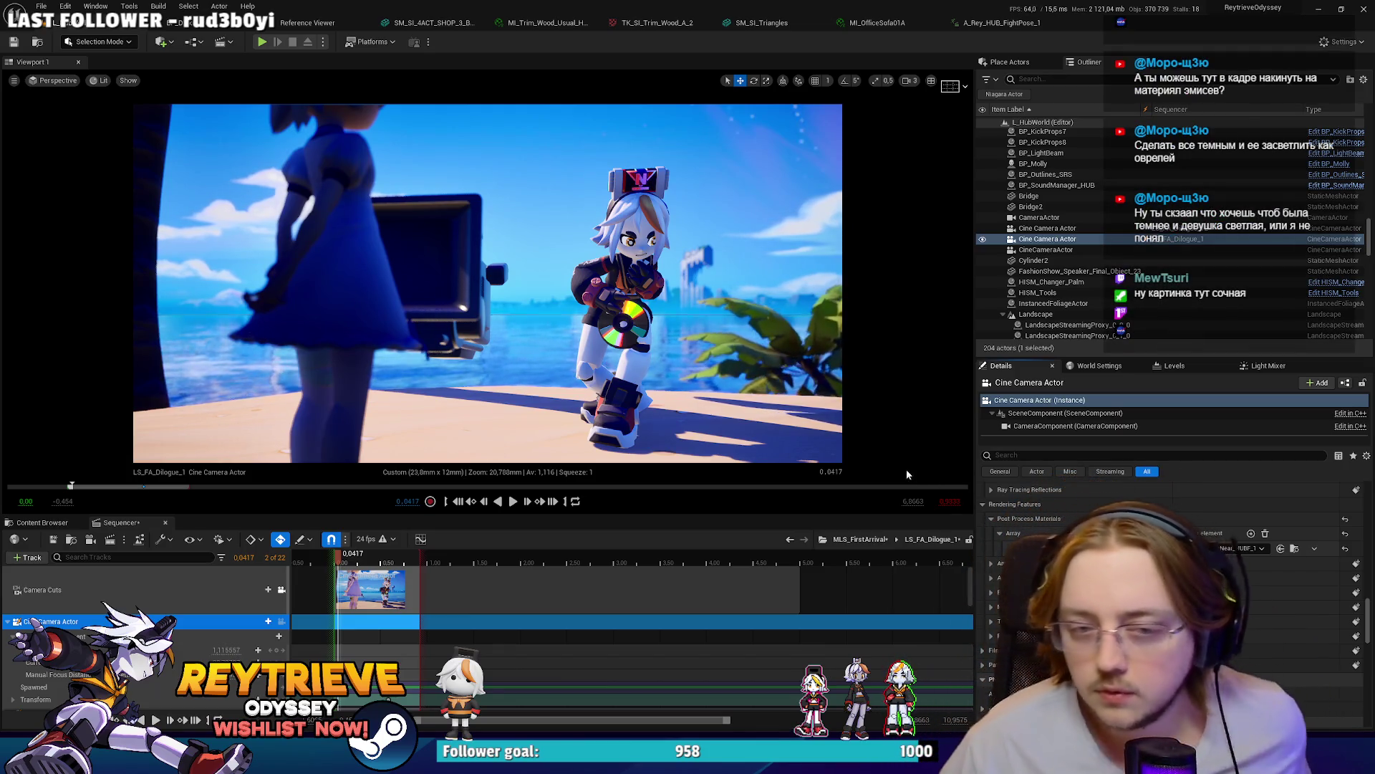
# Step: Preview the dialogue shot, park it at frame 18 with SM_Rey and the sky selected, then switch to Aseprite
pyautogui.press('space')
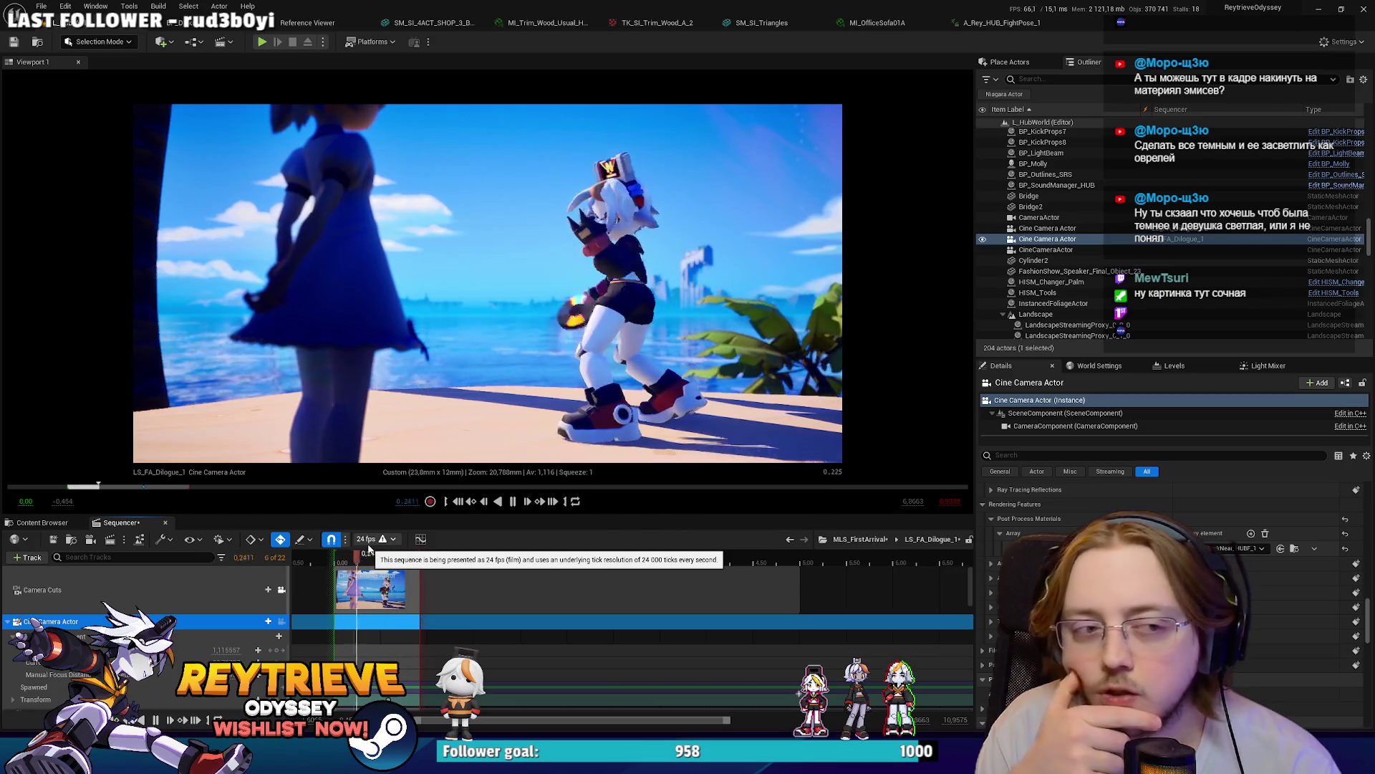
pyautogui.press('space')
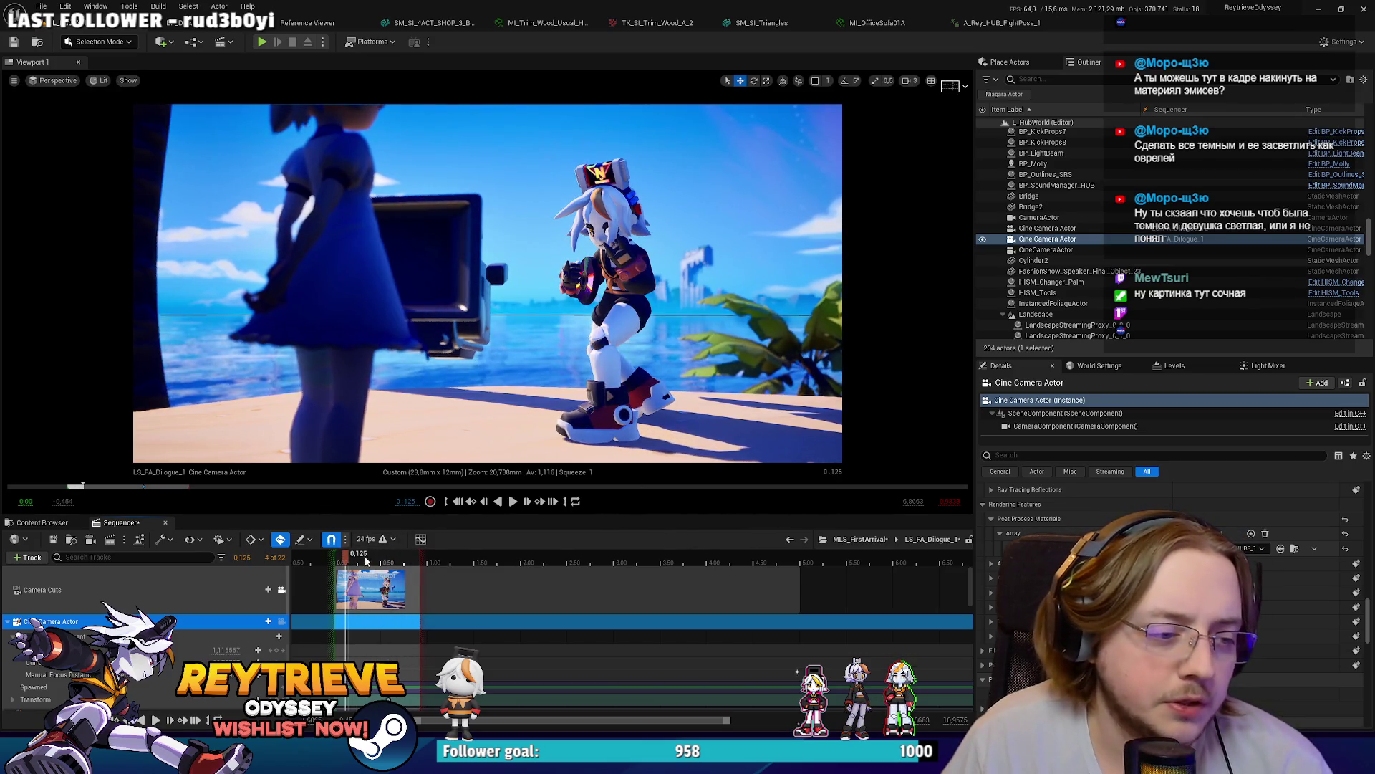
pyautogui.moveTo(366, 561); pyautogui.dragTo(414, 546)
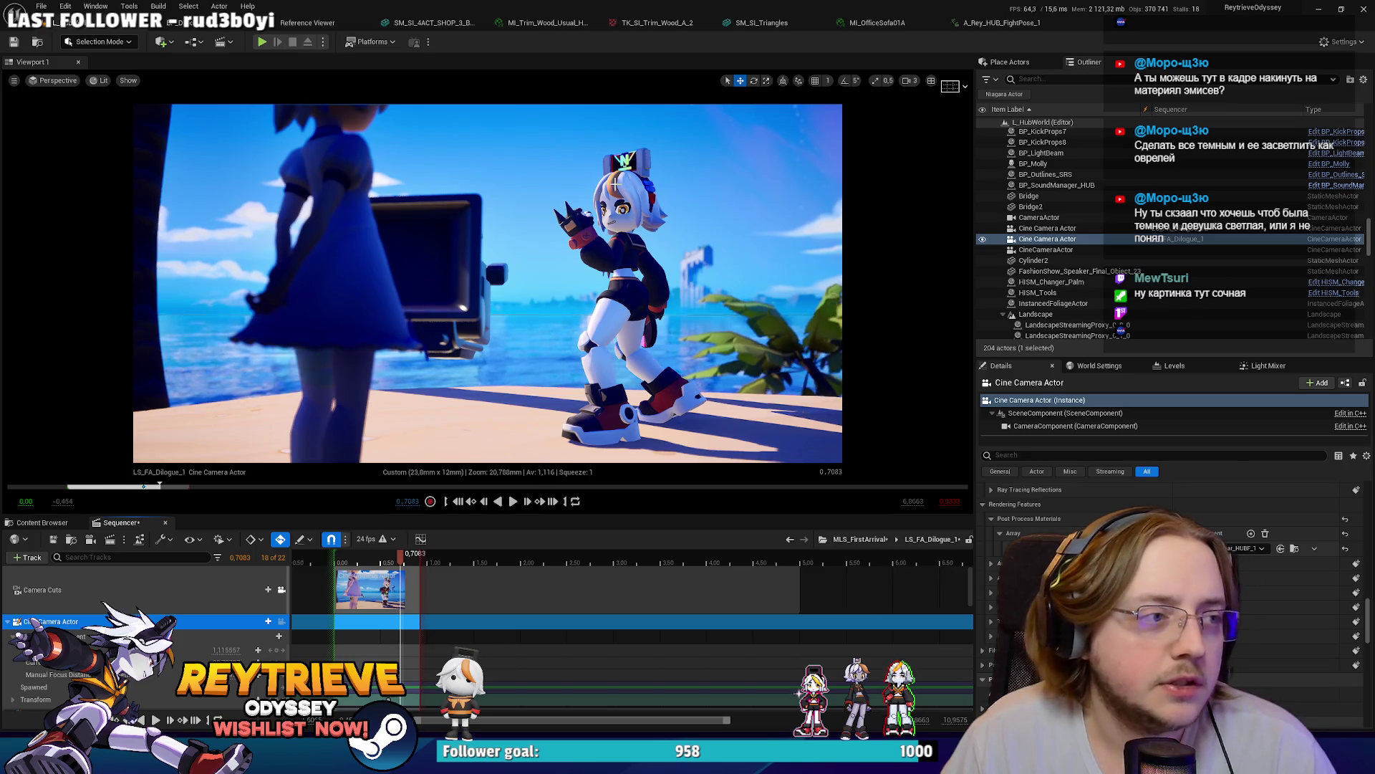
pyautogui.click(615, 184)
pyautogui.click(742, 205)
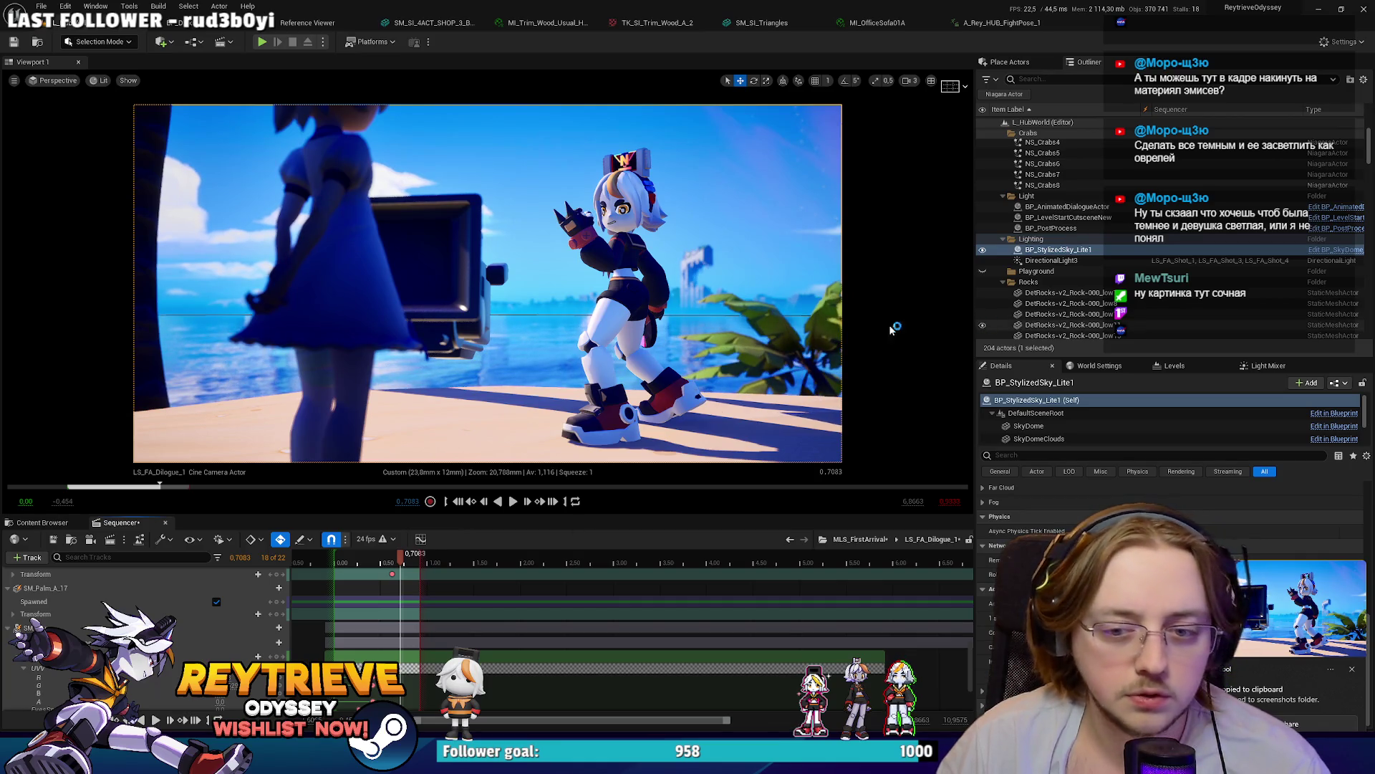
pyautogui.hotkey('alt', 'Tab')
# Step: Create a 1318x665 sprite and paste the beach shot screenshot into it
pyautogui.click(46, 57)
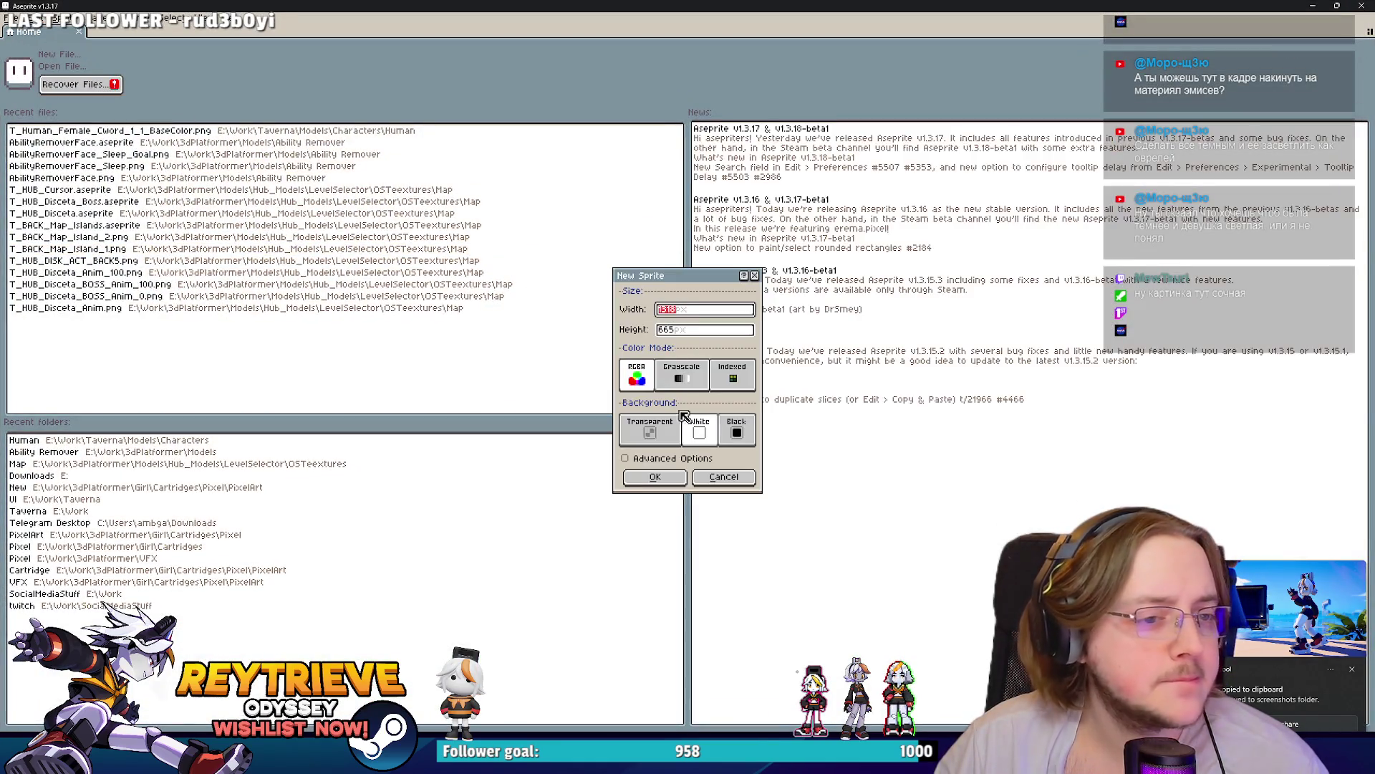
pyautogui.click(657, 478)
pyautogui.hotkey('ctrl', 'v')
pyautogui.scroll(-1, 684, 458)
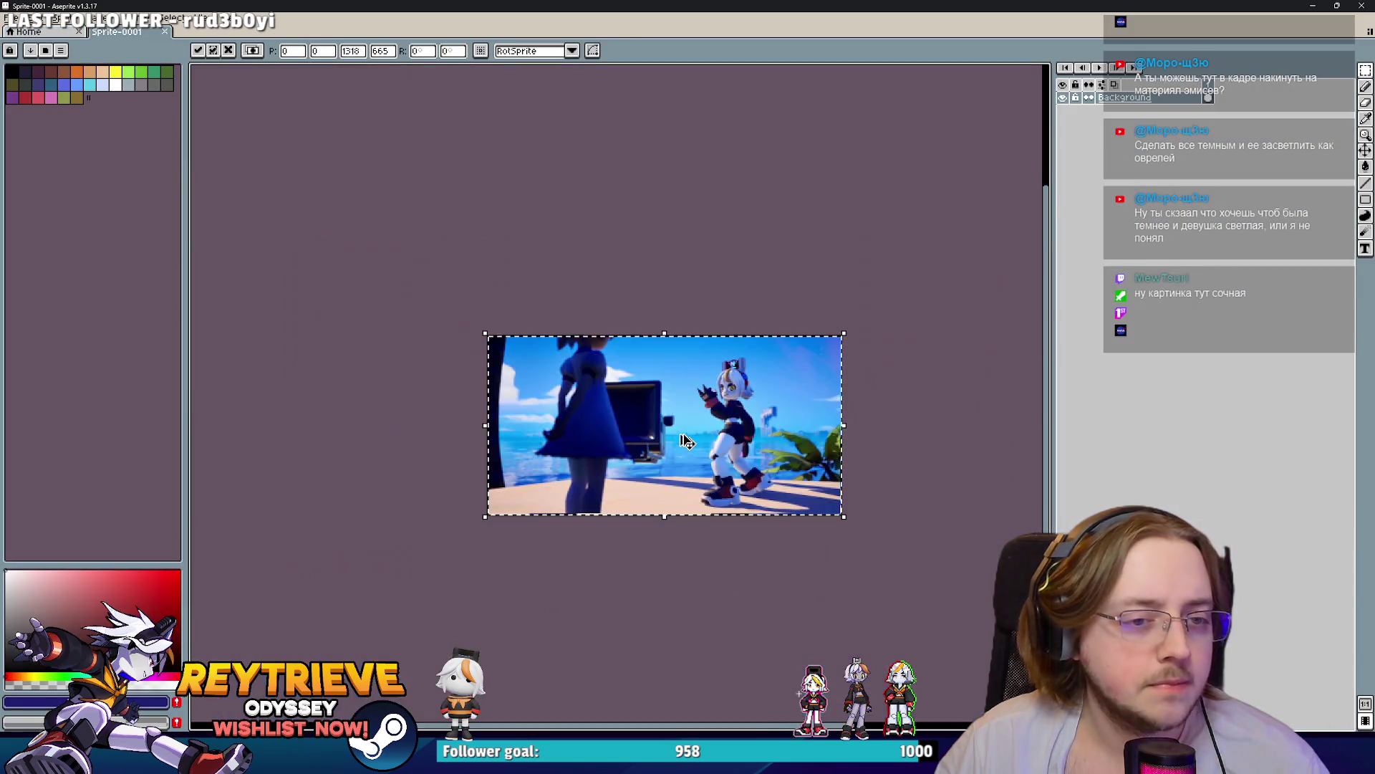
# Step: Desaturate the image with Hue/Saturation at S -100 and clear the selection
pyautogui.hotkey('ctrl', 'u')
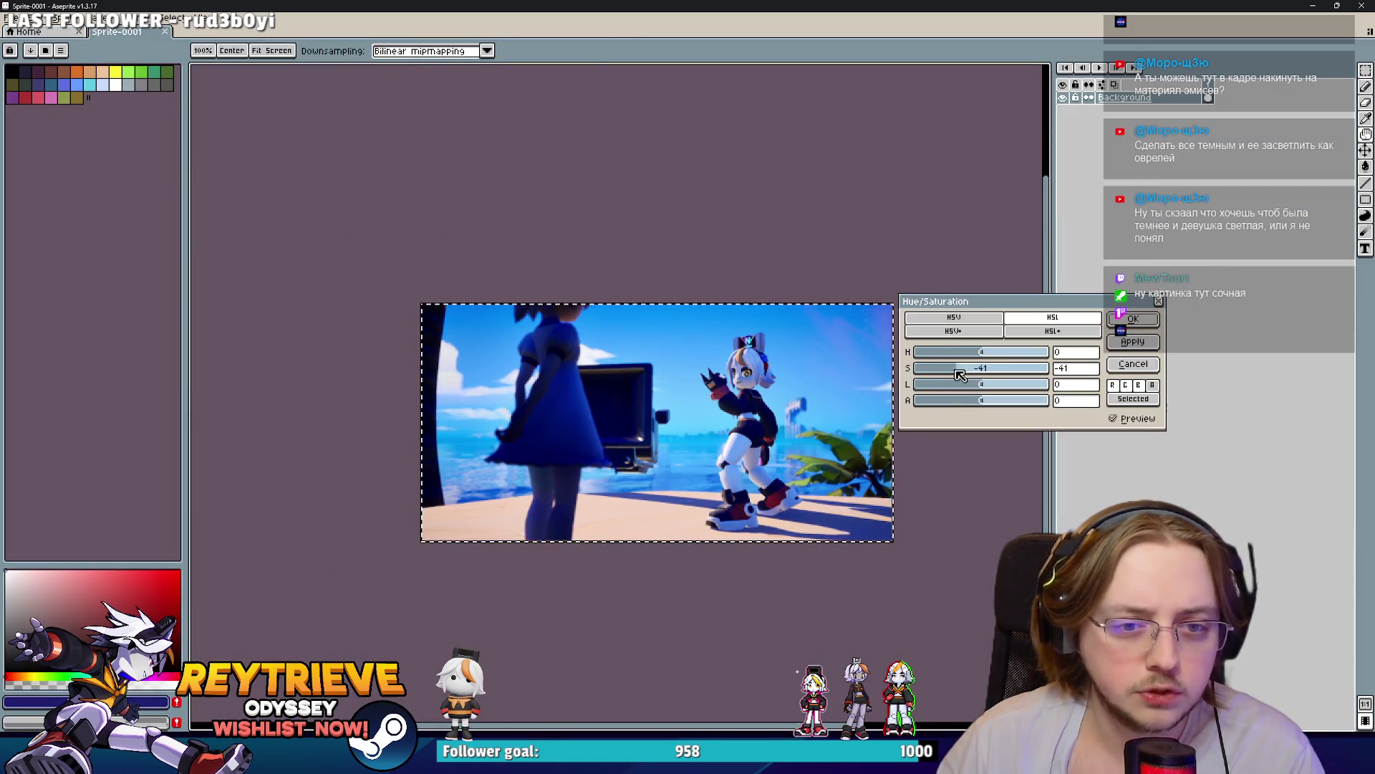
pyautogui.moveTo(971, 368); pyautogui.dragTo(916, 368)
pyautogui.click(1133, 318)
pyautogui.scroll(3, 649, 381)
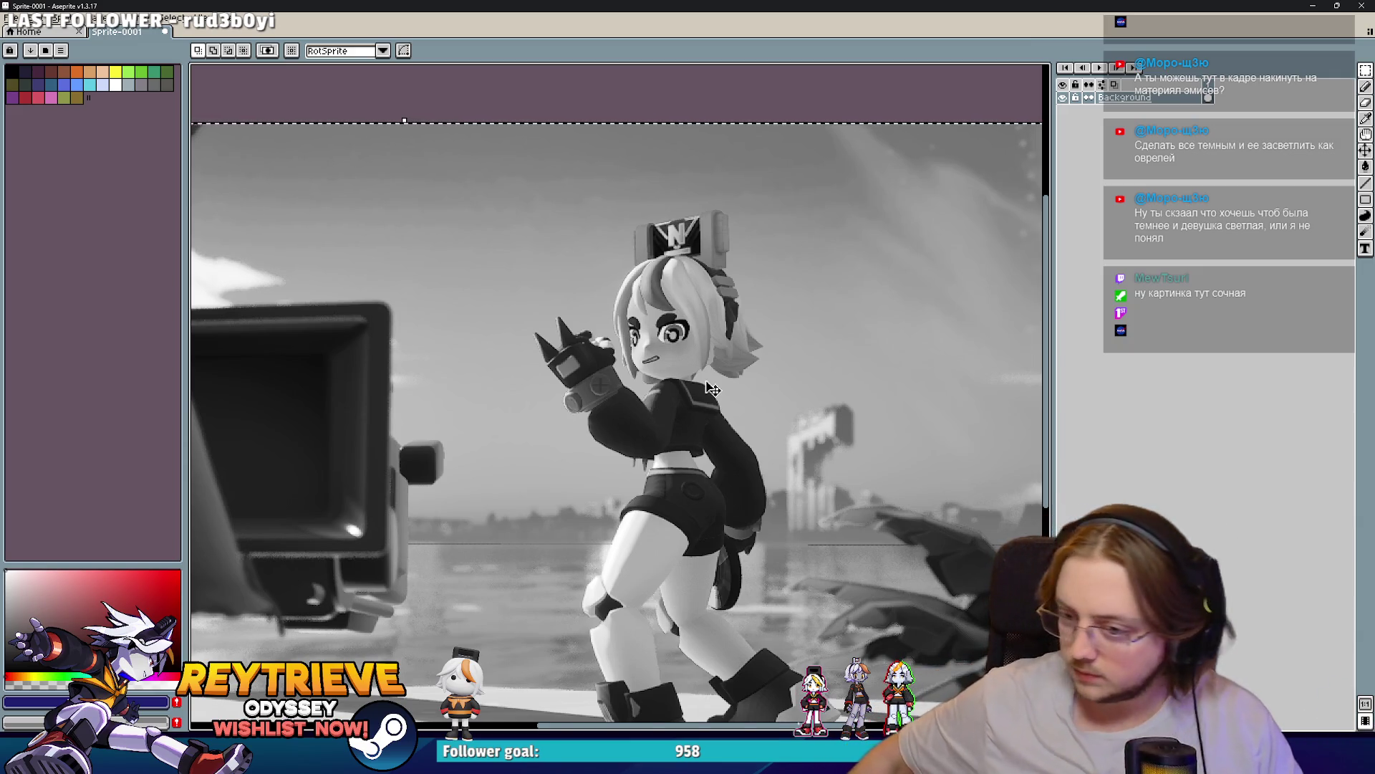
pyautogui.hotkey('ctrl', 'd')
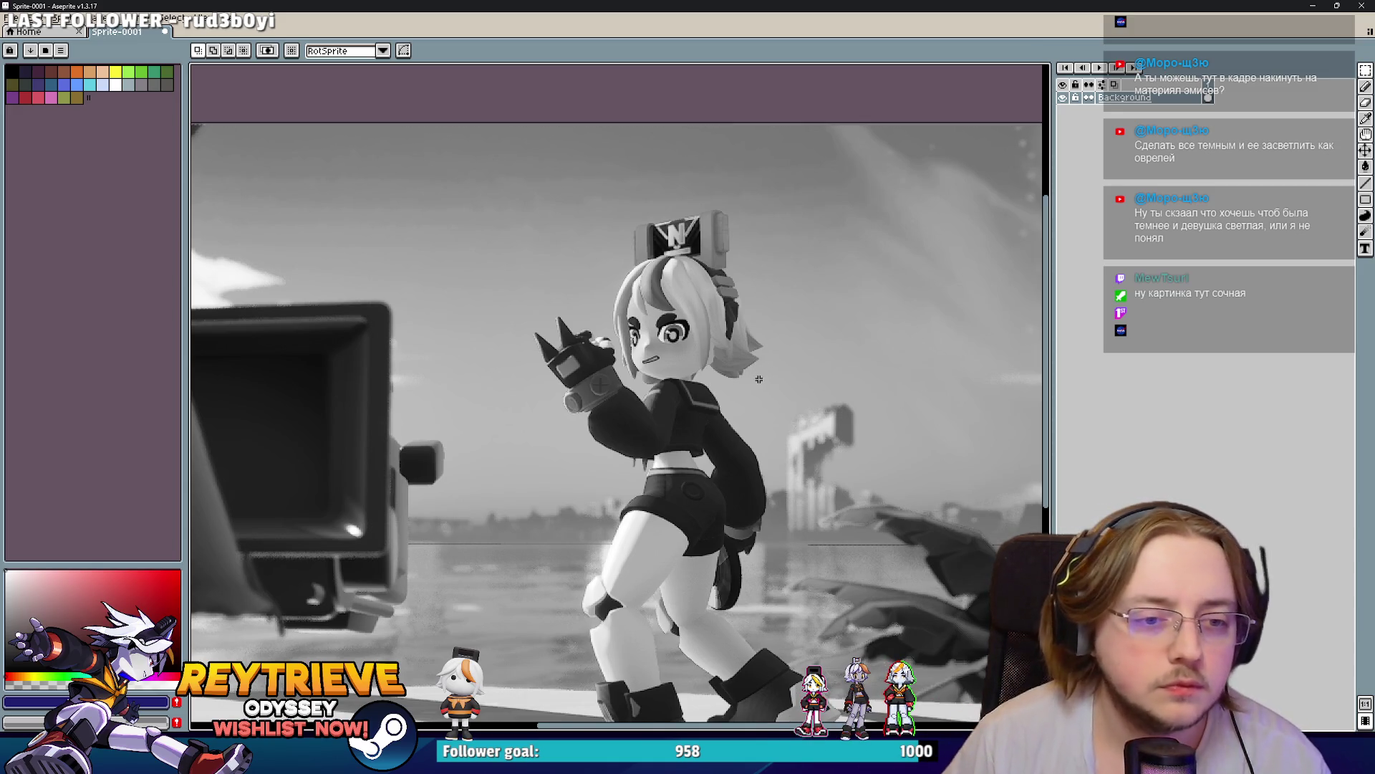
# Step: Sketch pencil value-check strokes along Rey's back and legs, then undo them
pyautogui.press('b')
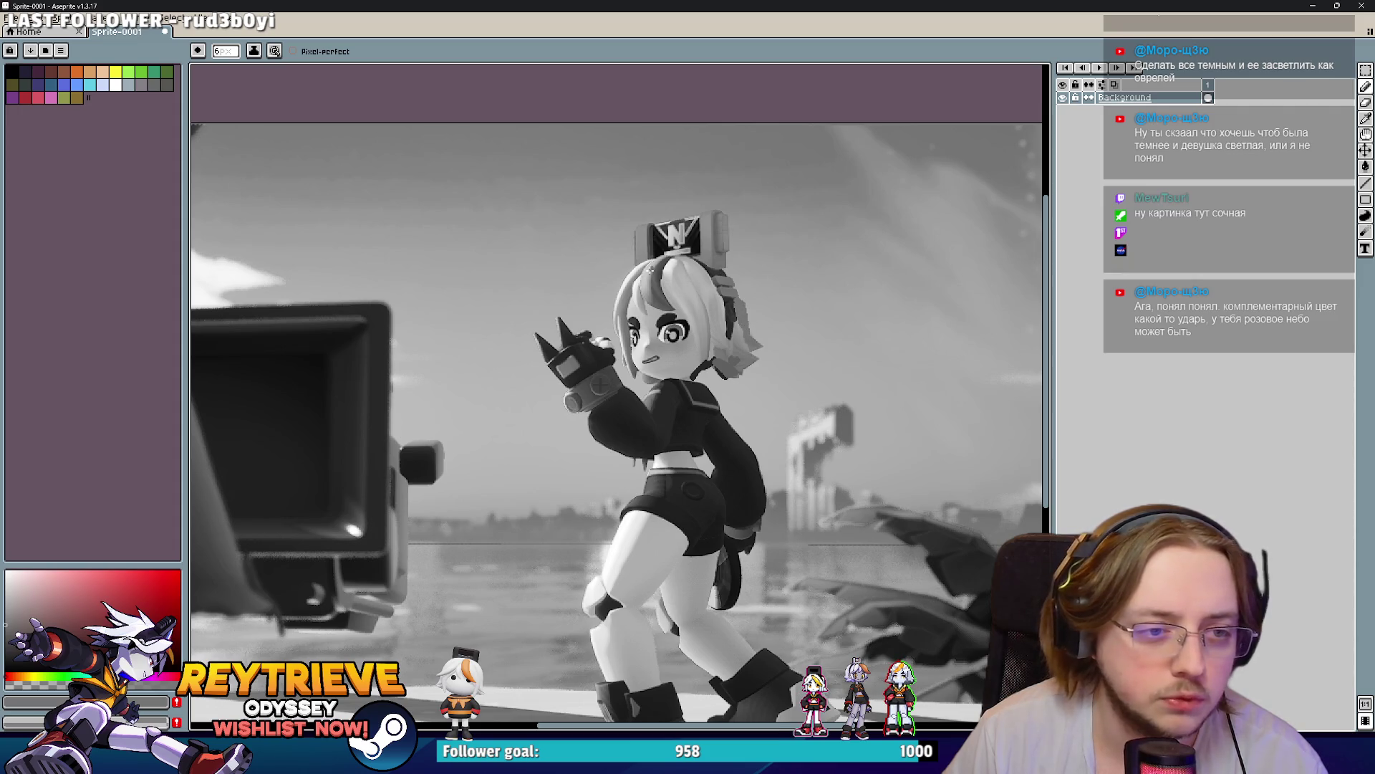
pyautogui.moveTo(754, 487); pyautogui.dragTo(758, 408)
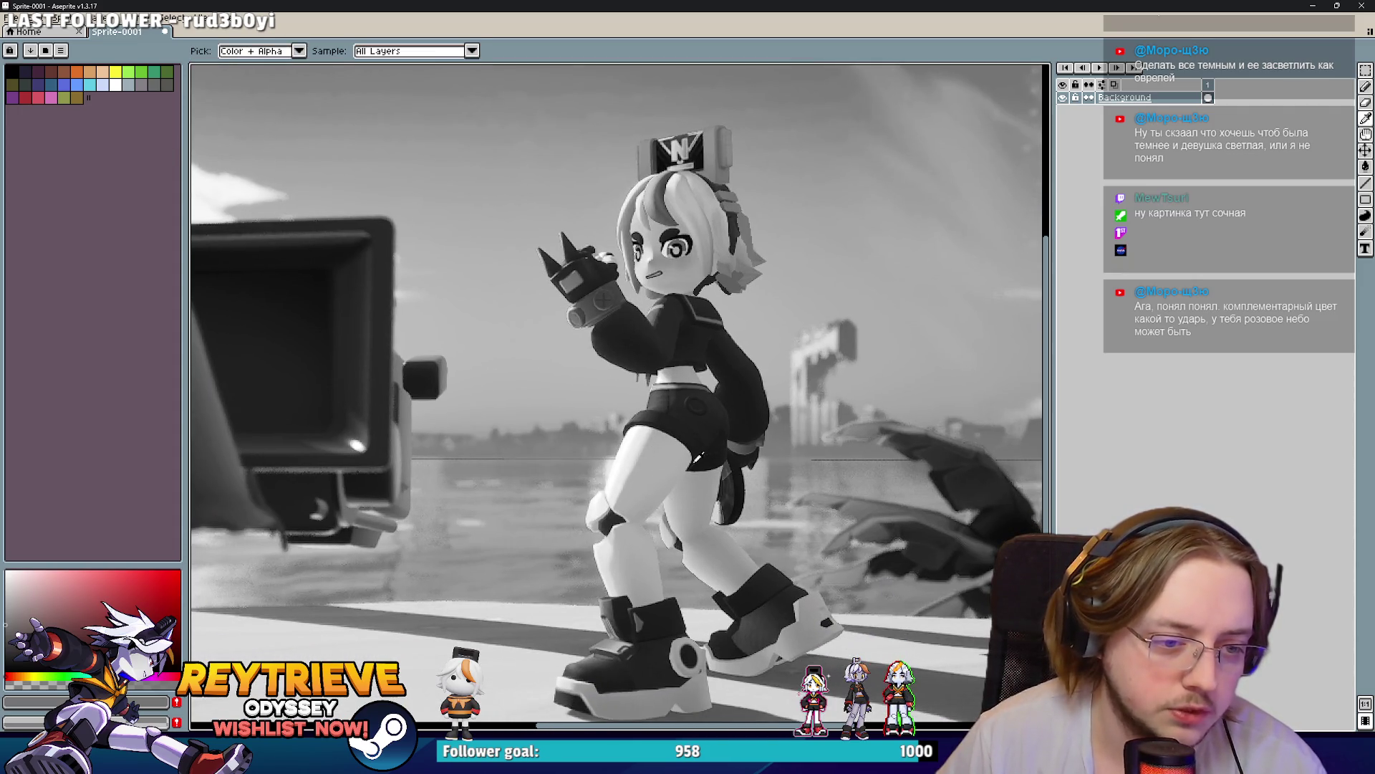
pyautogui.press('b')
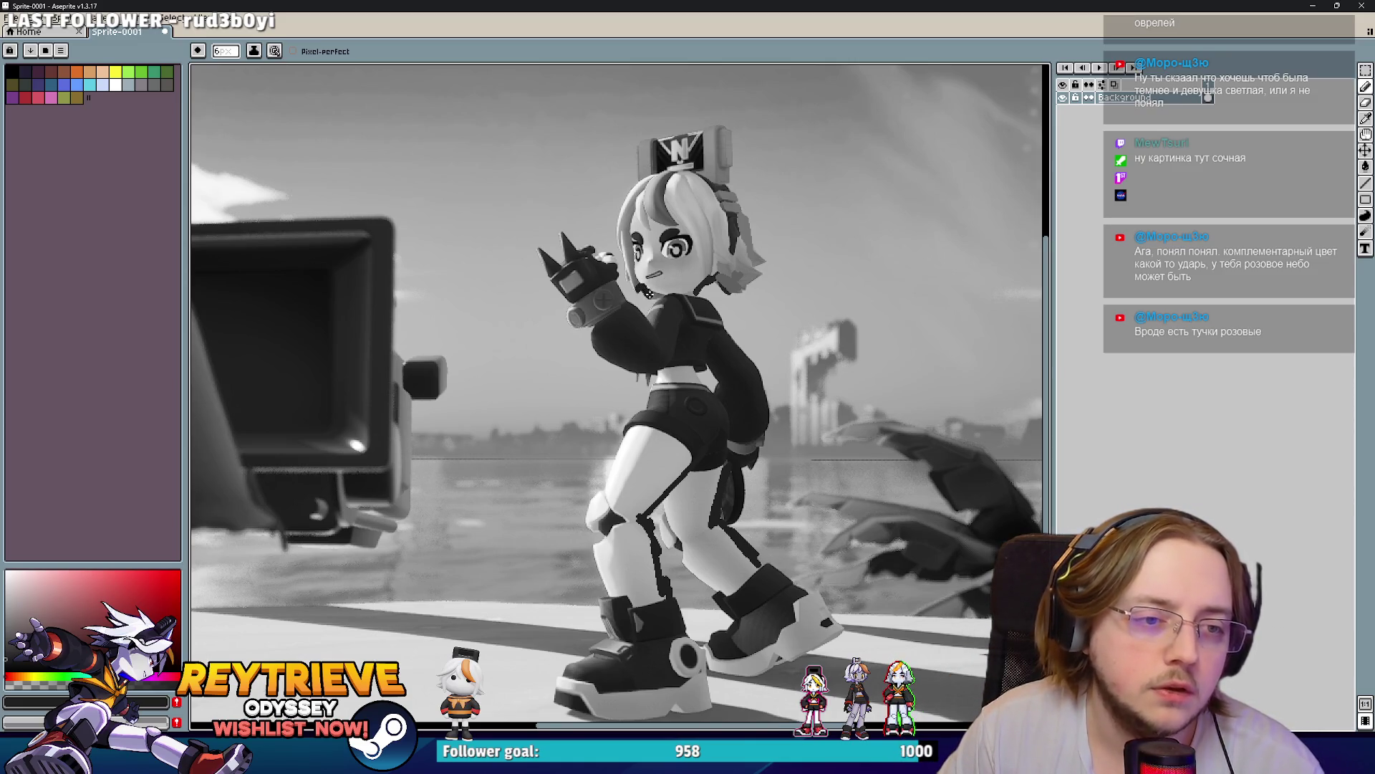
pyautogui.scroll(-5, 743, 268)
pyautogui.scroll(3, 650, 268)
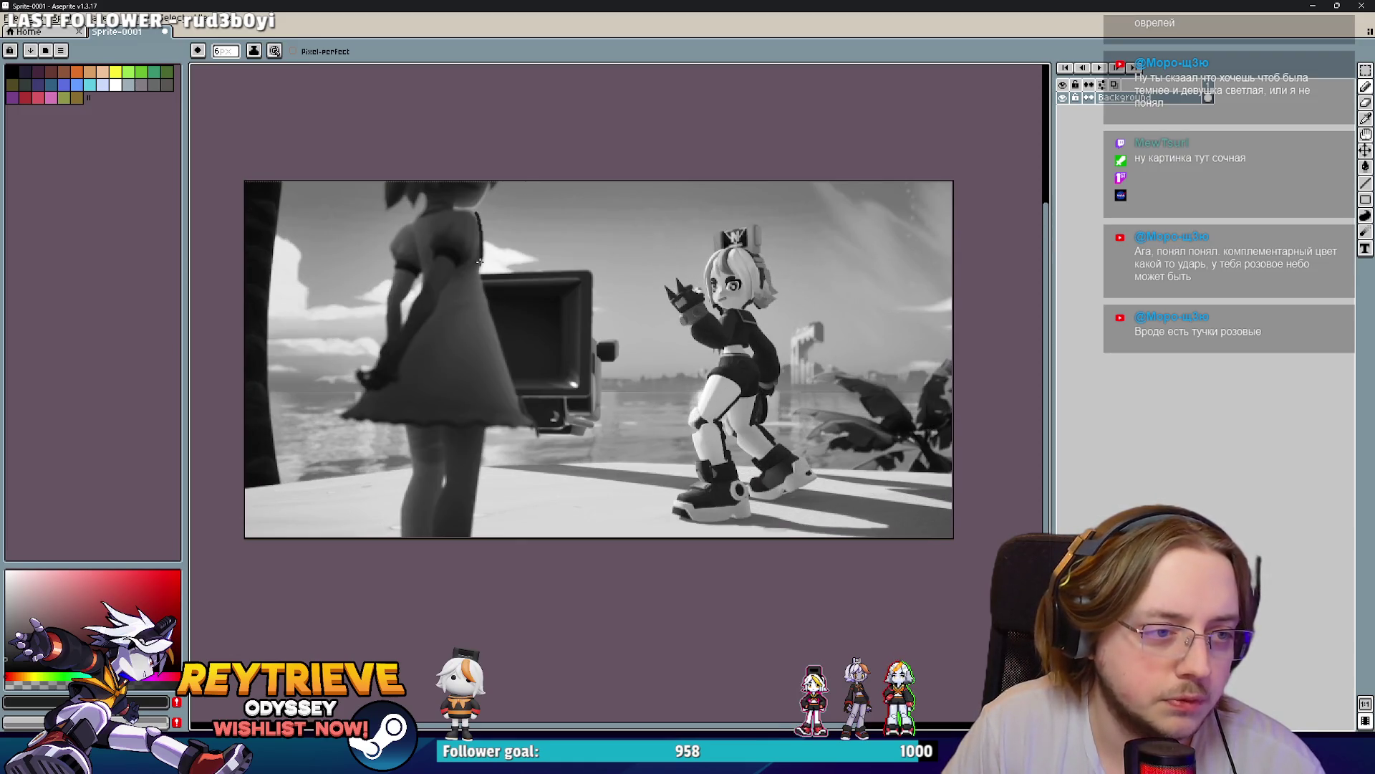
pyautogui.hotkey('ctrl', 'z')
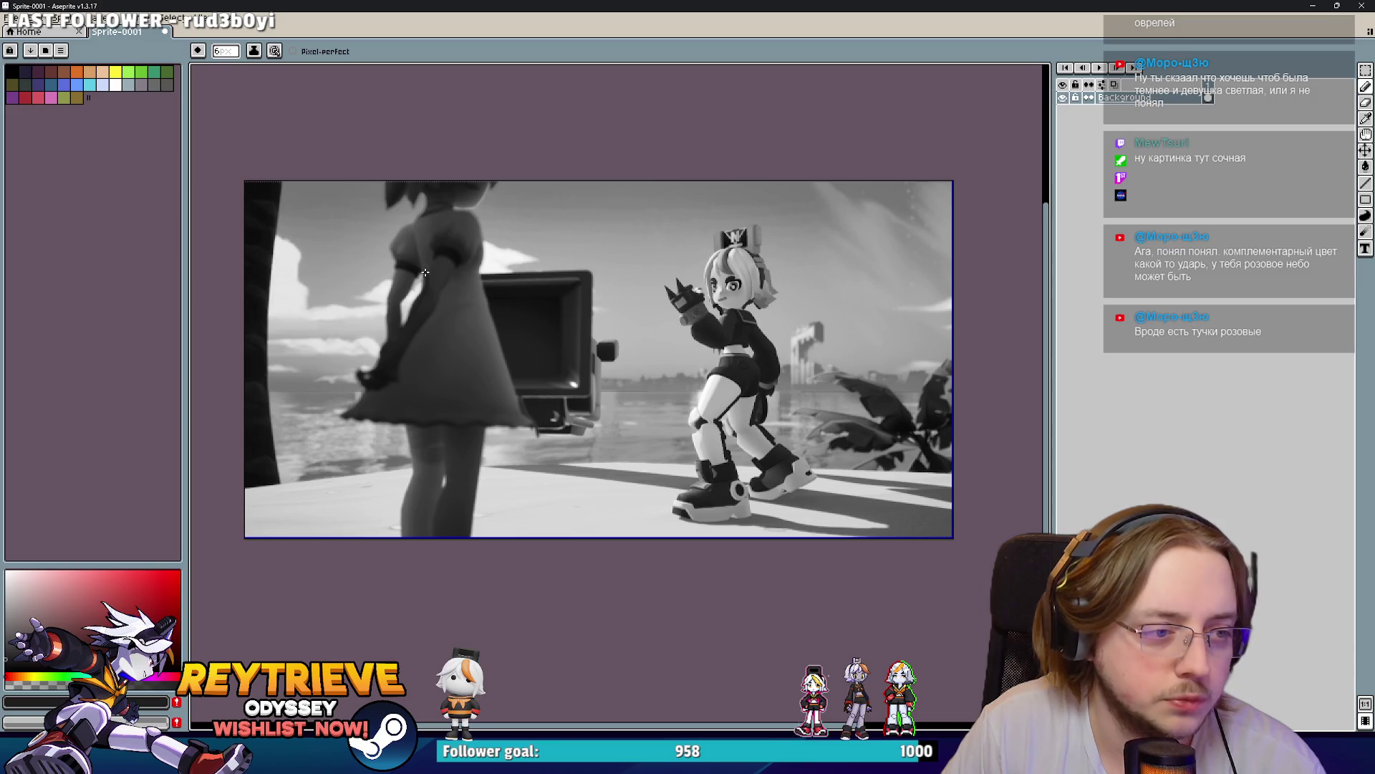
pyautogui.hotkey('ctrl', 'z')
pyautogui.hotkey('ctrl', 'z')
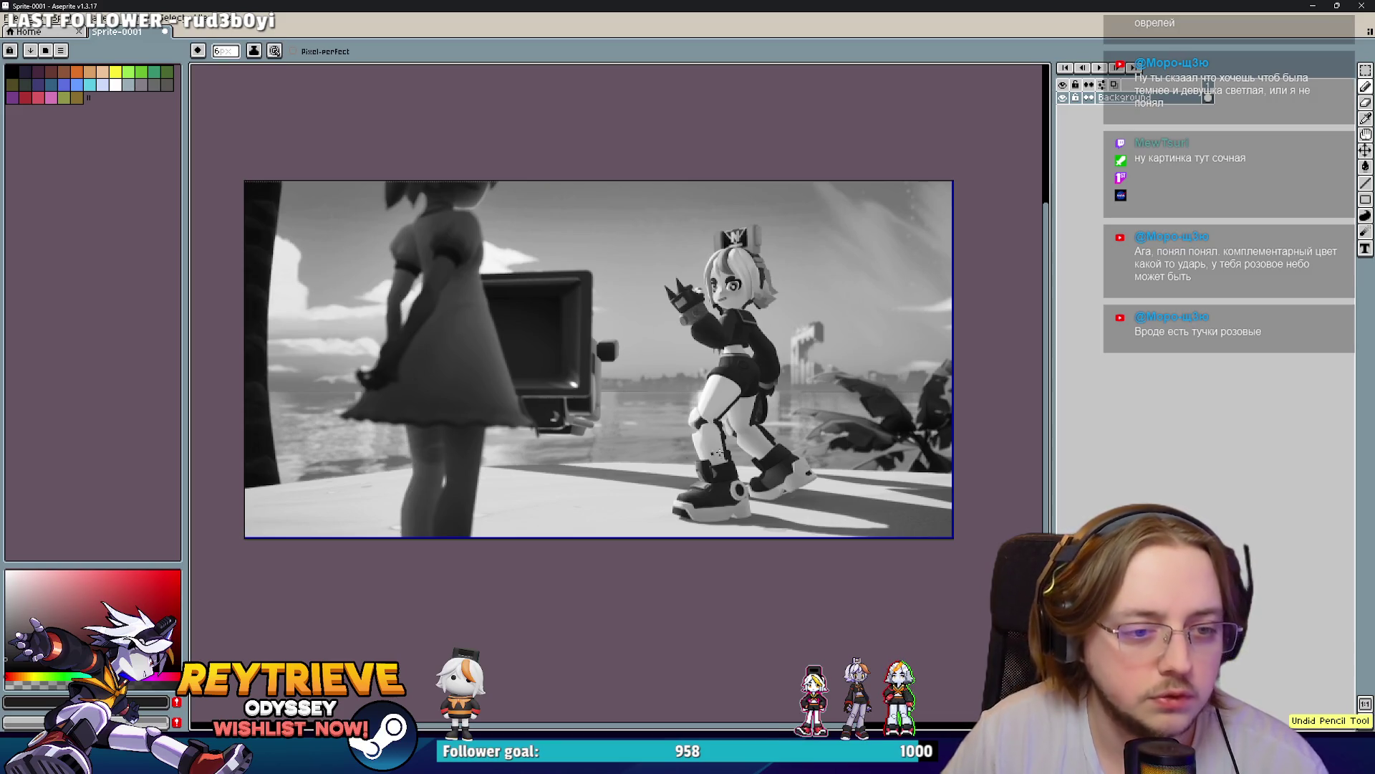
# Step: Sketch and undo circles around Rey, then close Aseprite without saving
pyautogui.hotkey('ctrl', 'z')
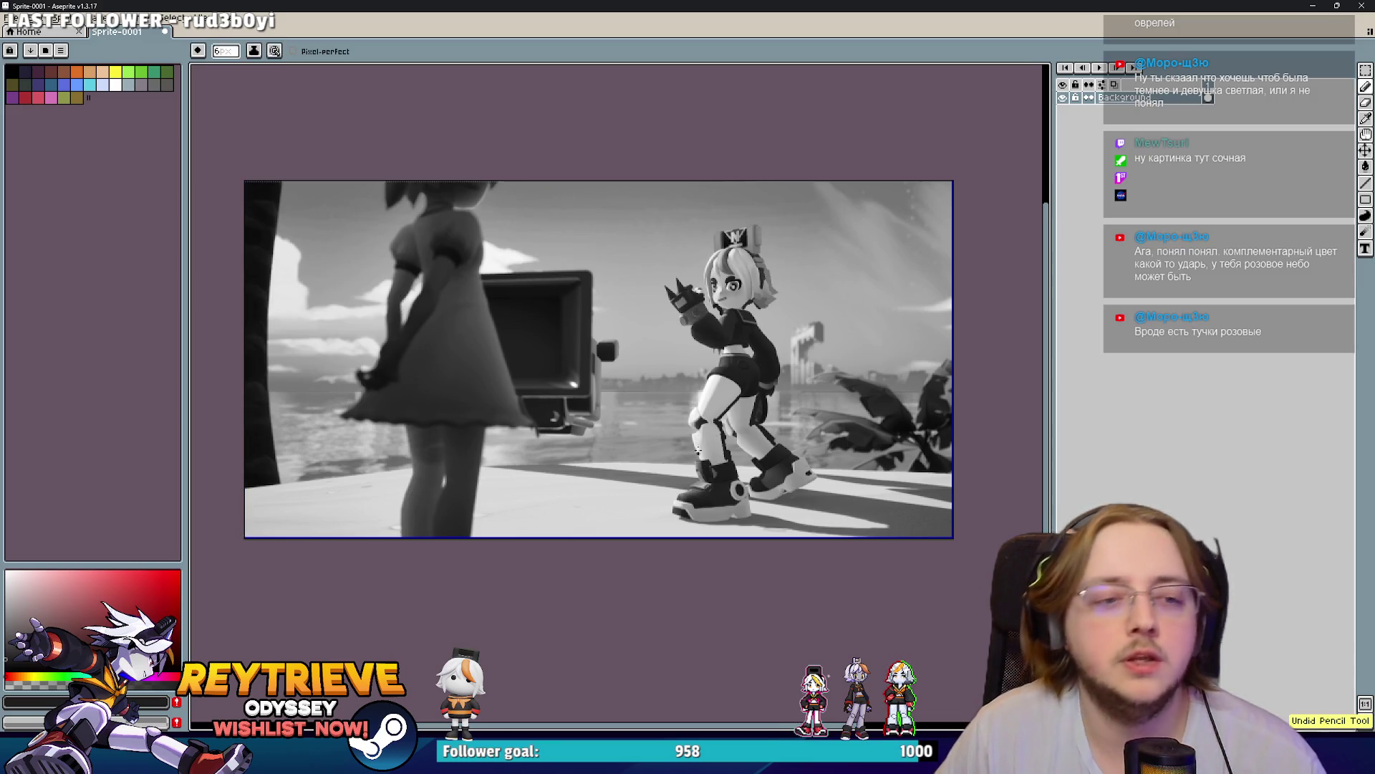
pyautogui.moveTo(724, 258); pyautogui.dragTo(687, 301)
pyautogui.hotkey('ctrl', 'z')
pyautogui.moveTo(673, 408); pyautogui.dragTo(717, 247)
pyautogui.hotkey('ctrl', 'z')
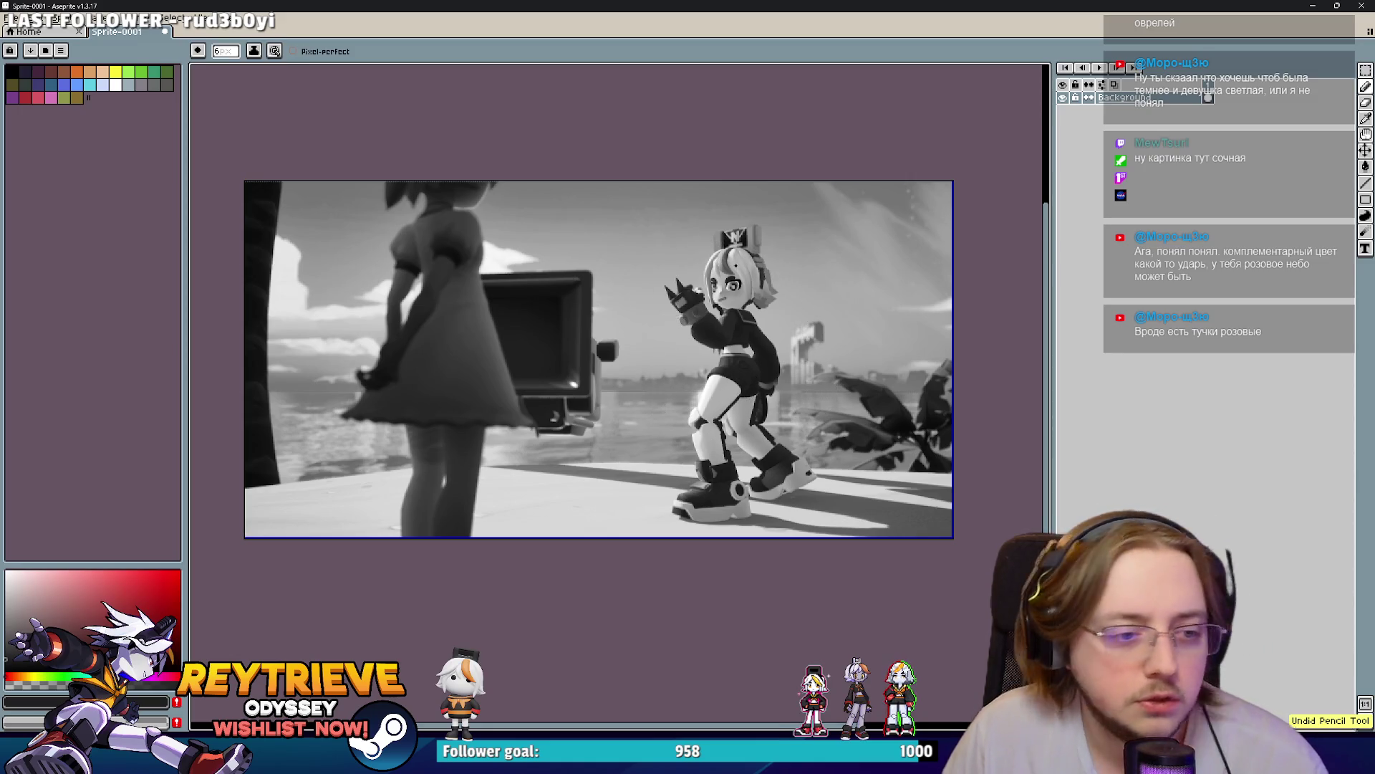
pyautogui.click(1370, 8)
pyautogui.click(706, 407)
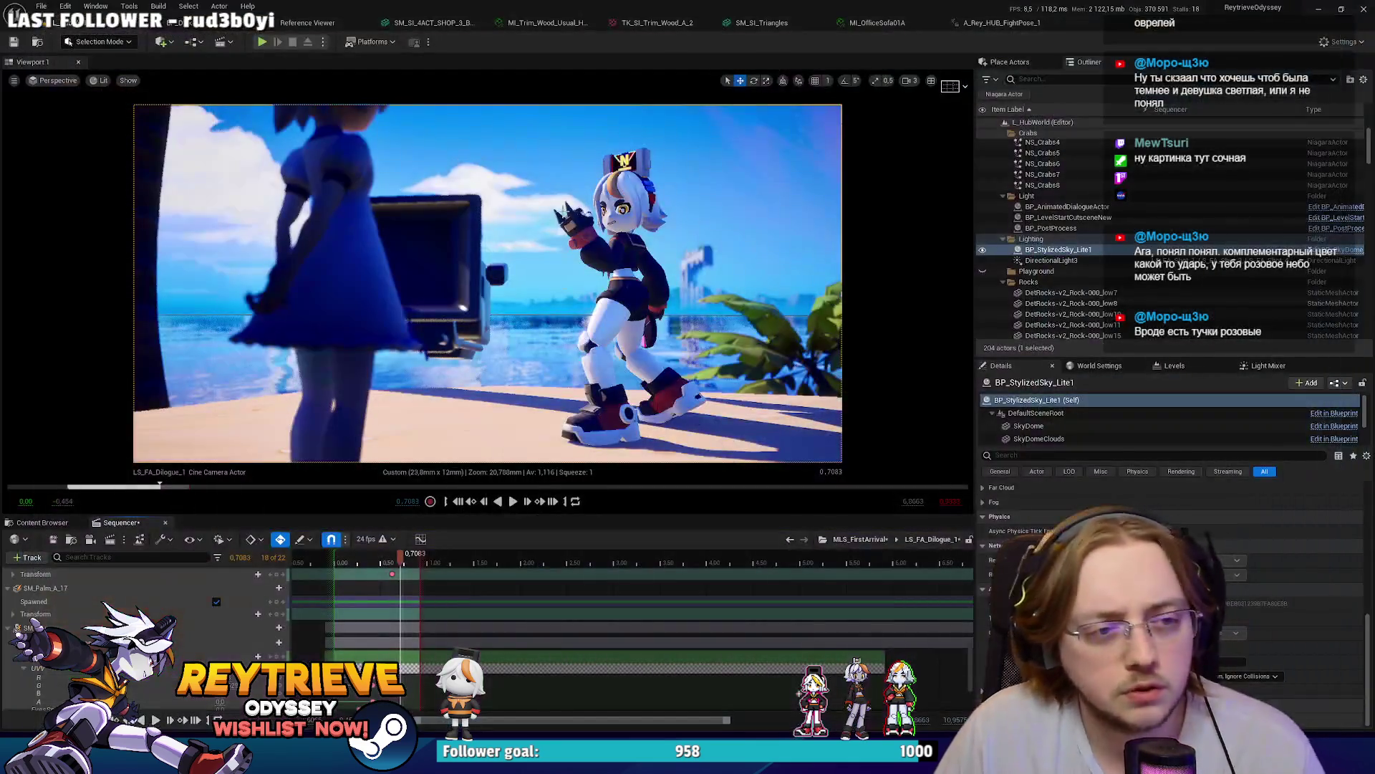
# Step: Replay the shot from the start, stop partway, and select Rey's track
pyautogui.moveTo(392, 553); pyautogui.dragTo(336, 552)
pyautogui.press('space')
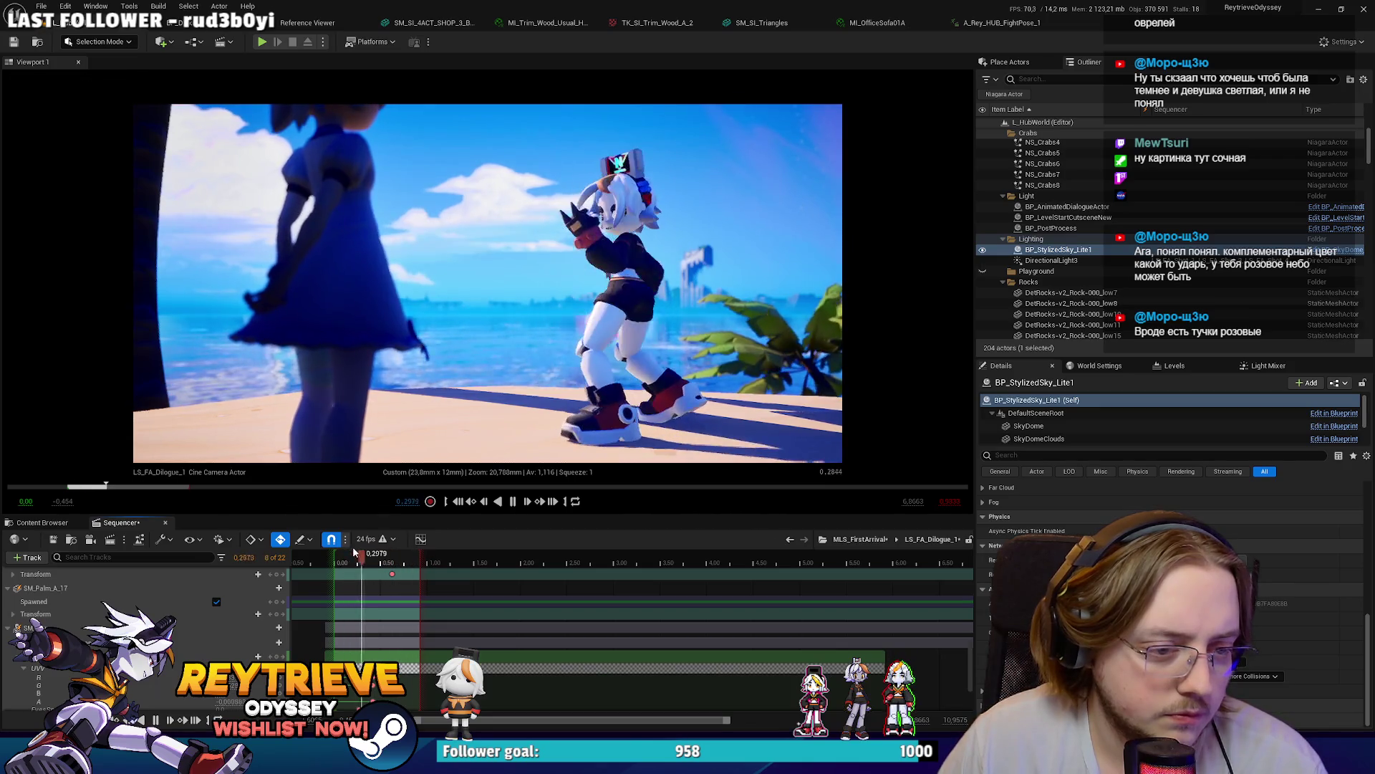
pyautogui.click(365, 553)
pyautogui.click(143, 628)
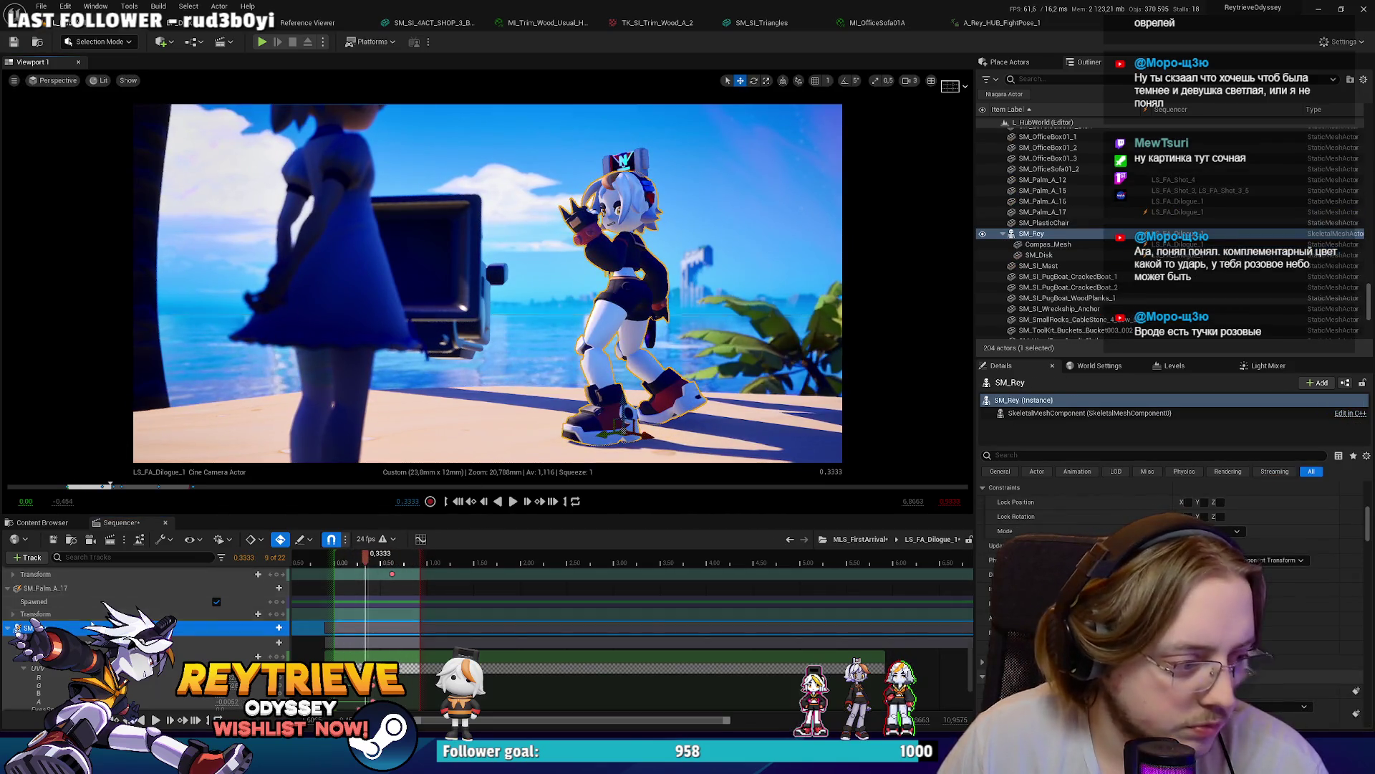
pyautogui.scroll(5, 143, 609)
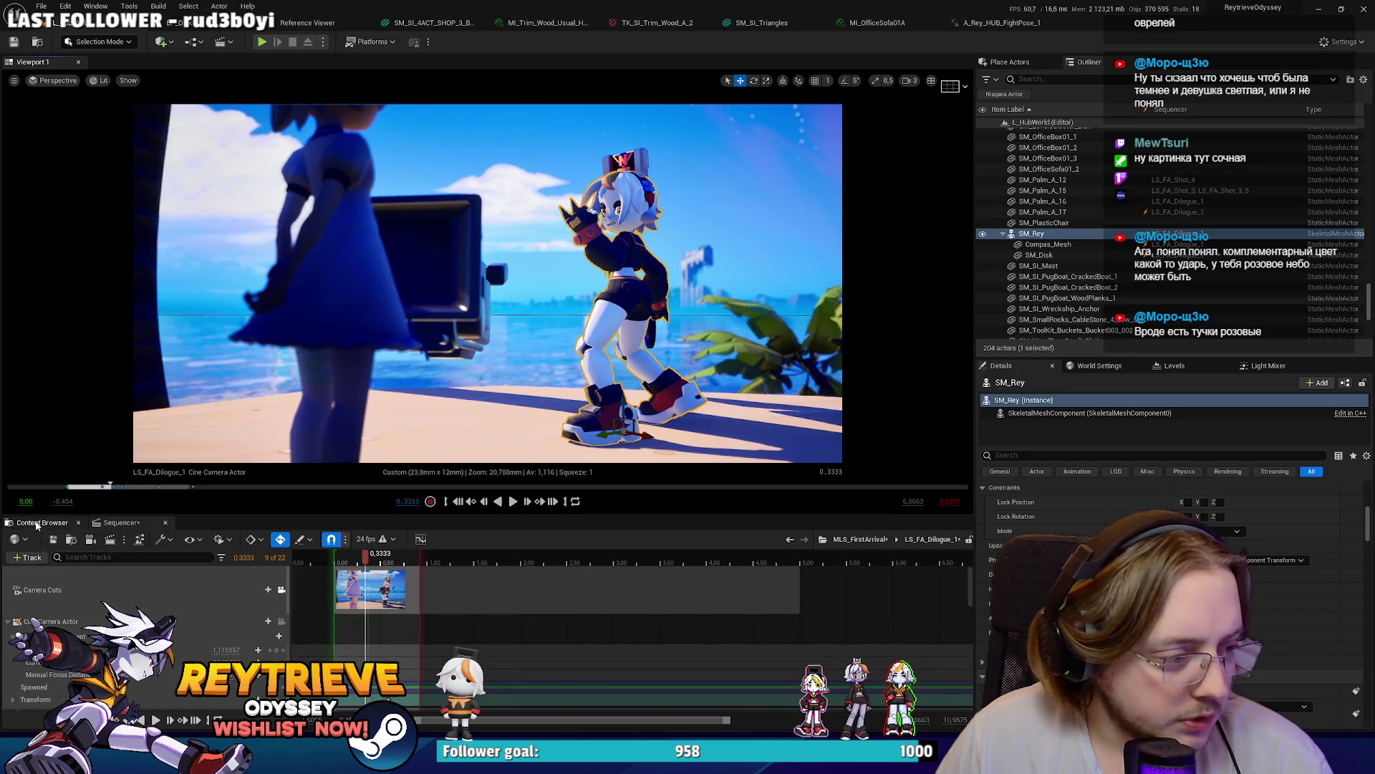
# Step: Go up to the master sequence and scrub back to the crab in LS_FA_Shot_2
pyautogui.click(42, 522)
pyautogui.click(120, 523)
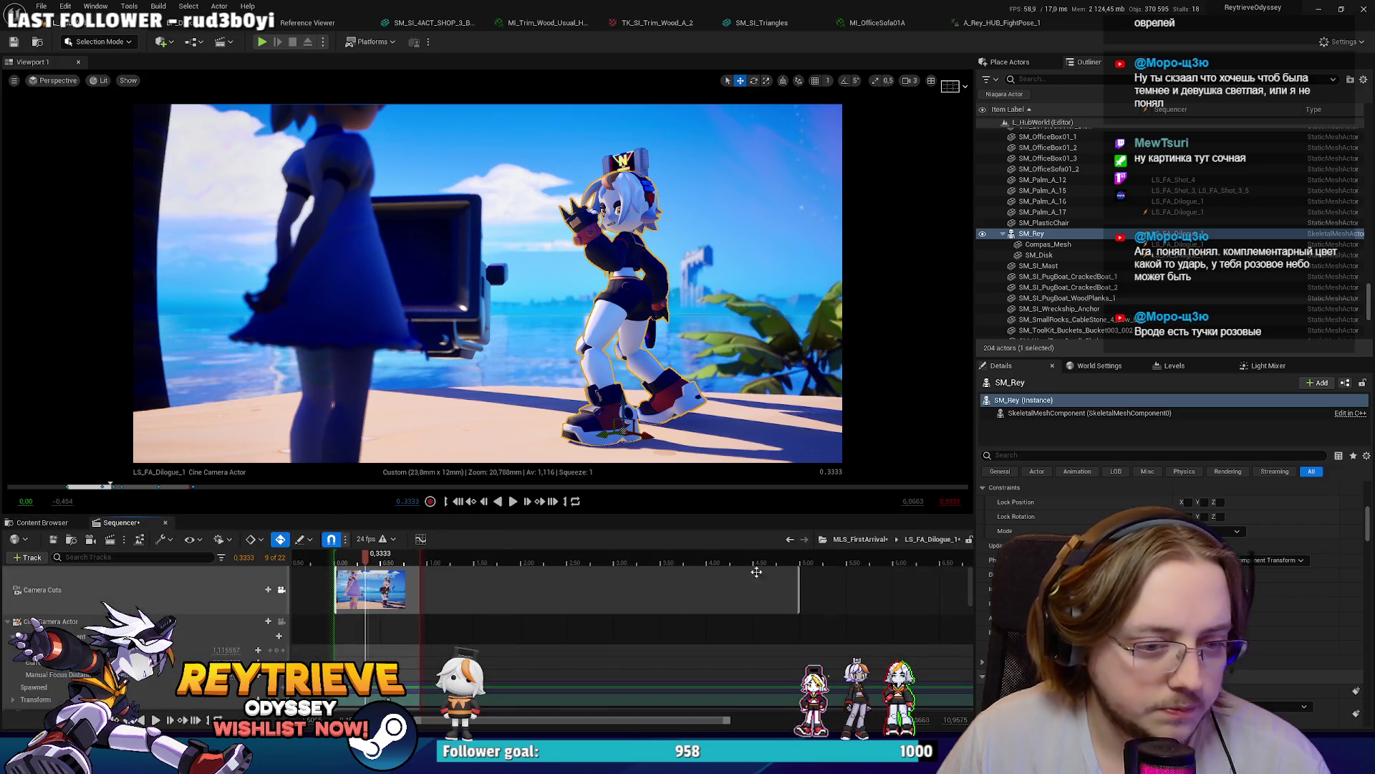
pyautogui.click(337, 562)
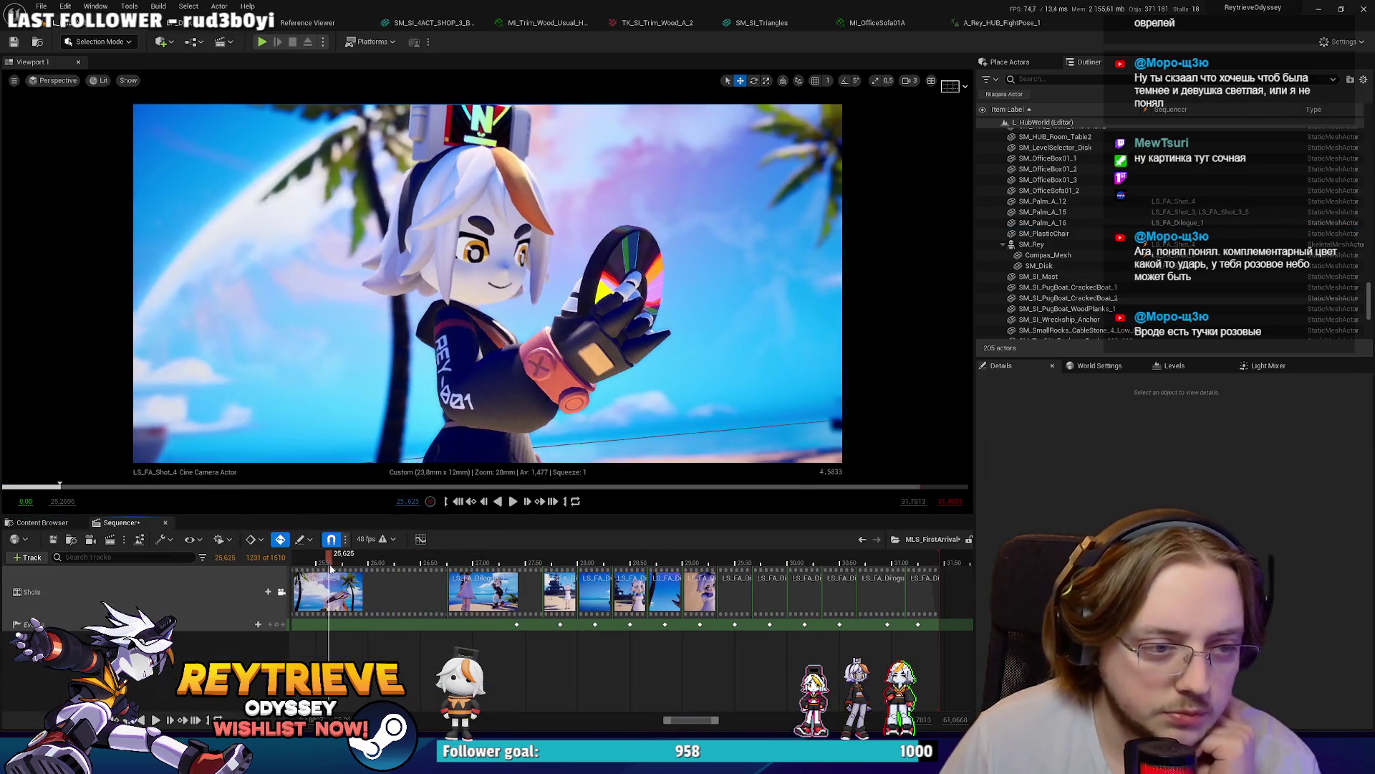
pyautogui.scroll(-1, 614, 719)
pyautogui.scroll(-3, 614, 718)
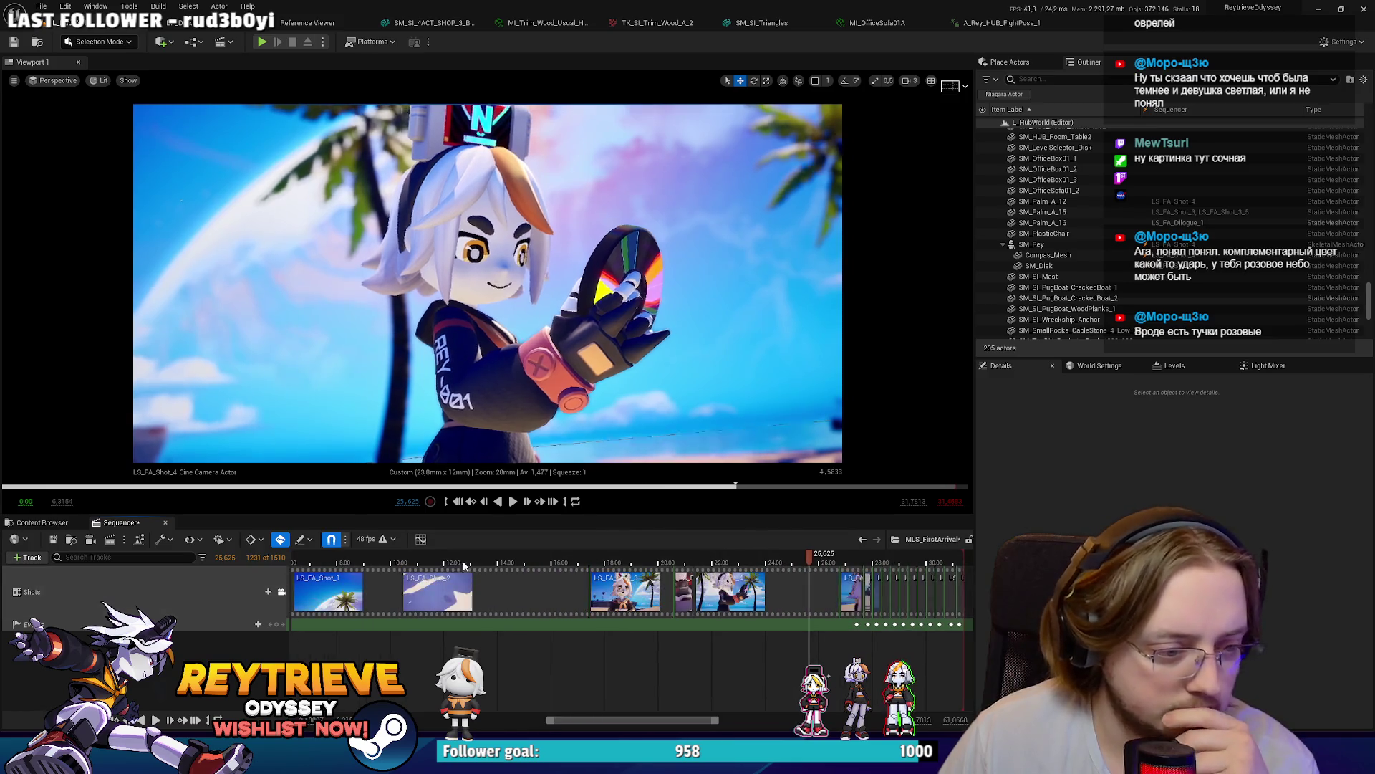
pyautogui.click(485, 564)
pyautogui.moveTo(485, 564)
pyautogui.mouseDown()
pyautogui.moveTo(386, 555)
pyautogui.moveTo(416, 556)
pyautogui.mouseUp()
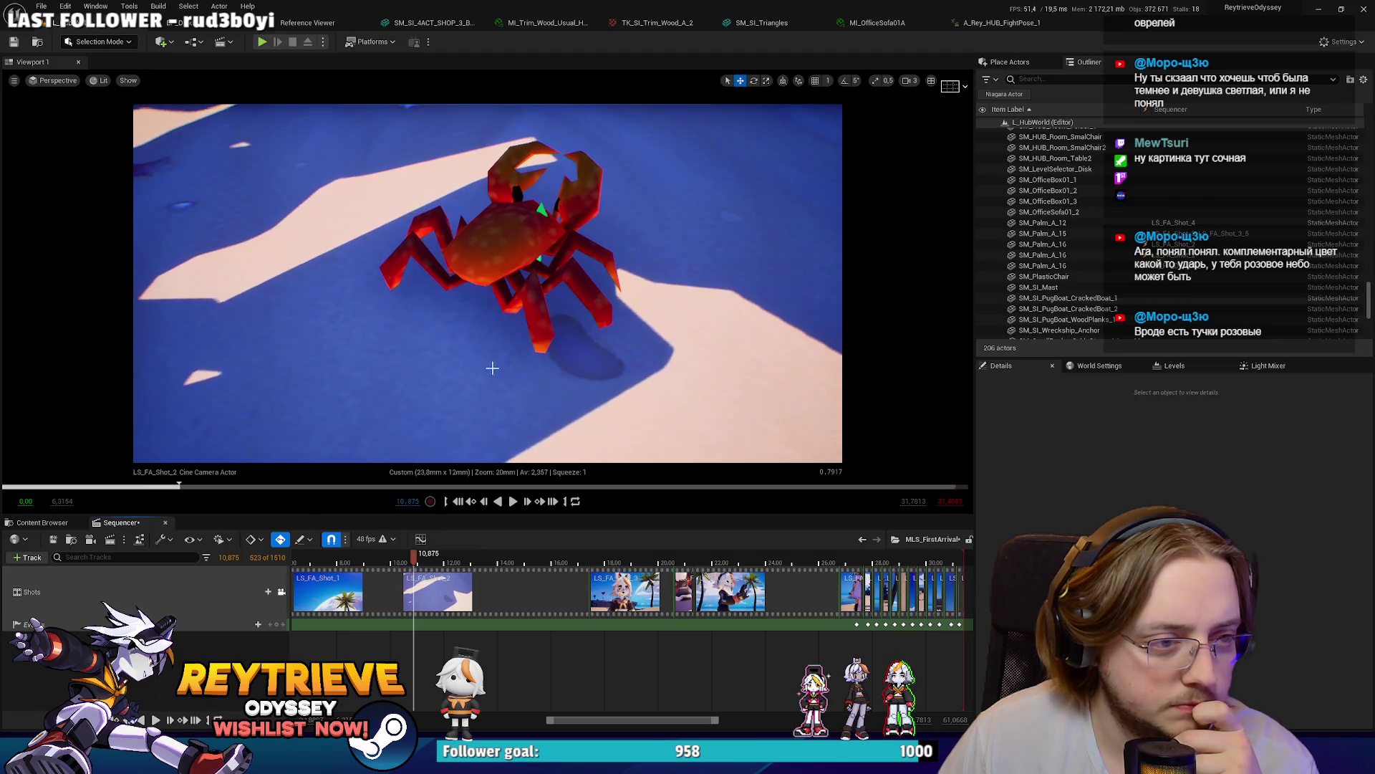
# Step: Select P_SandFall in the viewport and open the LS_FA_Dilogue_1 subsequence
pyautogui.click(543, 210)
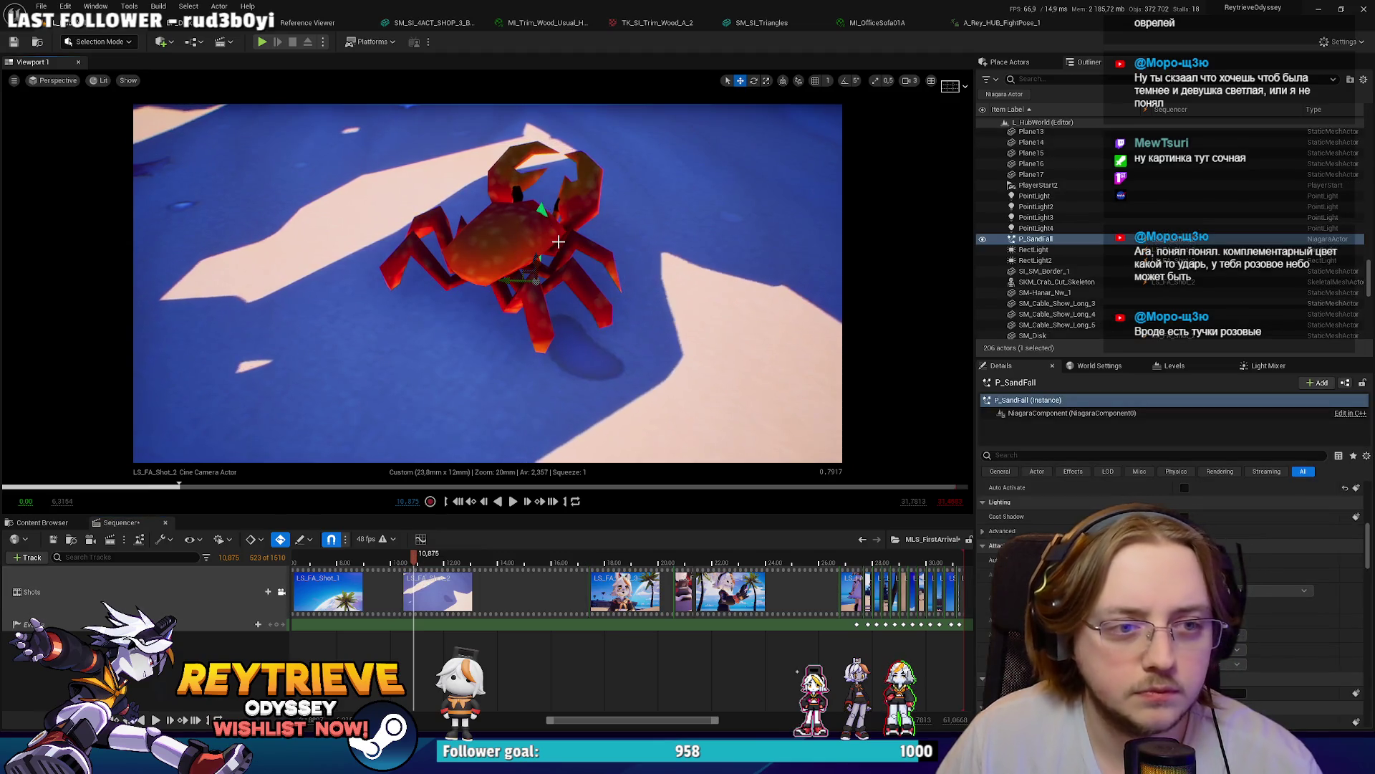
pyautogui.click(857, 559)
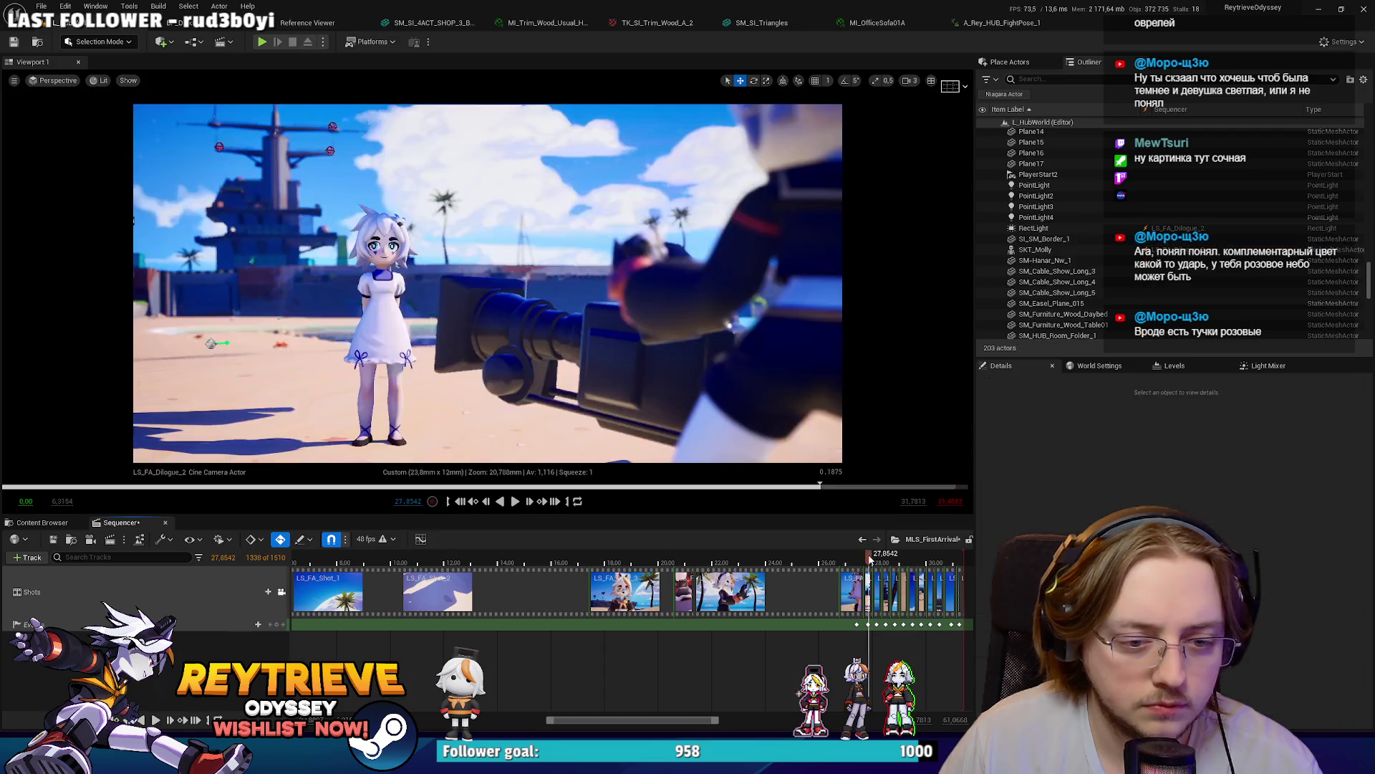
pyautogui.doubleClick(852, 584)
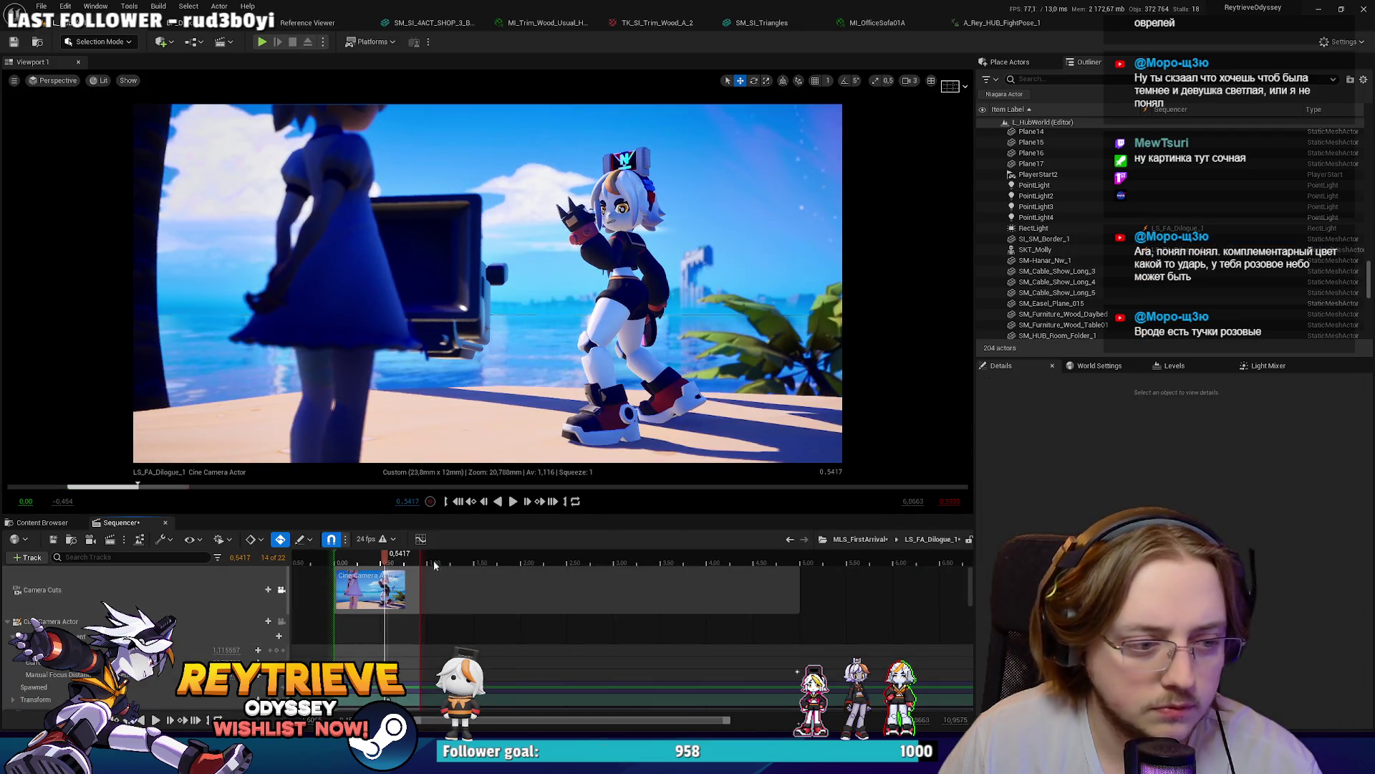
pyautogui.hotkey('ctrl', 'v')
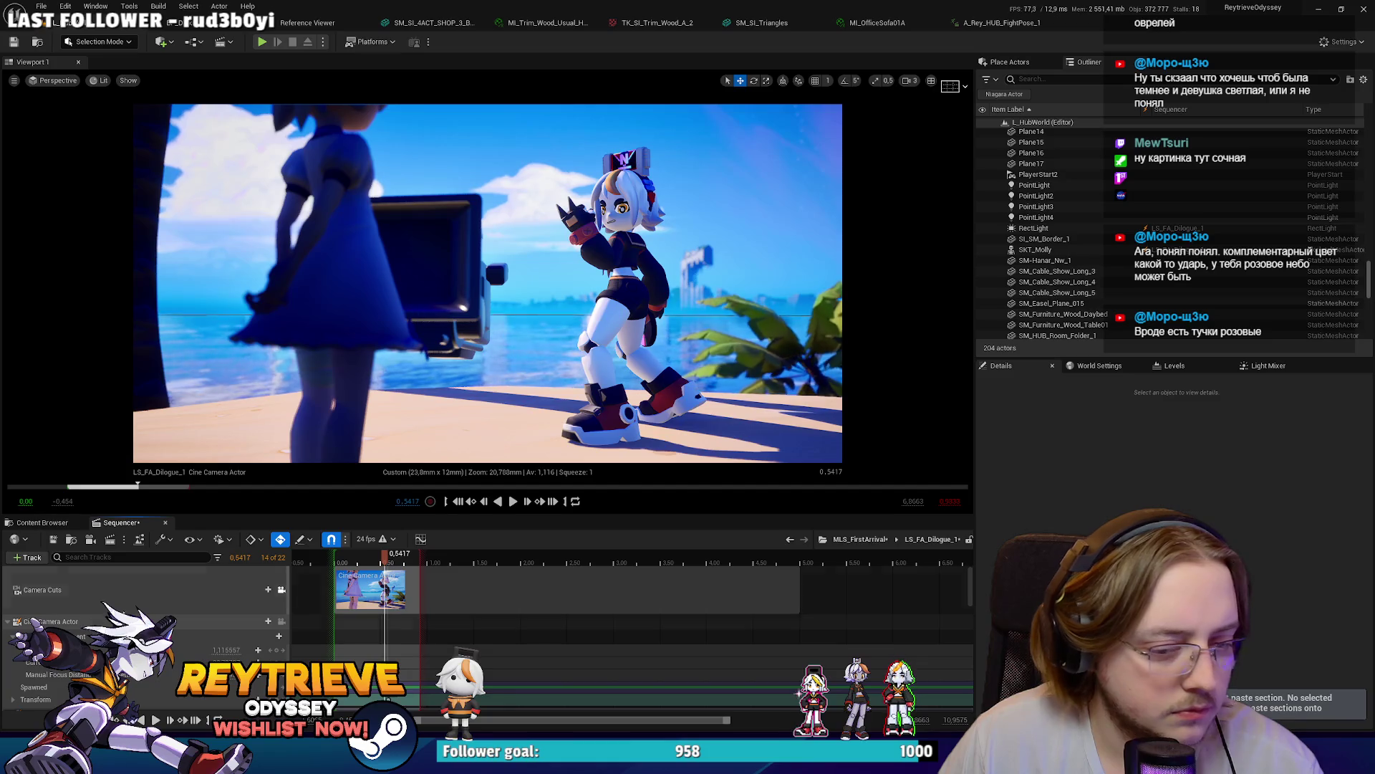
pyautogui.hotkey('ctrl', 'v')
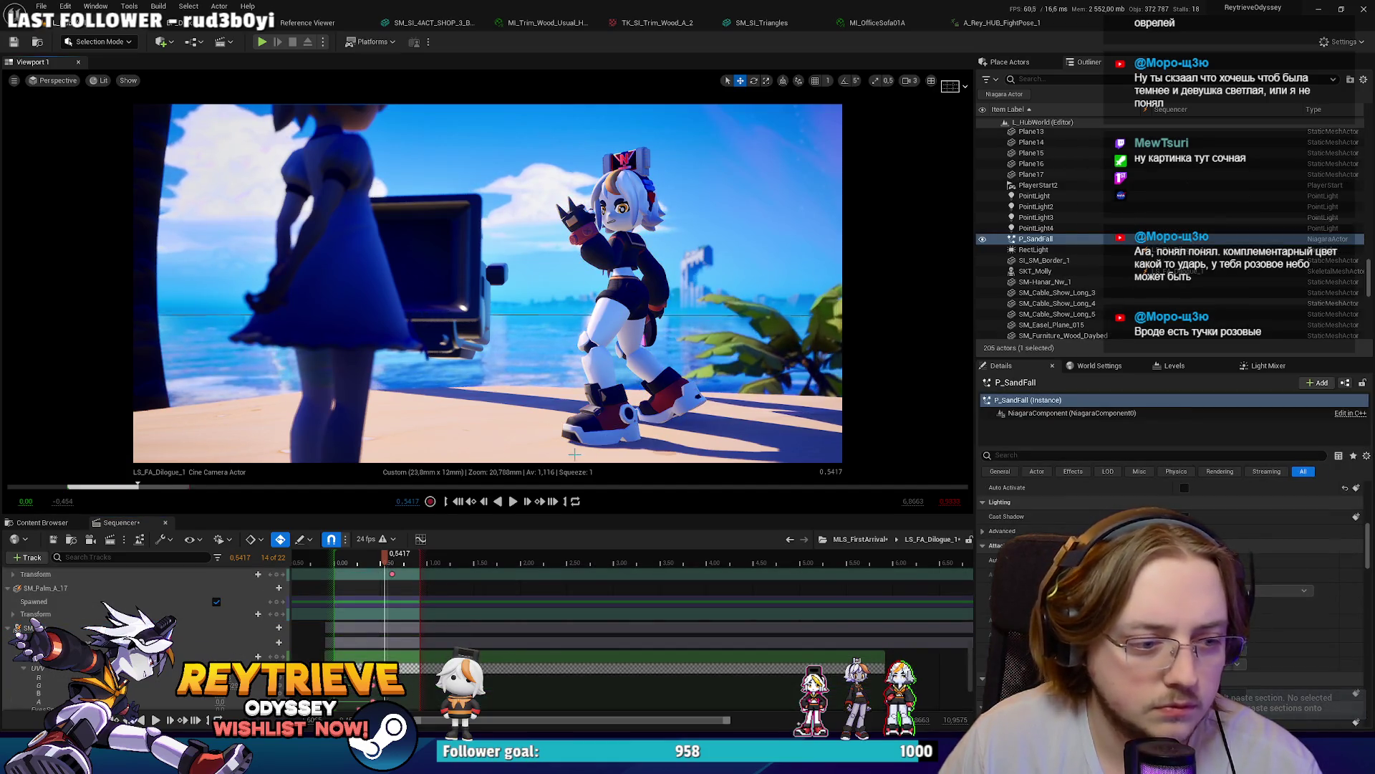
pyautogui.moveTo(1036, 239); pyautogui.dragTo(107, 654)
pyautogui.rightClick(72, 654)
pyautogui.click(138, 374)
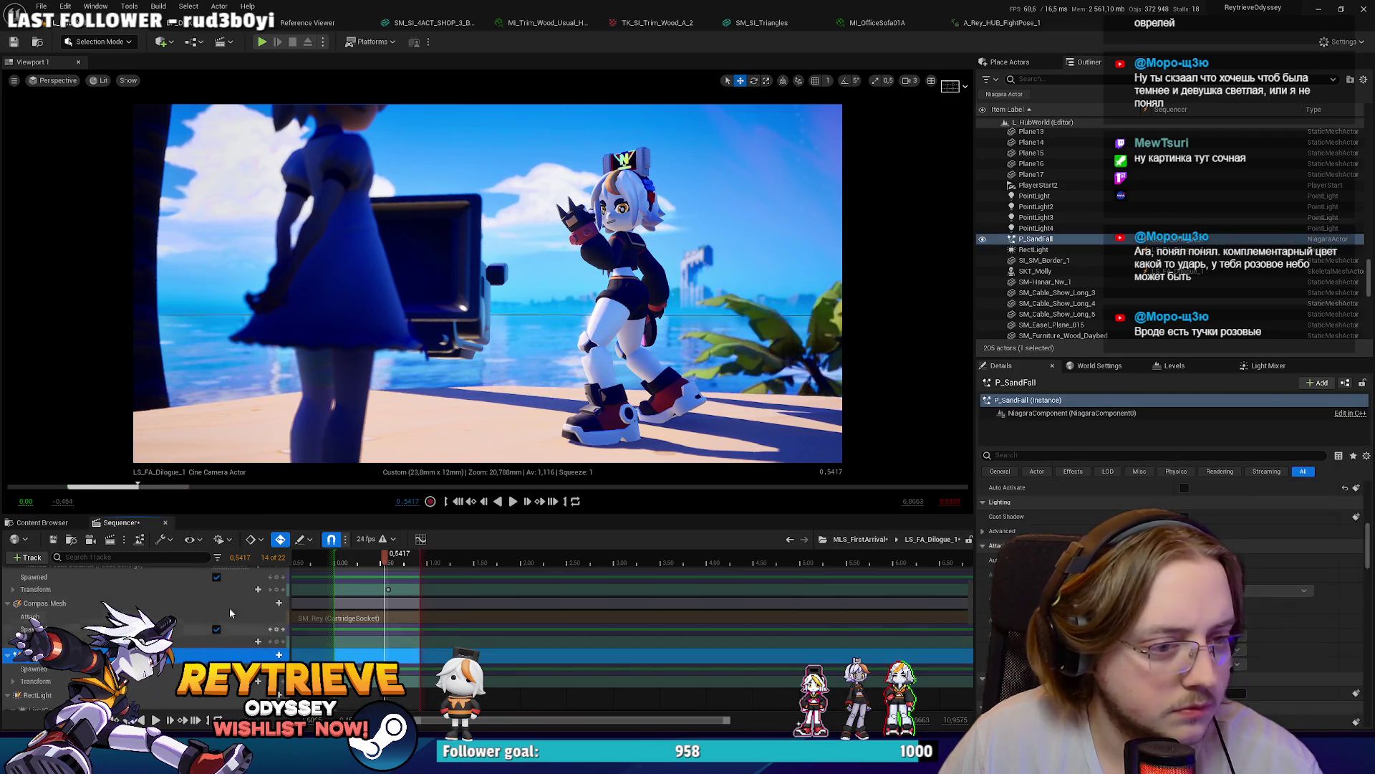
pyautogui.press('f')
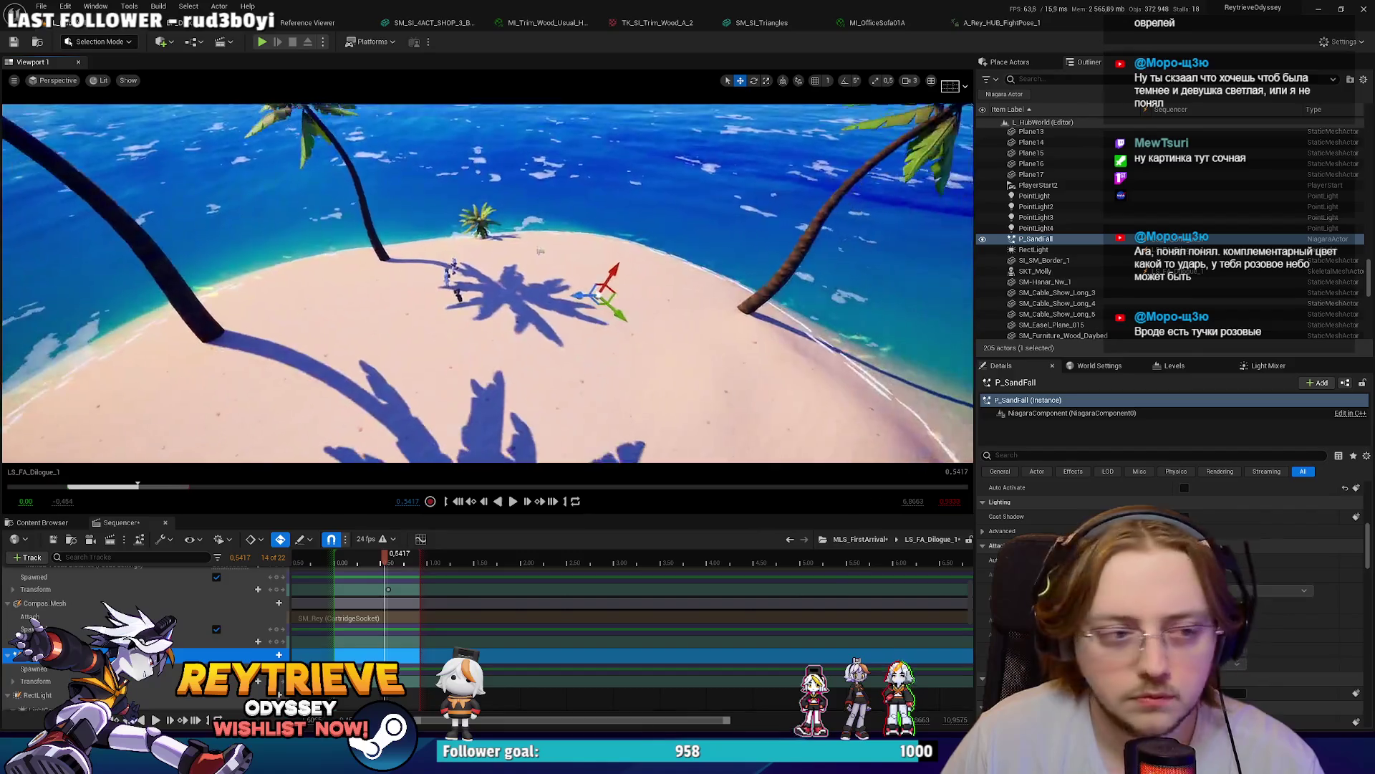
pyautogui.moveTo(634, 402); pyautogui.dragTo(688, 444)
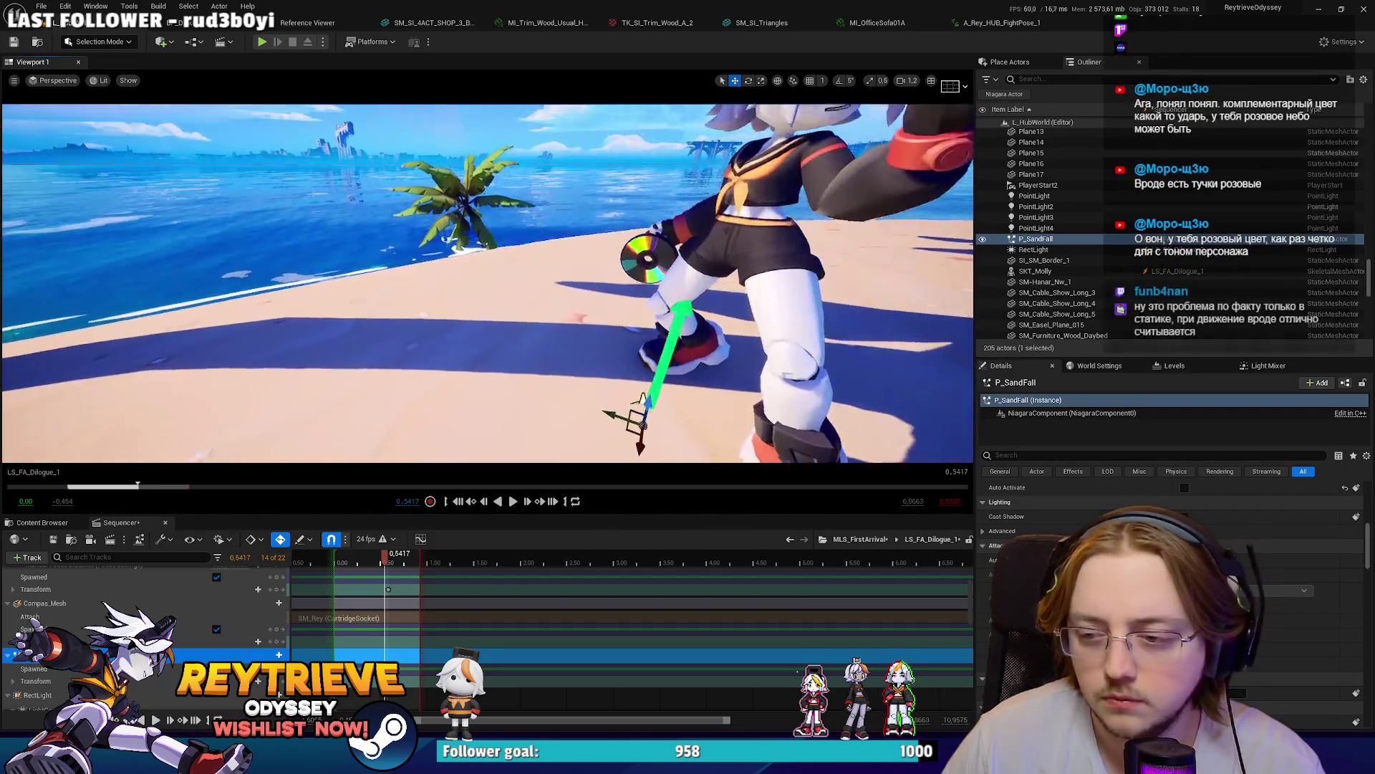
pyautogui.scroll(-2, 597, 410)
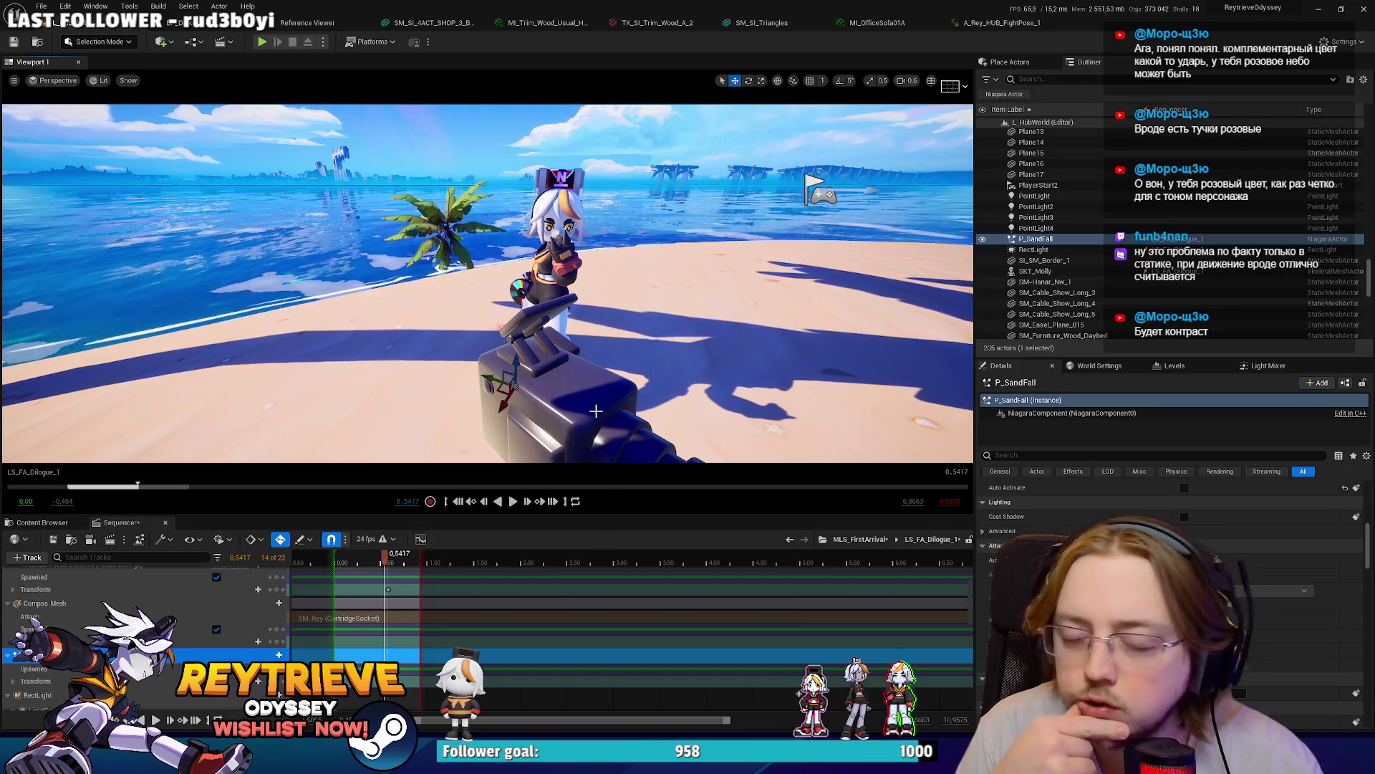
pyautogui.moveTo(564, 416)
pyautogui.mouseDown()
pyautogui.moveTo(568, 452)
pyautogui.moveTo(587, 448)
pyautogui.moveTo(573, 444)
pyautogui.moveTo(563, 366)
pyautogui.mouseUp()
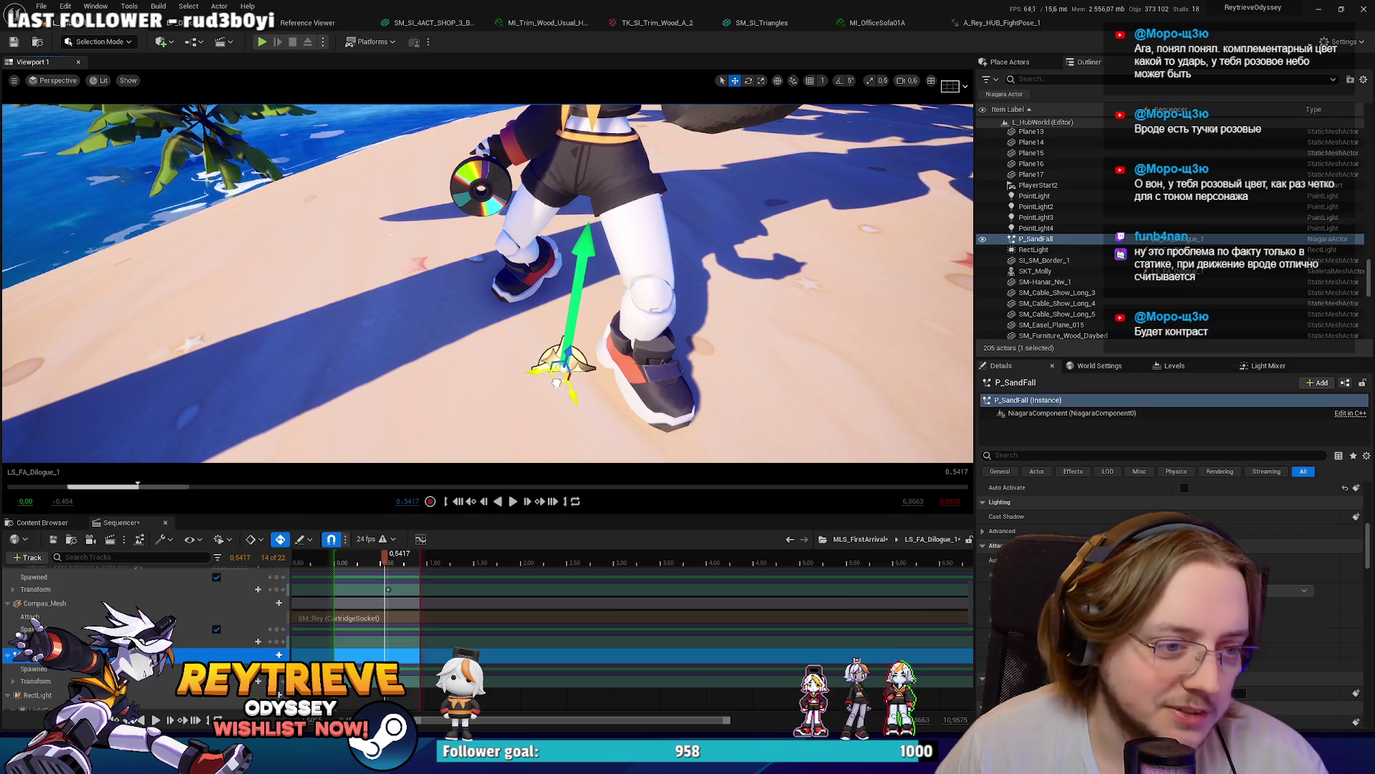
pyautogui.hotkey('shift', 'c')
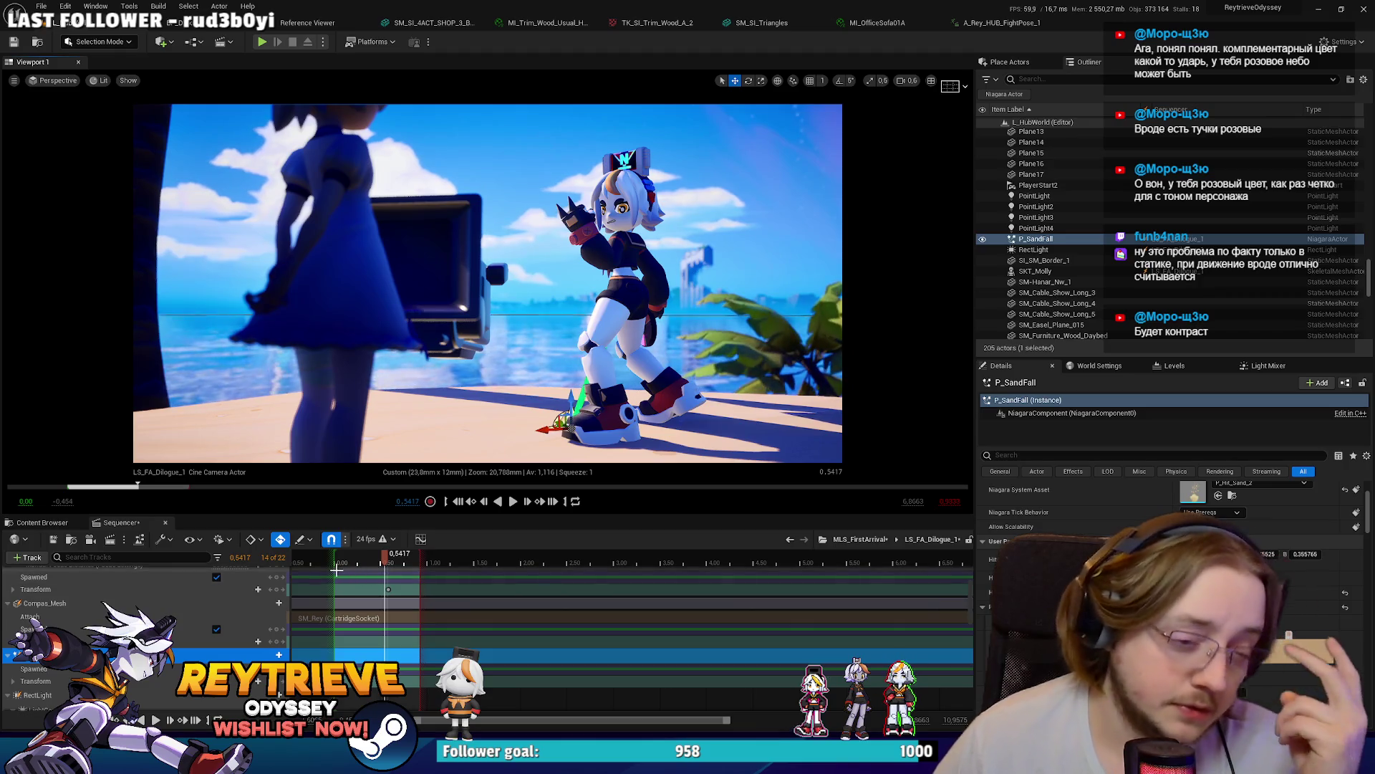
# Step: Advance to frame 18 (0.7083), leave the cine camera, and fly around the beach, palms and sky
pyautogui.press('space')
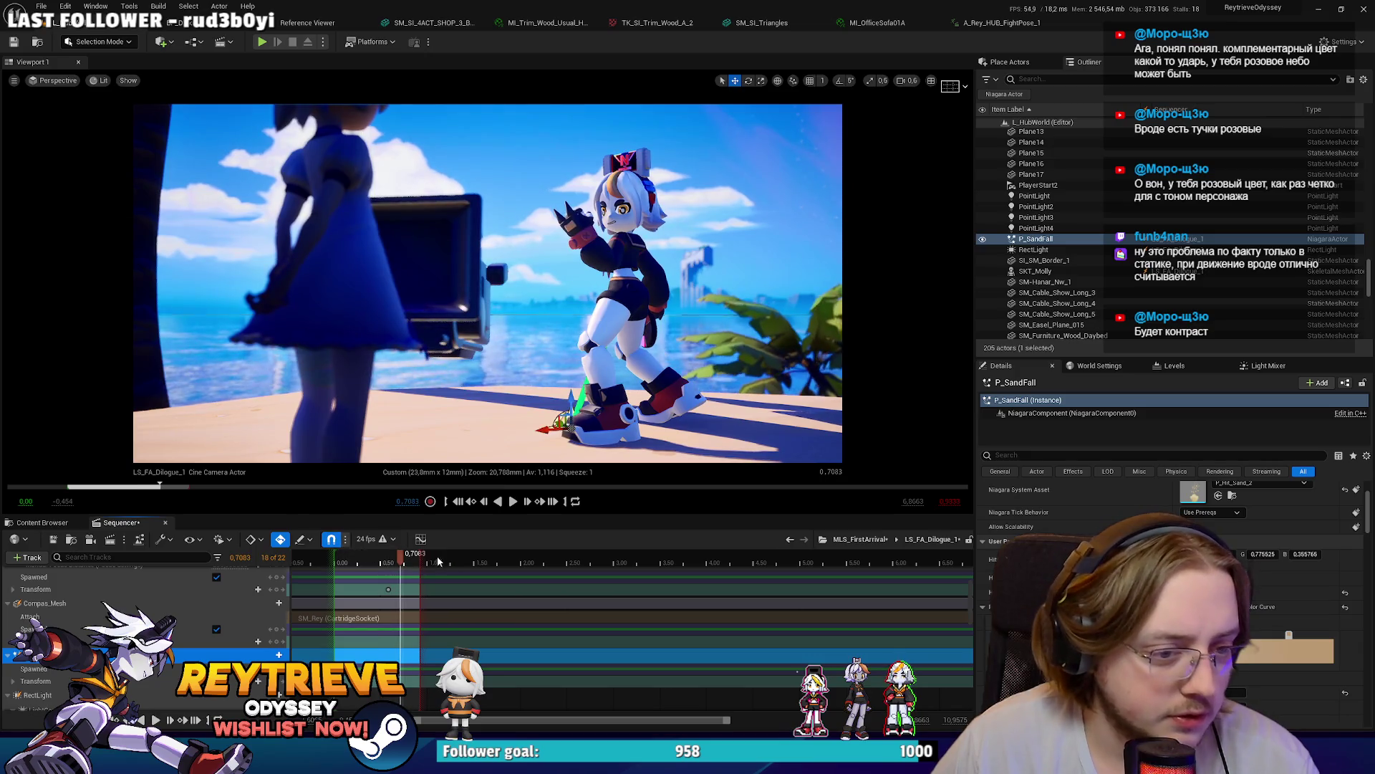
pyautogui.moveTo(735, 361); pyautogui.dragTo(733, 357)
pyautogui.moveTo(632, 319); pyautogui.dragTo(600, 303)
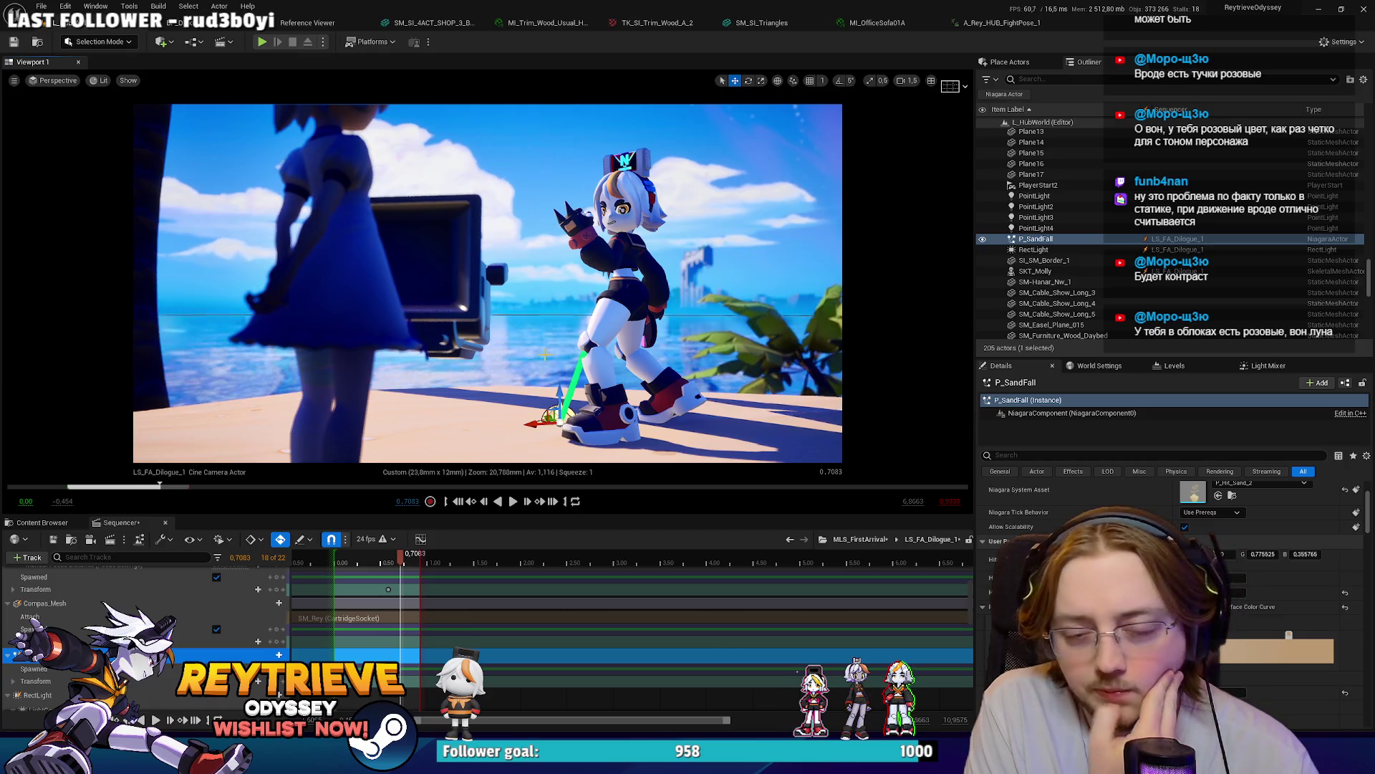
pyautogui.moveTo(487, 287)
pyautogui.mouseDown()
pyautogui.moveTo(630, 194)
pyautogui.moveTo(644, 237)
pyautogui.mouseUp()
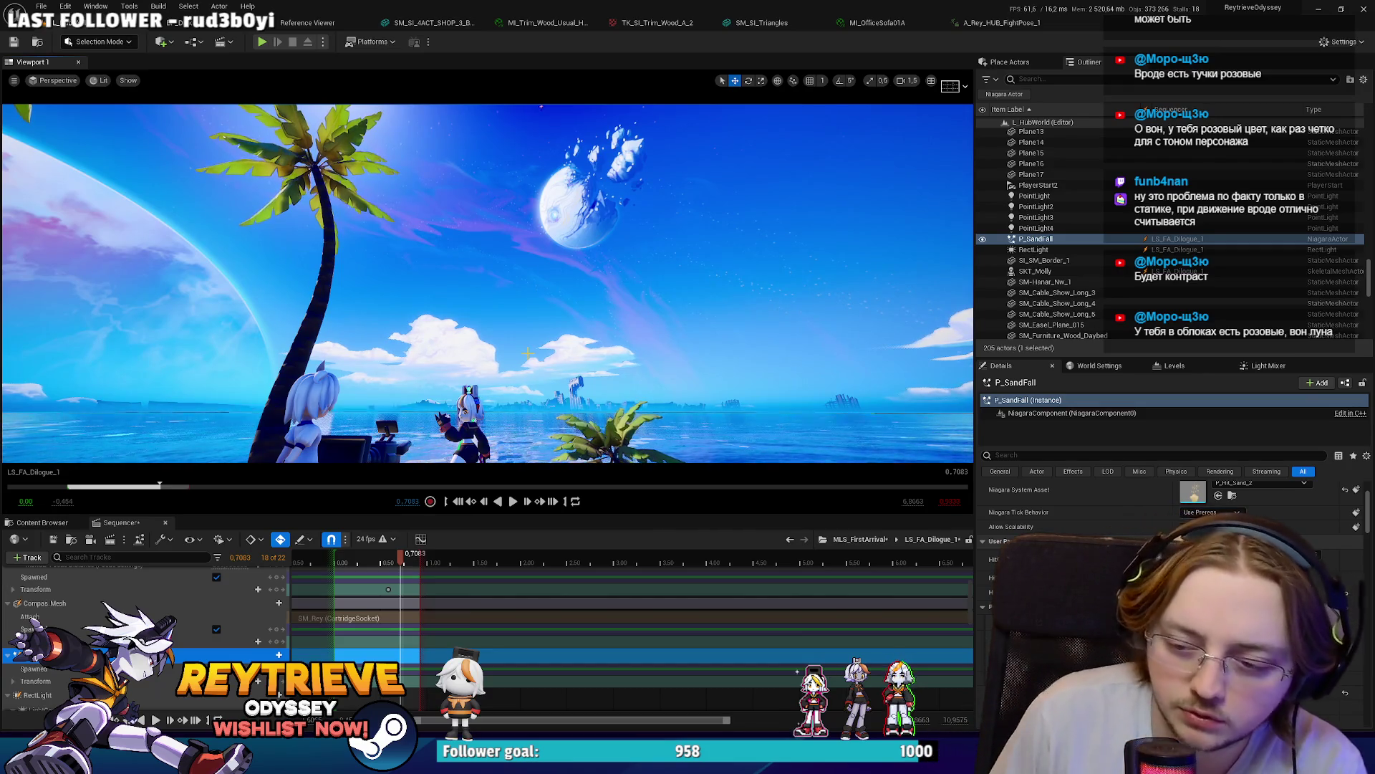
pyautogui.press('w')
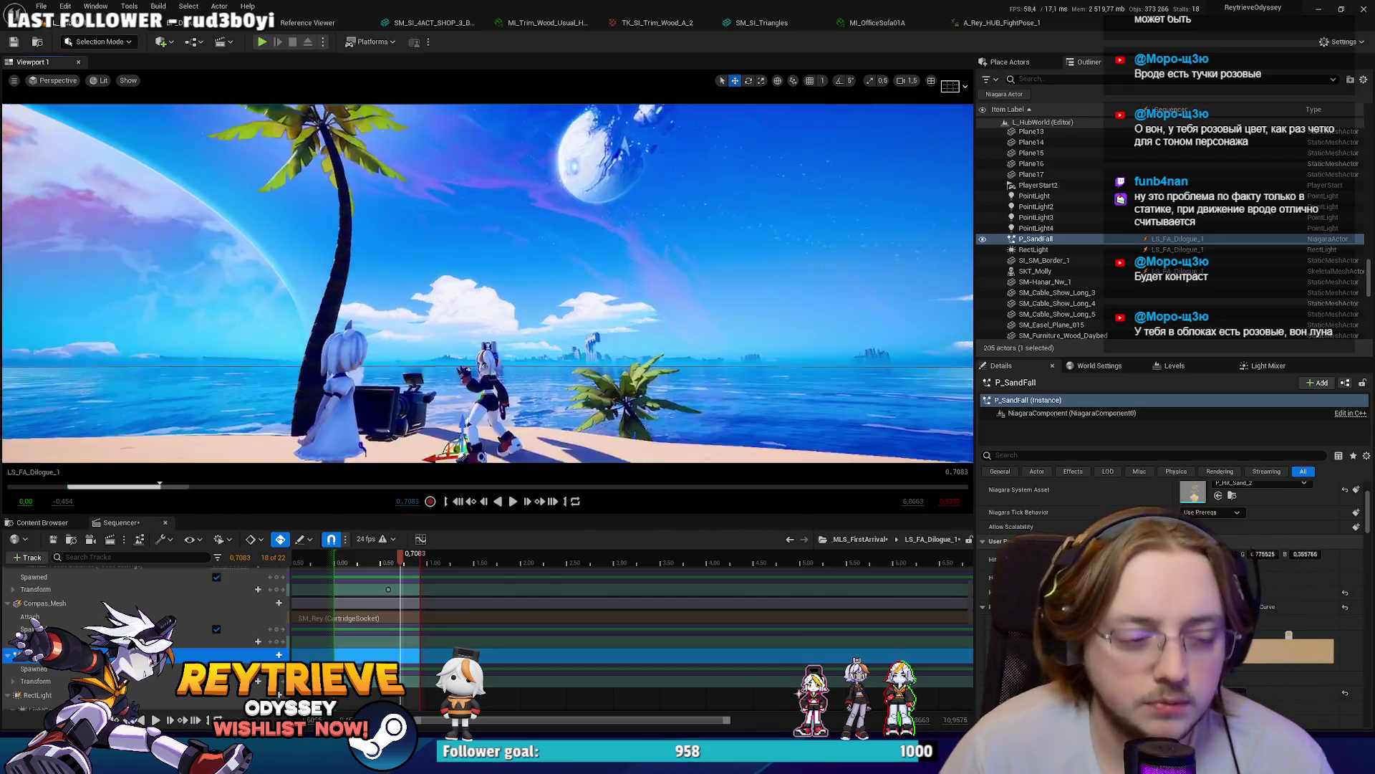
pyautogui.scroll(-2, 487, 283)
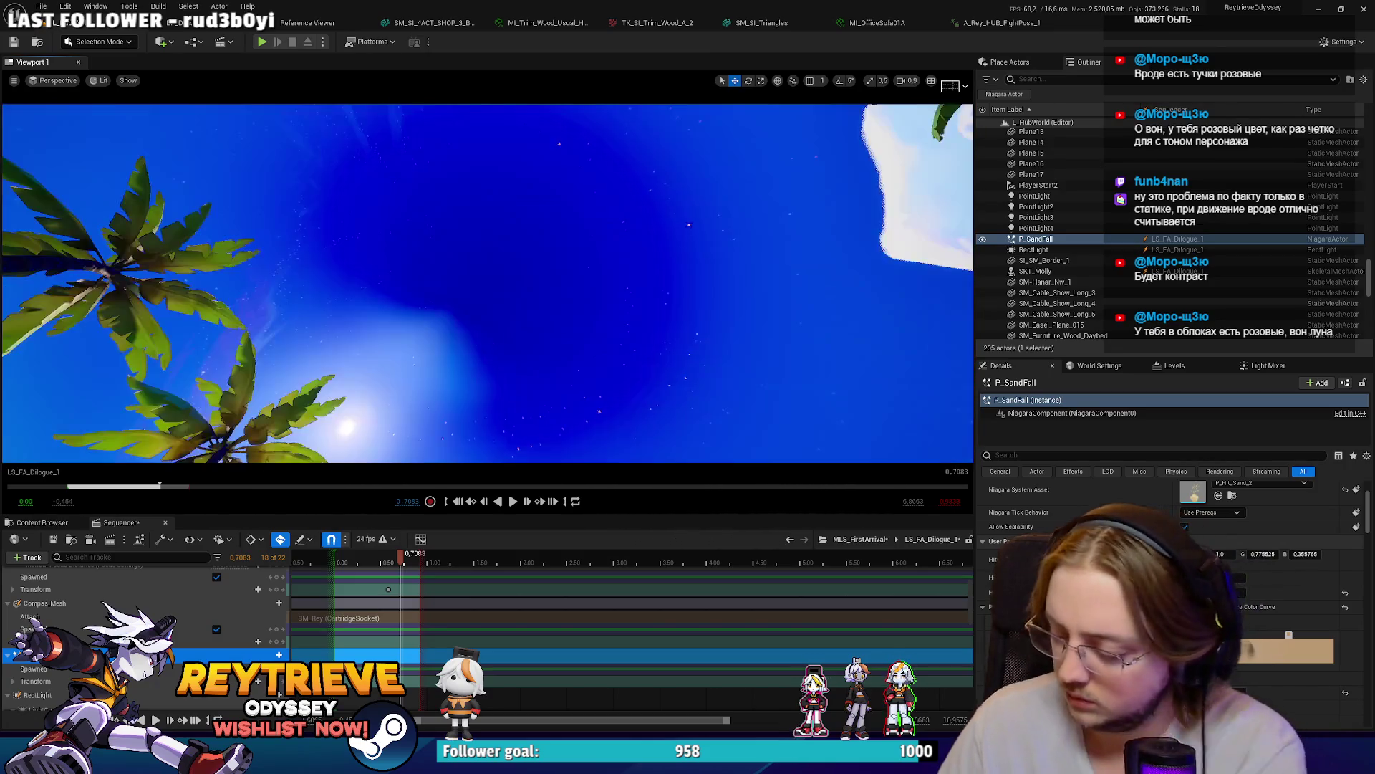
pyautogui.moveTo(487, 283); pyautogui.dragTo(487, 387)
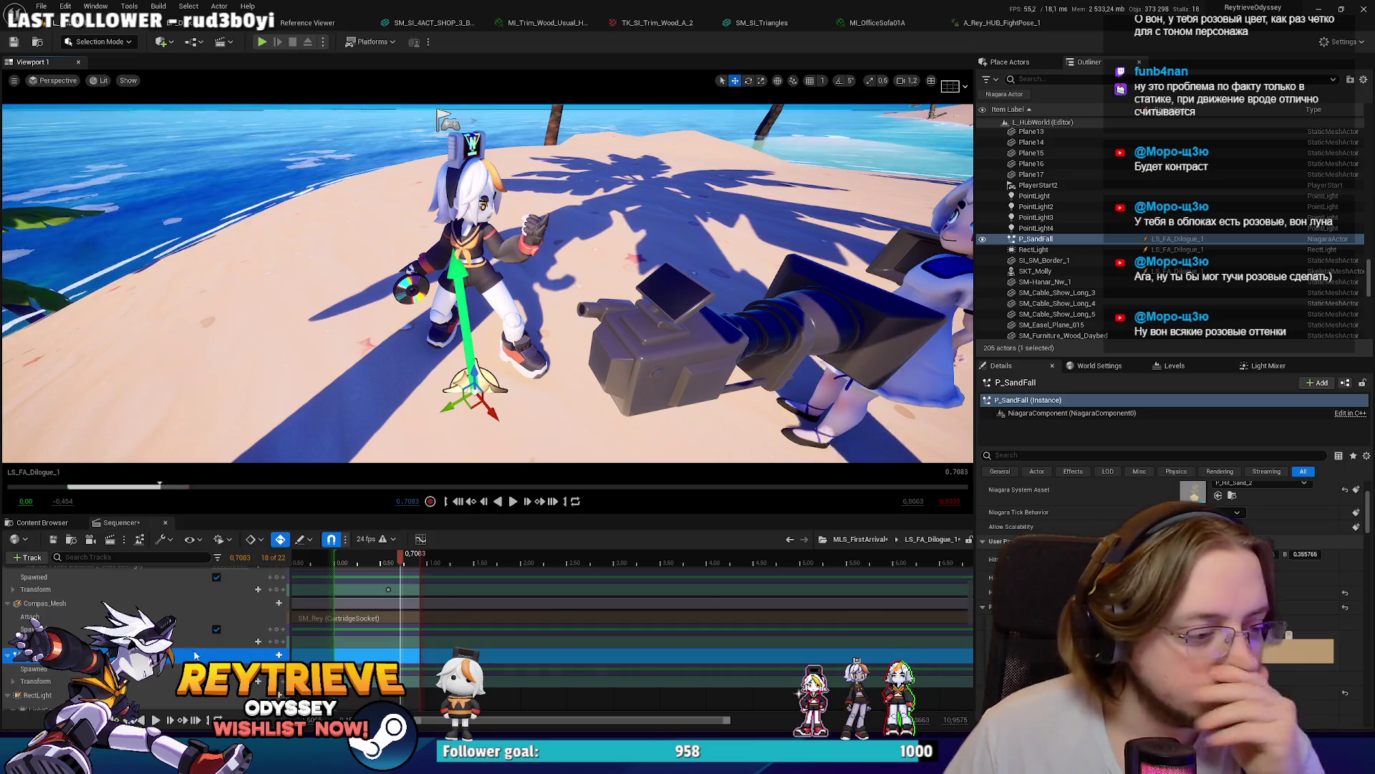
# Step: Jump back to frame 6 and add P_SandFall's NiagaraComponent as a sub-track
pyautogui.scroll(-3, 1175, 574)
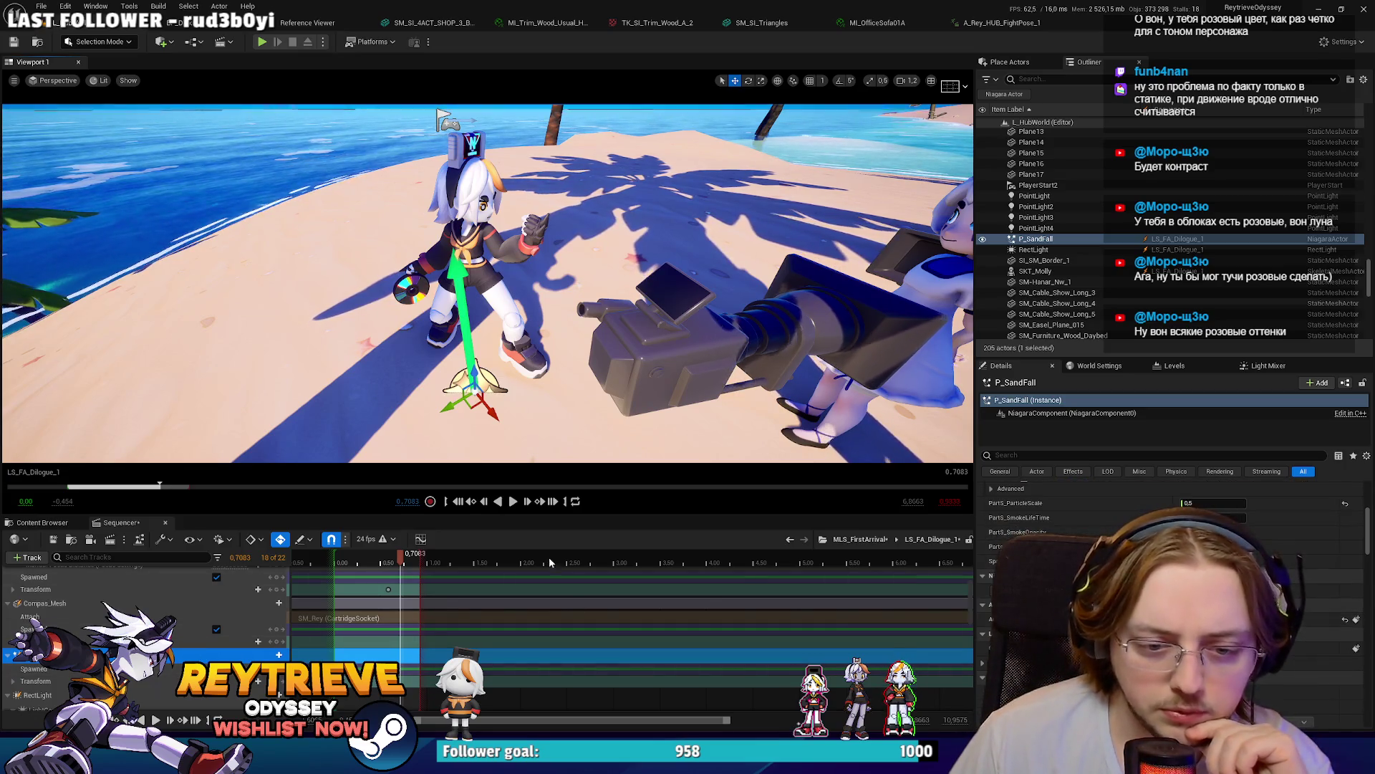
pyautogui.click(354, 563)
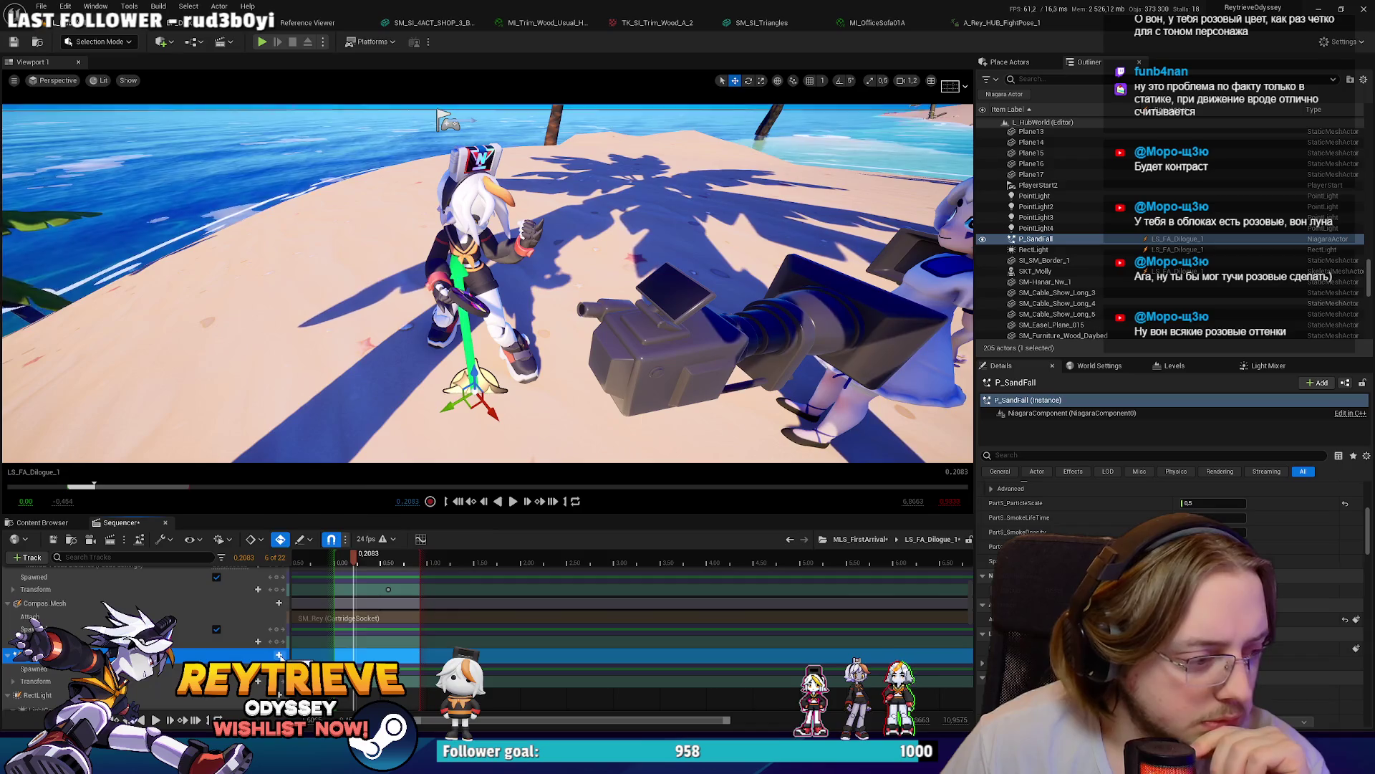
pyautogui.click(279, 655)
pyautogui.click(301, 614)
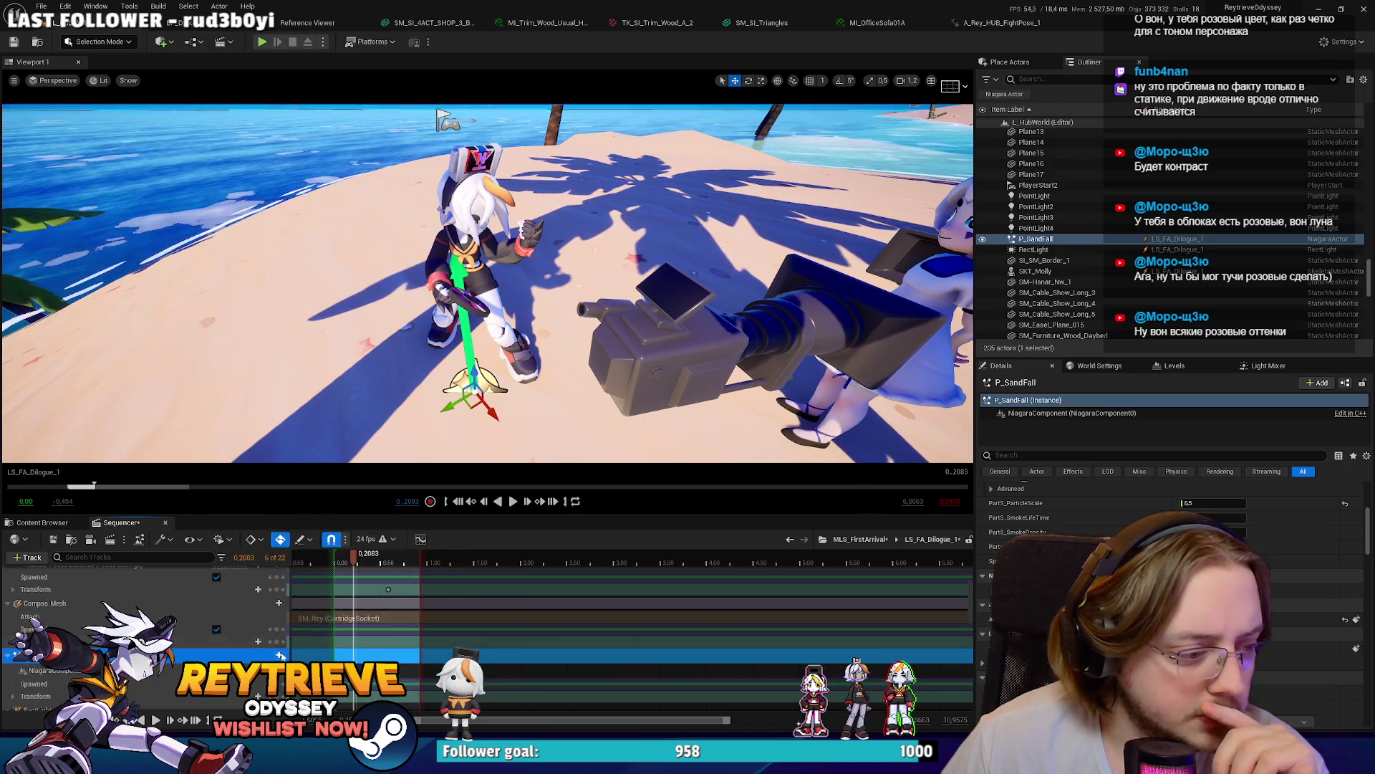
# Step: Add an FX System track to the NiagaraComponent and set its value to Trigger
pyautogui.click(279, 654)
pyautogui.moveTo(320, 181)
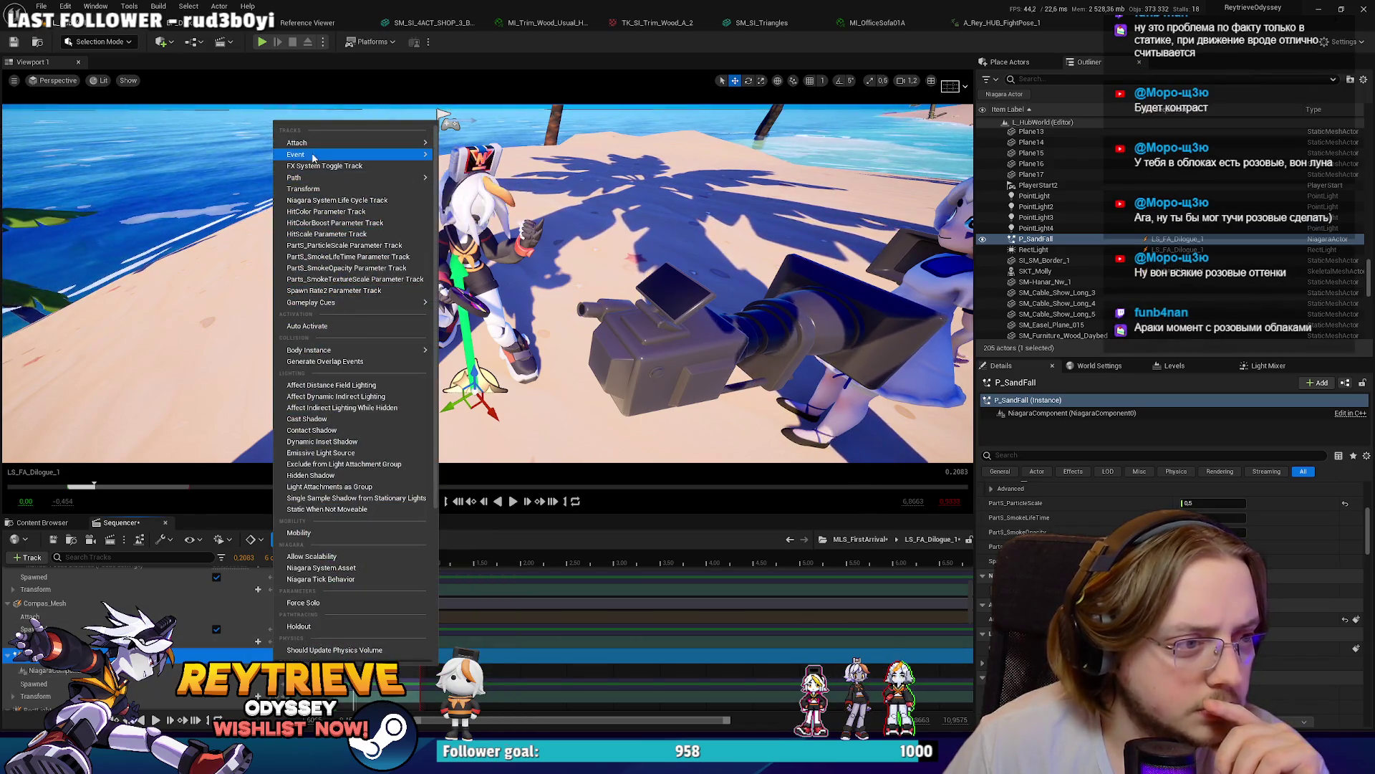
pyautogui.click(367, 169)
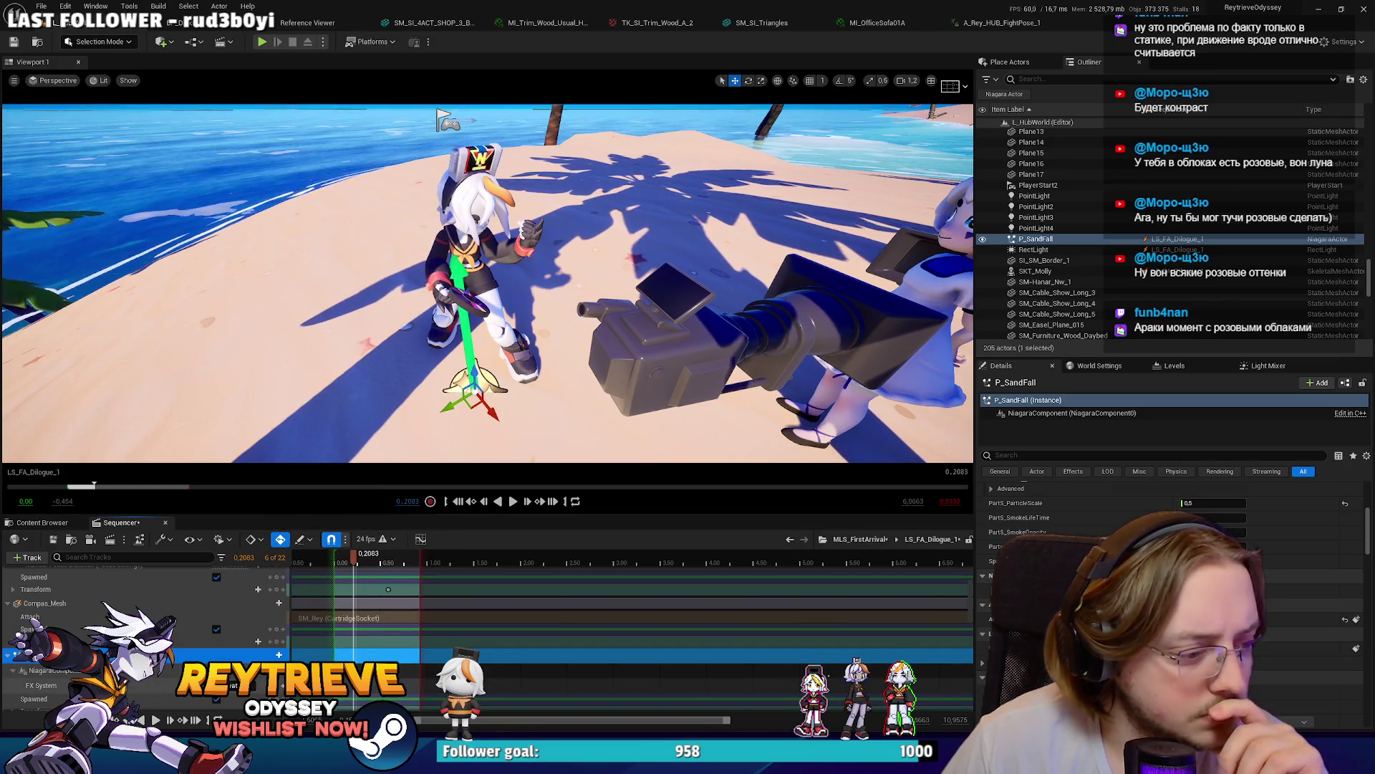
pyautogui.click(235, 685)
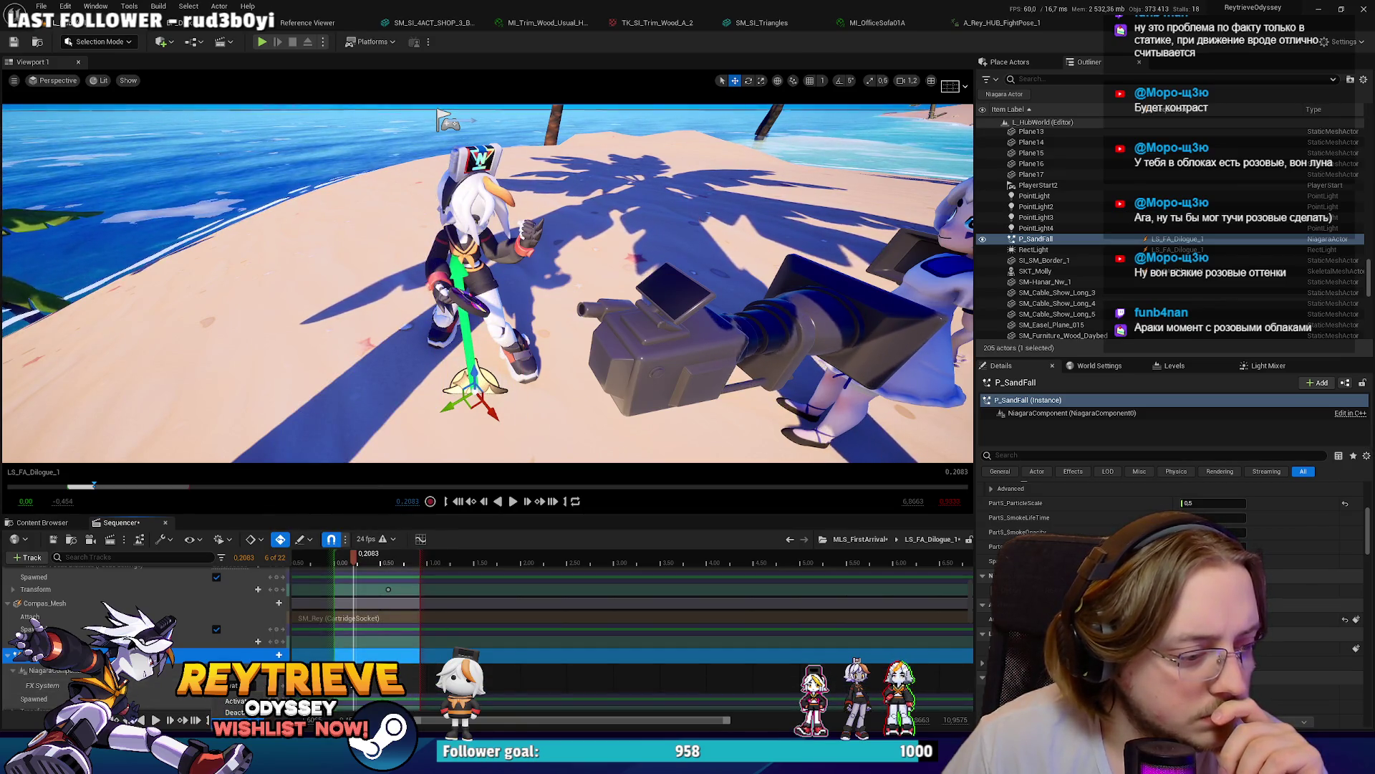
pyautogui.scroll(5, 587, 403)
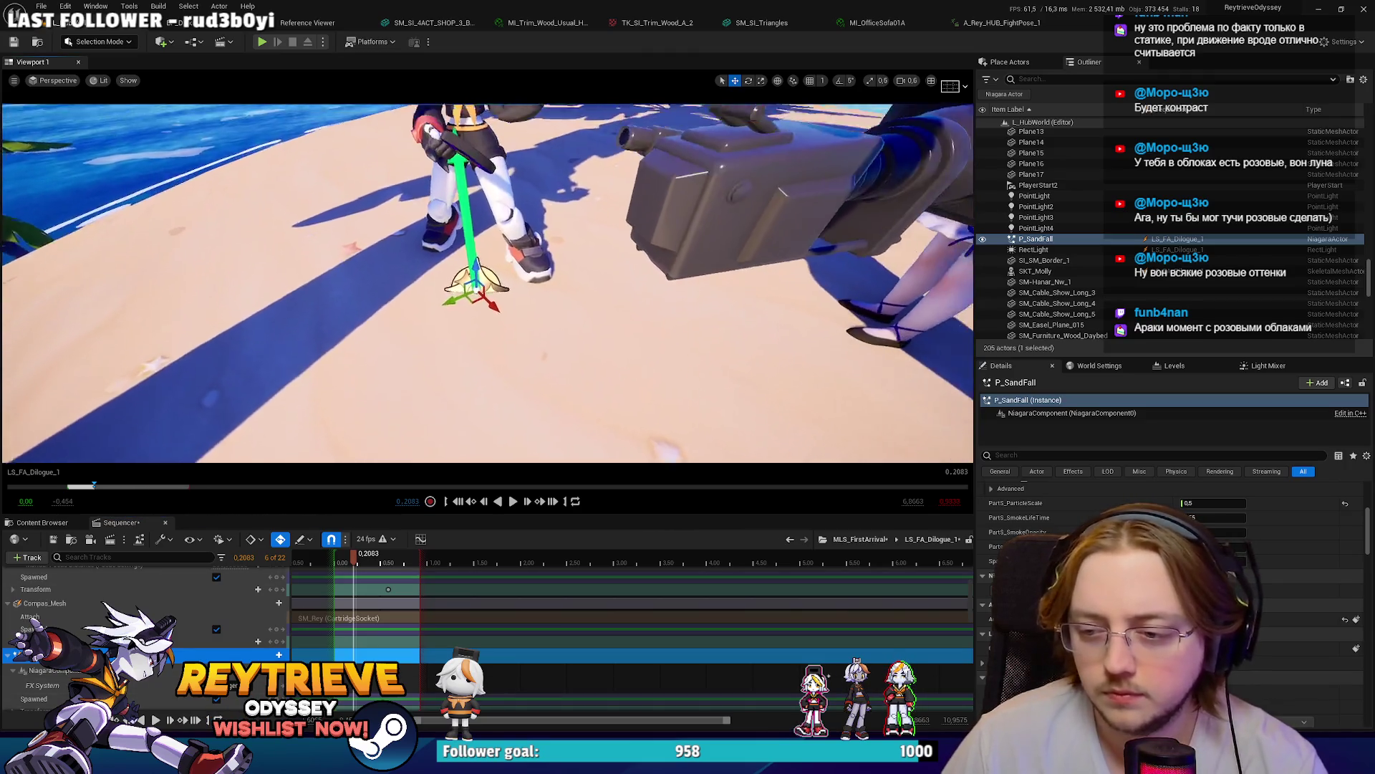
pyautogui.scroll(2, 487, 283)
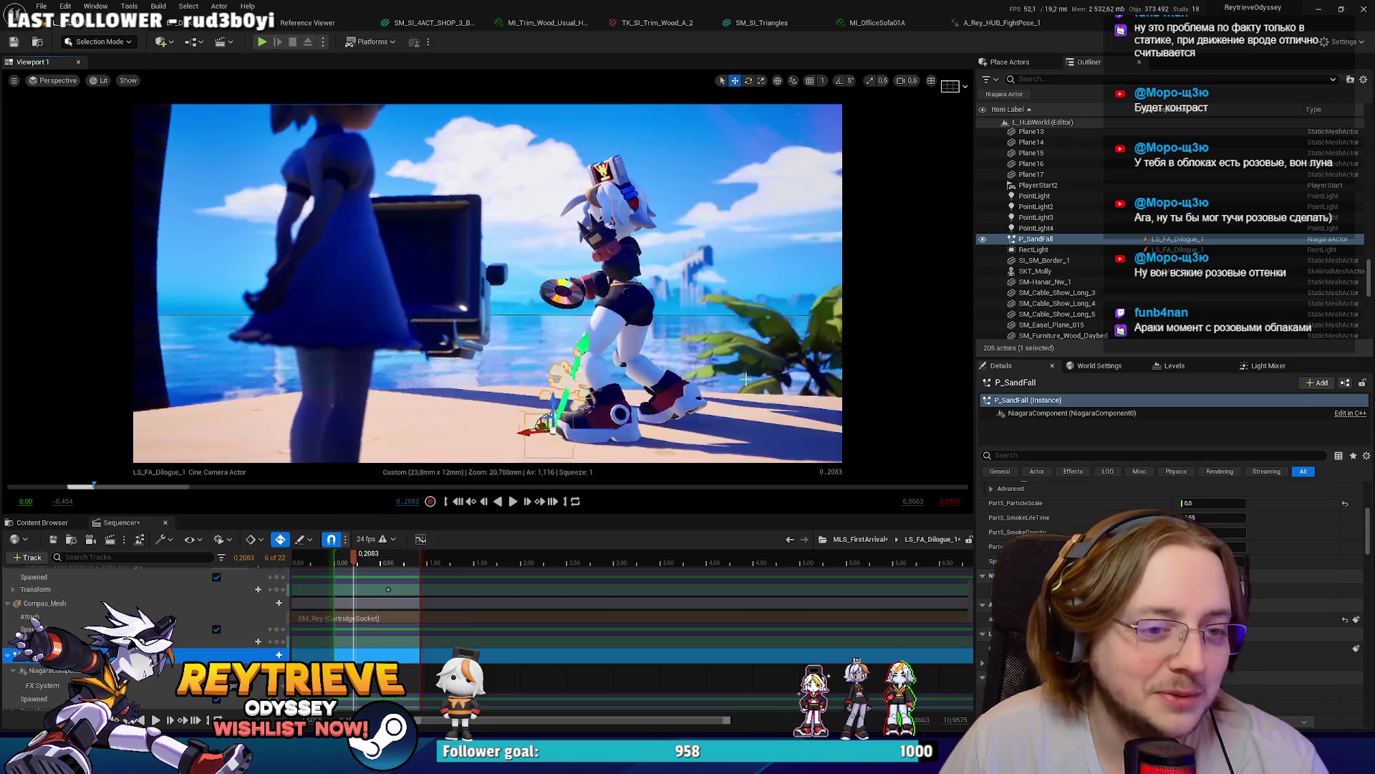
pyautogui.scroll(2, 487, 283)
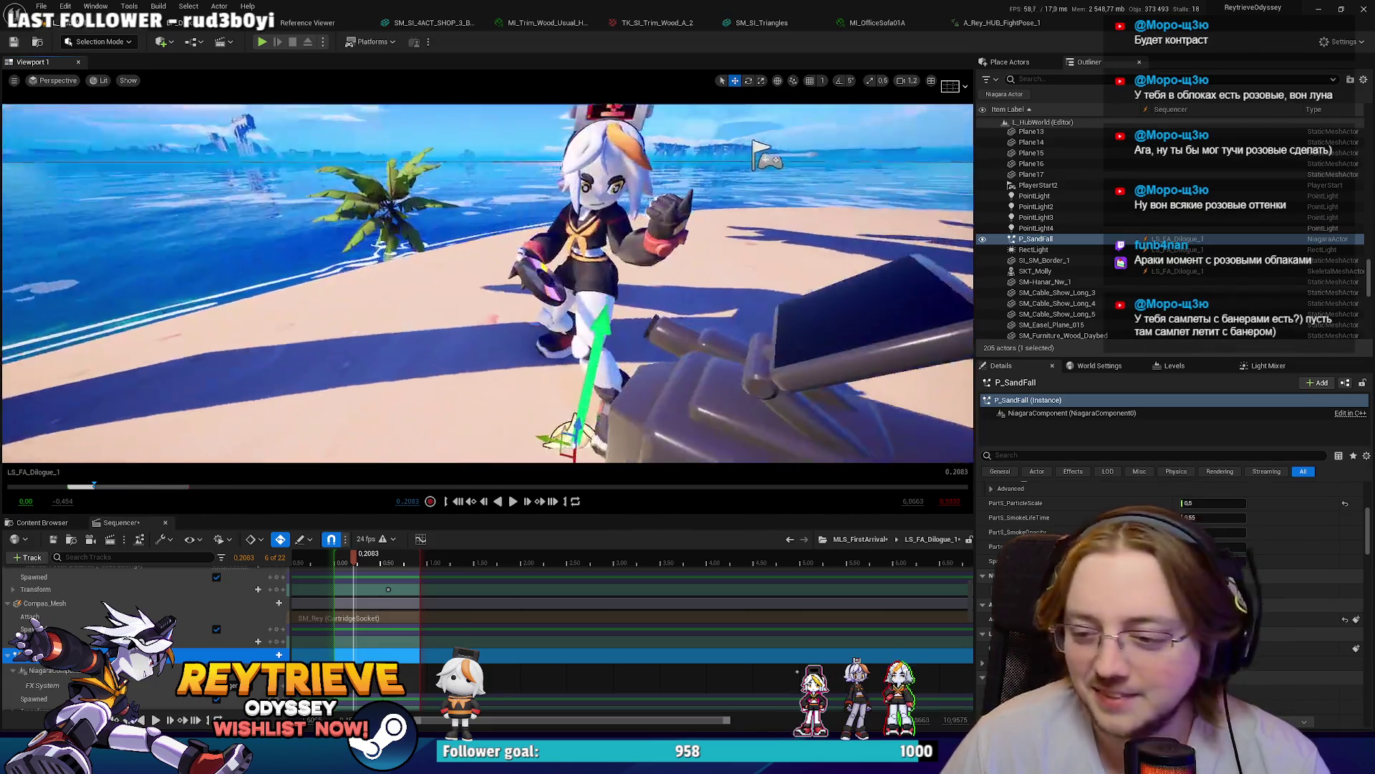
pyautogui.scroll(5, 487, 283)
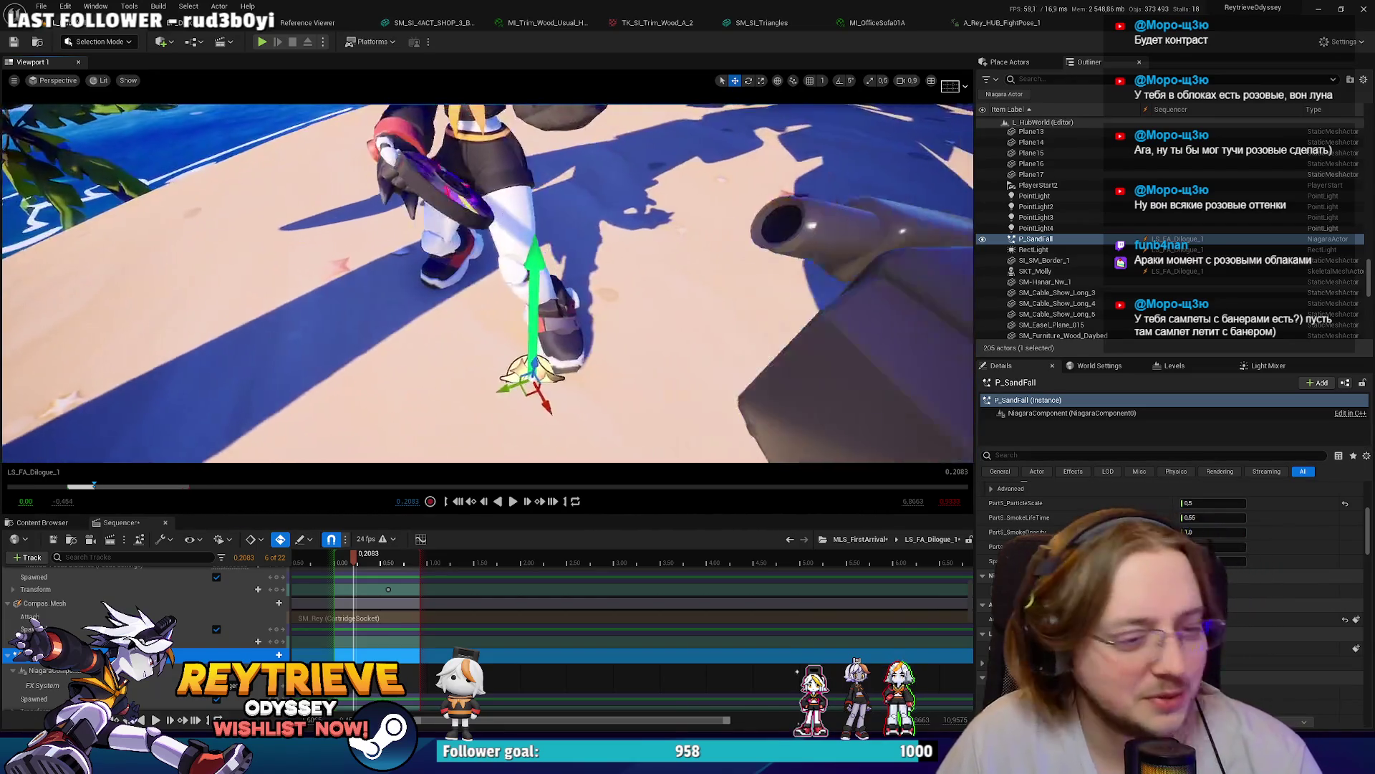
pyautogui.scroll(-2, 143, 645)
pyautogui.scroll(2, 501, 630)
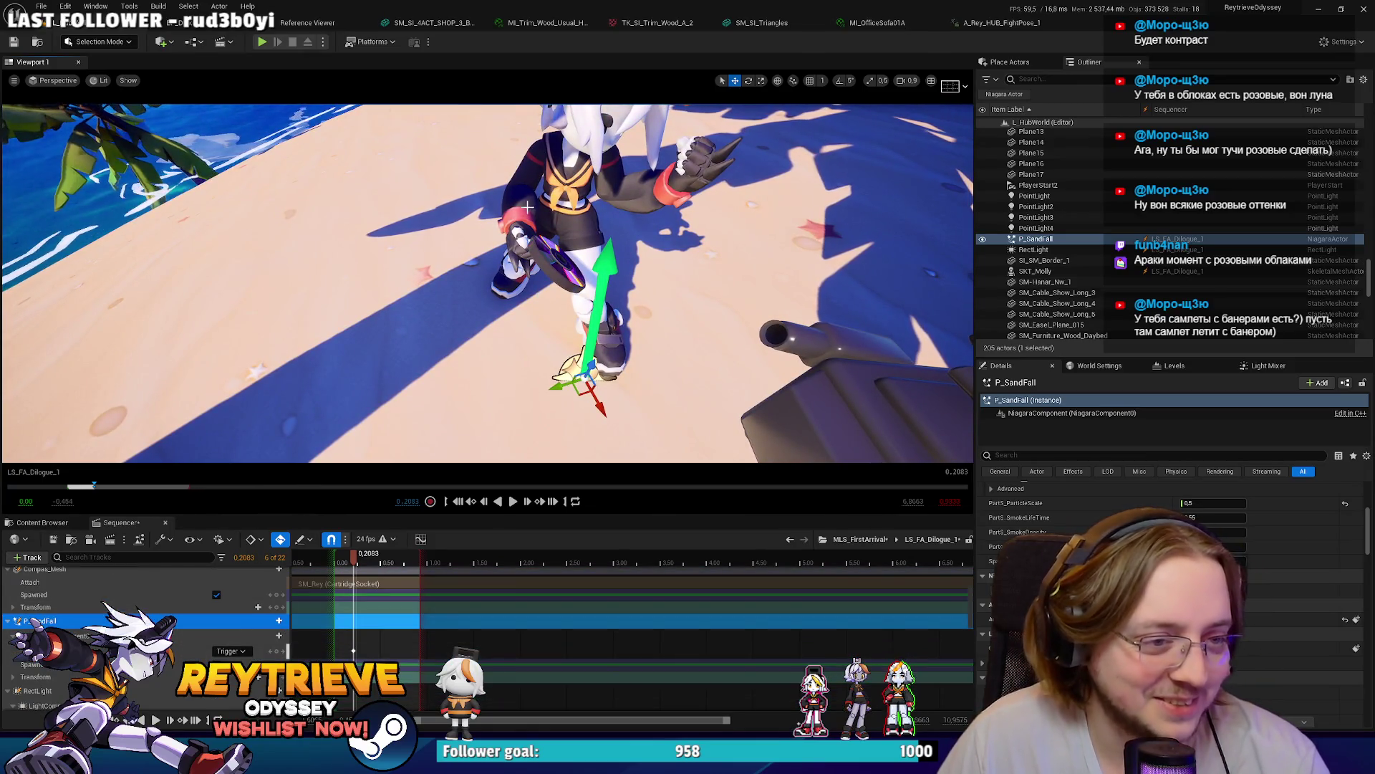
pyautogui.scroll(-3, 203, 599)
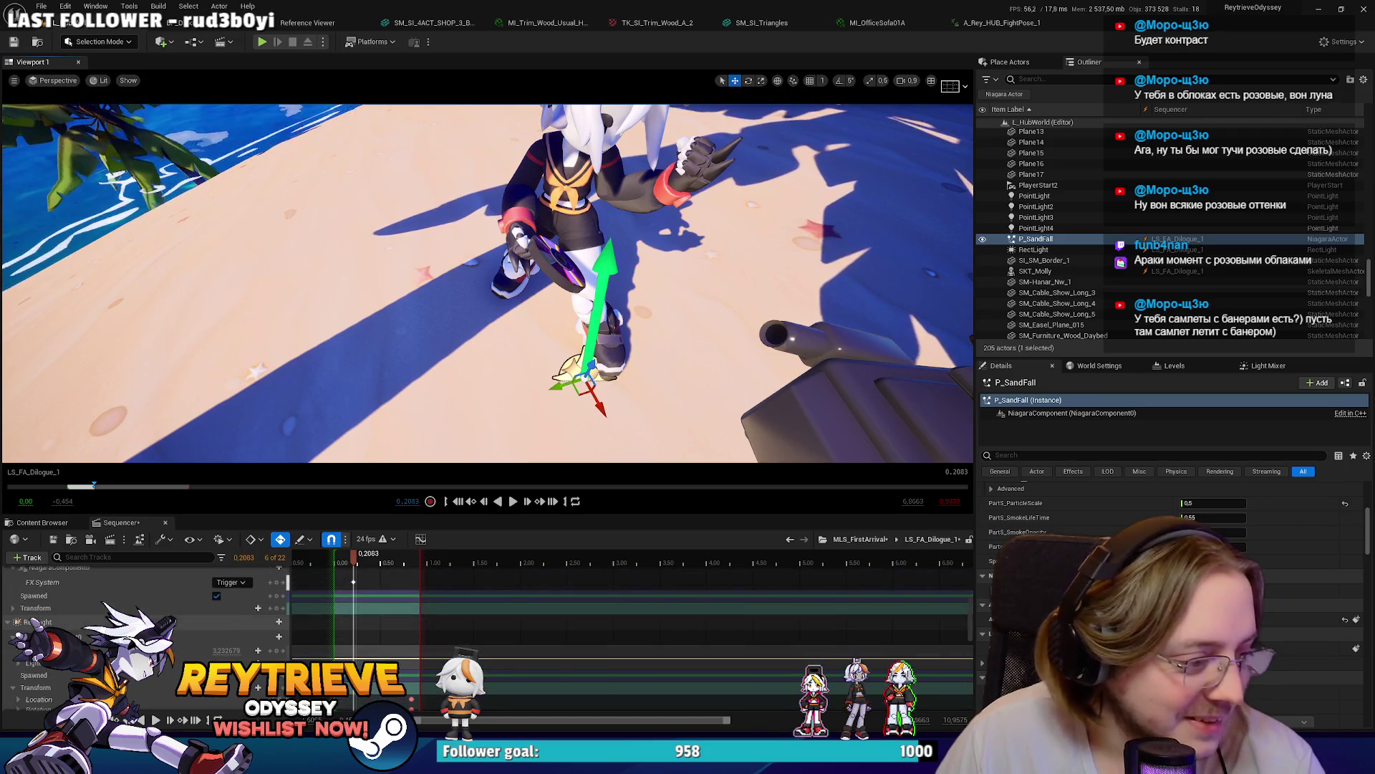
pyautogui.scroll(3, 190, 629)
pyautogui.rightClick(108, 603)
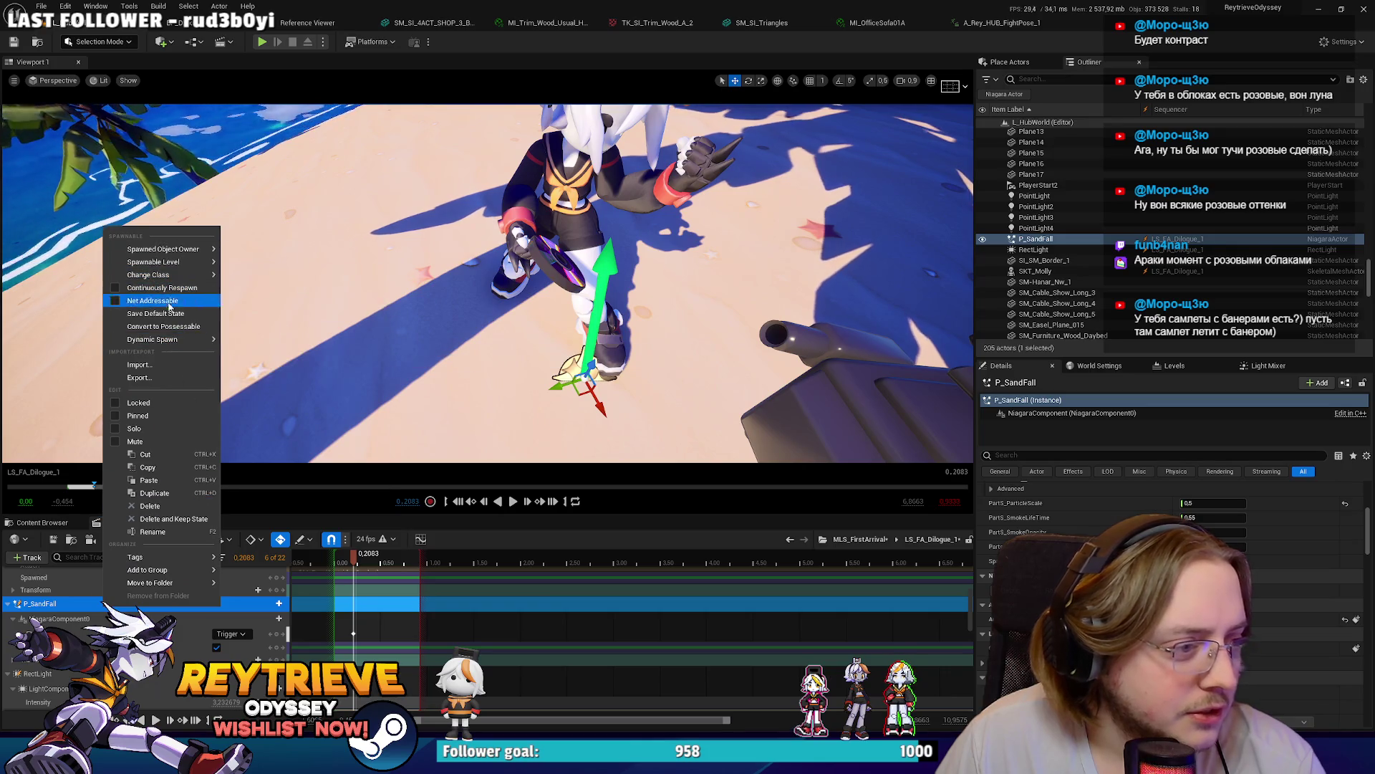
# Step: Attach P_SandFall via This Sequence > SM_Rey and browse her DEF bone and socket list
pyautogui.moveTo(172, 582)
pyautogui.moveTo(336, 462)
pyautogui.moveTo(408, 489)
pyautogui.click(522, 582)
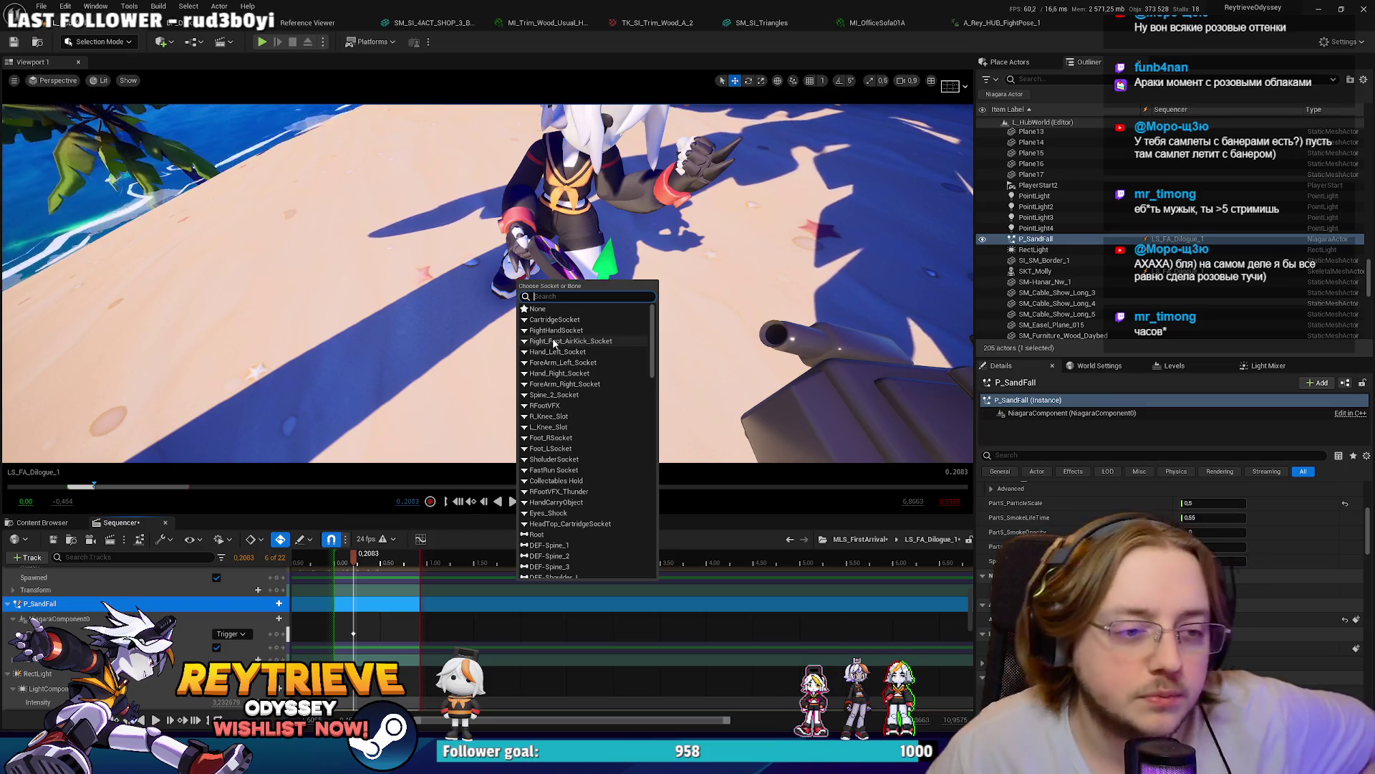
pyautogui.scroll(-8, 592, 385)
pyautogui.moveTo(653, 387)
pyautogui.mouseDown()
pyautogui.moveTo(634, 327)
pyautogui.moveTo(639, 530)
pyautogui.mouseUp()
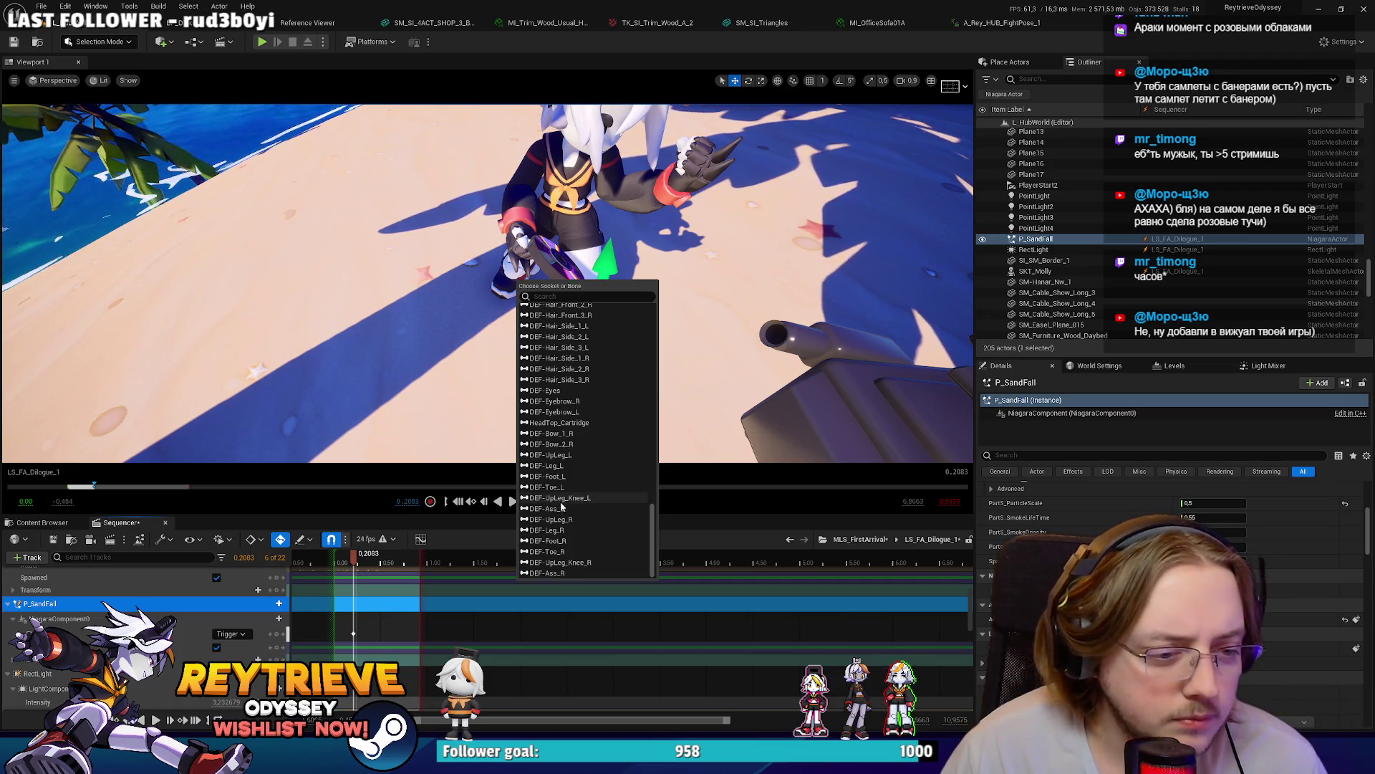
pyautogui.scroll(5, 608, 513)
pyautogui.scroll(10, 607, 501)
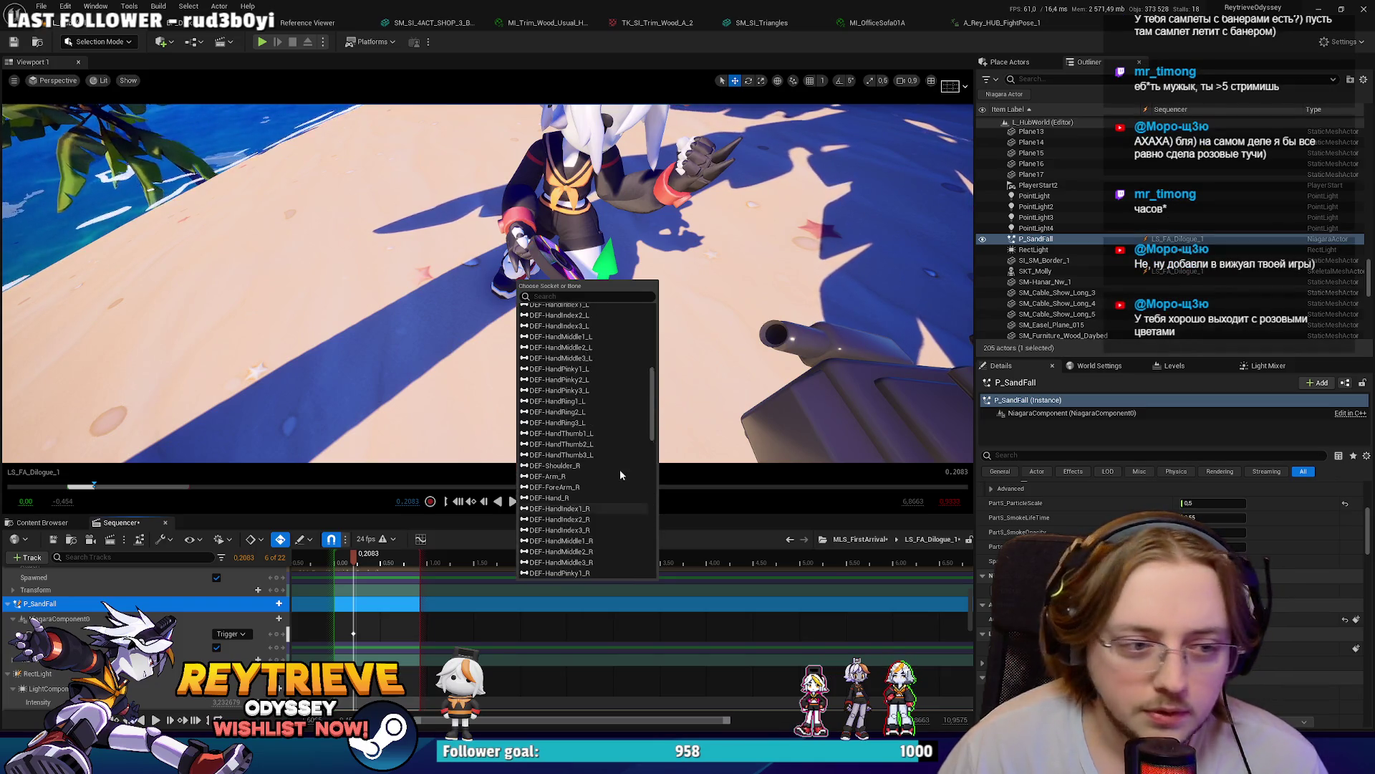
pyautogui.scroll(10, 620, 470)
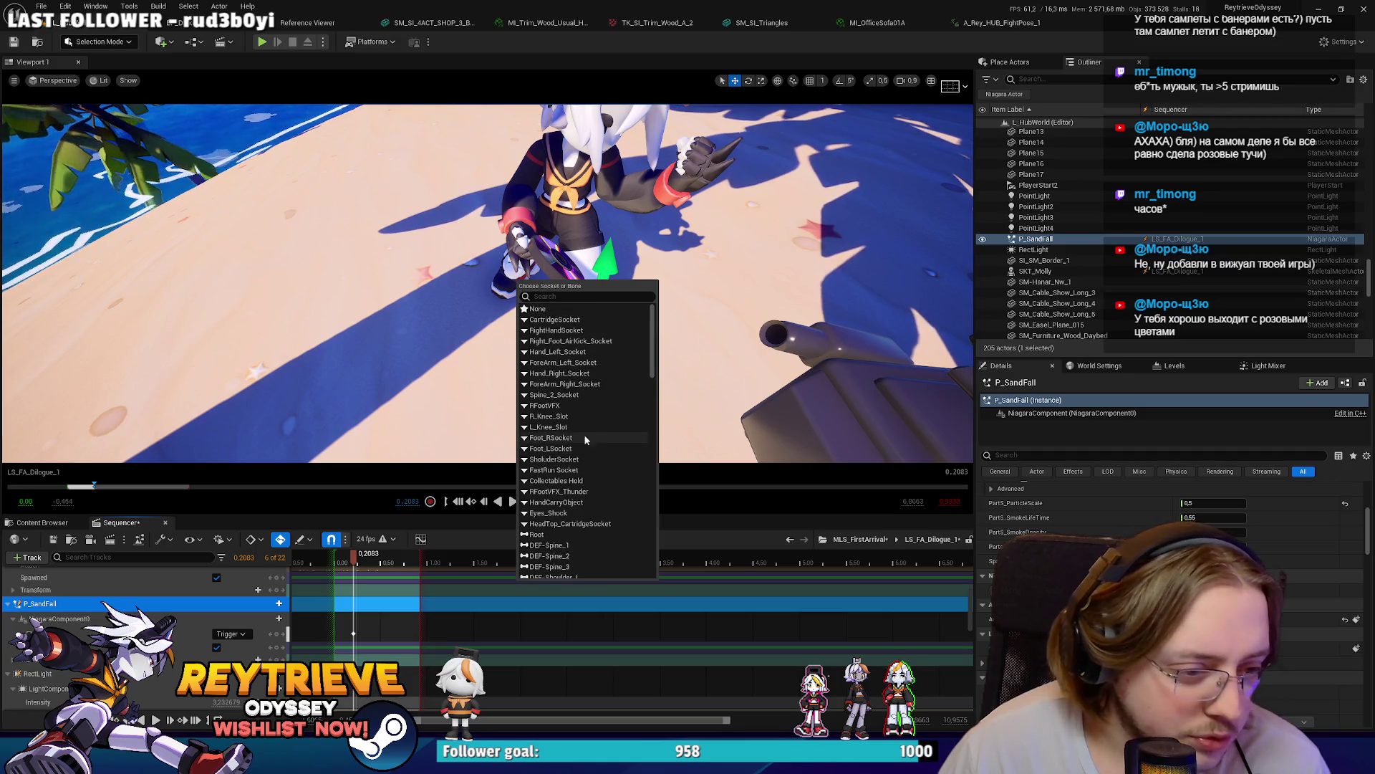
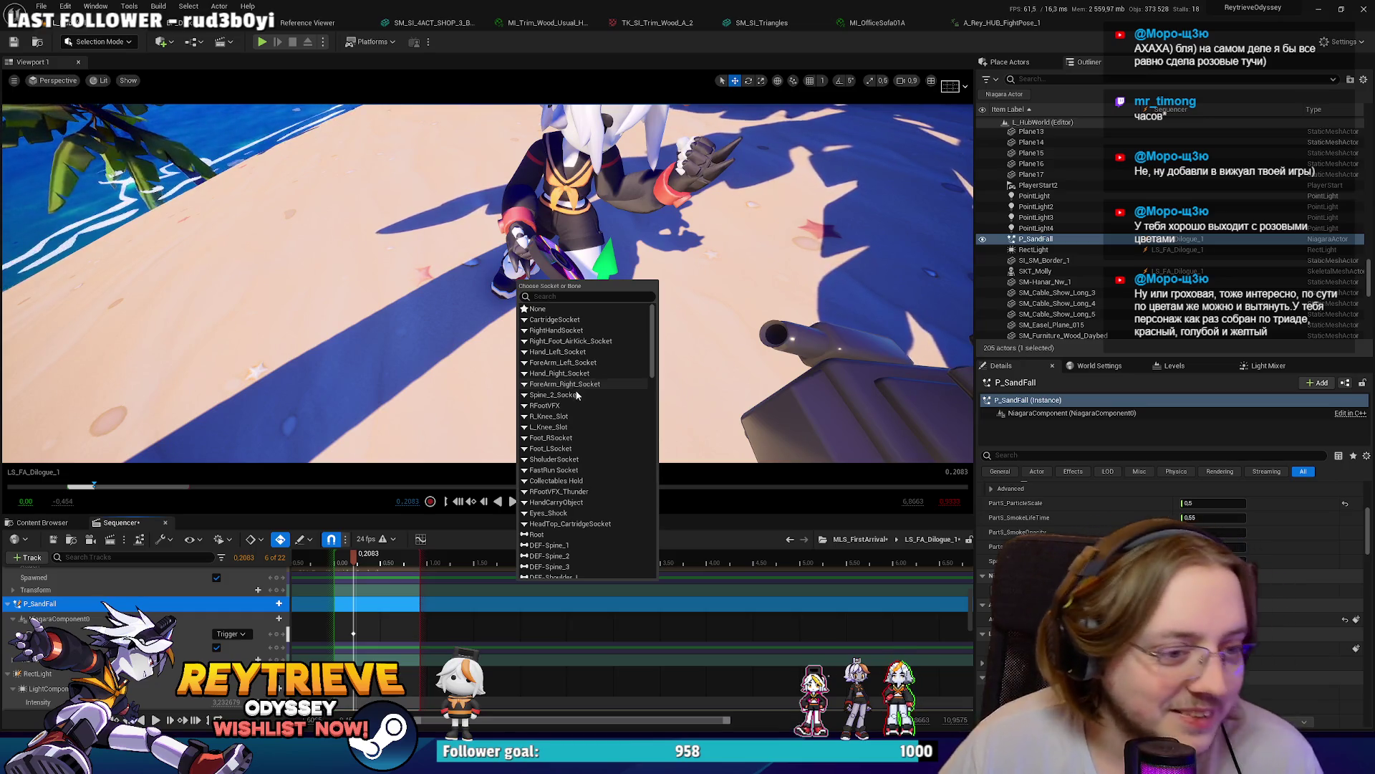
# Step: Attach P_SandFall in the Sequencer Attach track to SM_Rey's DEF-Foot_R bone
pyautogui.scroll(-10, 574, 406)
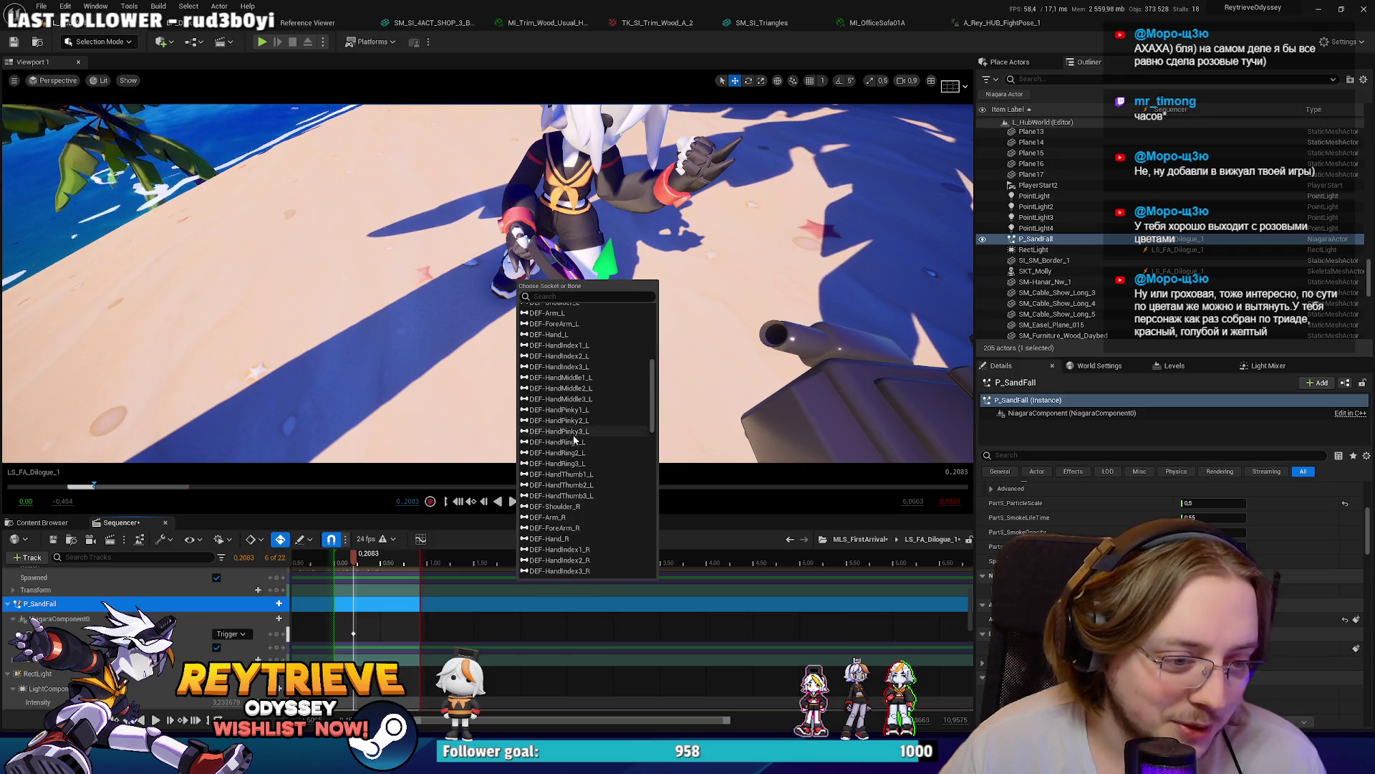
pyautogui.scroll(-10, 573, 440)
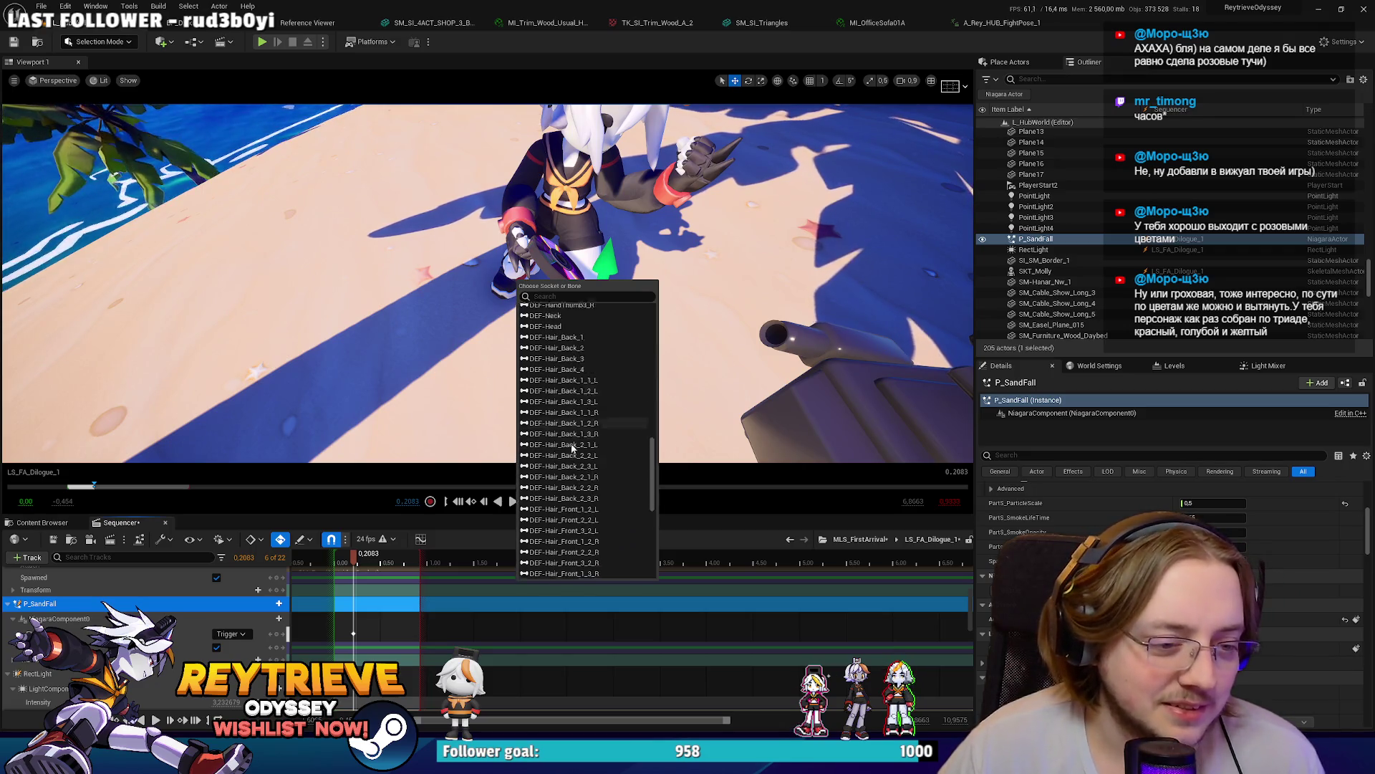
pyautogui.scroll(-3, 573, 446)
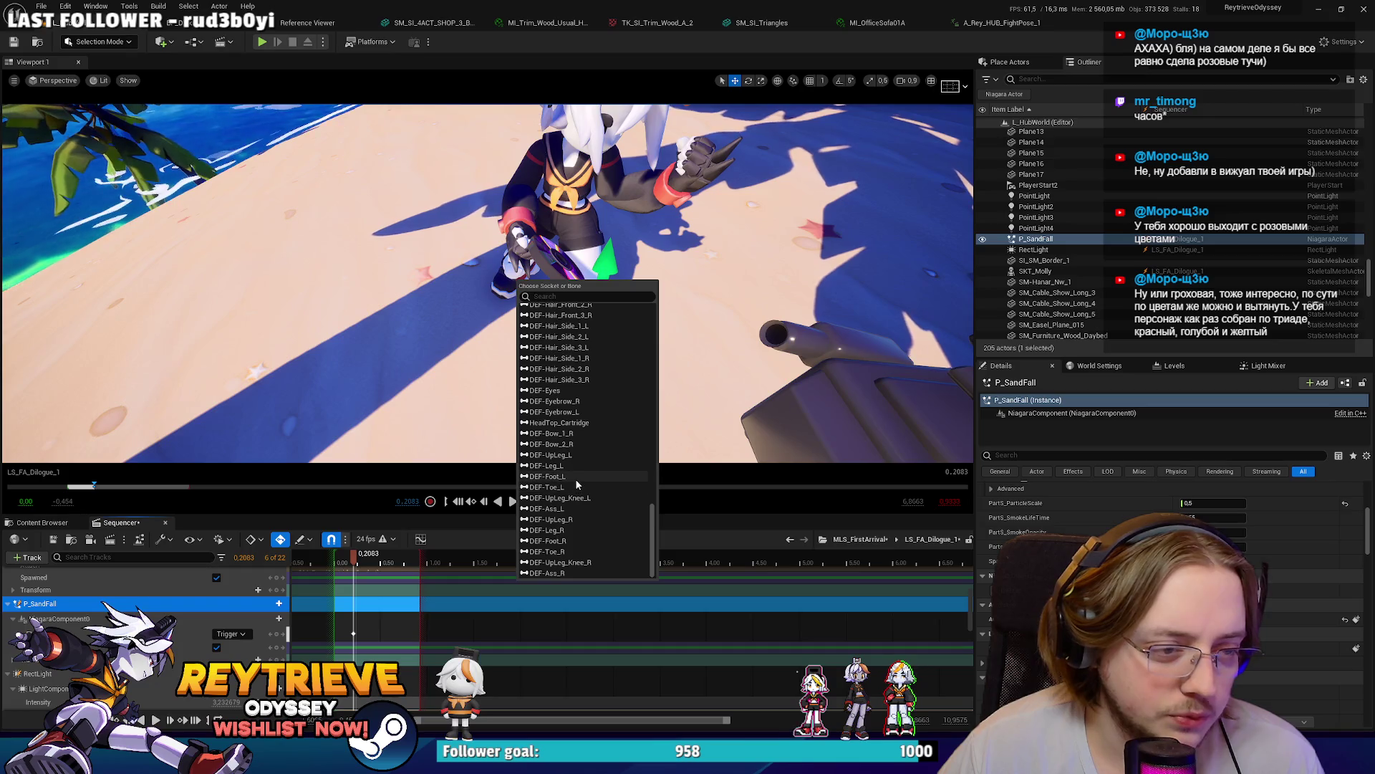
pyautogui.click(575, 541)
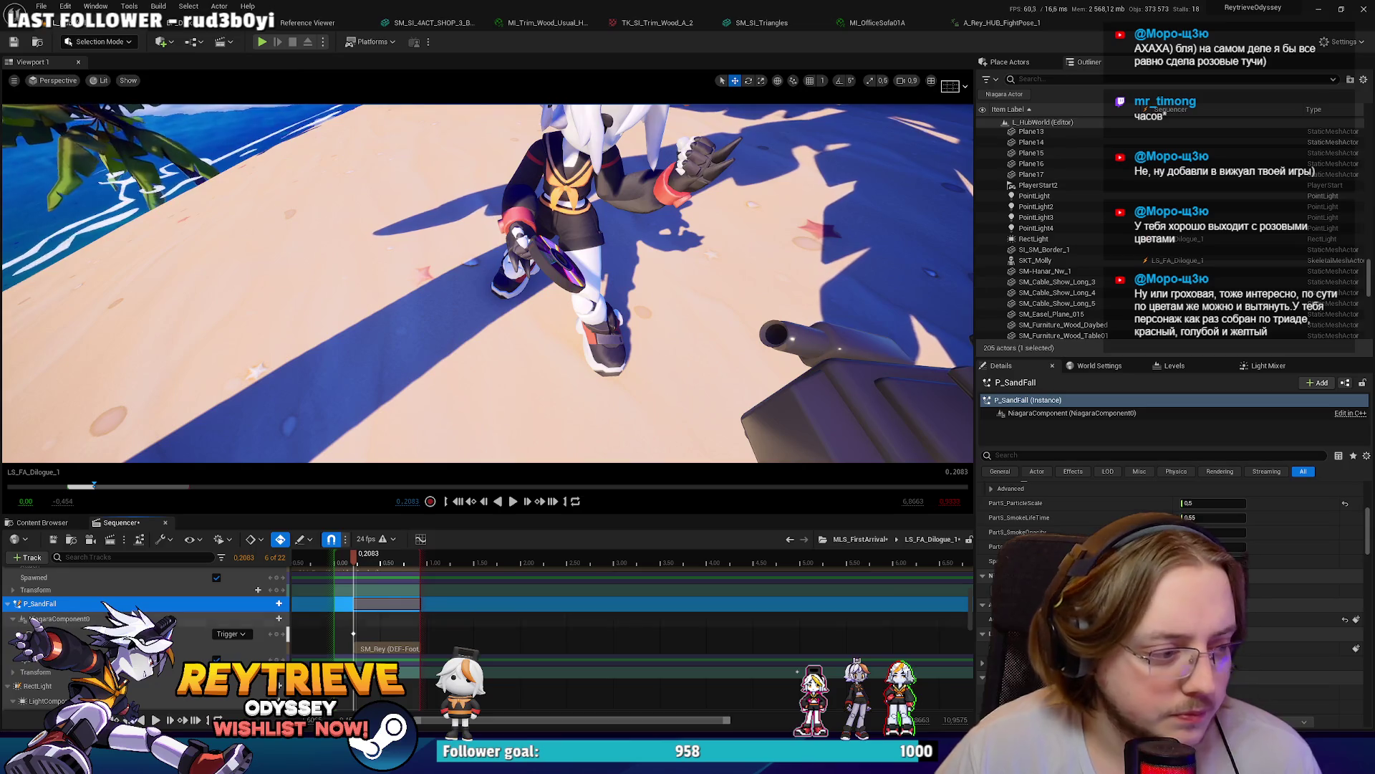
# Step: Play and stop the cinematic to preview the sand-fall effect
pyautogui.scroll(-3, 1304, 534)
pyautogui.scroll(10, 1304, 533)
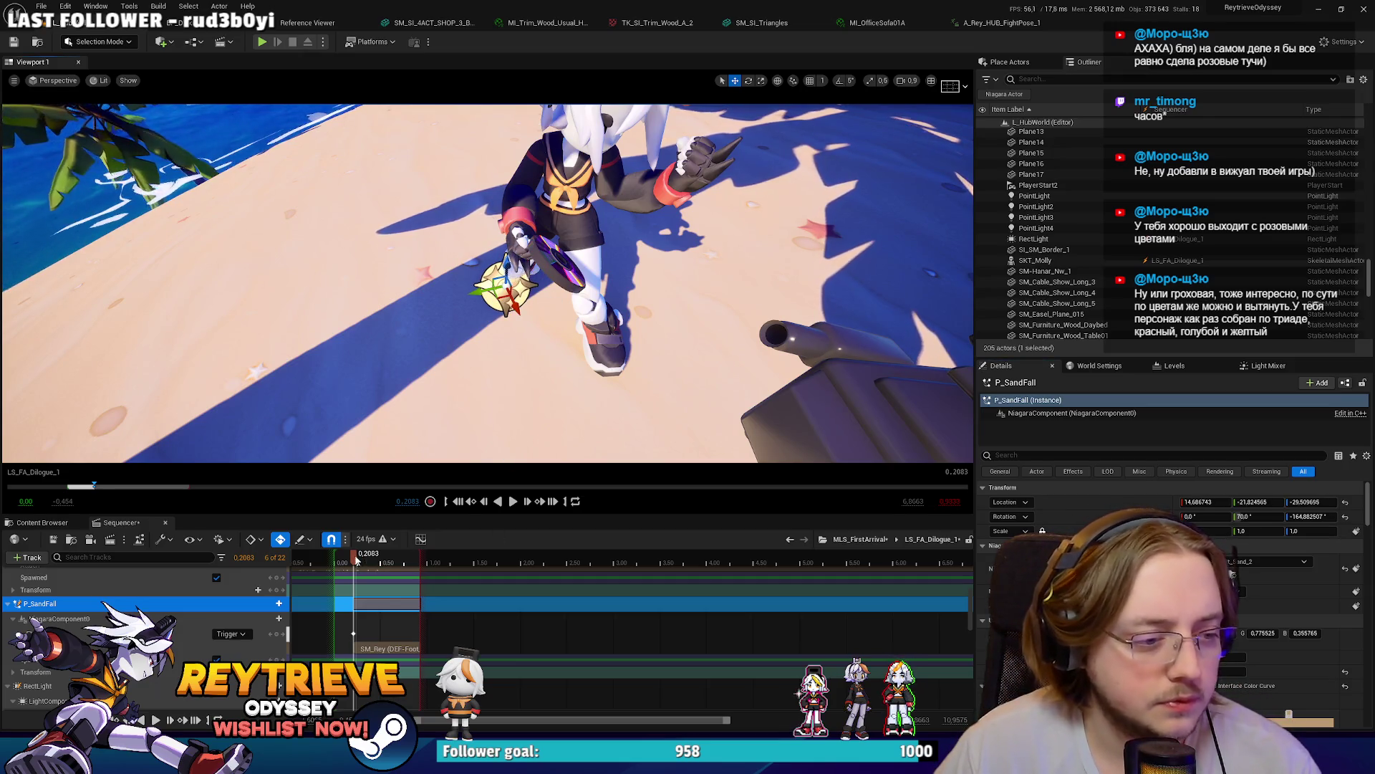
pyautogui.press('space')
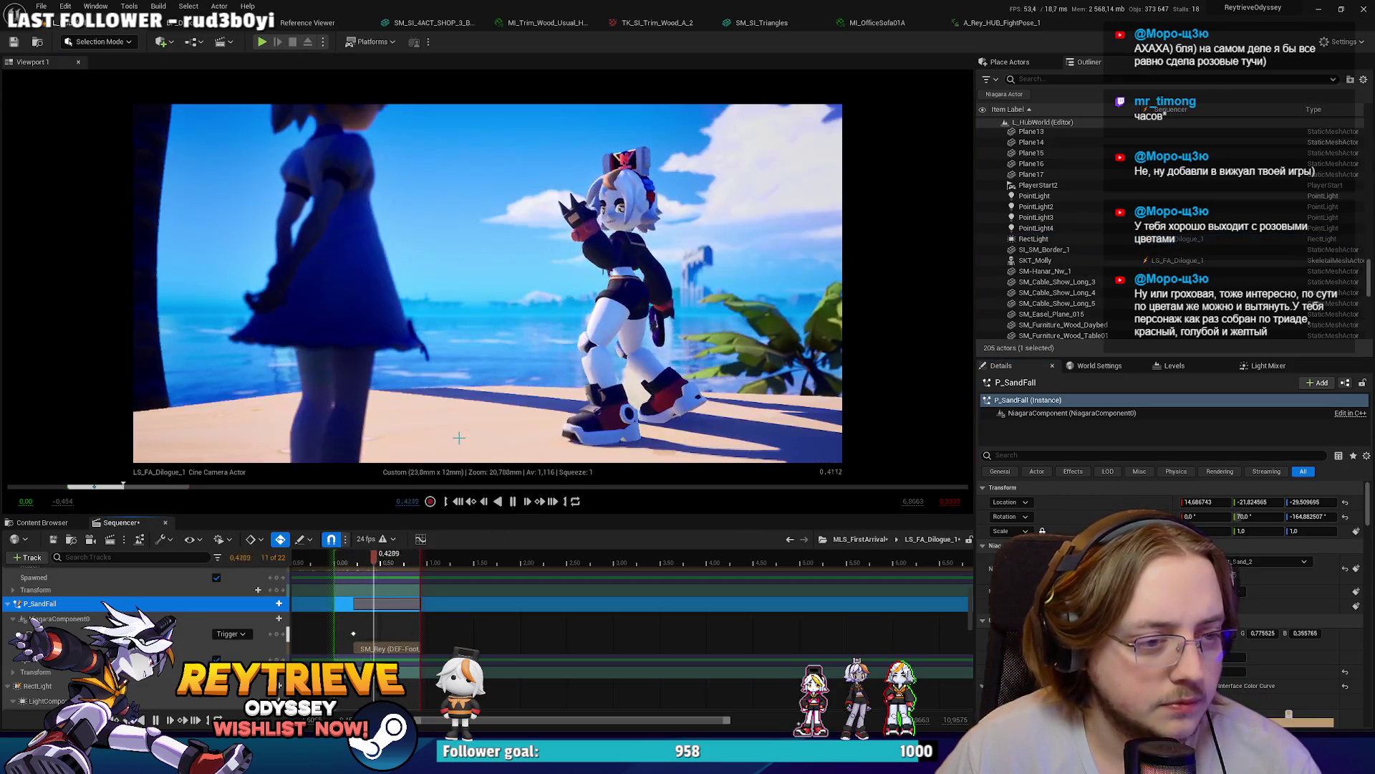
pyautogui.press('space')
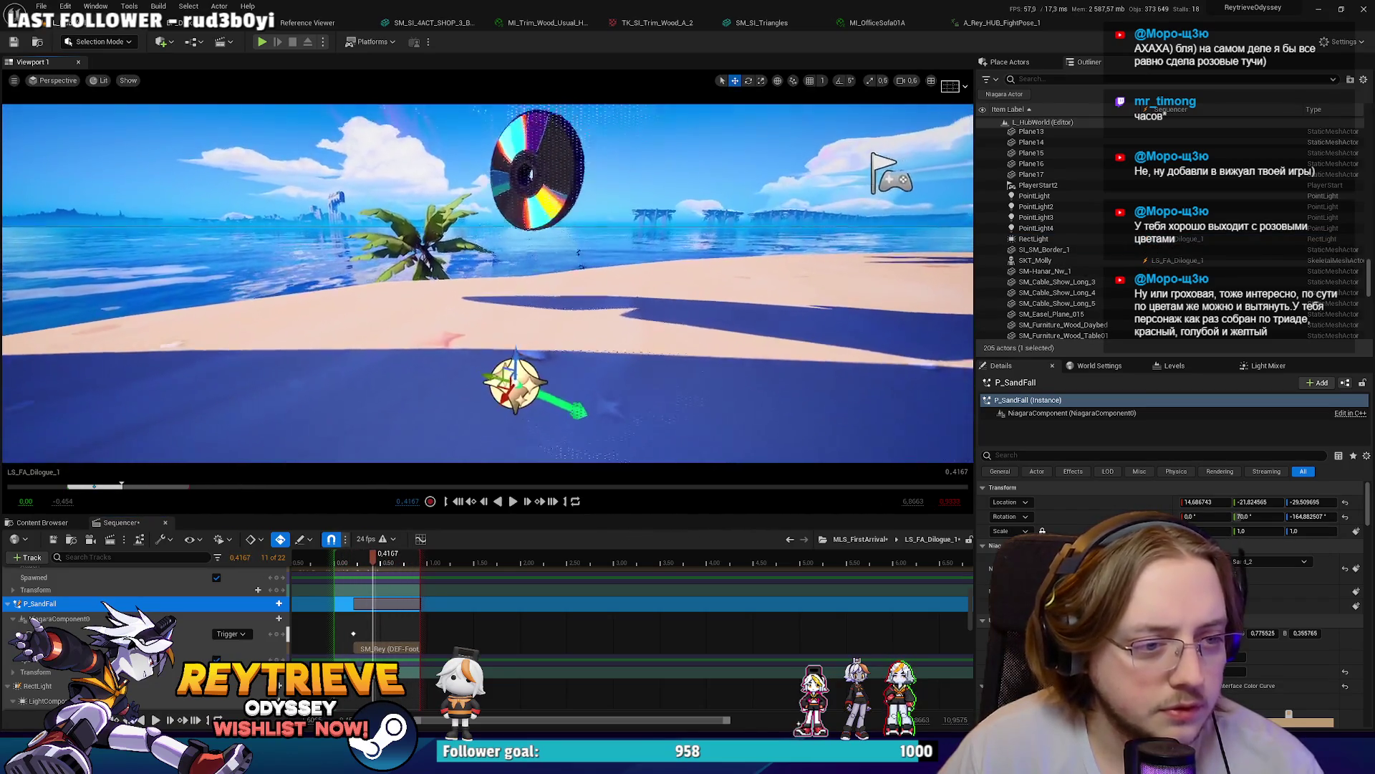
# Step: Reposition P_SandFall in the viewport so it sits on Rey's right foot
pyautogui.press('f')
pyautogui.press('End')
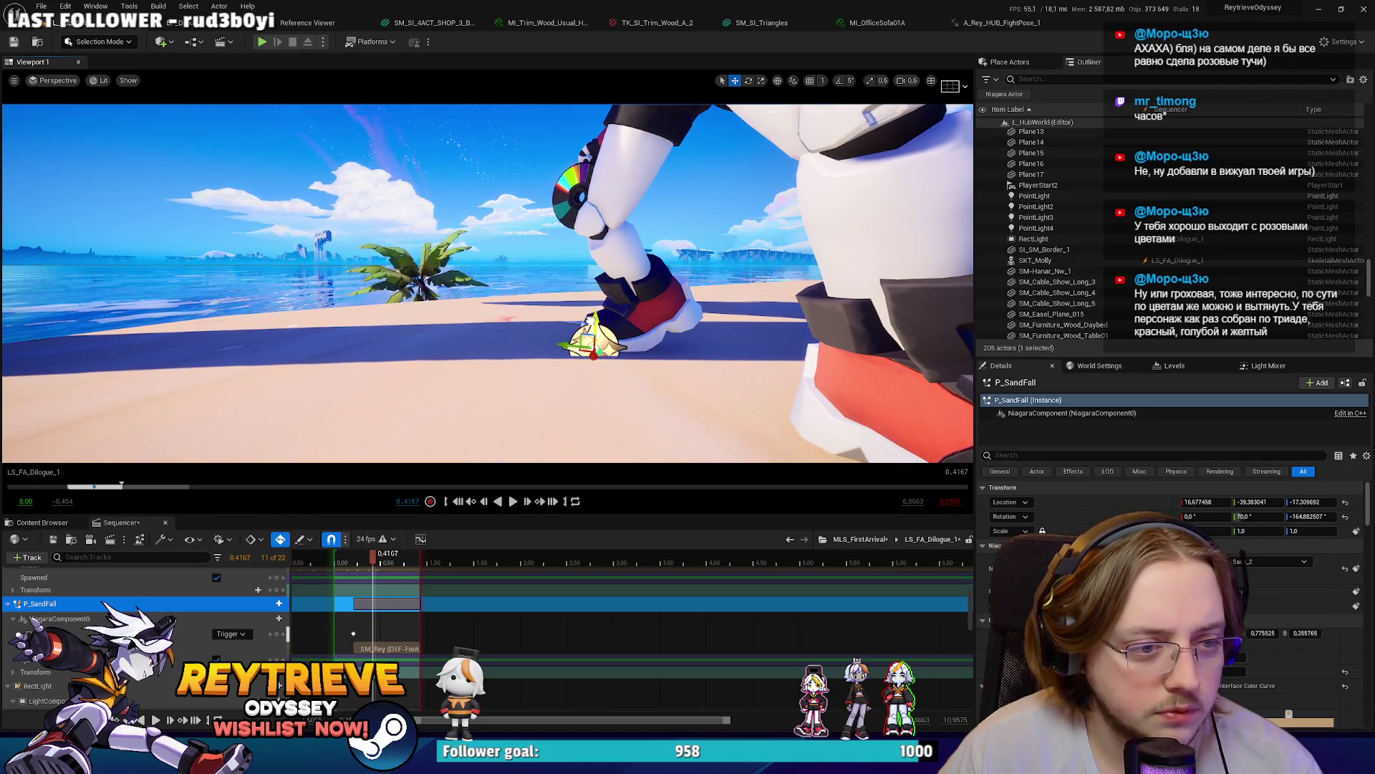
pyautogui.press('f')
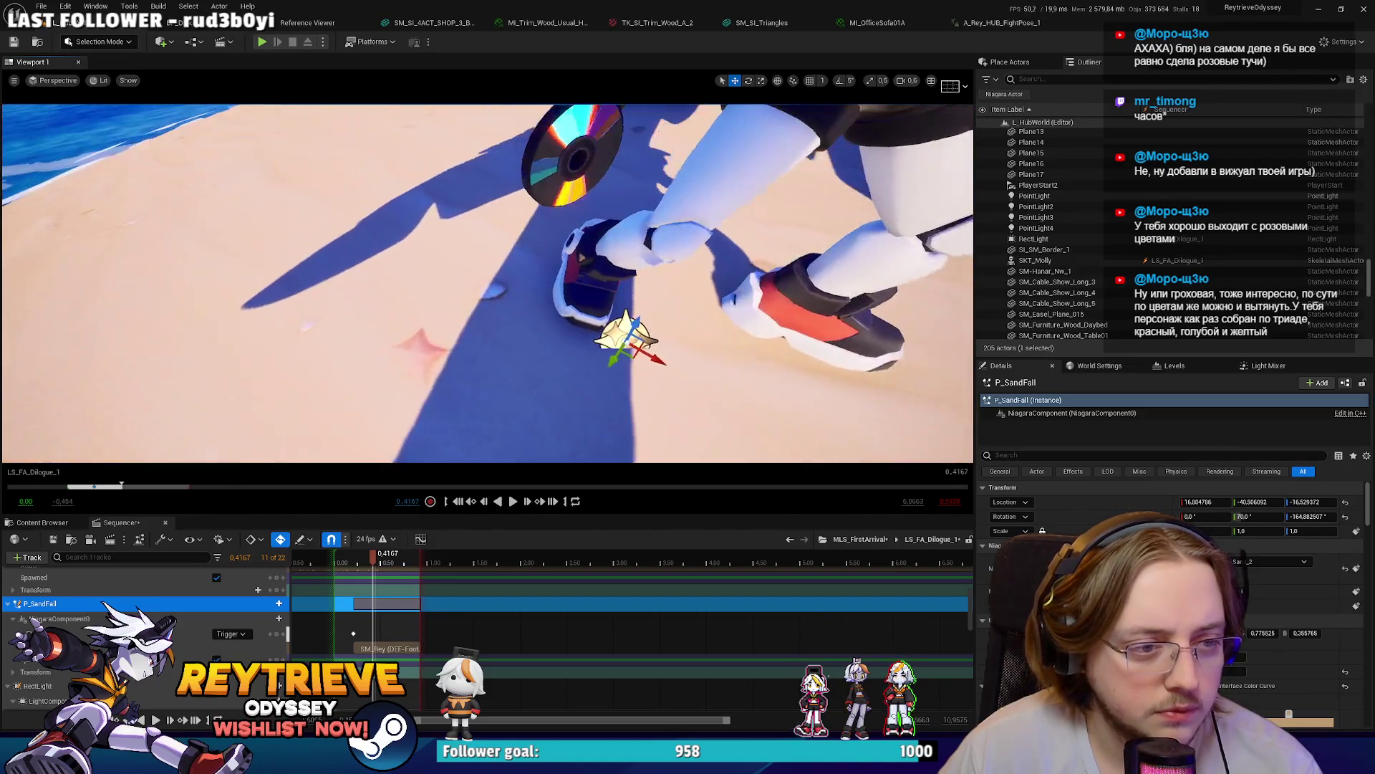
pyautogui.moveTo(582, 351); pyautogui.dragTo(600, 307)
pyautogui.click(1229, 672)
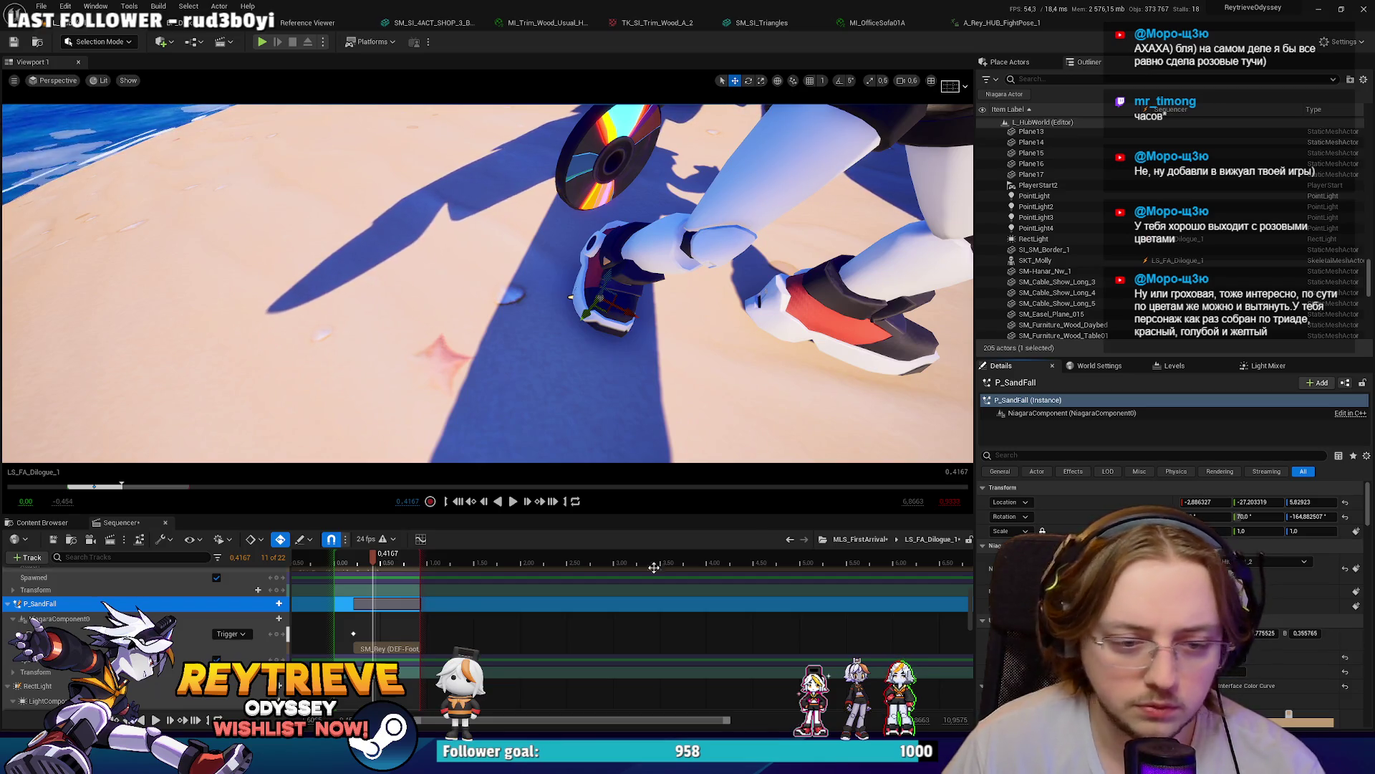
# Step: Deselect the P_SandFall track and move the playhead back to 0.2083
pyautogui.click(351, 630)
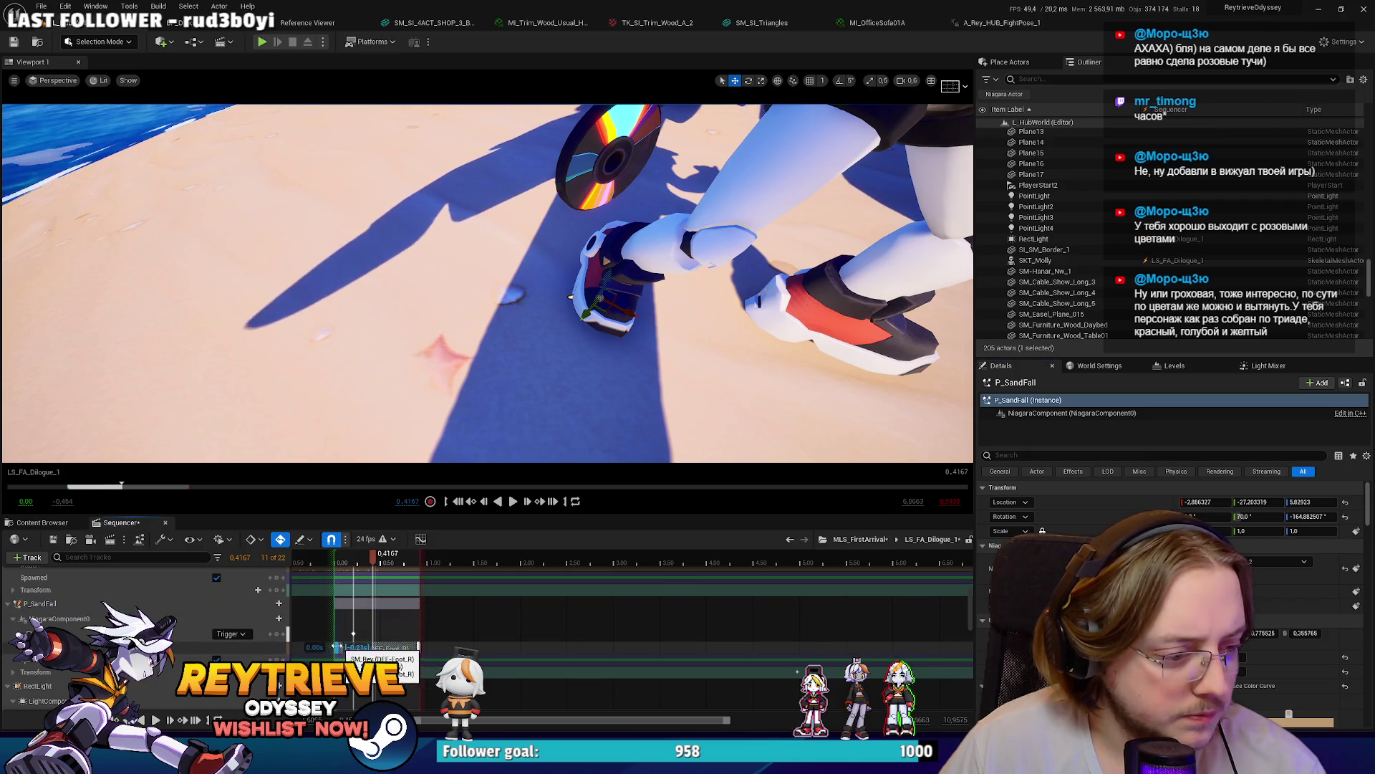
pyautogui.click(352, 631)
pyautogui.click(353, 564)
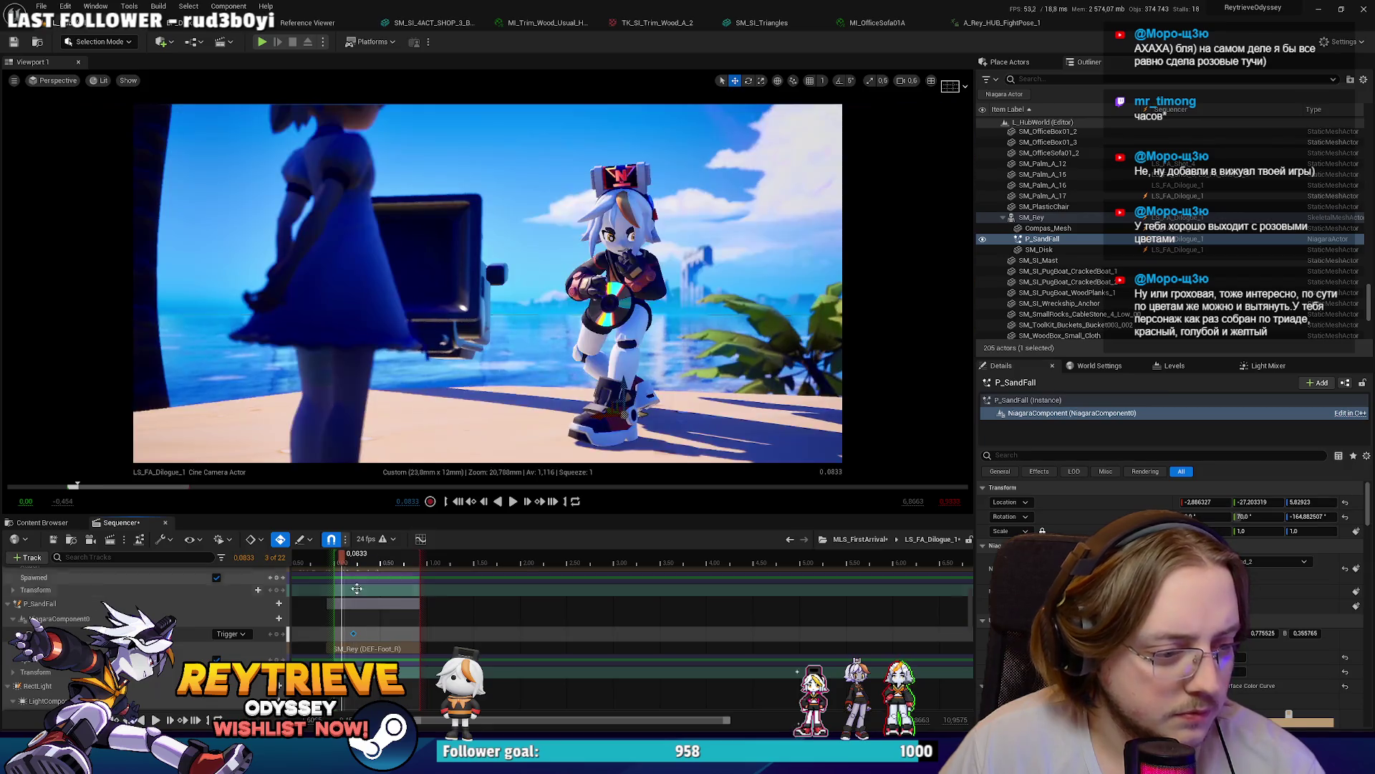
# Step: Add Trigger keys on the first frames after the existing key
pyautogui.click(342, 632)
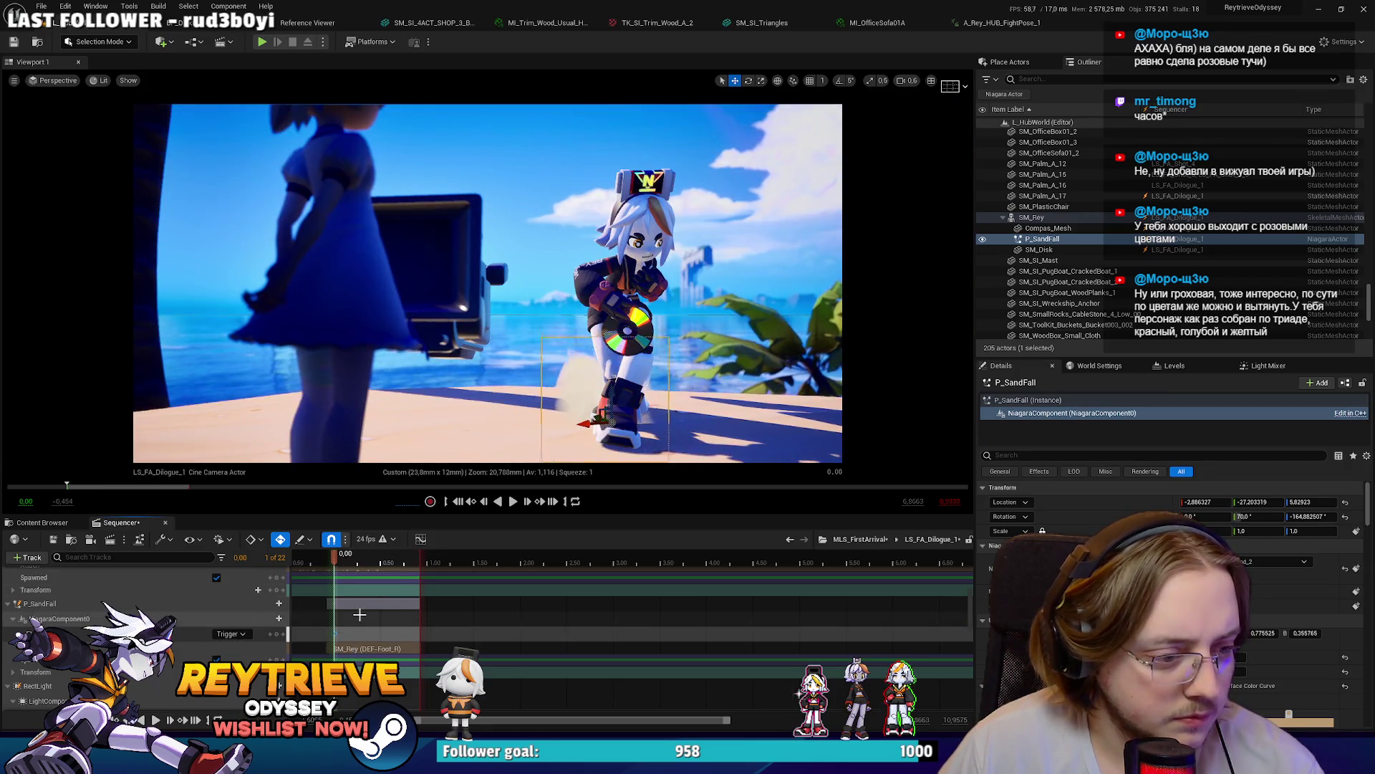
pyautogui.scroll(3, 390, 635)
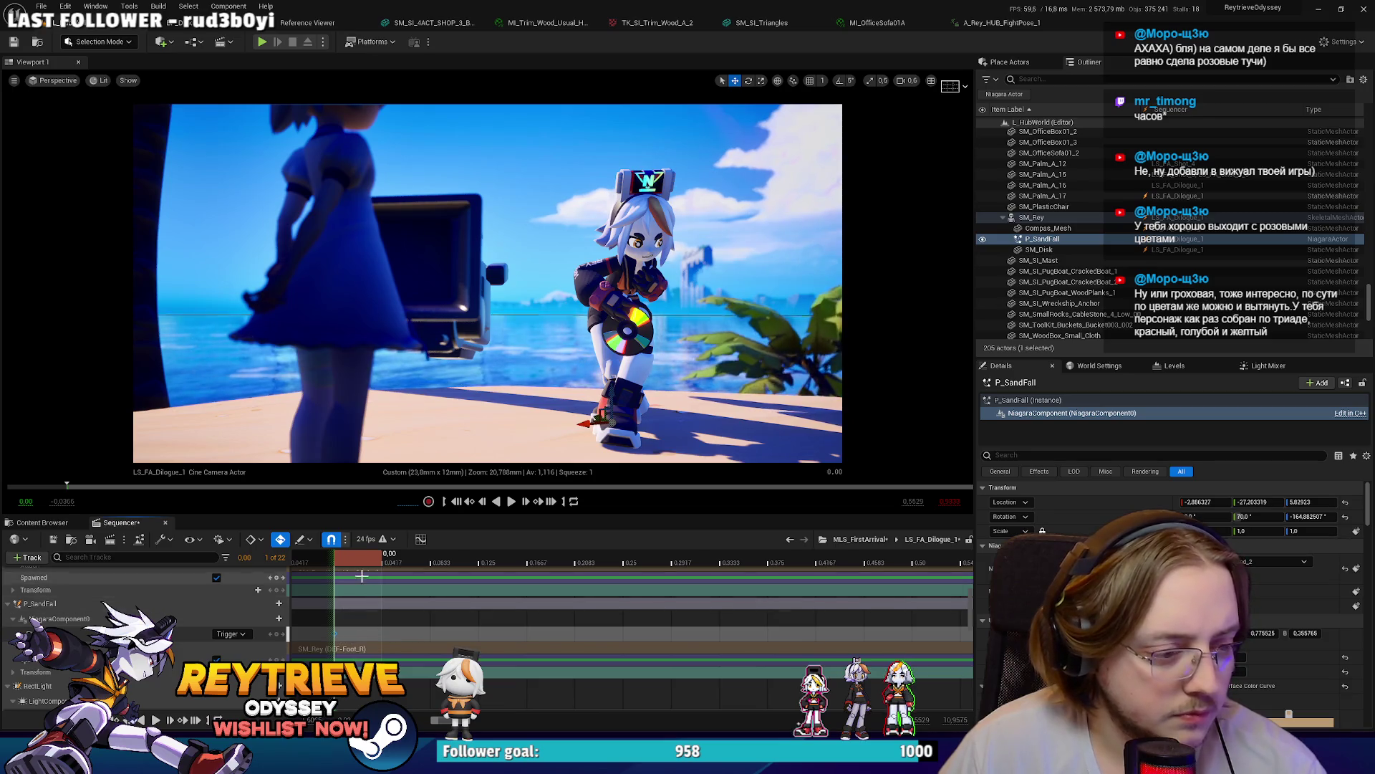
pyautogui.click(385, 562)
pyautogui.click(436, 557)
pyautogui.press('Return')
pyautogui.click(484, 557)
pyautogui.press('Return')
# Step: Add more Trigger keys at 0.1667, 0.2083 and 0.25, stepping the playhead forward
pyautogui.click(579, 552)
pyautogui.press('Return')
pyautogui.click(543, 553)
pyautogui.press('Return')
pyautogui.click(604, 556)
pyautogui.click(623, 557)
pyautogui.press('Return')
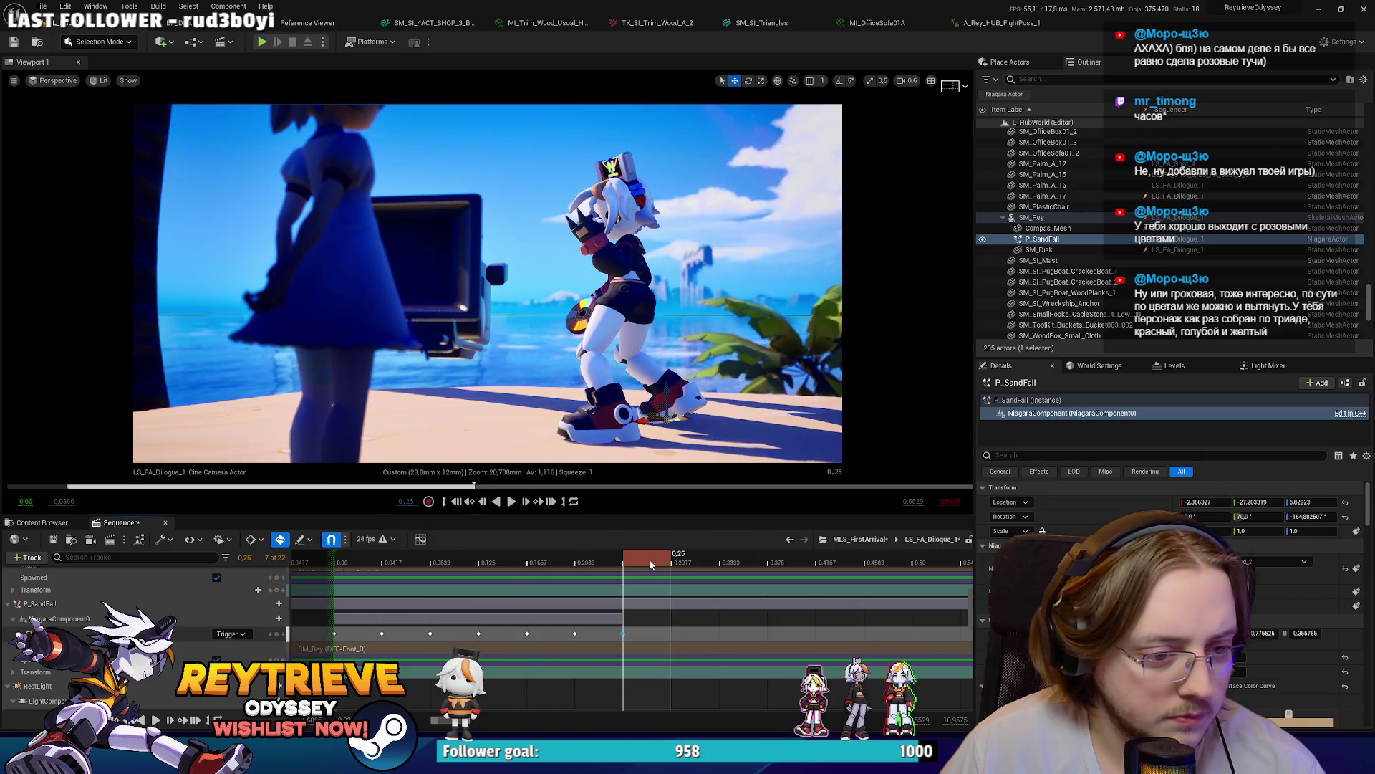
pyautogui.click(691, 557)
pyautogui.click(741, 557)
# Step: Delete the Trigger keys at 0.25 and 0.2083, then replay from the start
pyautogui.press('space')
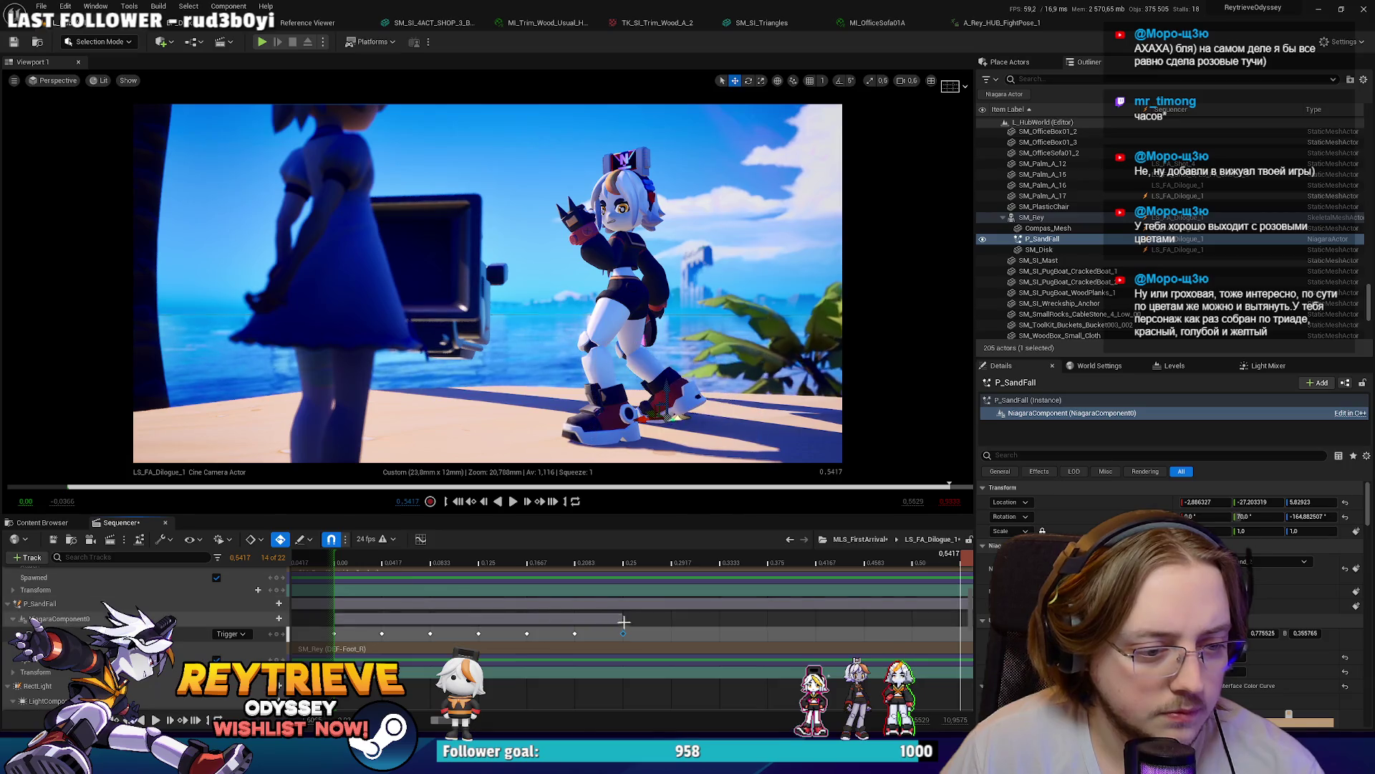
pyautogui.press('Delete')
pyautogui.click(623, 557)
pyautogui.click(585, 634)
pyautogui.press('Delete')
pyautogui.moveTo(576, 559); pyautogui.dragTo(341, 556)
pyautogui.press('space')
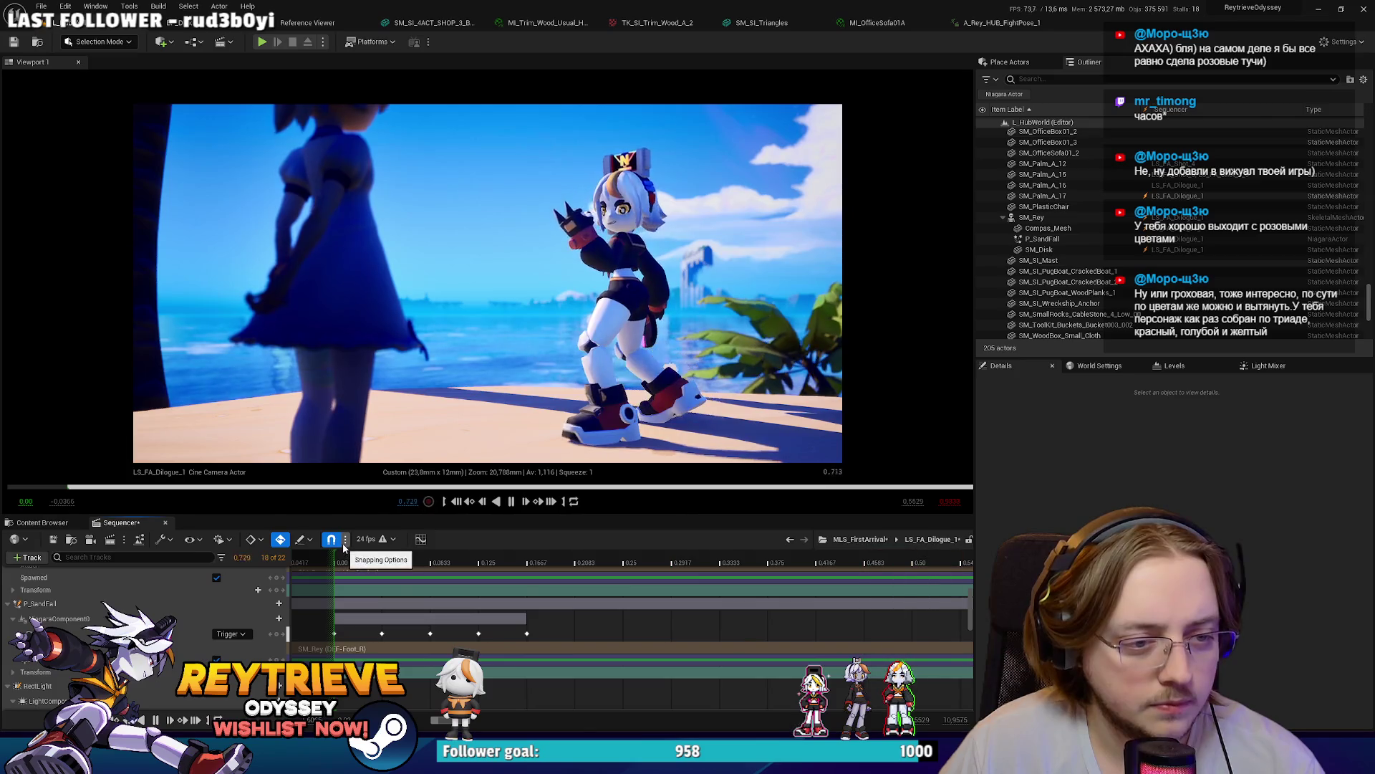
# Step: Delete the Trigger keys at 0.1667 and 0.125 and replay the sequence
pyautogui.press('space')
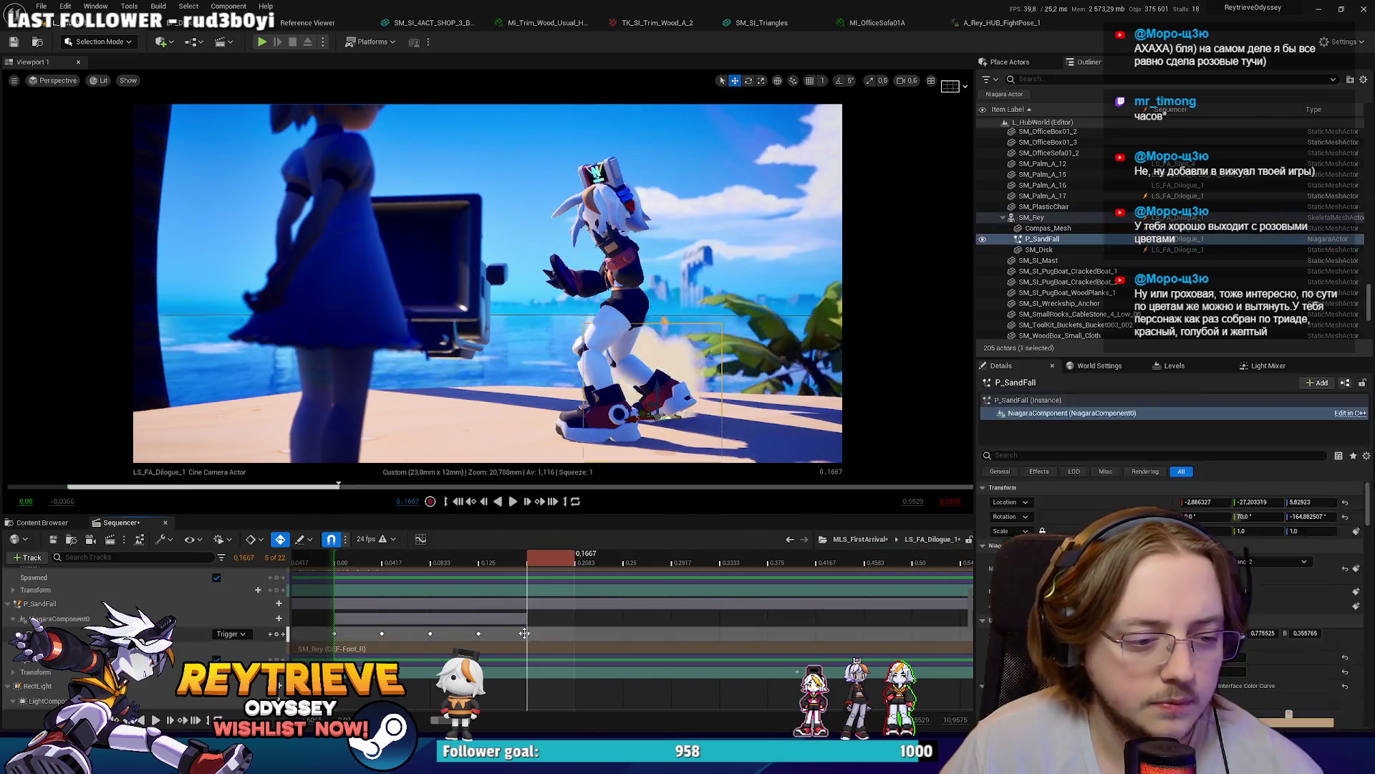
pyautogui.click(526, 633)
pyautogui.press('Delete')
pyautogui.click(478, 633)
pyautogui.press('Delete')
pyautogui.click(342, 557)
pyautogui.press('space')
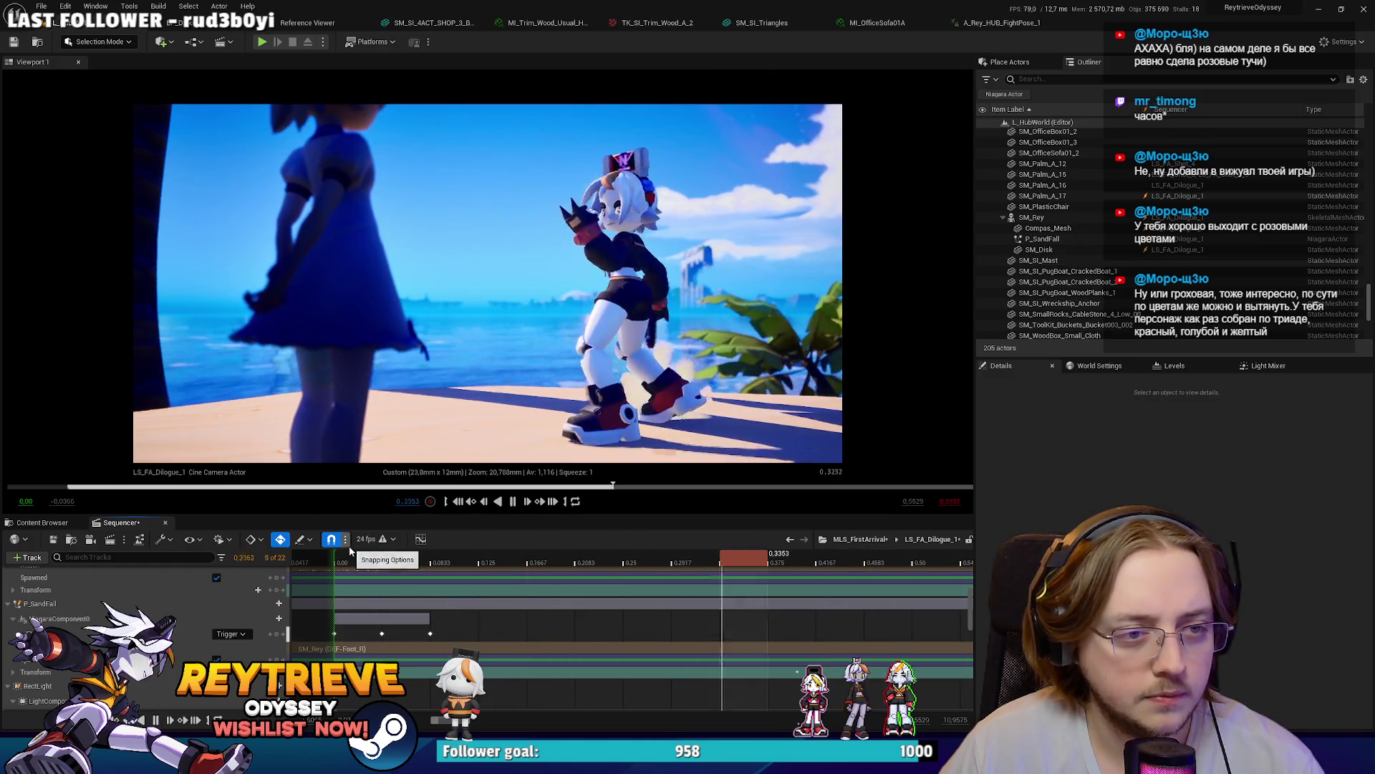
pyautogui.press('space')
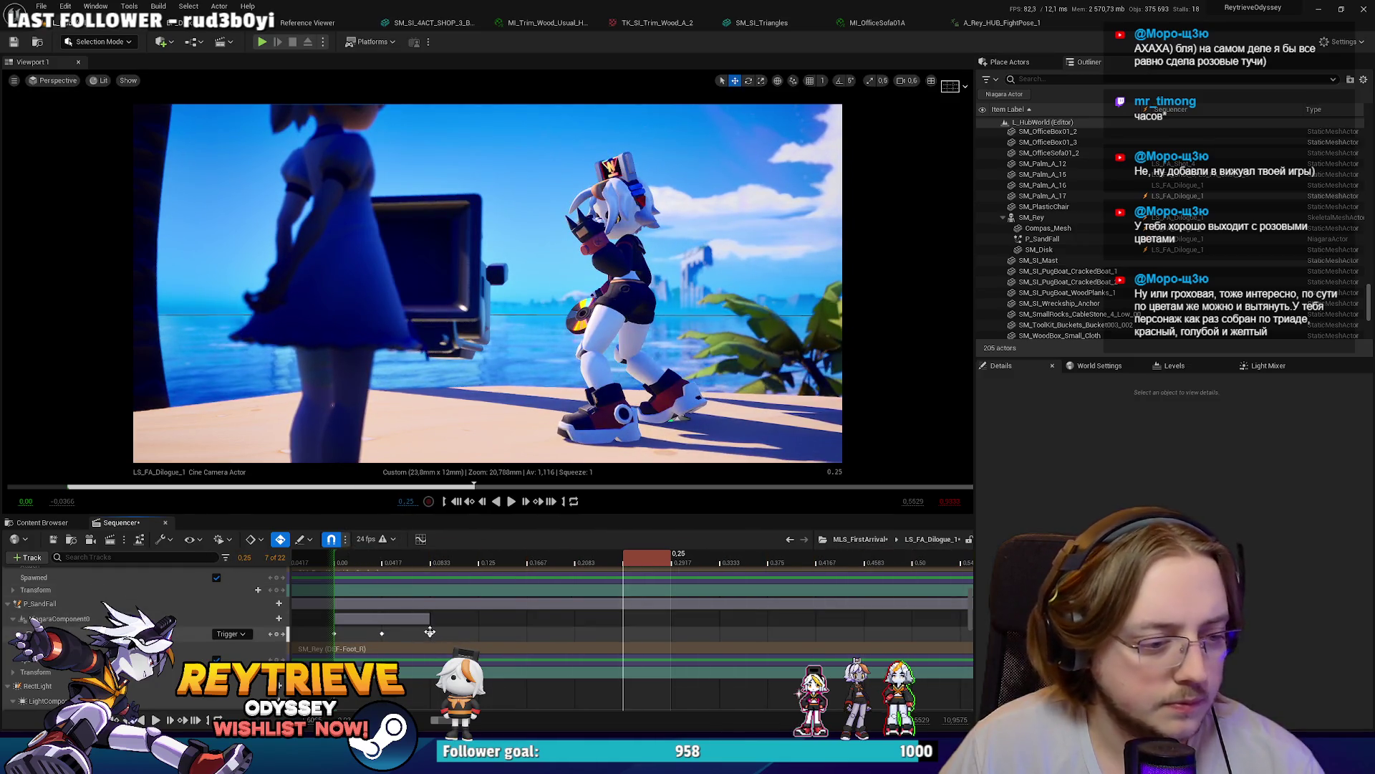
# Step: Delete the Trigger key at 0.0833 and replay, stopping at 0.4167
pyautogui.click(430, 634)
pyautogui.press('Delete')
pyautogui.click(342, 562)
pyautogui.press('space')
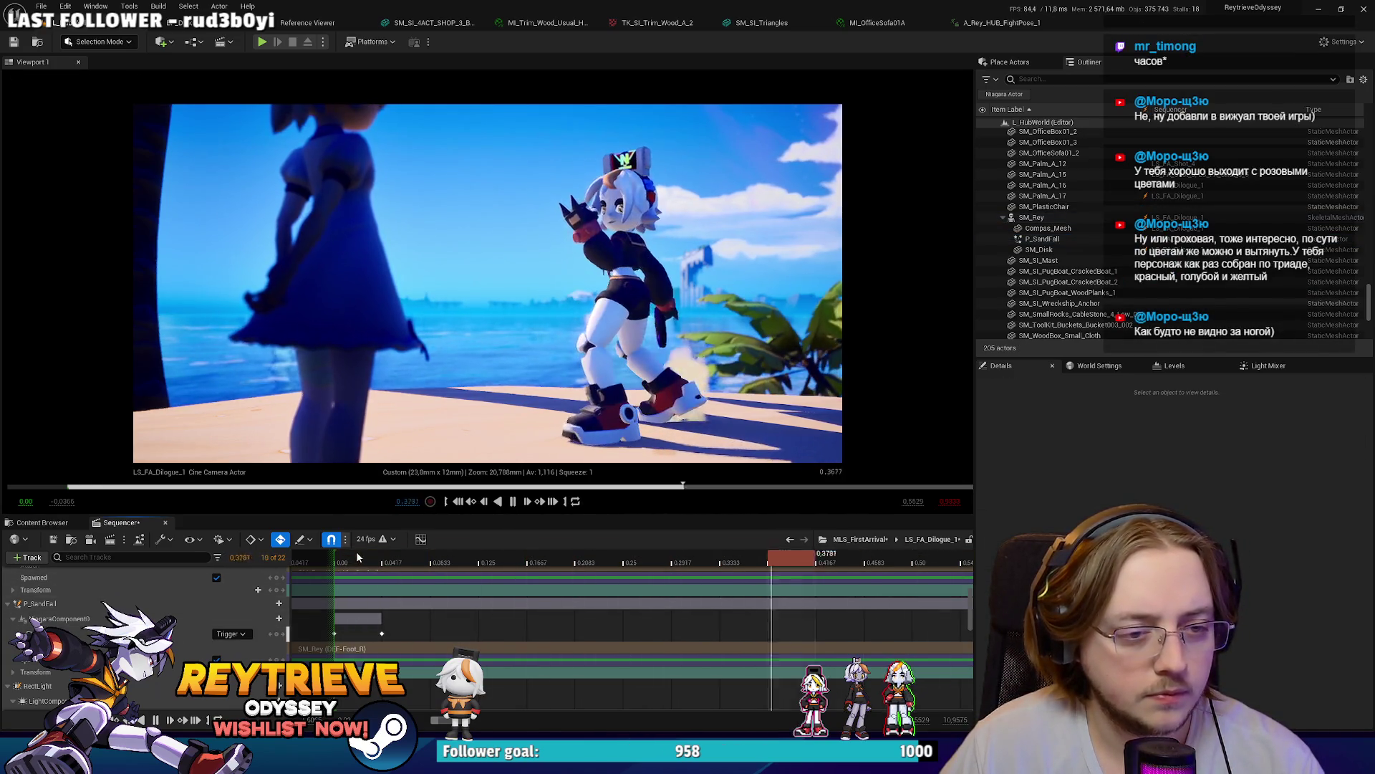
pyautogui.press('space')
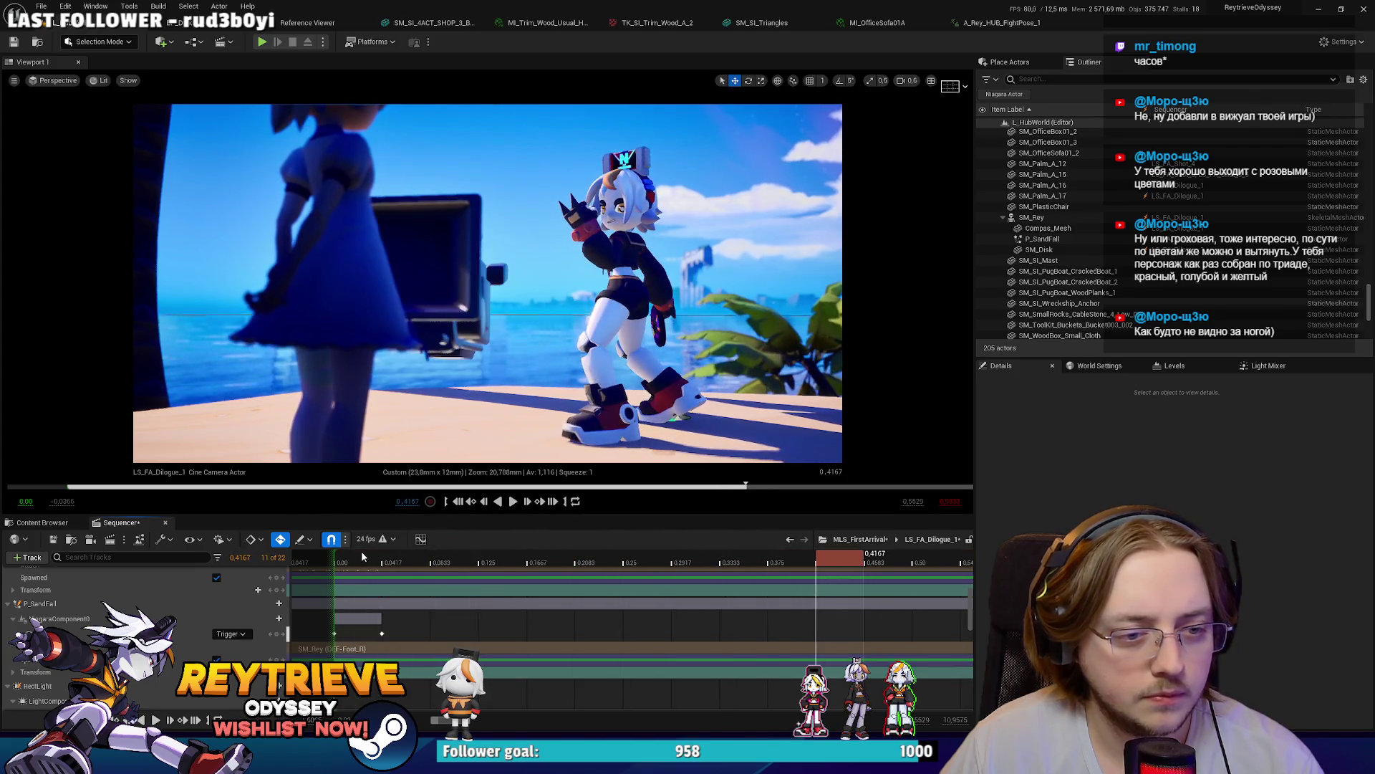
# Step: Select the P_SandFall track and preview the sequence up to 0.50
pyautogui.click(143, 603)
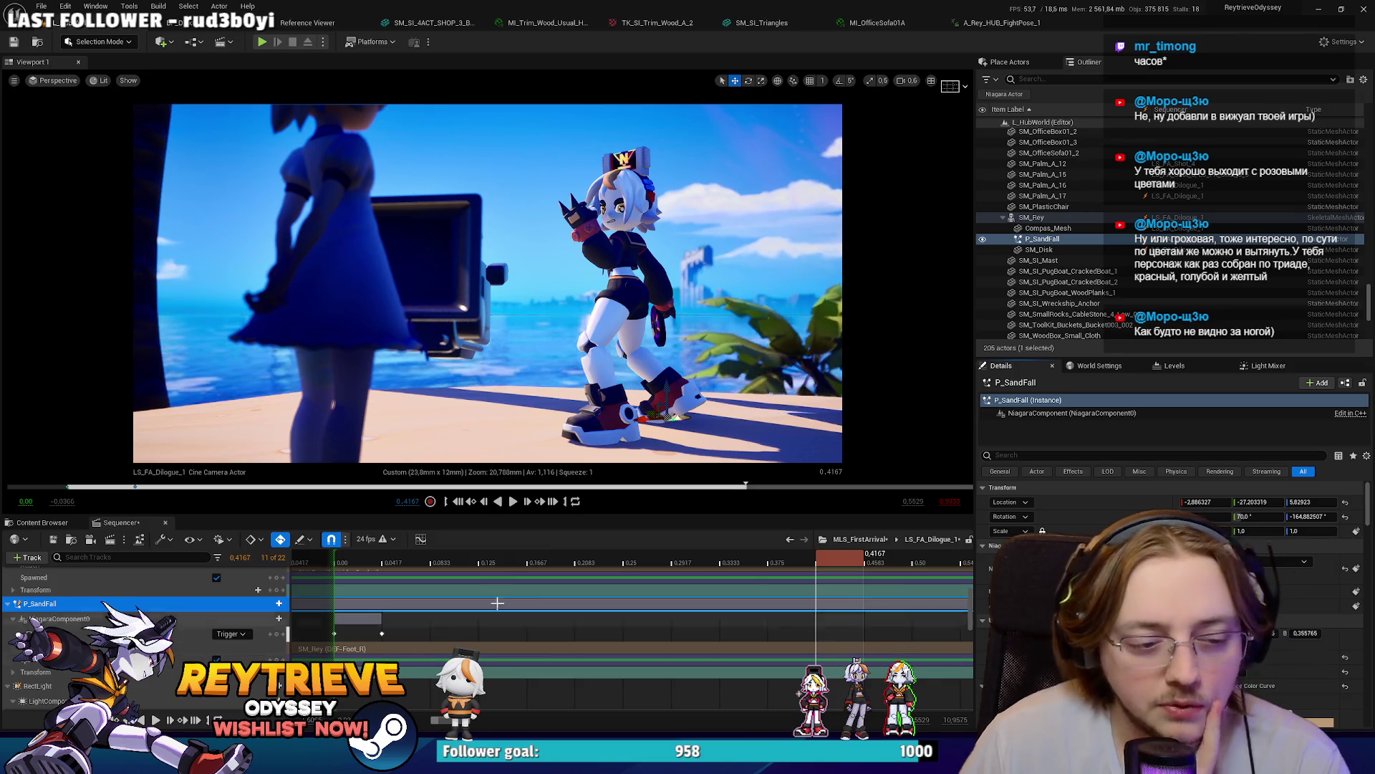
pyautogui.press('space')
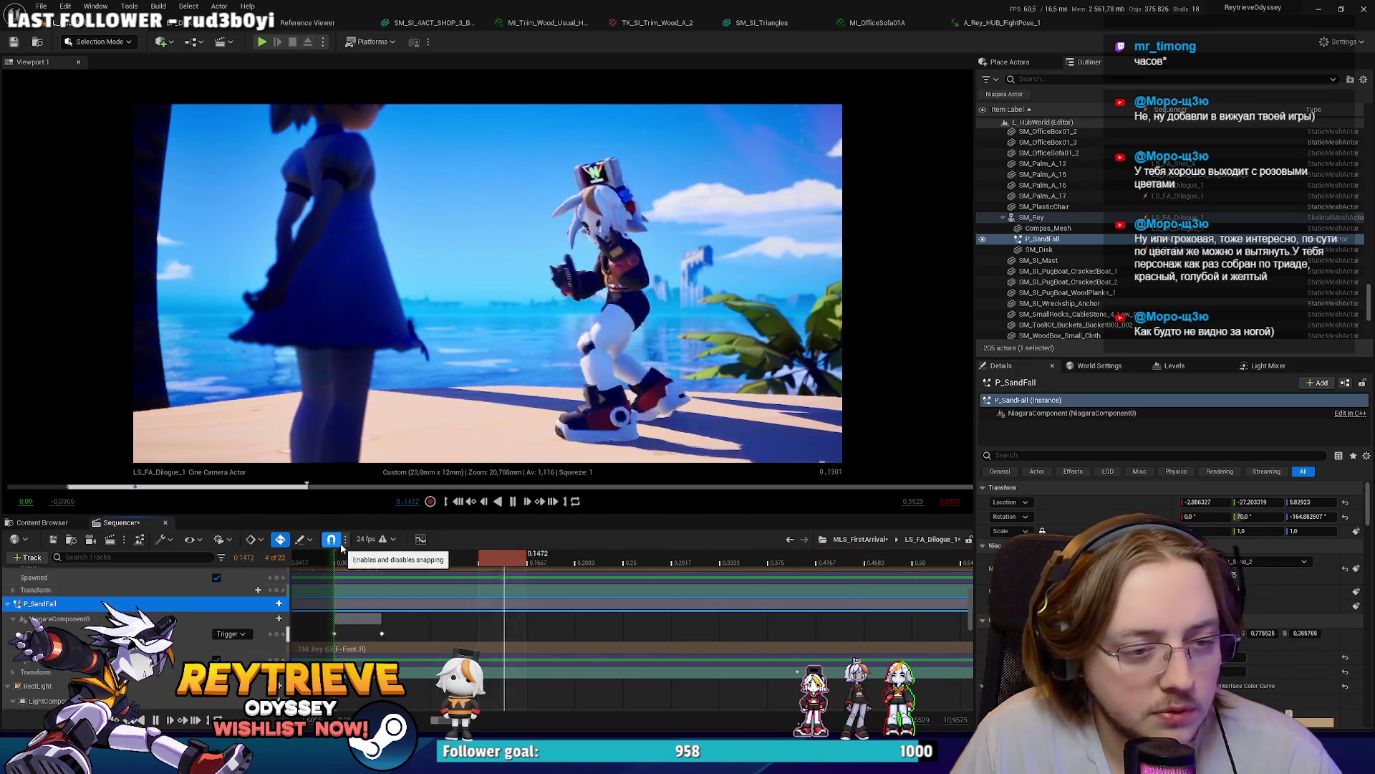
pyautogui.press('space')
pyautogui.scroll(-3, 1175, 609)
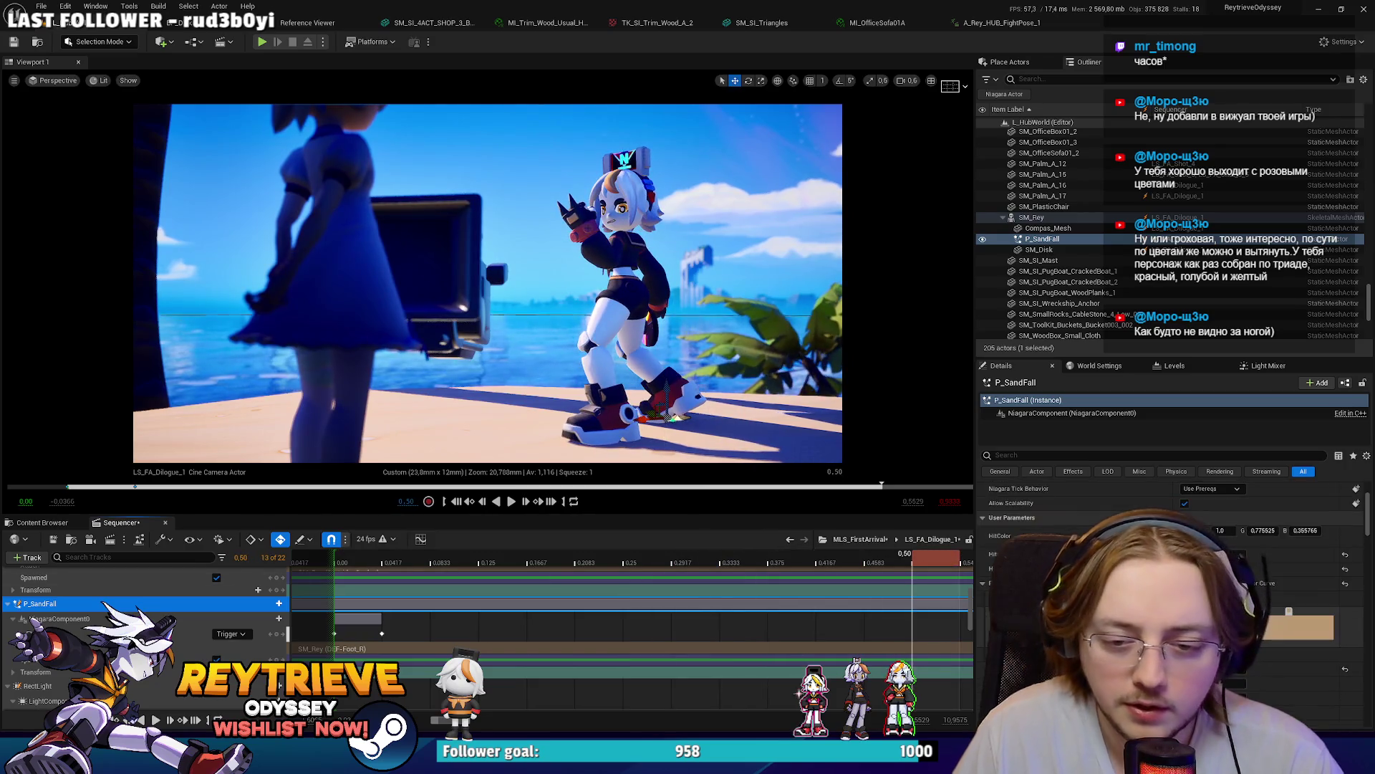